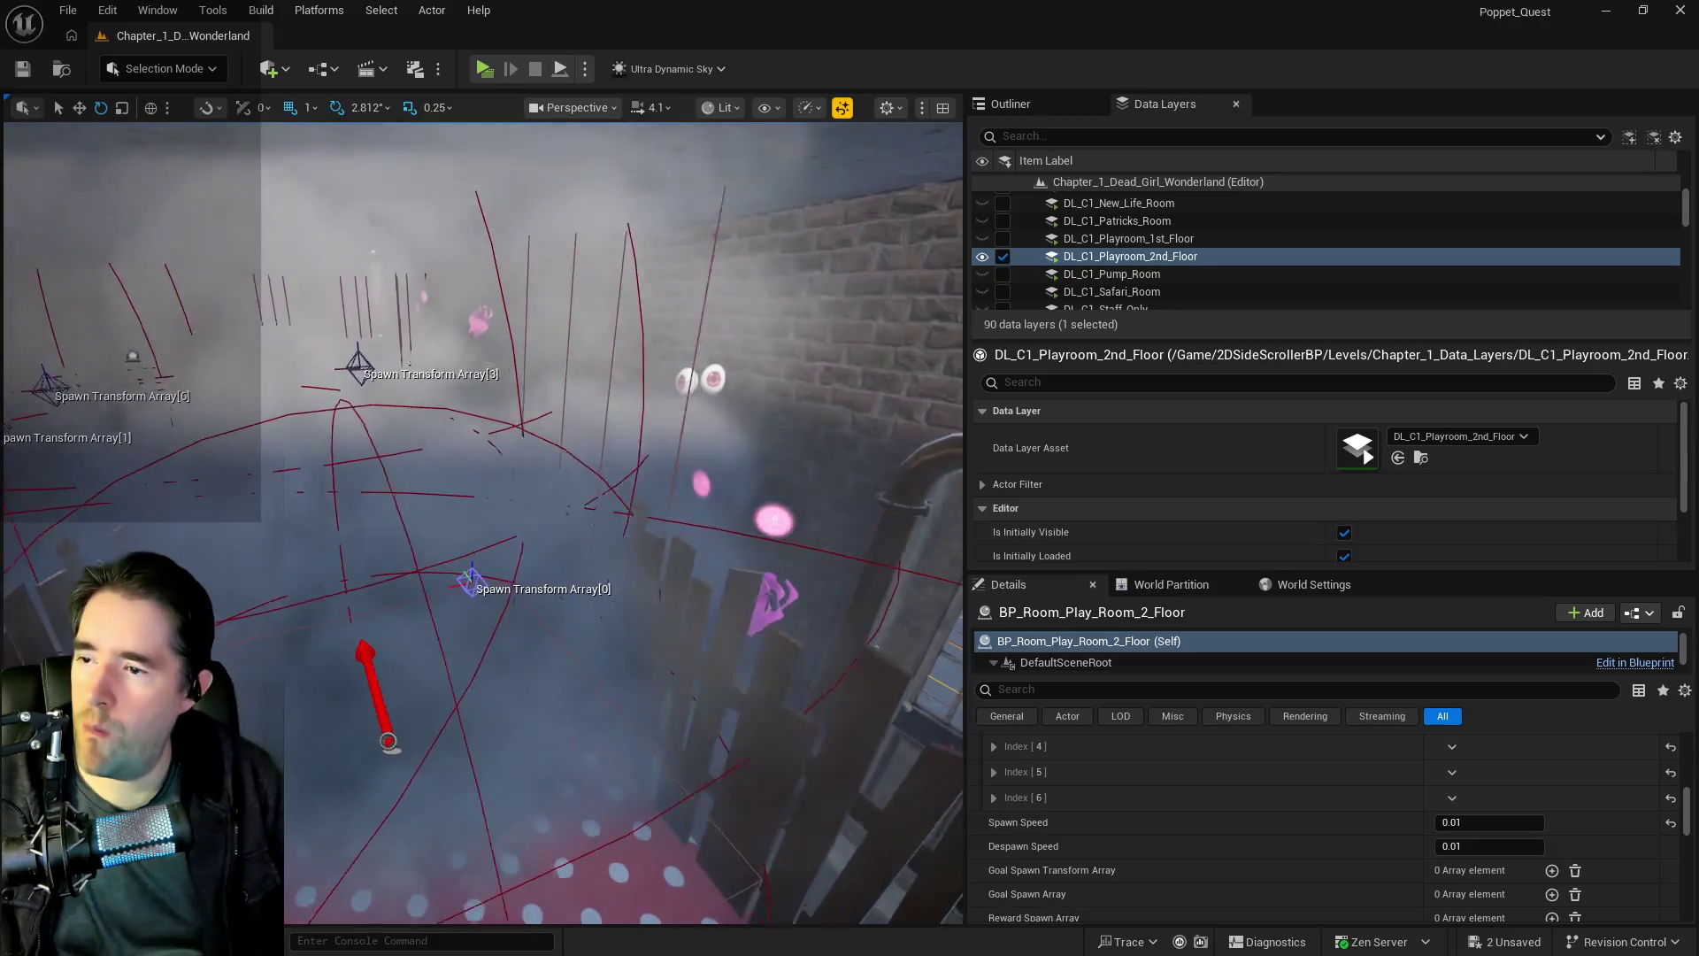
- Frame the Charlotte smoke actor in view, then select the second-floor play room actor
click(371, 736)
key(f)
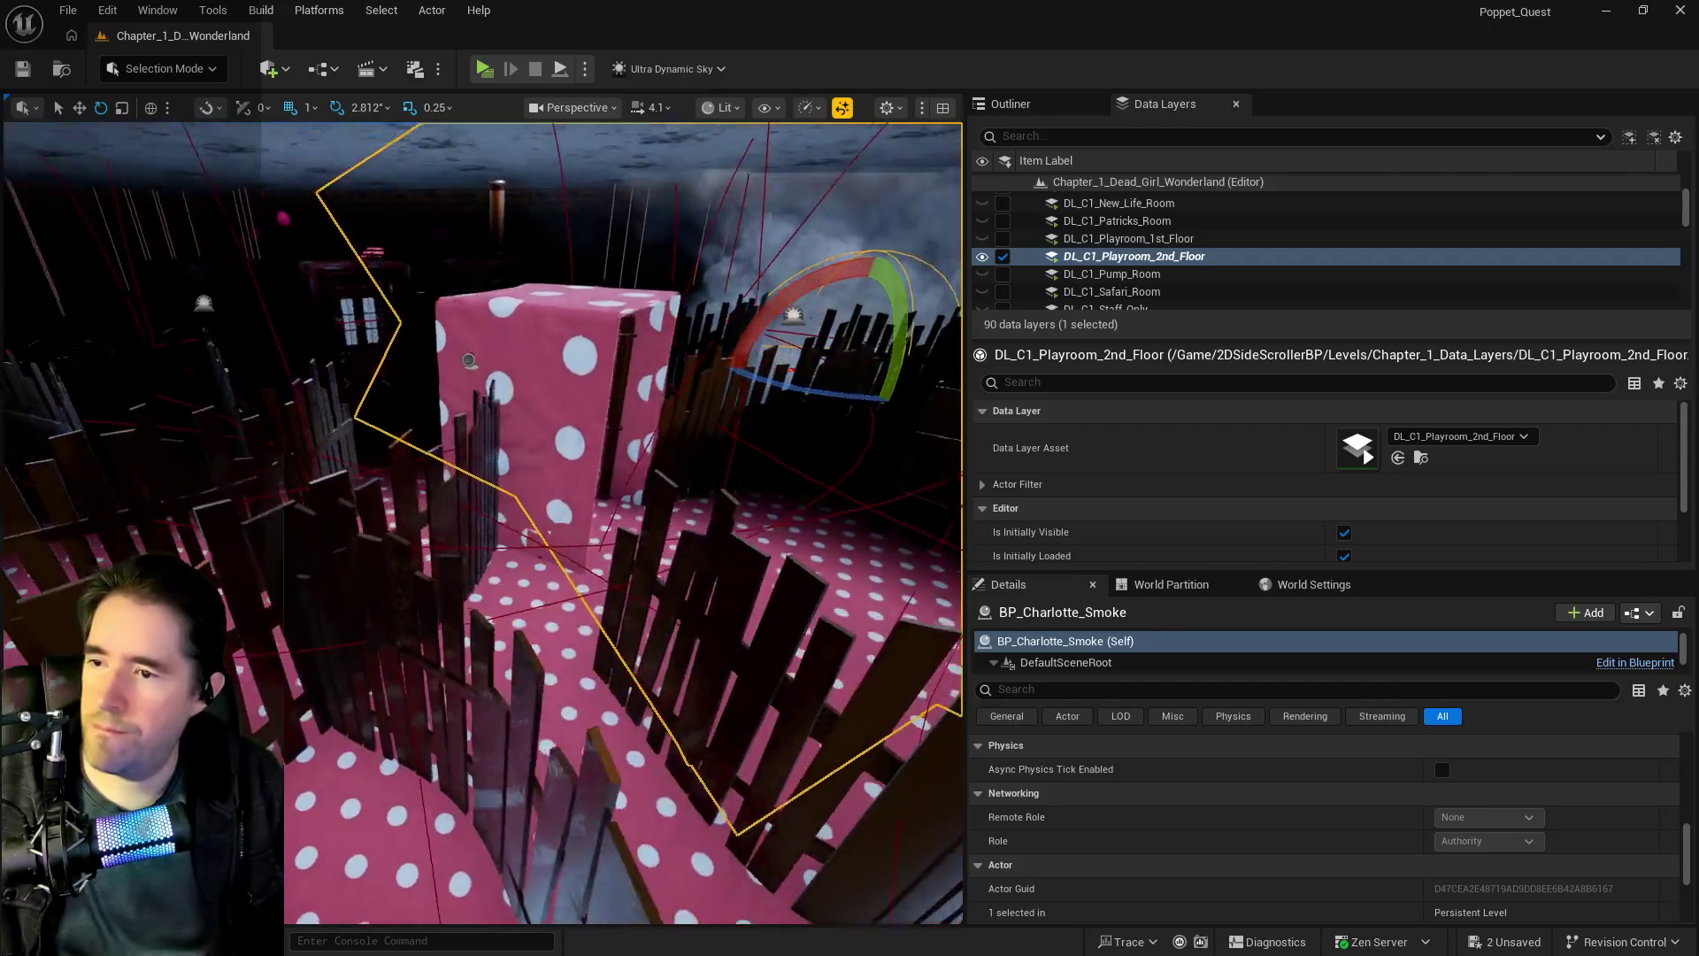
click(498, 415)
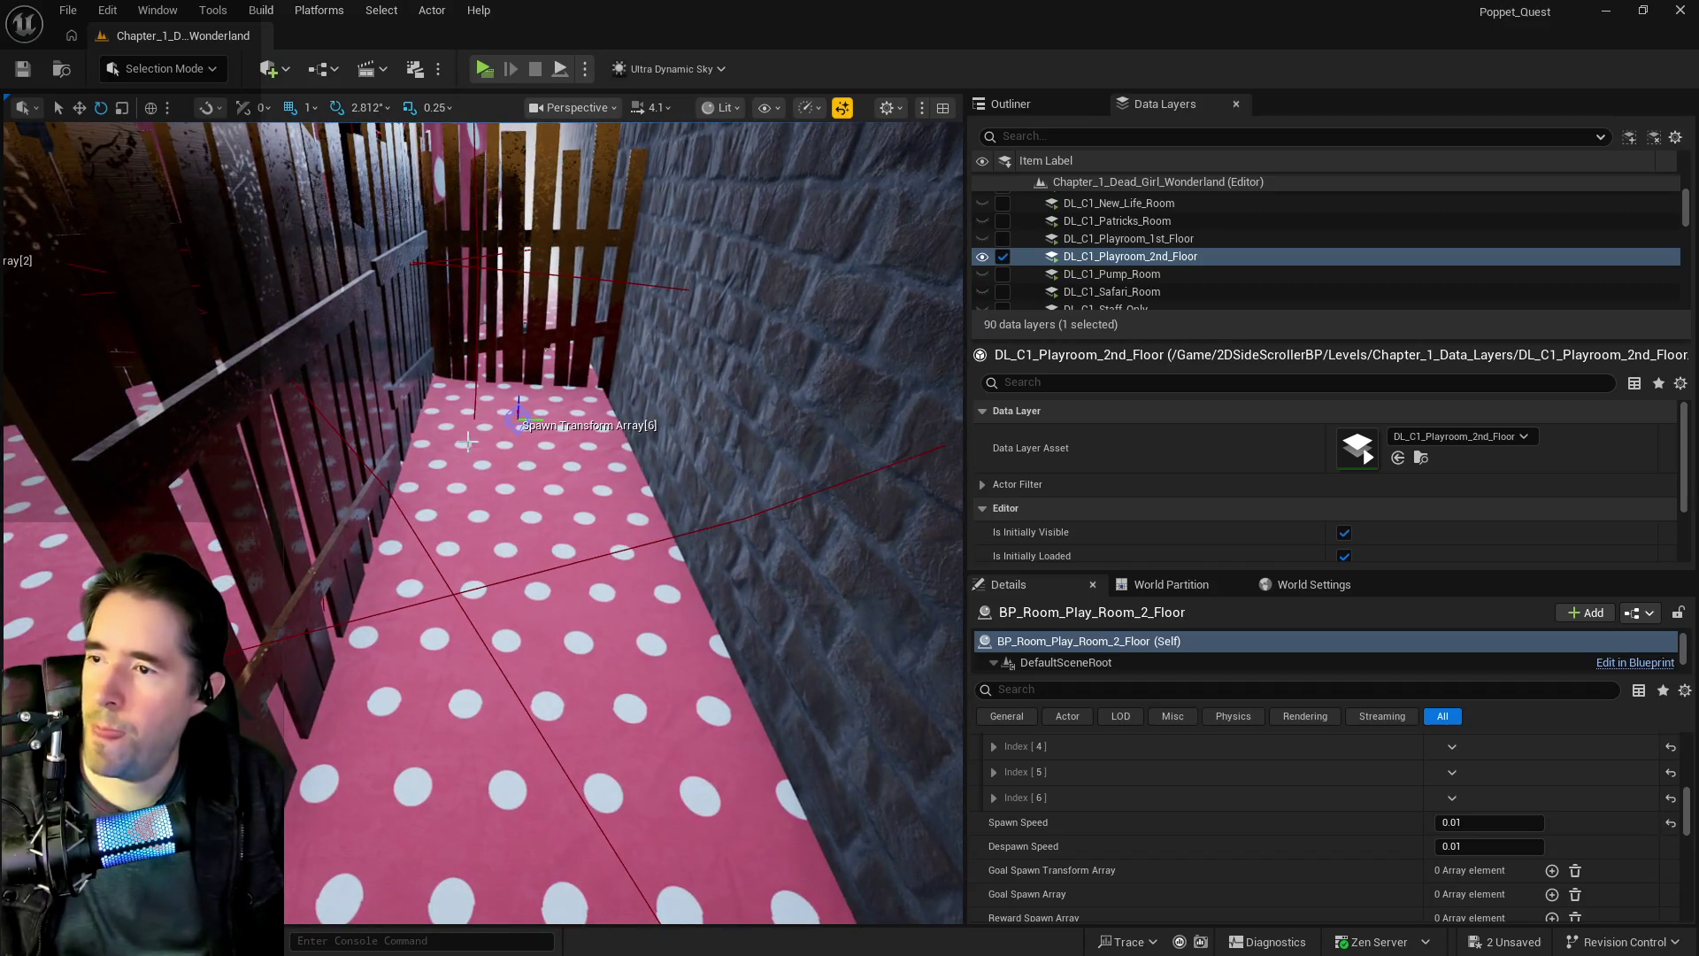
- Paste a smoke actor onto the corridor floor, raise it, and turn it about 39 degrees
right_click(517, 458)
mouse_move(765, 646)
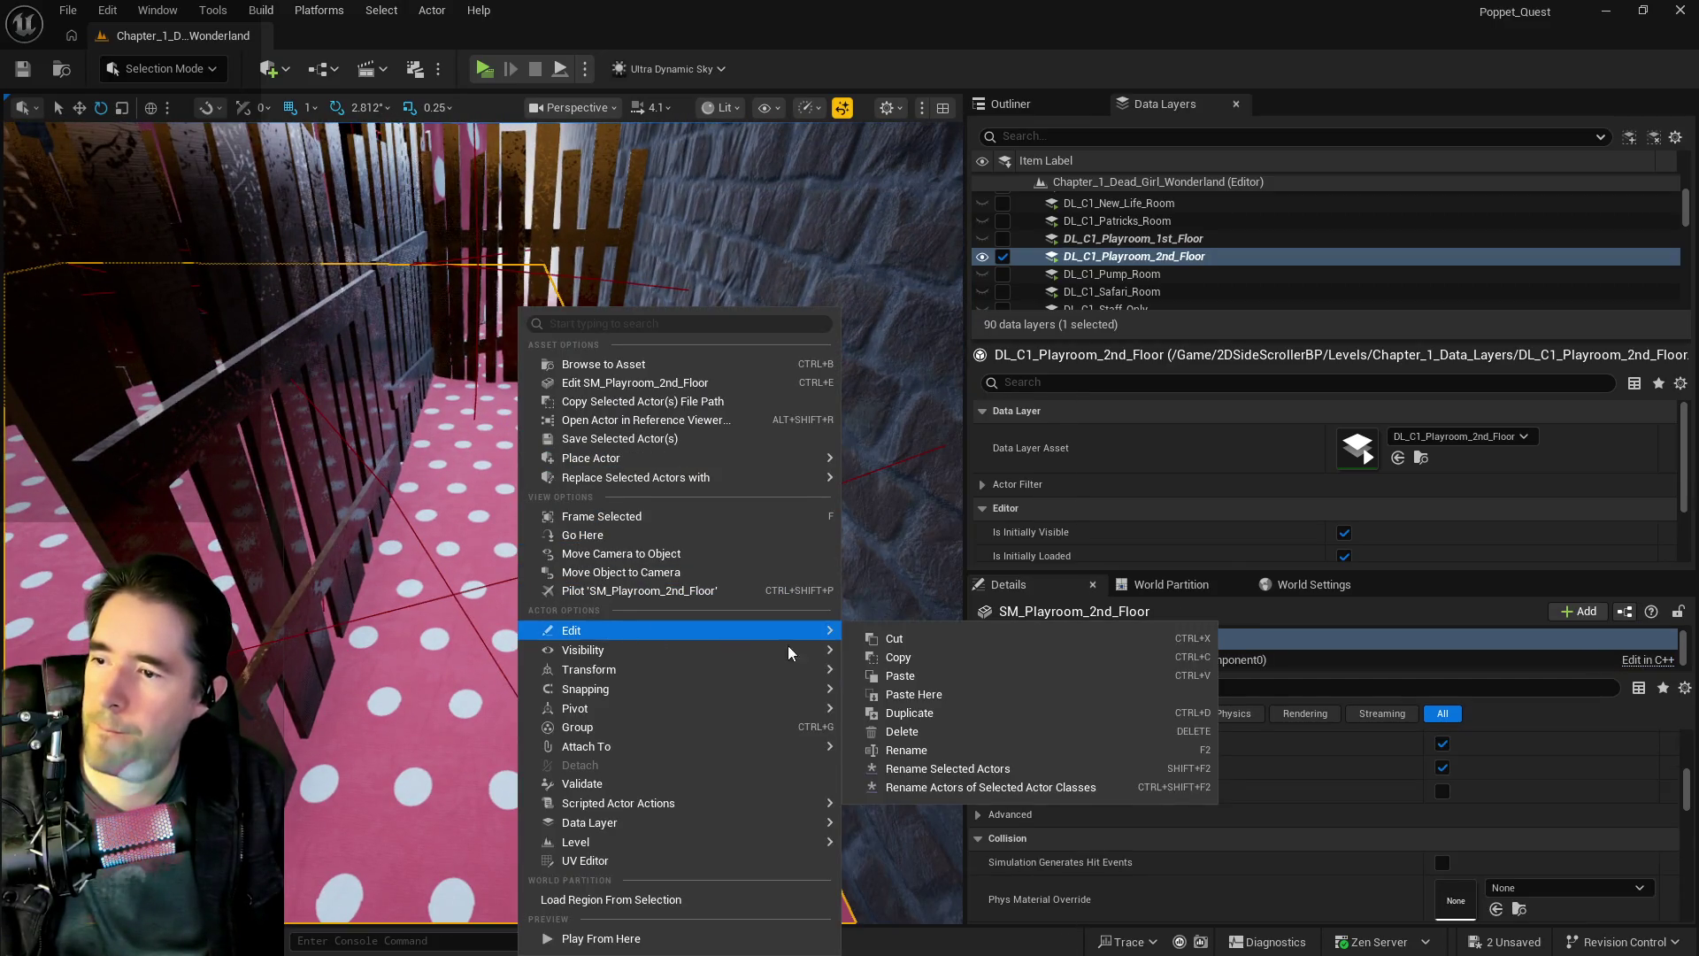
click(915, 690)
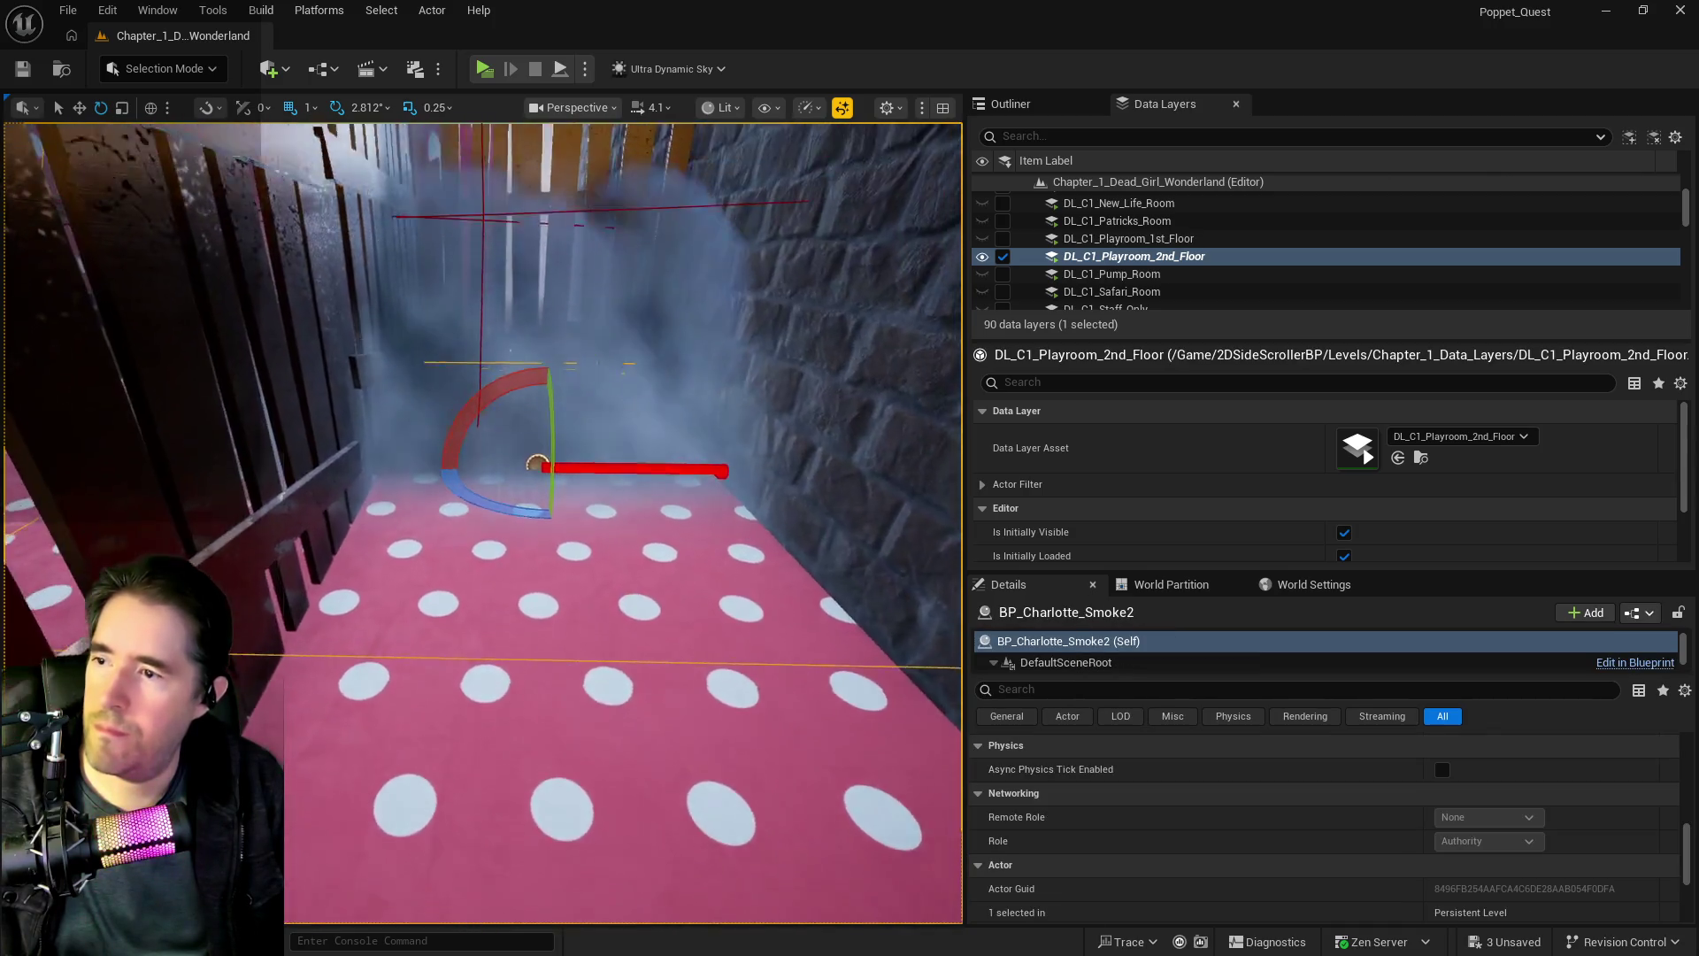
key(w)
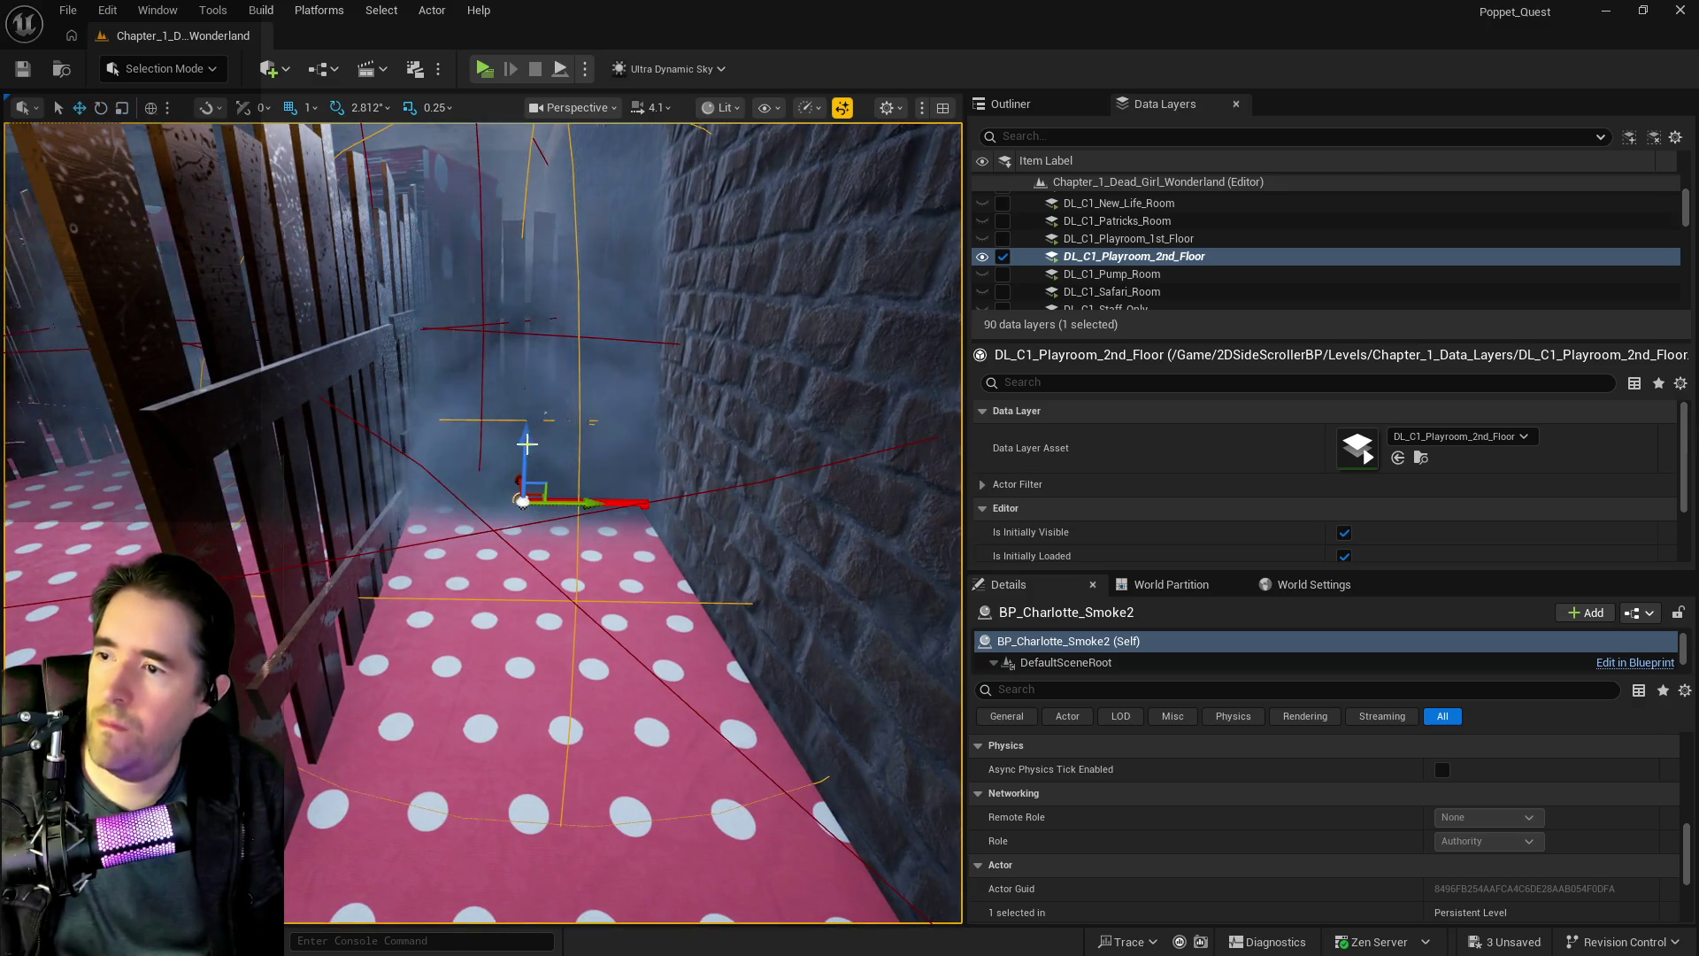
mouse_move(526, 445)
mouse_down()
mouse_move(550, 334)
mouse_move(573, 377)
mouse_up()
key(e)
mouse_move(483, 416)
mouse_down()
mouse_move(566, 460)
mouse_move(655, 474)
mouse_up()
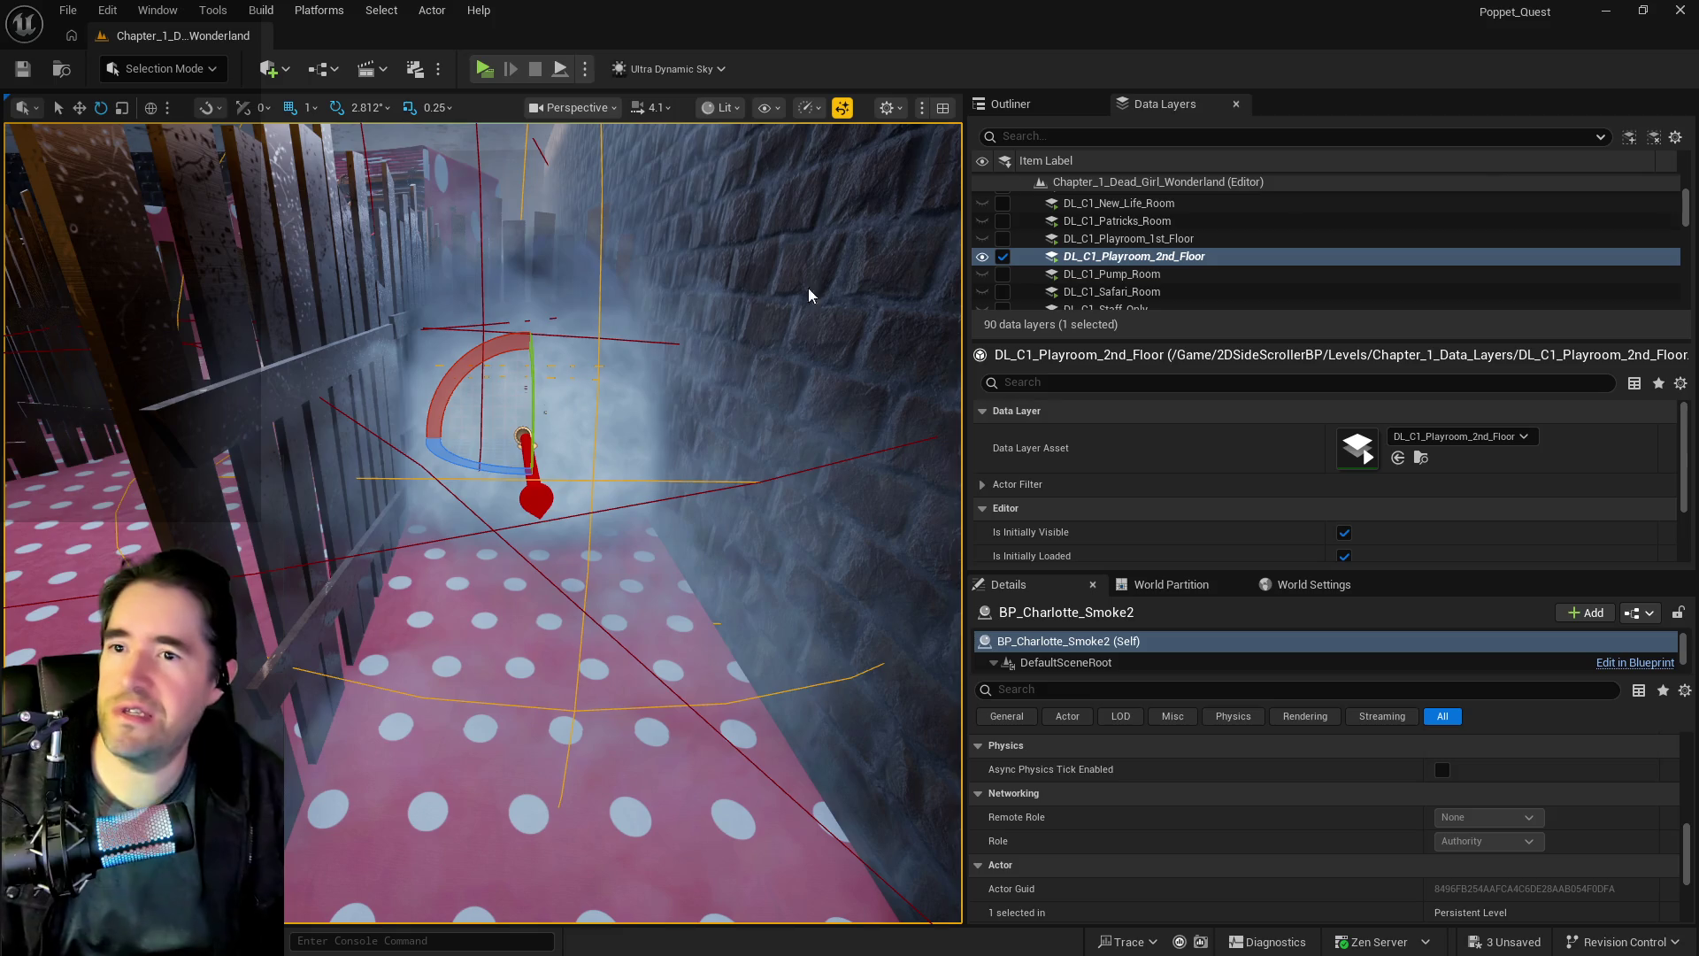
mouse_move(481, 567)
mouse_down()
mouse_move(434, 558)
mouse_move(531, 587)
mouse_up()
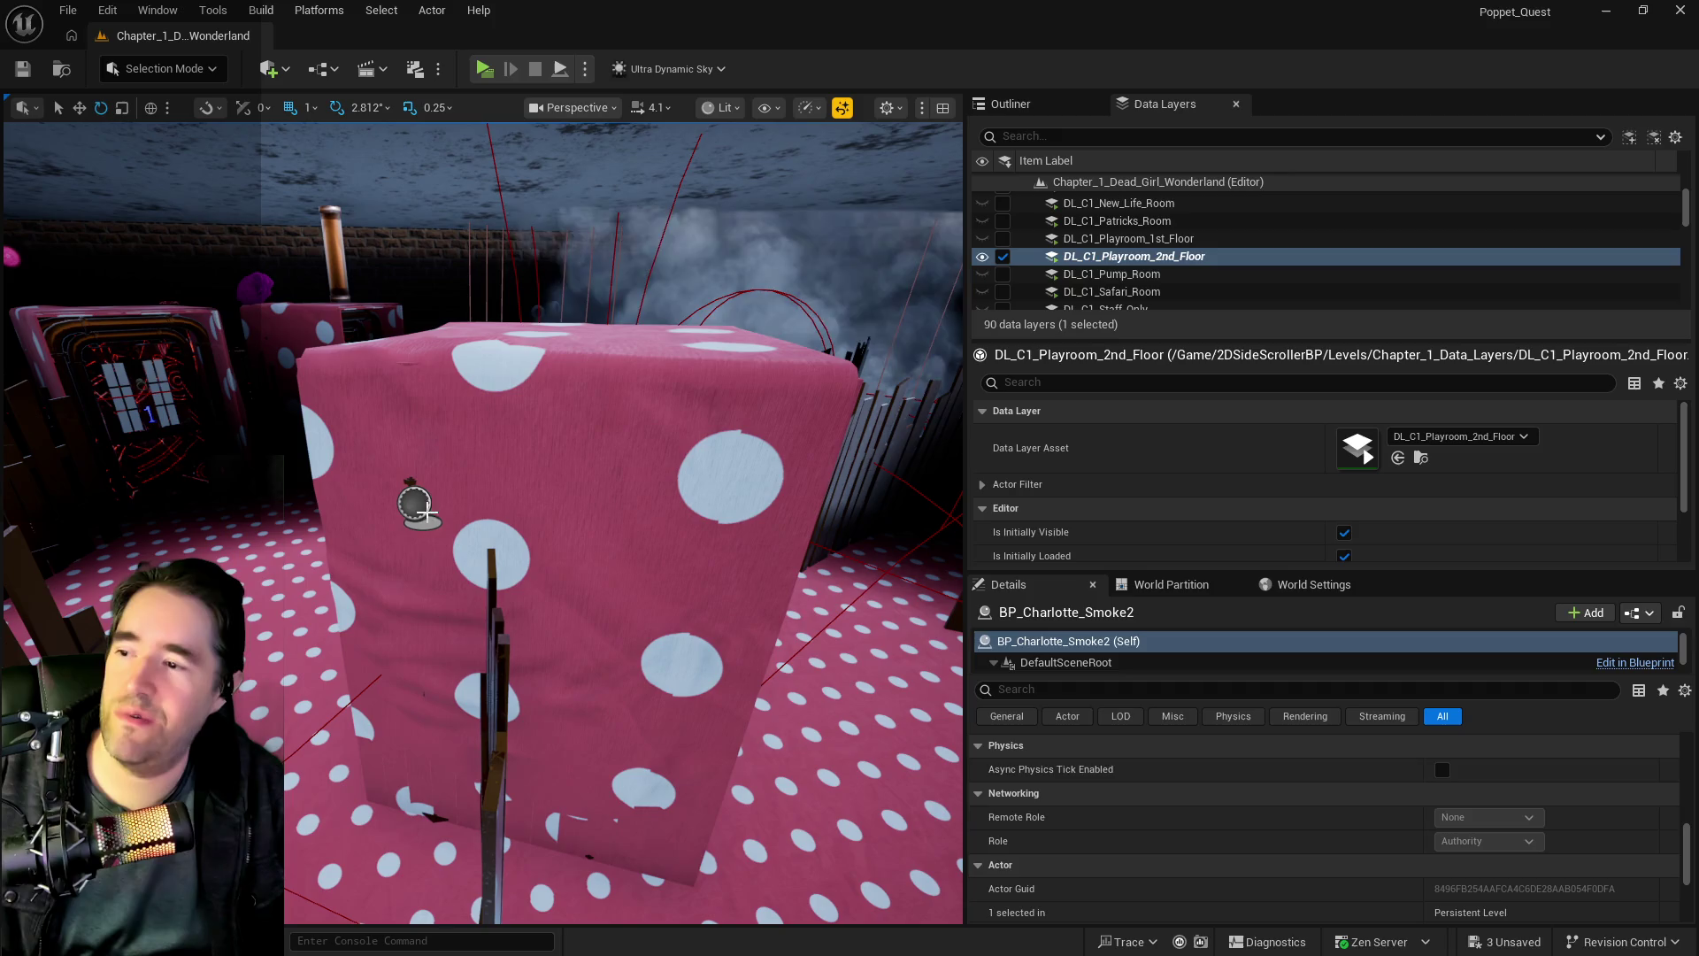
- On the play room actor, delete the seventh smoke entry and the seventh Spawn Transform Array entry
click(427, 513)
drag(428, 514, 399, 524)
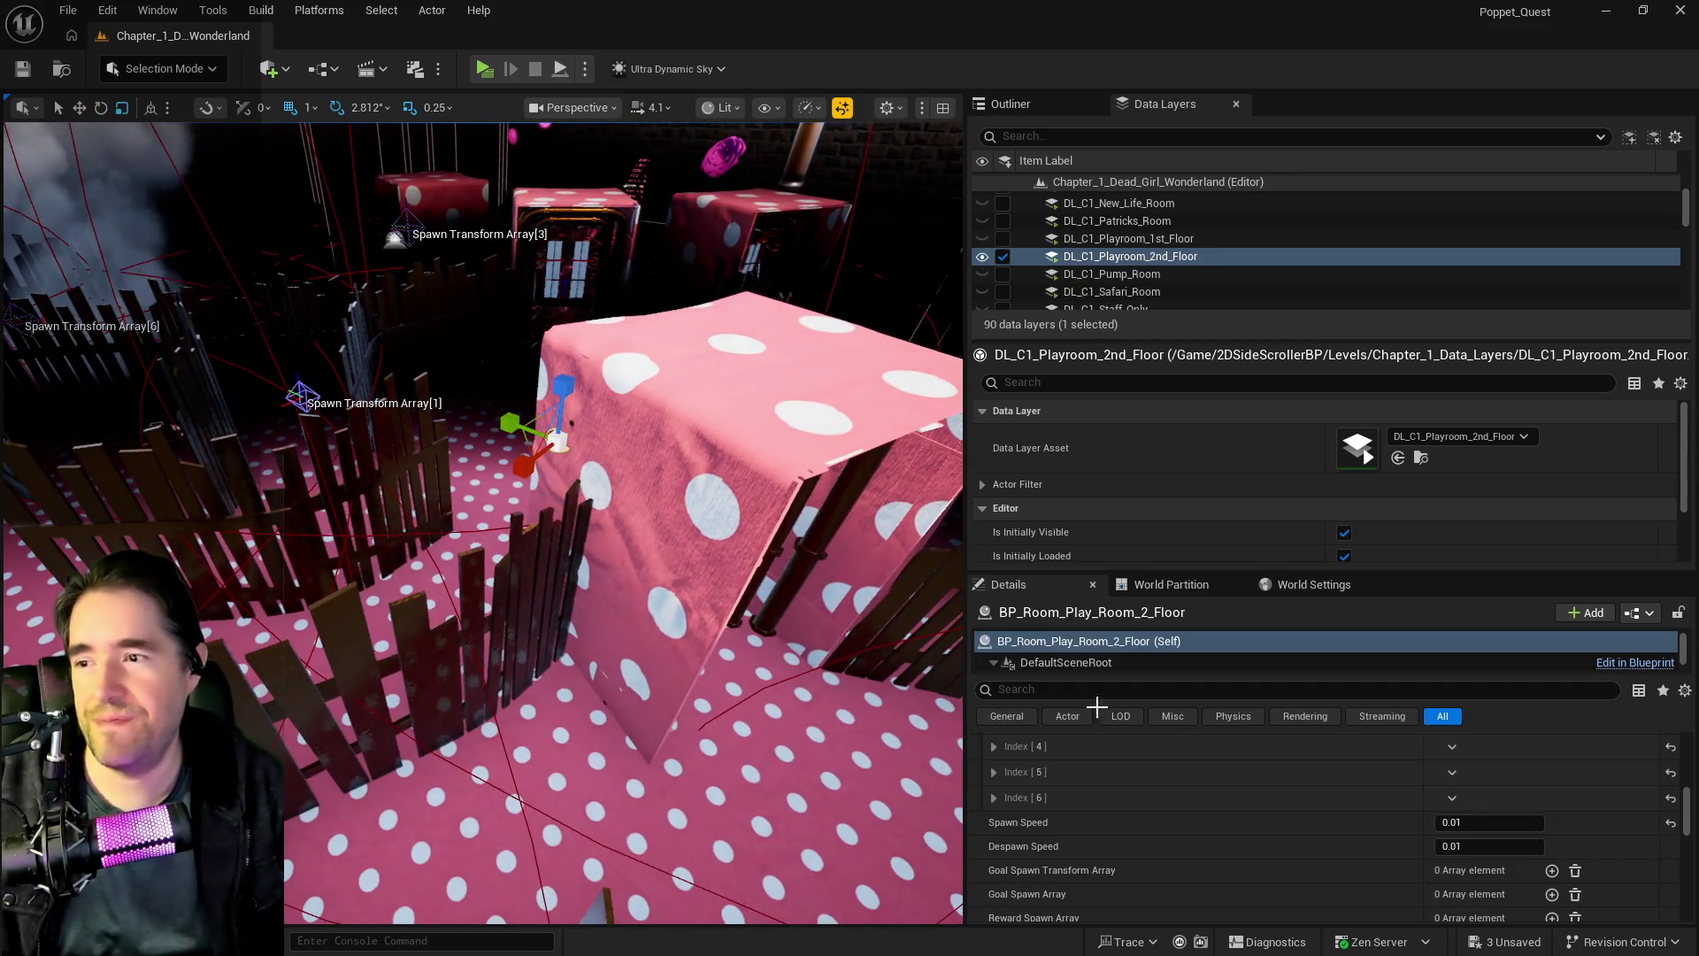
key(r)
scroll(1314, 804, up, 3)
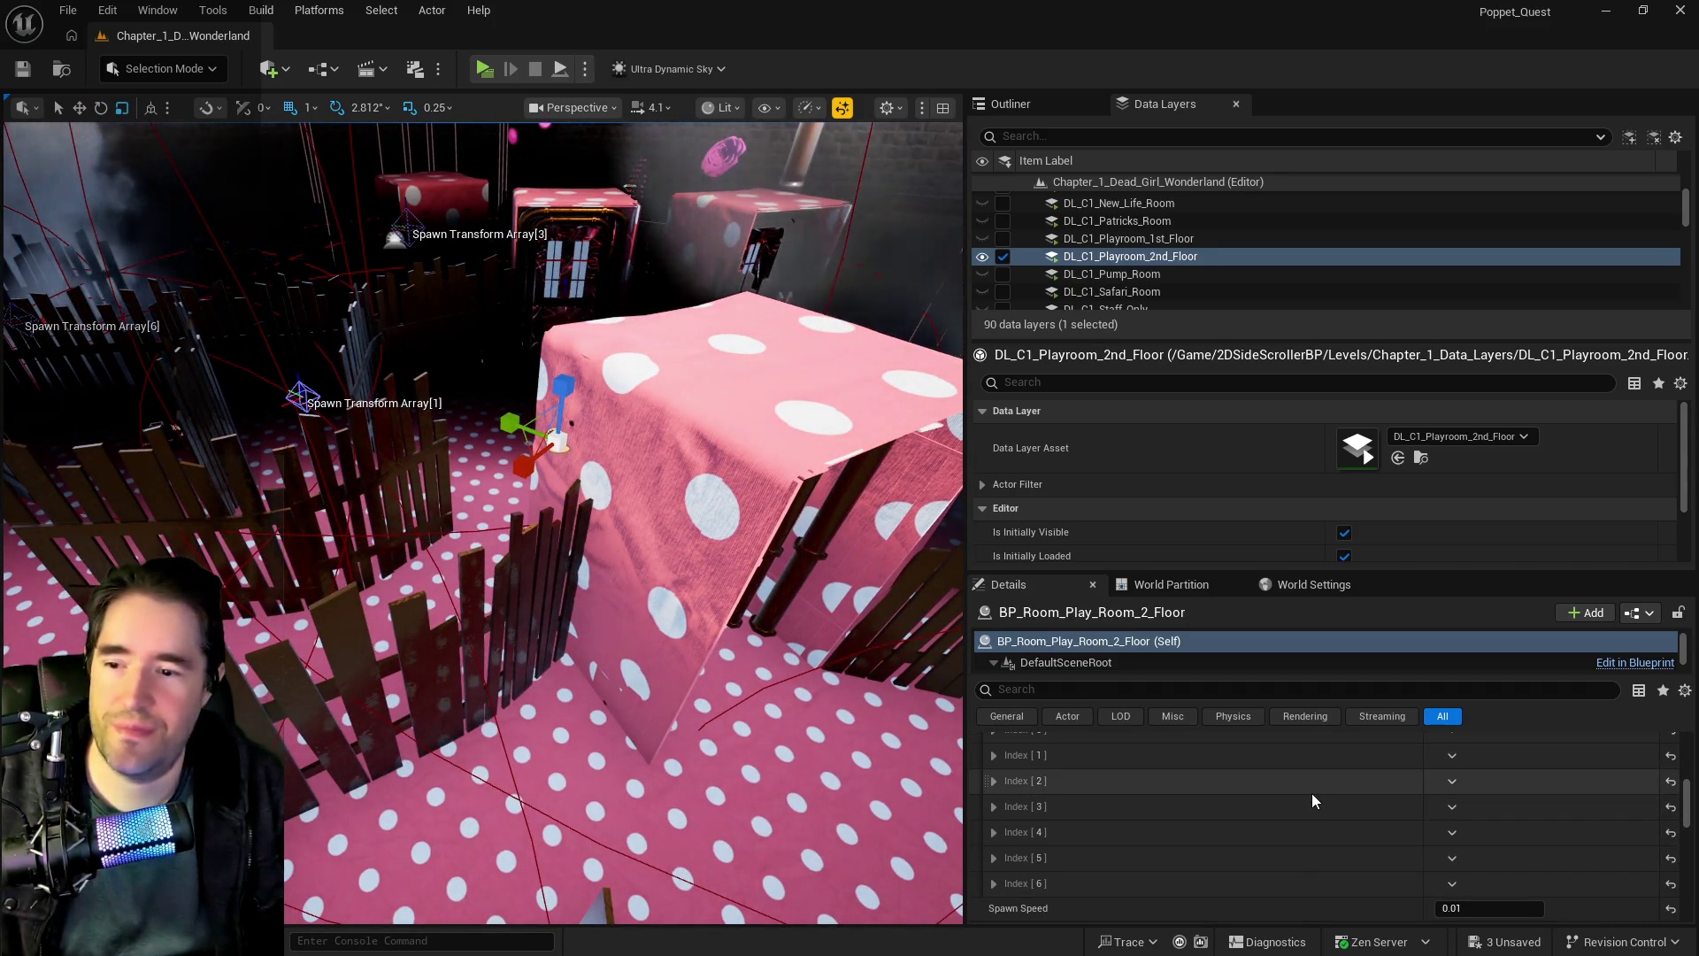
click(1615, 764)
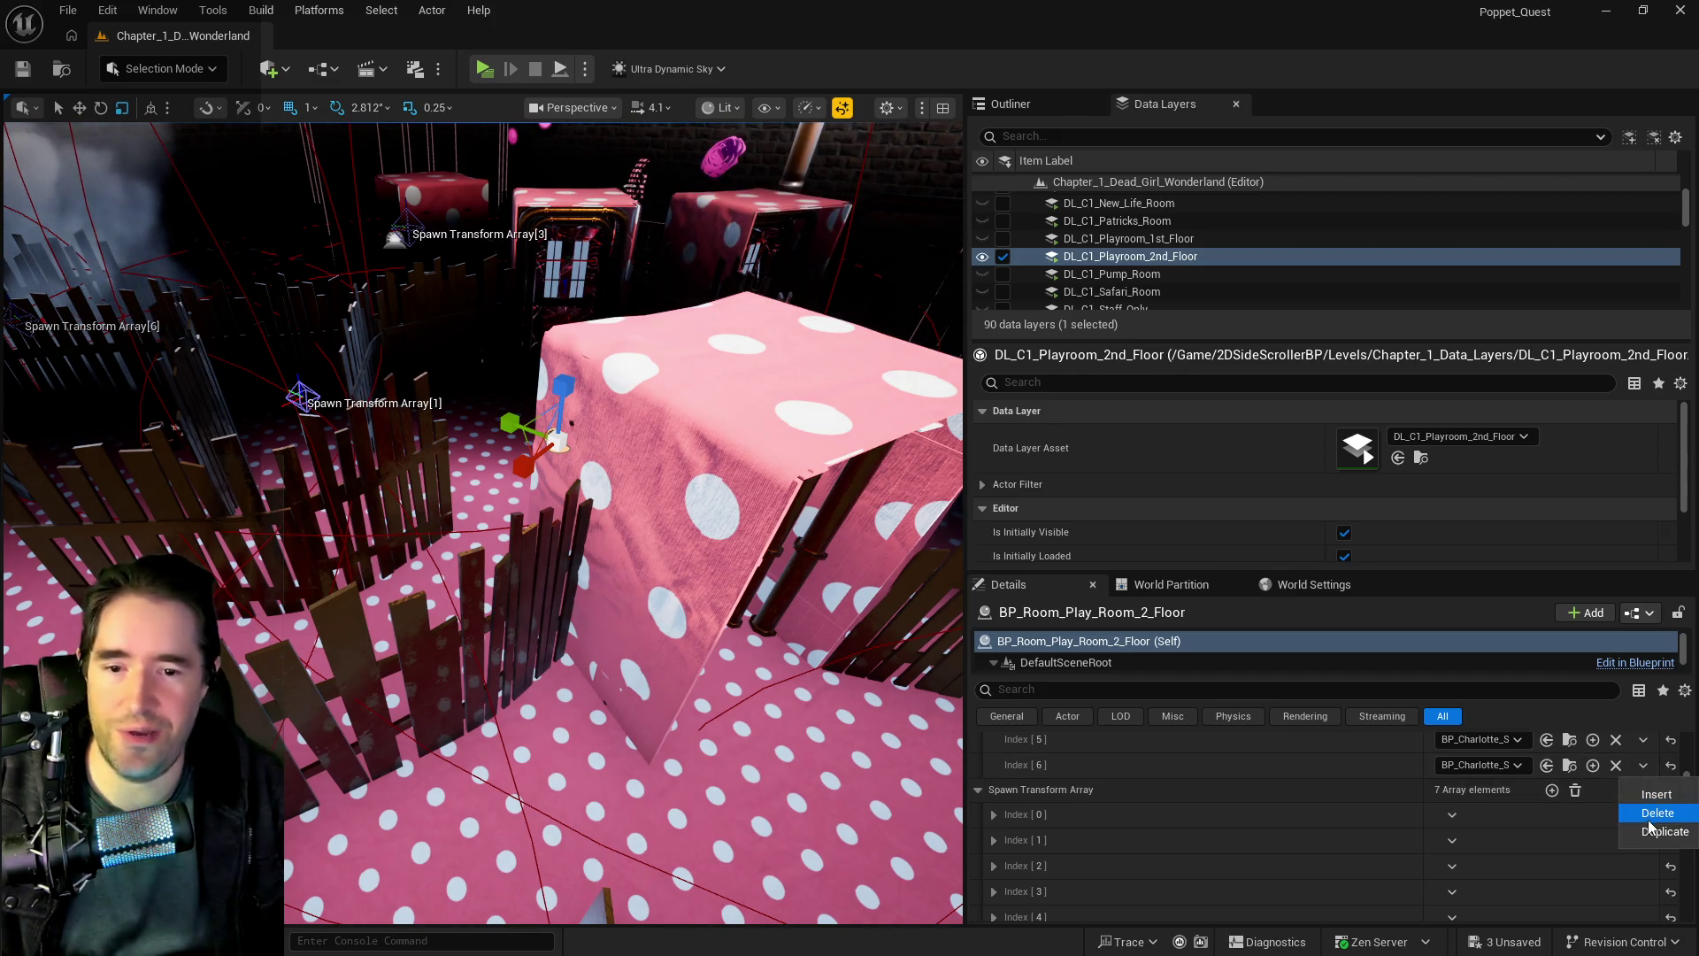
scroll(1526, 817, down, 2)
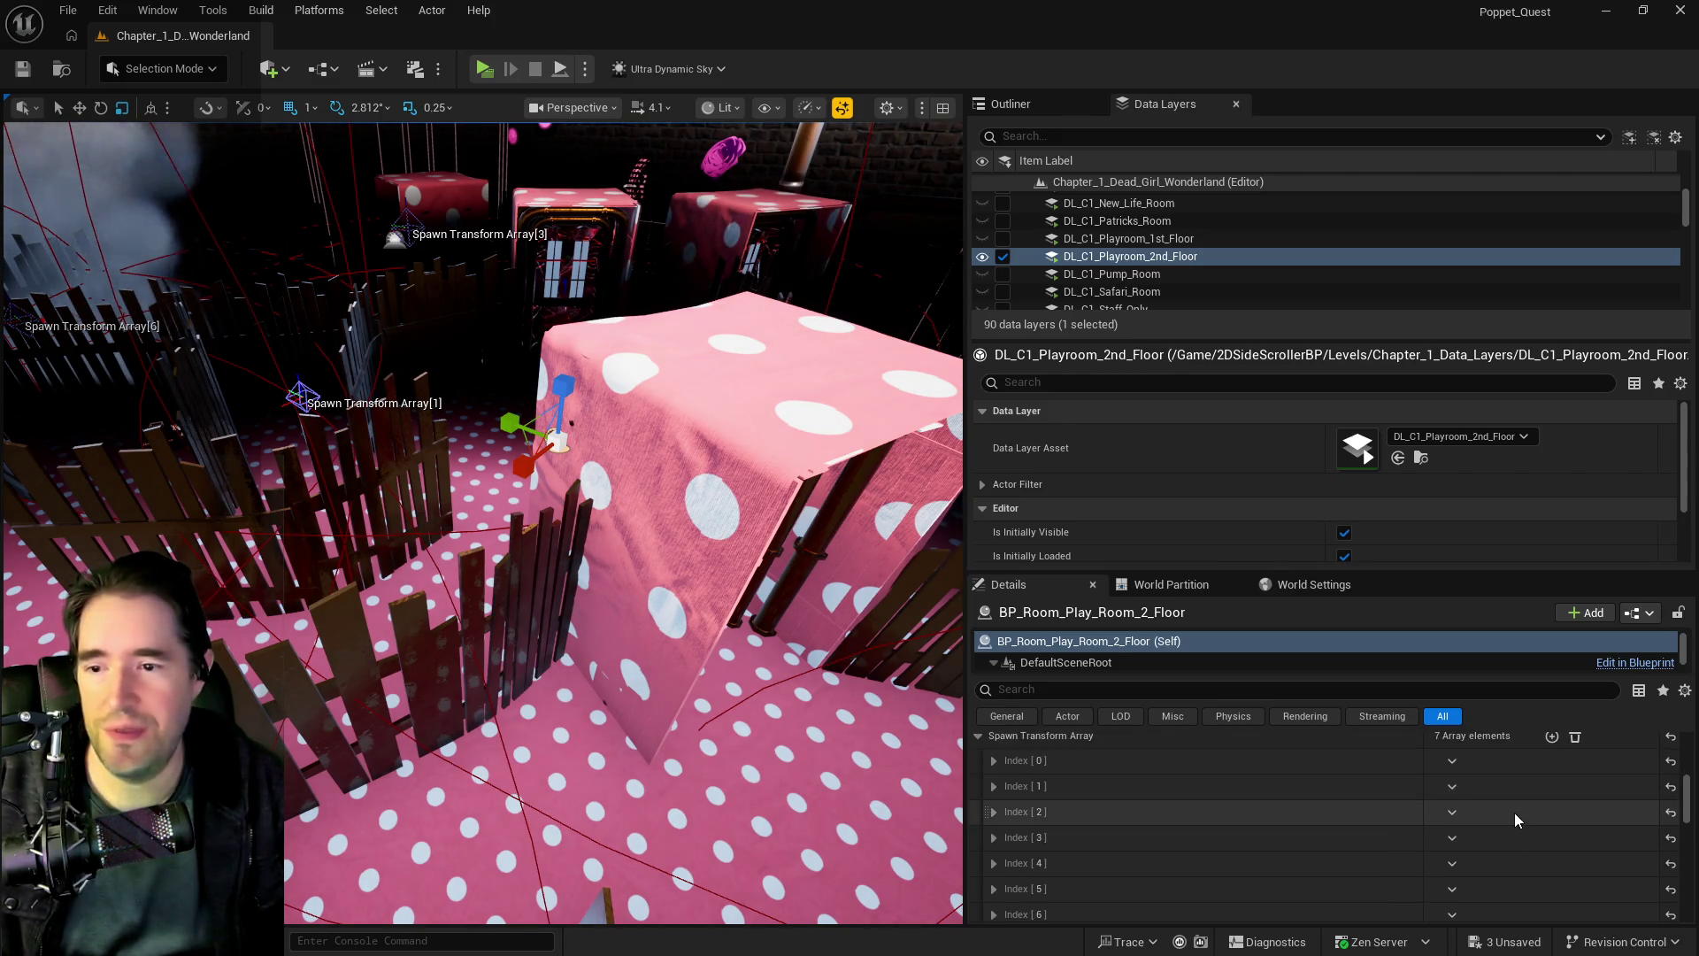
click(1459, 858)
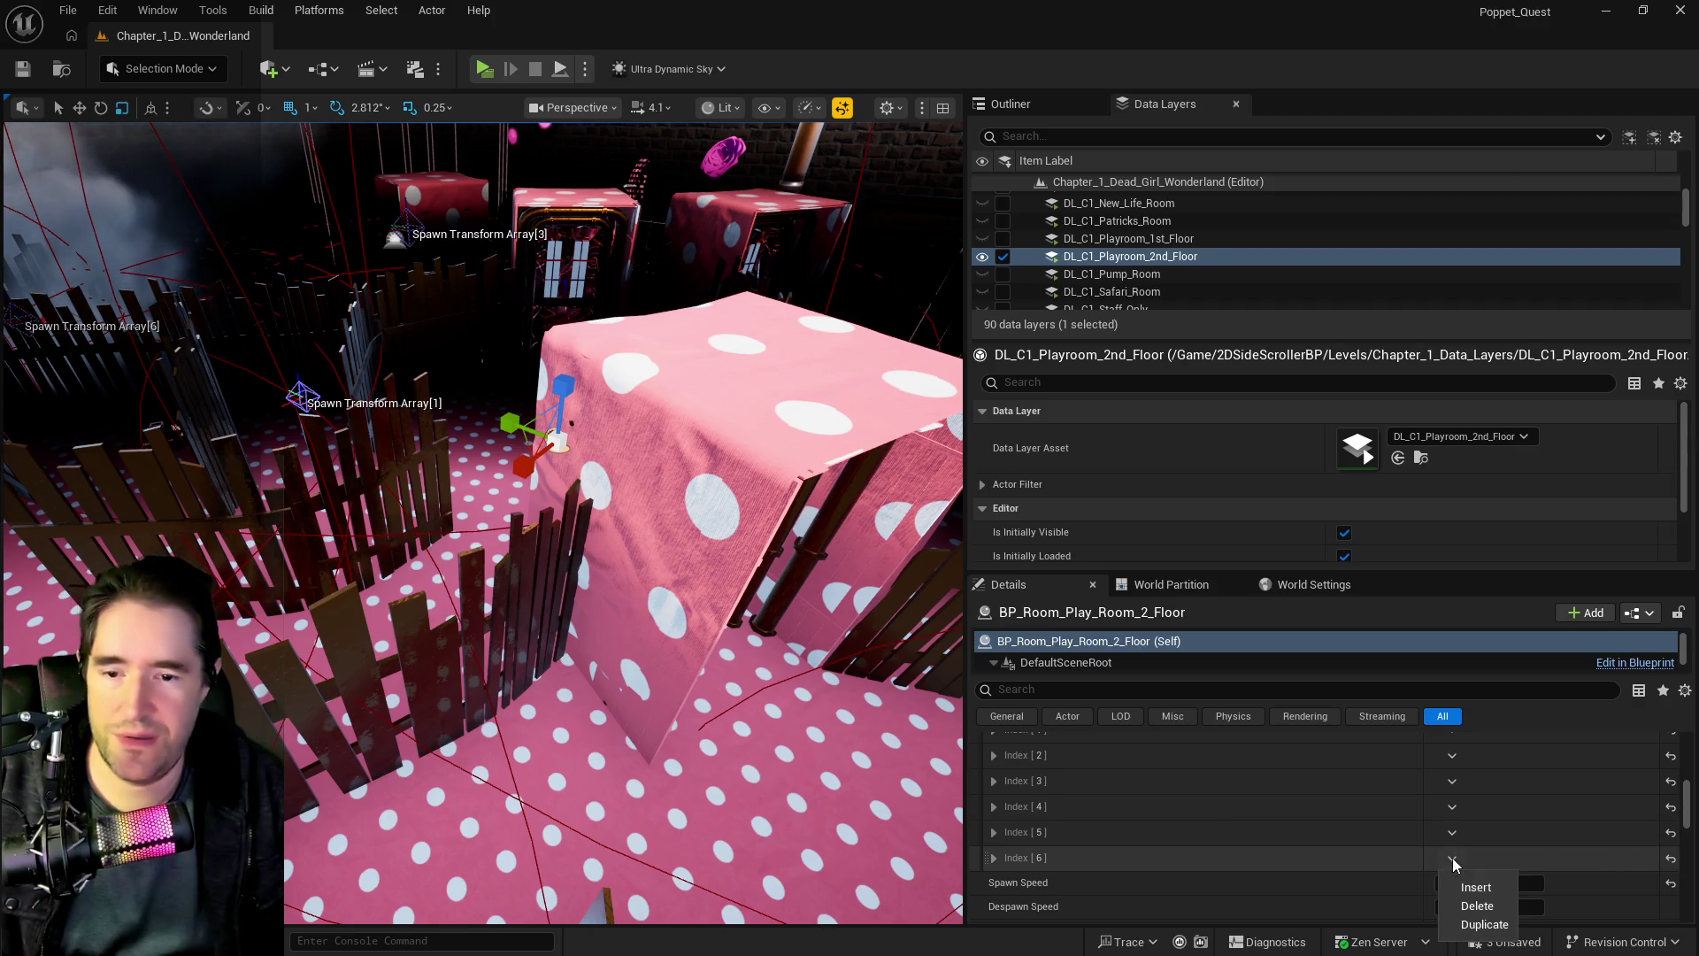
click(1475, 901)
scroll(1285, 810, up, 3)
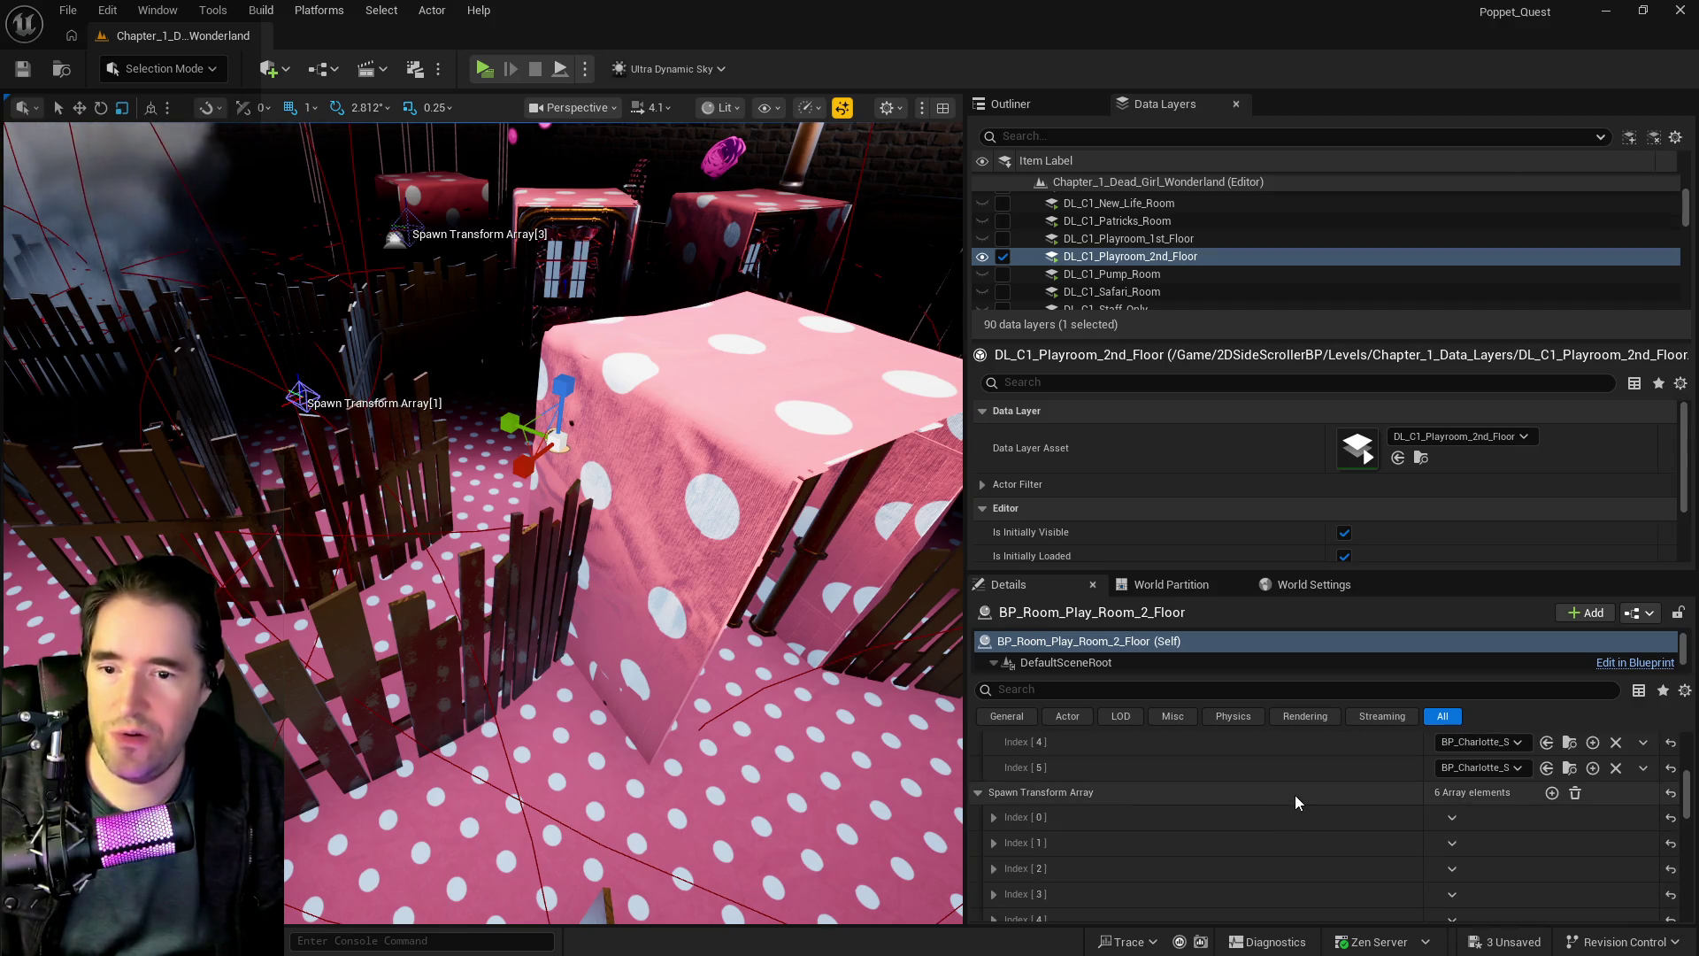
- Fly the camera past the pink box and select the Spawn Transform Array[5] spawn point
key(w)
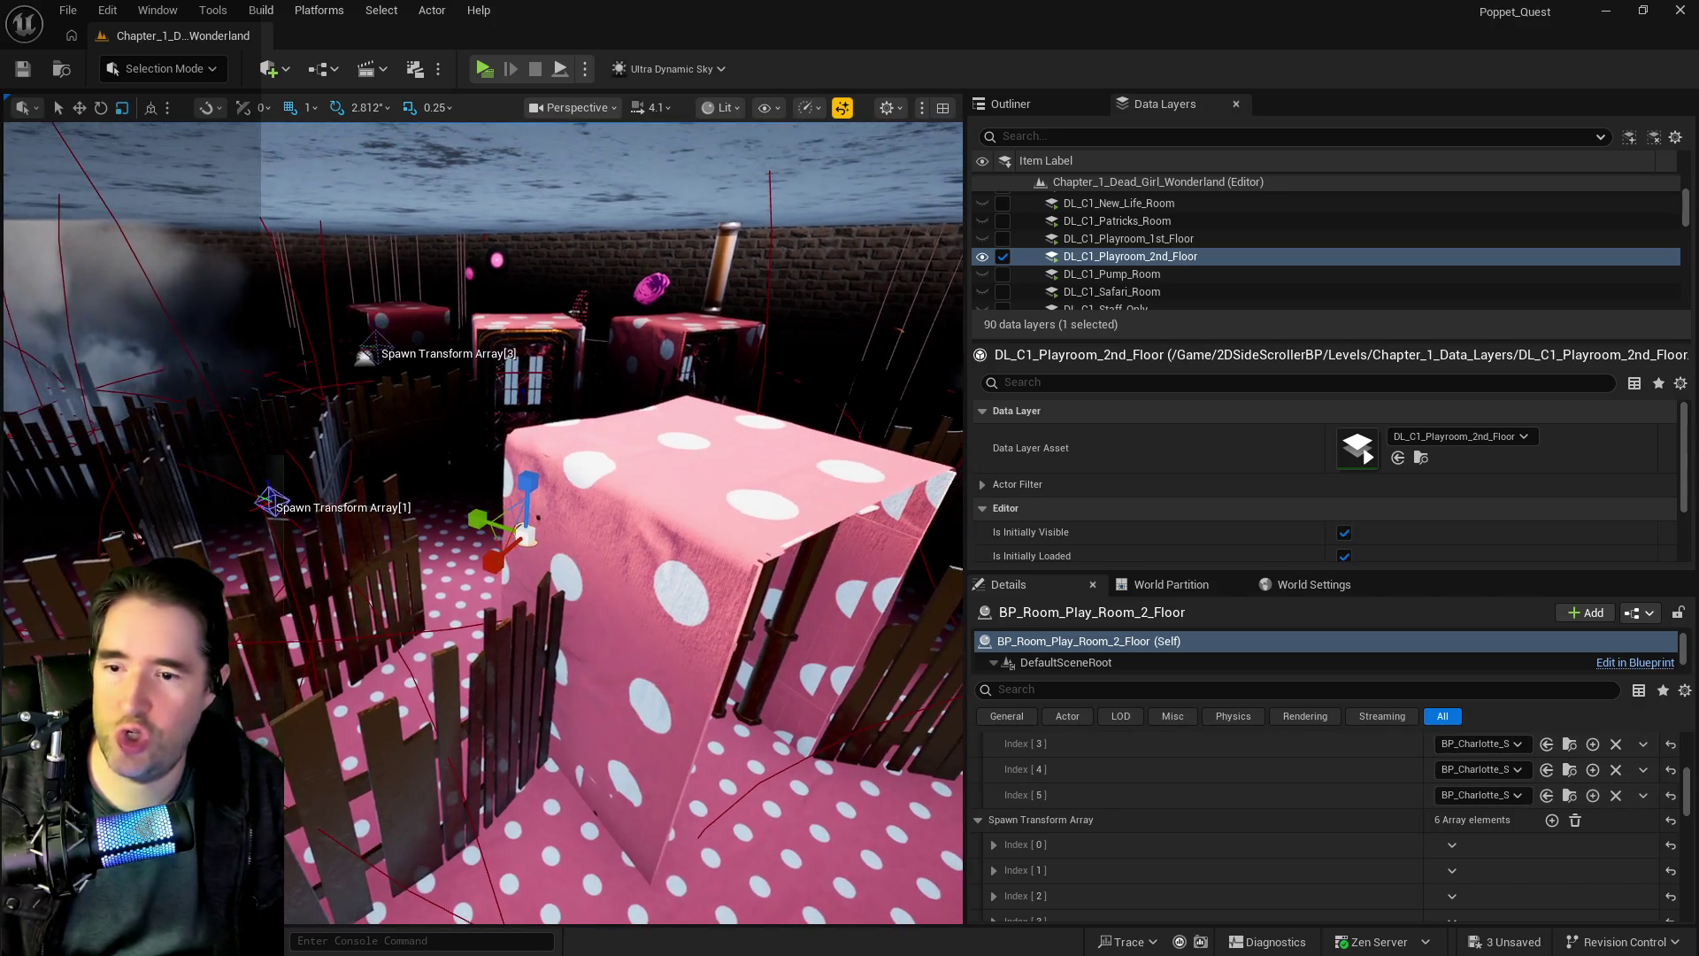
key(w)
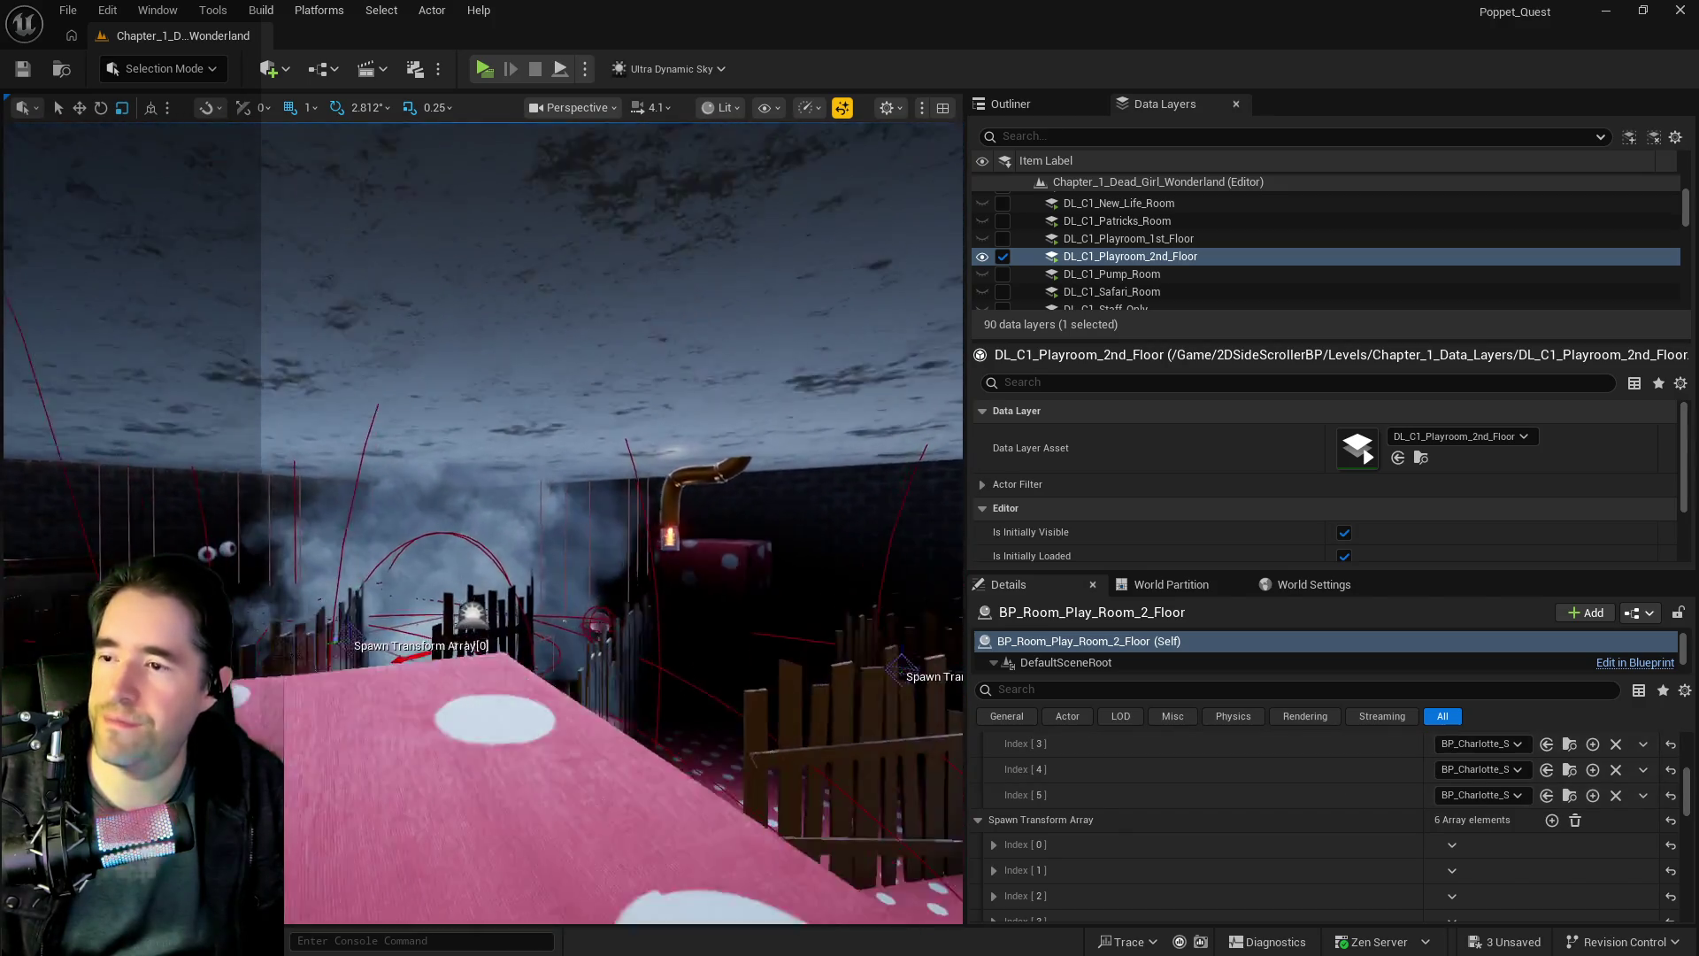
key(s)
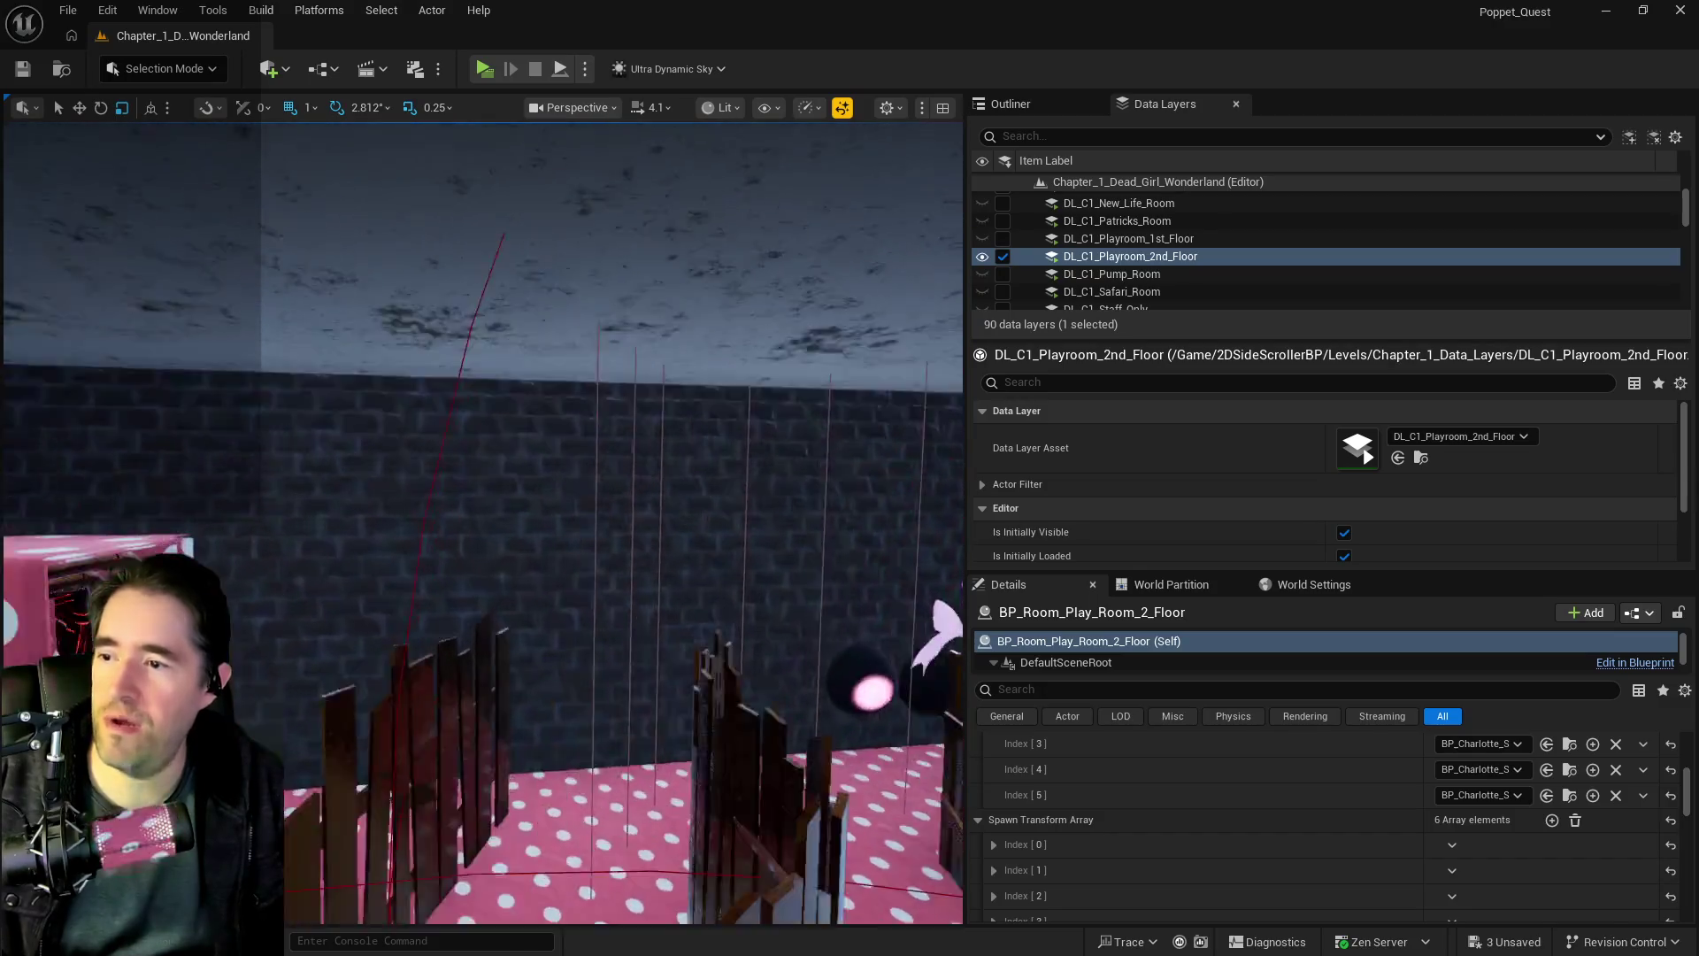
key(w)
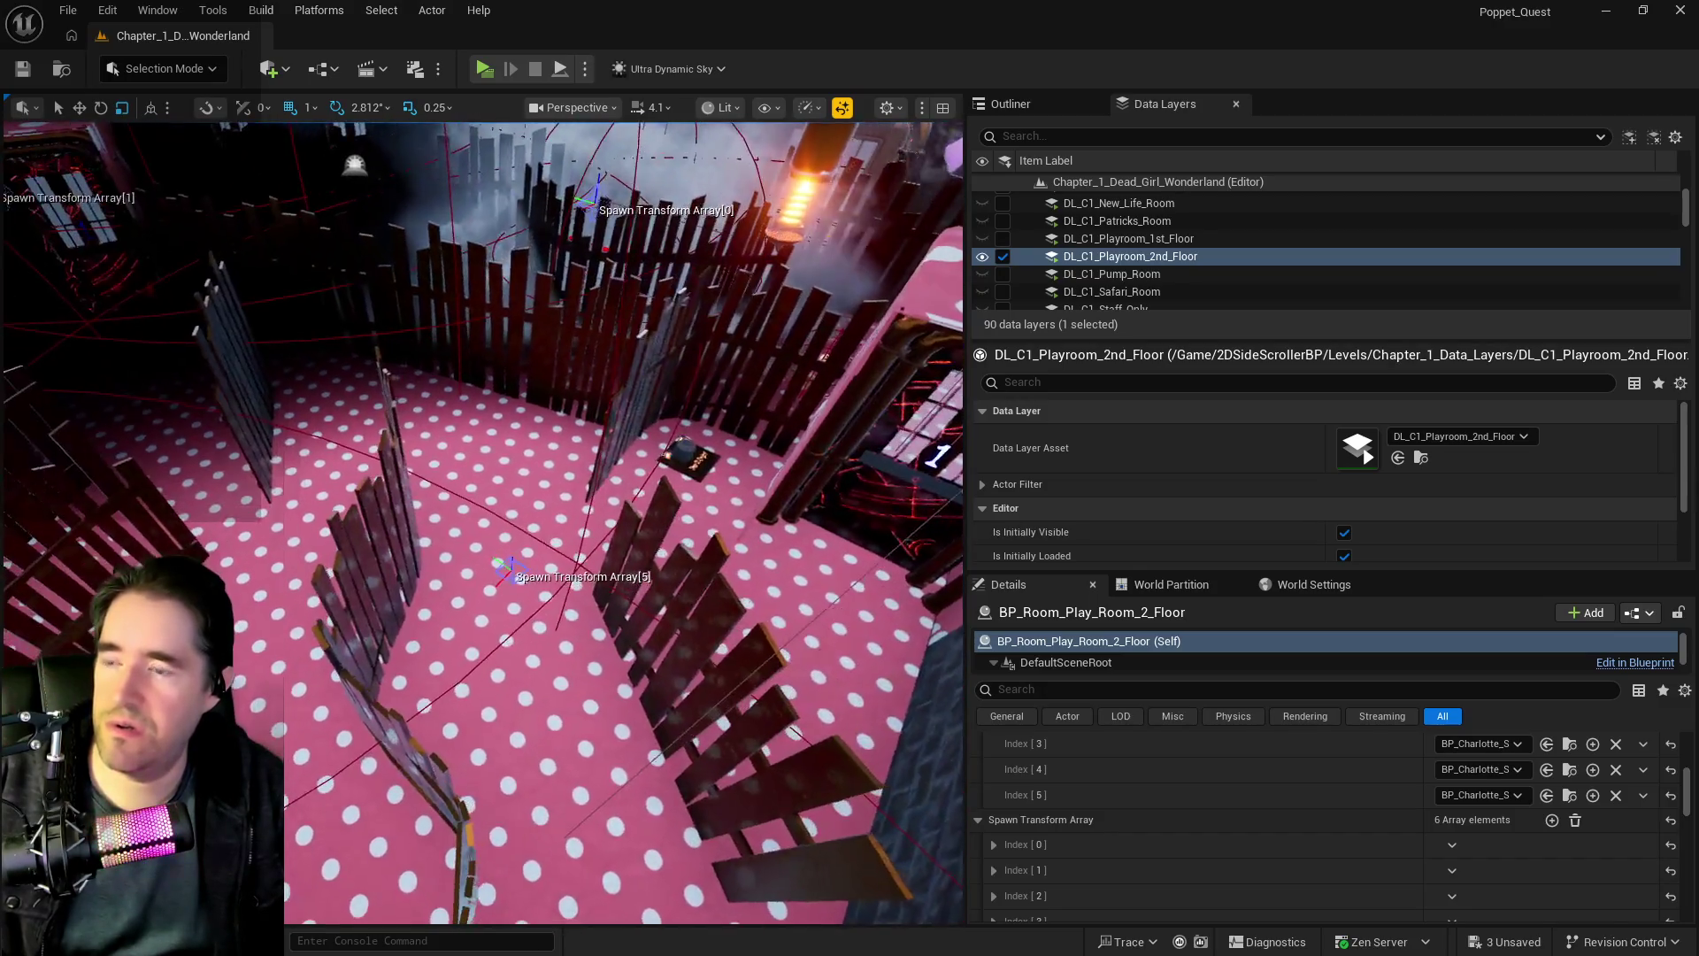
click(508, 580)
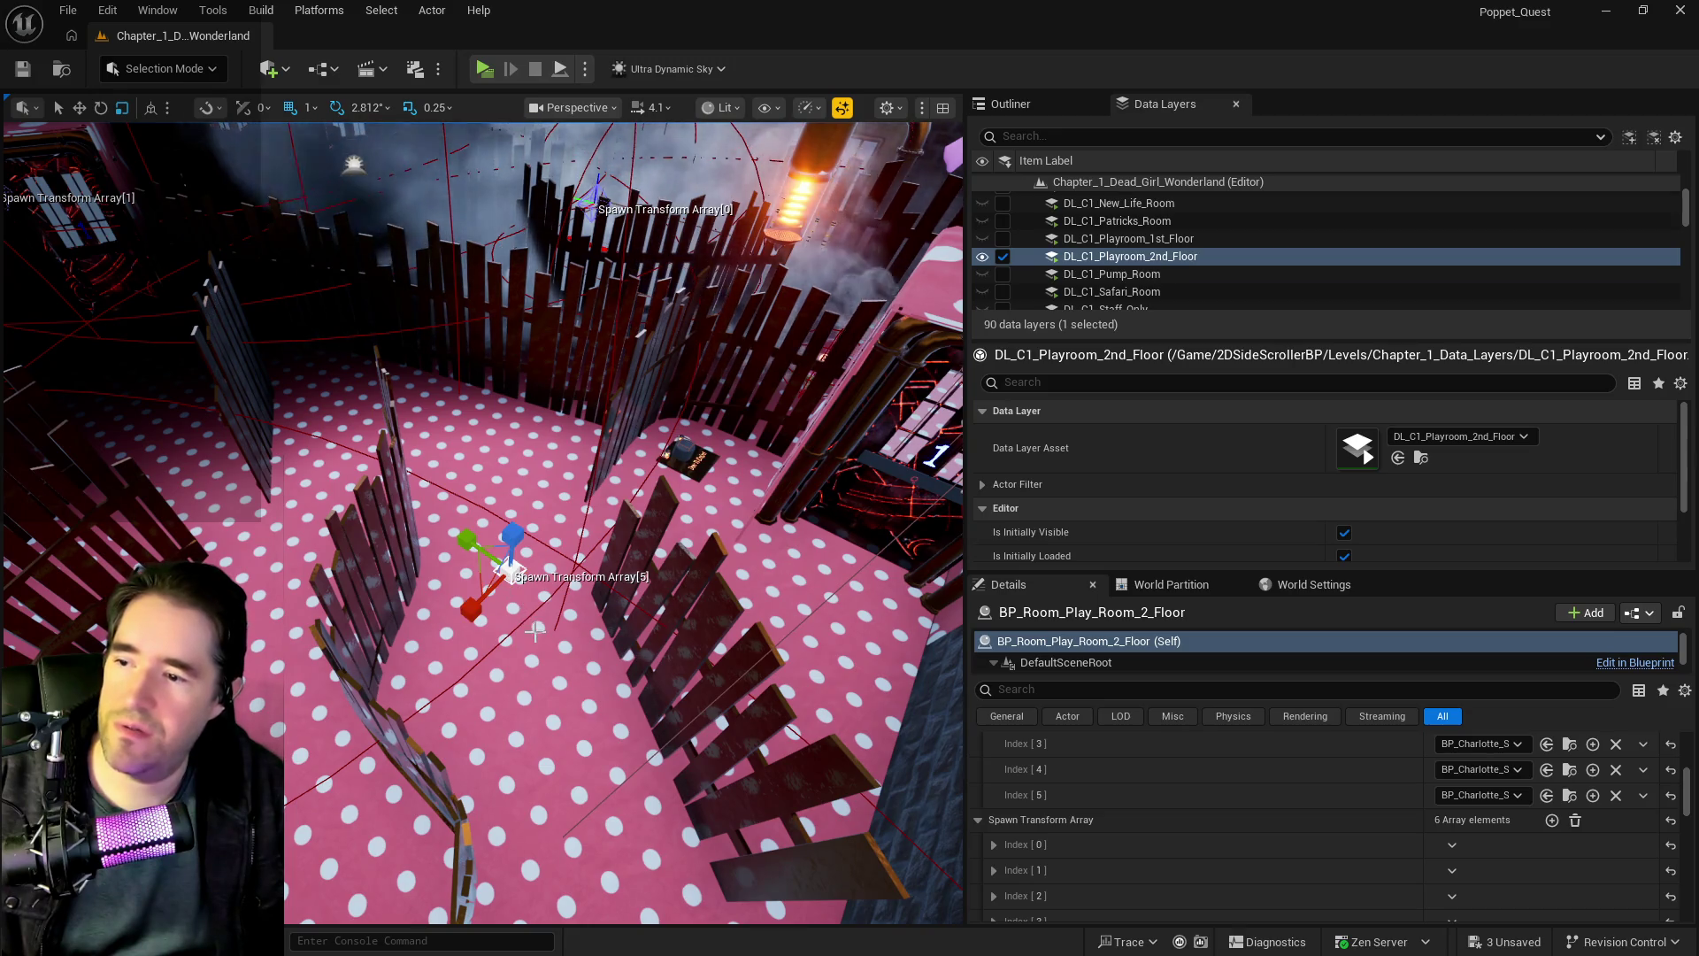
right_click(522, 622)
- Copy the smoke actor, paste a third copy among the fences, and raise it slightly
mouse_move(623, 629)
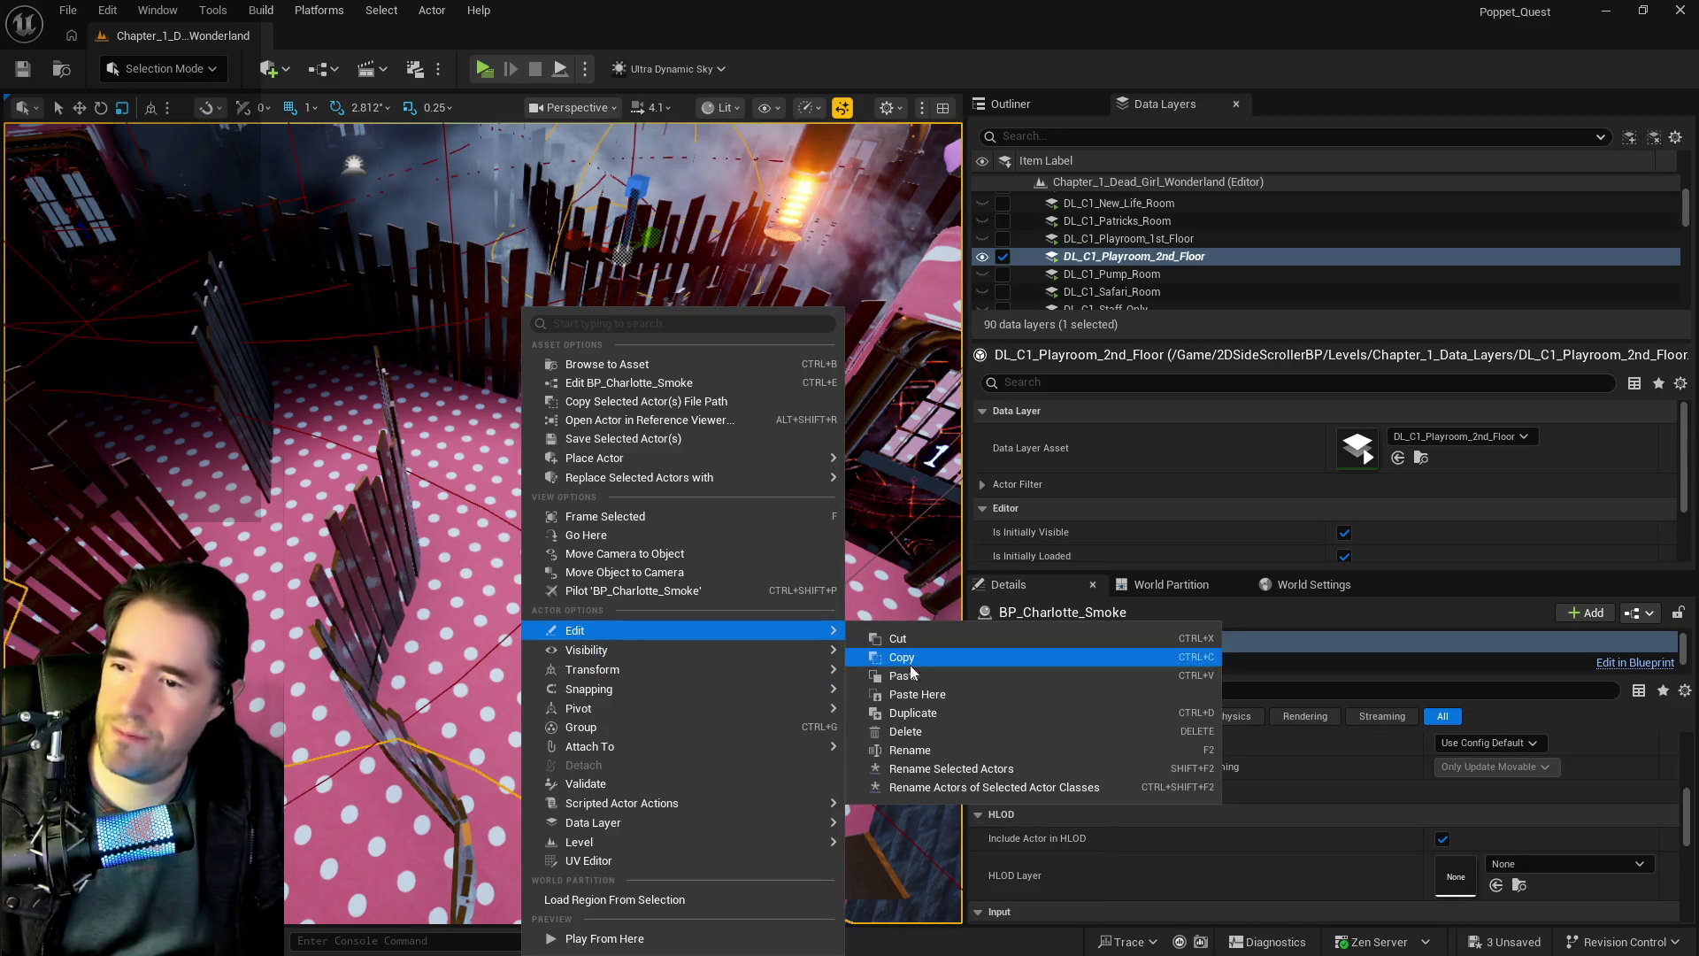
click(905, 692)
key(f)
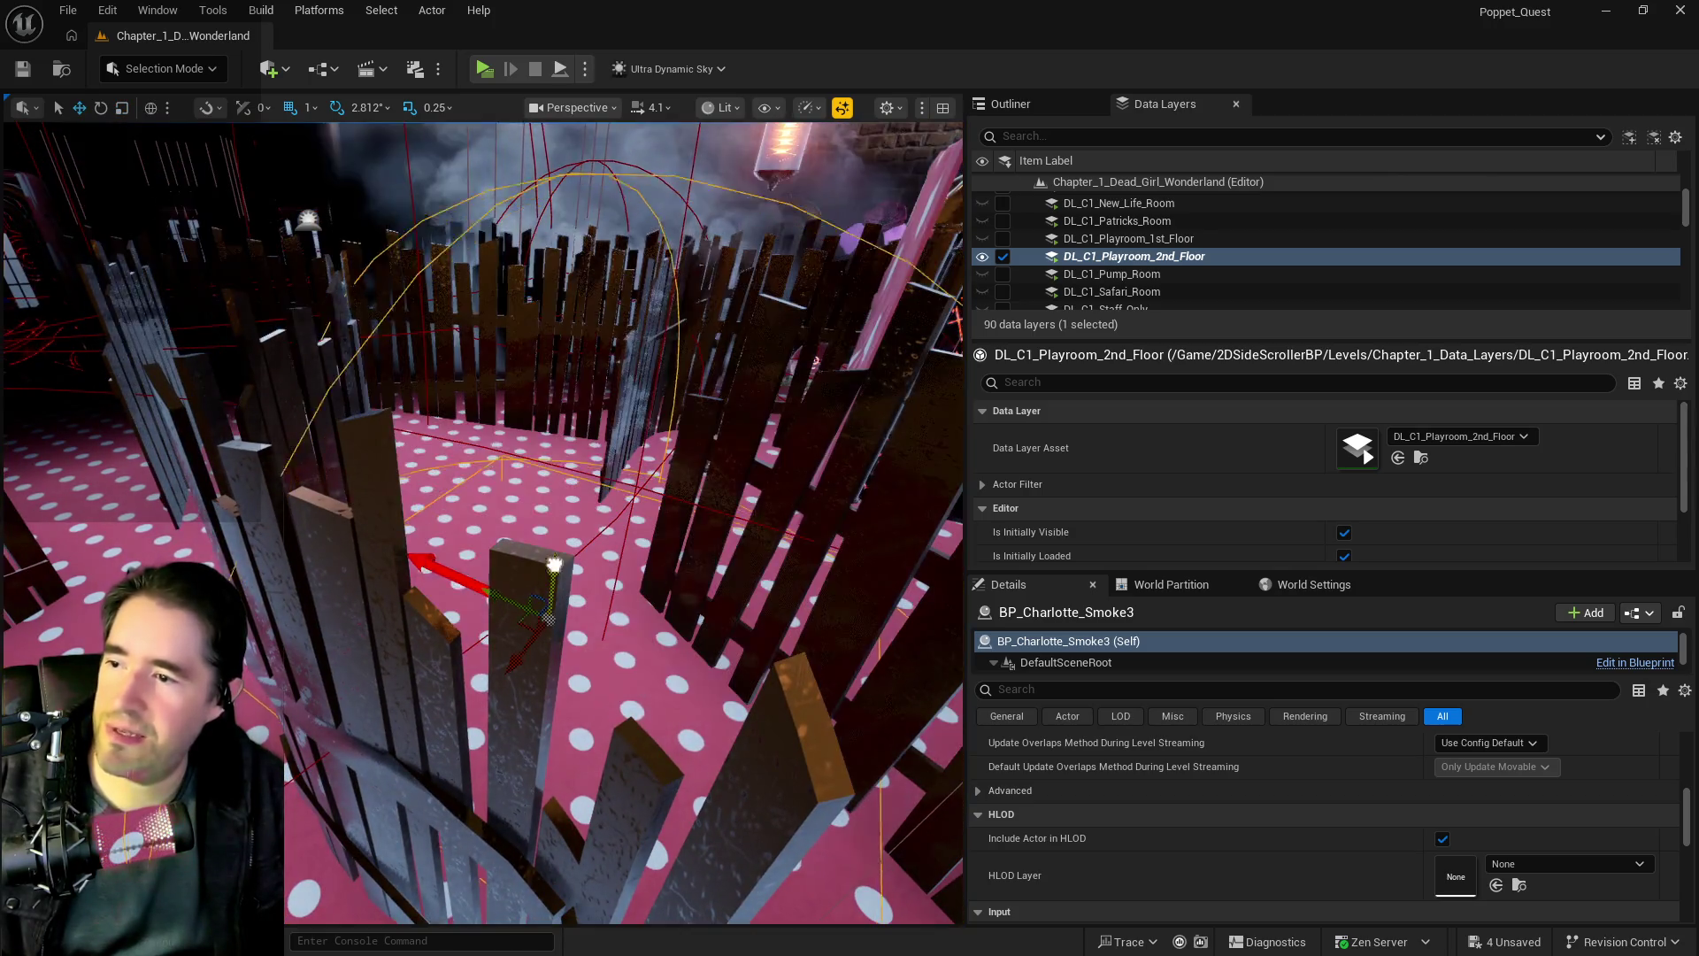
key(w)
drag(551, 522, 573, 501)
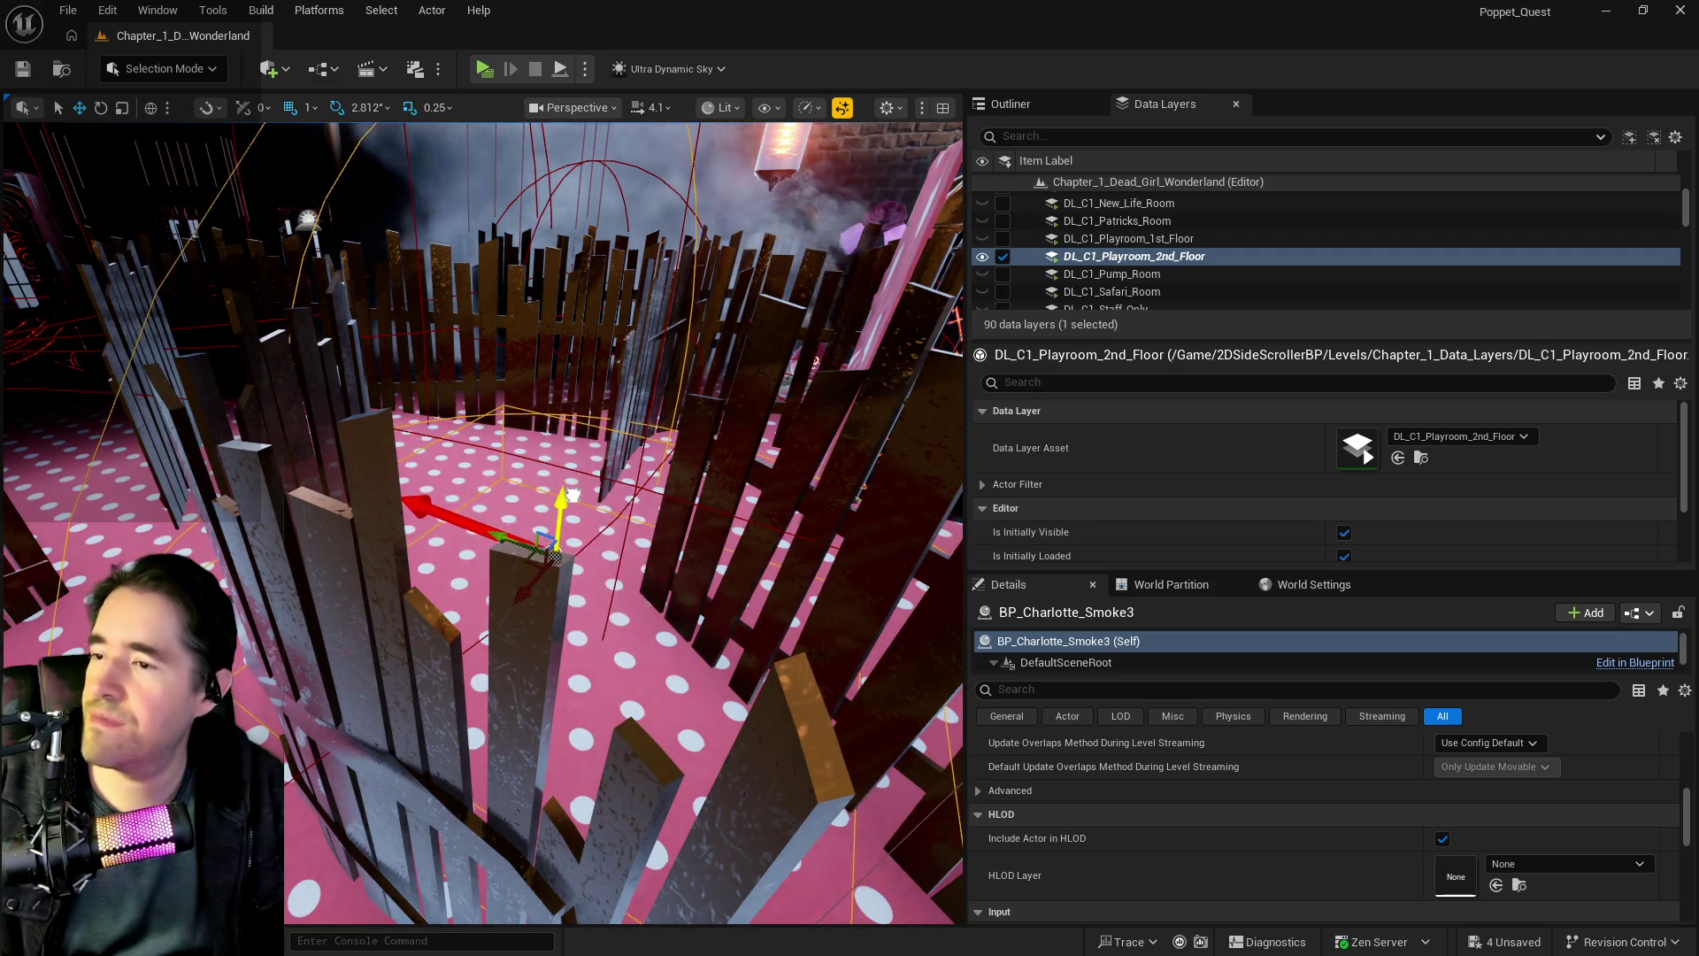
mouse_move(573, 501)
mouse_down()
mouse_move(531, 469)
mouse_move(566, 519)
mouse_up()
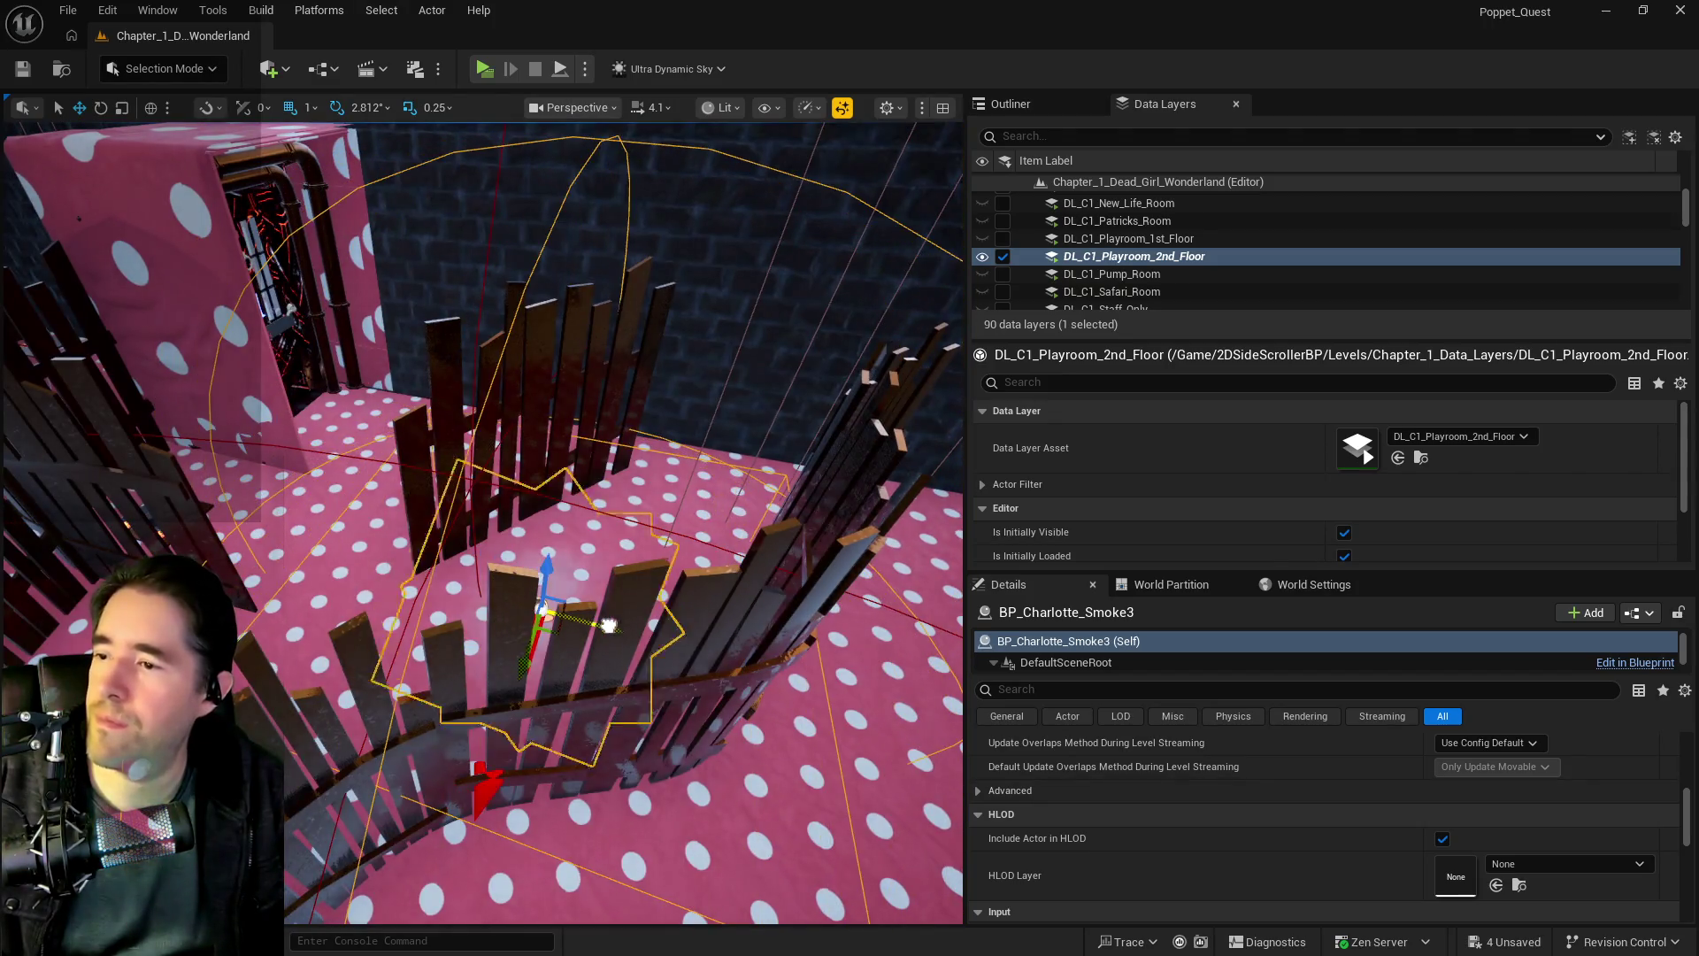
drag(518, 629, 531, 602)
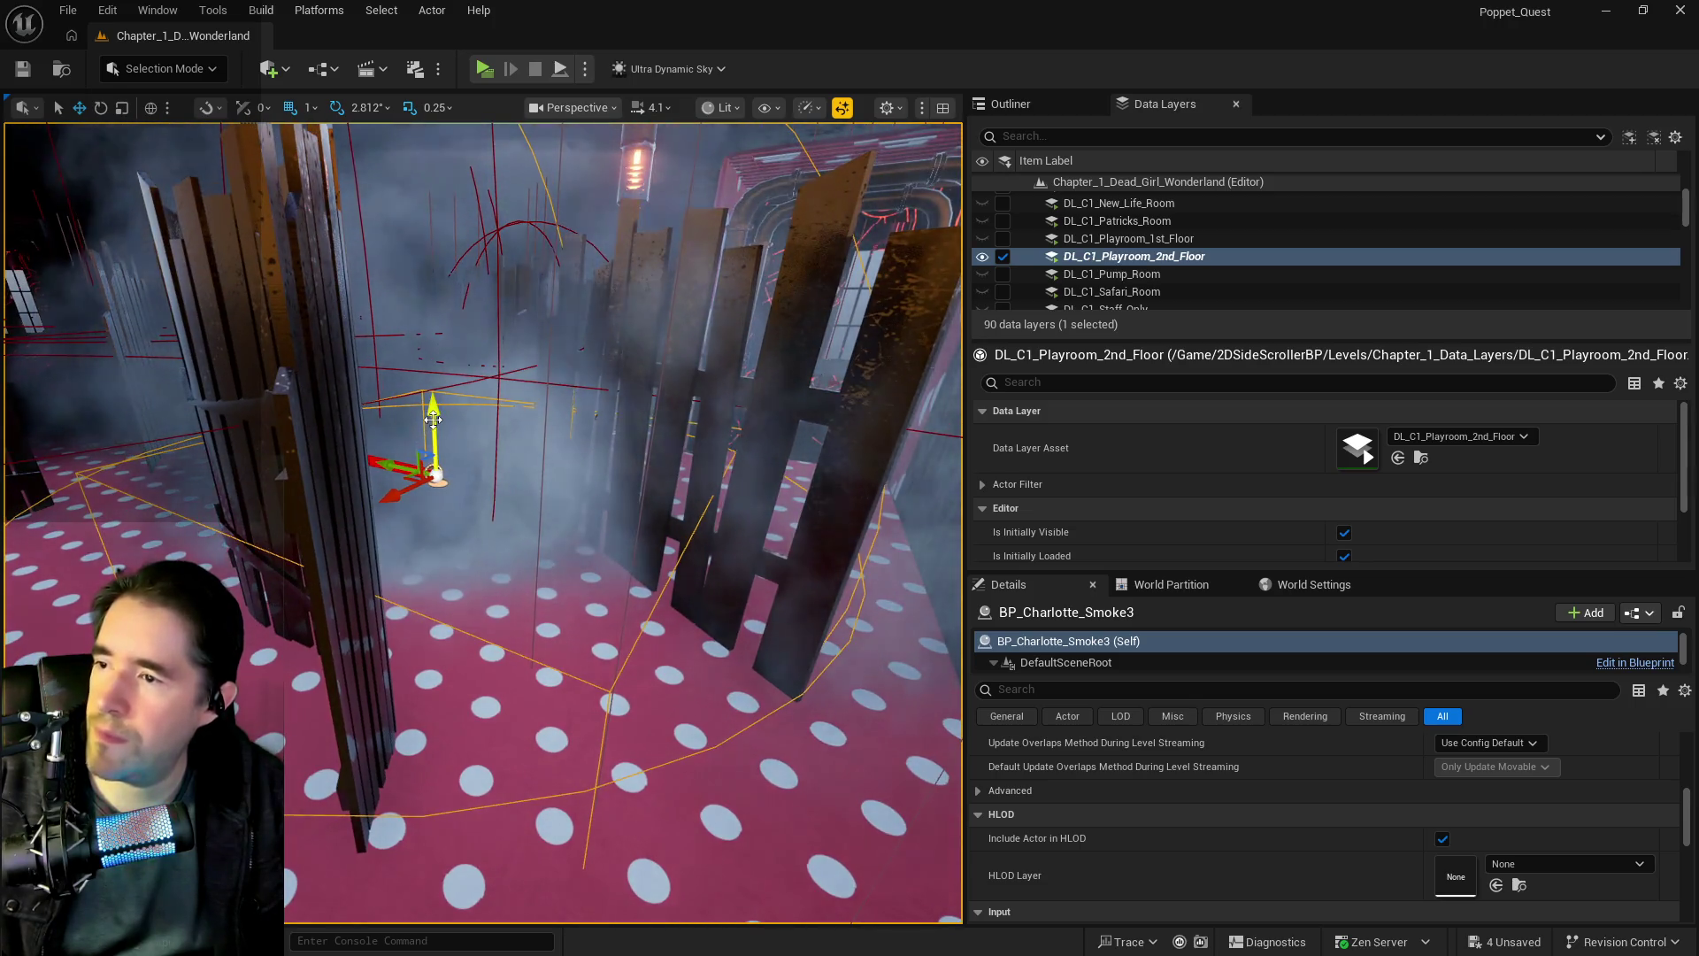
drag(436, 418, 560, 244)
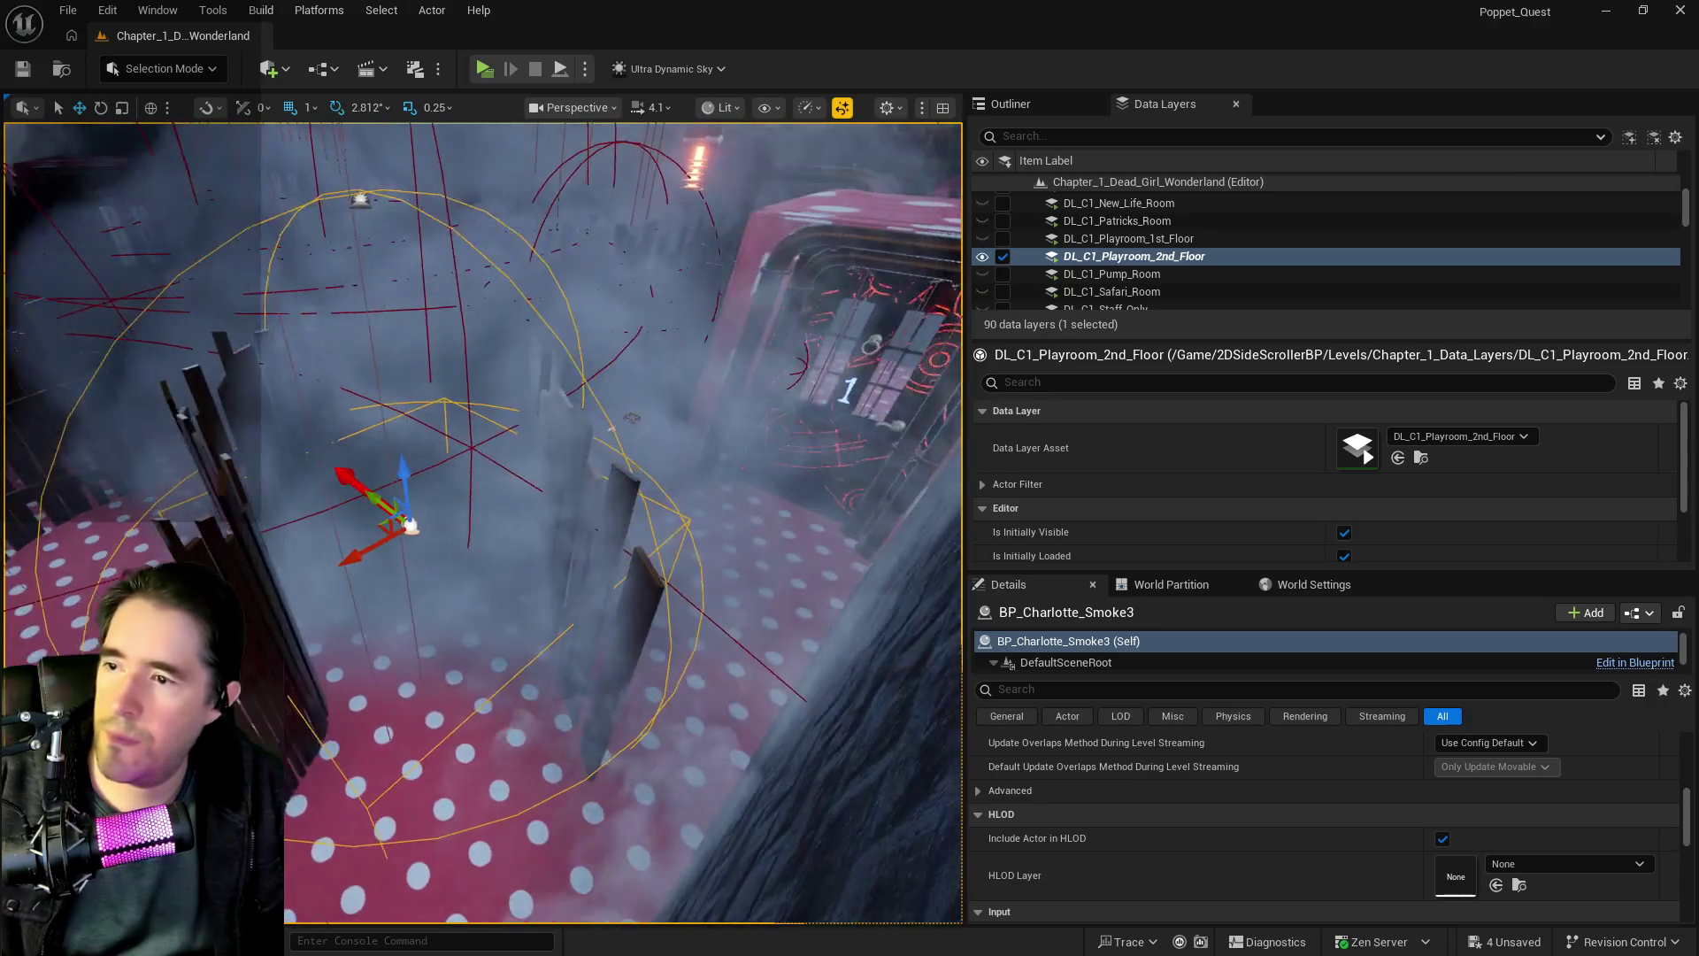
- Turn BP_Charlotte_Smoke3 about 14 degrees and save the level
key(e)
drag(457, 596, 531, 605)
drag(715, 617, 703, 570)
key(ctrl+s)
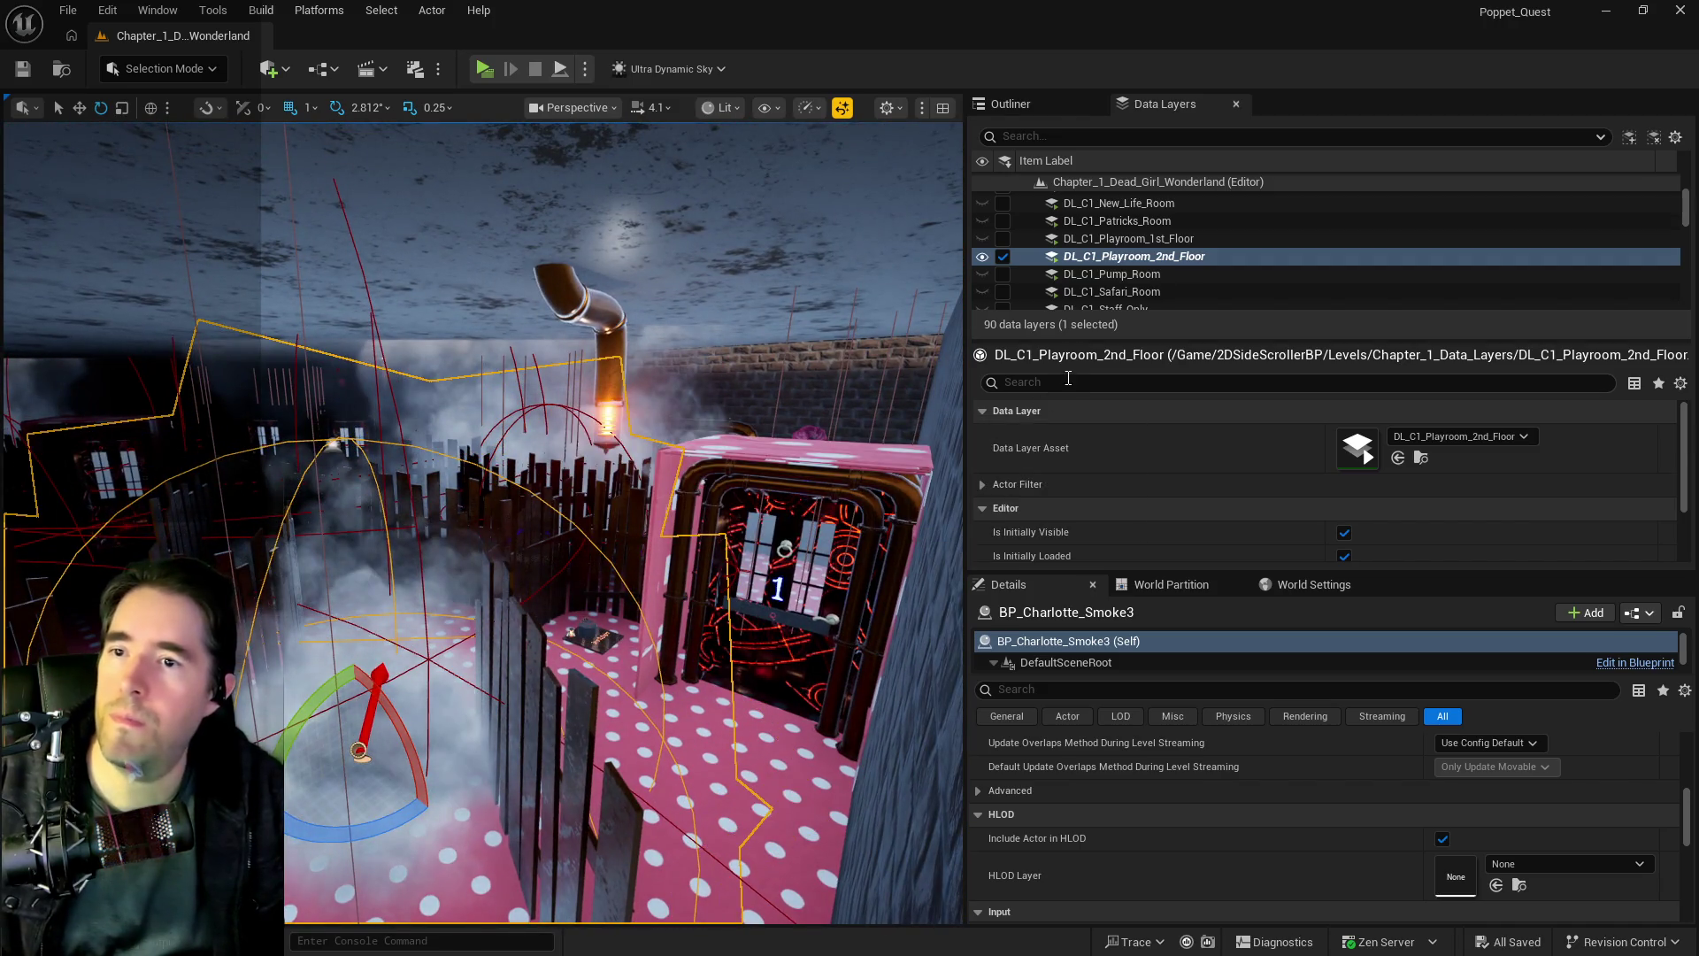
drag(620, 531, 619, 637)
drag(858, 546, 858, 486)
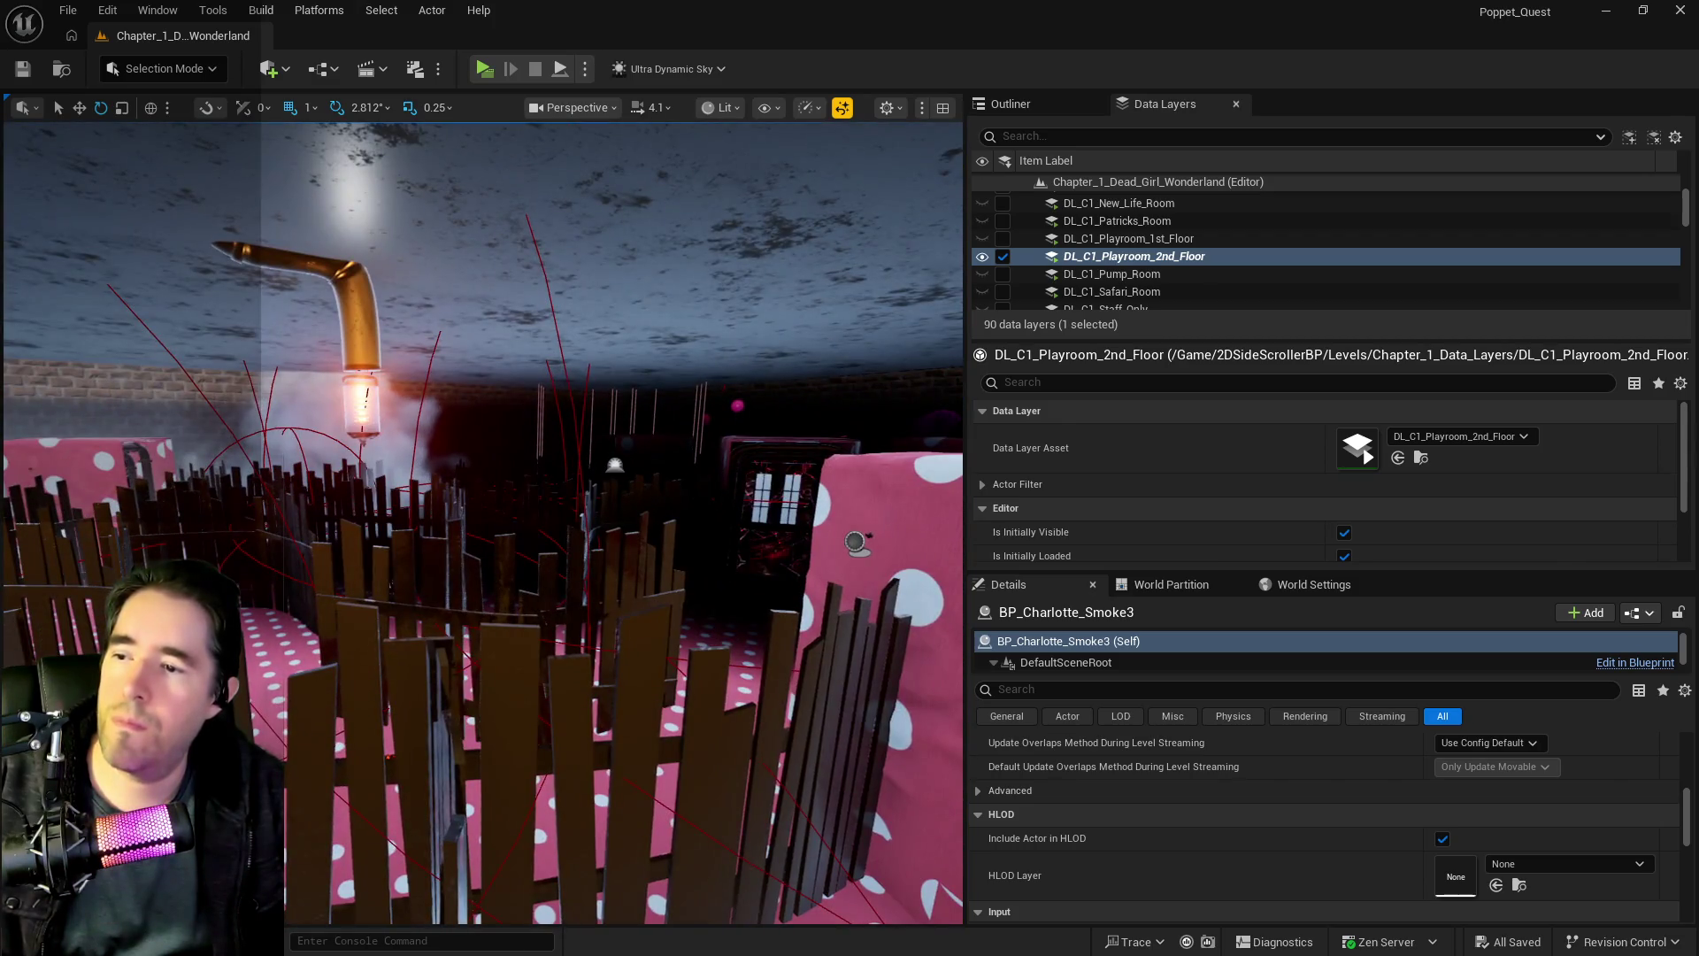
- Select BP_Room_Play_Room_2_Floor and delete its Index 5 spawn transform entry
click(859, 546)
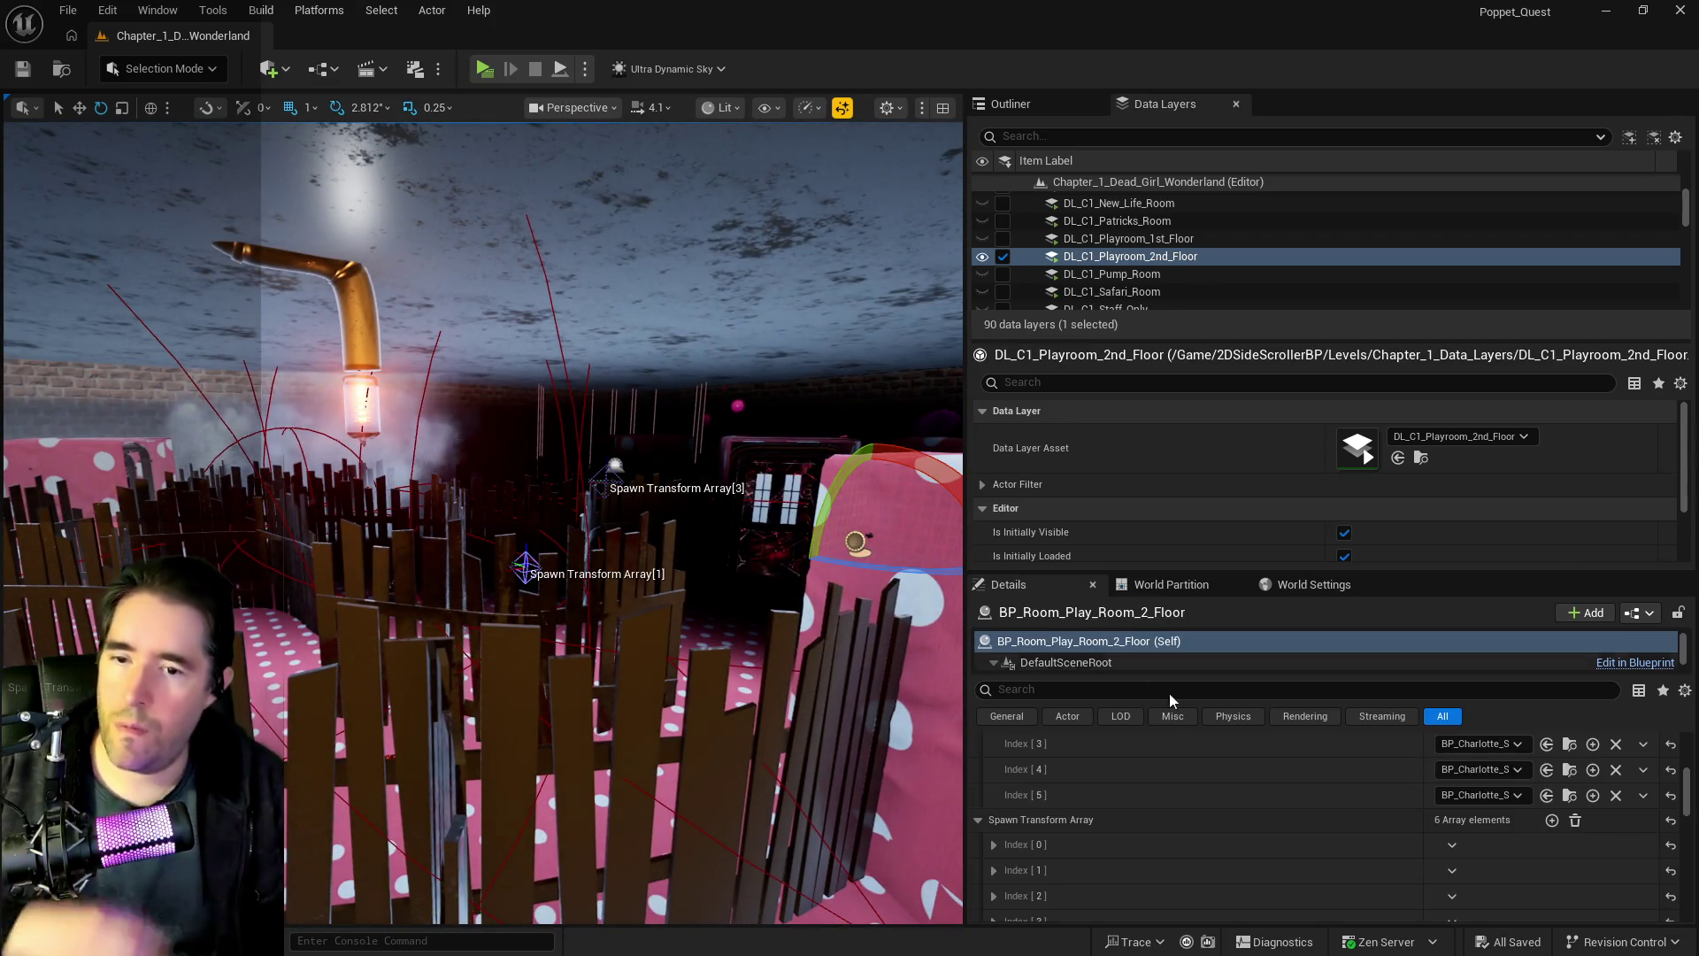
click(1635, 796)
click(1655, 853)
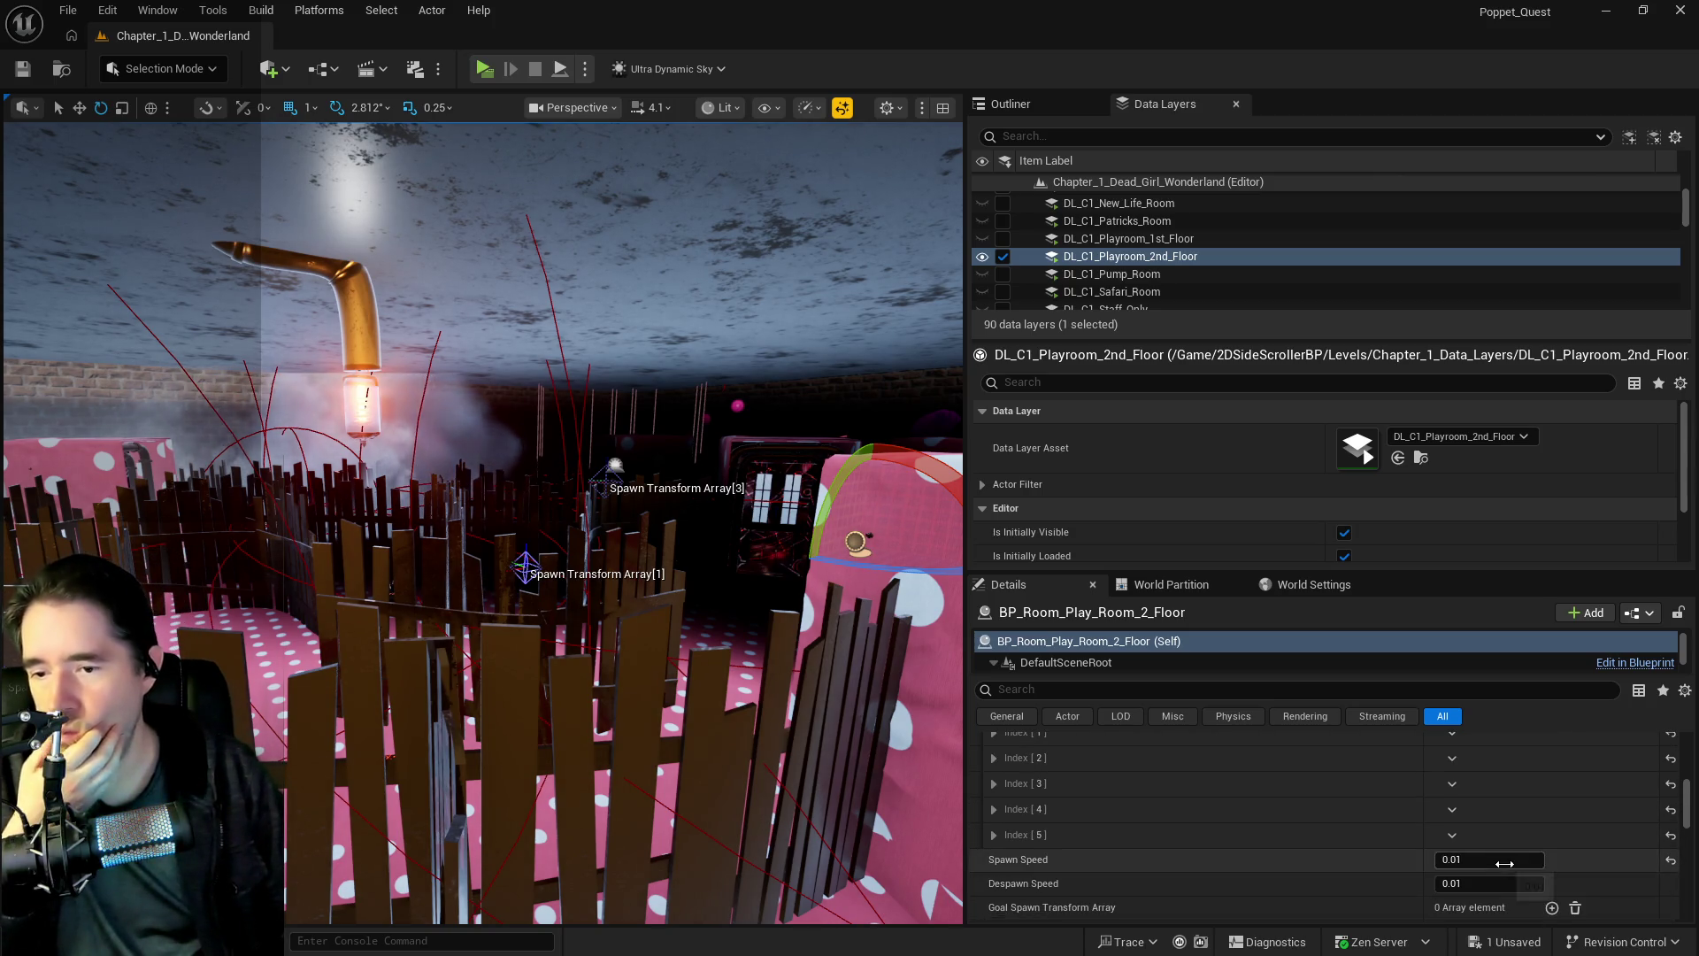
click(1452, 835)
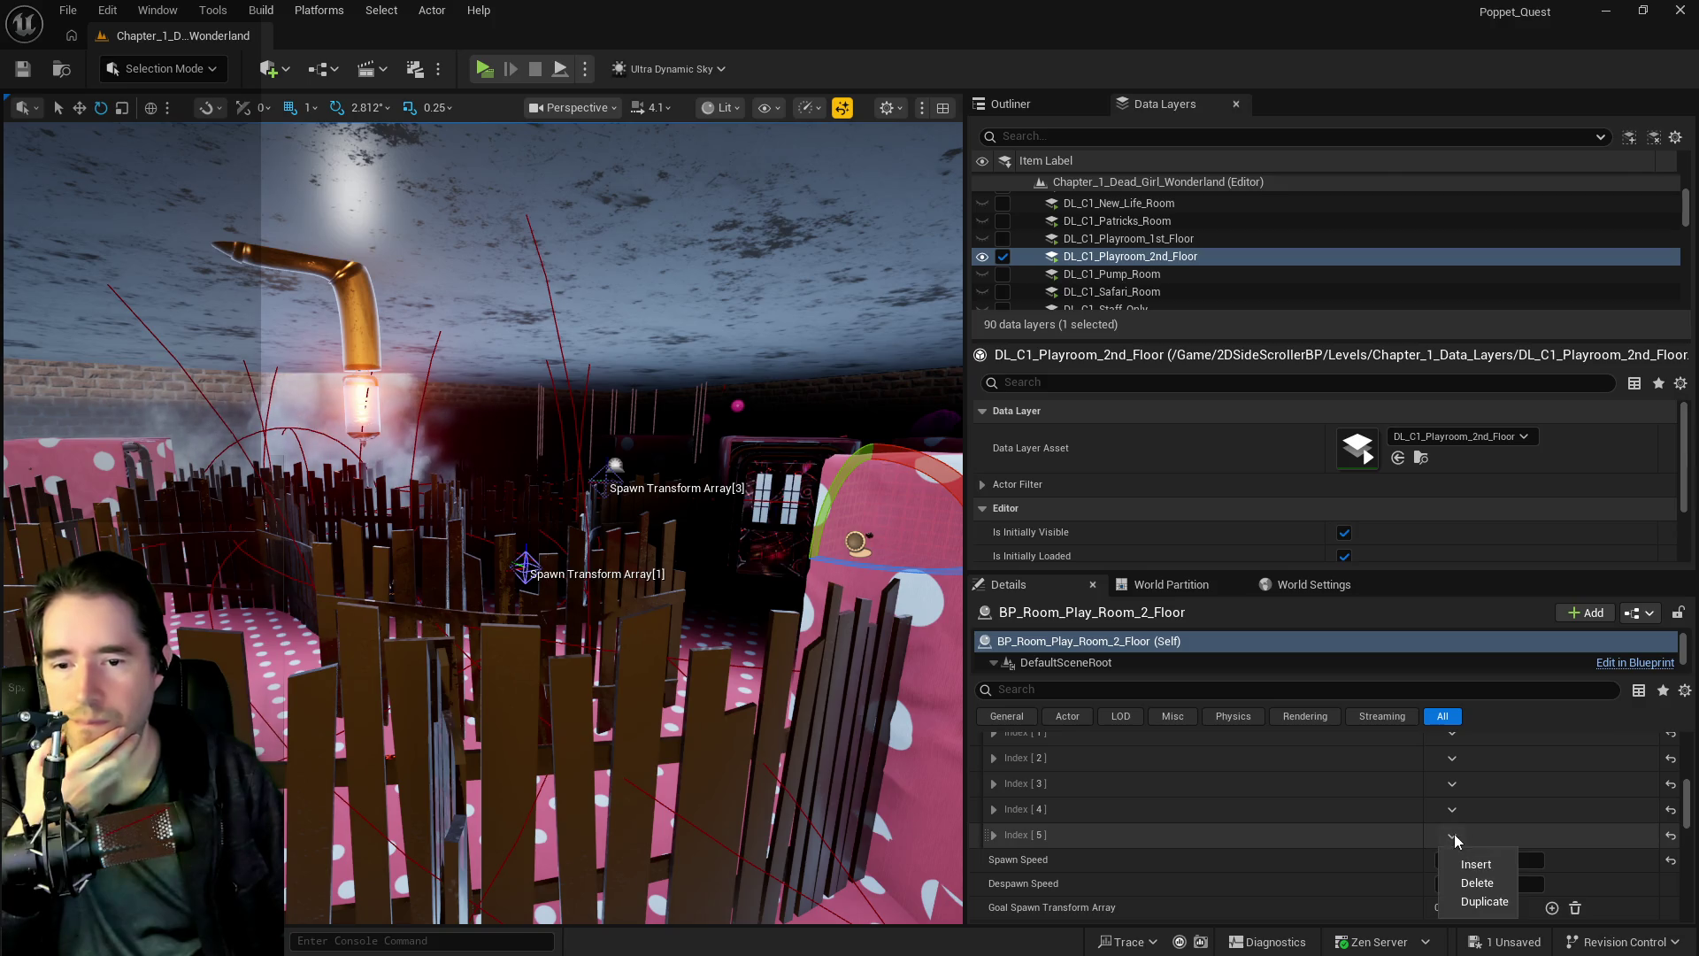
click(1465, 882)
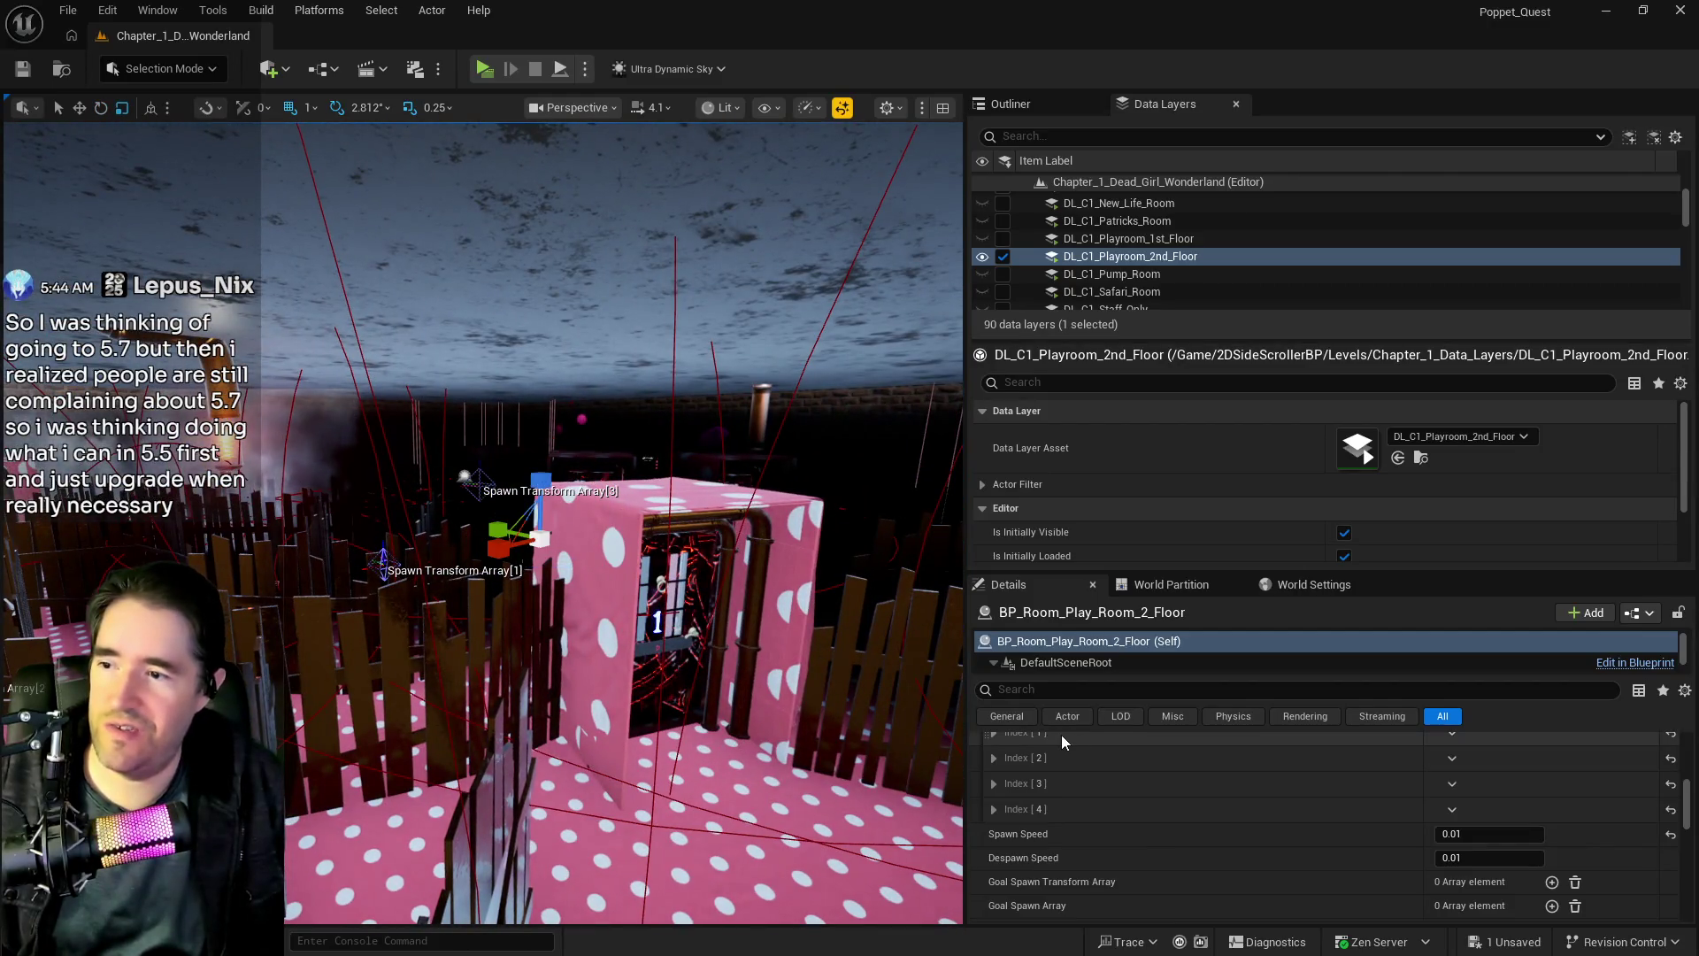
- Paste BP_Charlotte_Smoke4 by the door, rotated 90 degrees and lifted slightly off the floor
key(f)
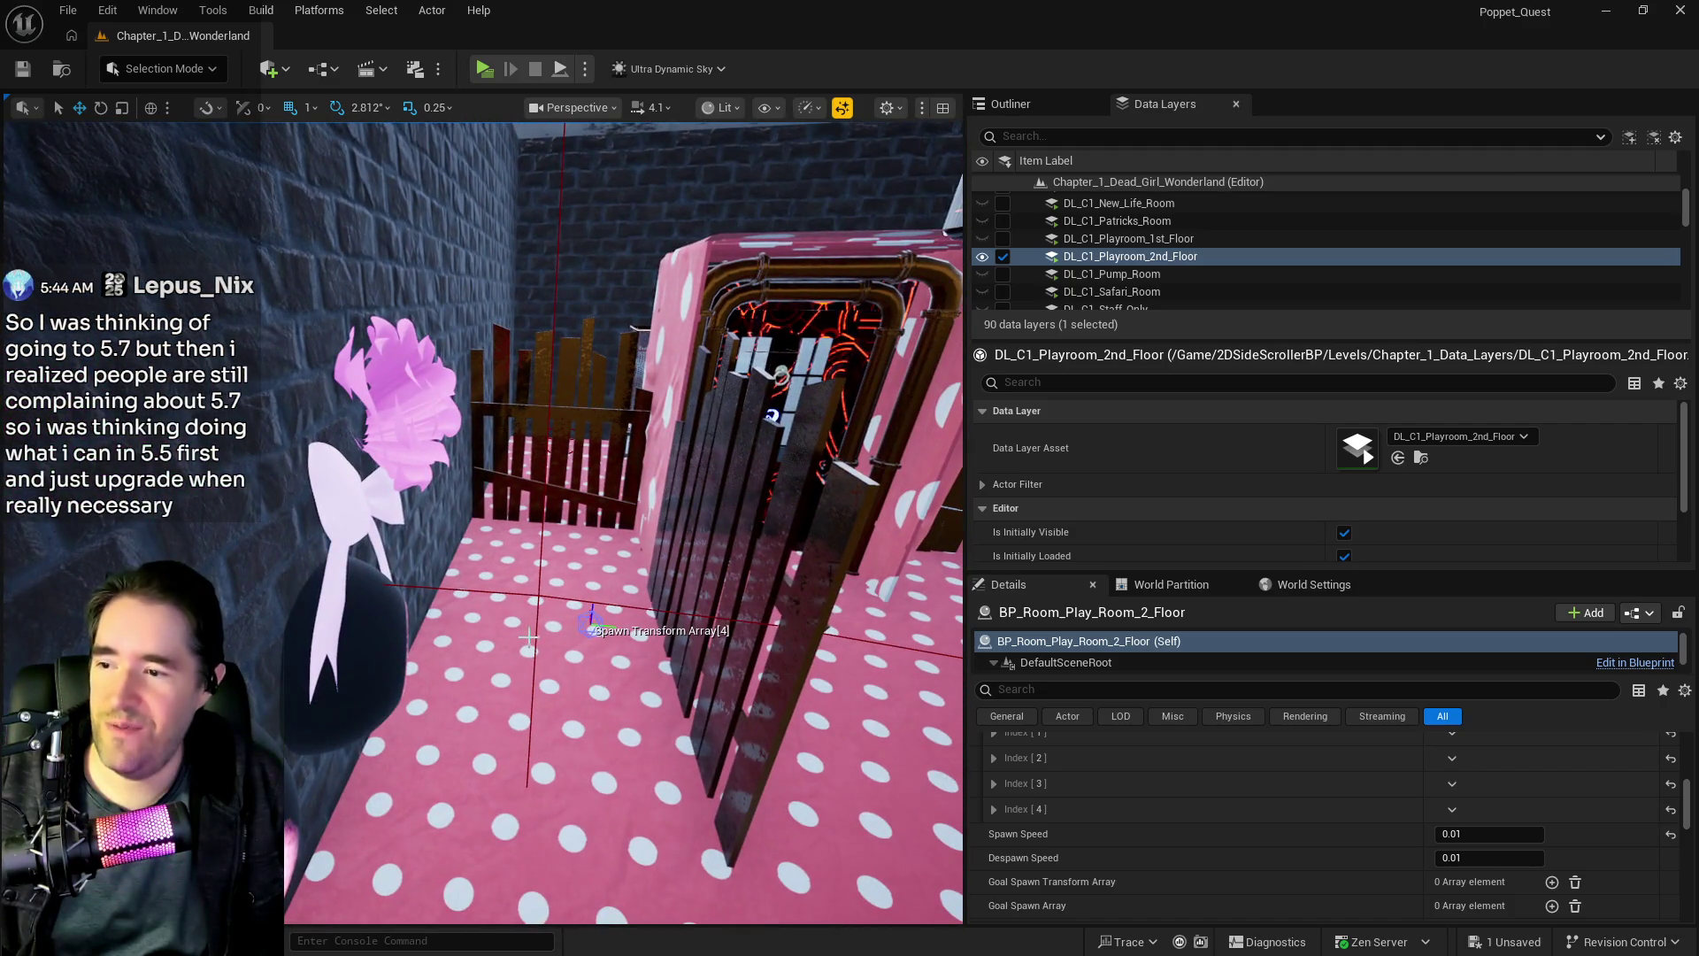
right_click(544, 630)
mouse_move(547, 630)
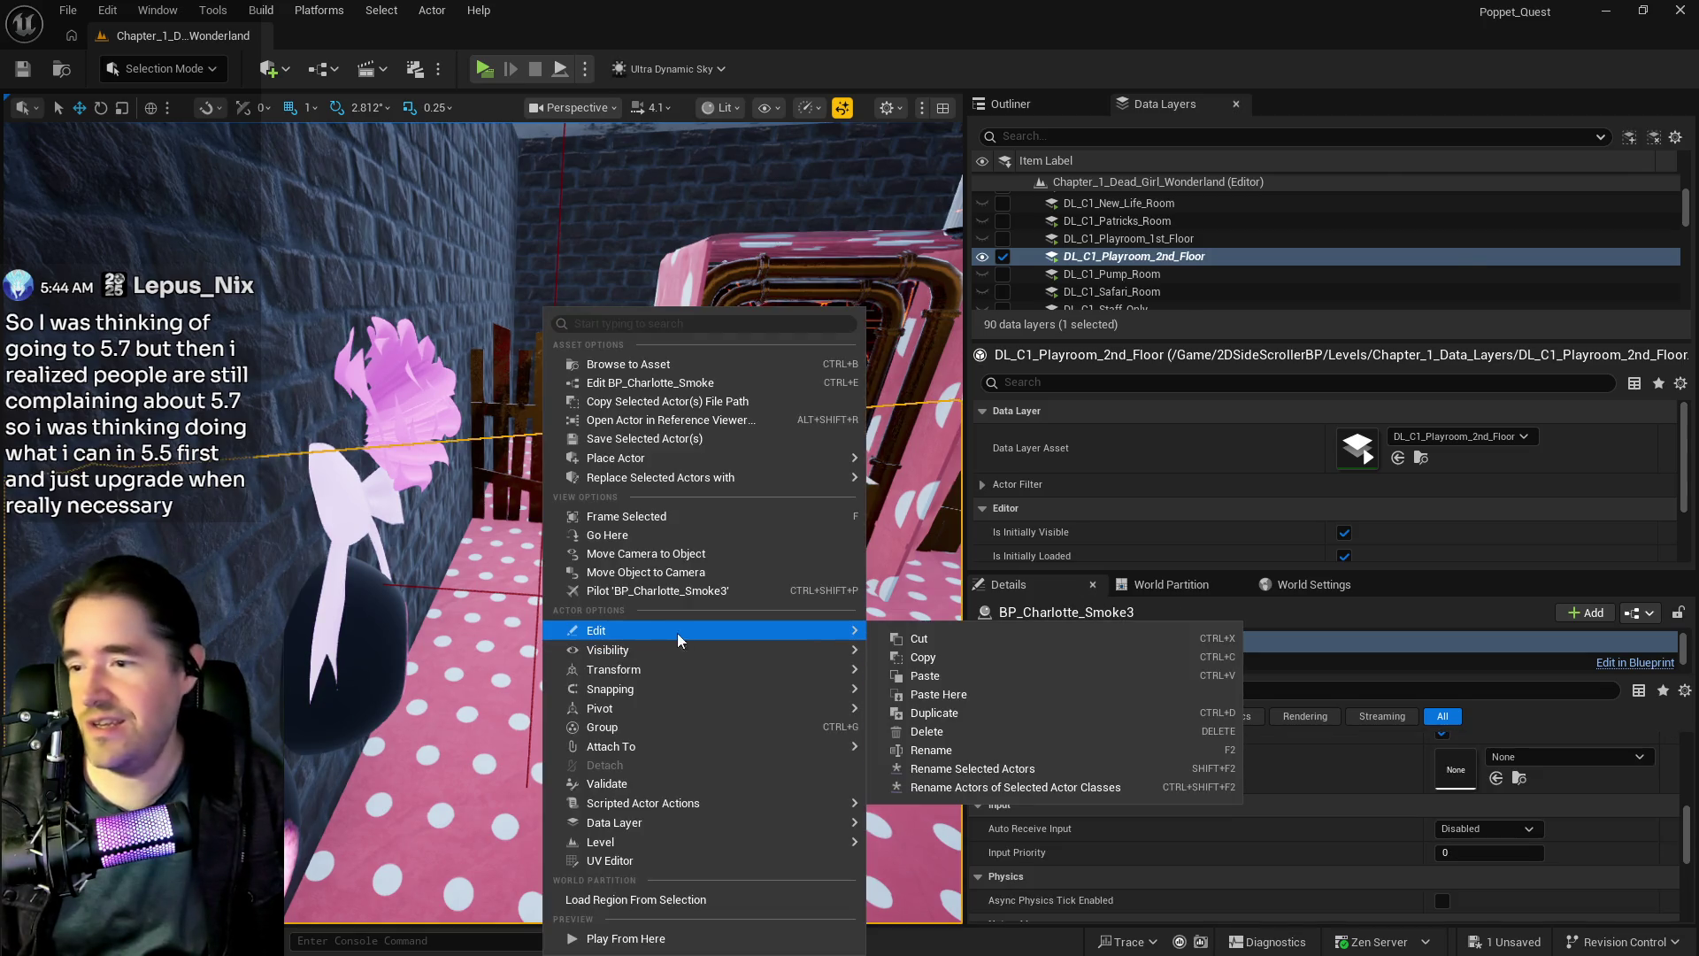
click(921, 693)
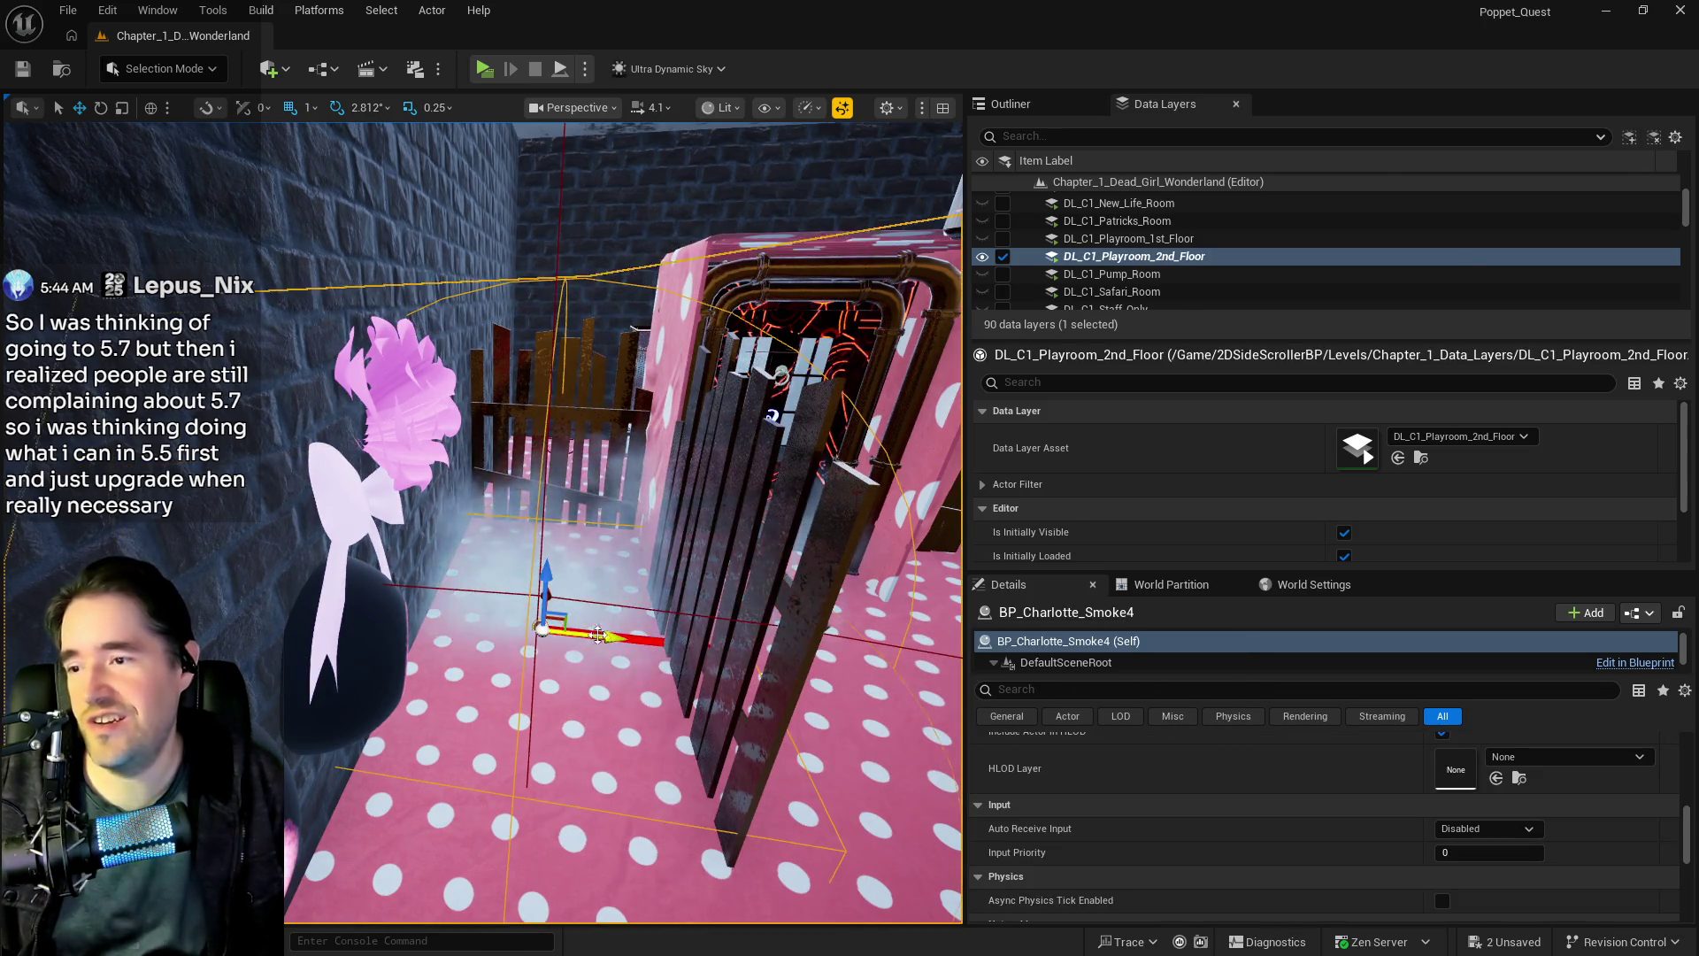
drag(603, 644, 637, 674)
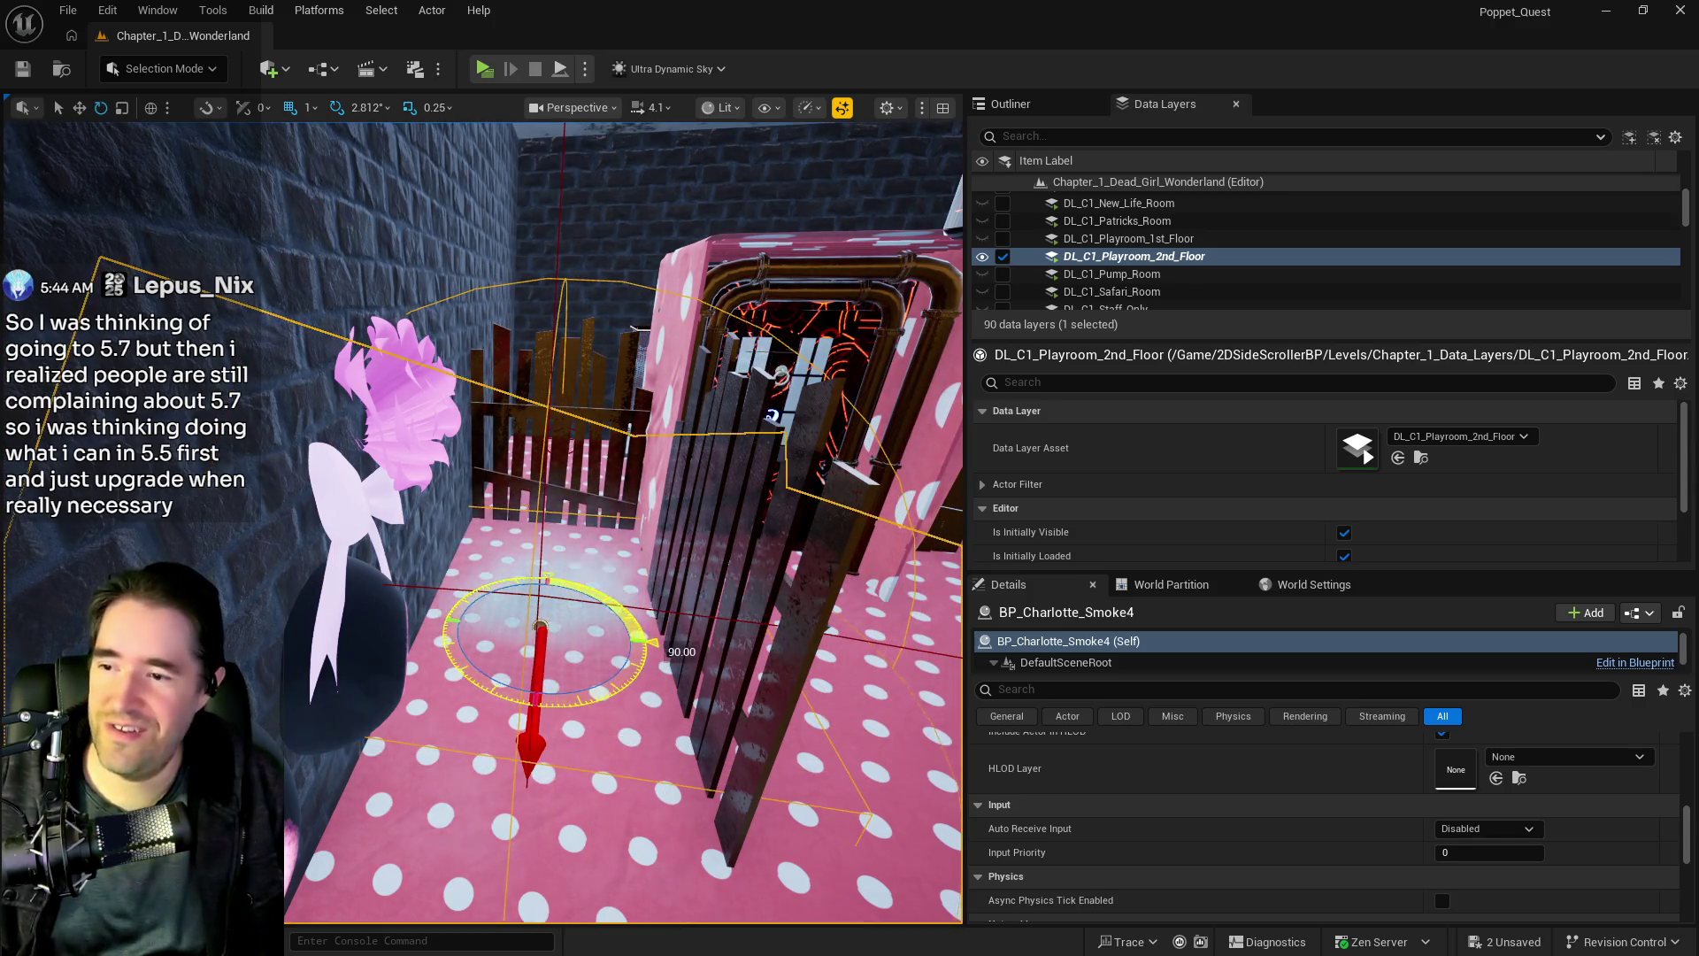
key(w)
drag(546, 568, 550, 505)
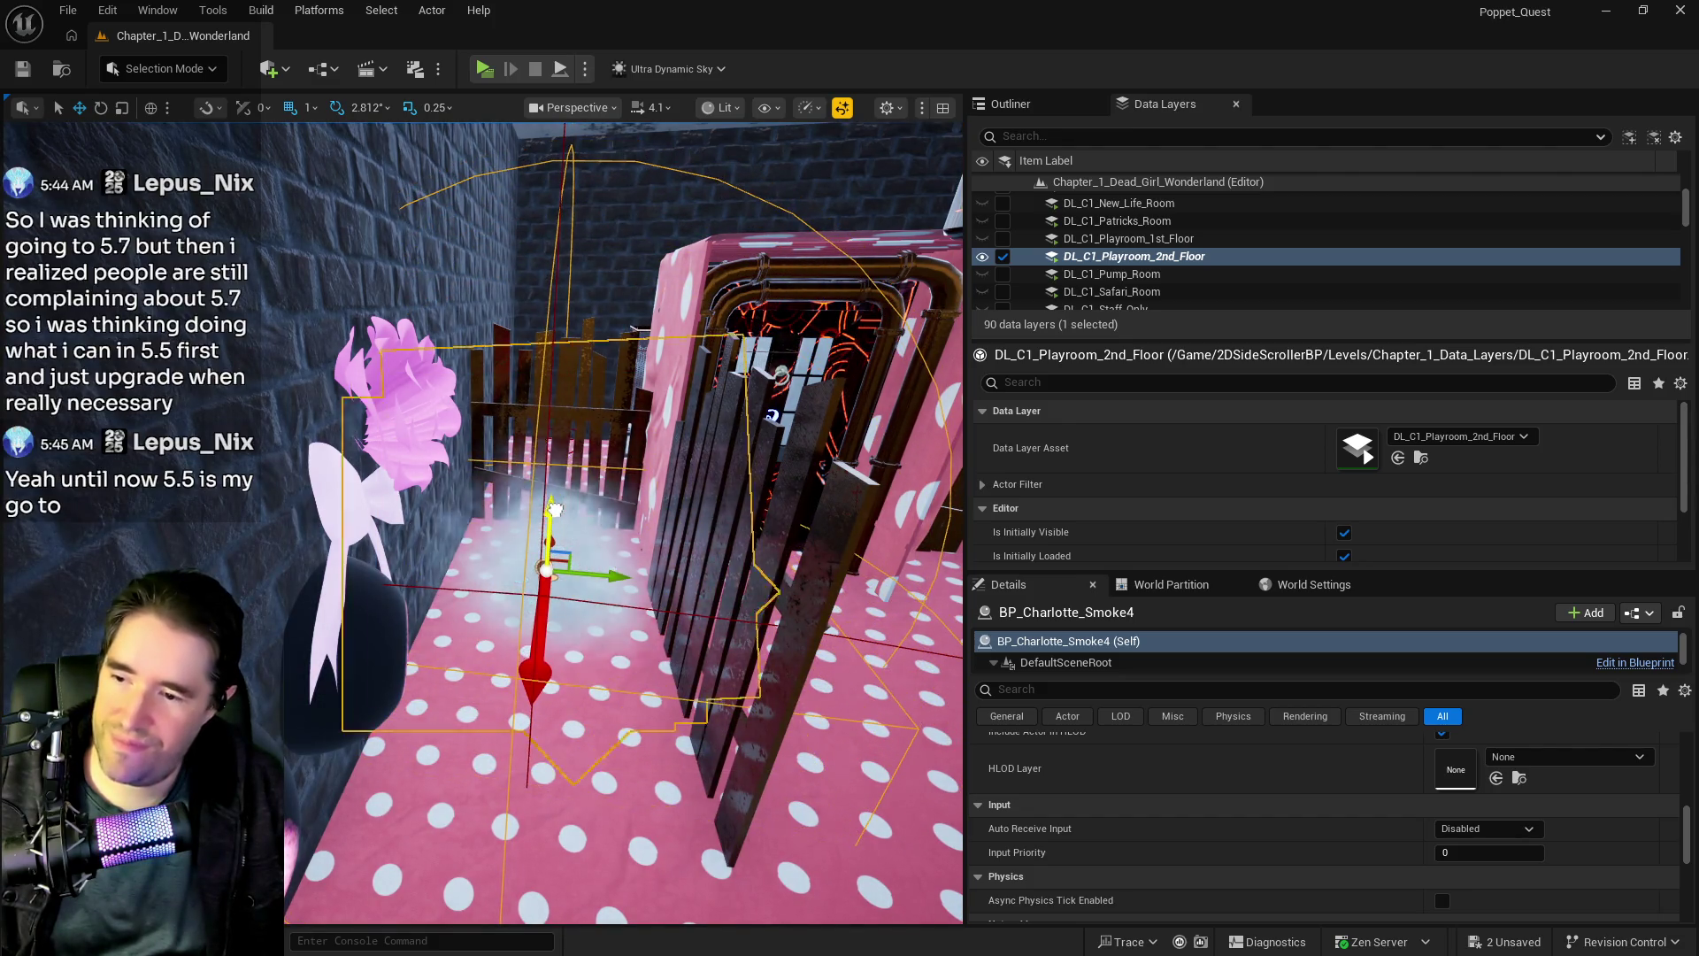
mouse_move(618, 607)
mouse_down()
mouse_move(611, 673)
mouse_move(681, 761)
mouse_move(709, 592)
mouse_up()
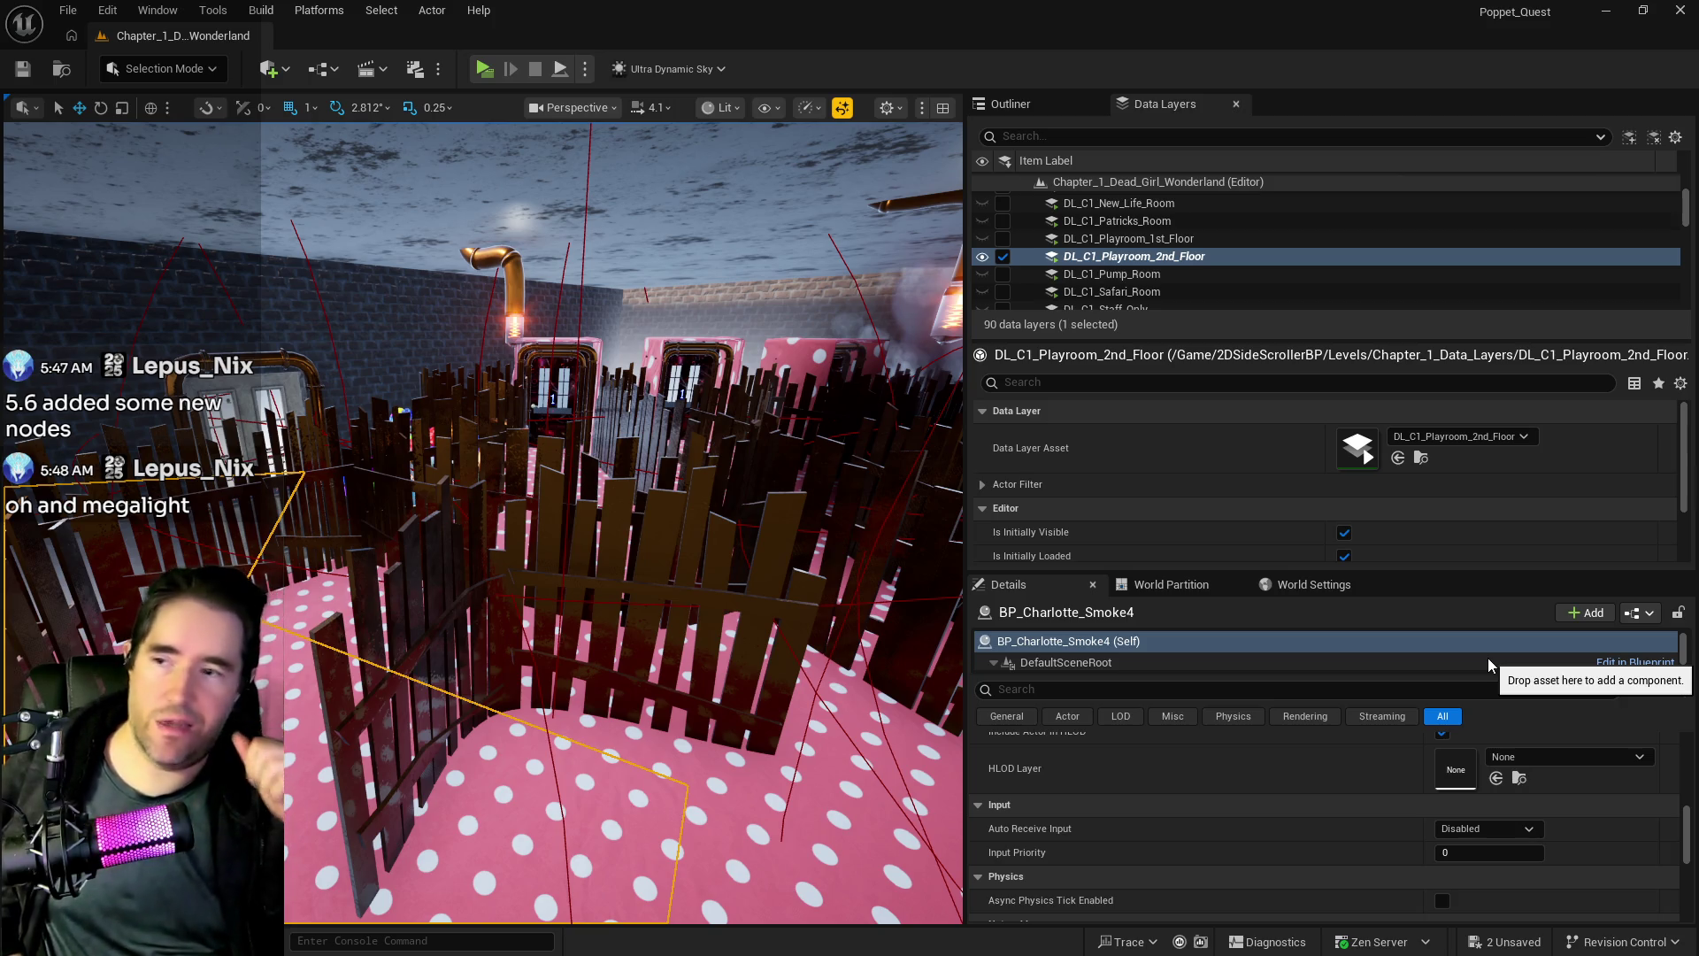
mouse_move(673, 752)
mouse_down()
mouse_move(673, 443)
mouse_move(672, 584)
mouse_move(531, 584)
mouse_move(531, 363)
mouse_up()
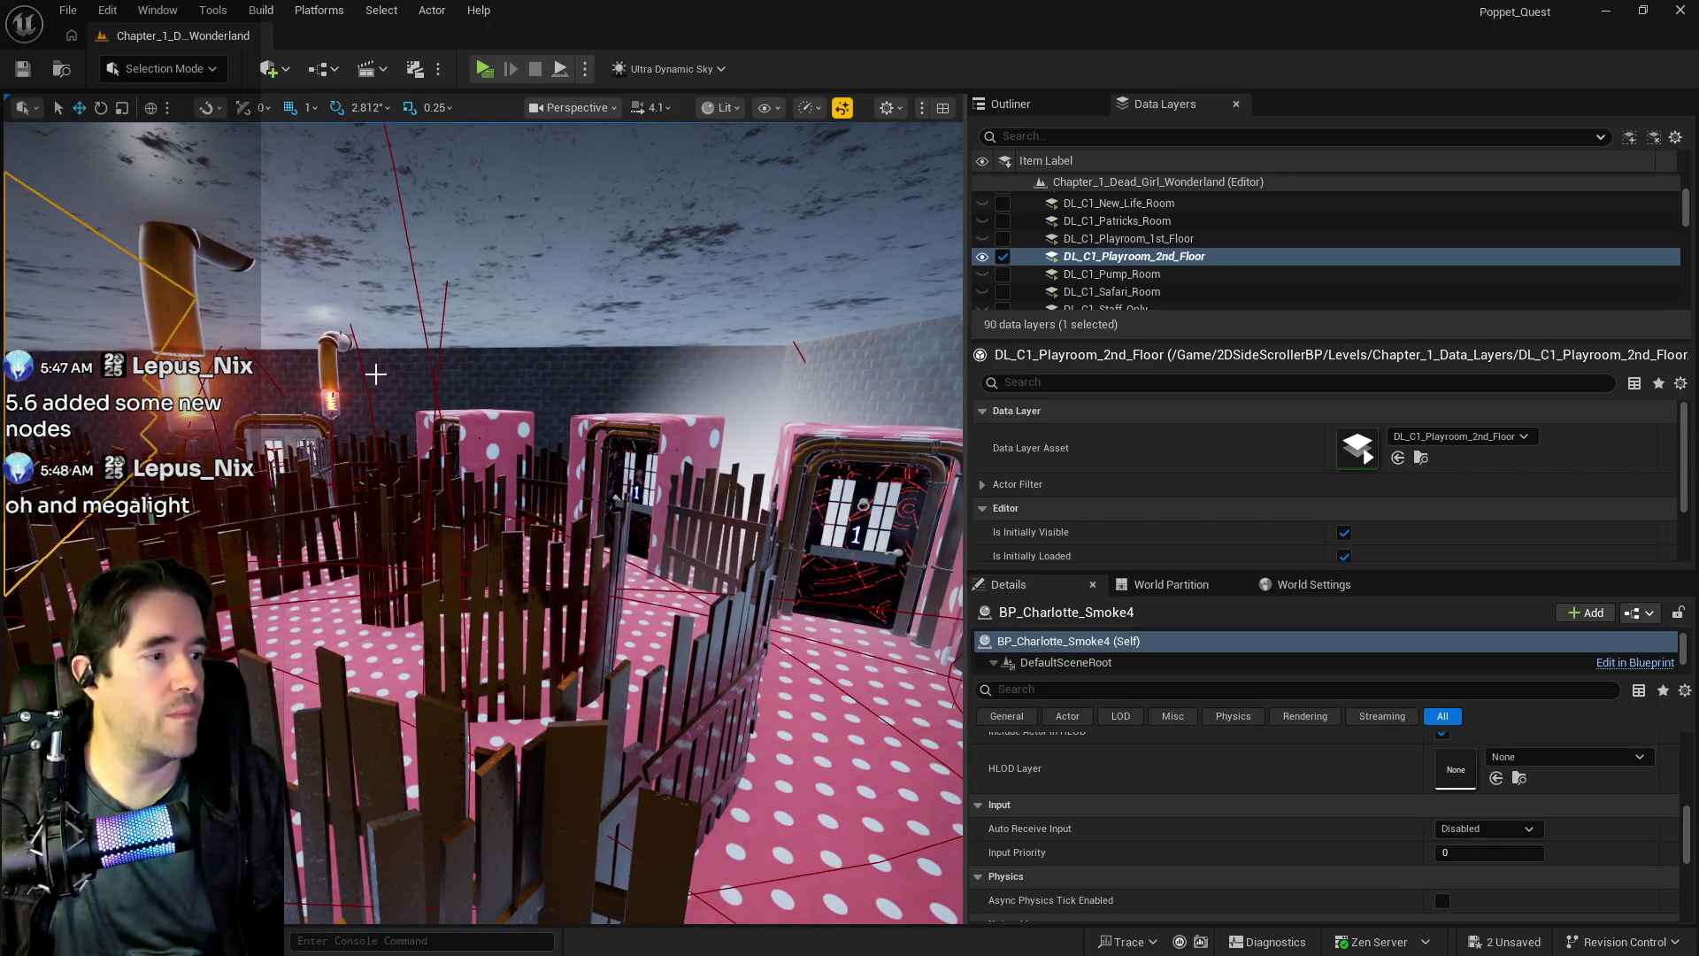
mouse_move(372, 368)
mouse_down()
mouse_move(389, 336)
mouse_move(389, 407)
mouse_move(398, 336)
mouse_up()
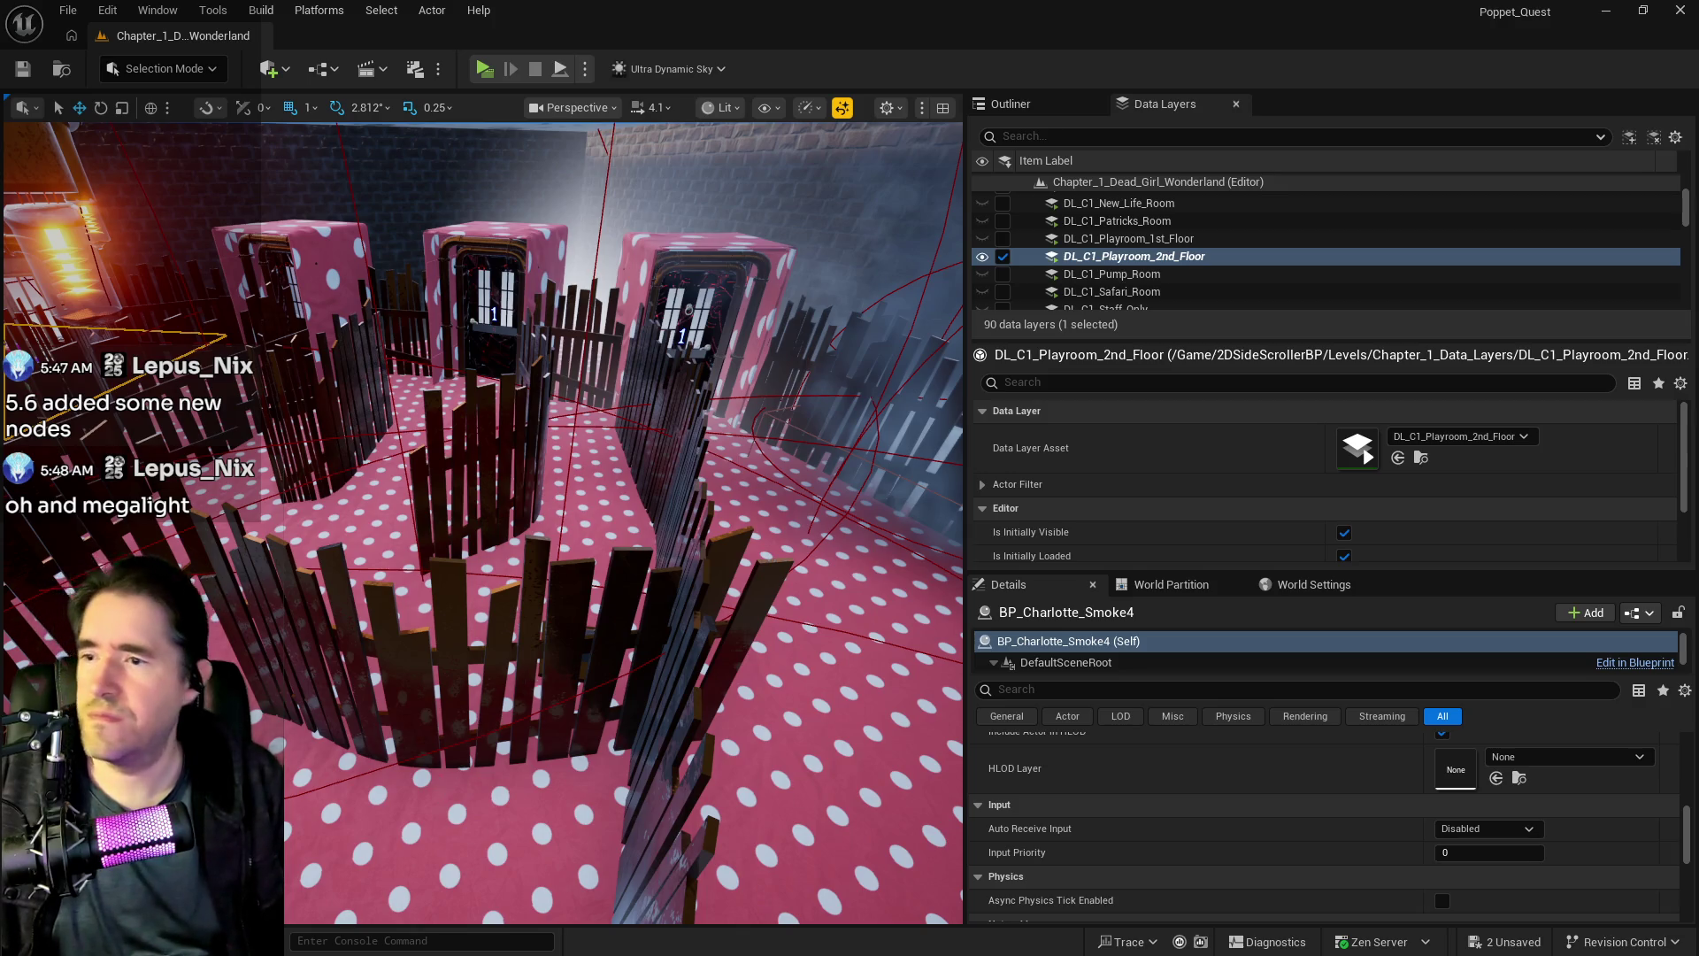
key(f)
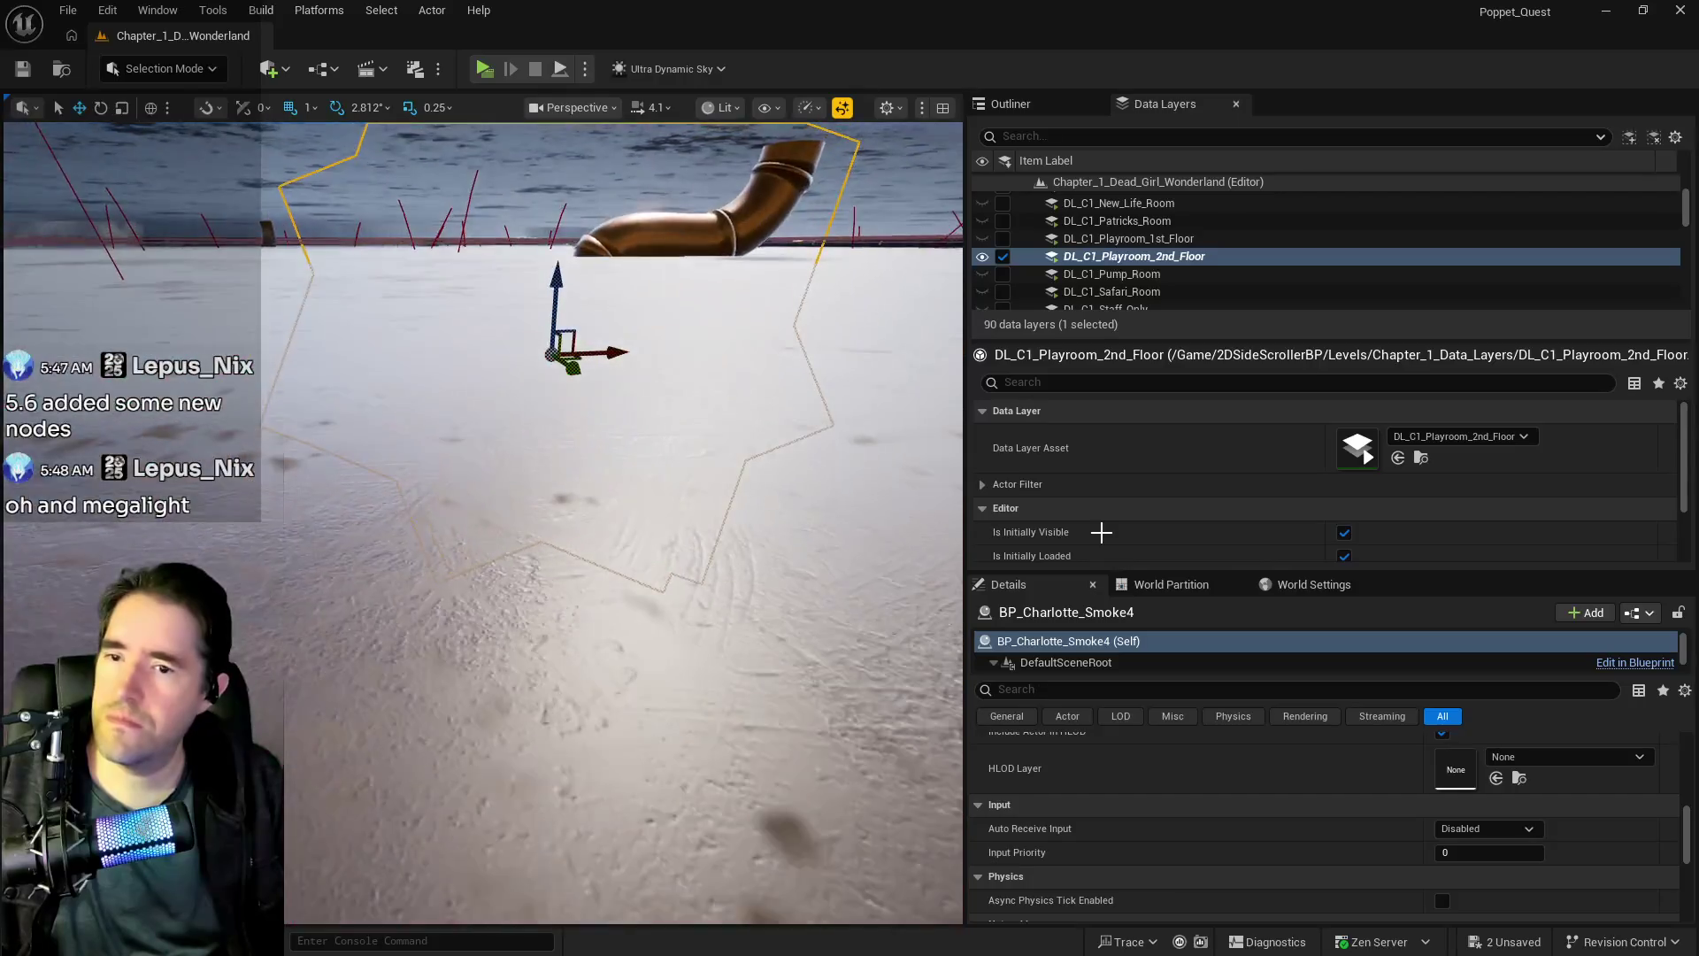
key(f)
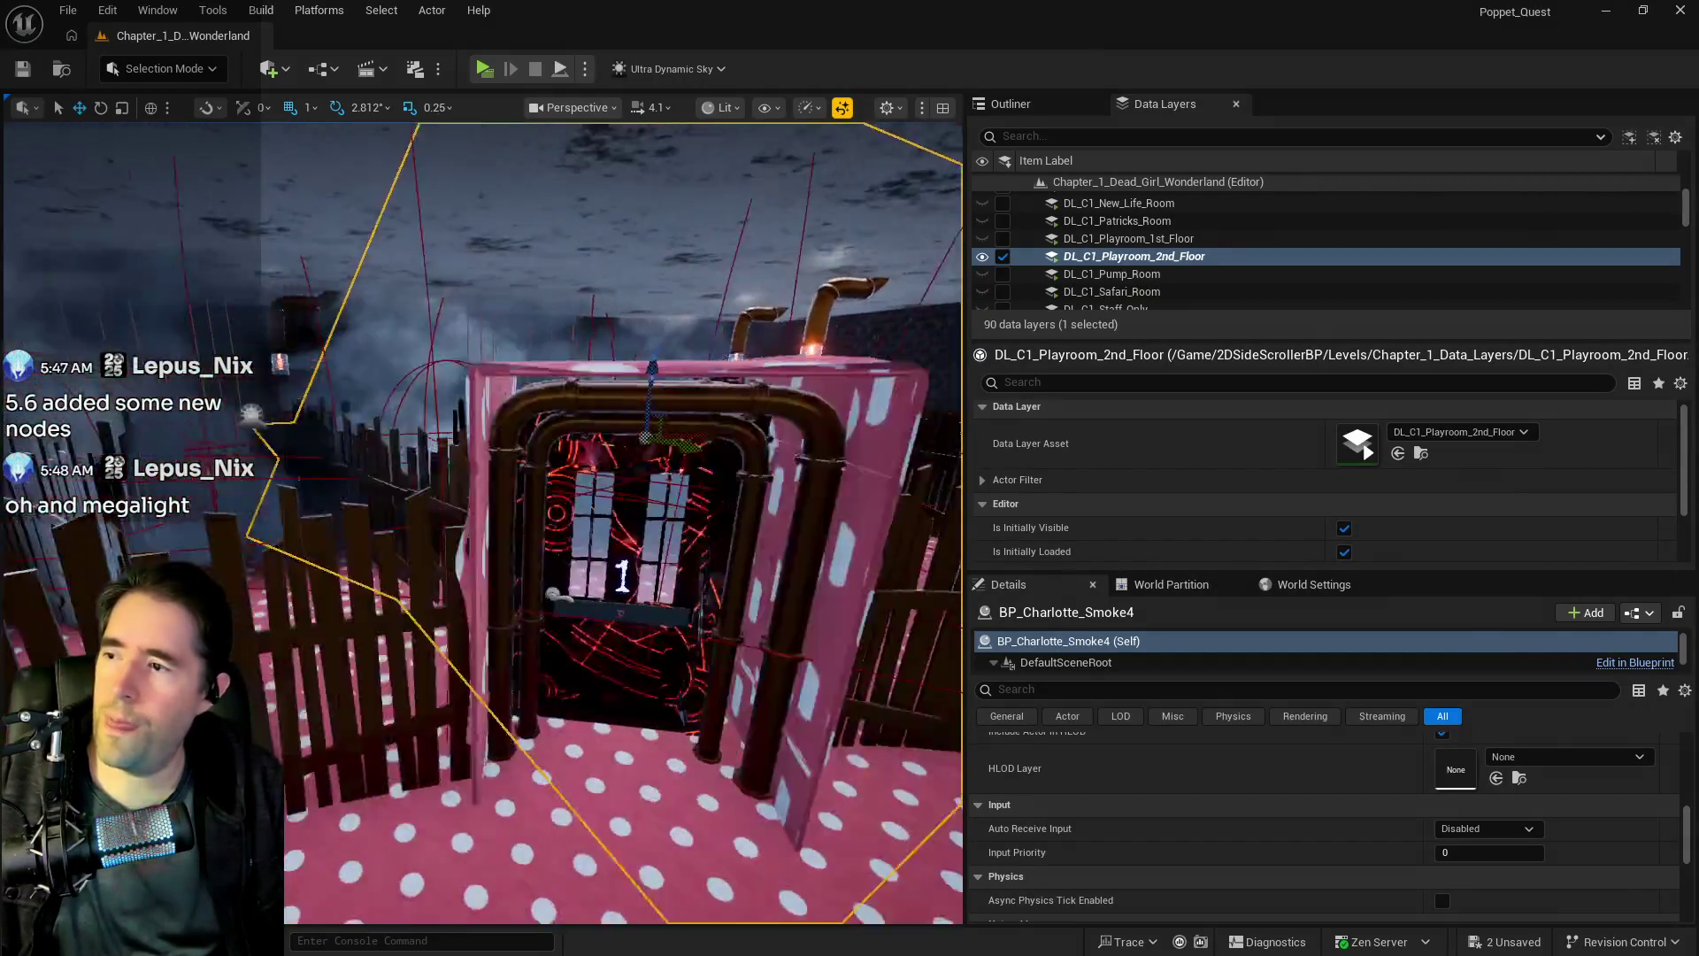
drag(726, 531, 783, 580)
scroll(1267, 796, up, 10)
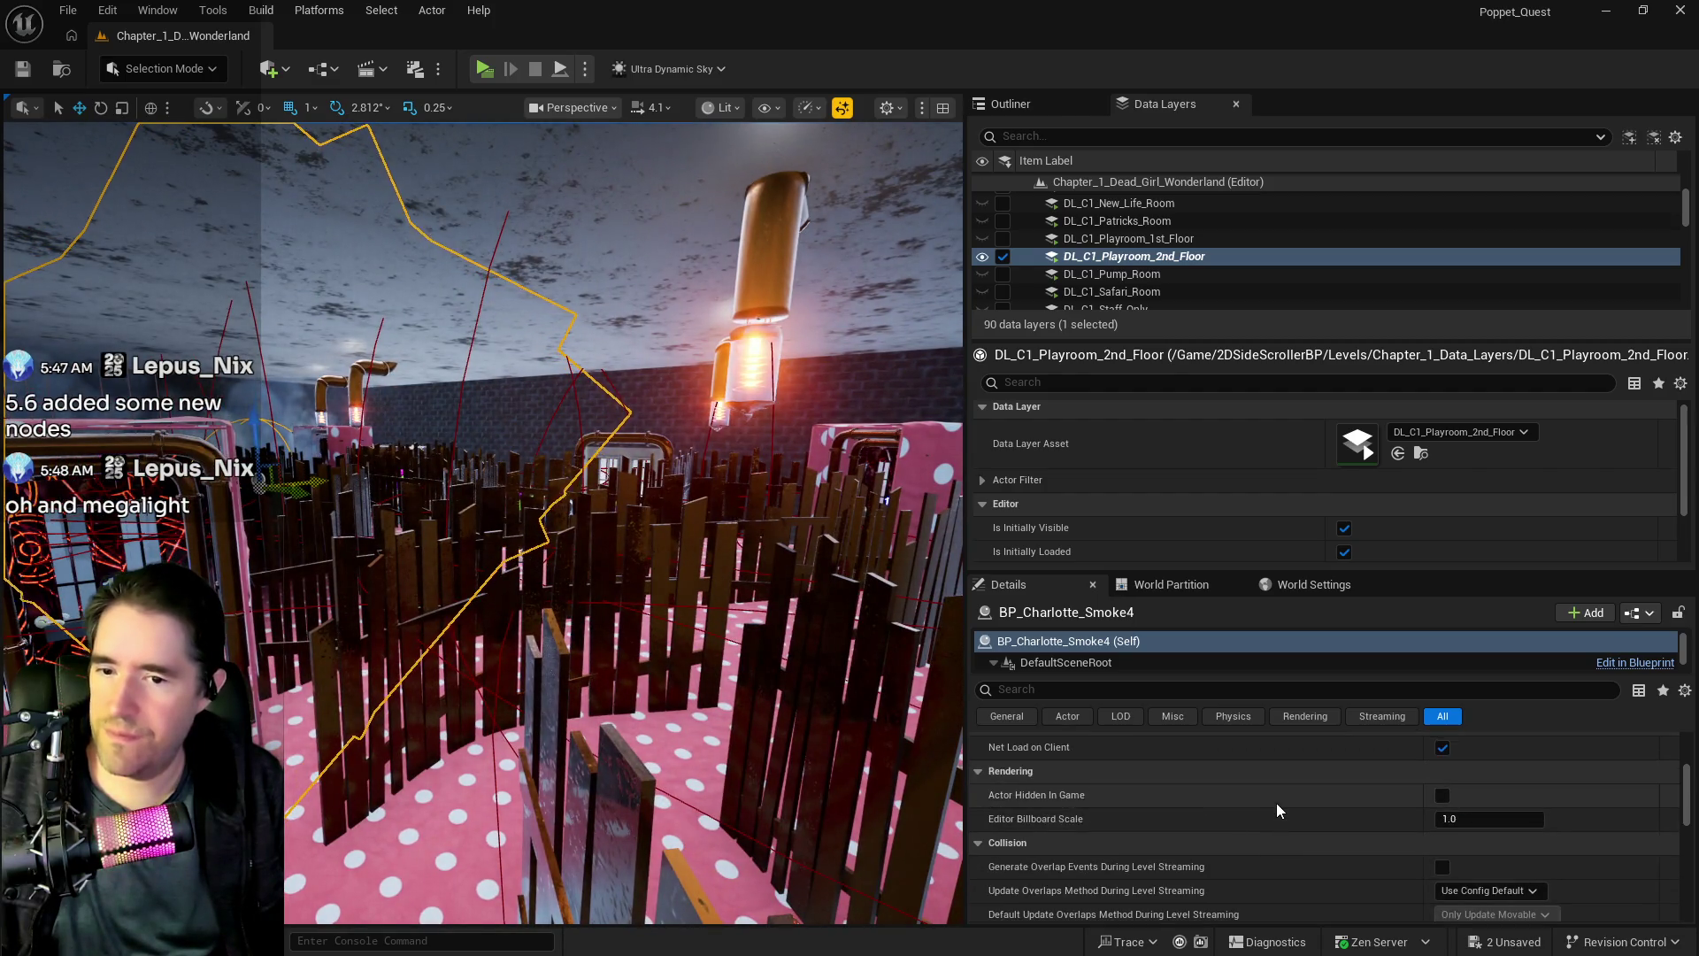
drag(885, 708, 814, 654)
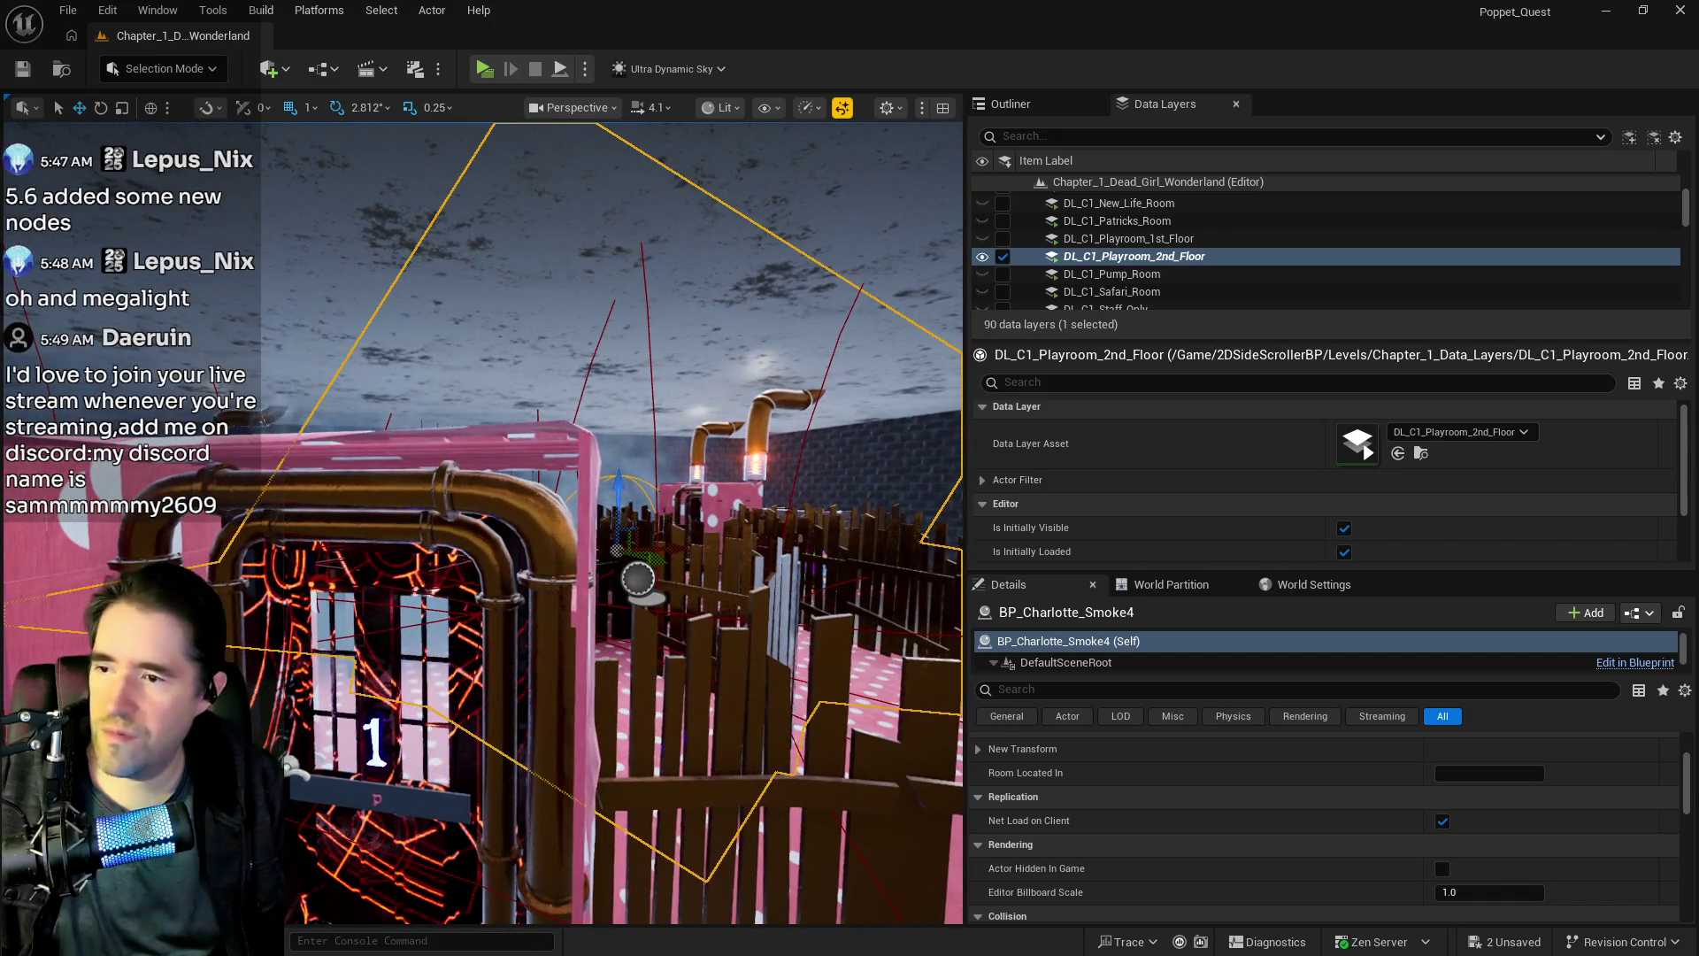
- Select BP_Room_Play_Room_2_Floor and delete one Spawn Array entry
click(797, 620)
scroll(1320, 853, down, 2)
drag(707, 796, 407, 561)
click(1643, 779)
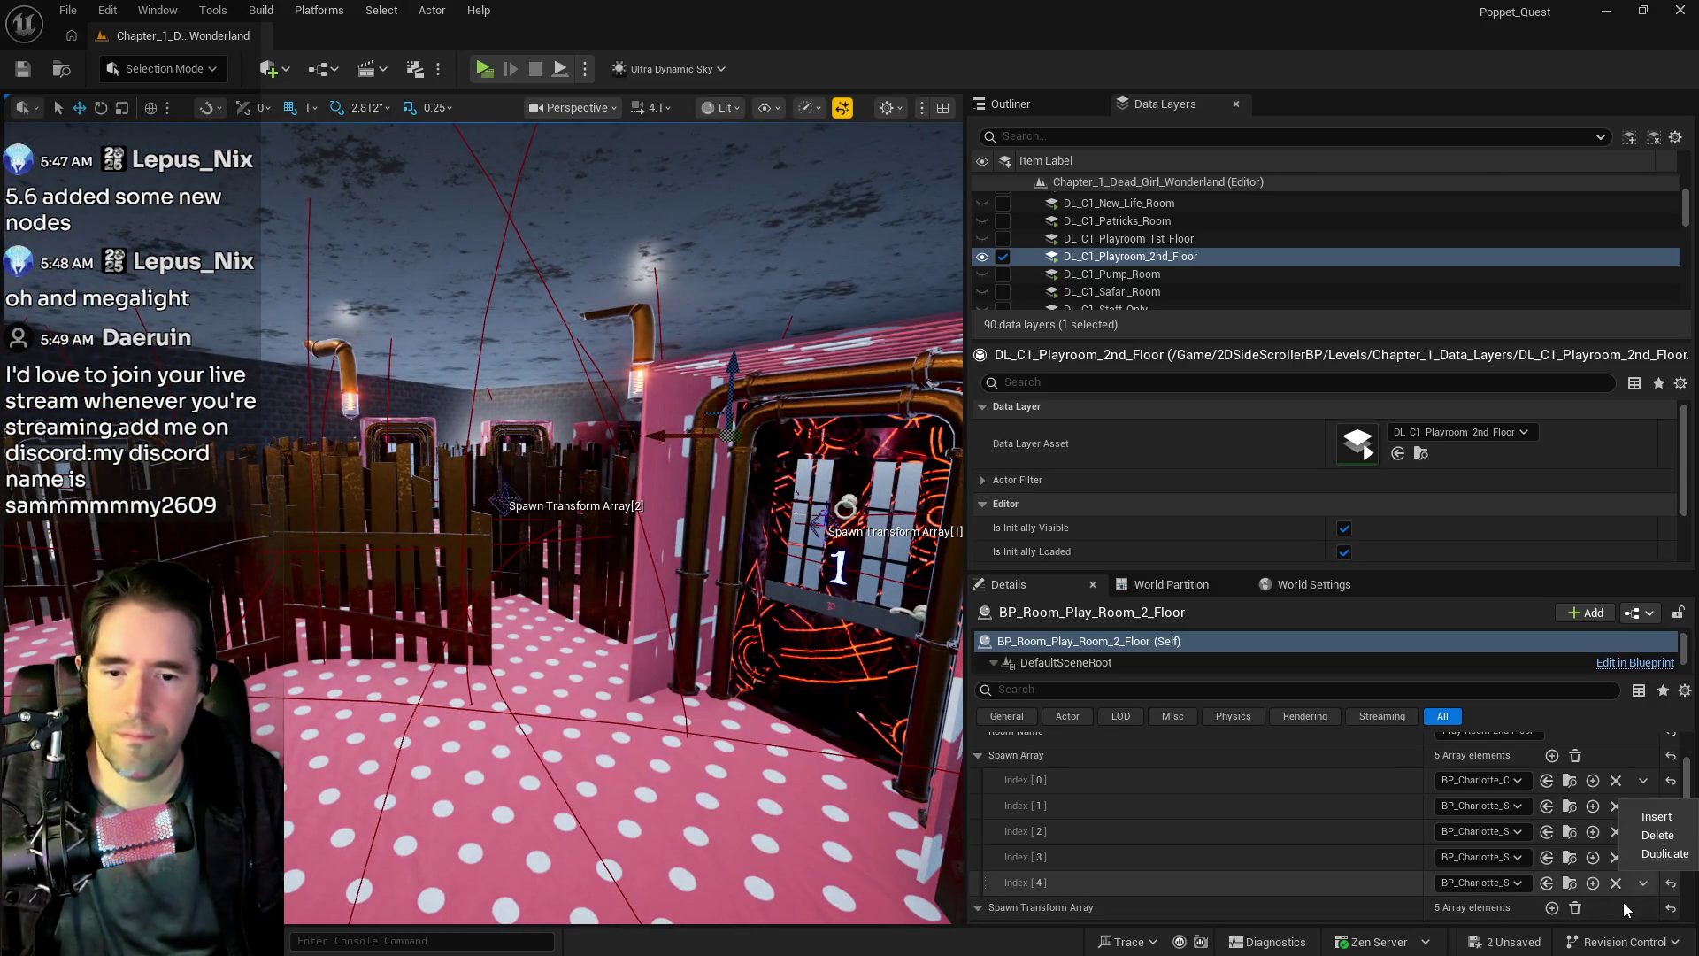
click(1642, 840)
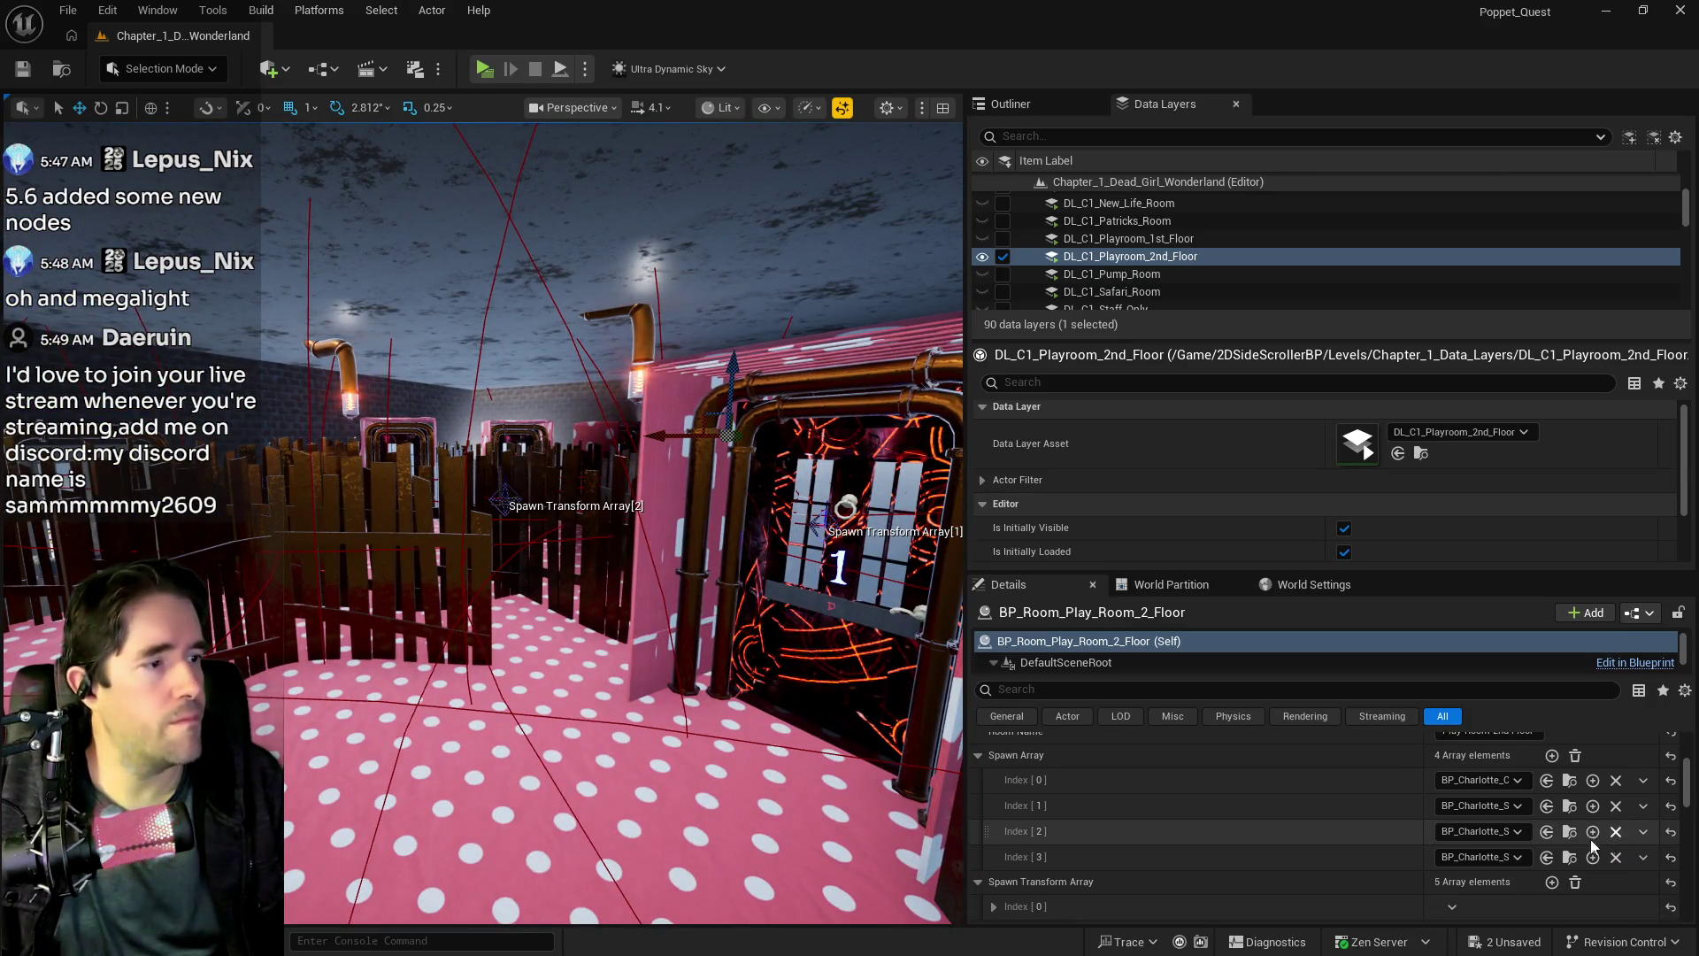
- Delete Spawn Transform Array Index 4, then bring the Kick stream dashboard over the editor
scroll(1432, 865, up, 2)
scroll(1516, 837, down, 4)
scroll(1558, 868, down, 3)
click(1453, 843)
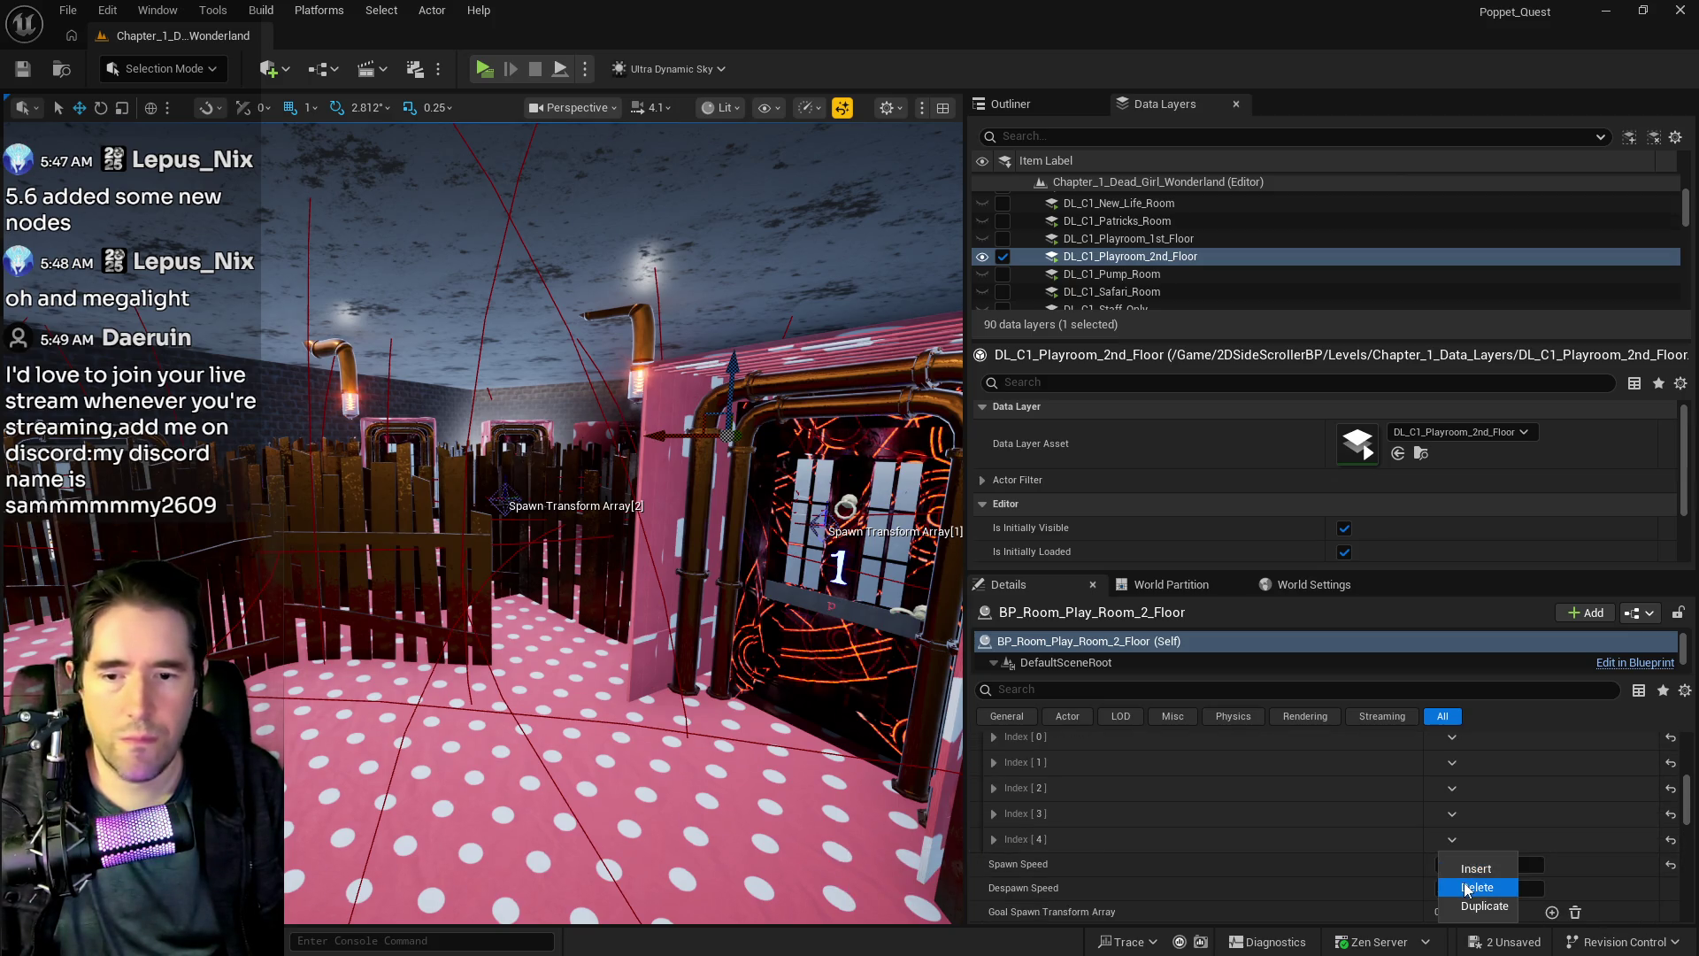
click(1466, 887)
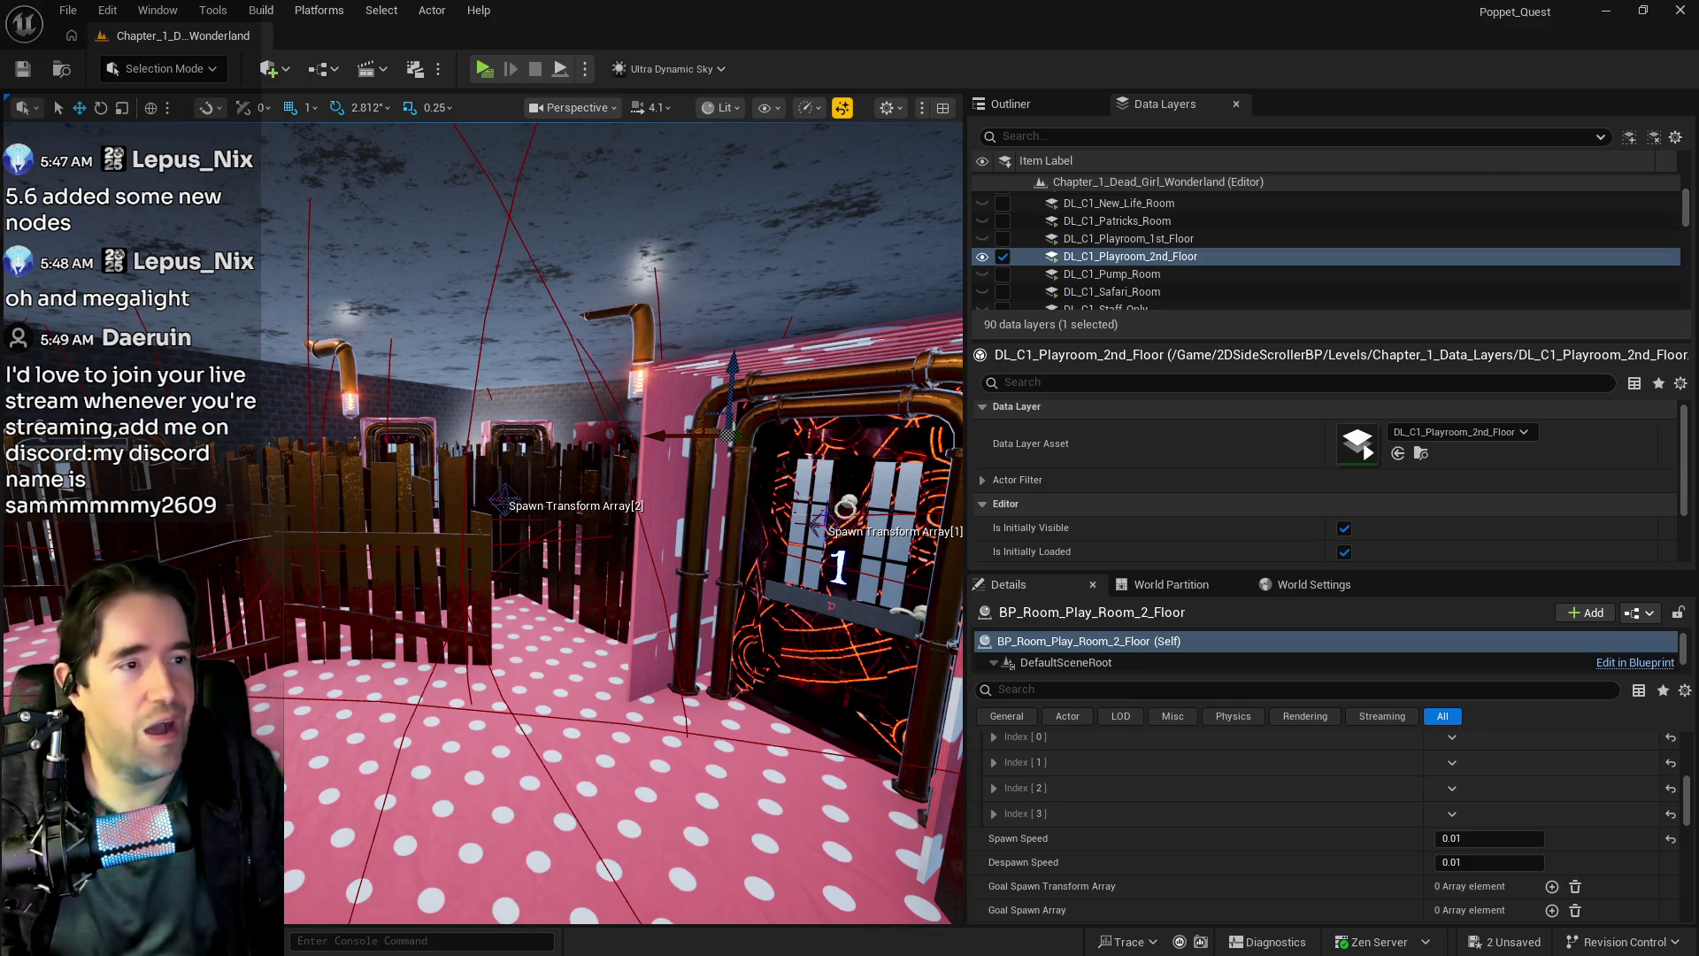
mouse_move(1698, 266)
mouse_down()
mouse_move(1491, 164)
mouse_move(1344, 135)
mouse_up()
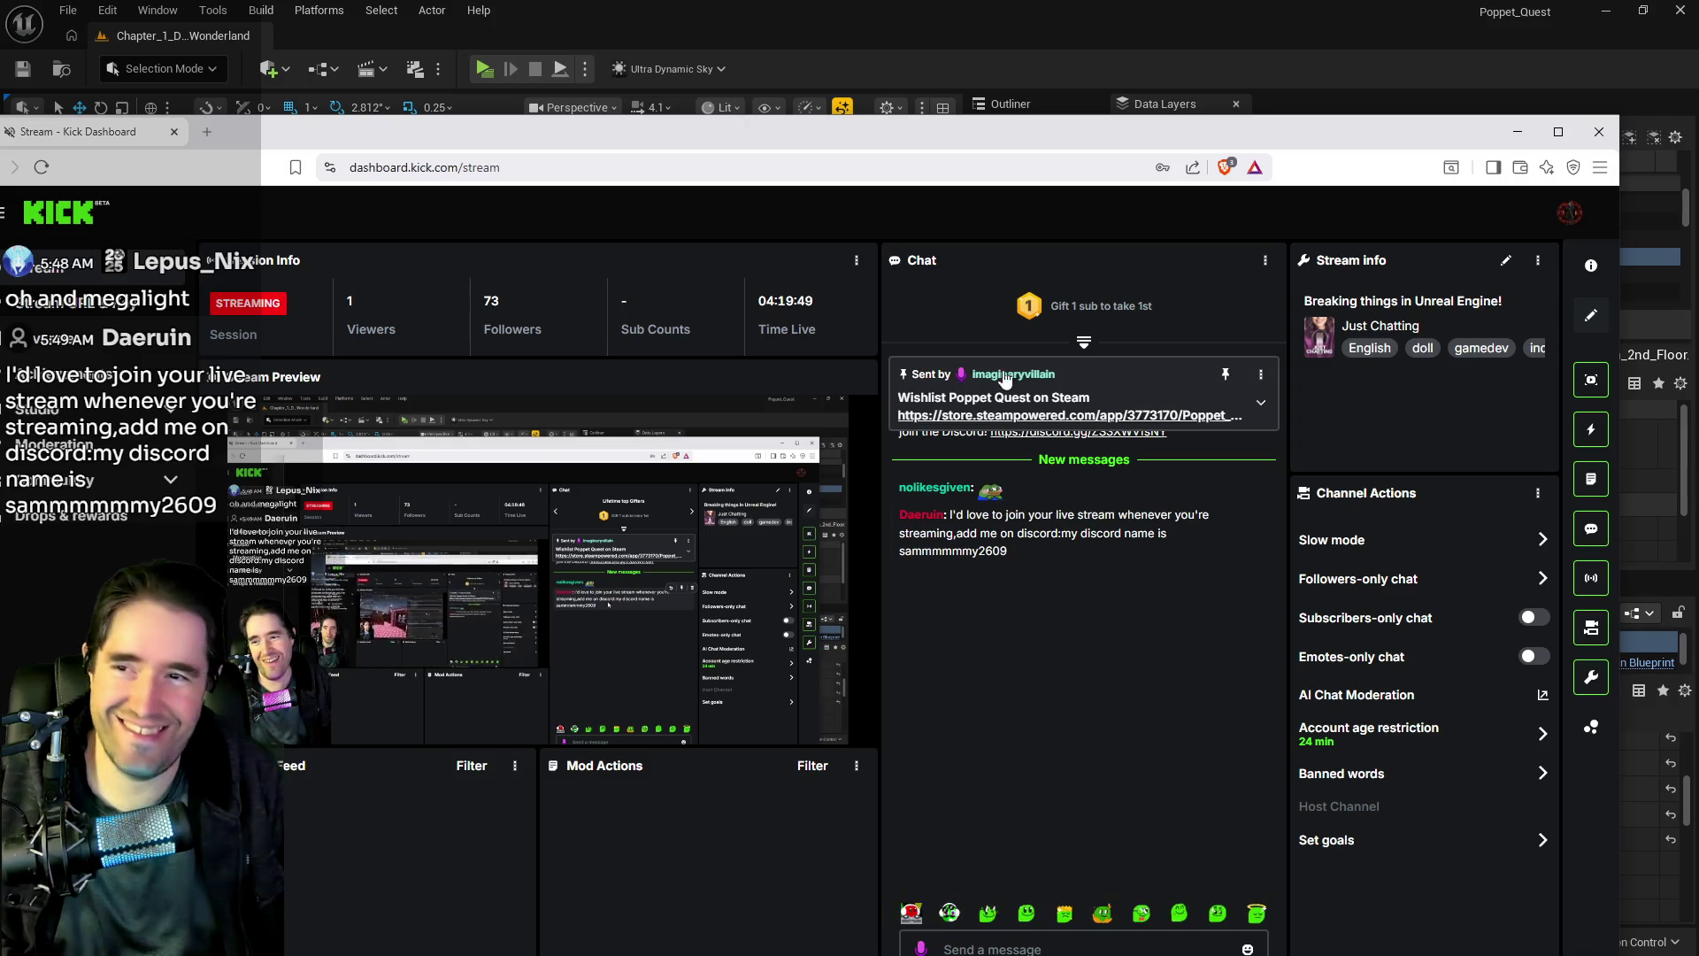
- Drag the Kick Dashboard window off to the right to uncover the Unreal editor
mouse_move(1006, 148)
mouse_down()
mouse_move(1460, 190)
mouse_move(1697, 186)
mouse_up()
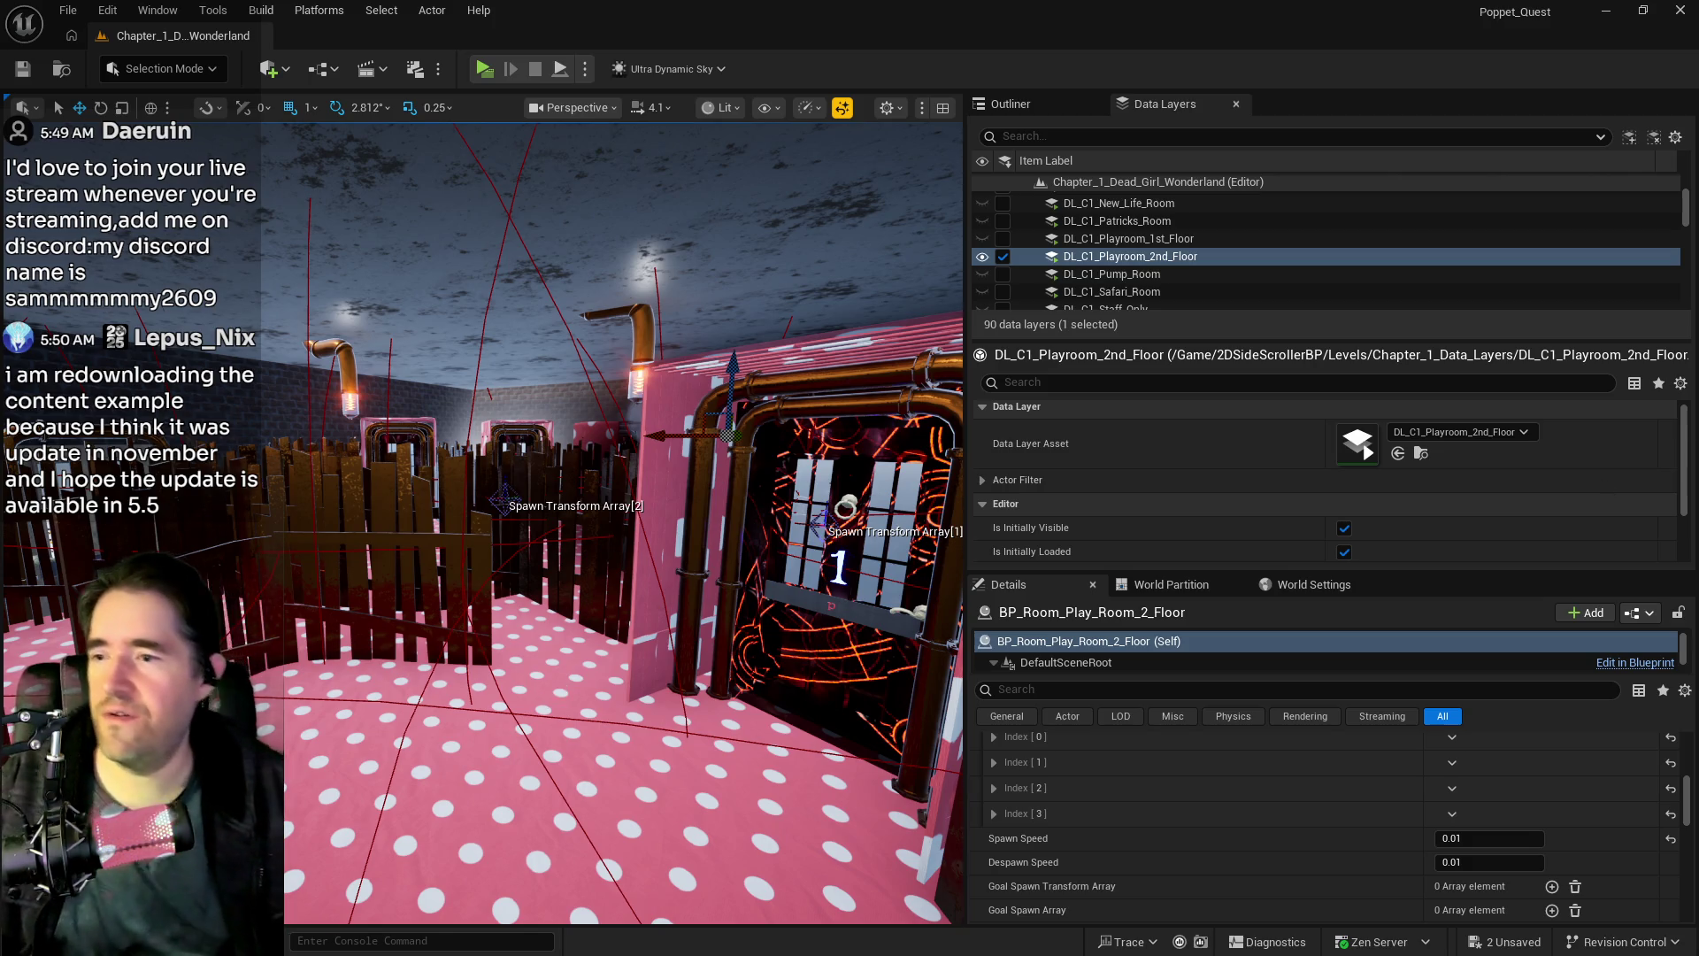
- Turn BP_Charlotte_Smoke5 about -84 degrees and raise it higher above the floor
scroll(624, 522, down, 5)
scroll(623, 522, up, 5)
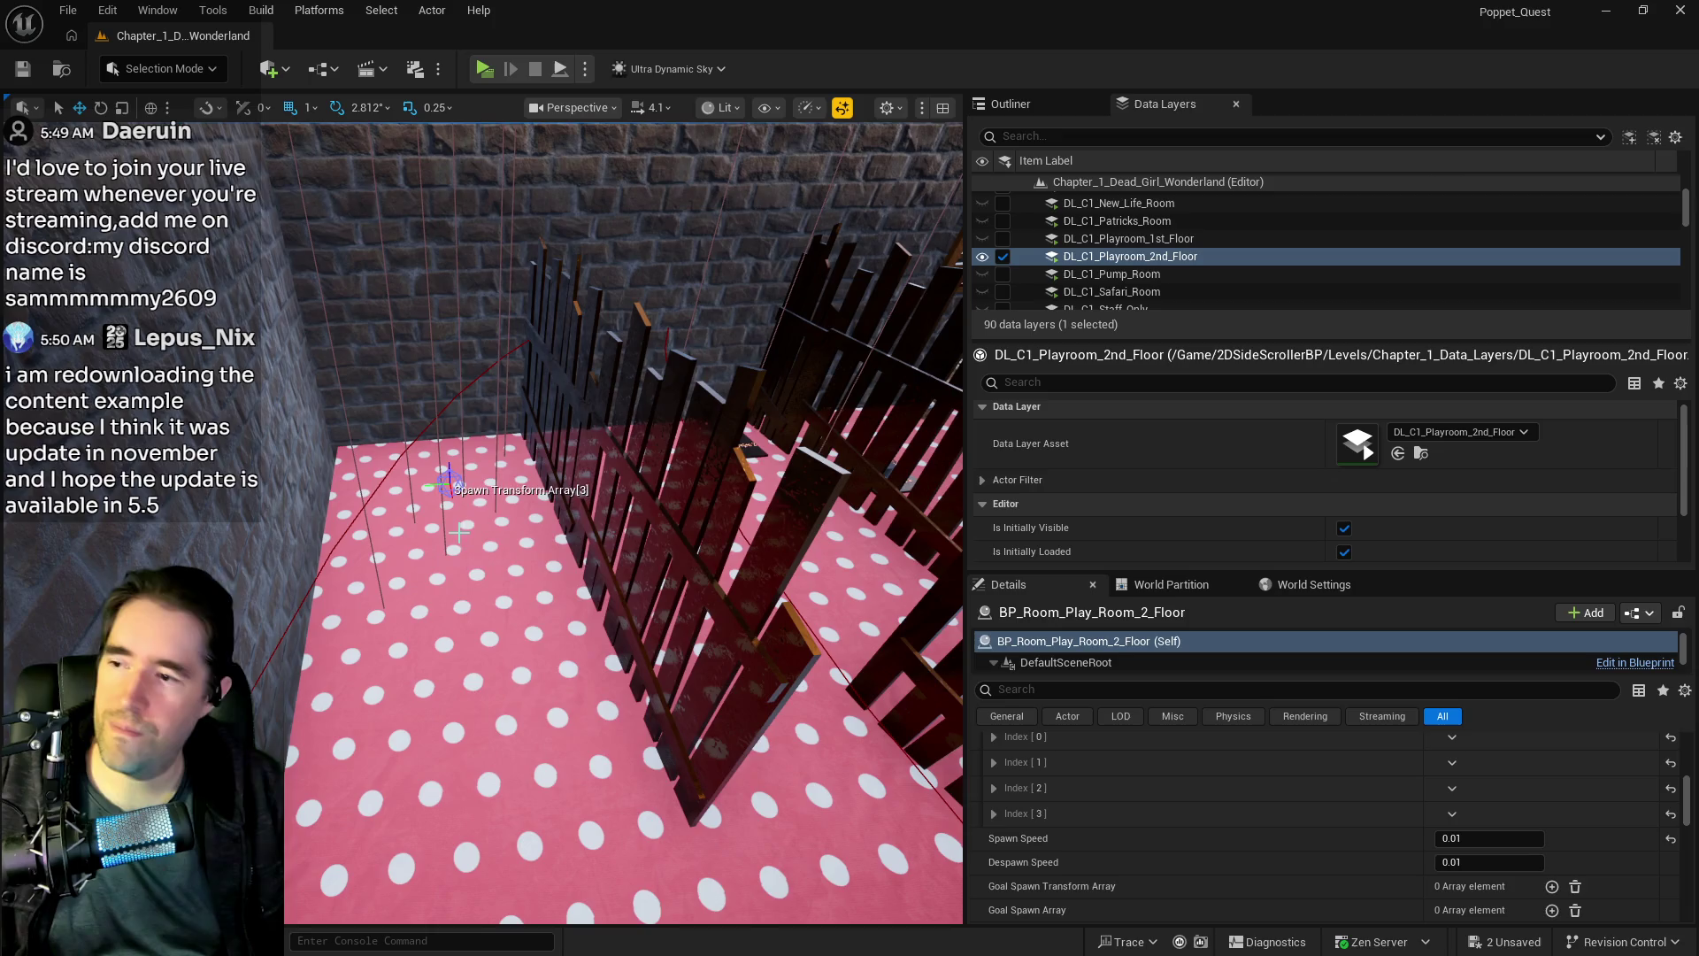
right_click(459, 531)
mouse_move(587, 626)
click(839, 695)
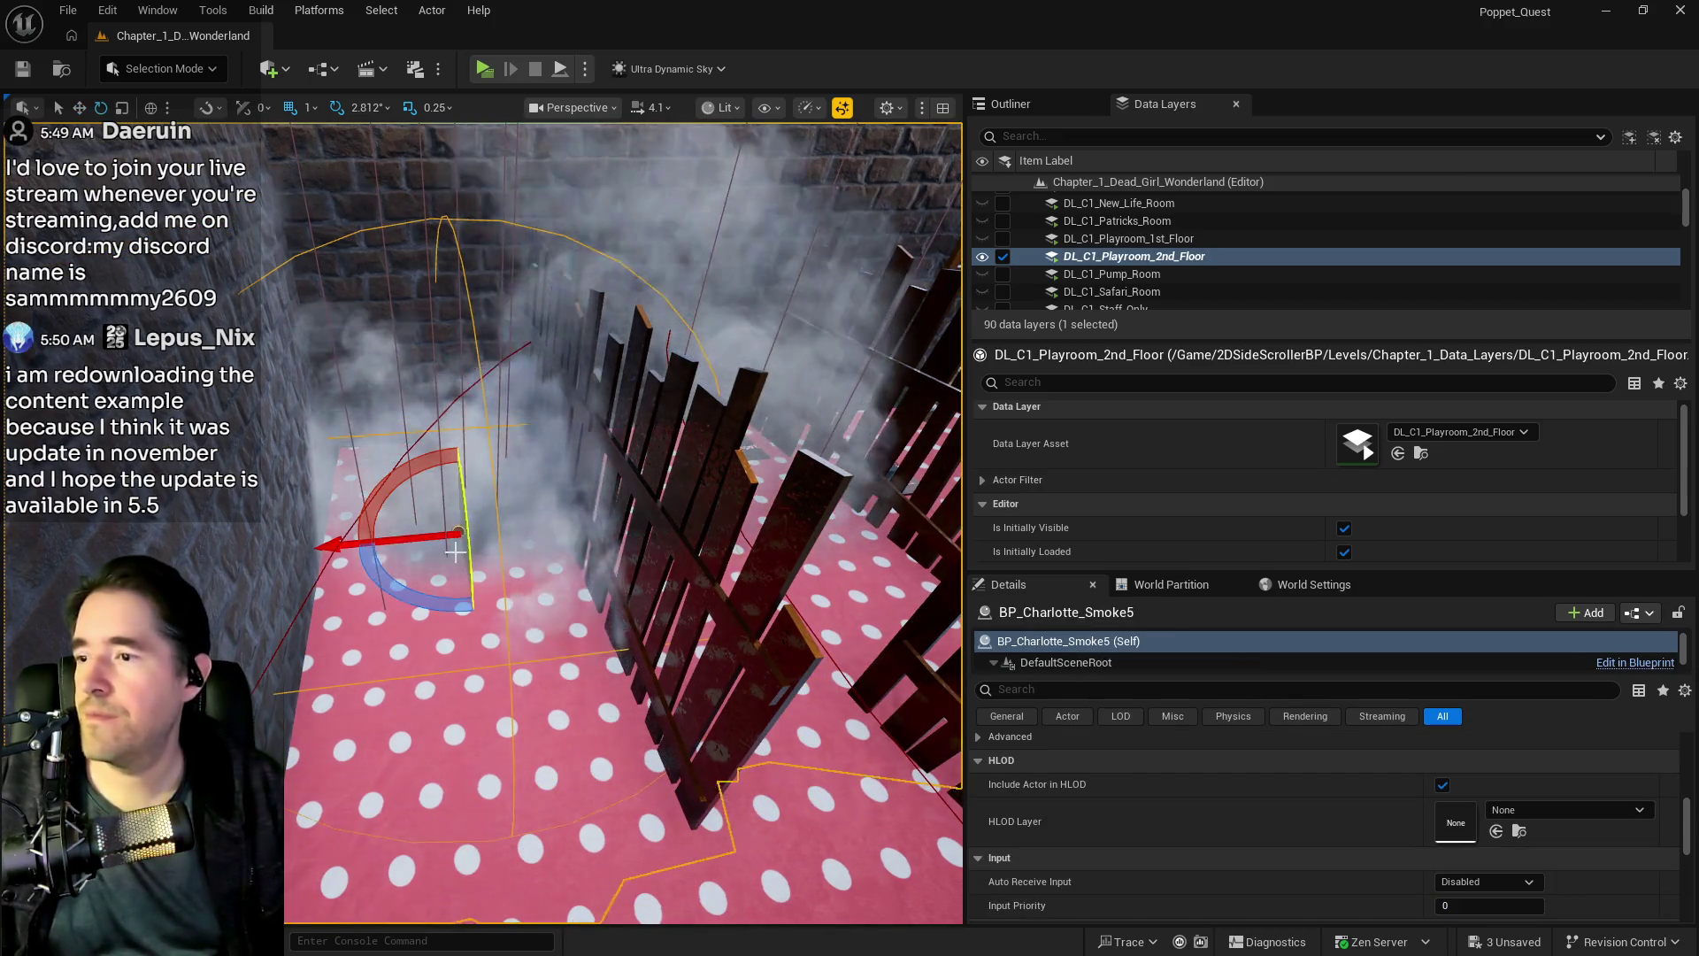
drag(455, 550, 570, 544)
key(w)
mouse_move(461, 489)
mouse_down()
mouse_move(479, 437)
mouse_move(416, 438)
mouse_move(422, 526)
mouse_up()
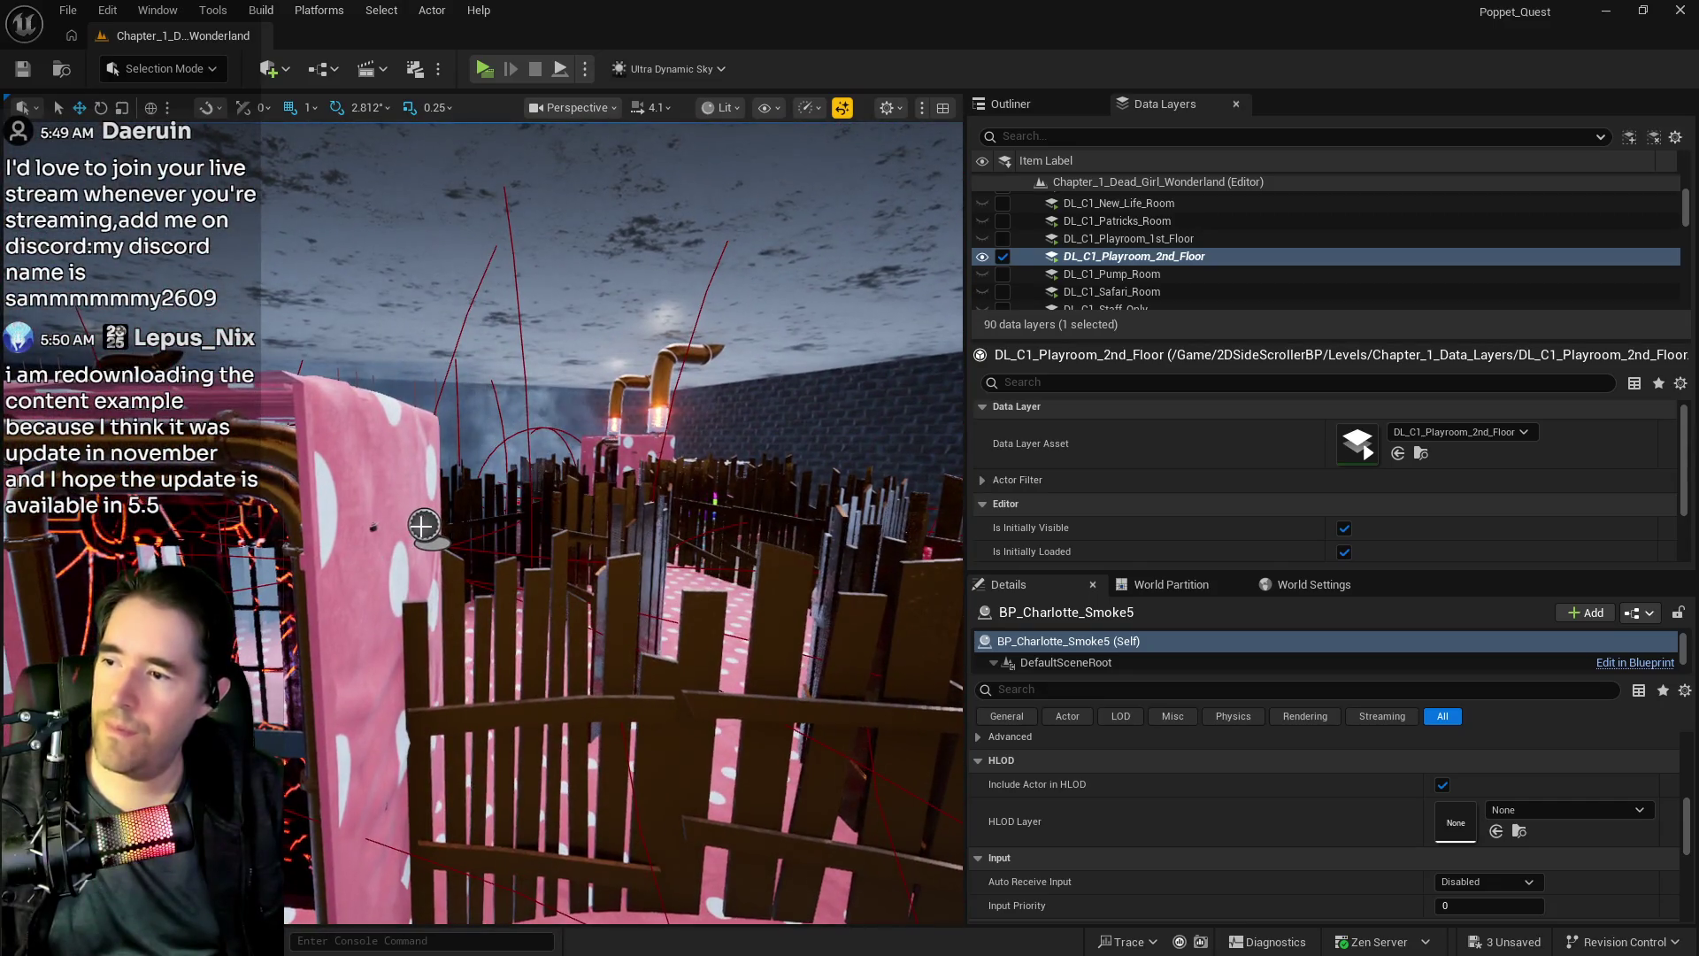
- Select BP_Room_Play_Room_2_Floor and delete Spawn Array Index [3]
click(421, 526)
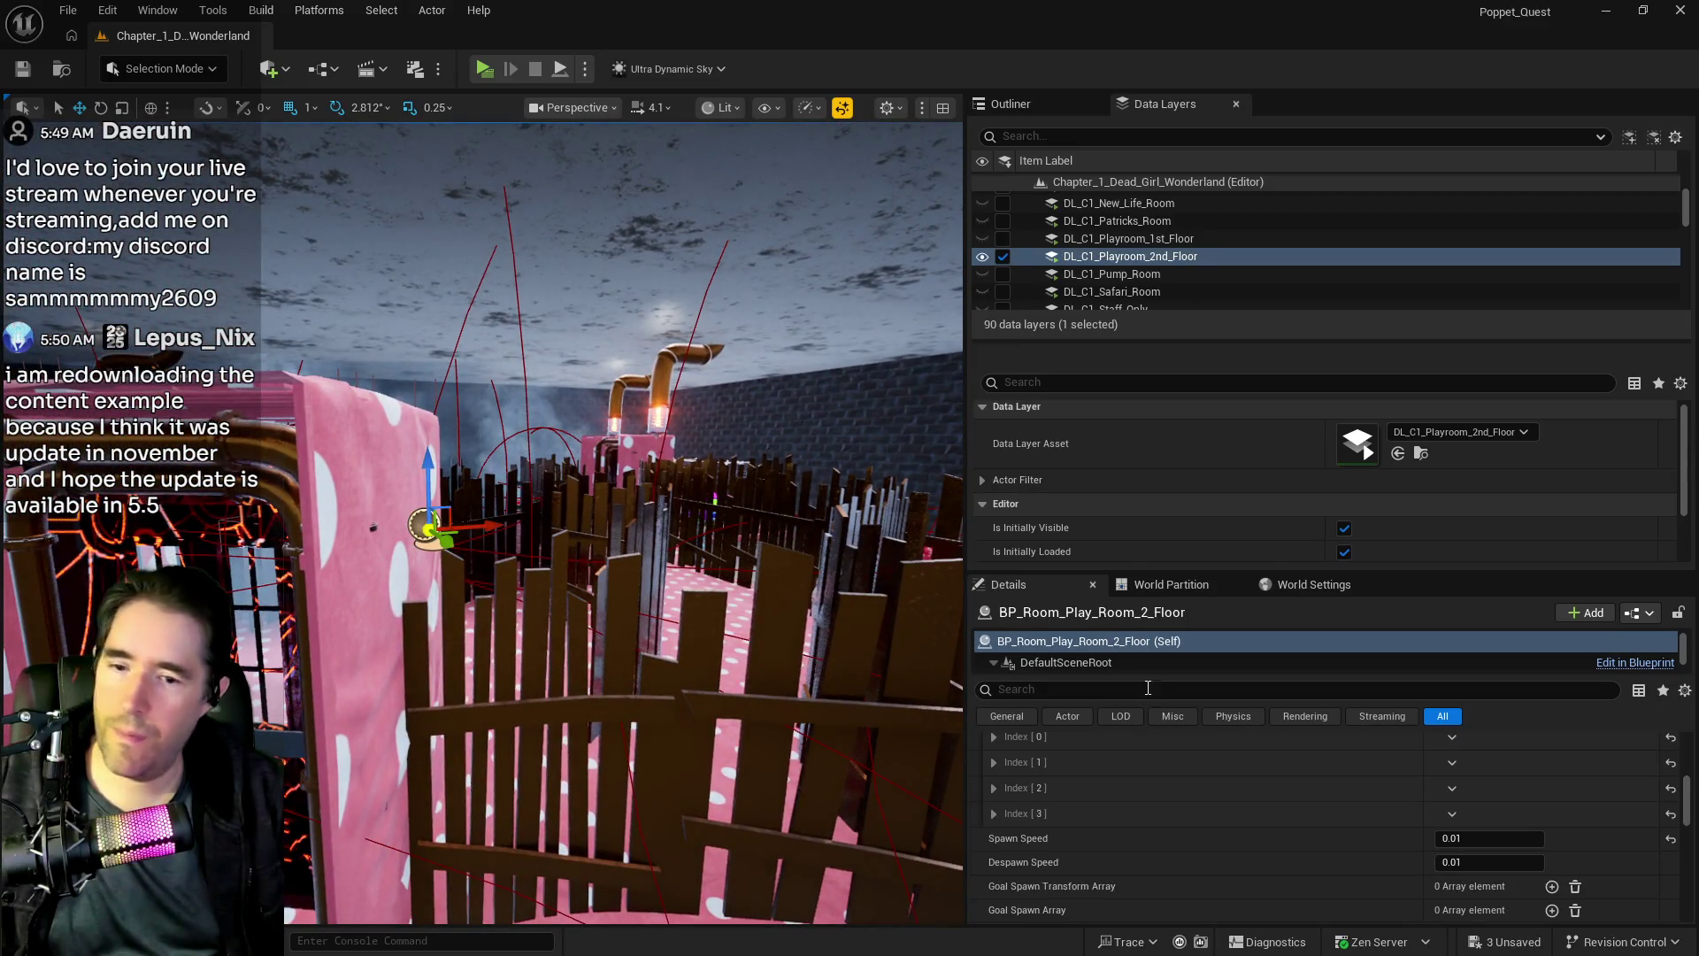
click(1451, 816)
click(1458, 864)
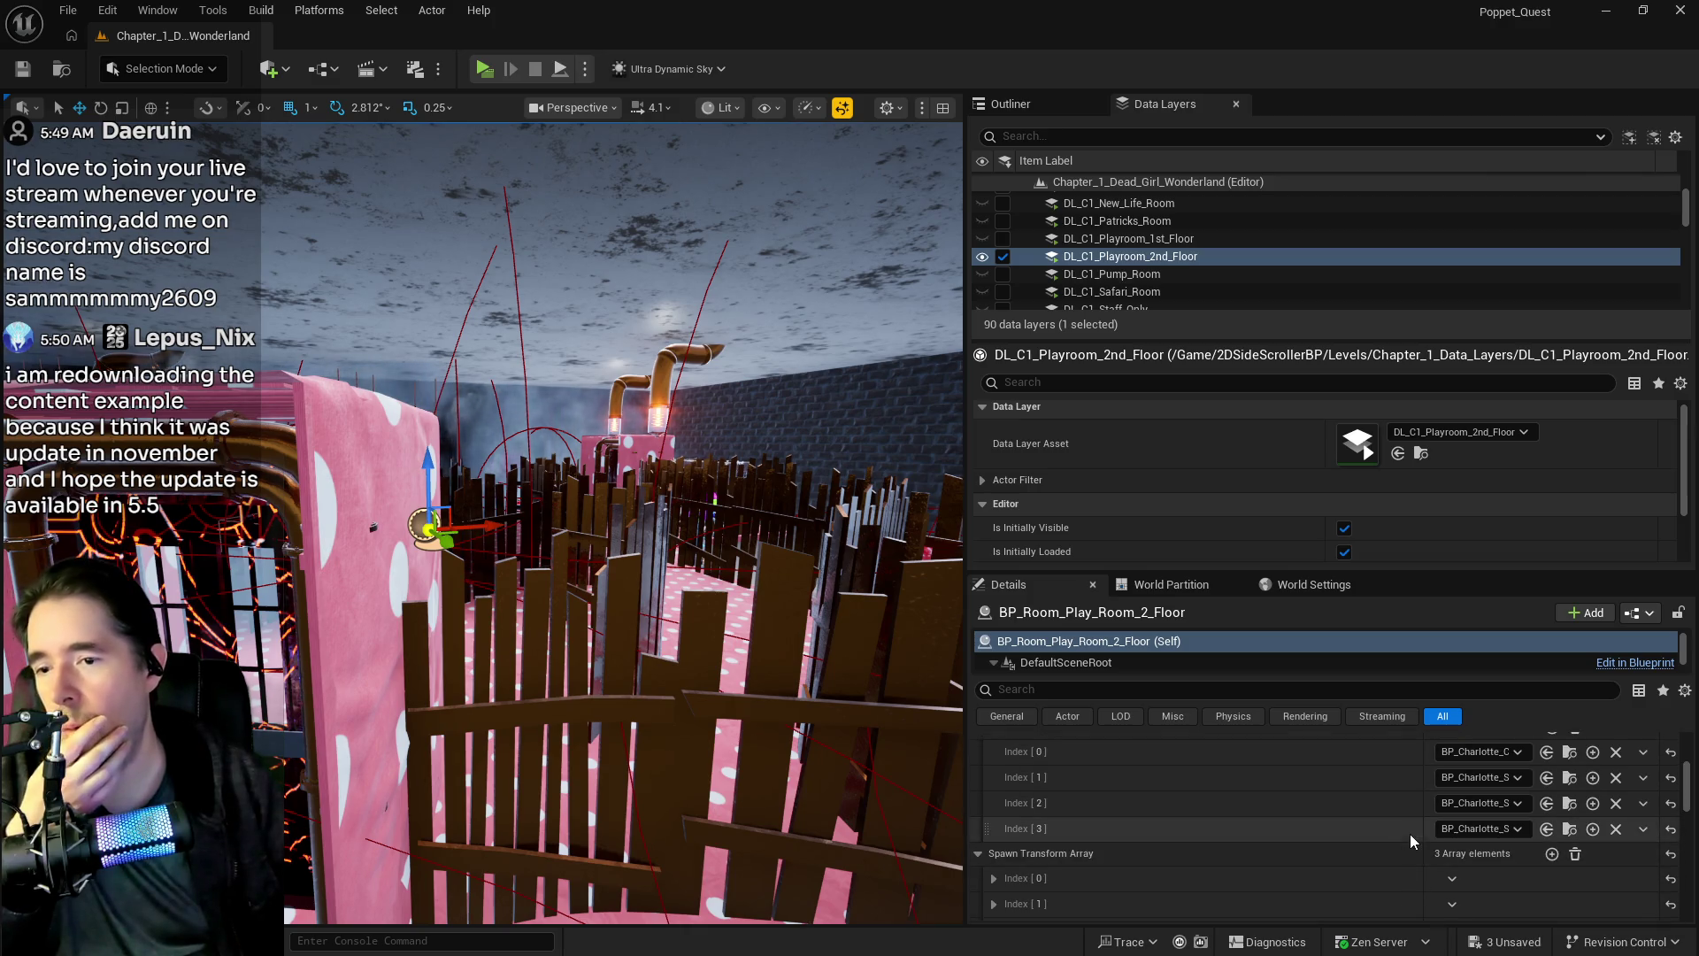
click(1633, 835)
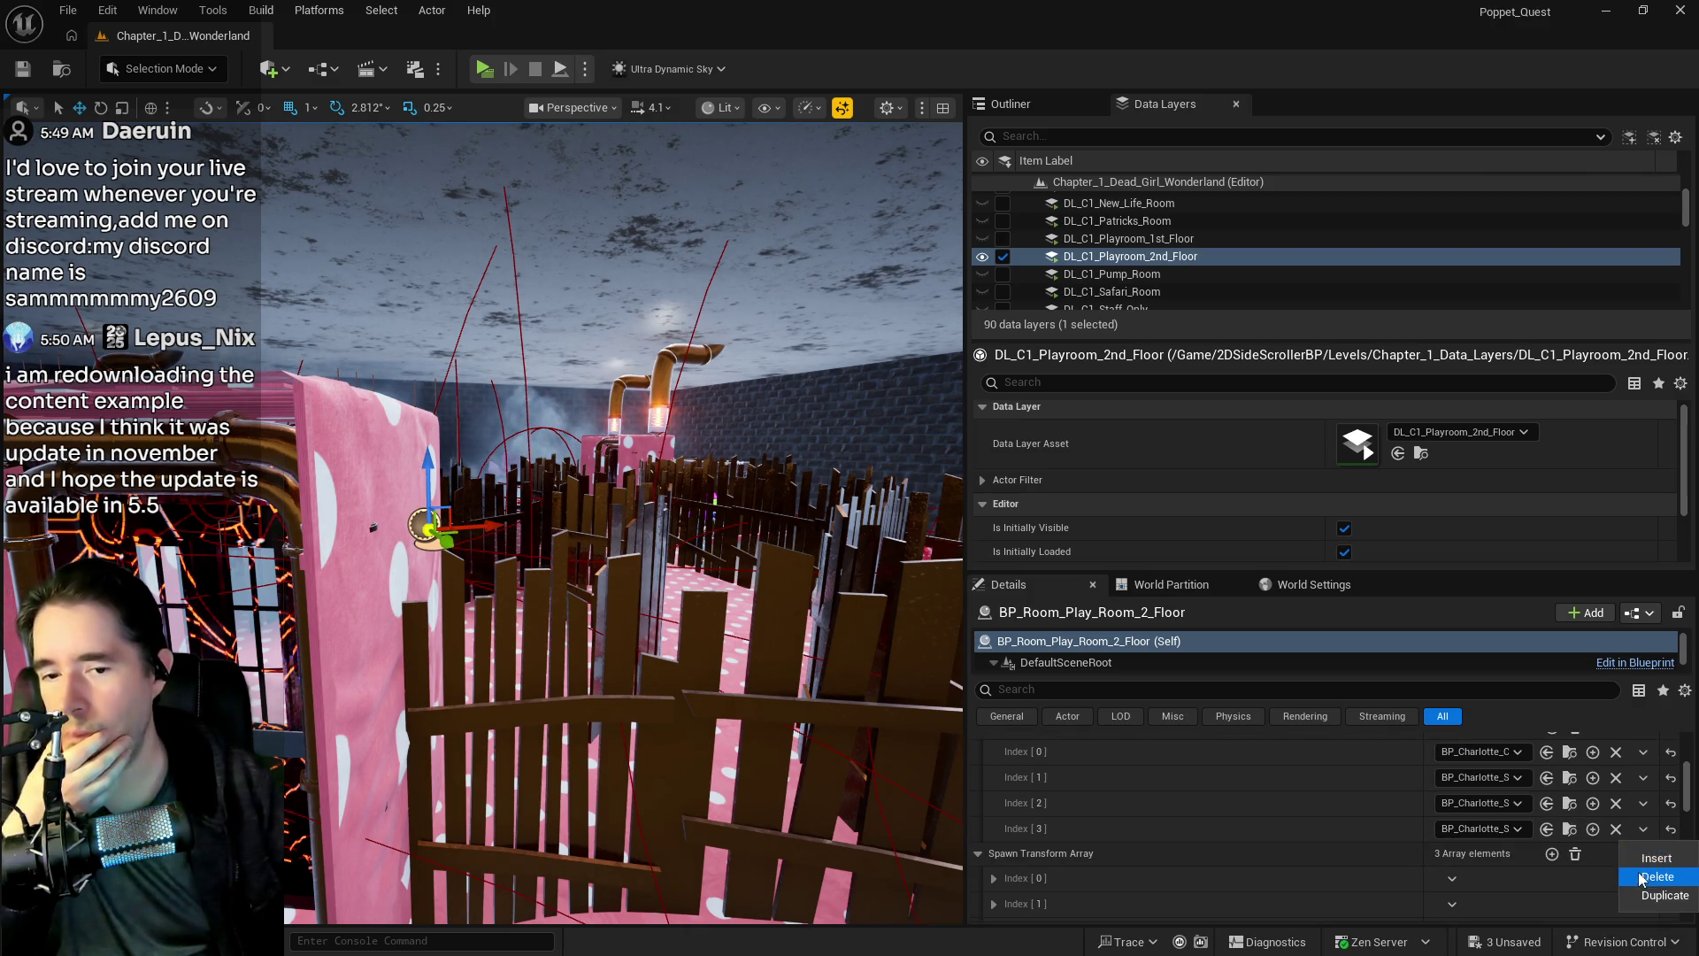
click(1641, 876)
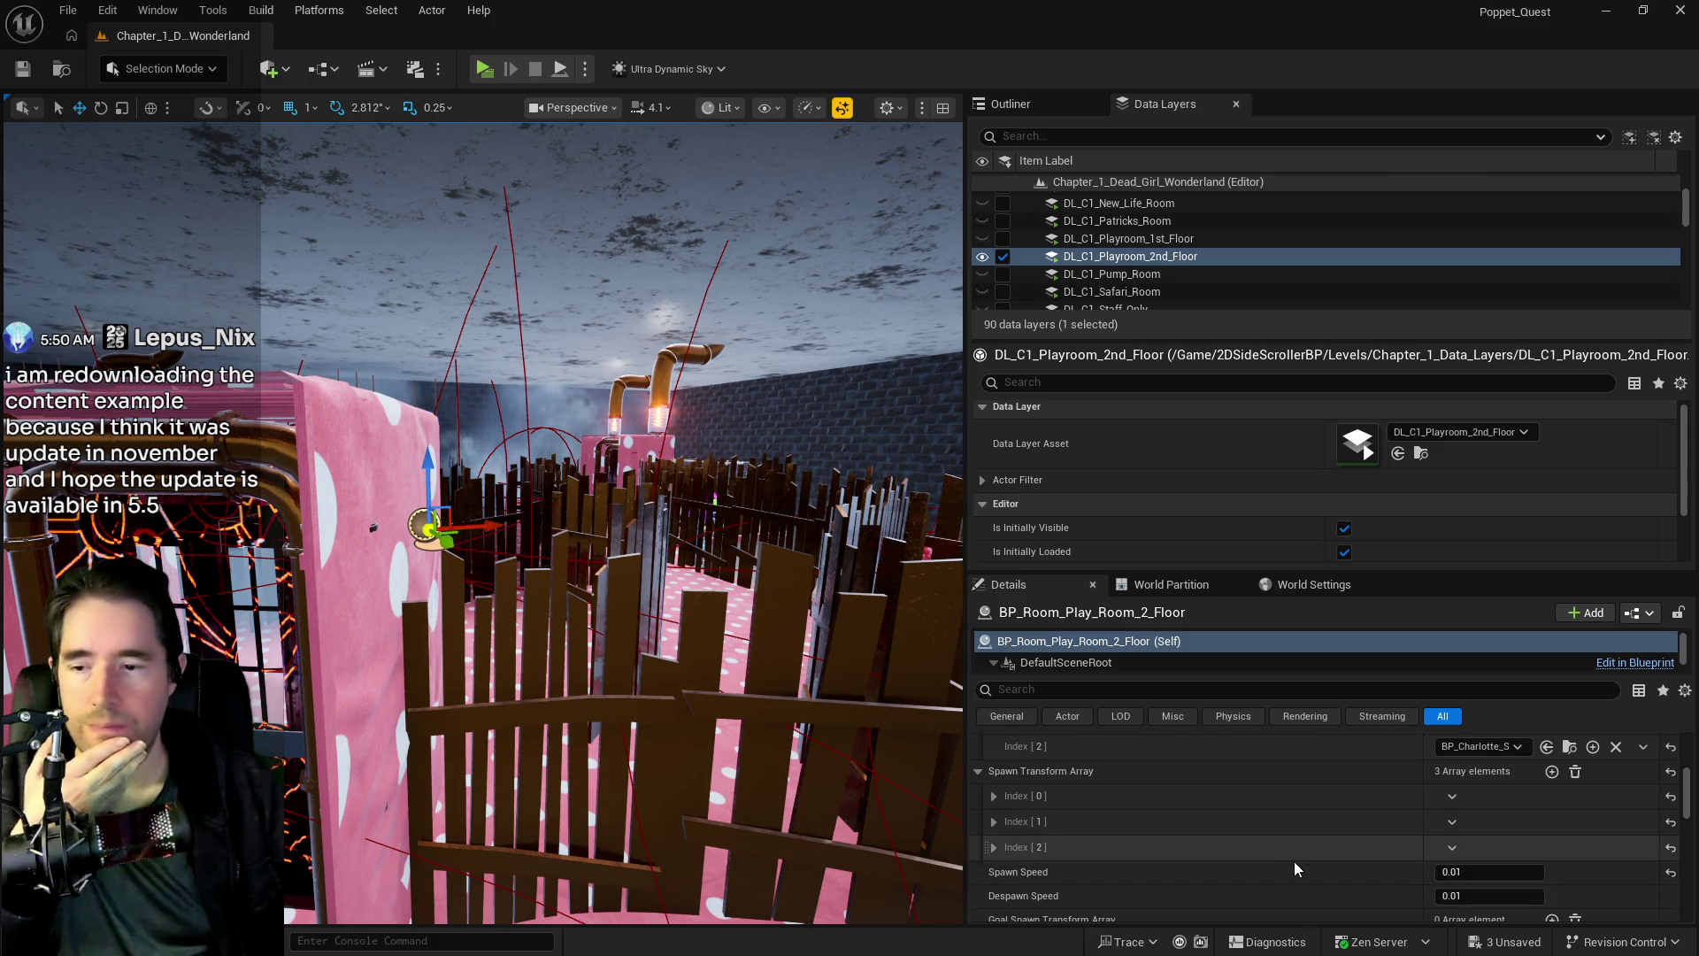
scroll(1294, 862, up, 2)
mouse_move(651, 800)
mouse_down()
mouse_move(638, 707)
mouse_move(331, 674)
mouse_up()
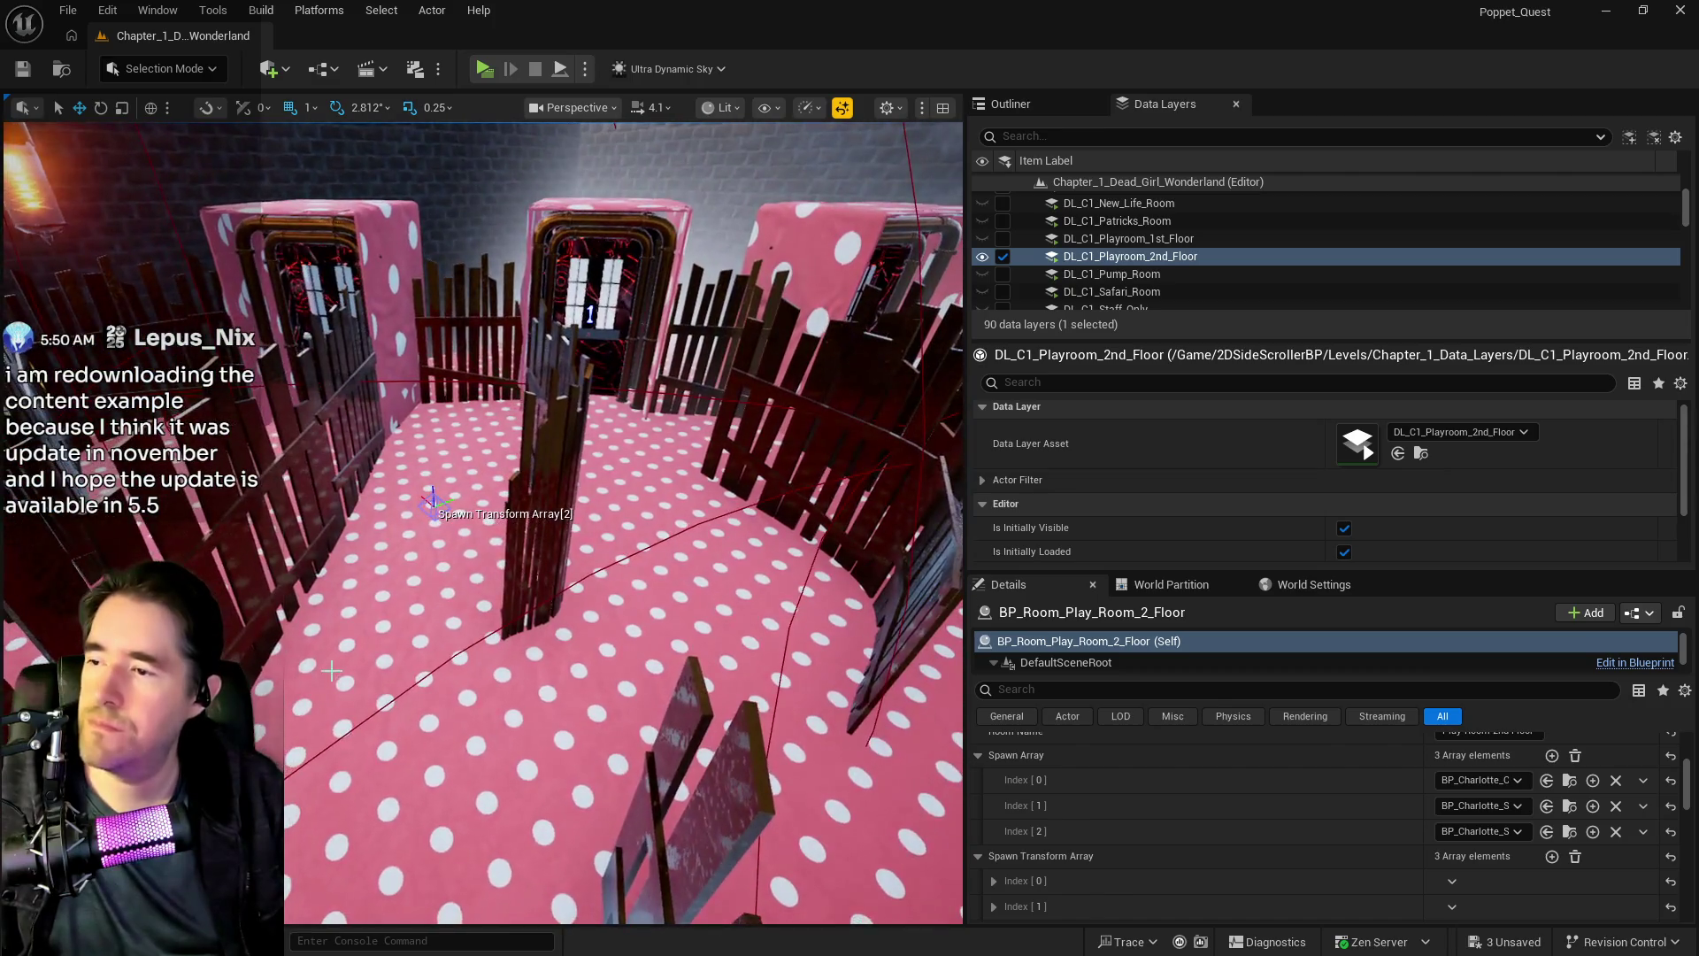
- Paste another Charlotte smoke copy and nudge it slightly forward in the playroom
right_click(442, 559)
mouse_move(525, 629)
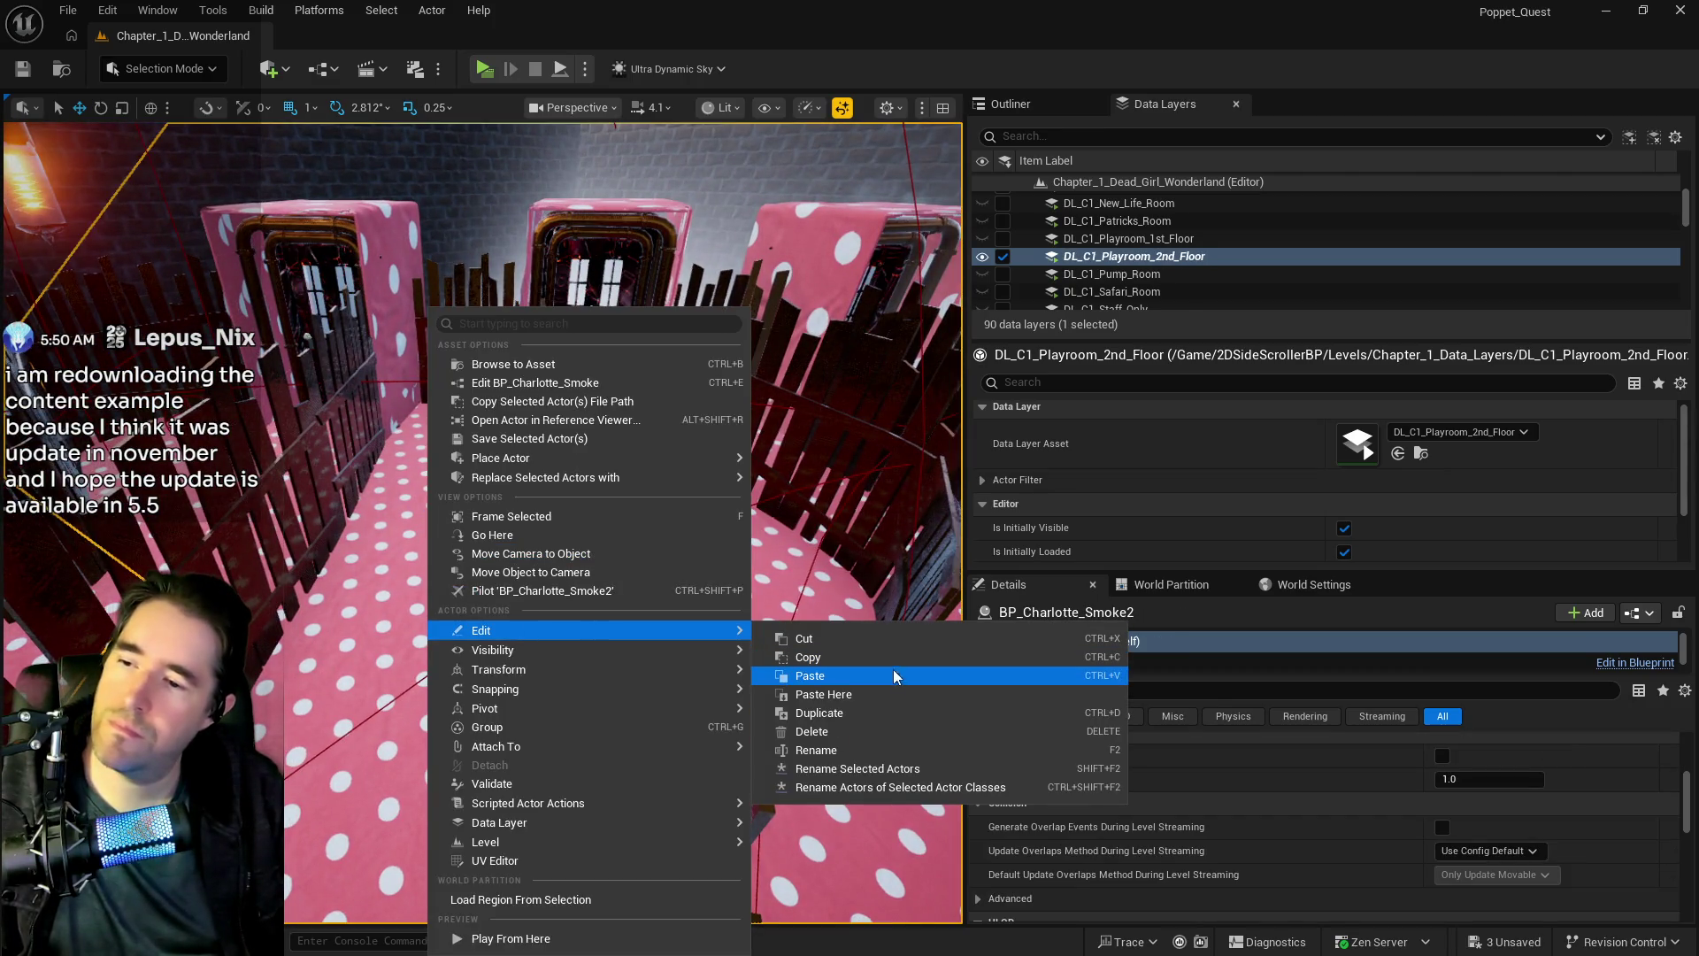
click(873, 692)
drag(509, 549, 443, 412)
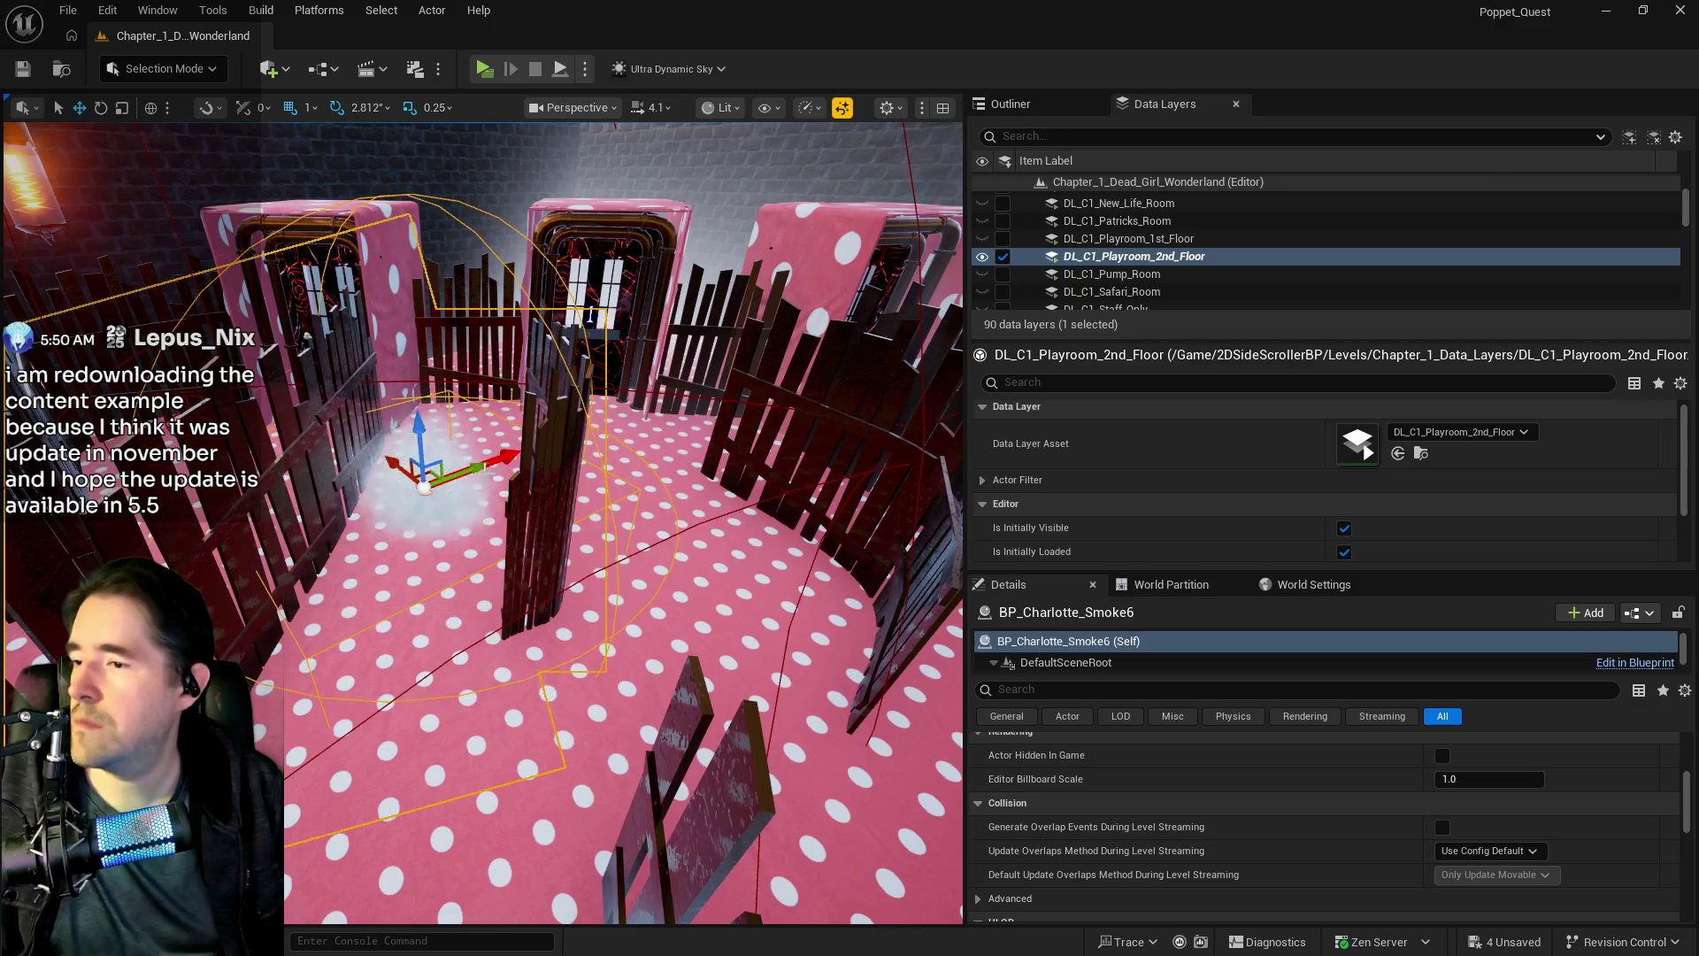
key(e)
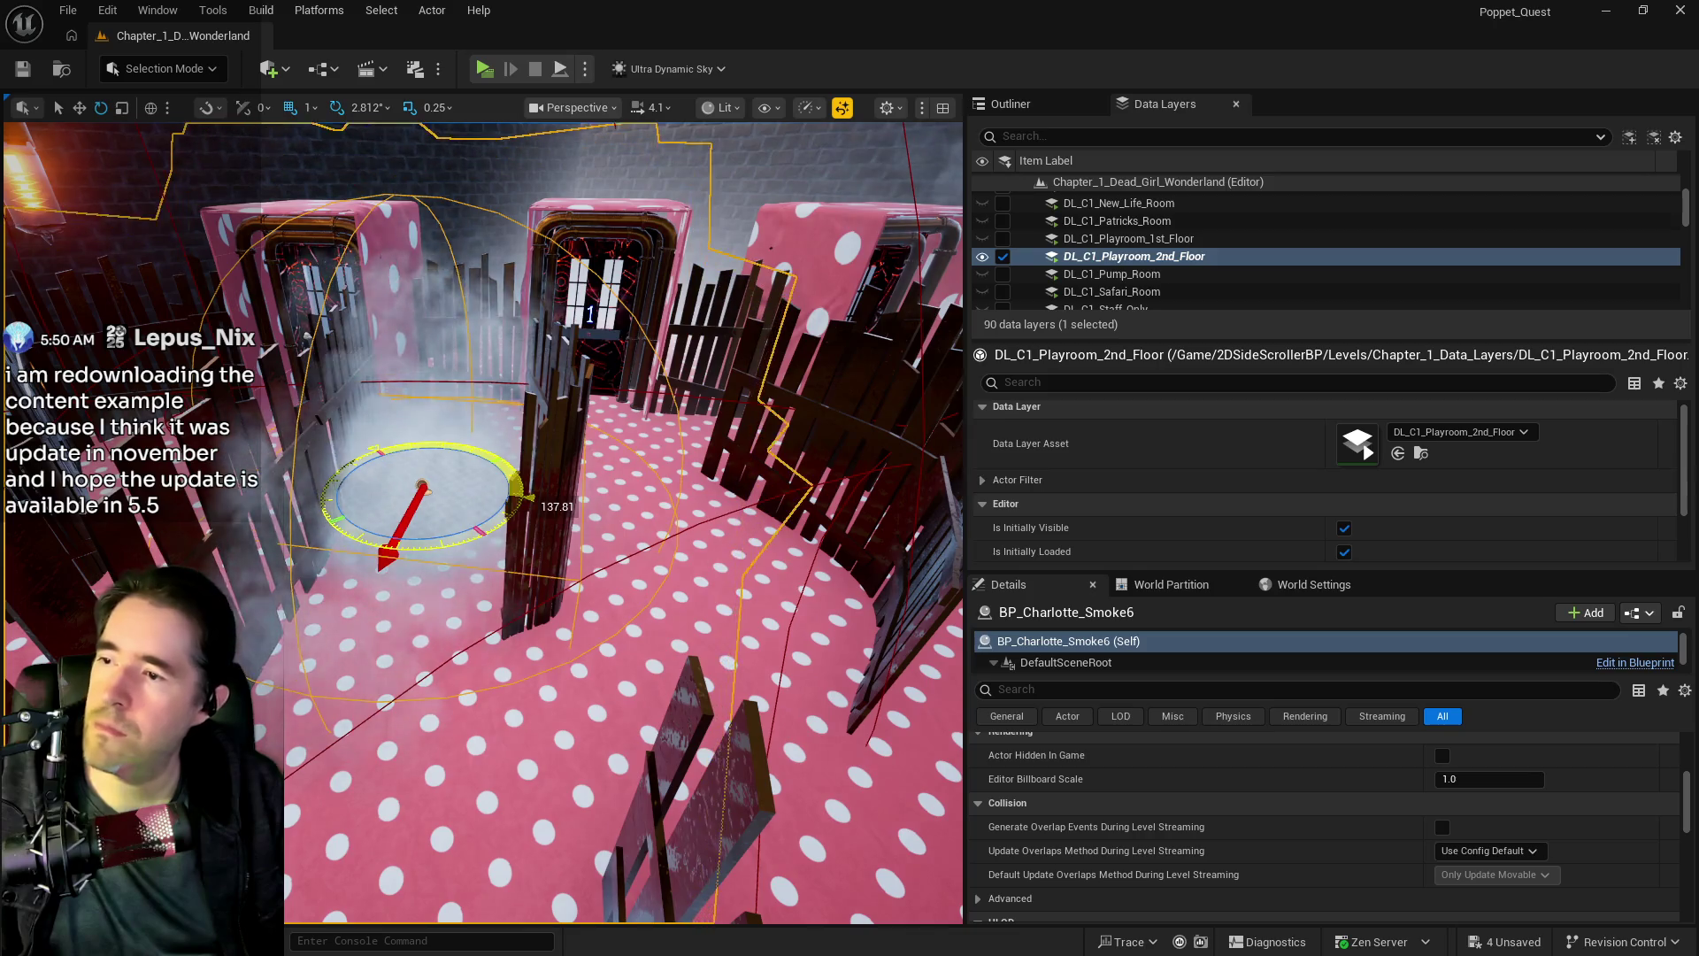
key(w)
drag(400, 475, 510, 471)
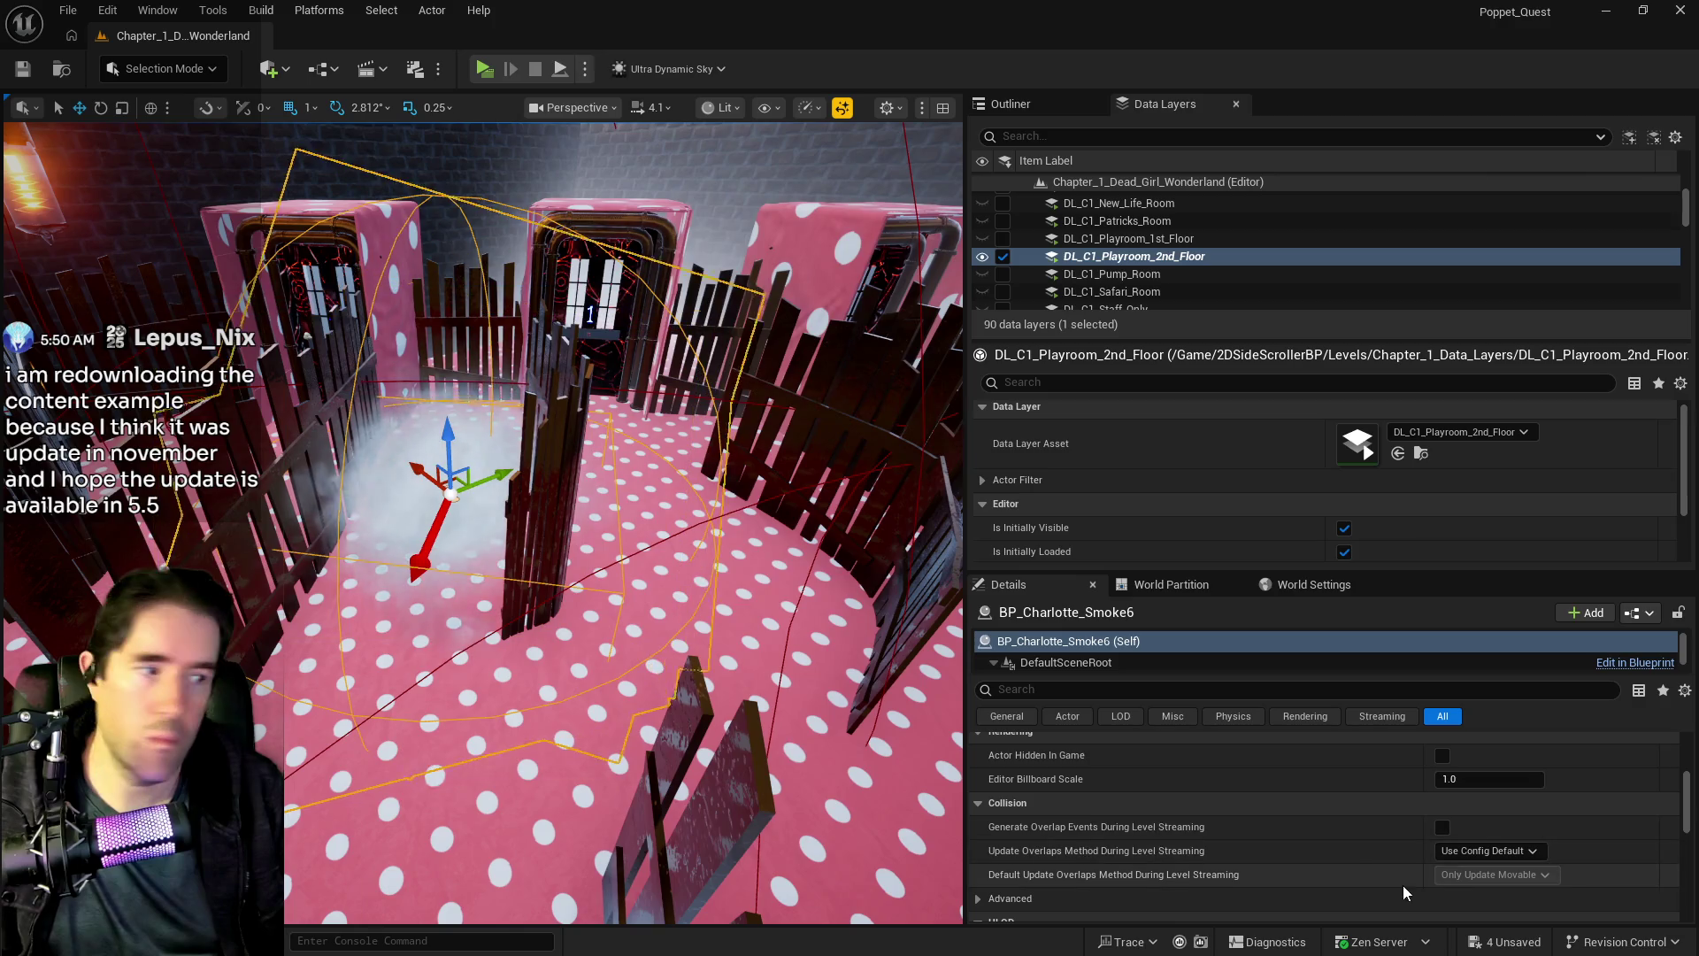
mouse_move(668, 764)
mouse_down()
mouse_move(651, 841)
mouse_move(561, 663)
mouse_up()
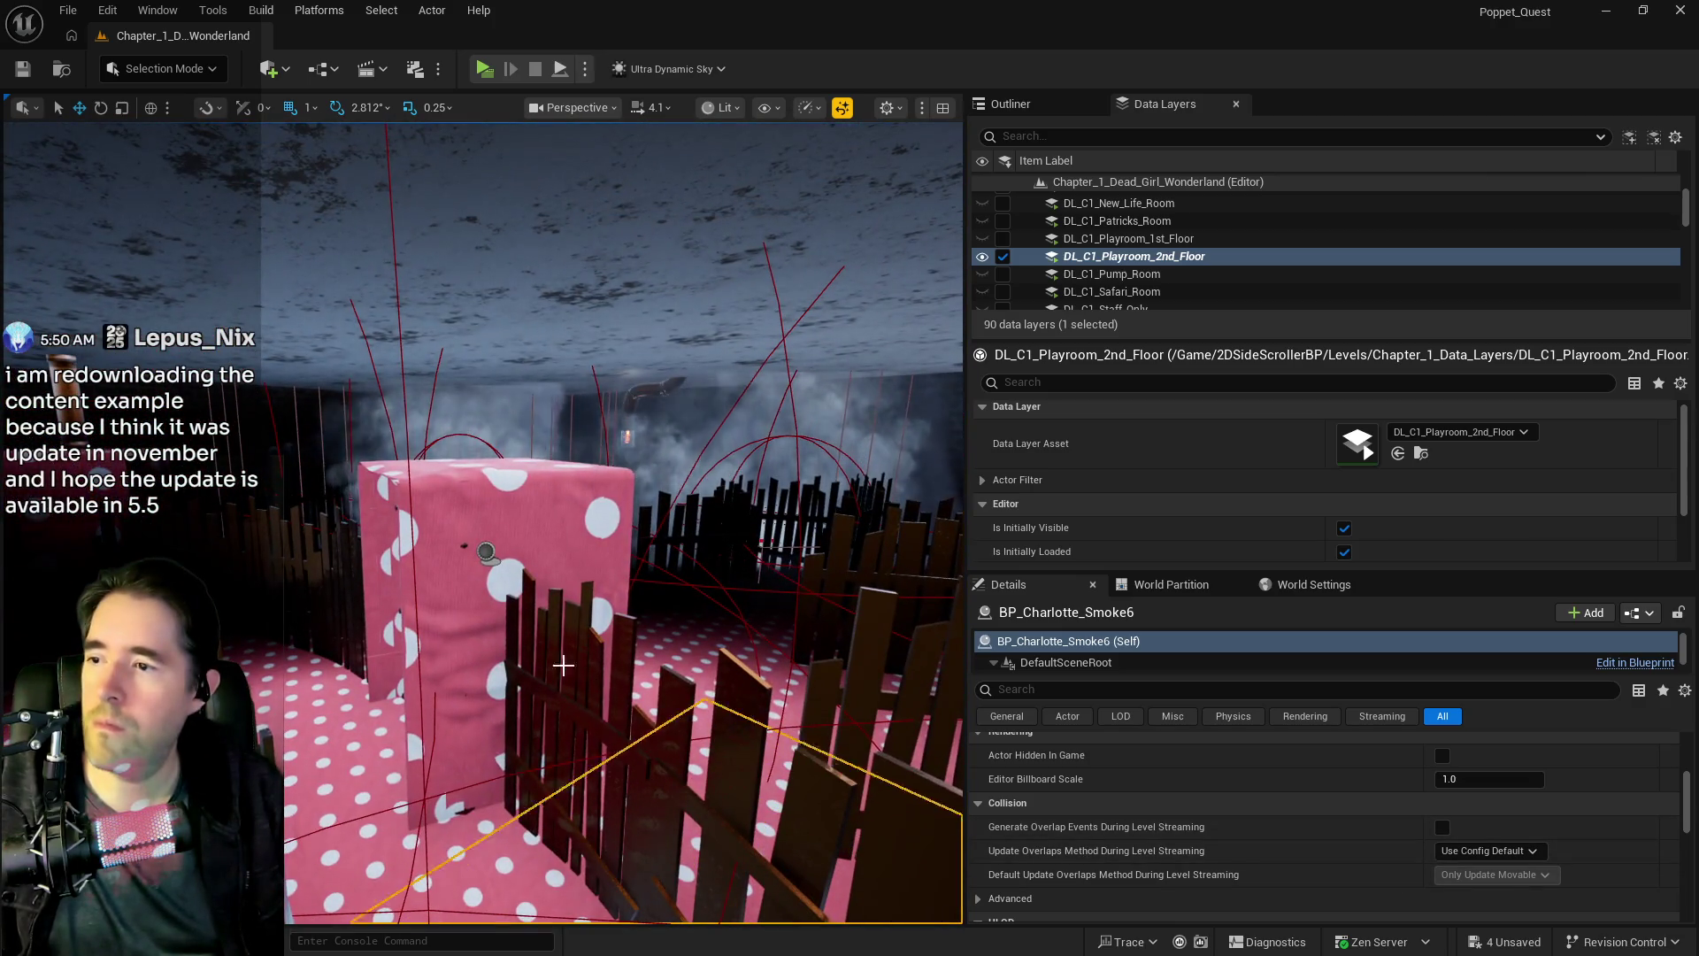
- Delete index 2 from the room's Spawn Array and Spawn Transform Array
click(486, 553)
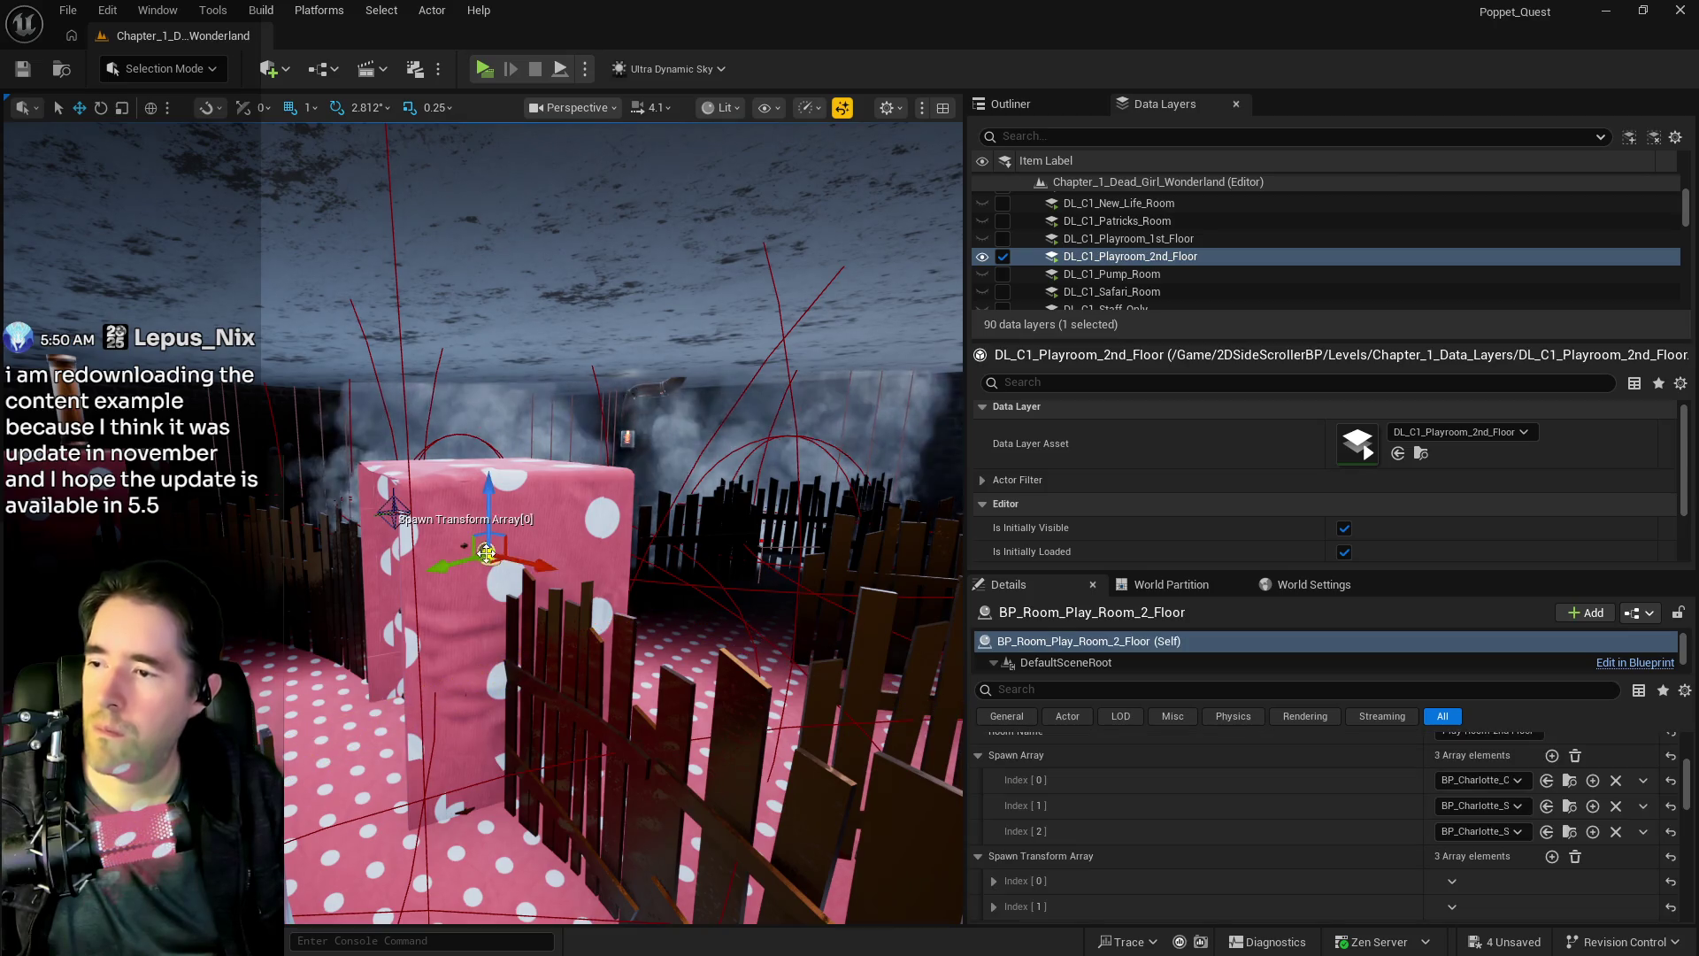
click(1638, 832)
click(1637, 878)
scroll(1564, 839, down, 2)
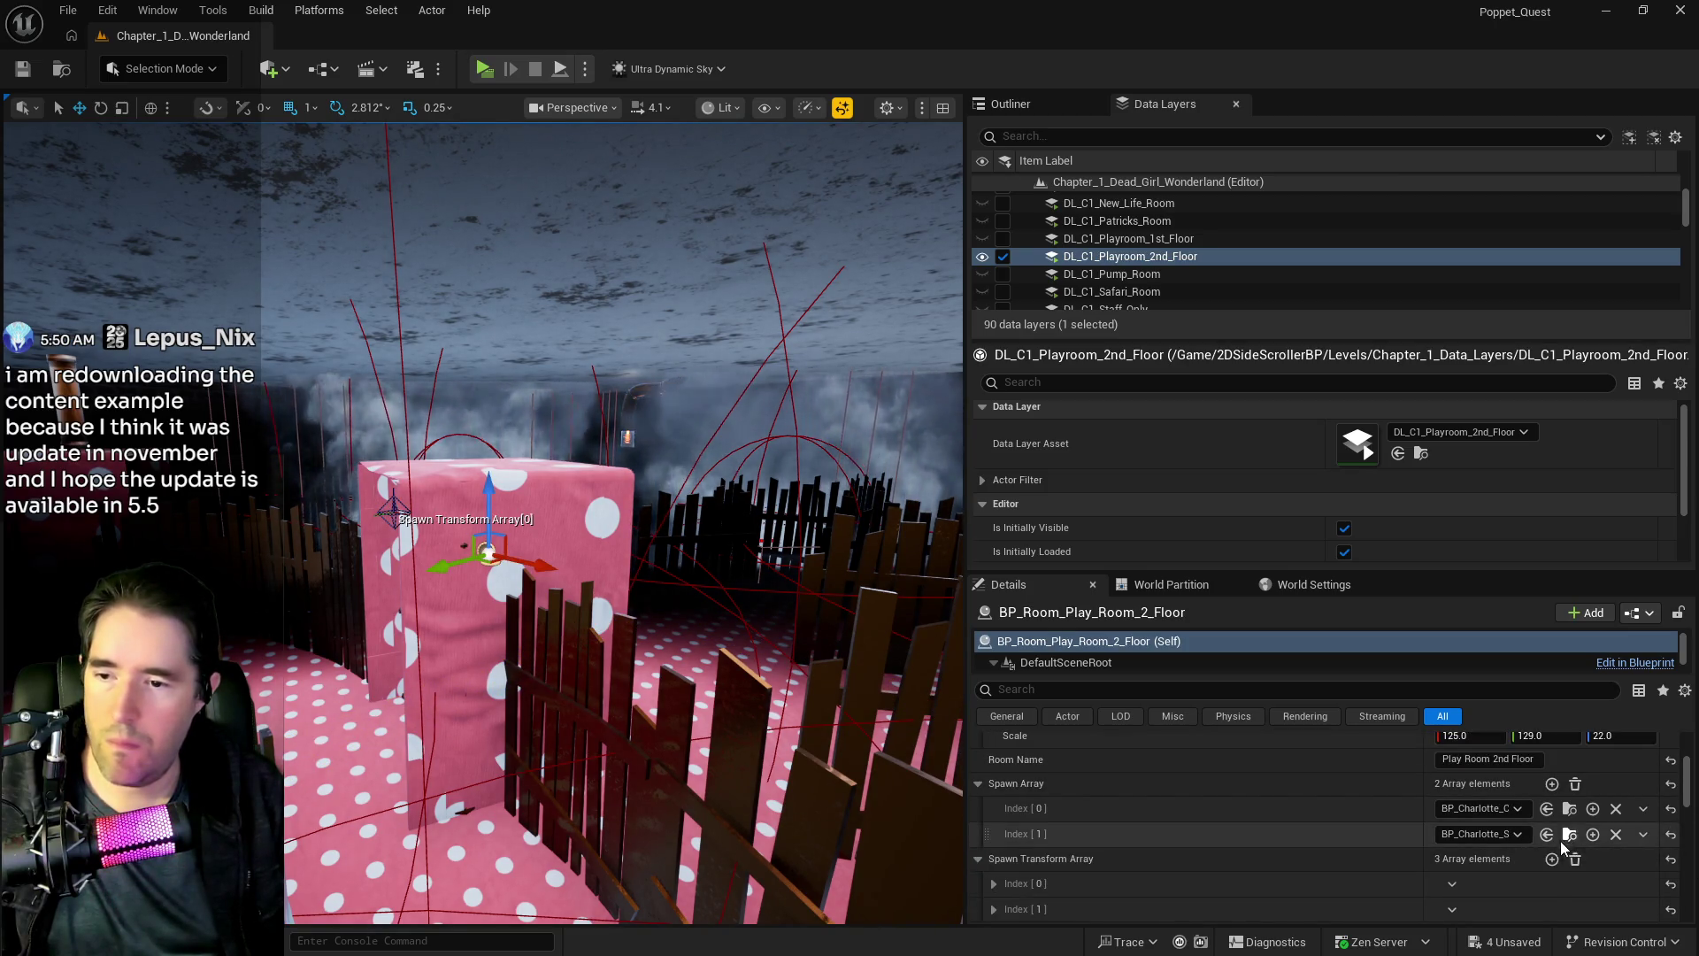
scroll(1504, 871, up, 1)
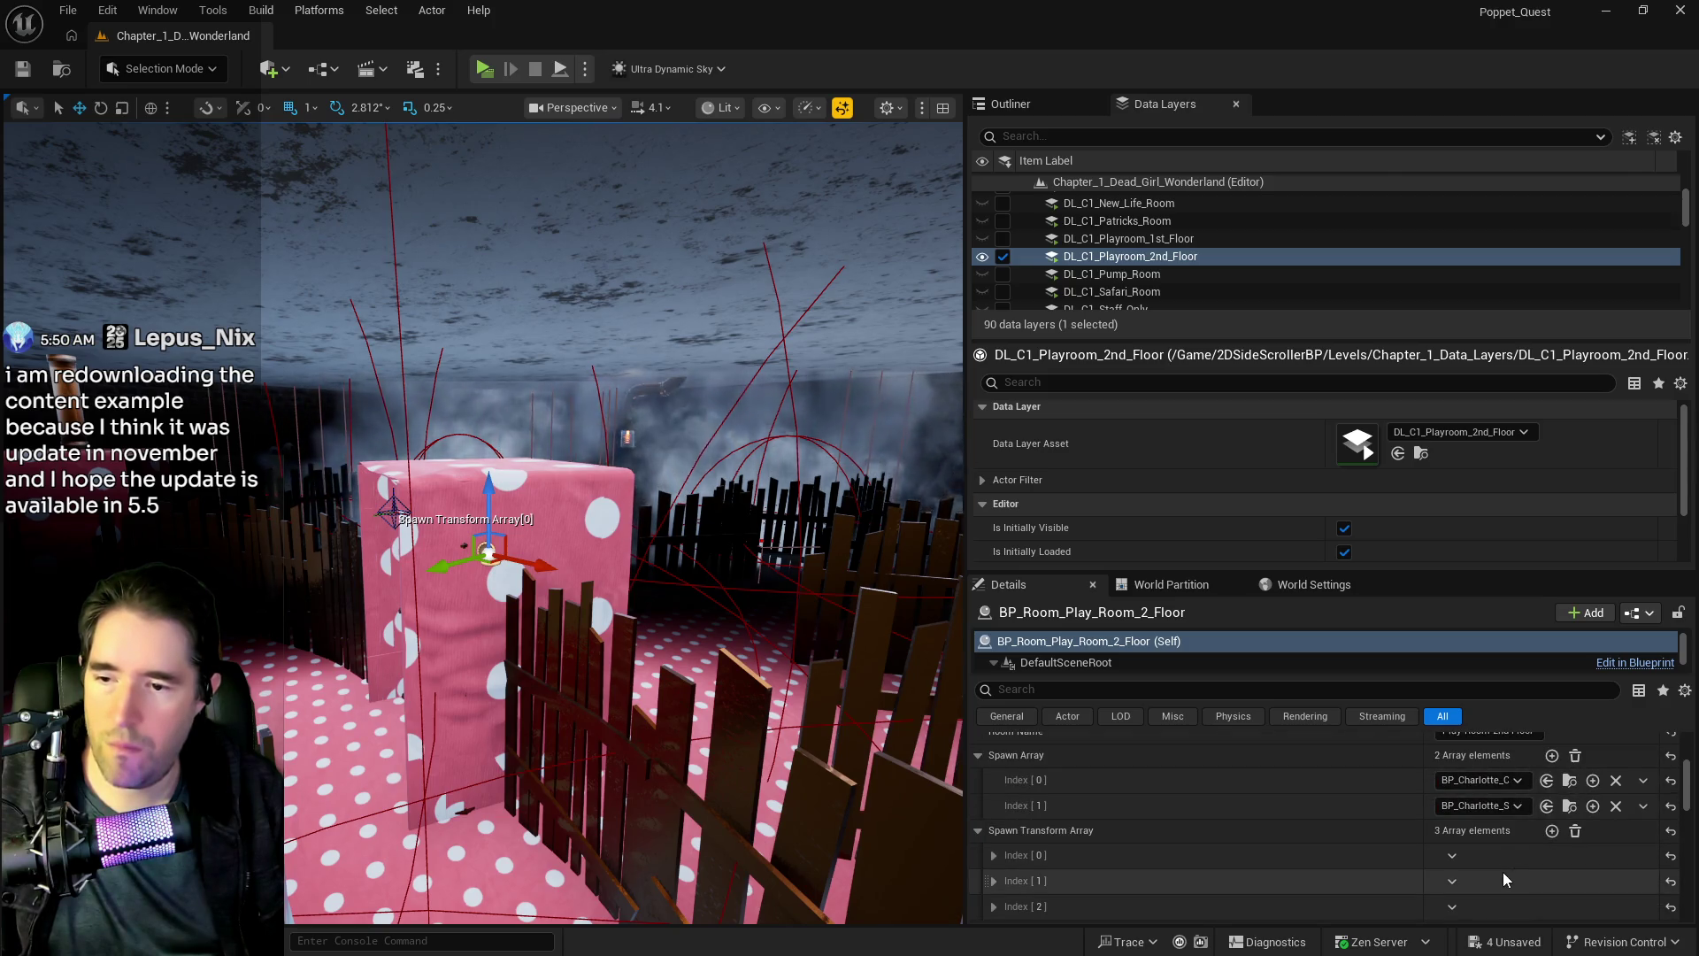
click(1452, 877)
click(1477, 830)
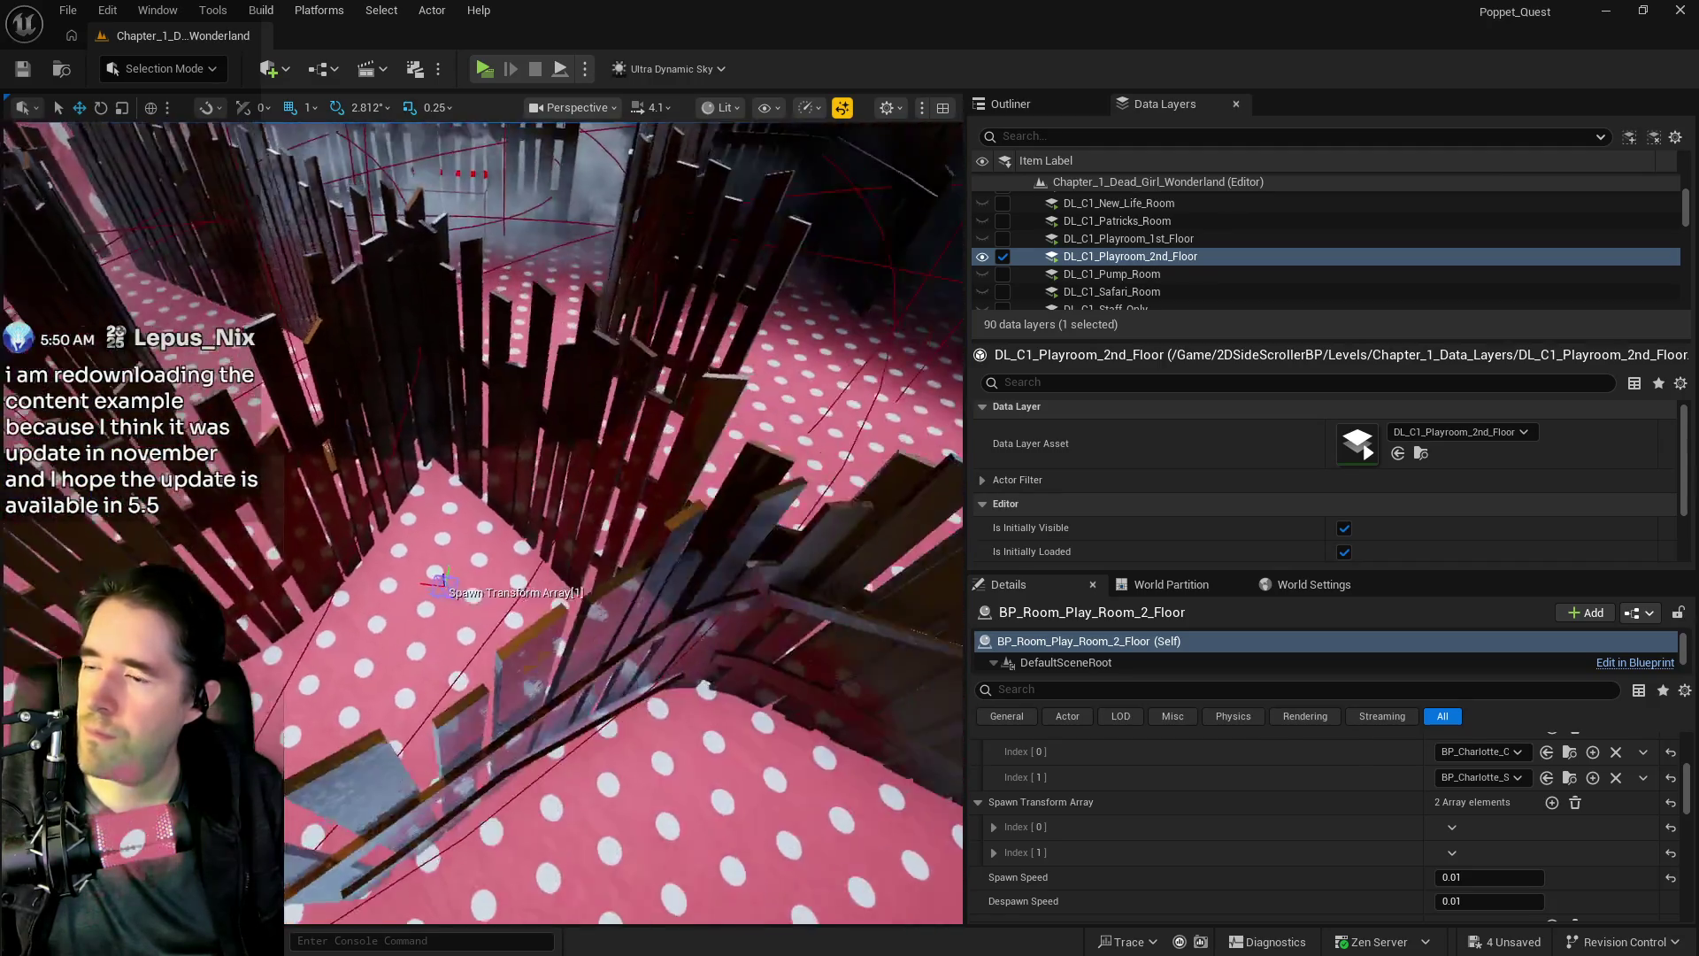
- Paste a copy of BP_Charlotte_Smoke6, lower it to the floor, shift it left, and save
right_click(697, 630)
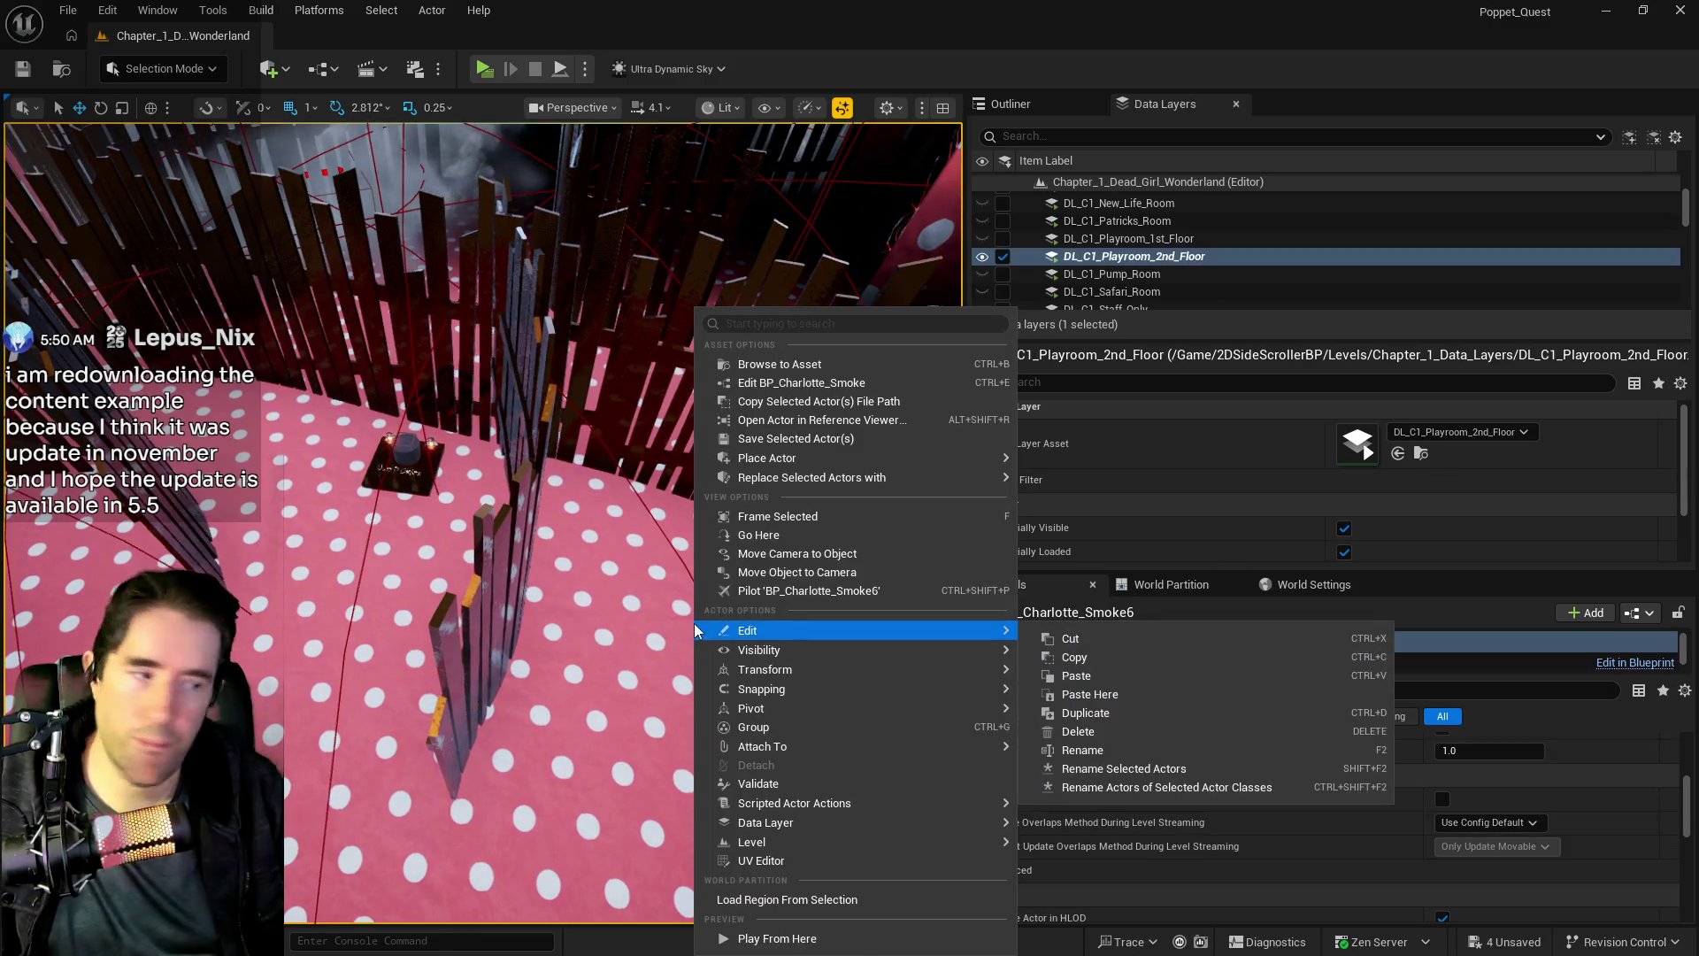
click(1103, 696)
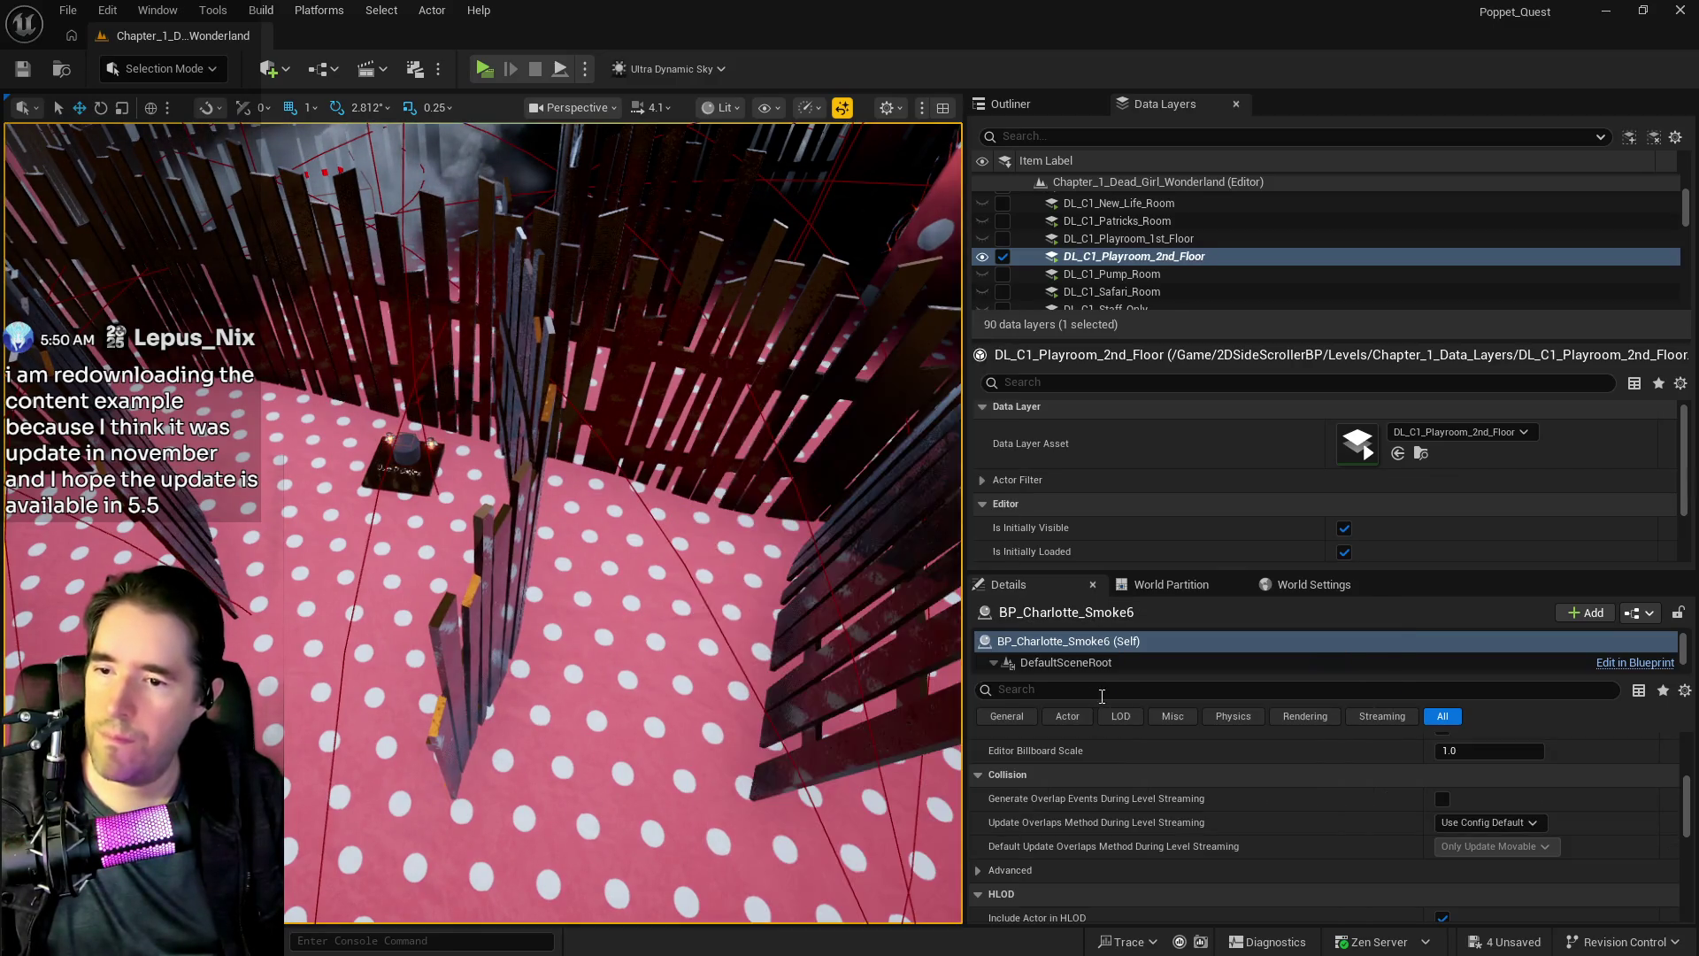
key(e)
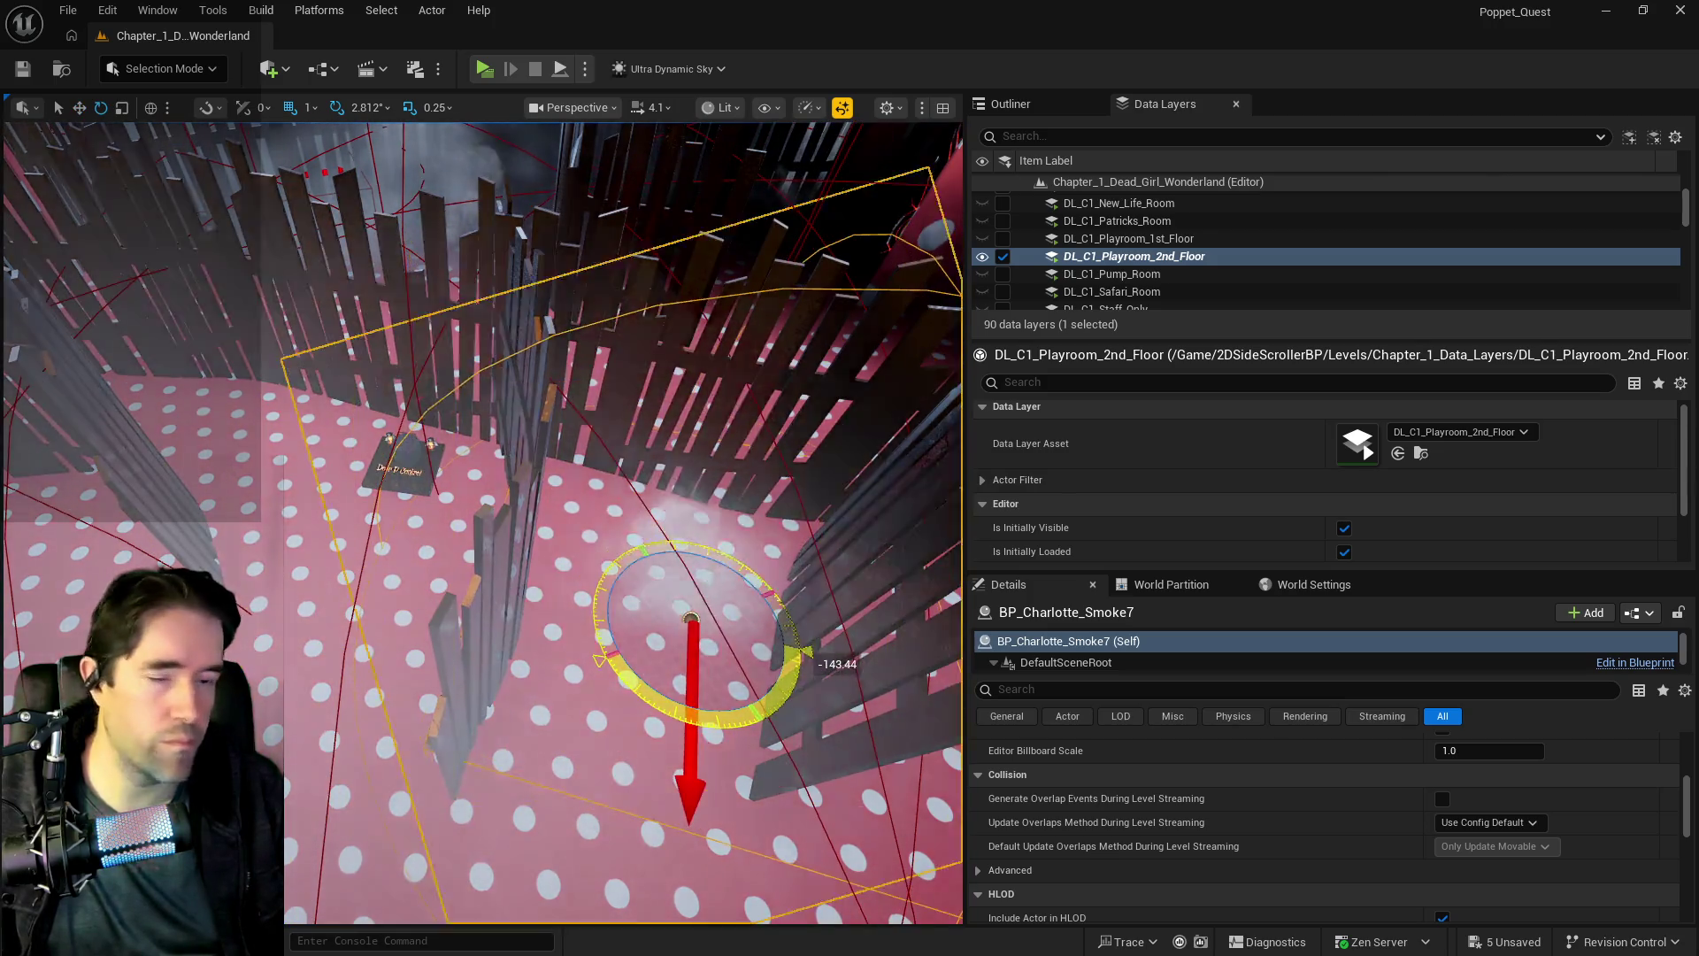
key(w)
mouse_move(575, 620)
mouse_down()
mouse_move(508, 617)
mouse_move(507, 643)
mouse_move(404, 575)
mouse_up()
drag(400, 480, 398, 512)
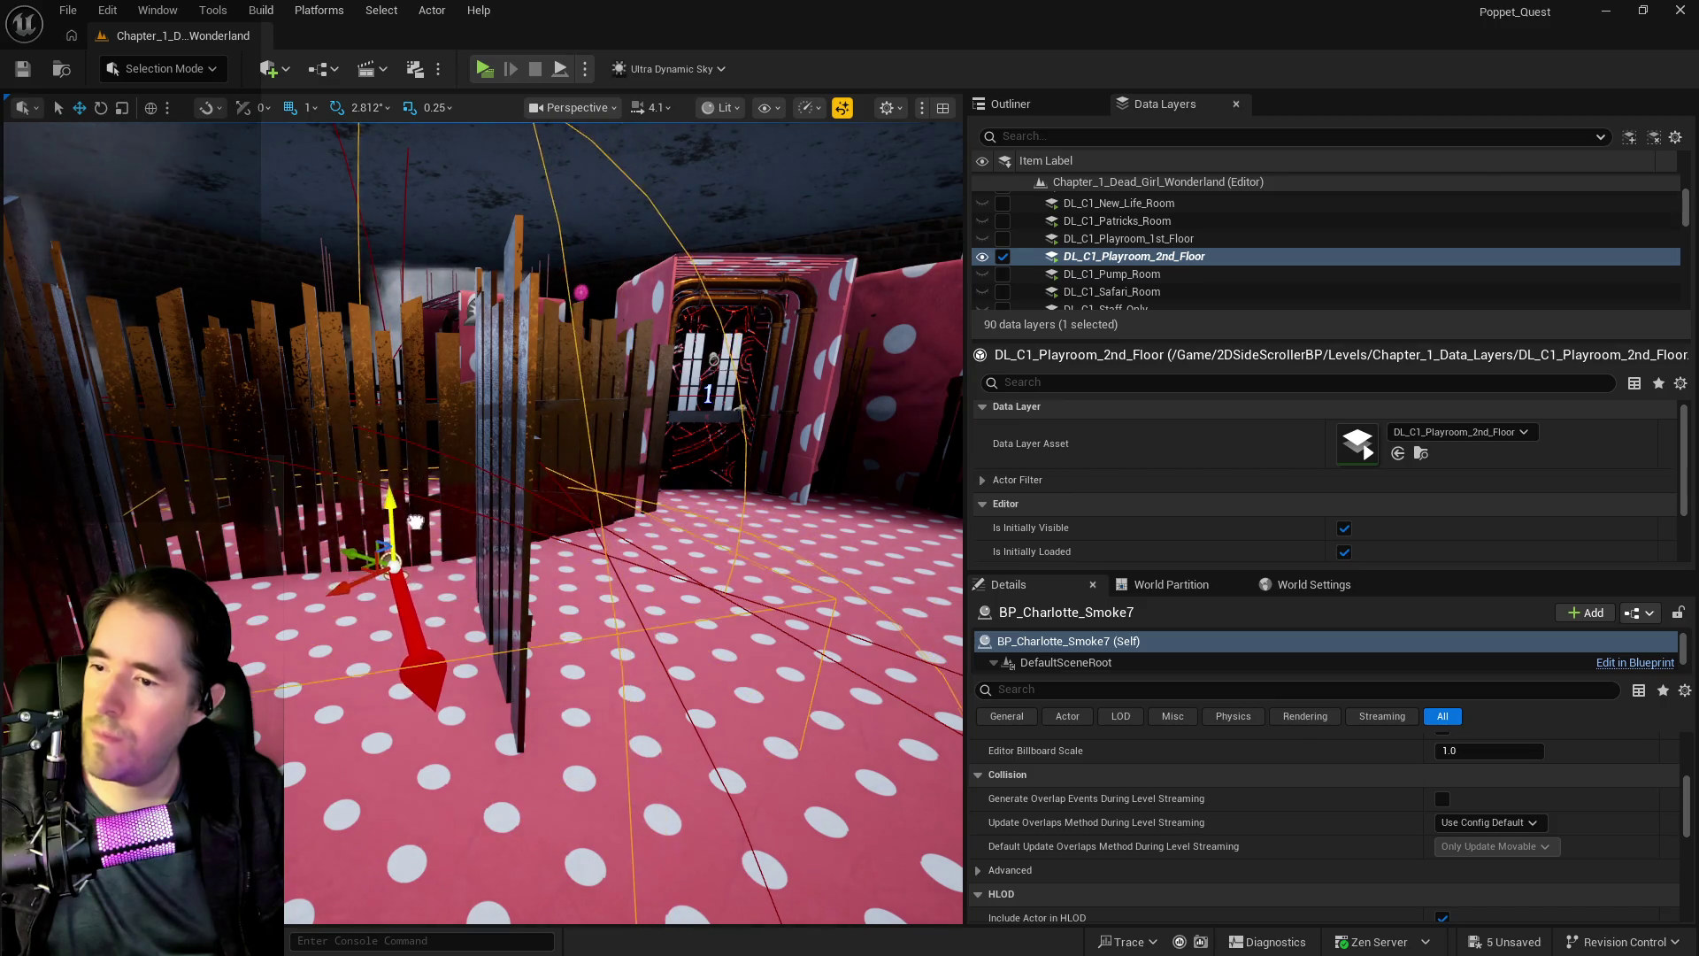
drag(352, 580, 309, 608)
key(ctrl+s)
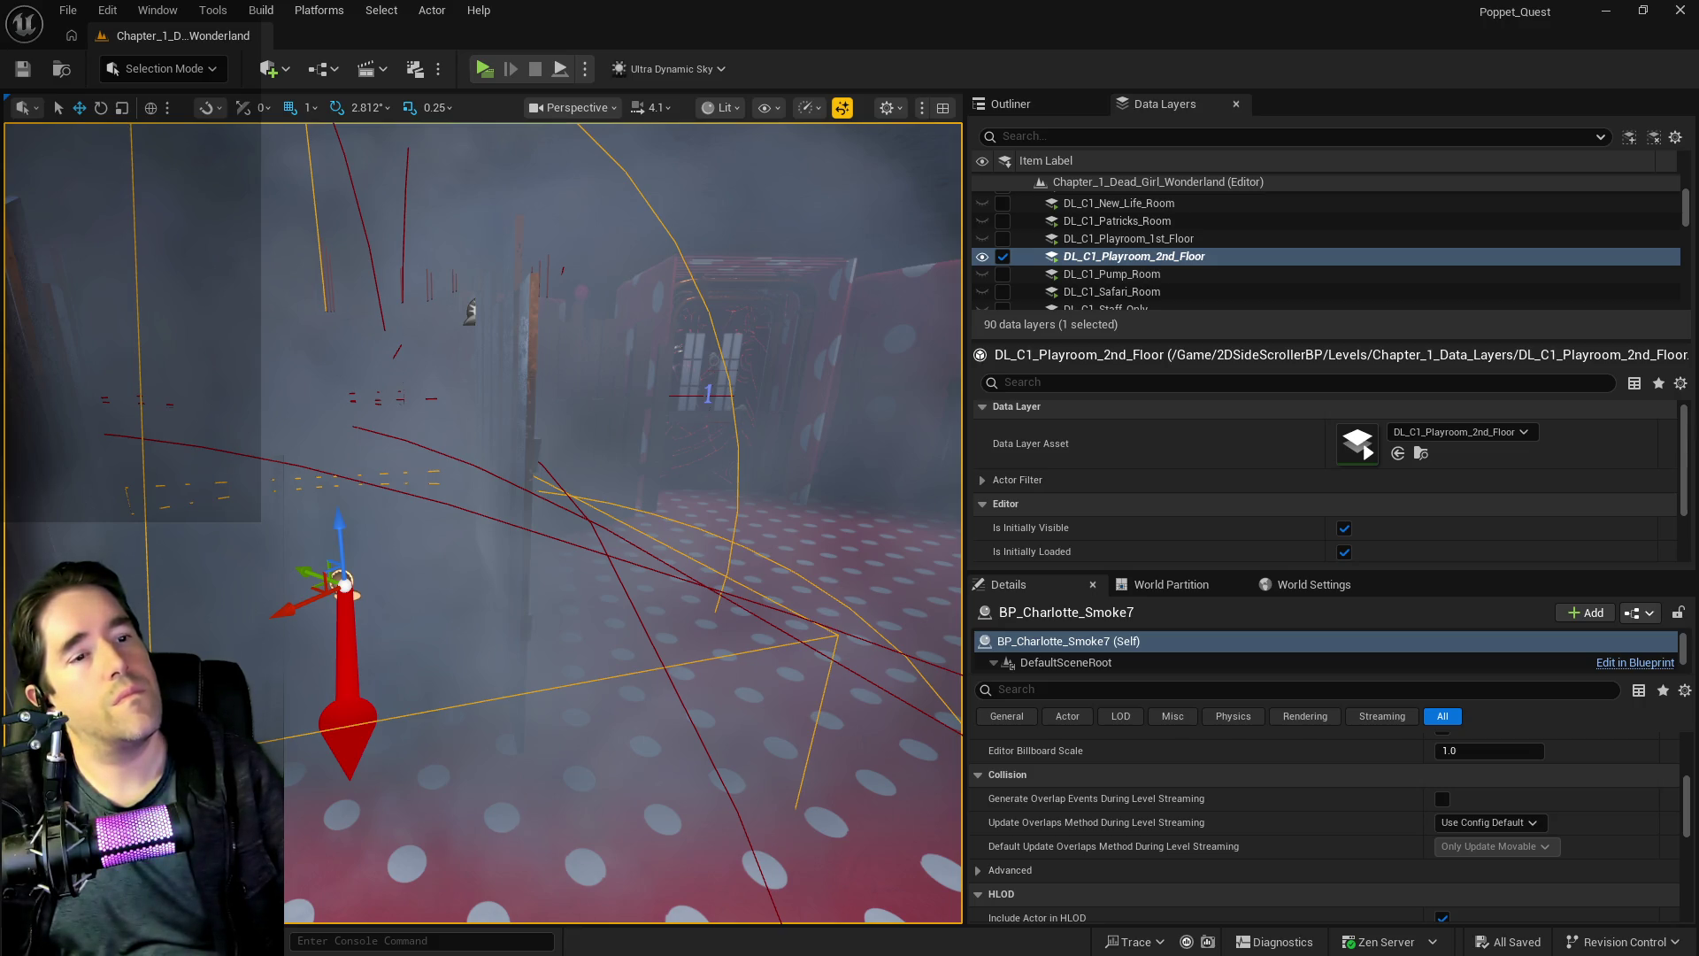
- Delete index 1 from both room spawn arrays and Save All
drag(529, 706, 605, 665)
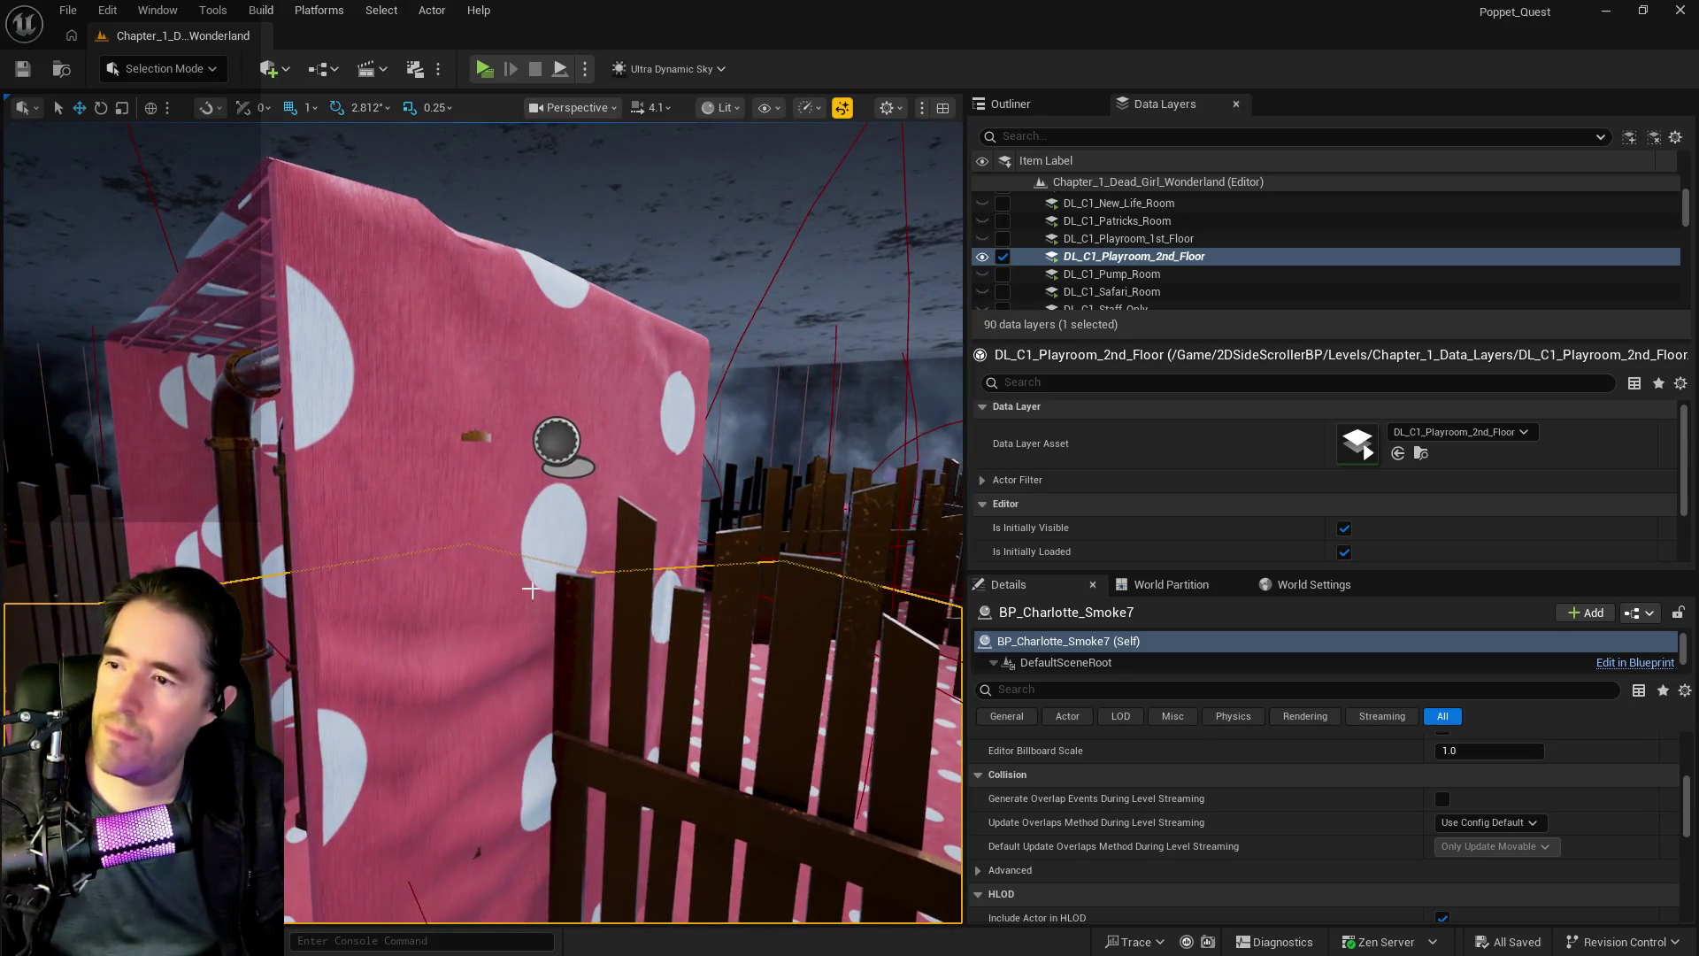
click(557, 438)
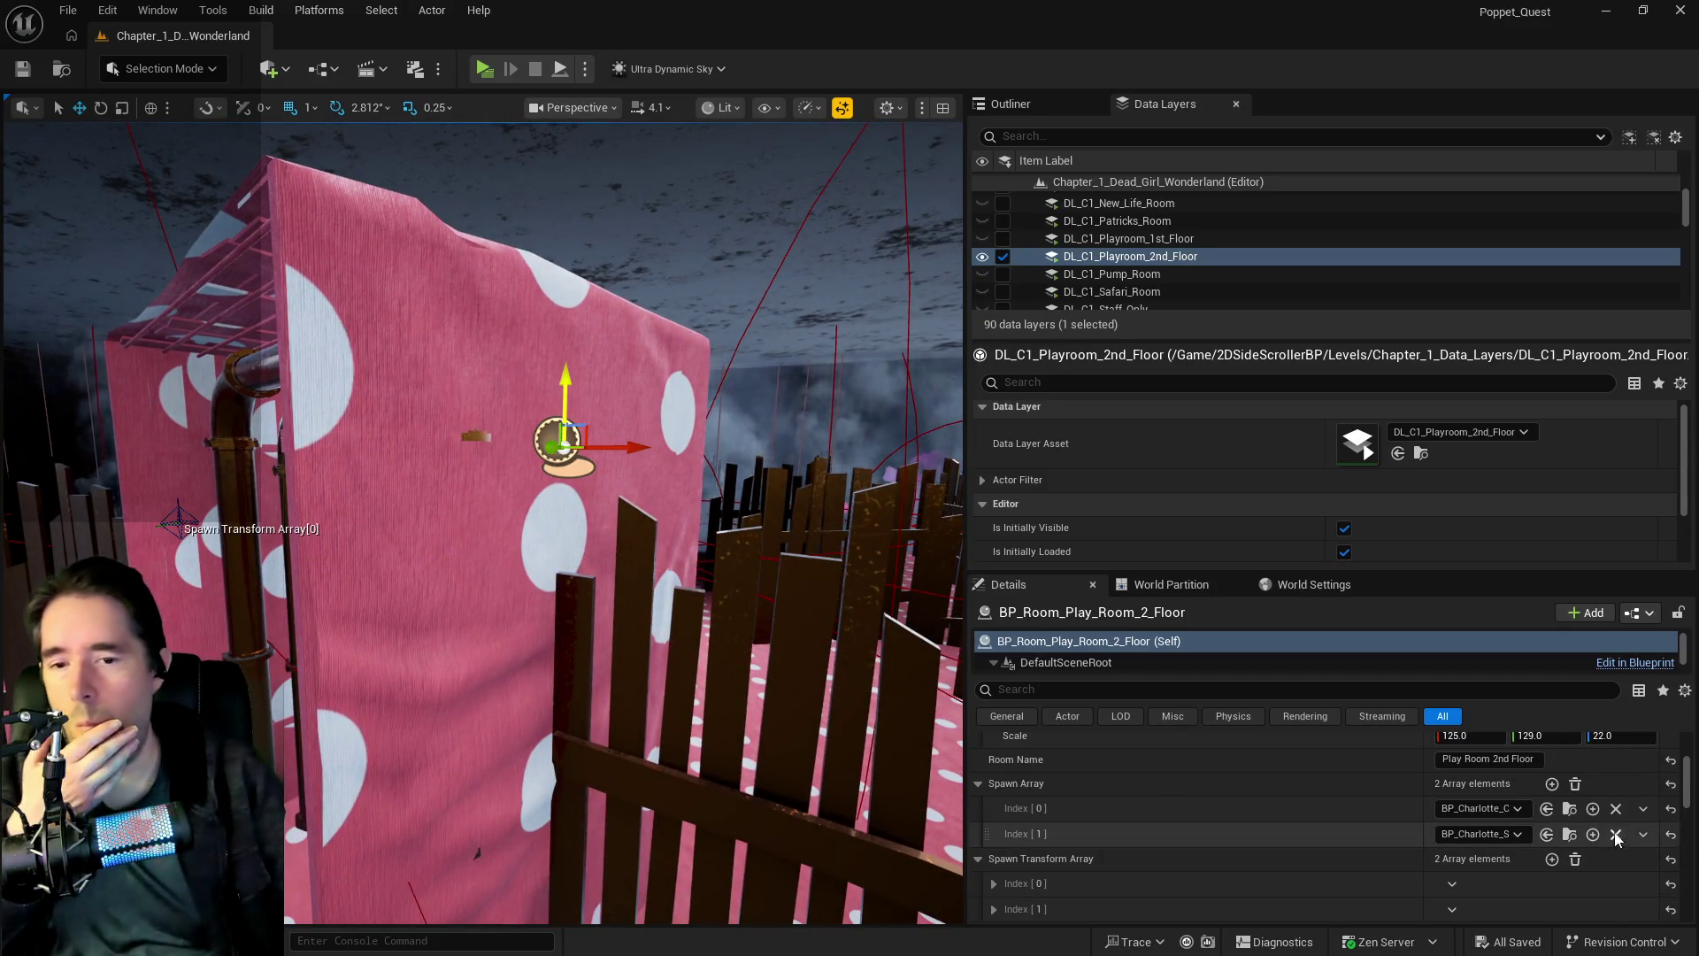
click(1616, 835)
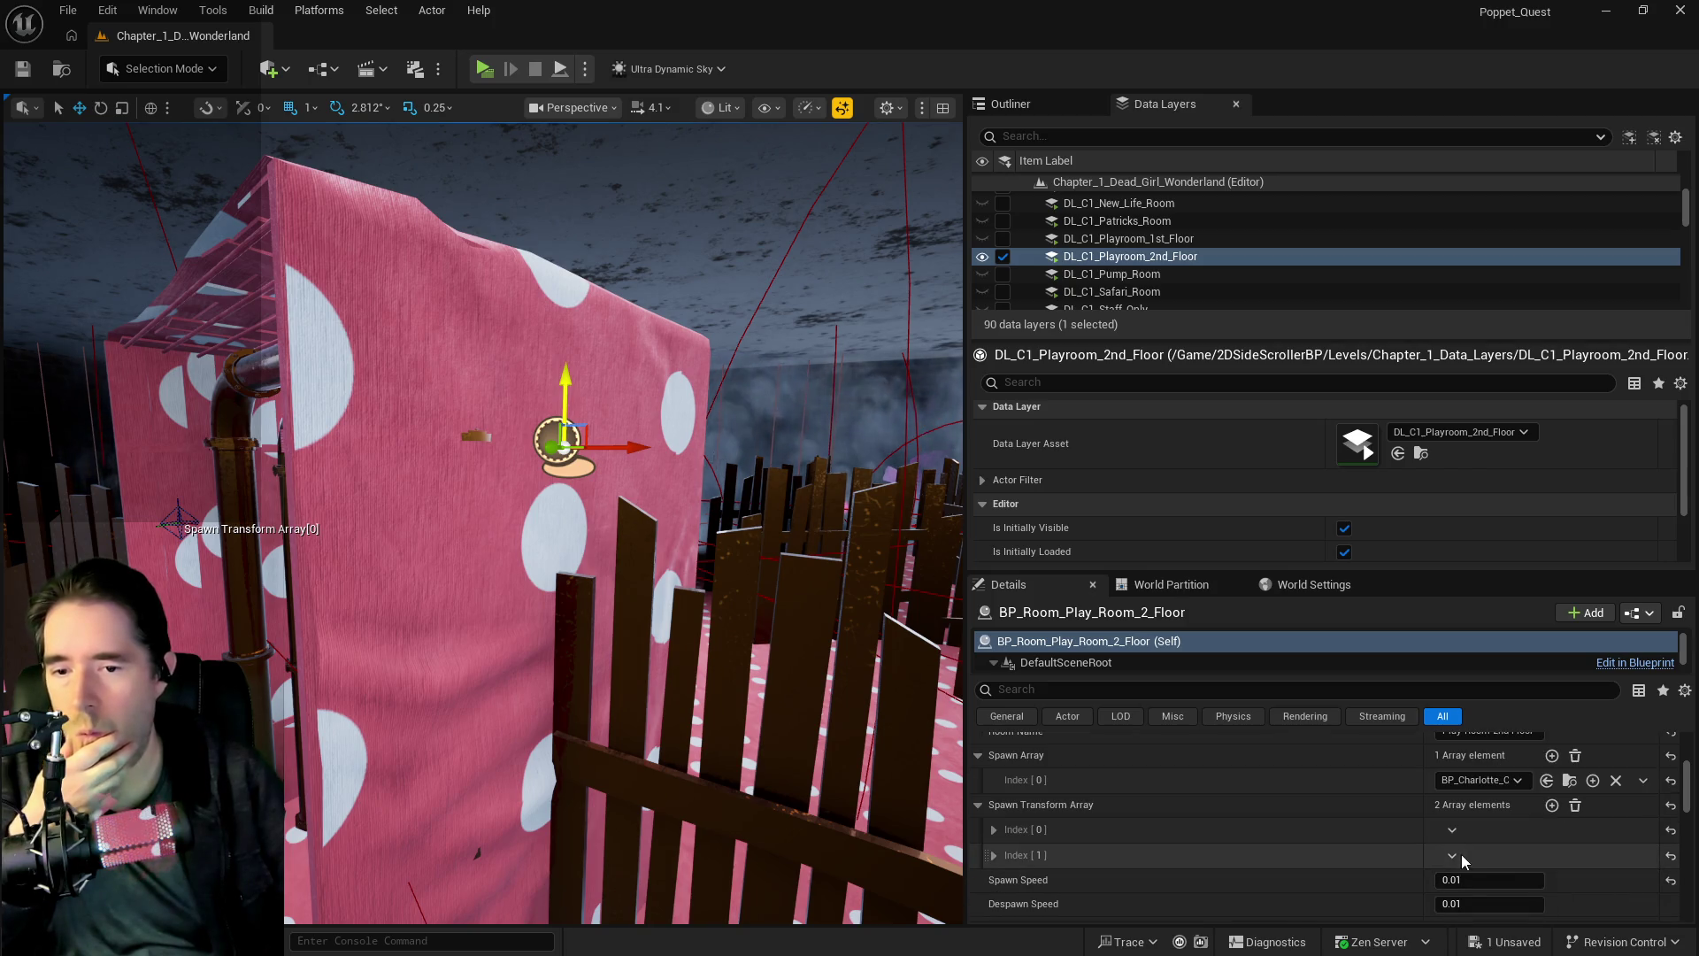
click(1477, 902)
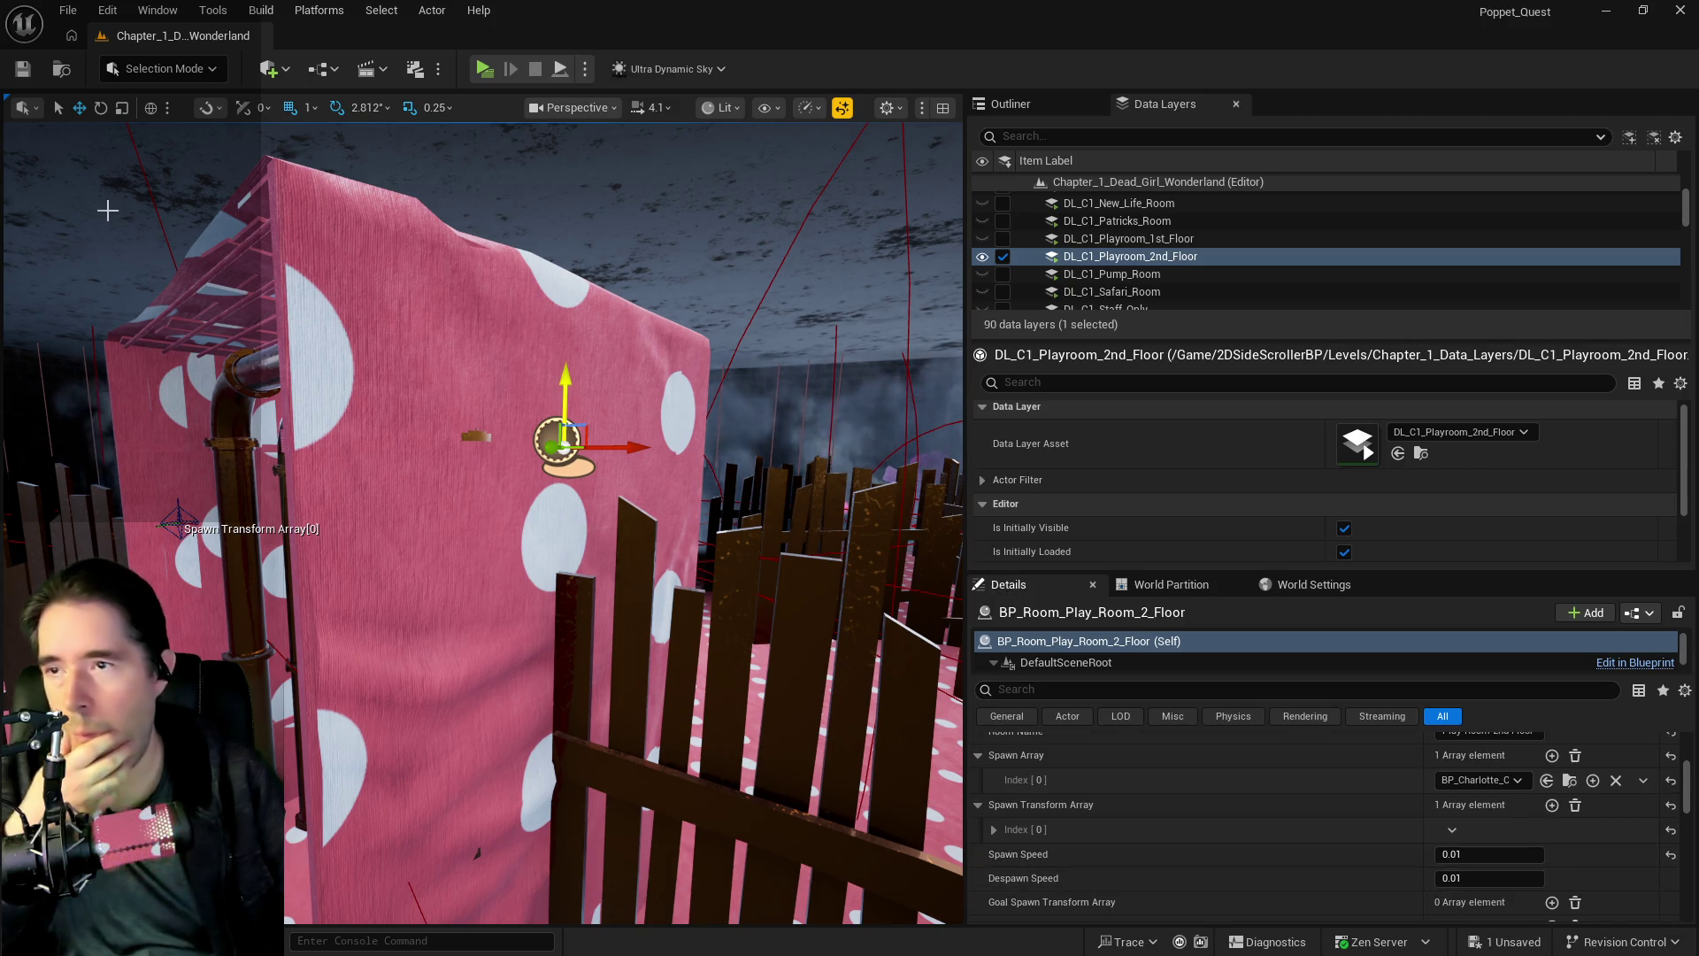
click(68, 11)
click(217, 261)
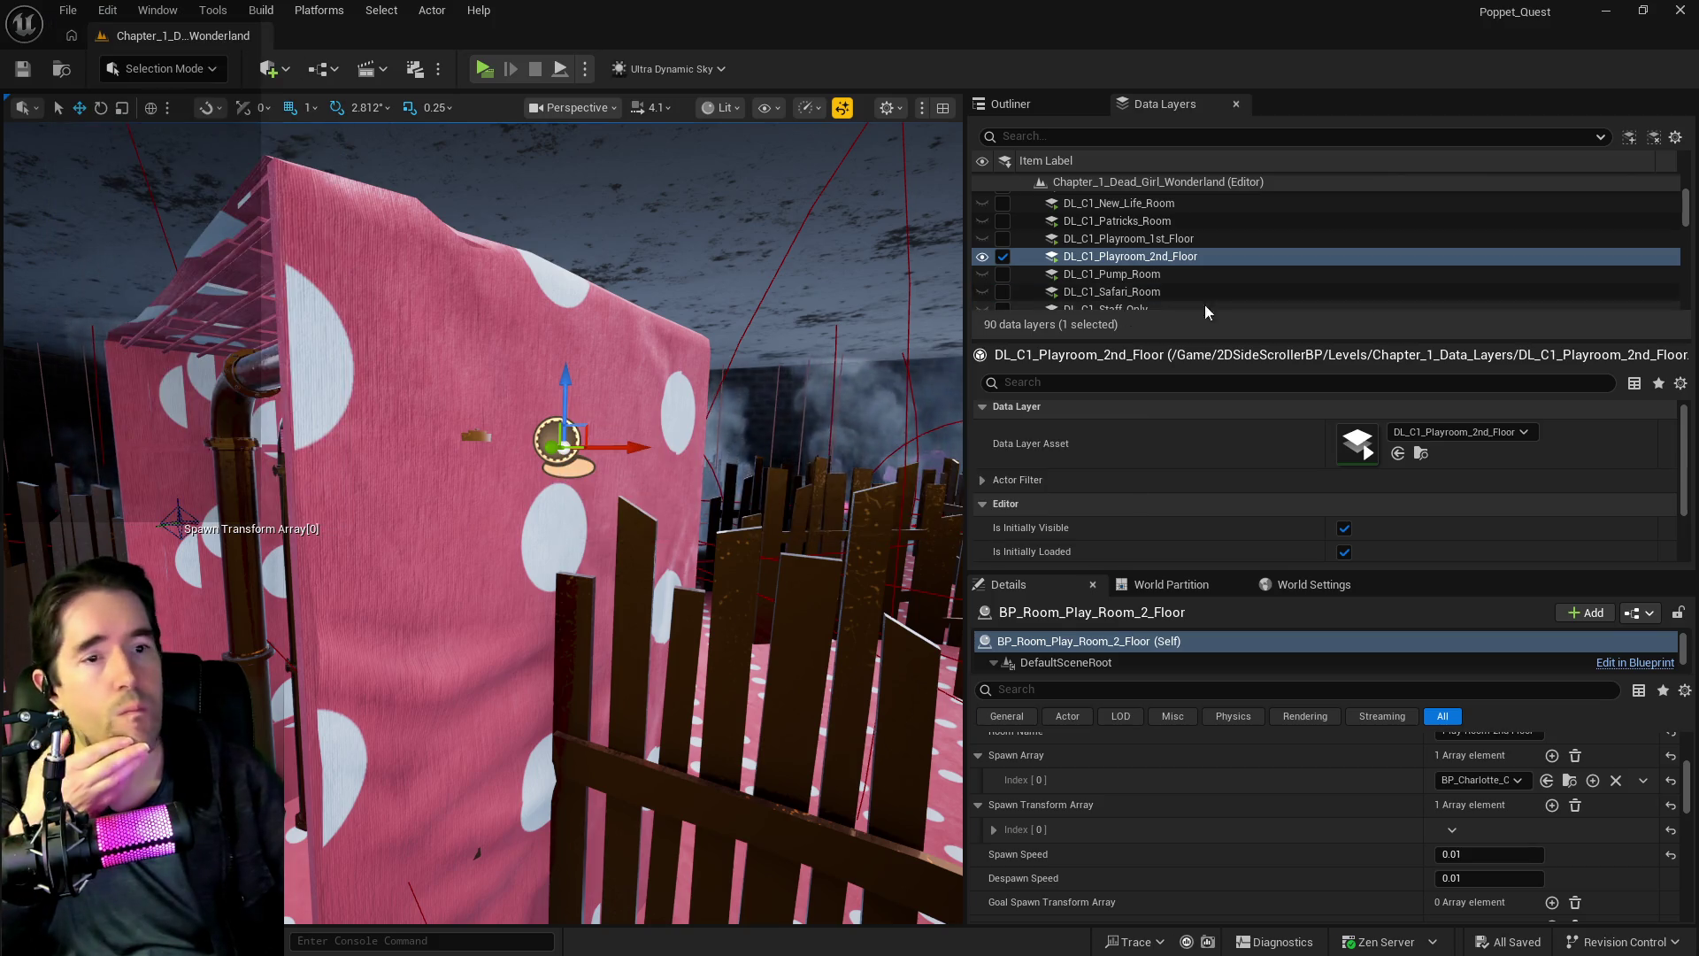
mouse_move(372, 493)
mouse_down()
mouse_move(437, 350)
mouse_move(585, 242)
mouse_up()
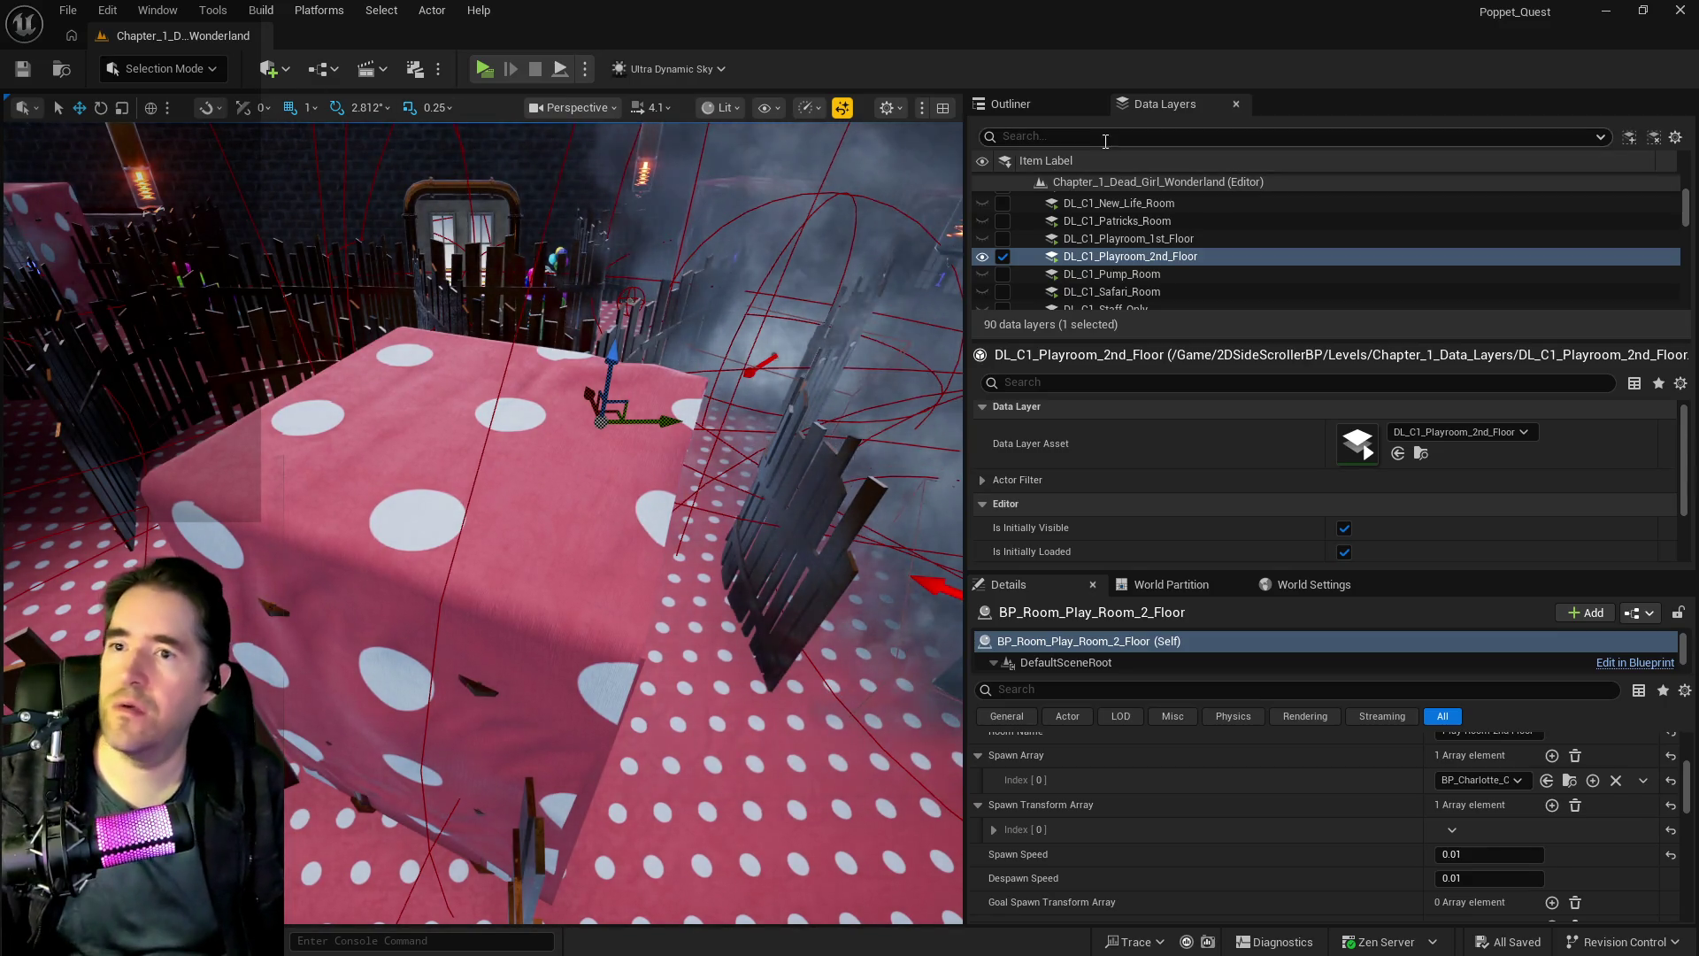
- Show the Outliner, select BP_Charlotte_Smoke7 and frame the view on it
click(1012, 103)
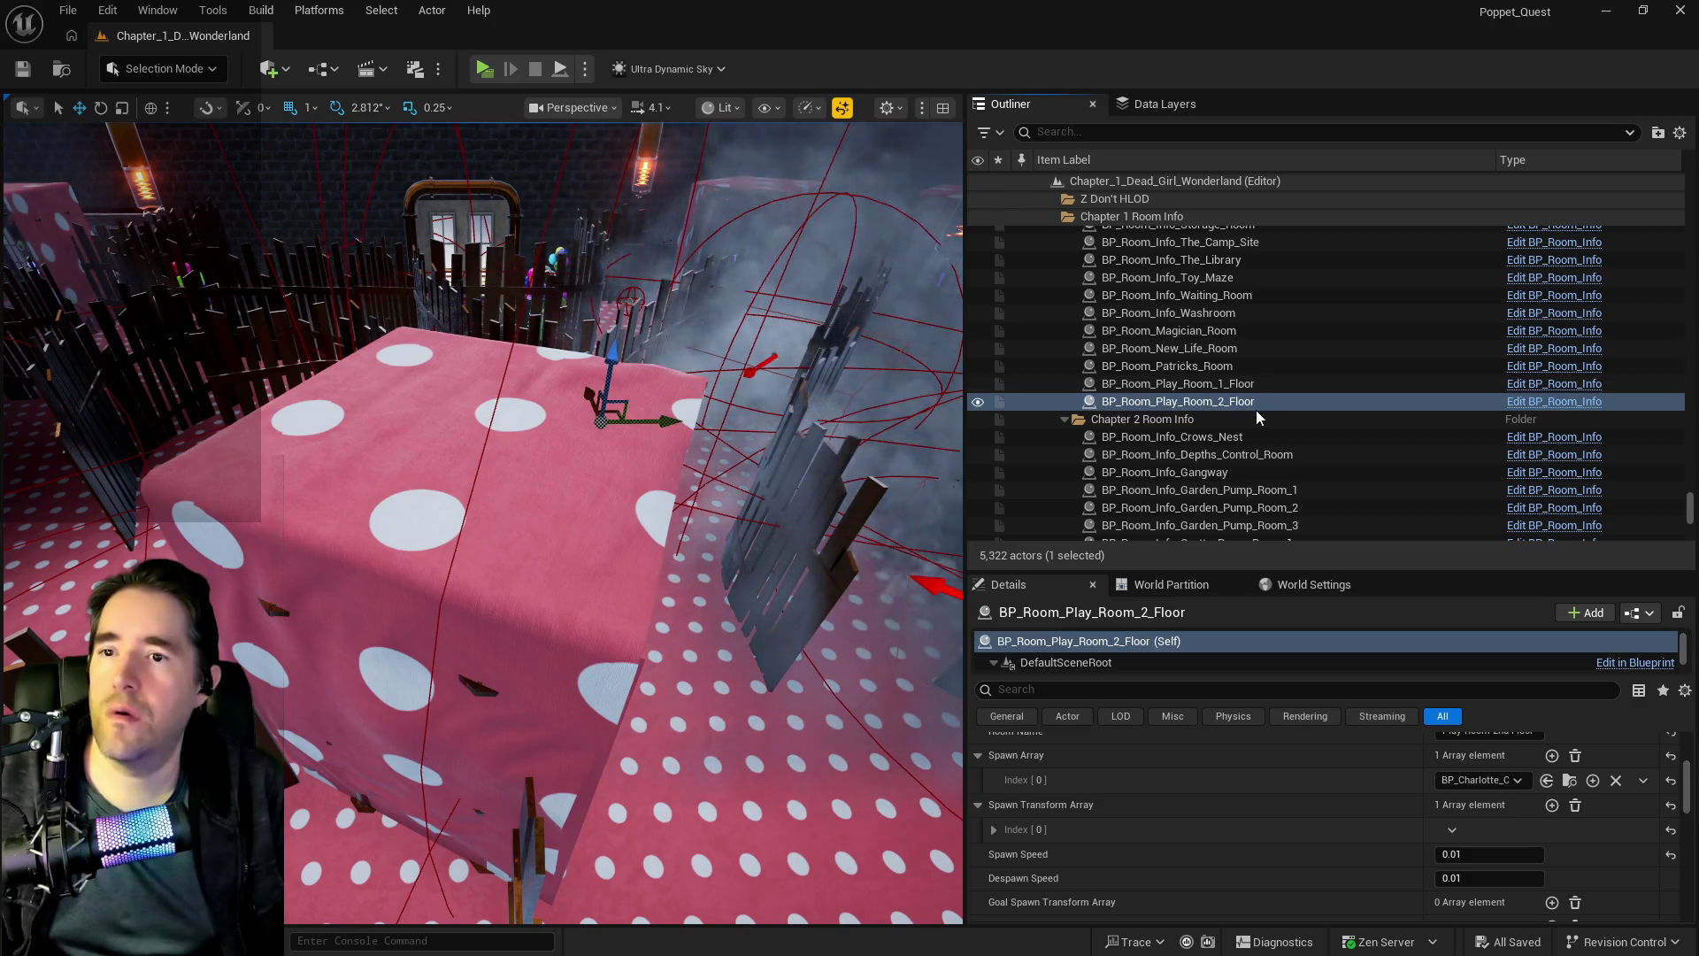
drag(830, 383, 893, 376)
key(f)
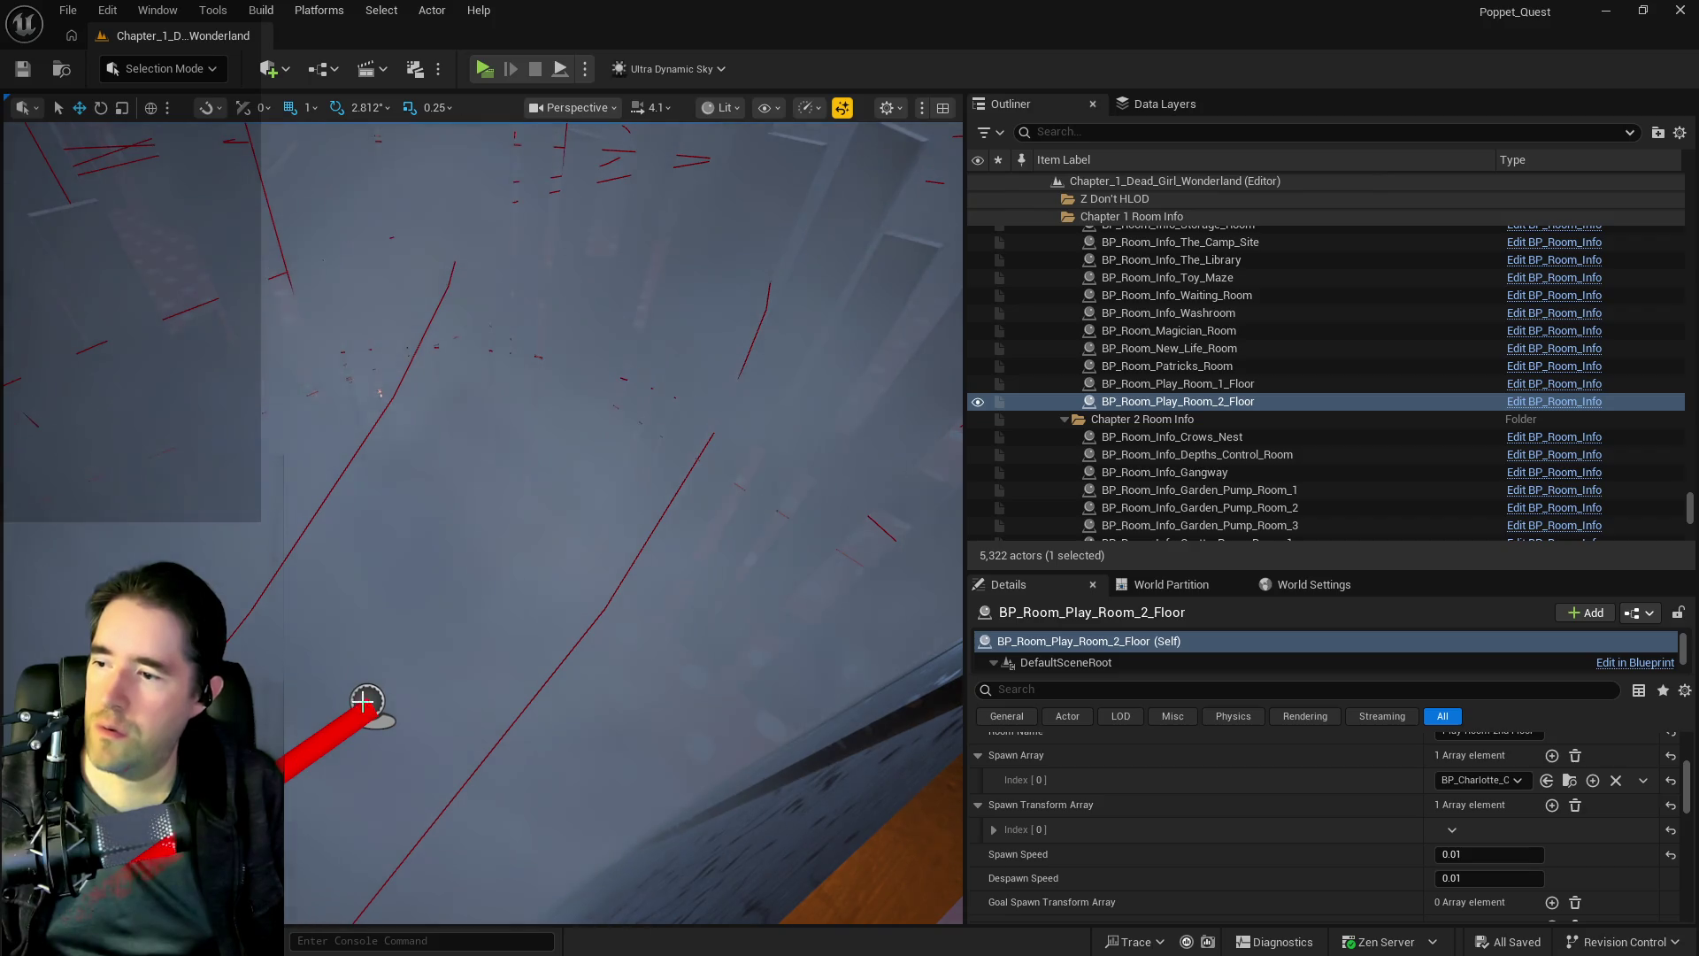
click(362, 703)
key(f)
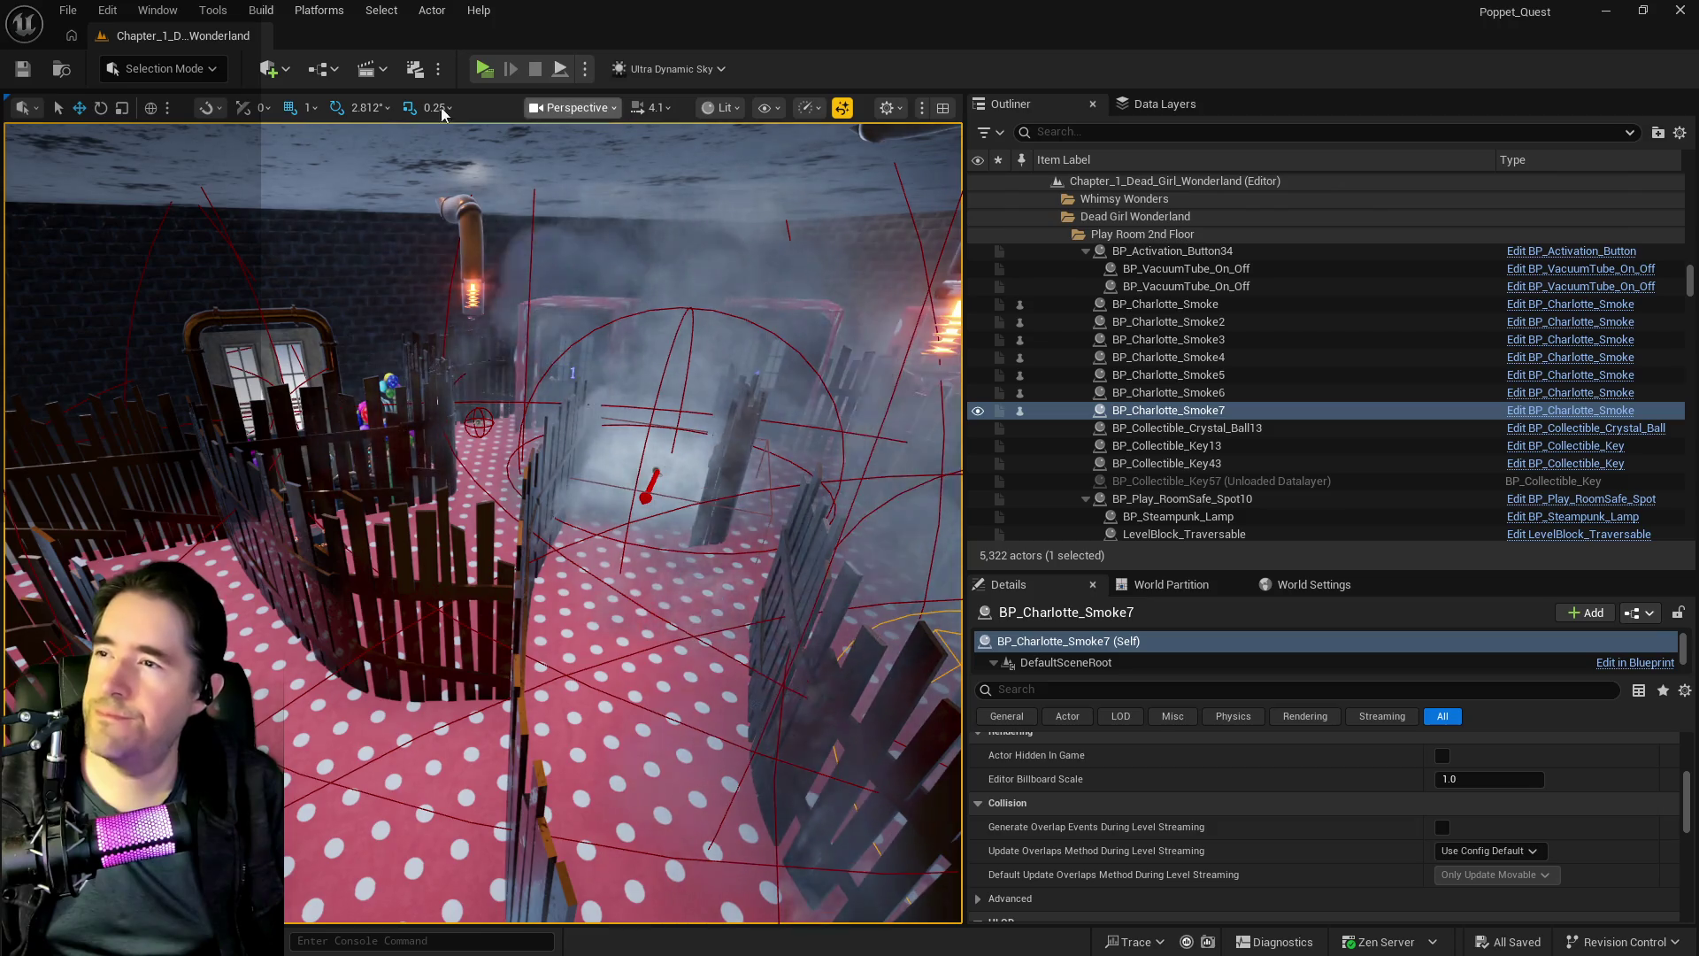
- Drop a Nav Mesh Bounds Volume on the playroom floor and scale it to 150 on all axes
click(272, 69)
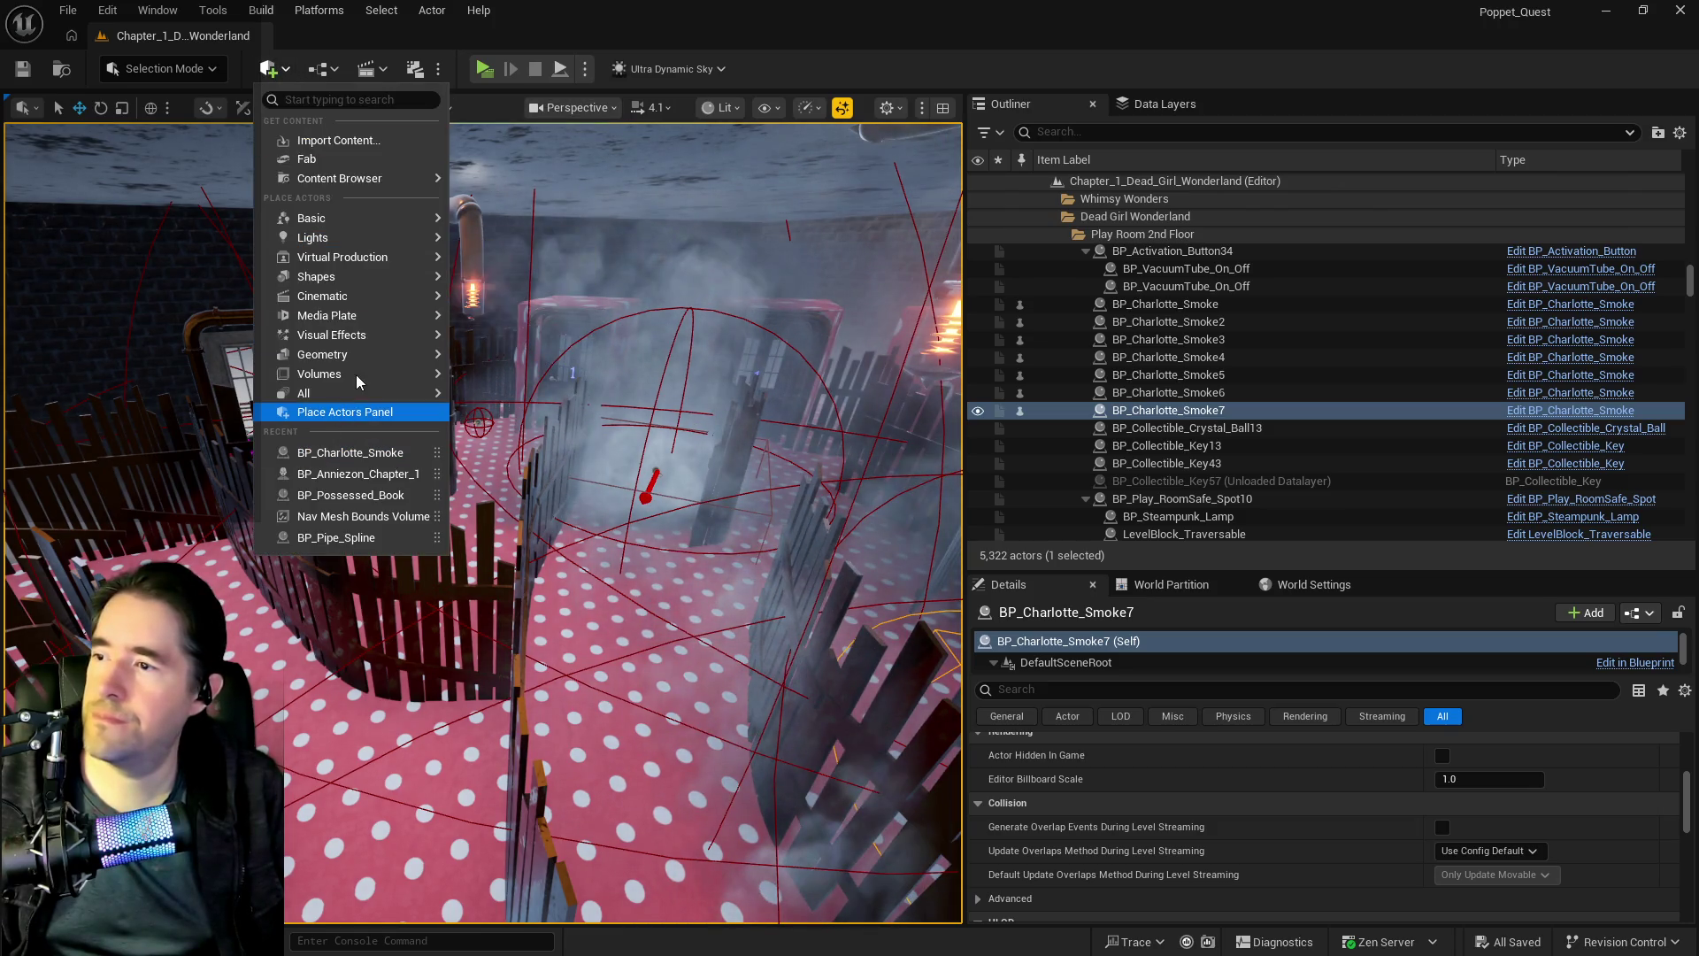
mouse_move(359, 367)
drag(522, 409, 837, 635)
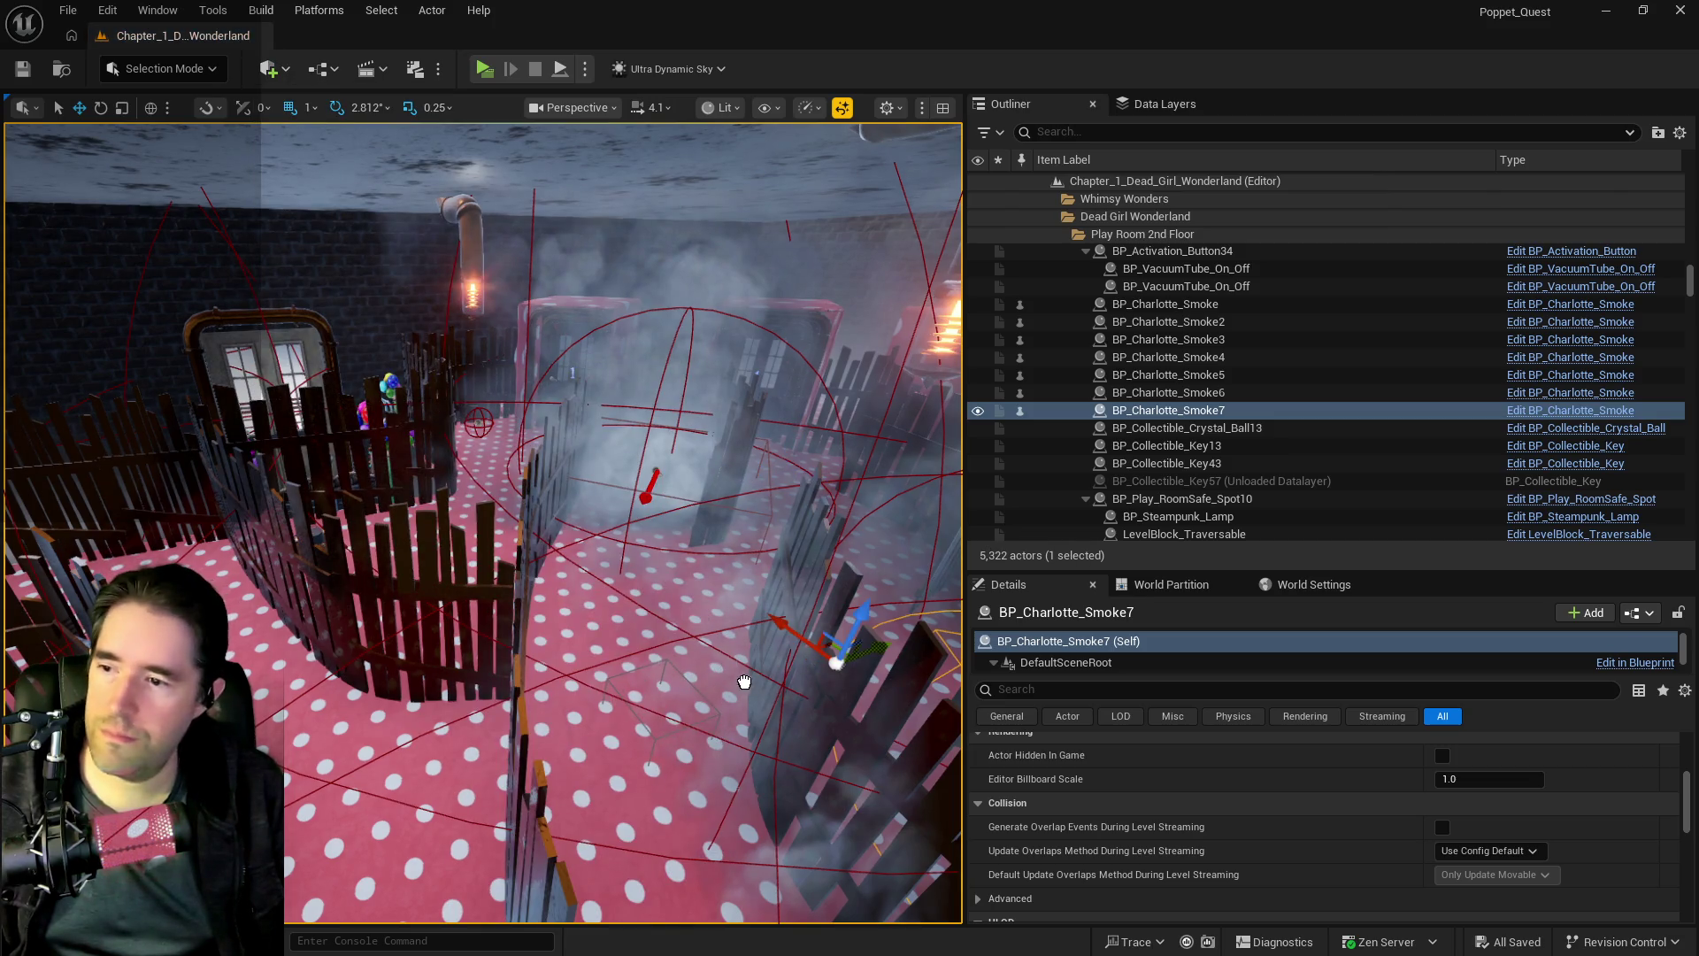
drag(1254, 798, 1293, 817)
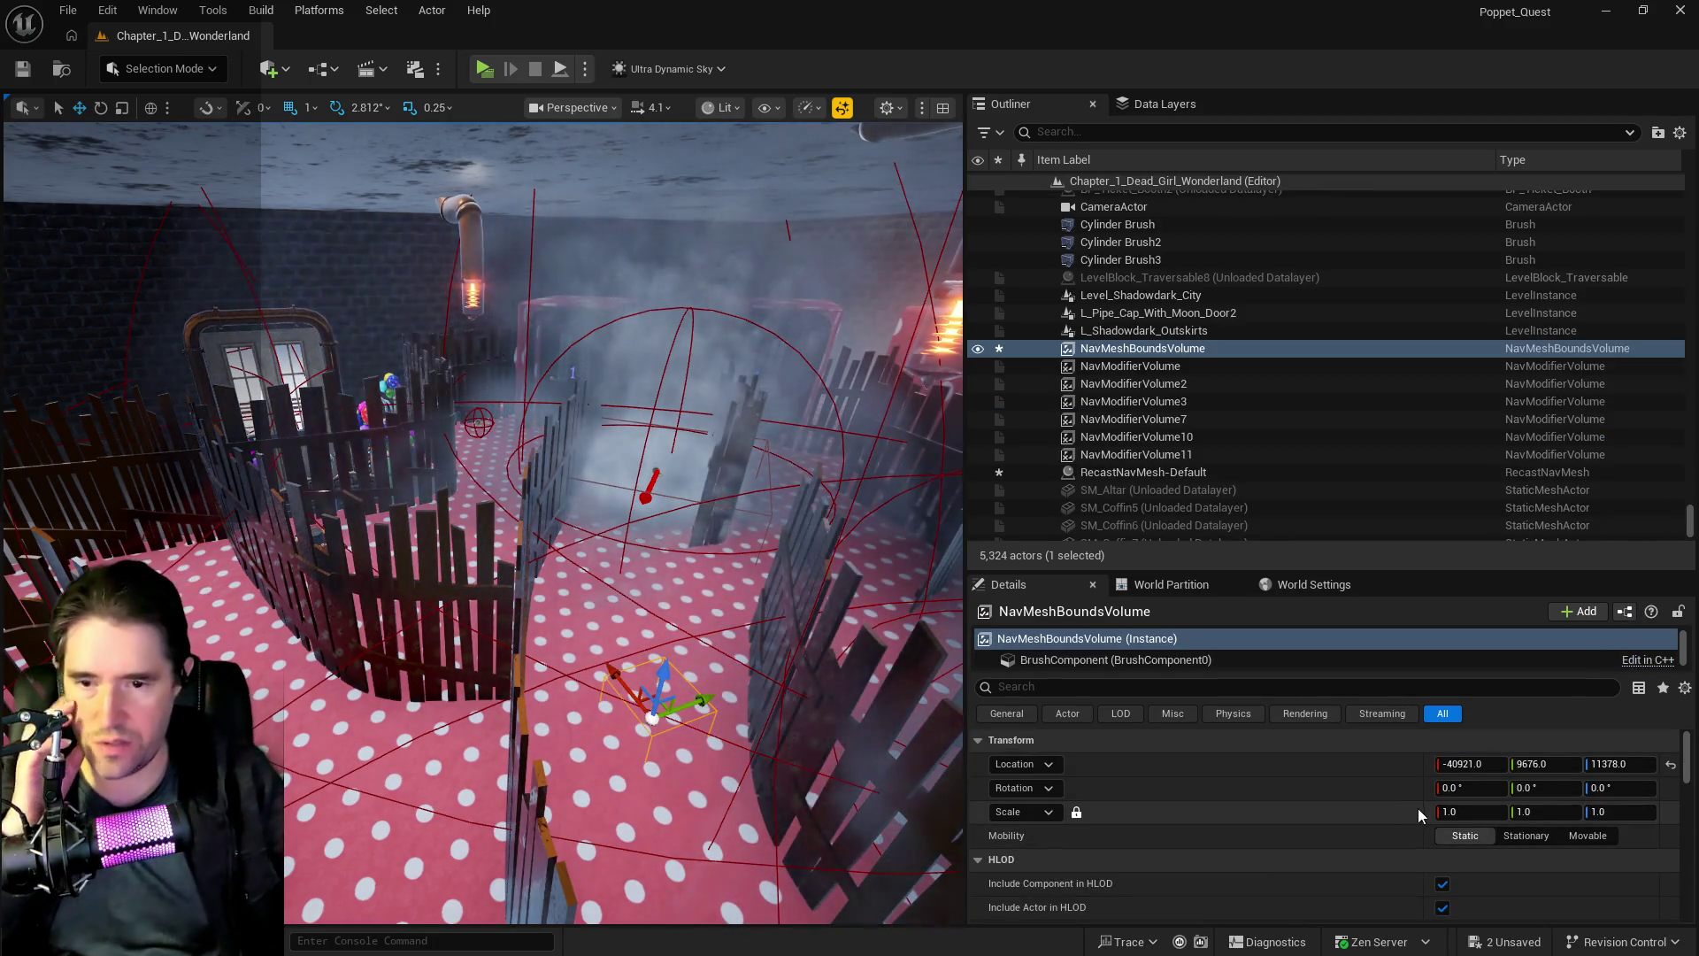
click(1462, 809)
text(150)
key(Return)
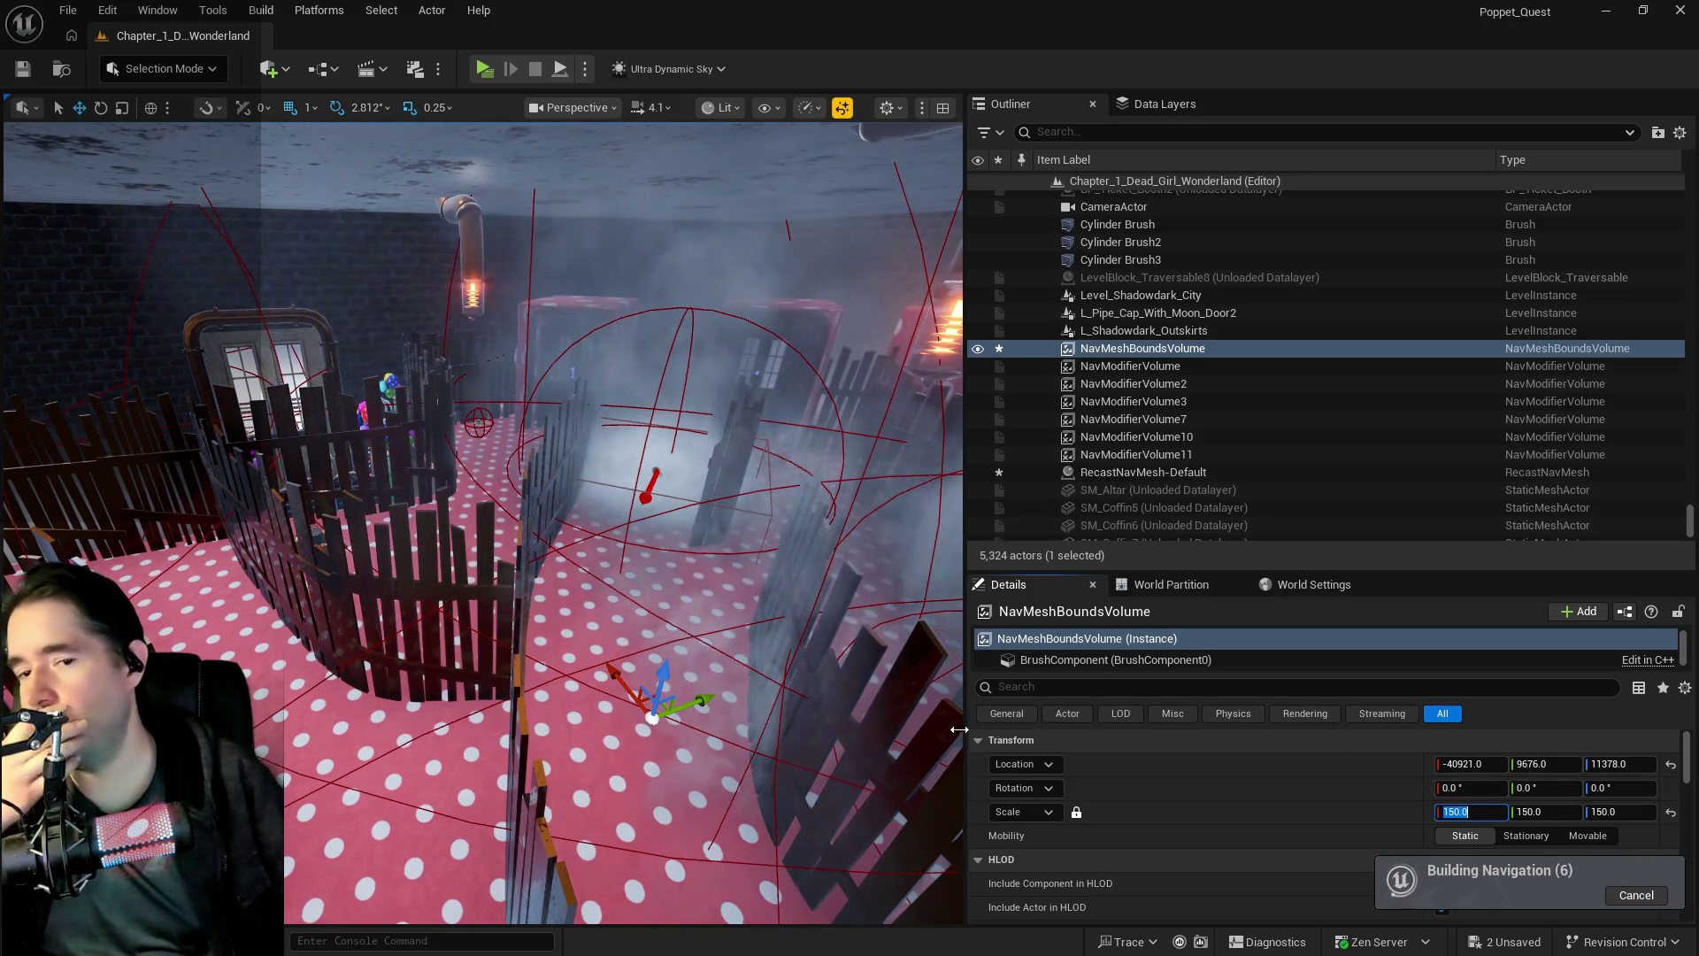
drag(620, 531, 619, 619)
drag(740, 720, 740, 673)
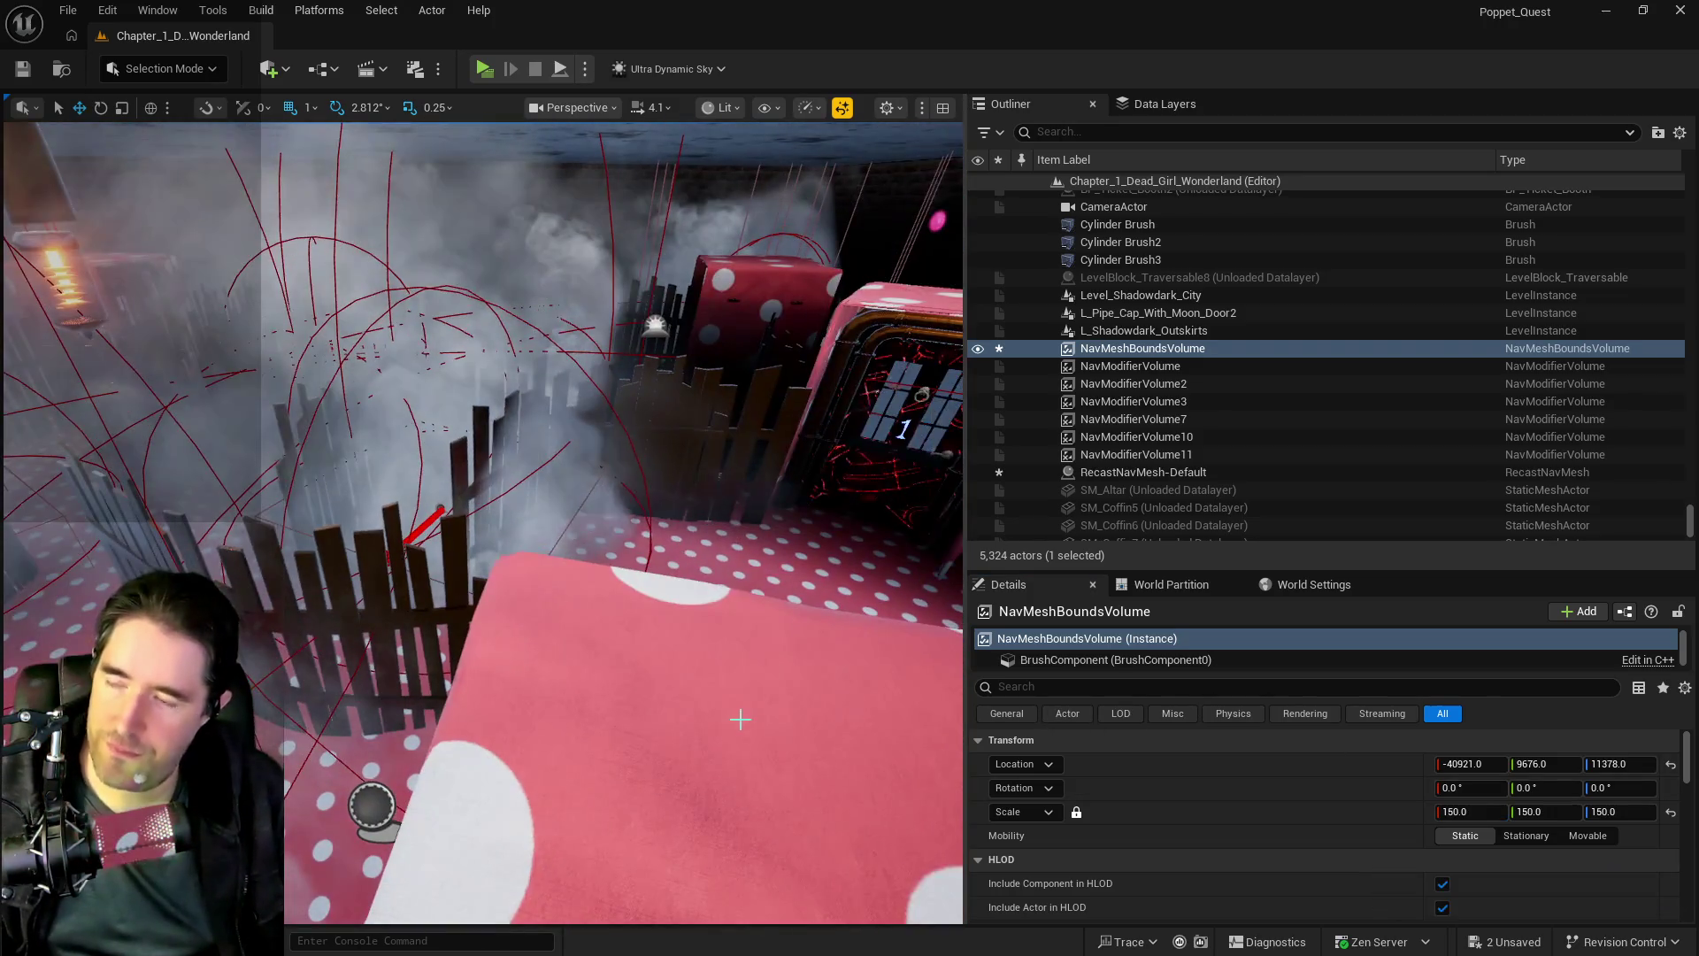
key(Escape)
mouse_move(620, 531)
mouse_down()
mouse_move(619, 575)
mouse_move(602, 531)
mouse_move(637, 540)
mouse_move(857, 406)
mouse_move(857, 443)
mouse_up()
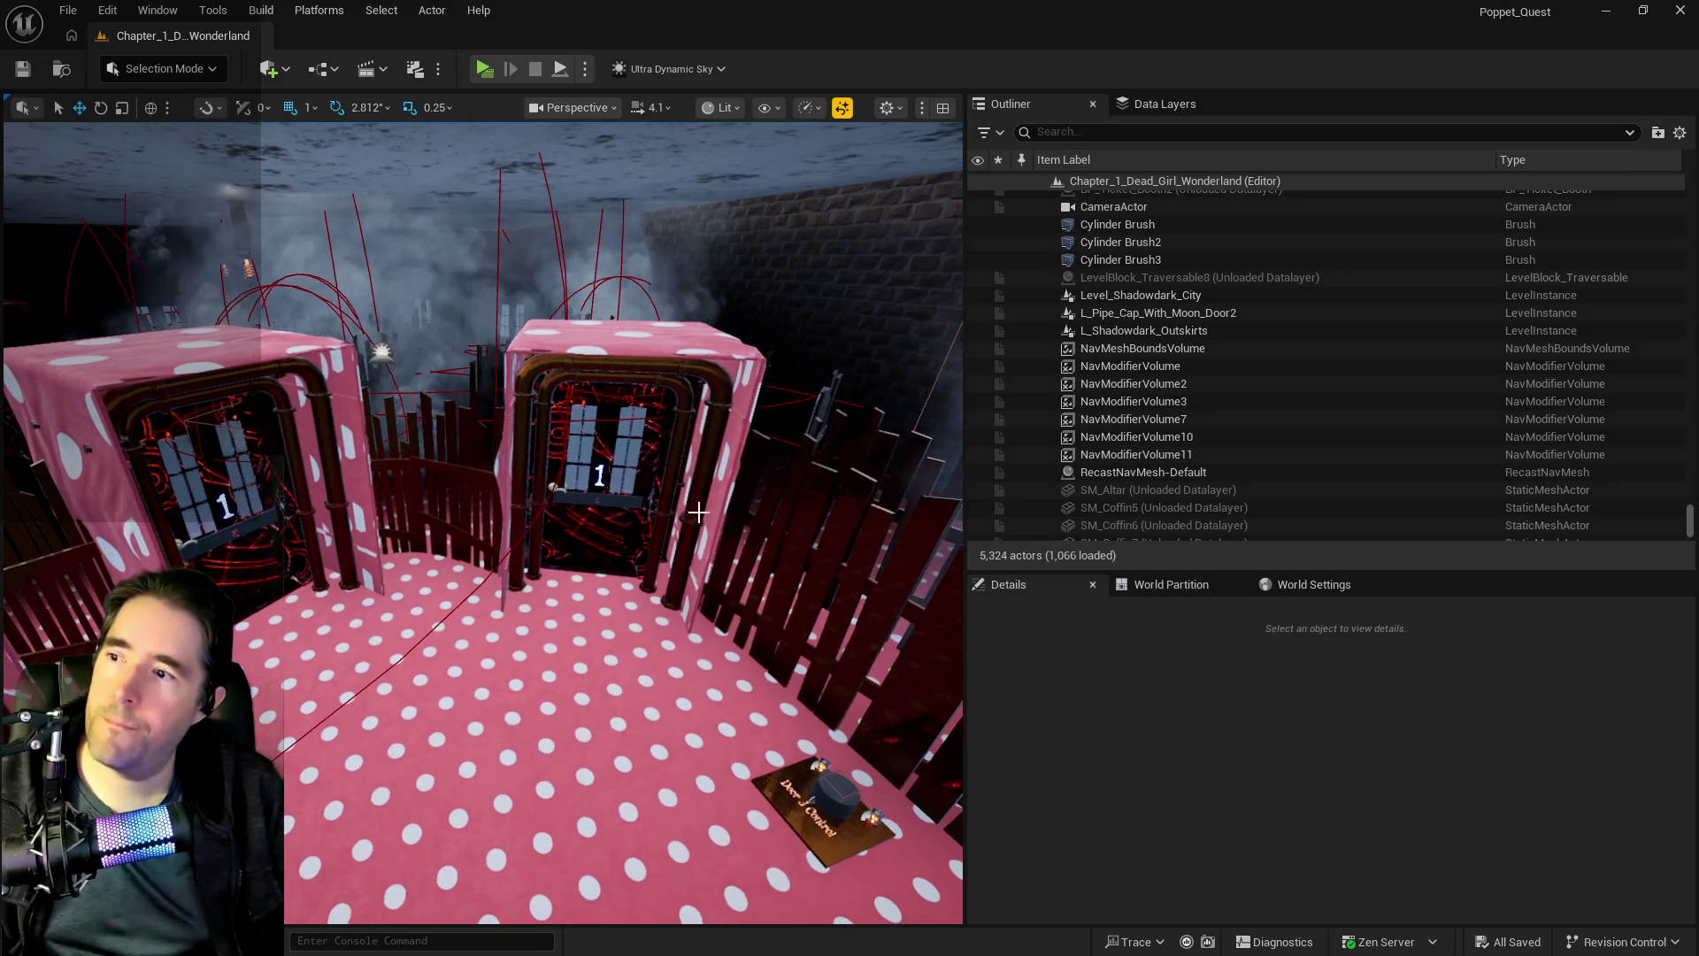
- Filter the Outliner by 'ultra', select Ultra_Dynamic_Sky and set Time Of Day to 2400
click(1110, 131)
text(ultra)
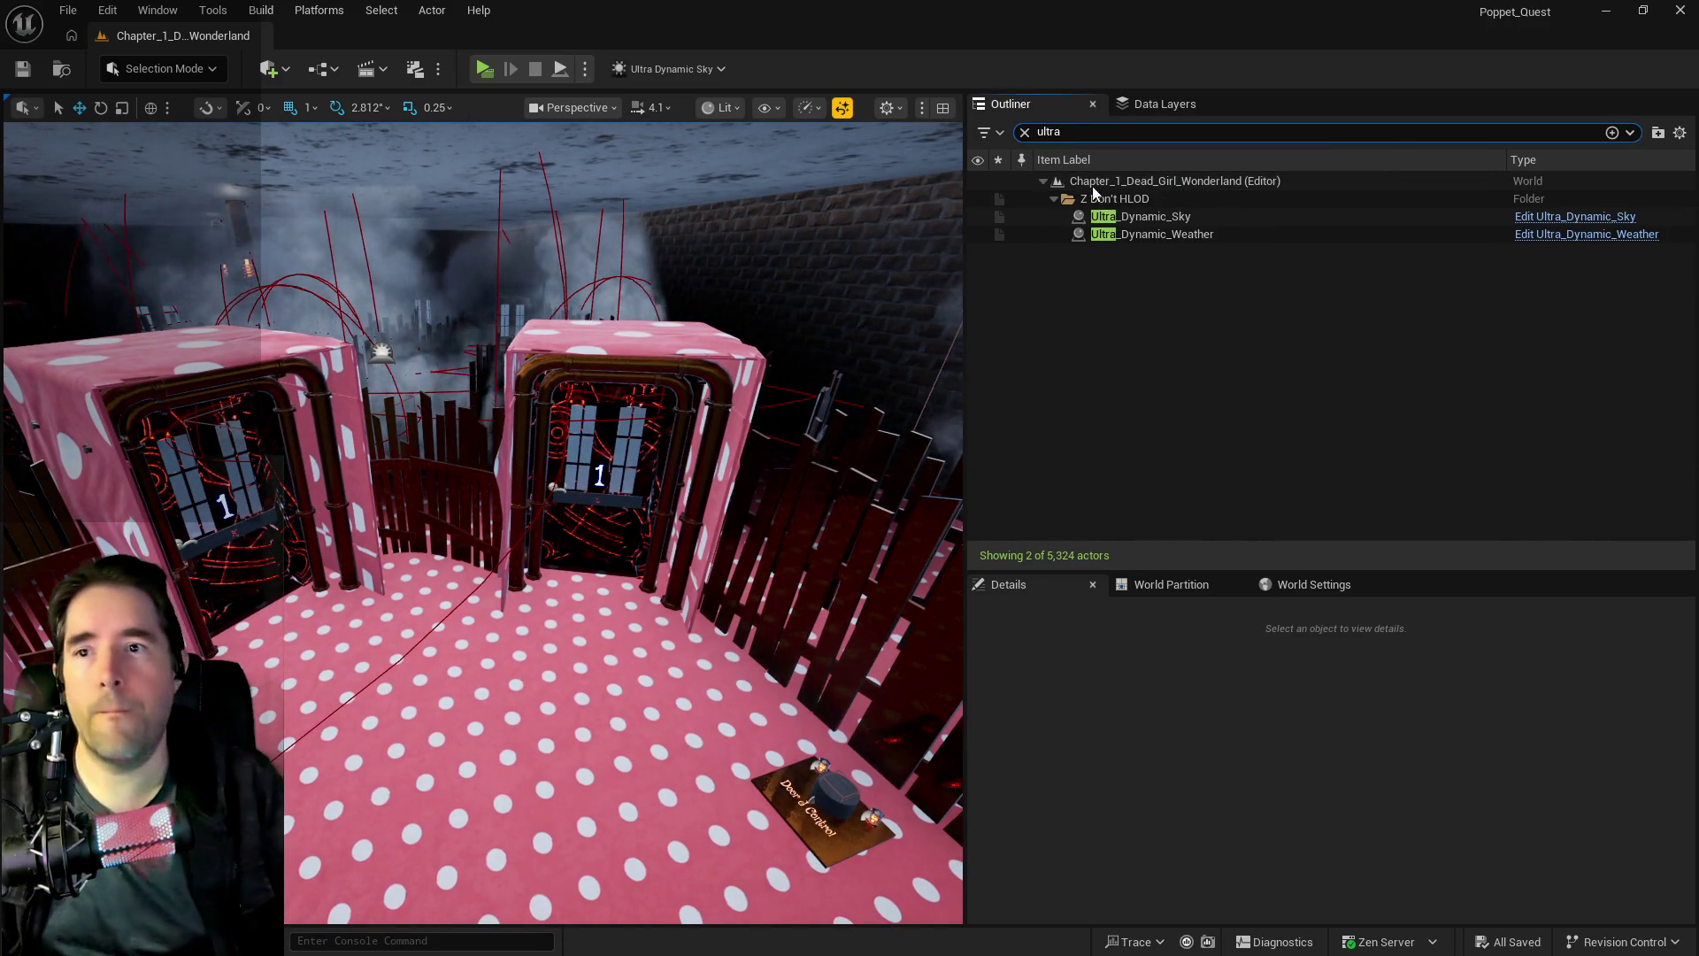
click(1118, 216)
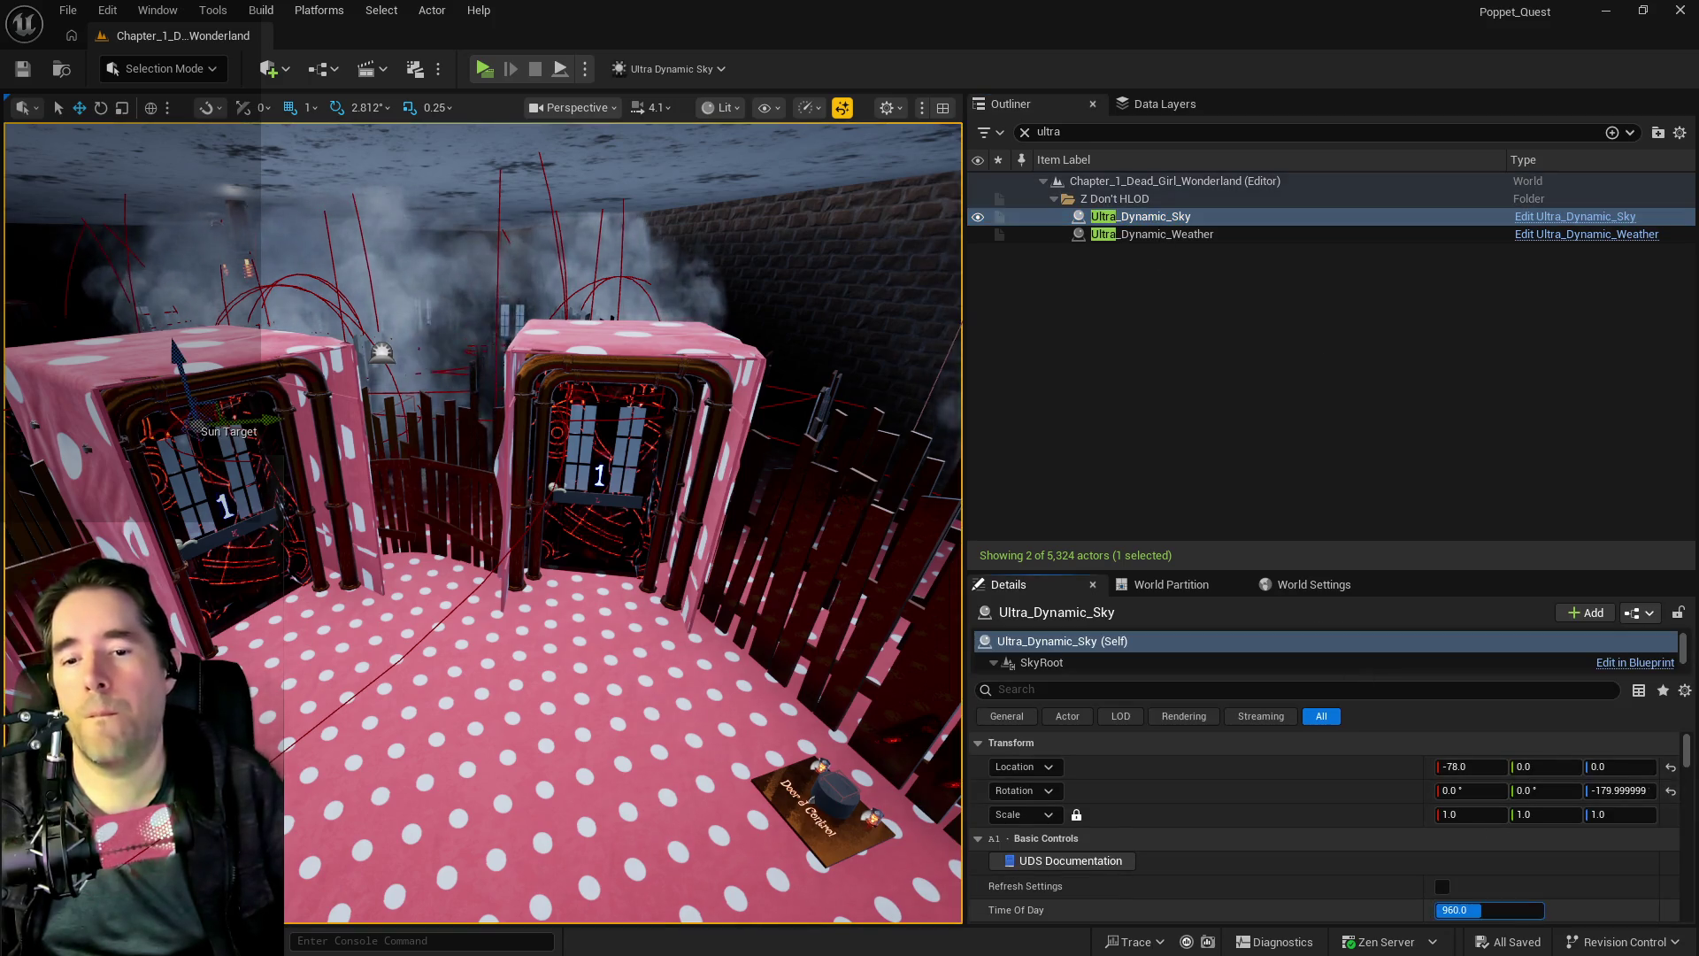
text(2400)
key(Return)
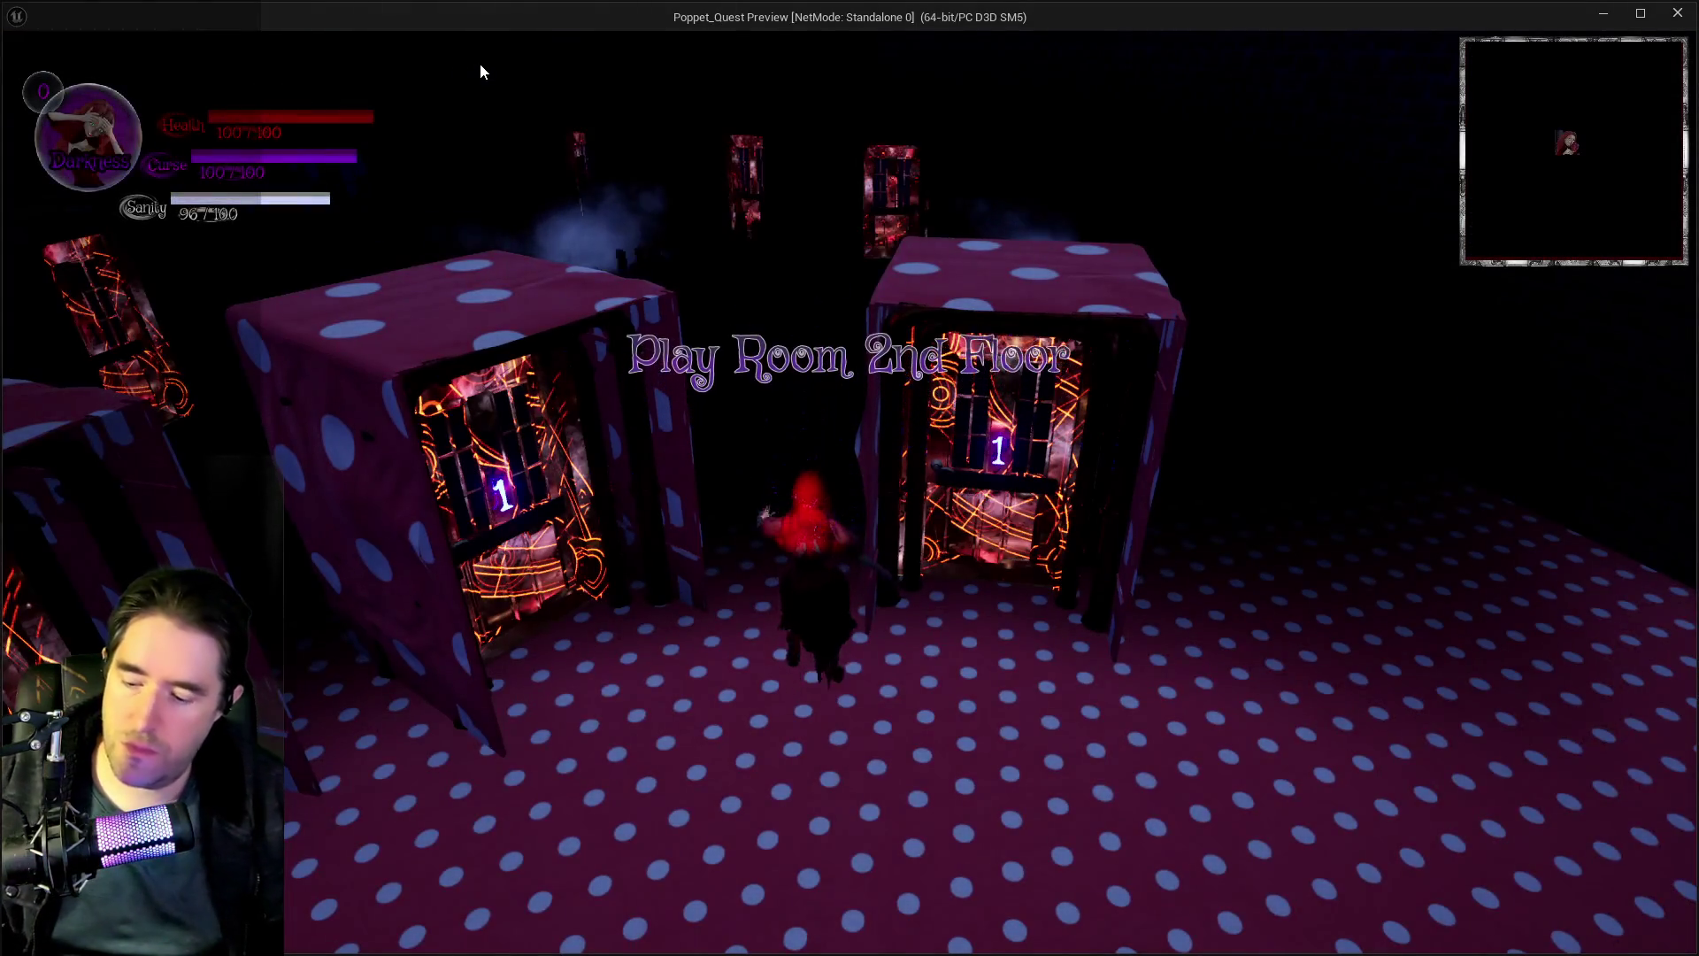
- Run the character around the night-time Play Room 2nd Floor, then return to the editor and stop playing
key(w)
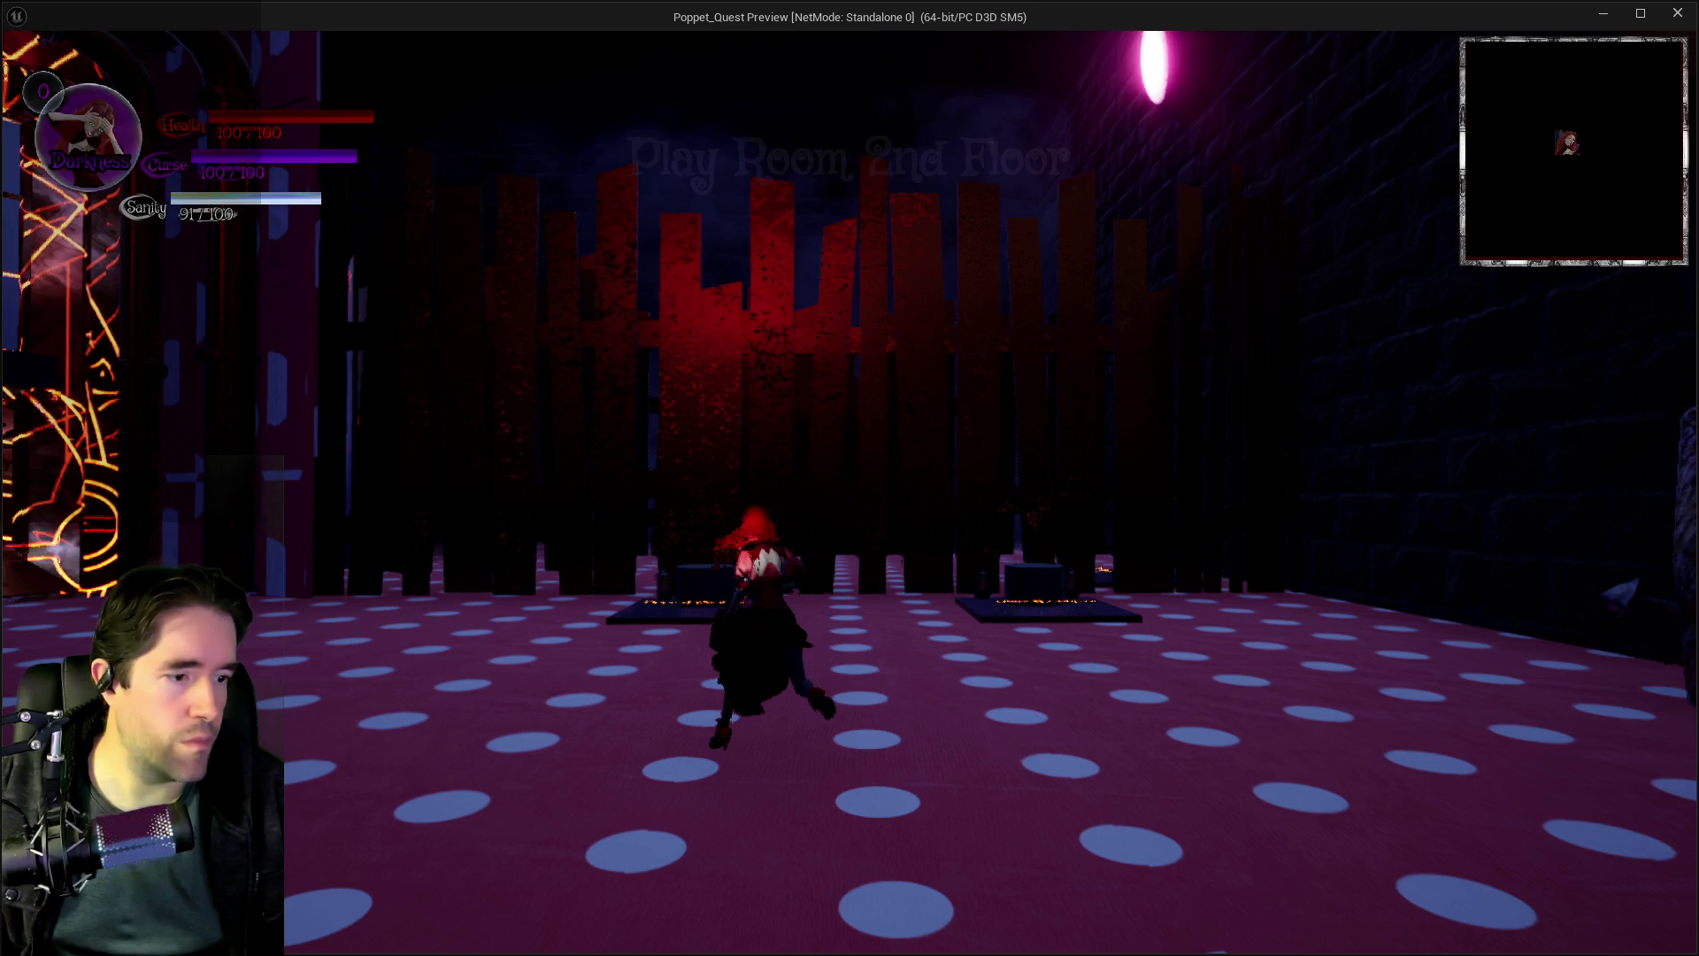
key(alt+Tab)
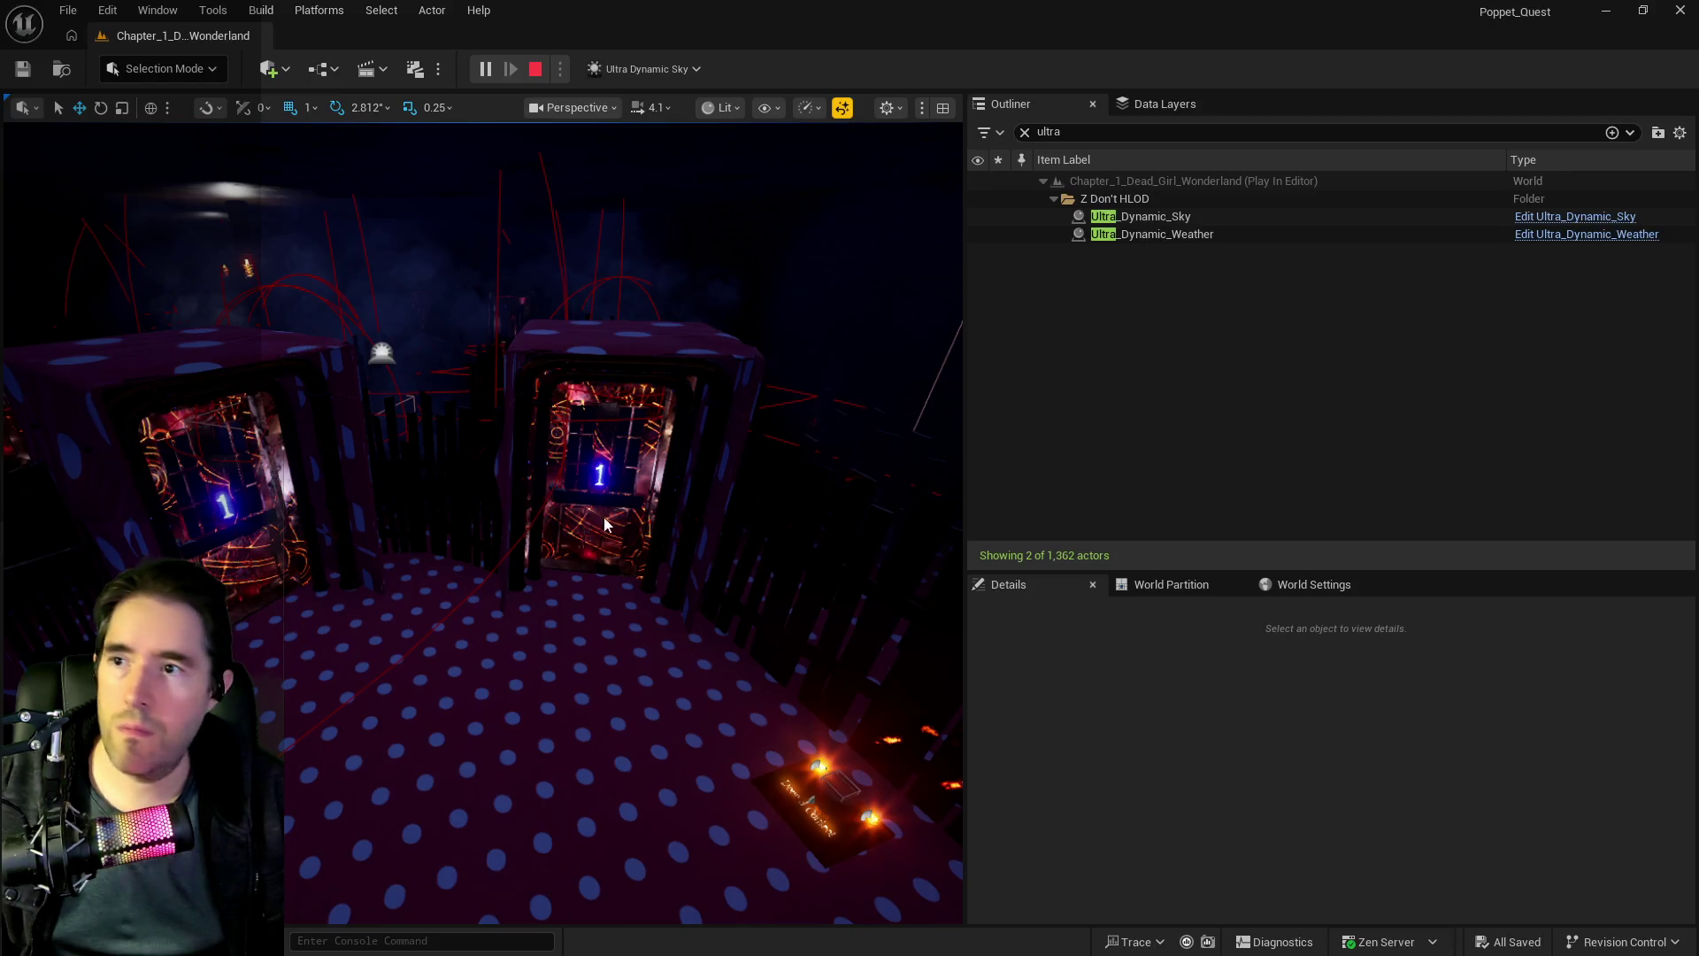
click(535, 68)
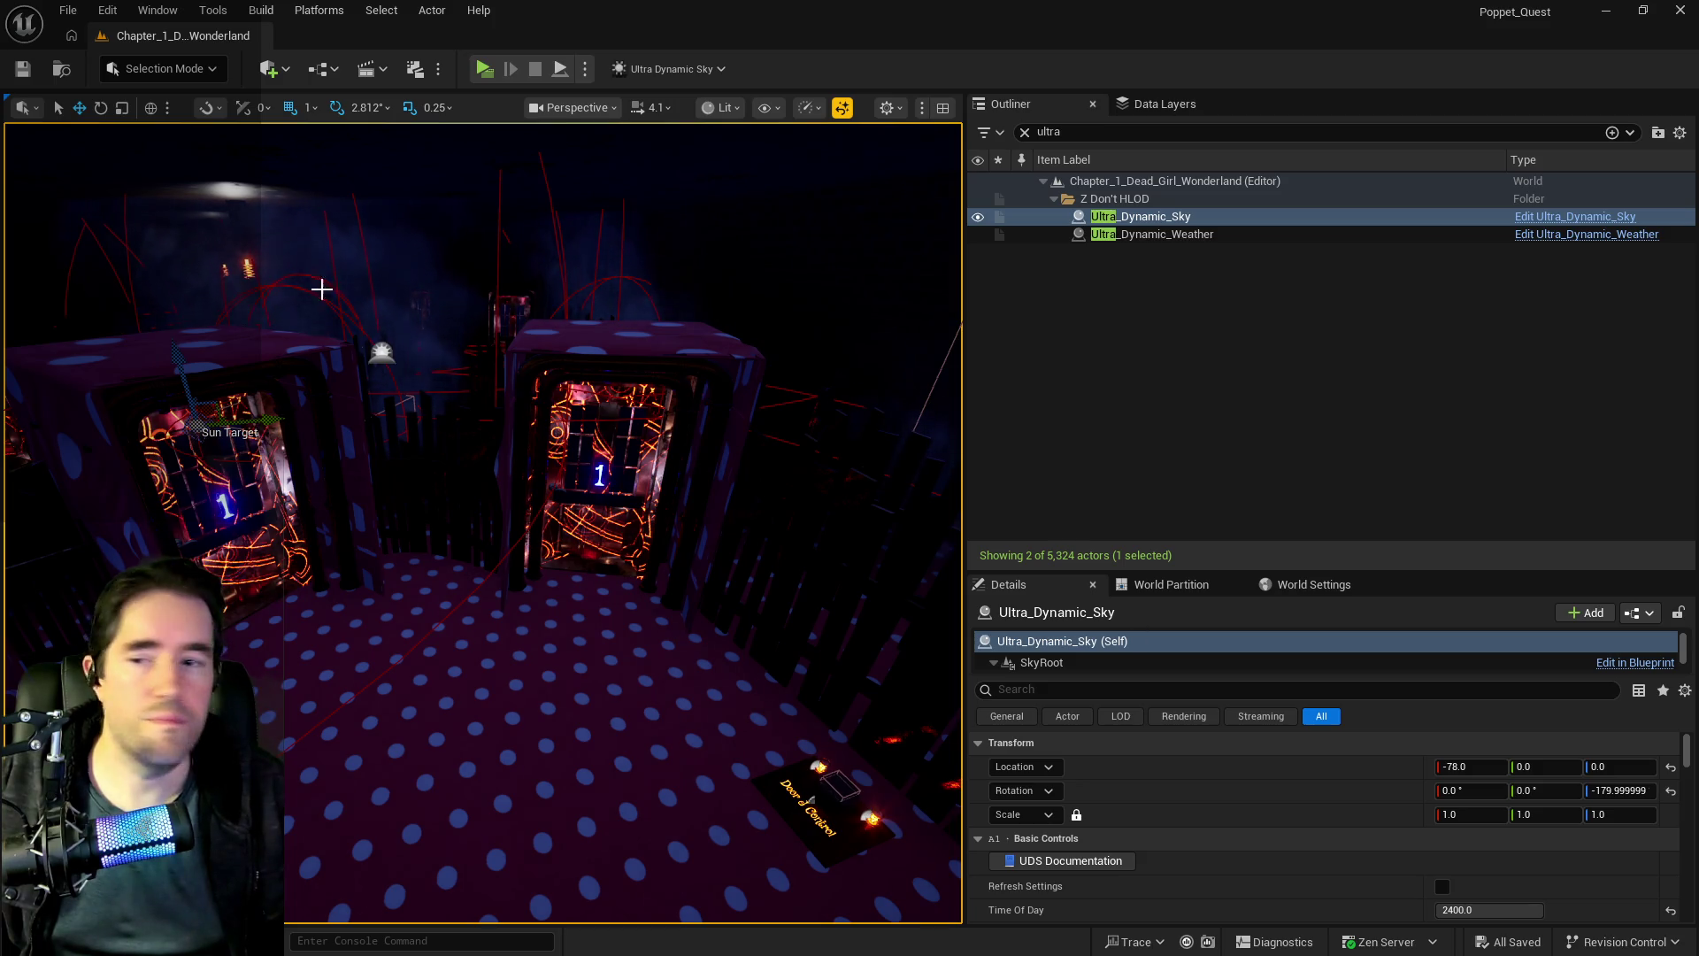
- Drag the viewport/Outliner splitter right to widen the level viewport
drag(966, 330, 1366, 331)
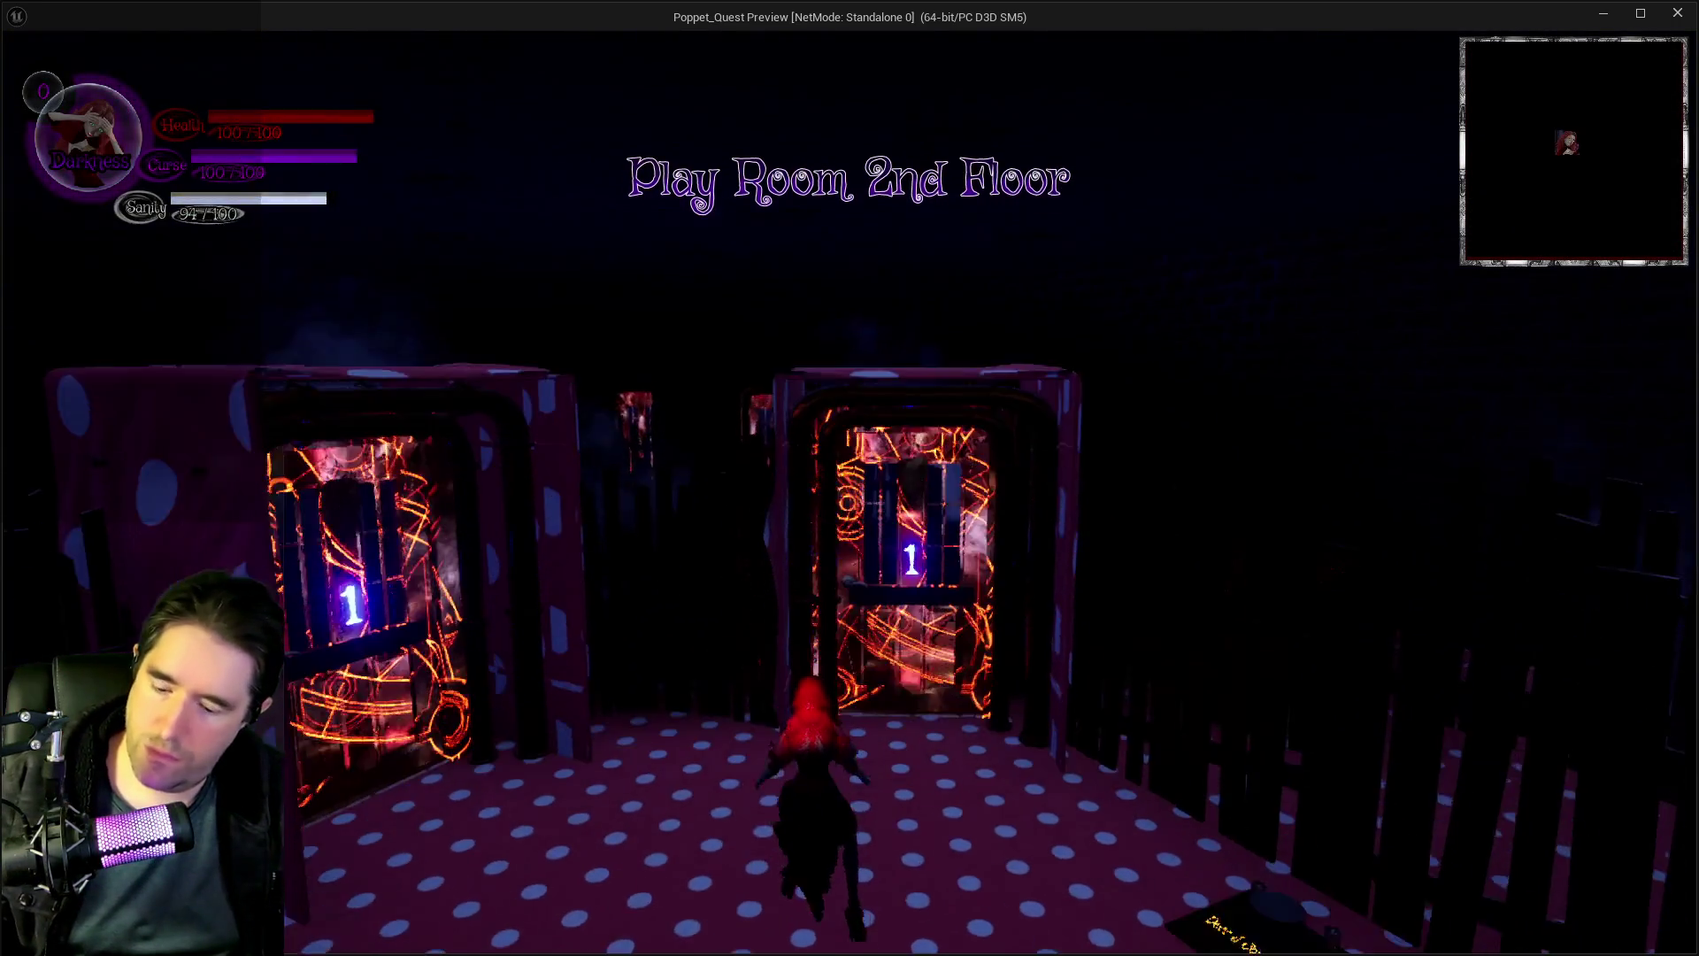
- Choose the Play Room from the chapter card menu in the running game
key(s)
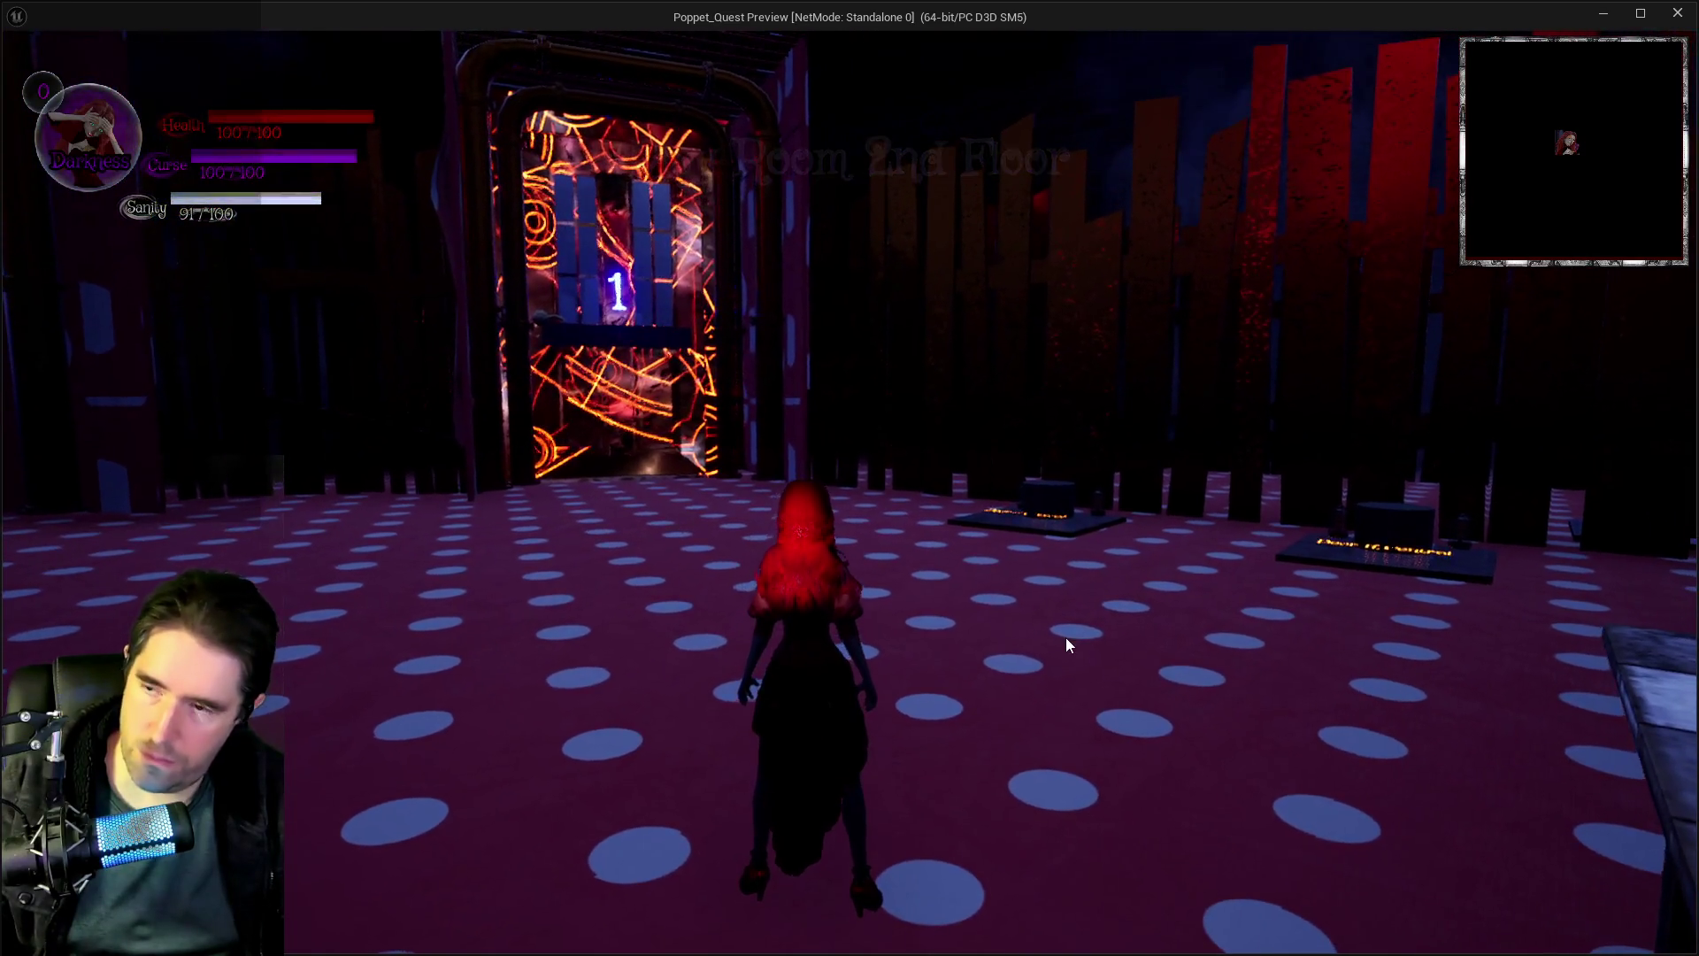
key(Tab)
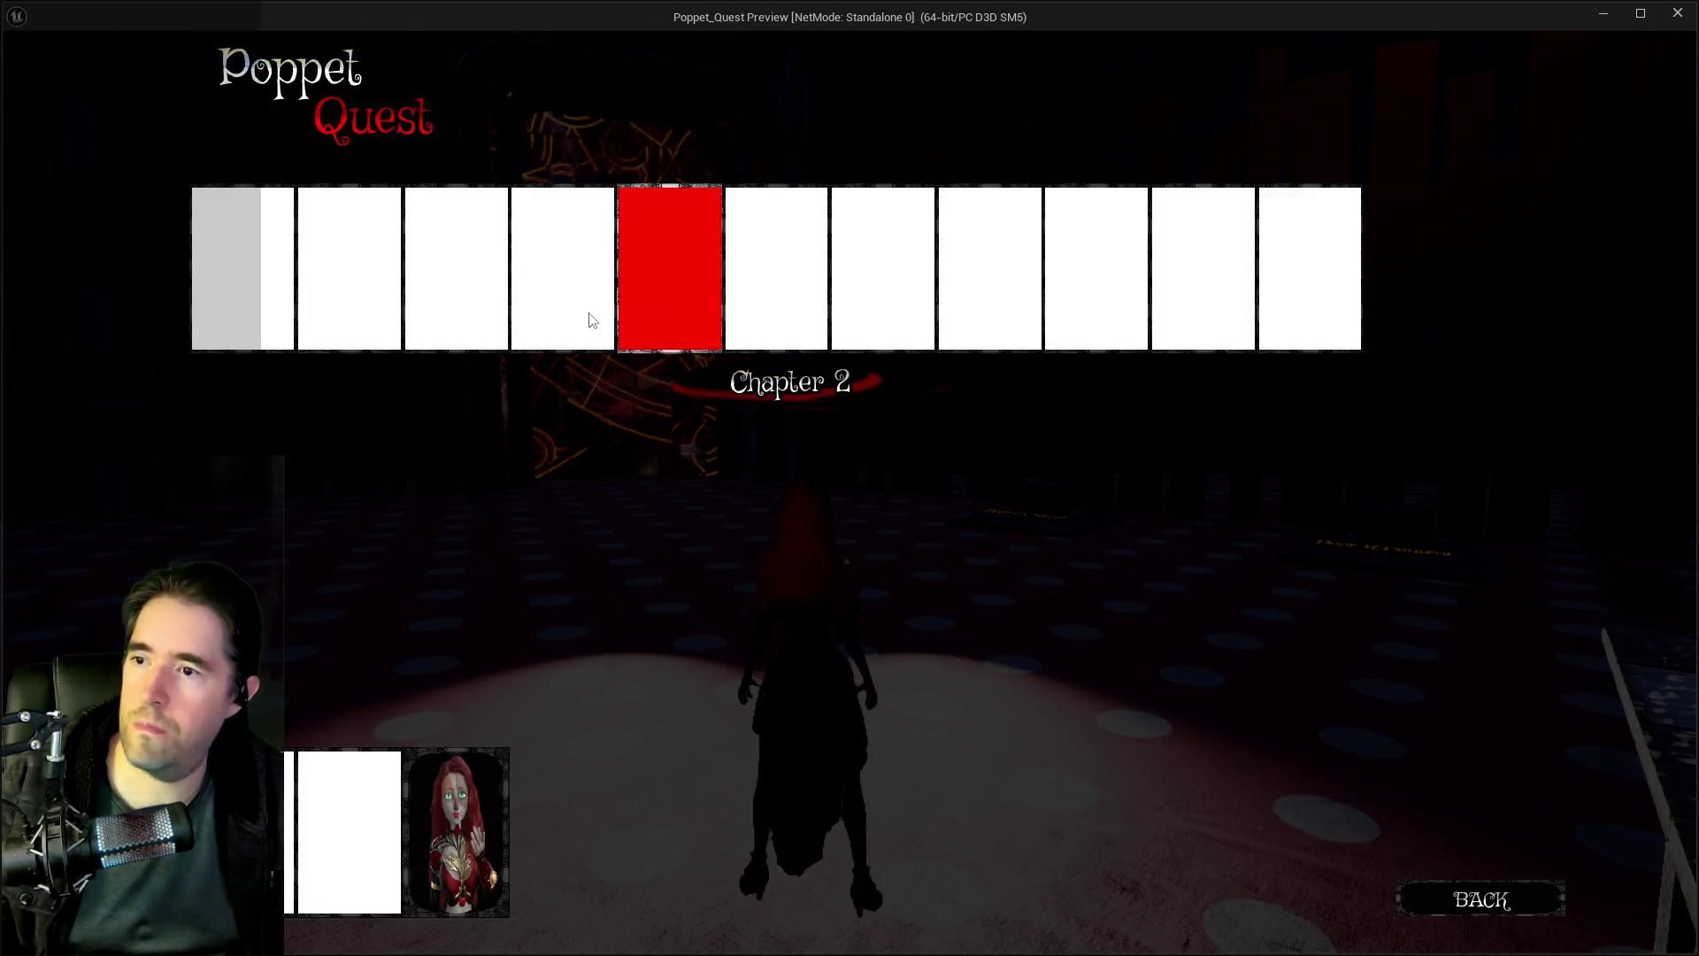
click(460, 306)
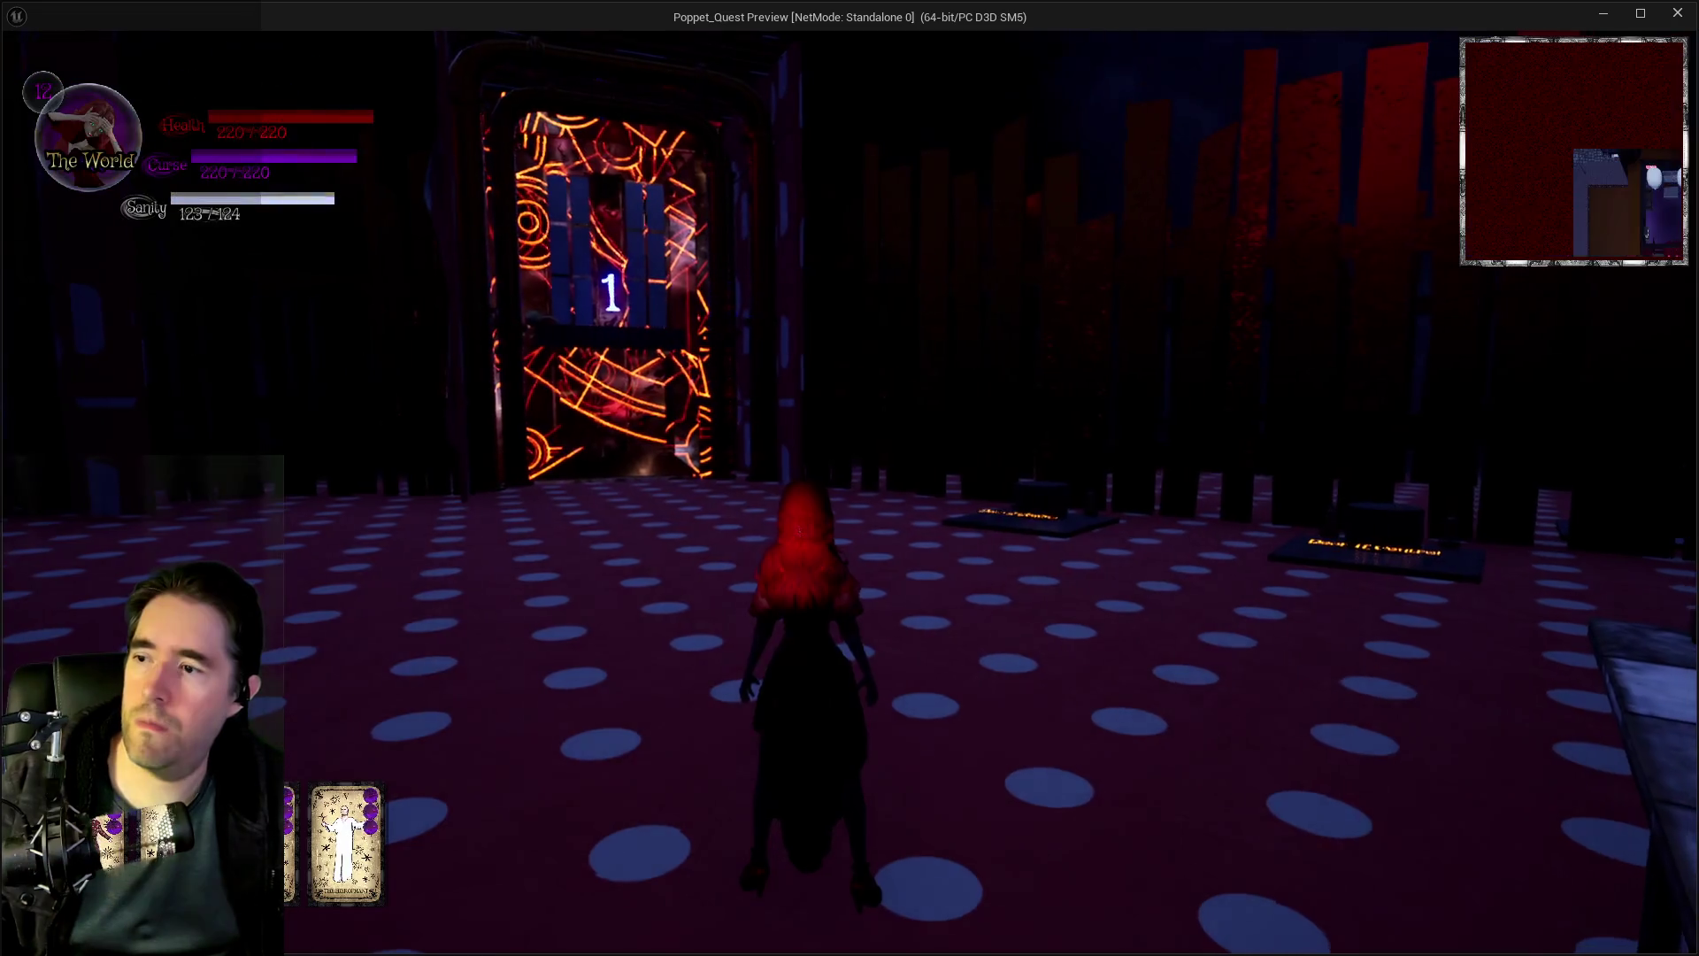
- Run through the fenced polka-dot corridors past the purple smoke, then switch back to the editor
key(w)
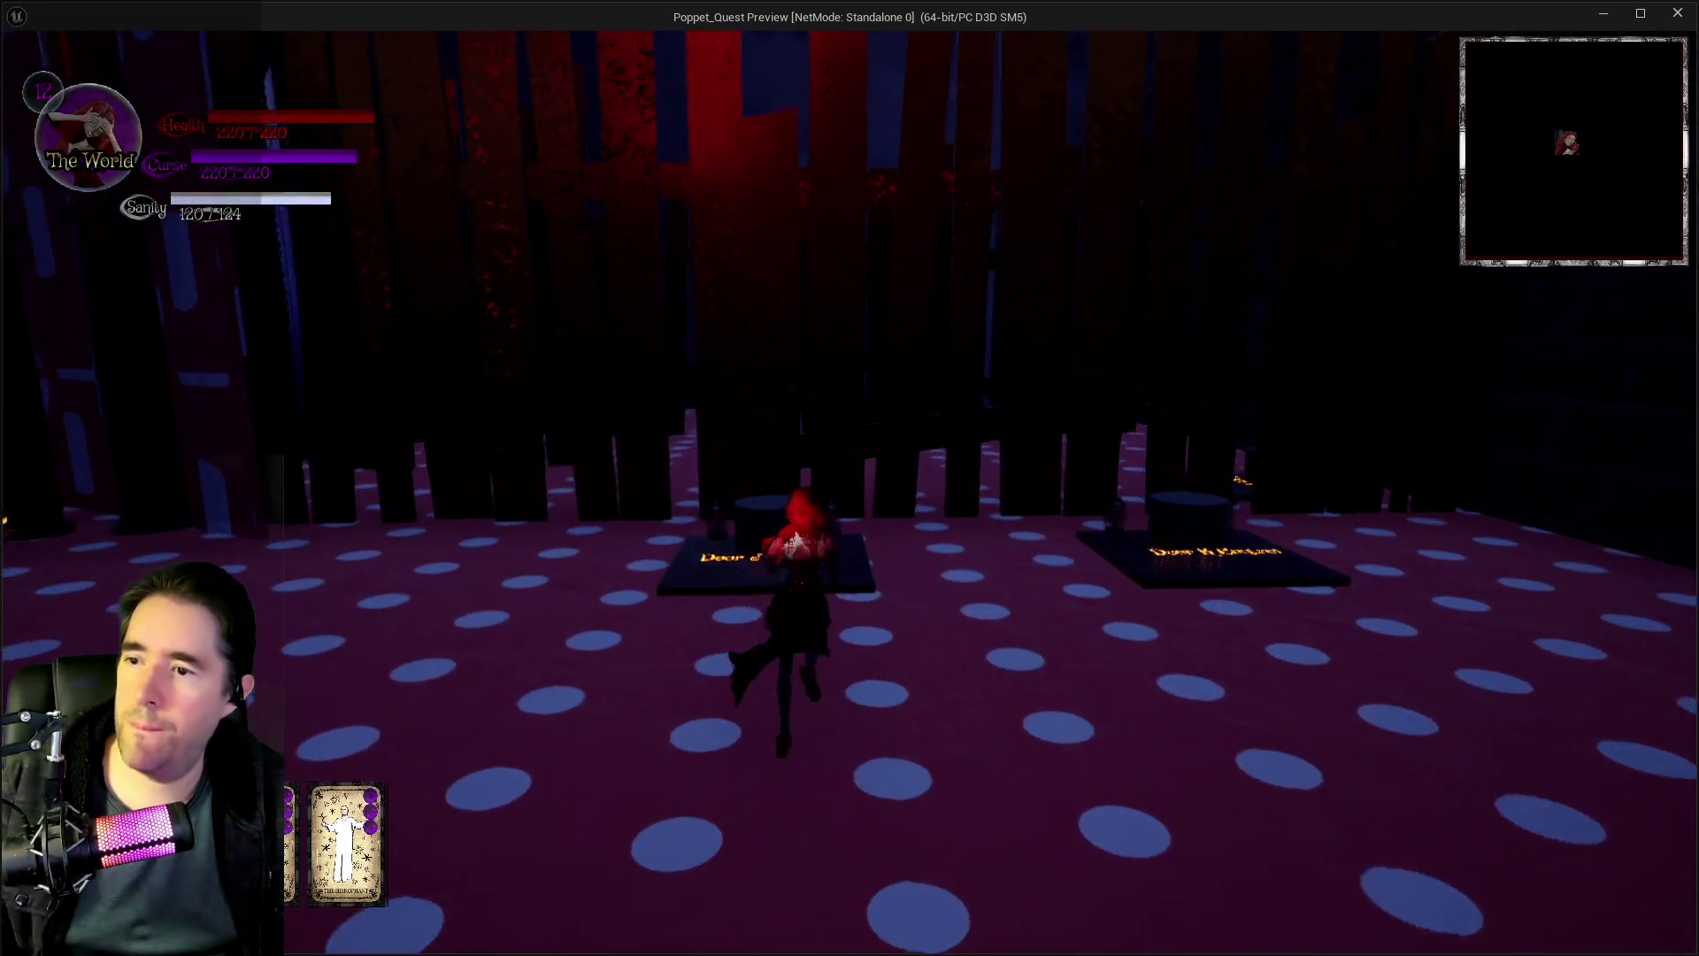
key(w)
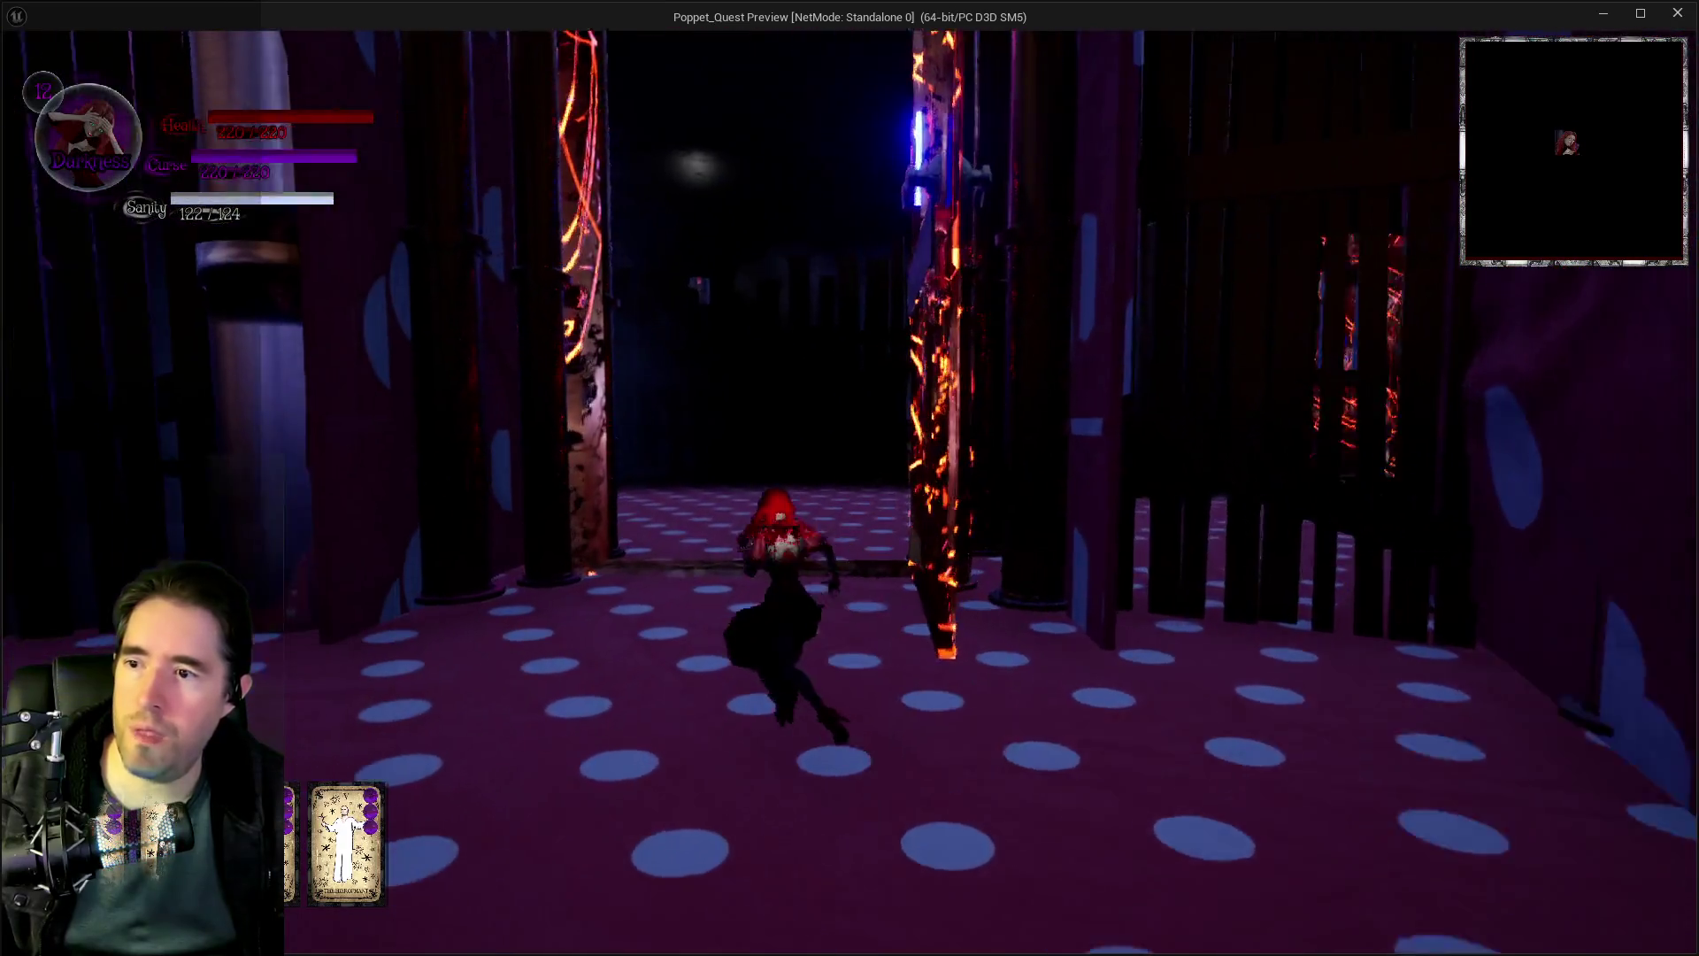
key(w)
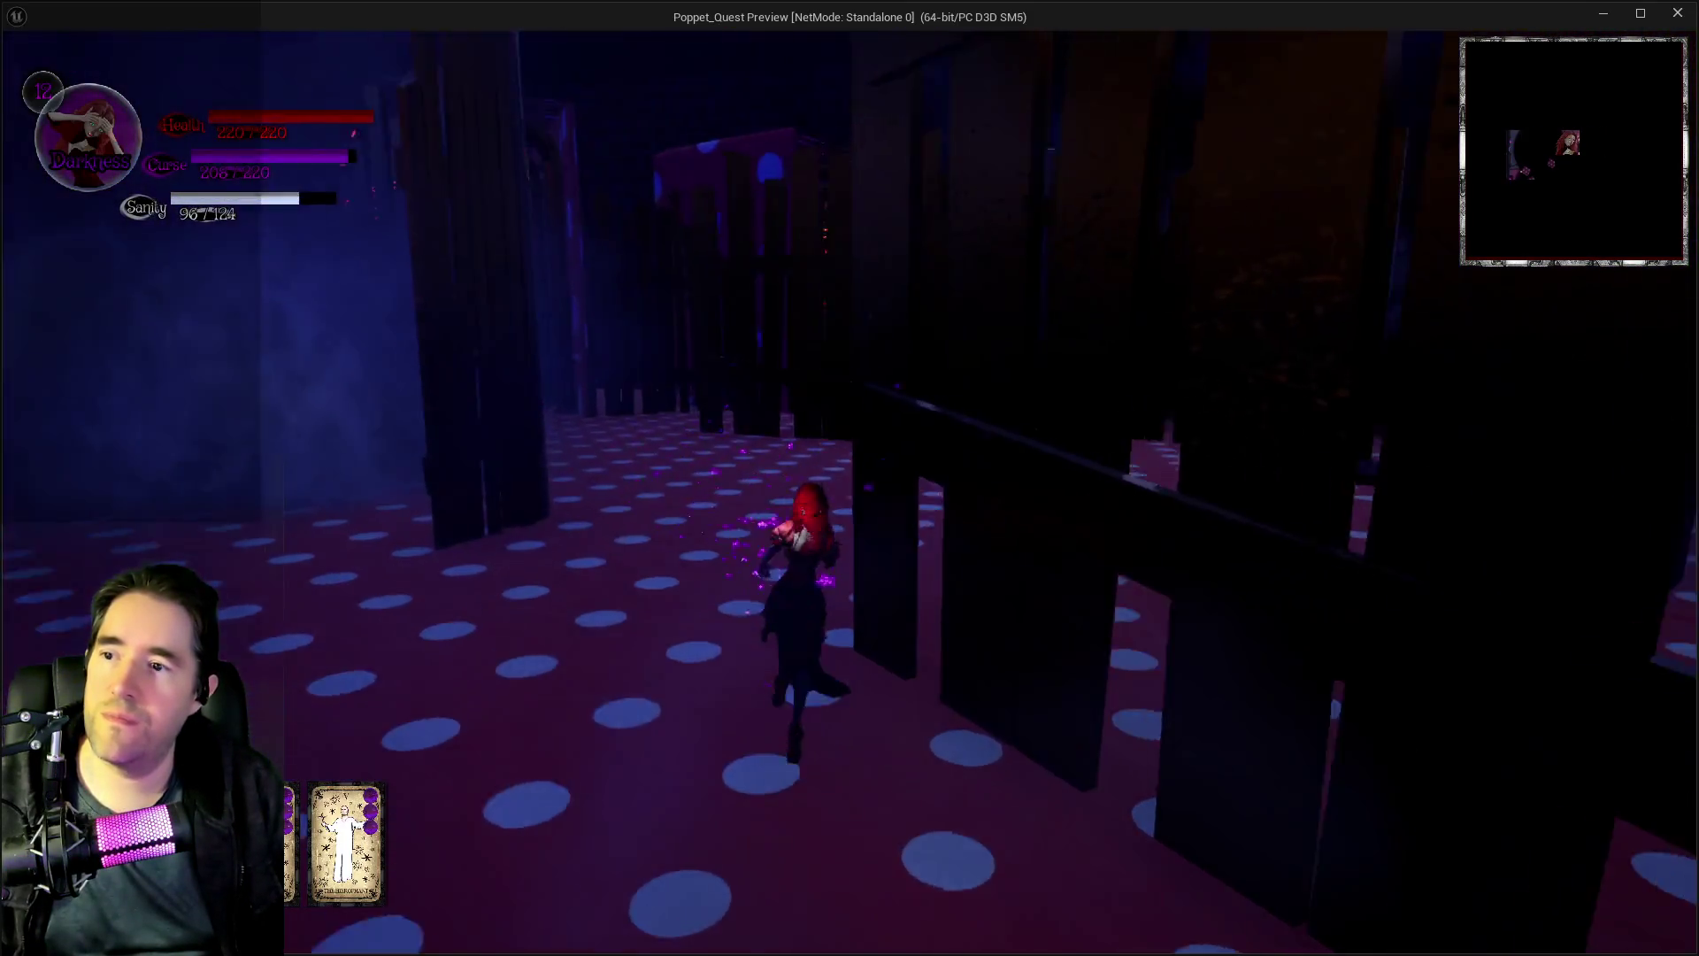
key(w)
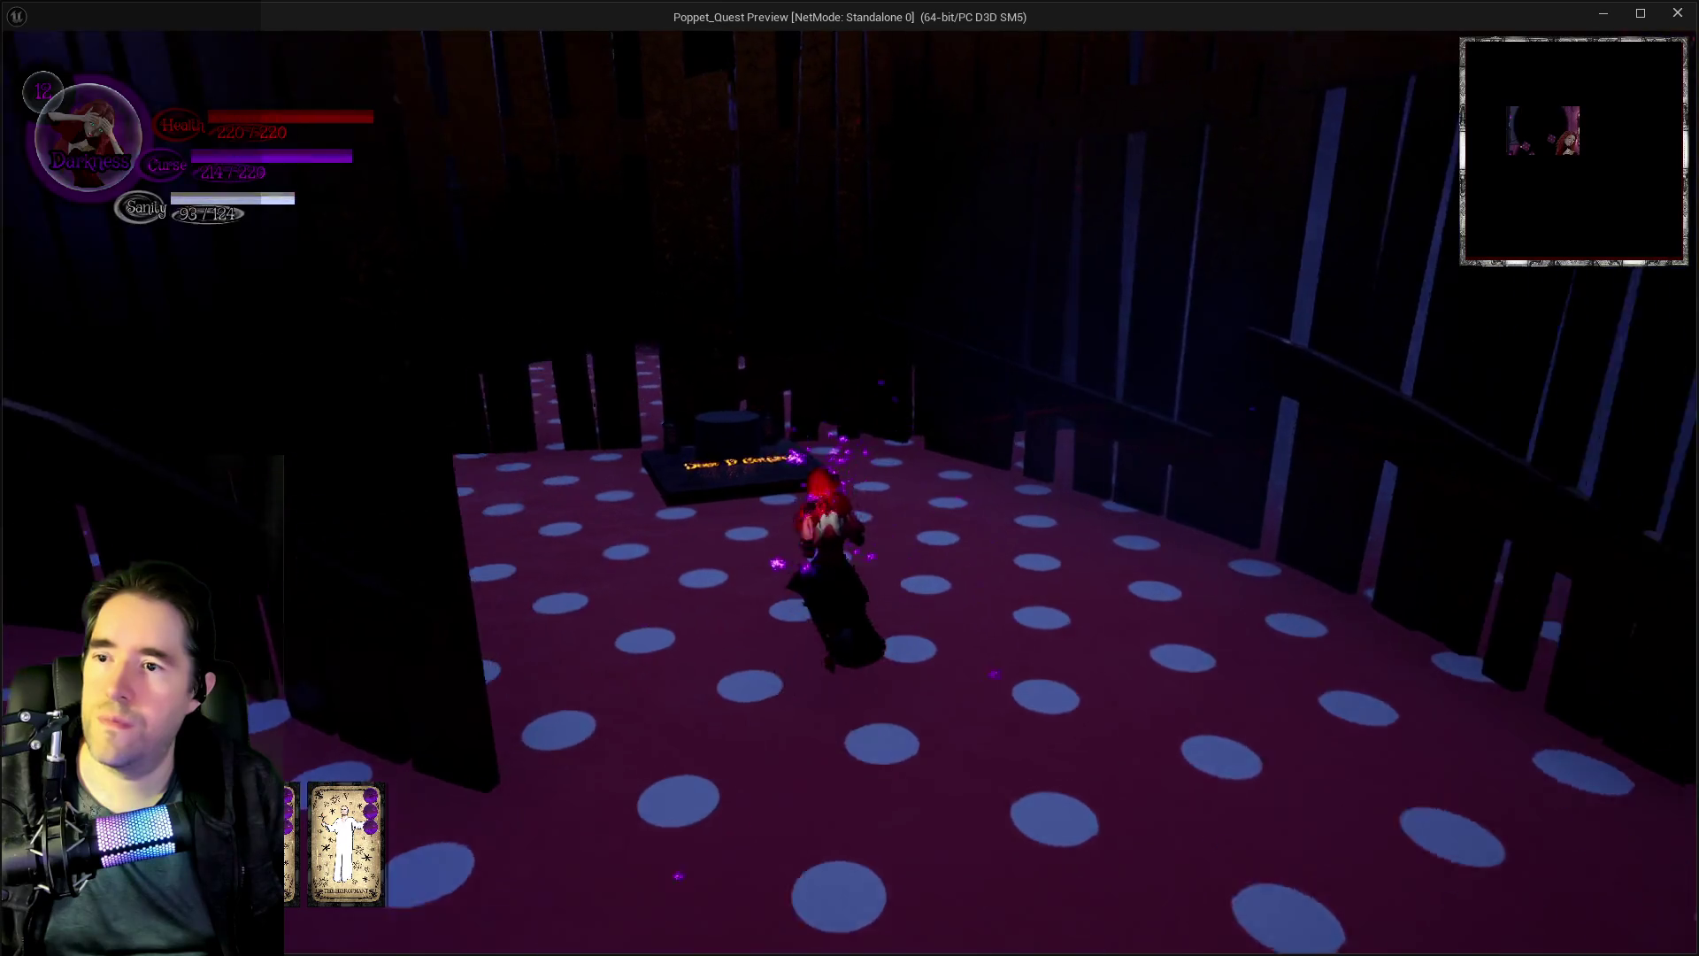
key(e)
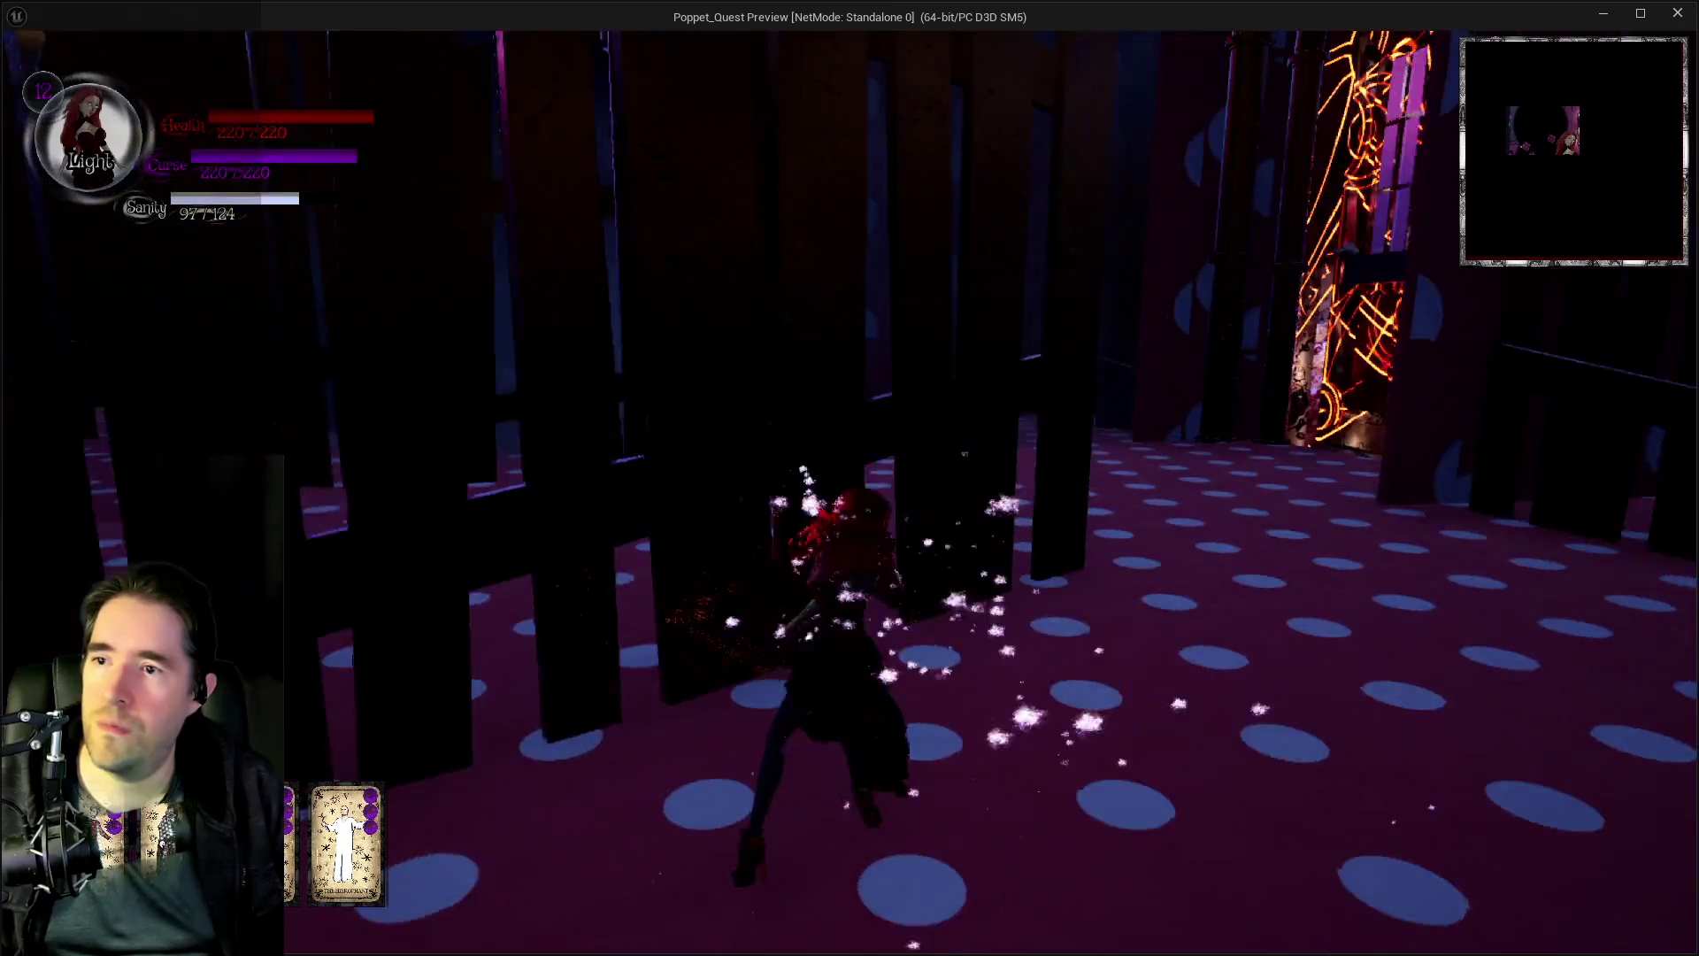
key(e)
key(w)
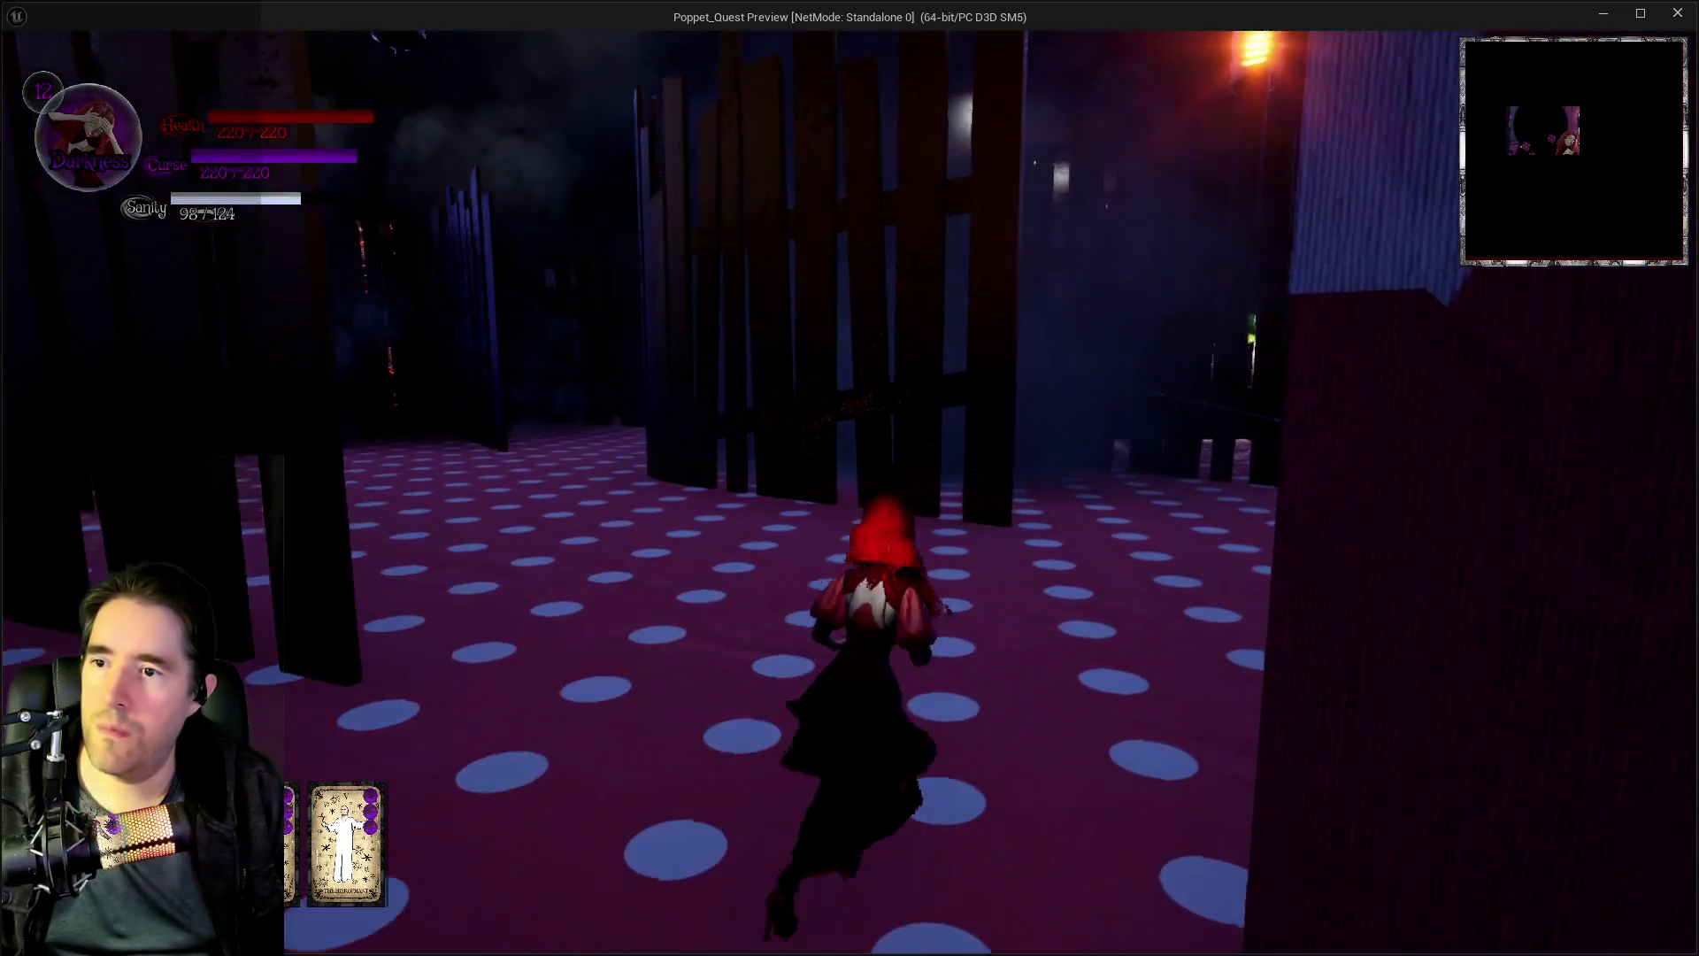
key(w)
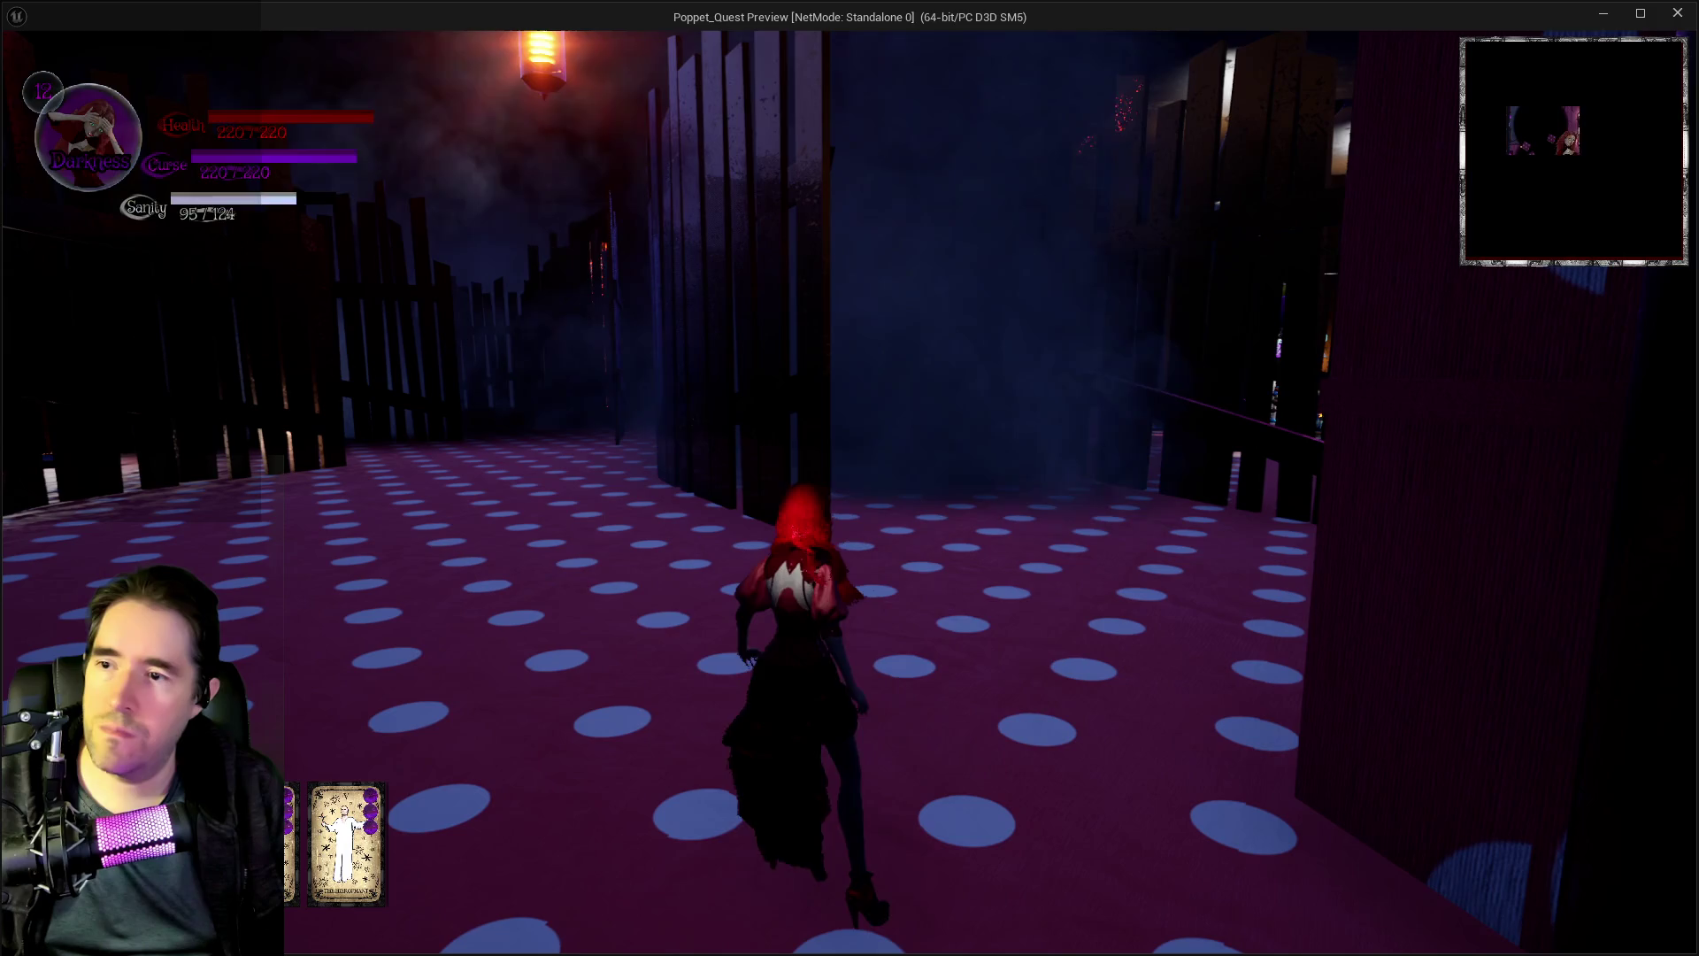
key(alt+Tab)
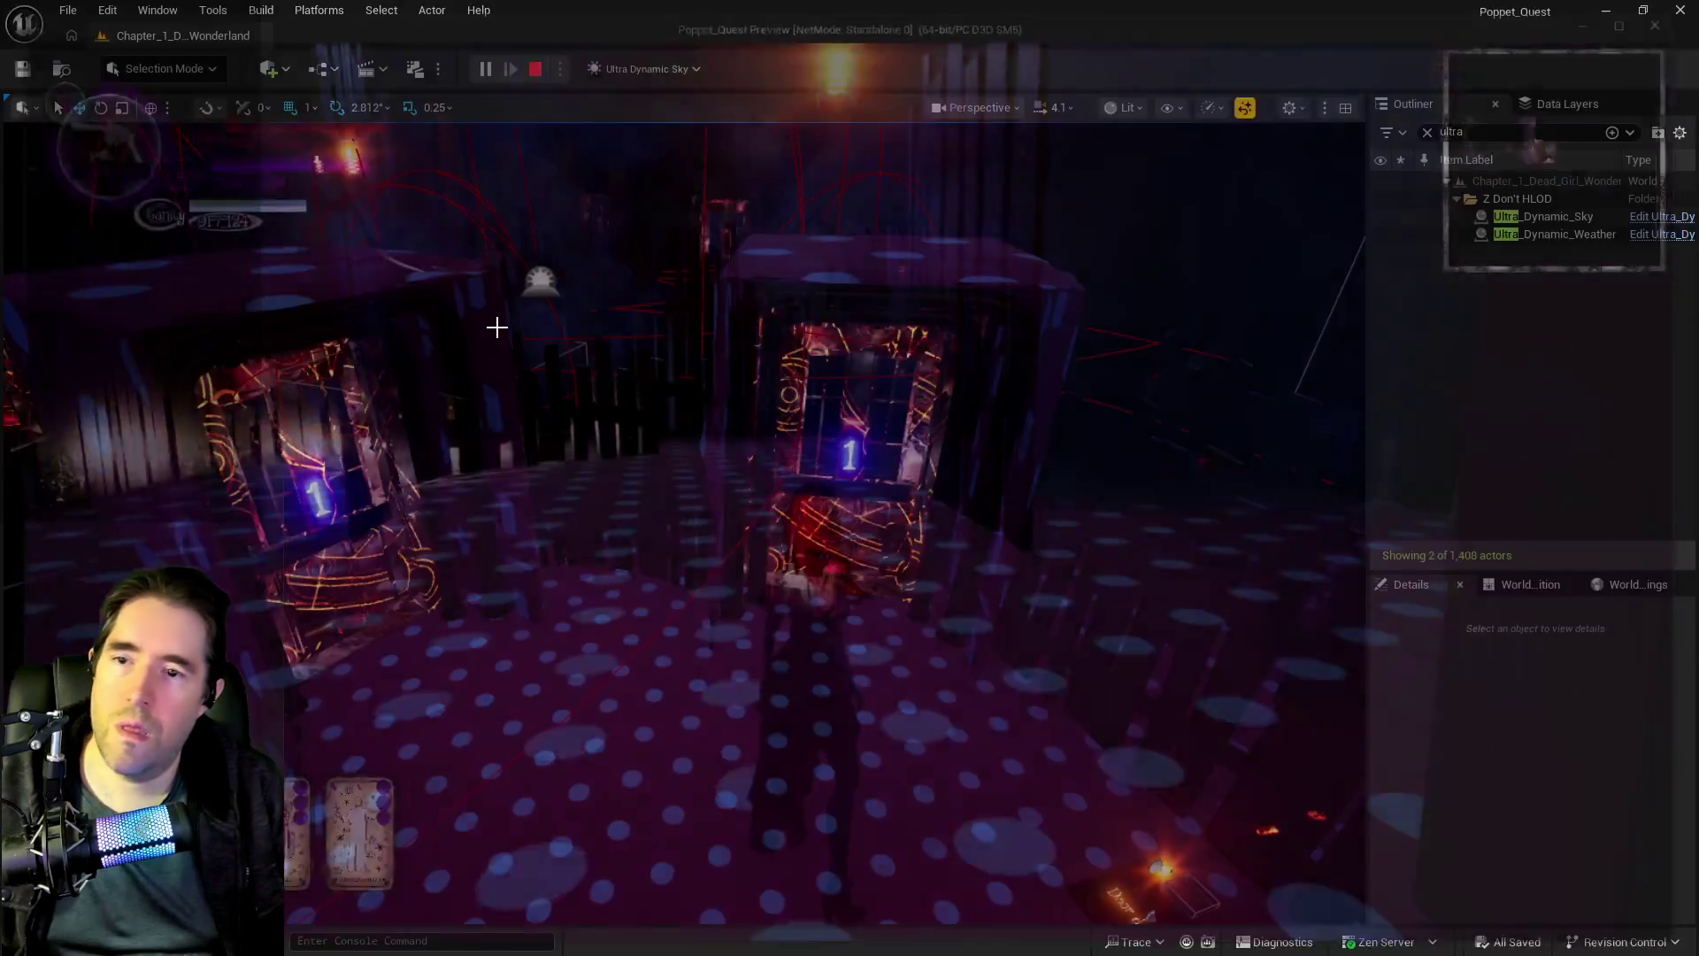
- Stop the play session and fly the editor camera through the hallway to the dotted cube
key(Escape)
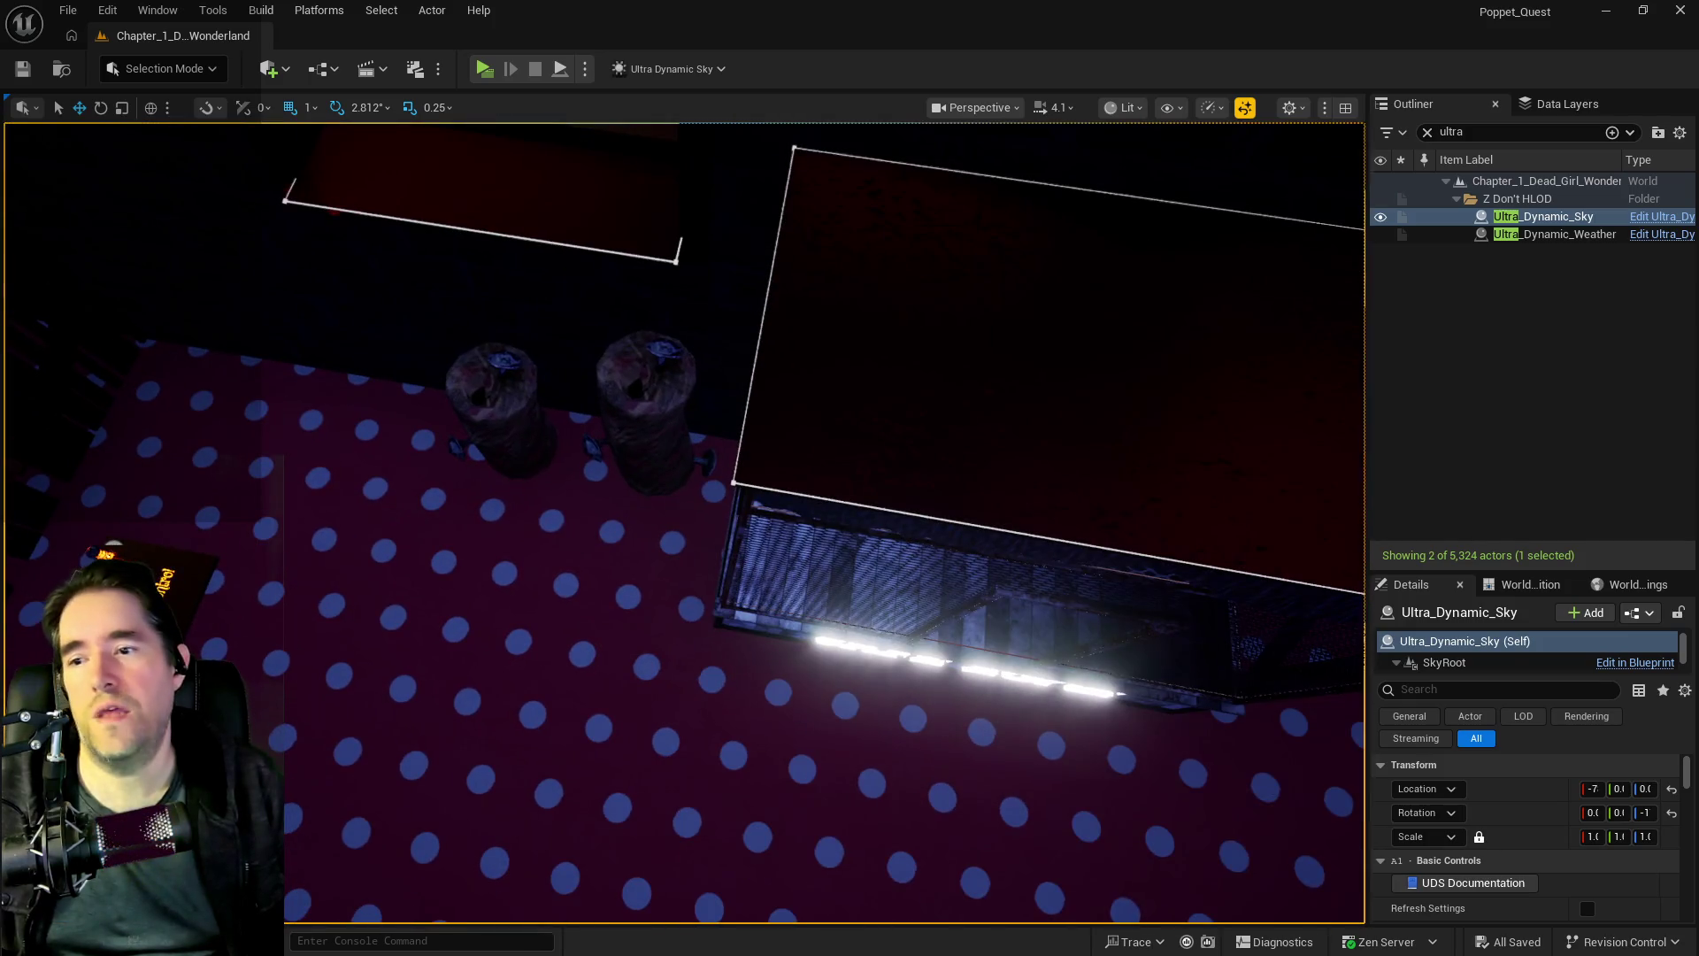
scroll(1595, 863, down, 2)
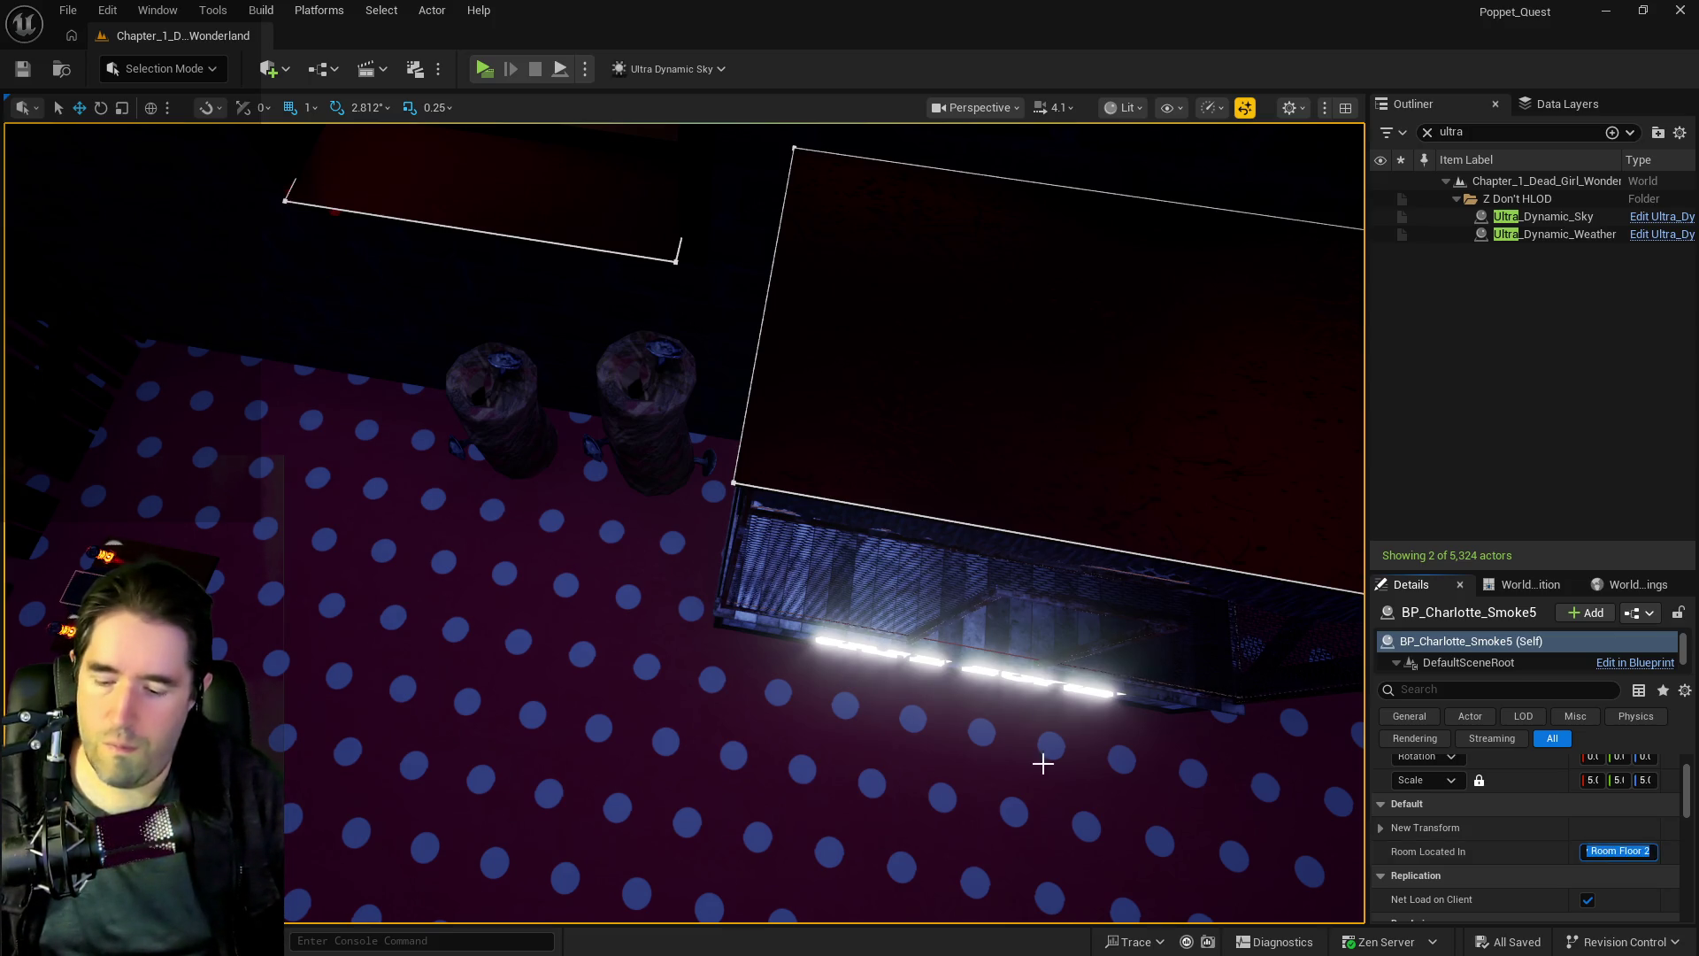
right_click(1126, 779)
key(w)
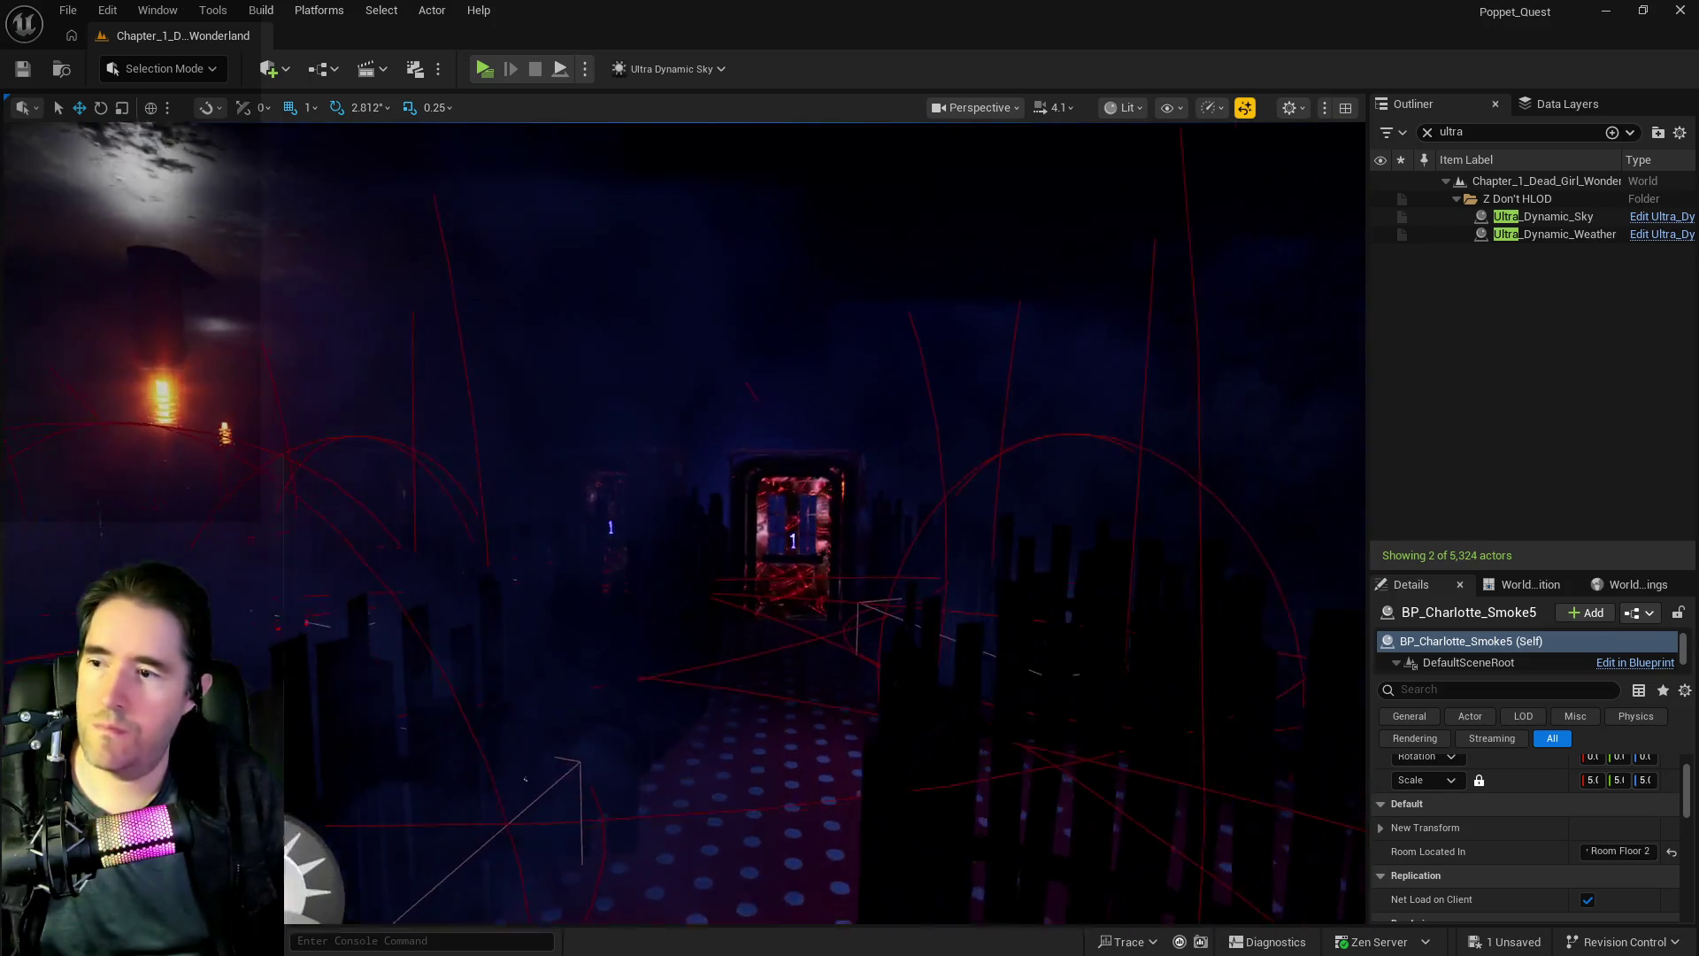
key(w)
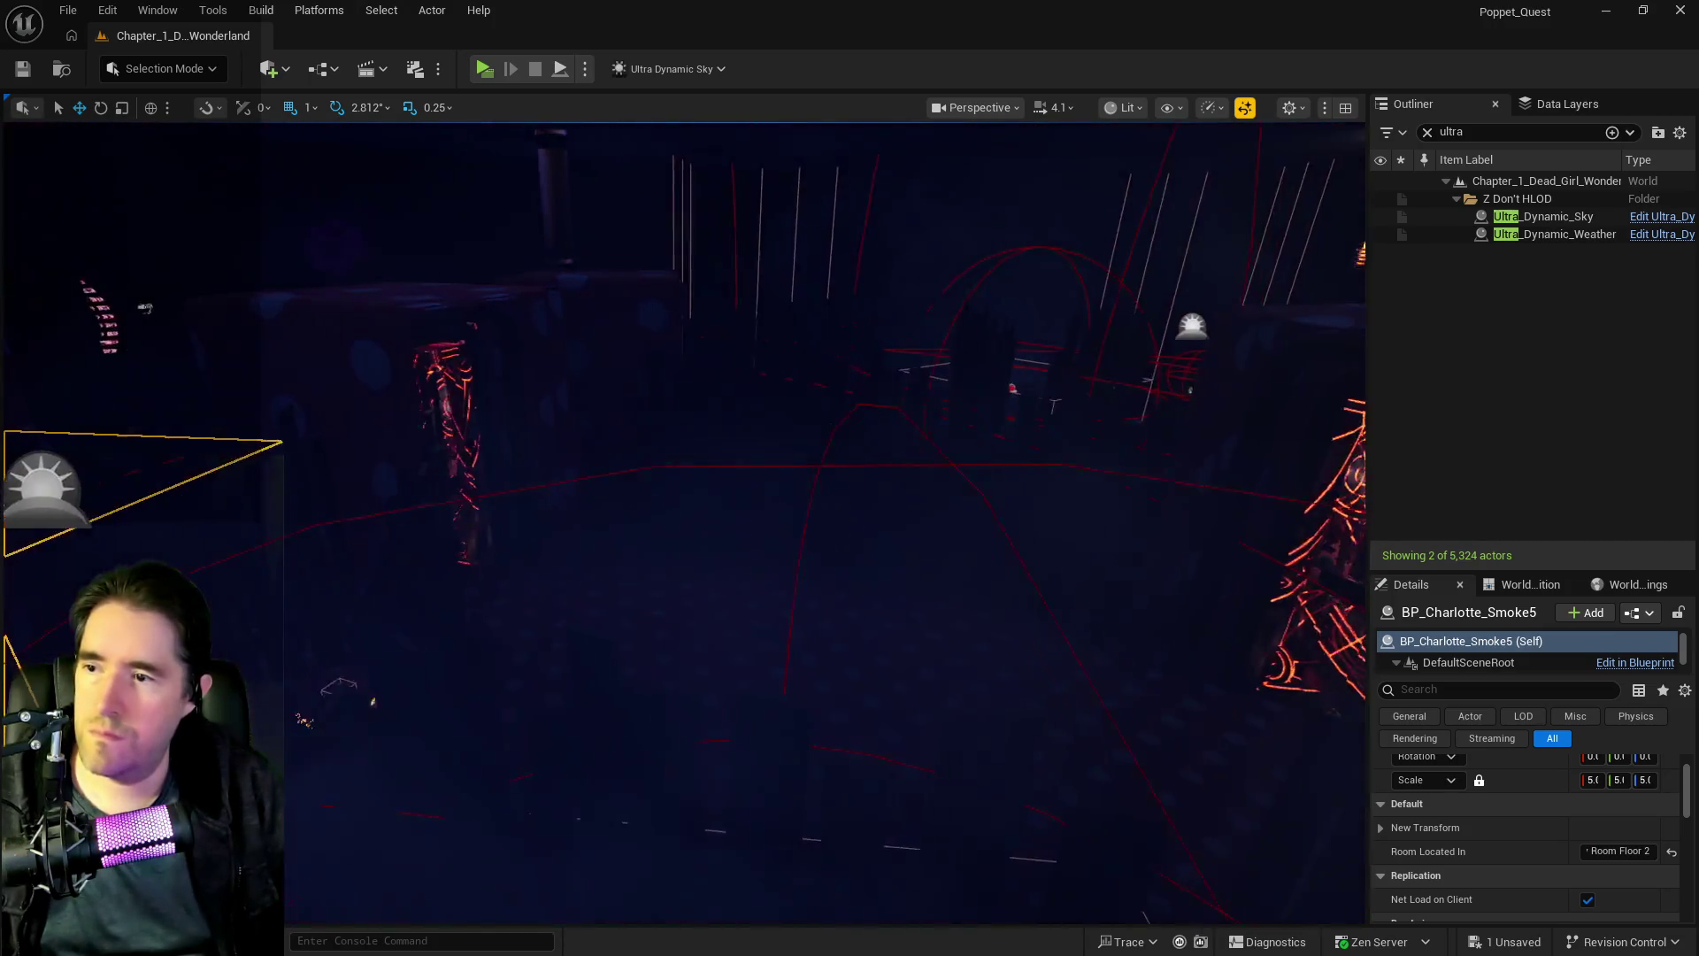
key(w)
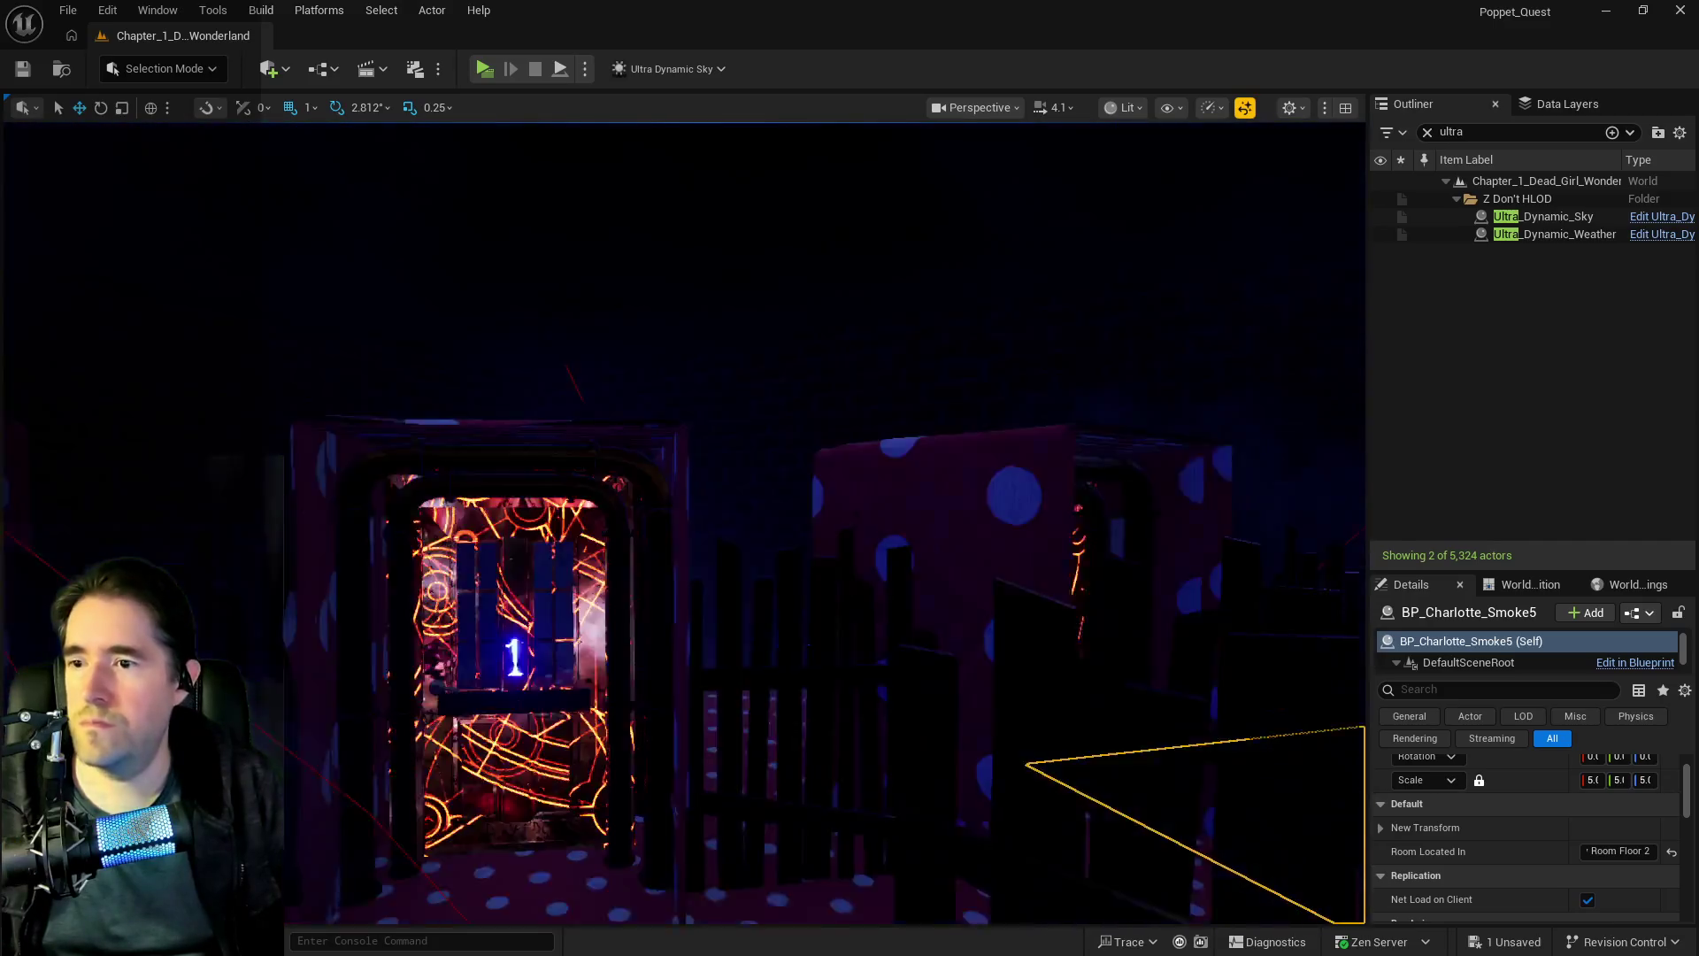
key(w)
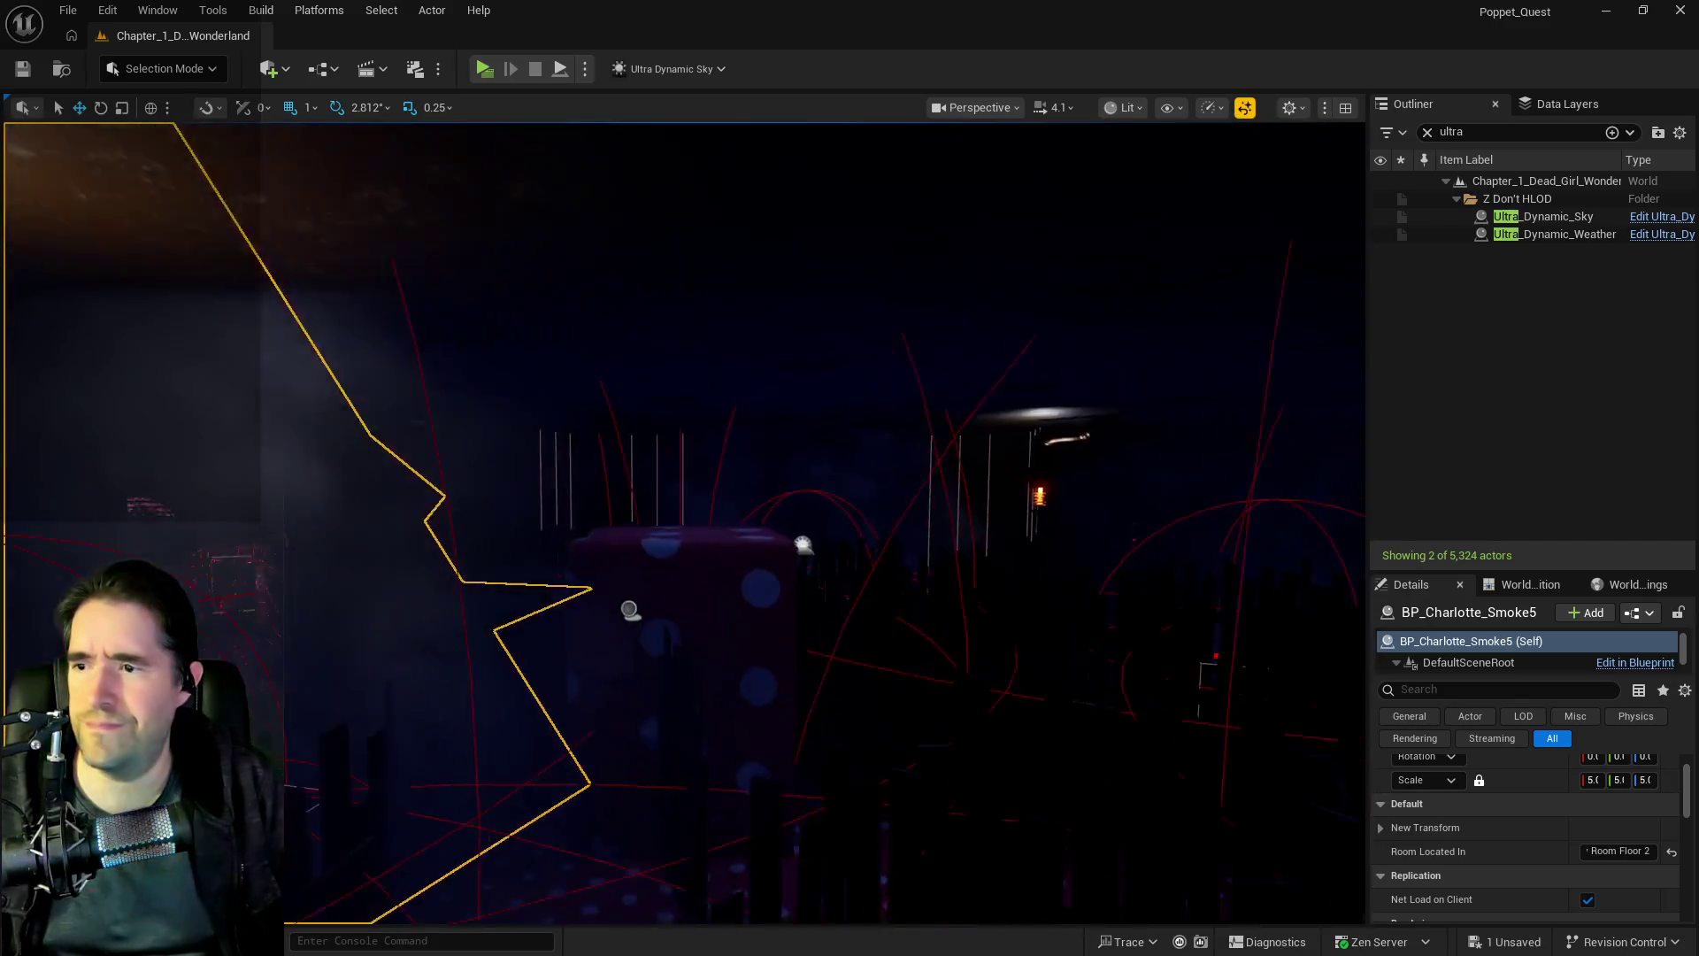
key(w)
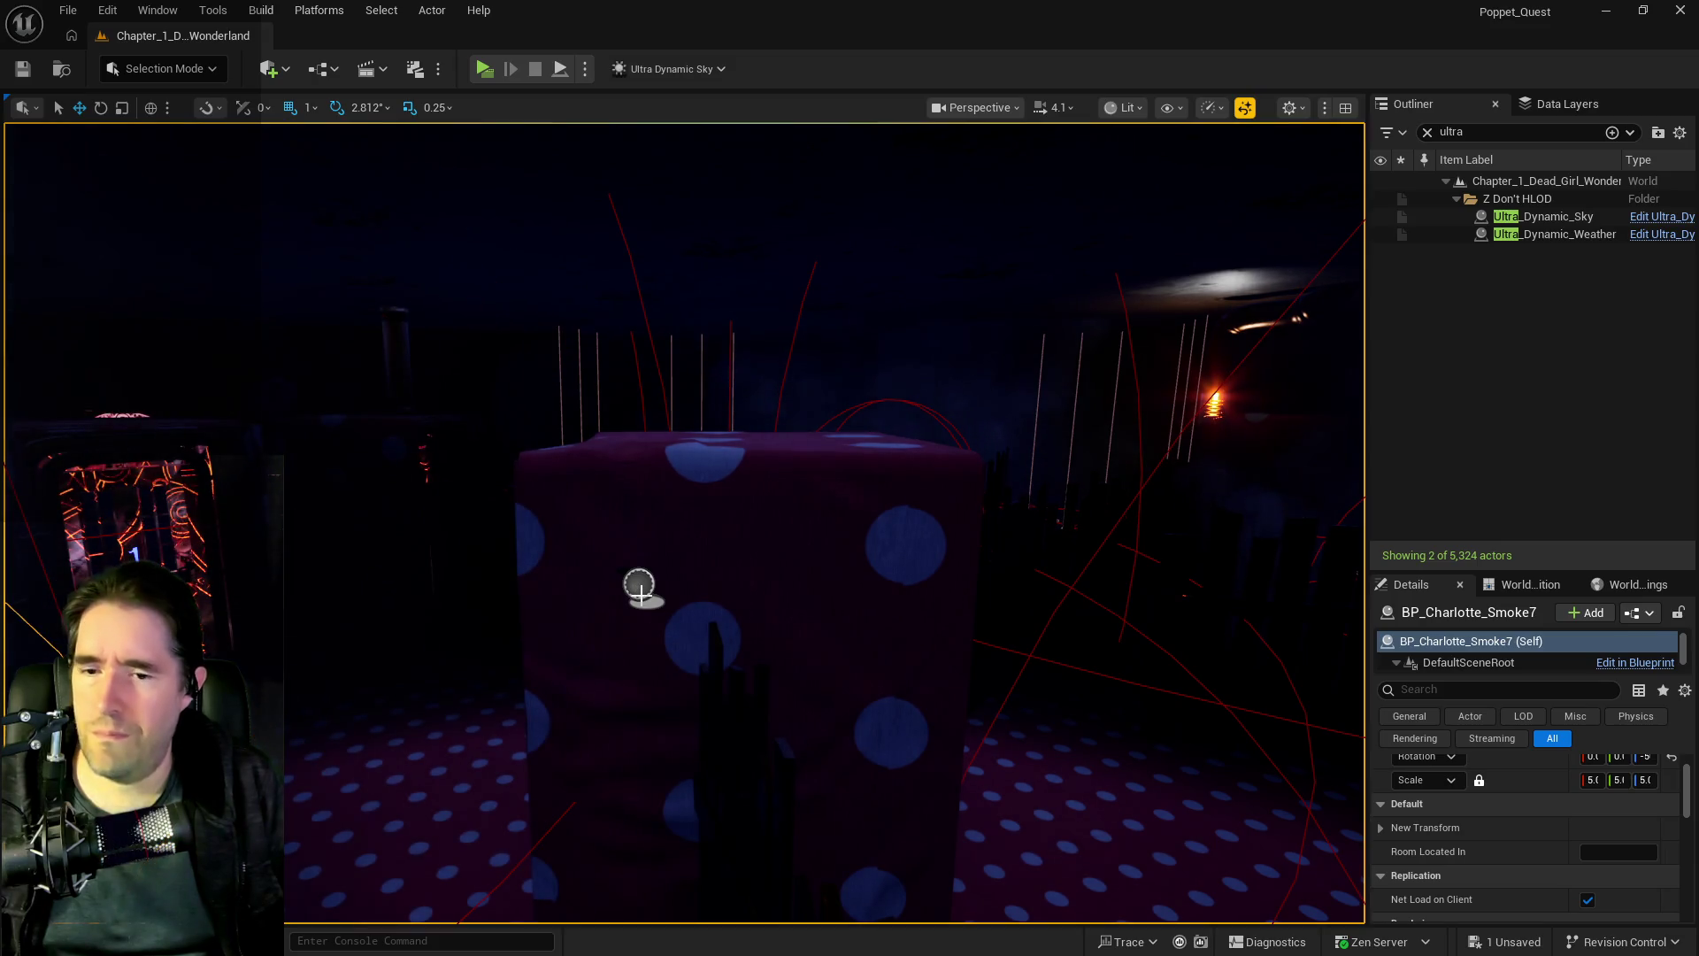
key(w)
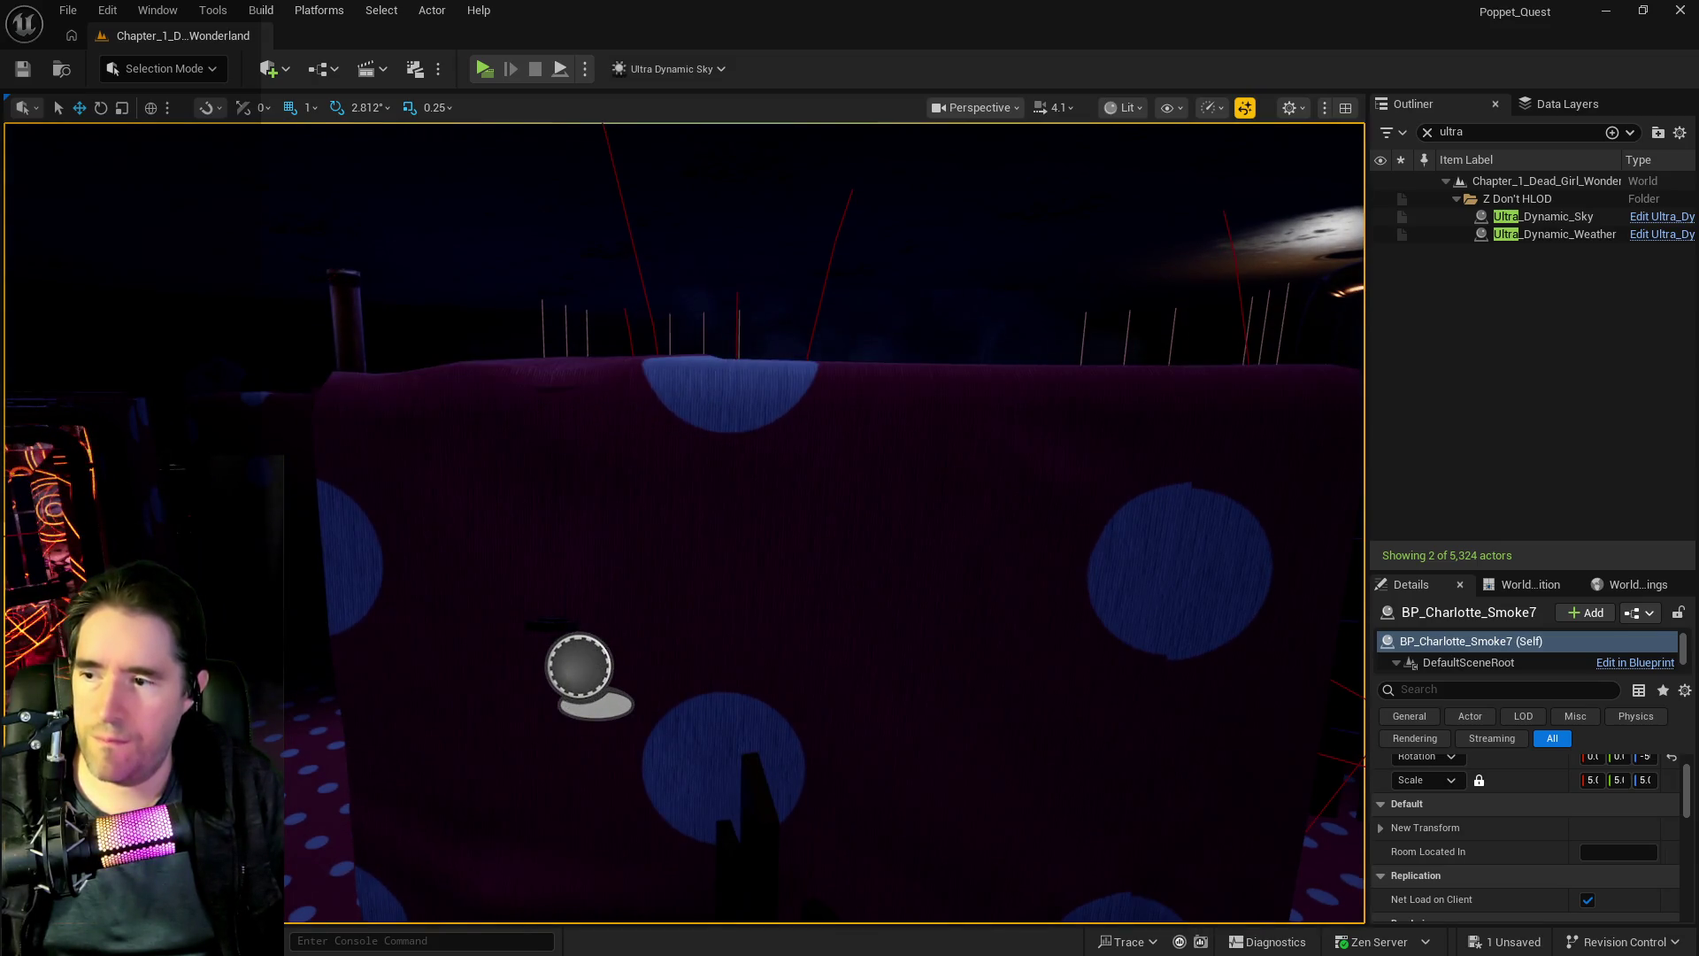
key(w)
- Select the Play Room 2nd Floor room actor and BP_Charlotte_Smoke5, frame it, and clear the Outliner filter
click(469, 841)
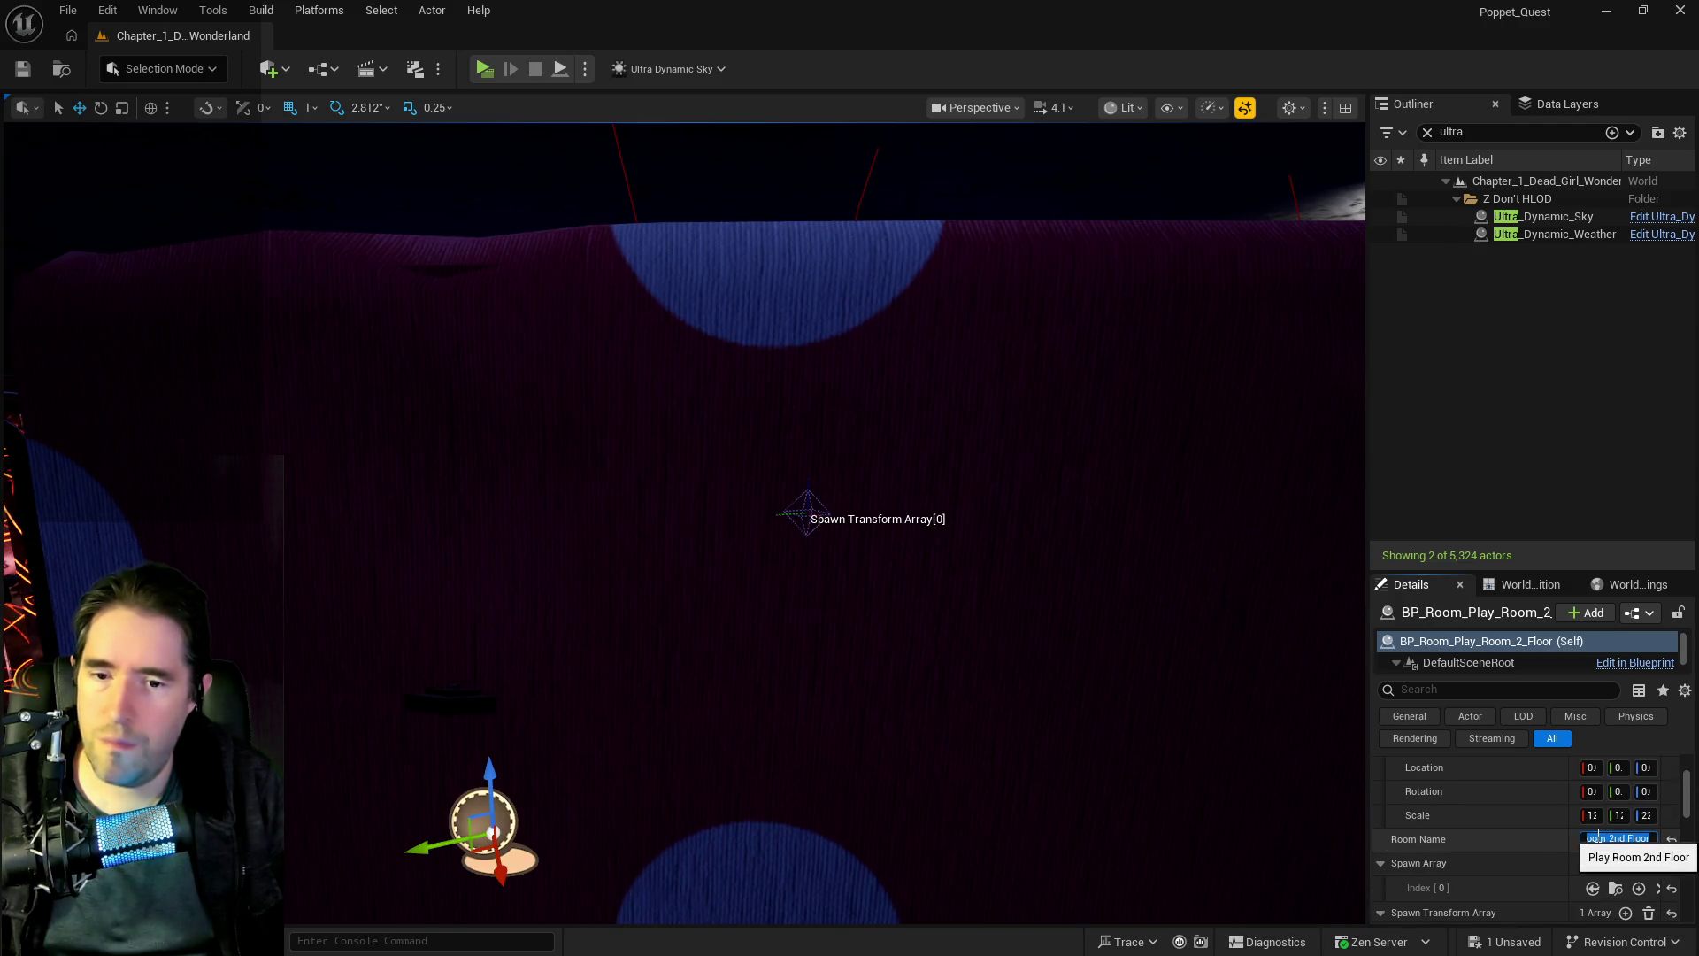
key(f)
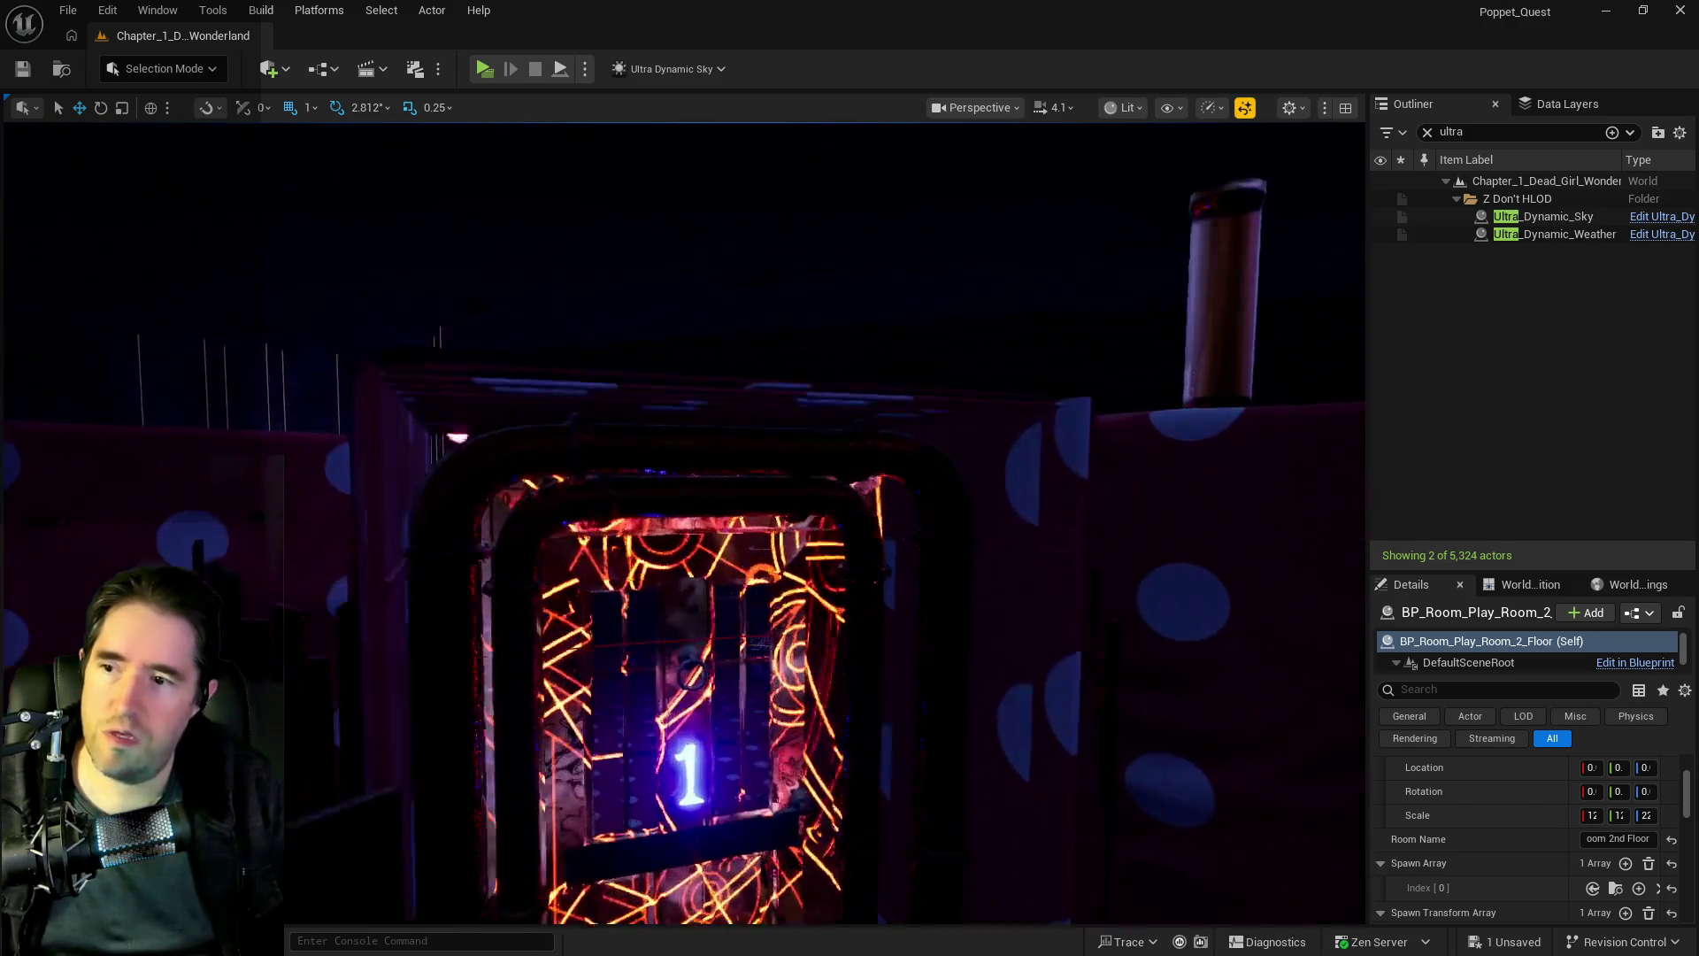
click(1256, 688)
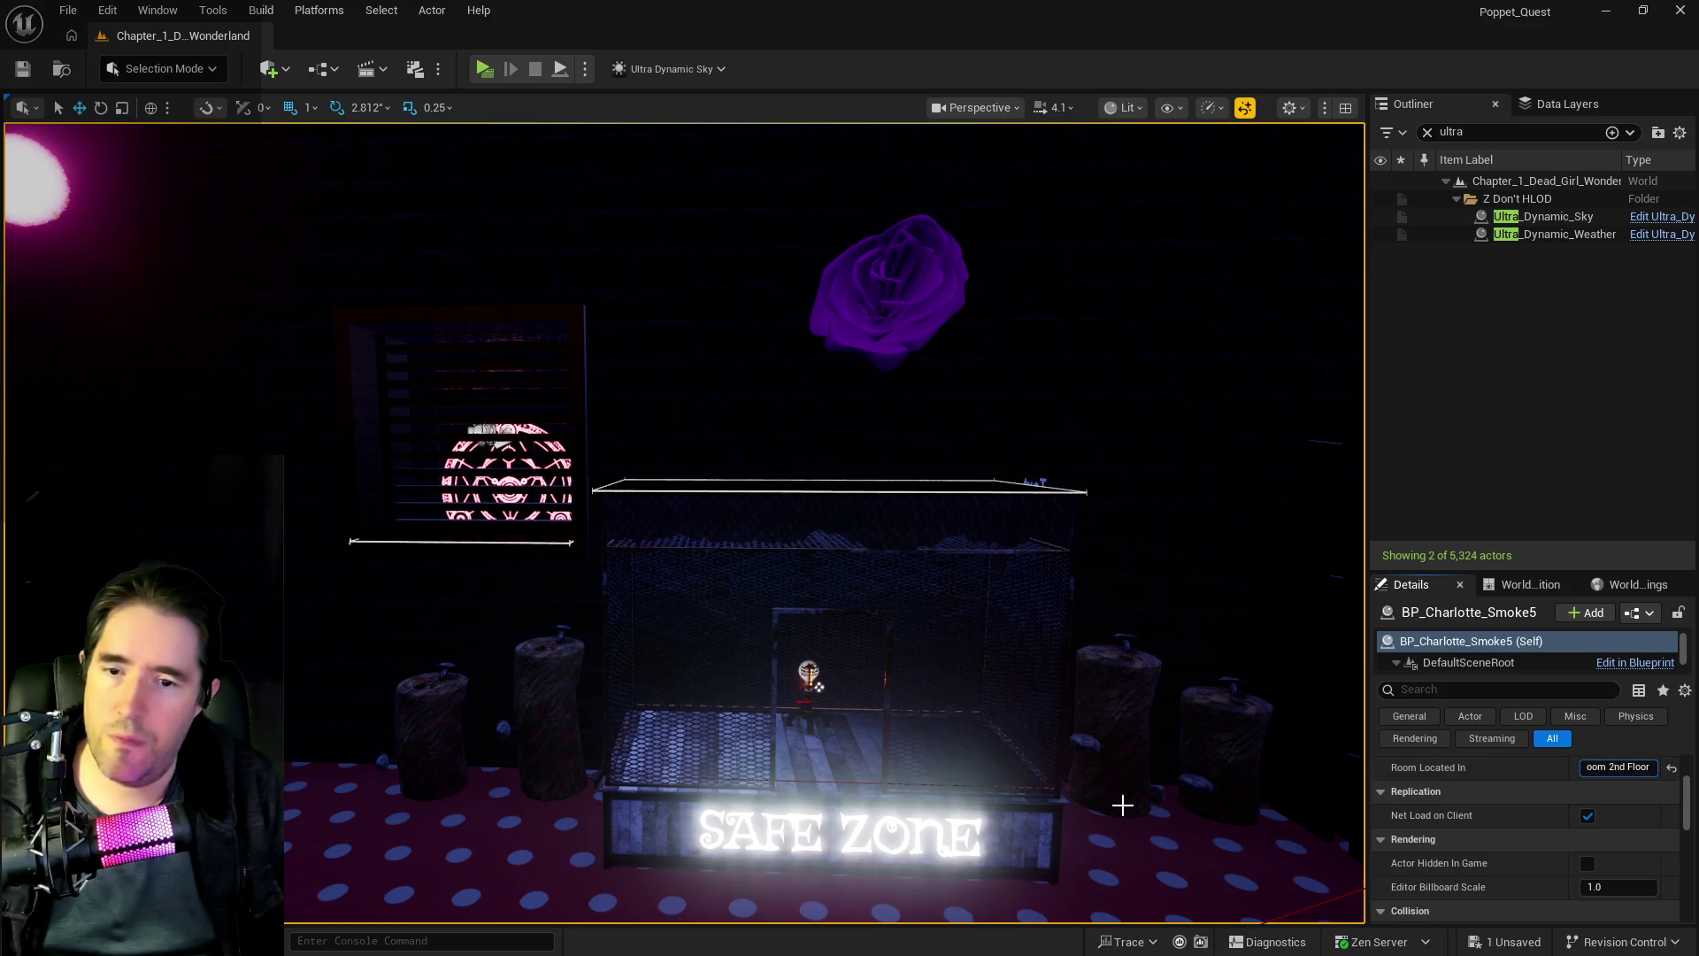
key(f)
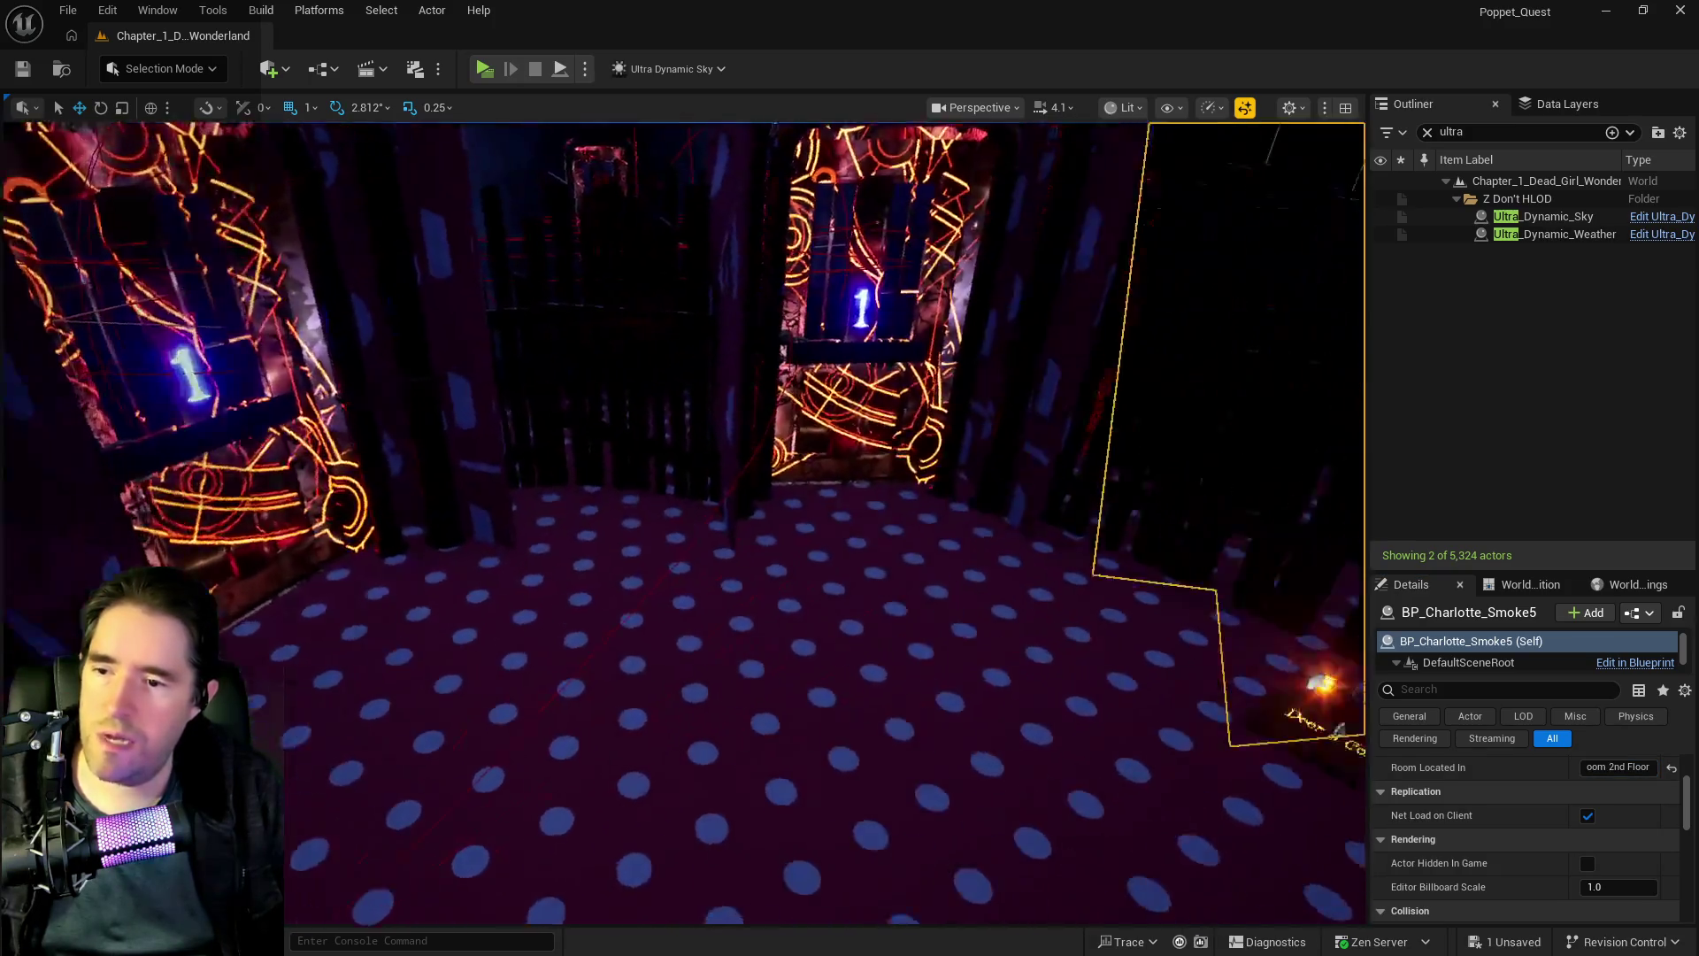
key(w)
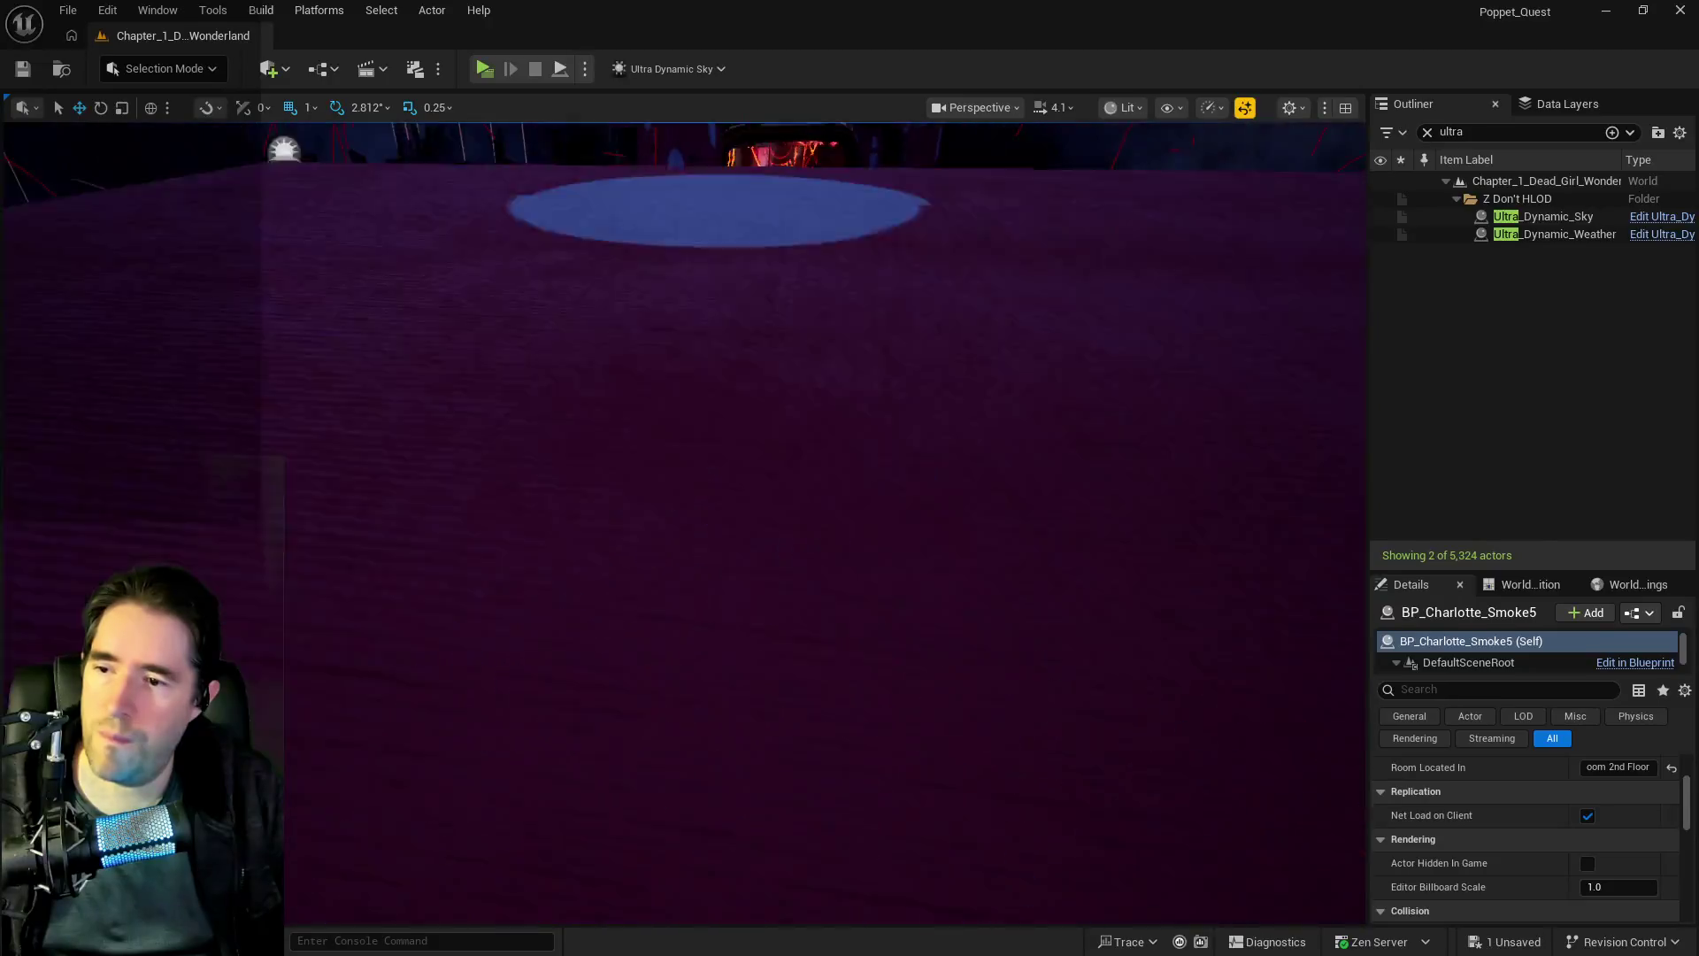
key(d)
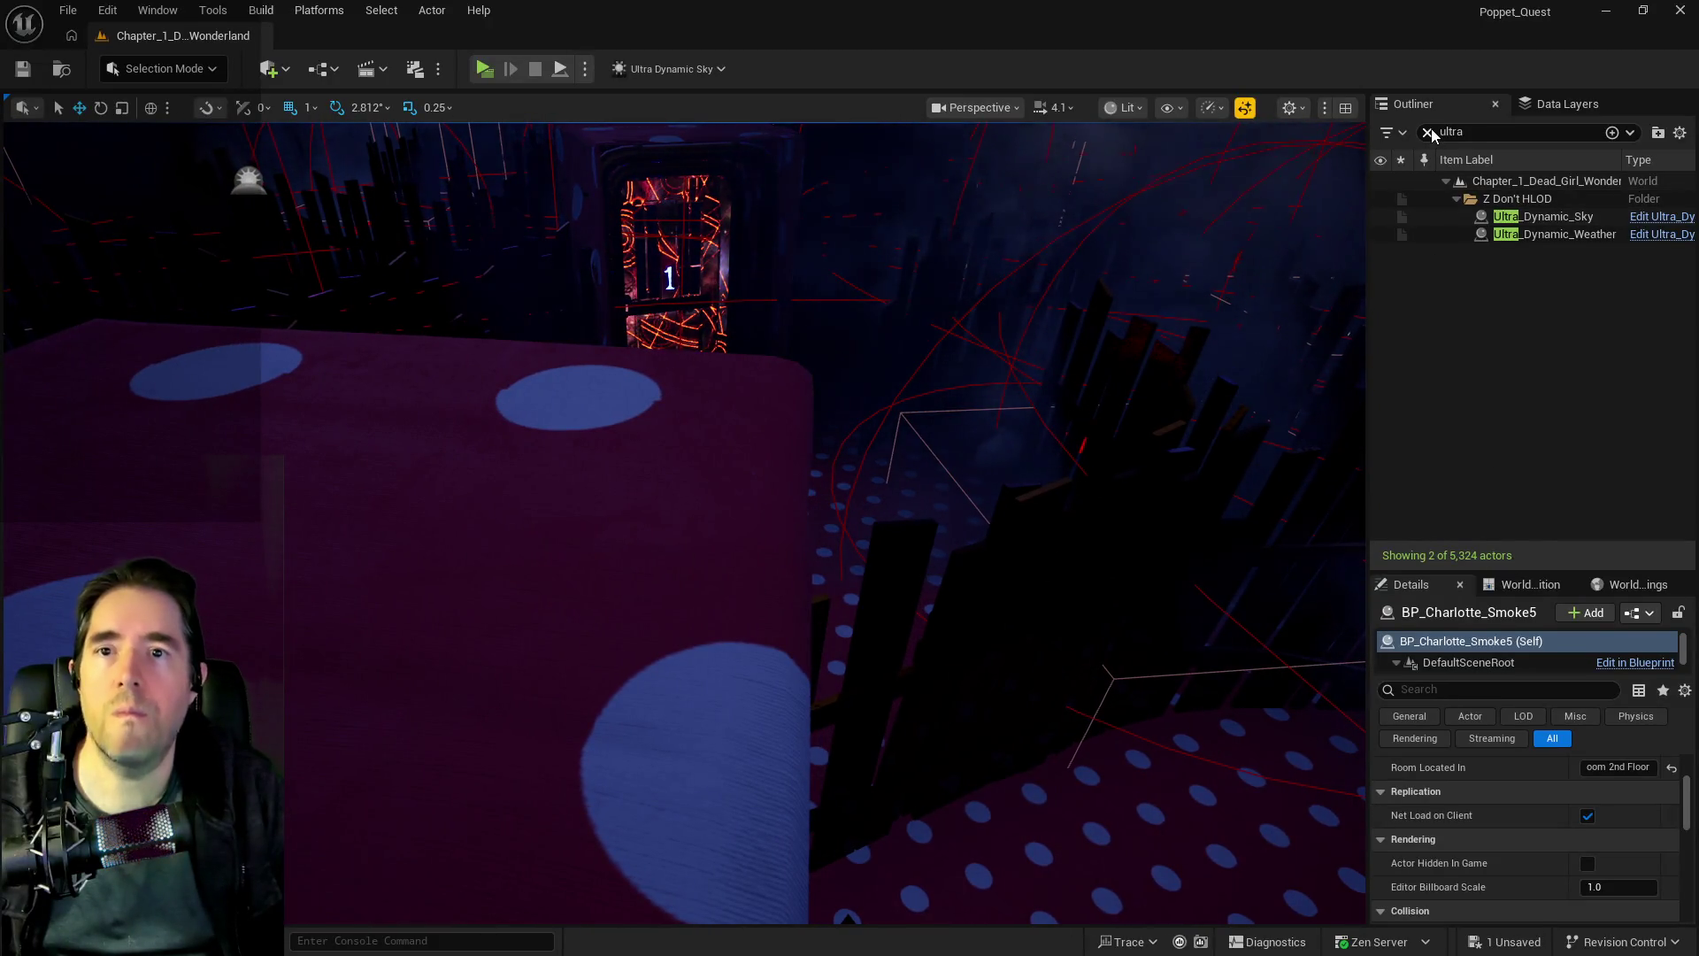
click(1428, 133)
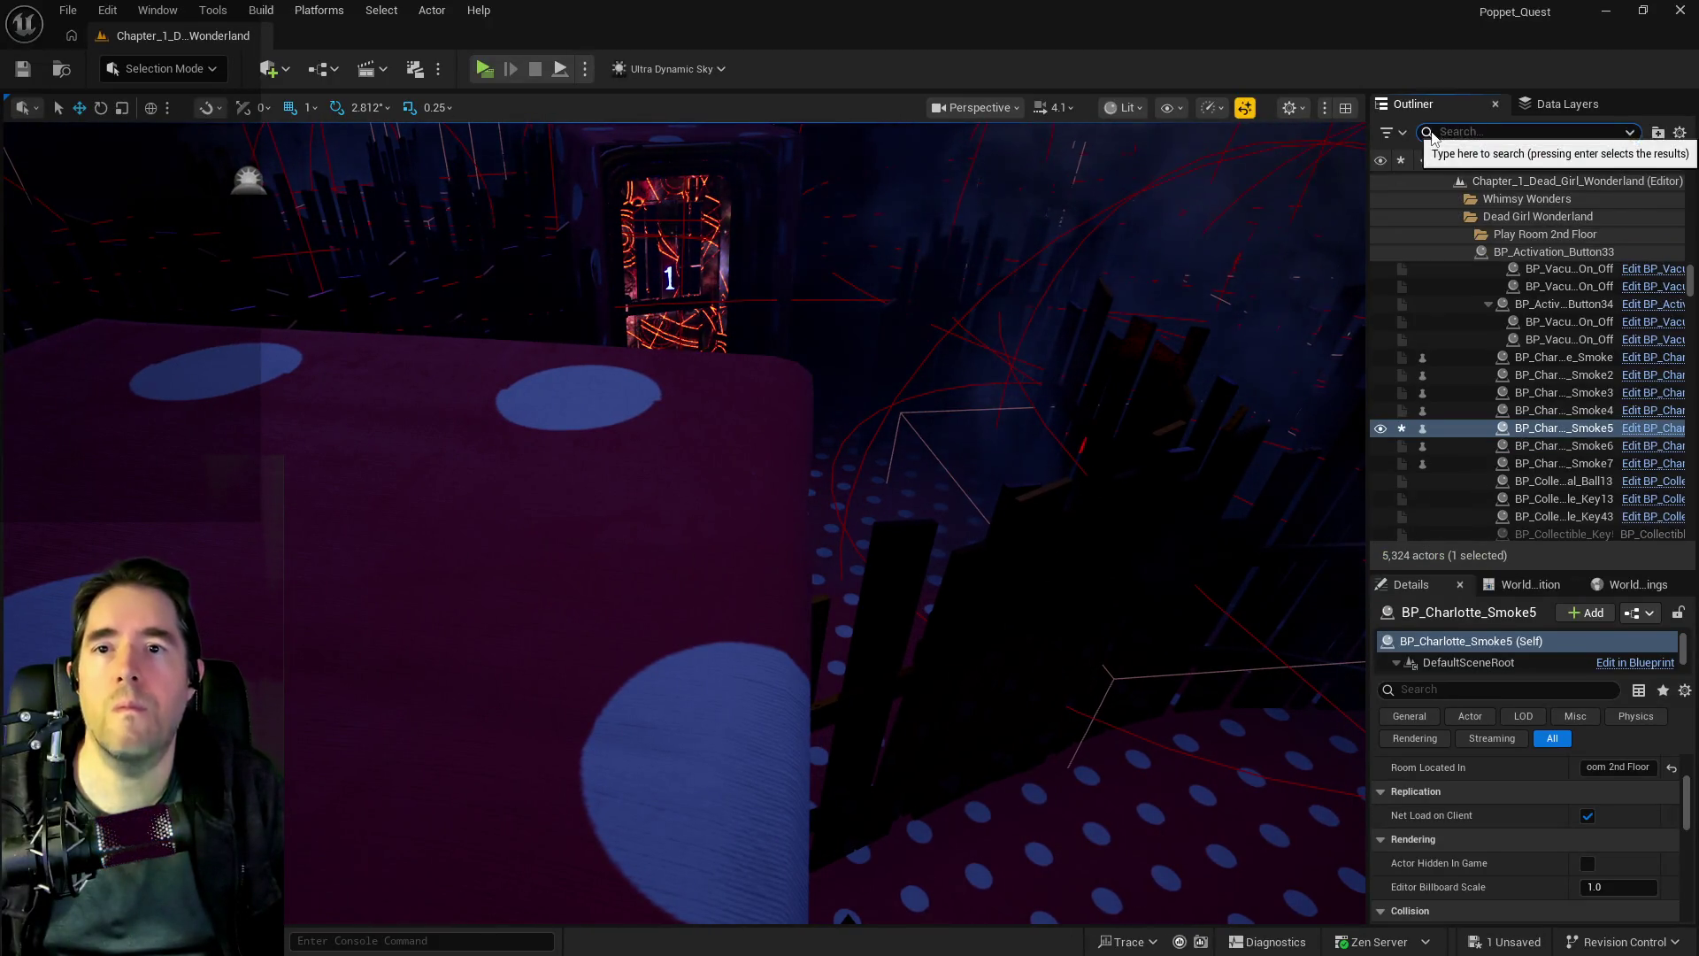
- Set Room Located In to Play Room 2nd Floor for BP_Charlotte_Smoke through Smoke7
click(1544, 357)
shift+click(1557, 464)
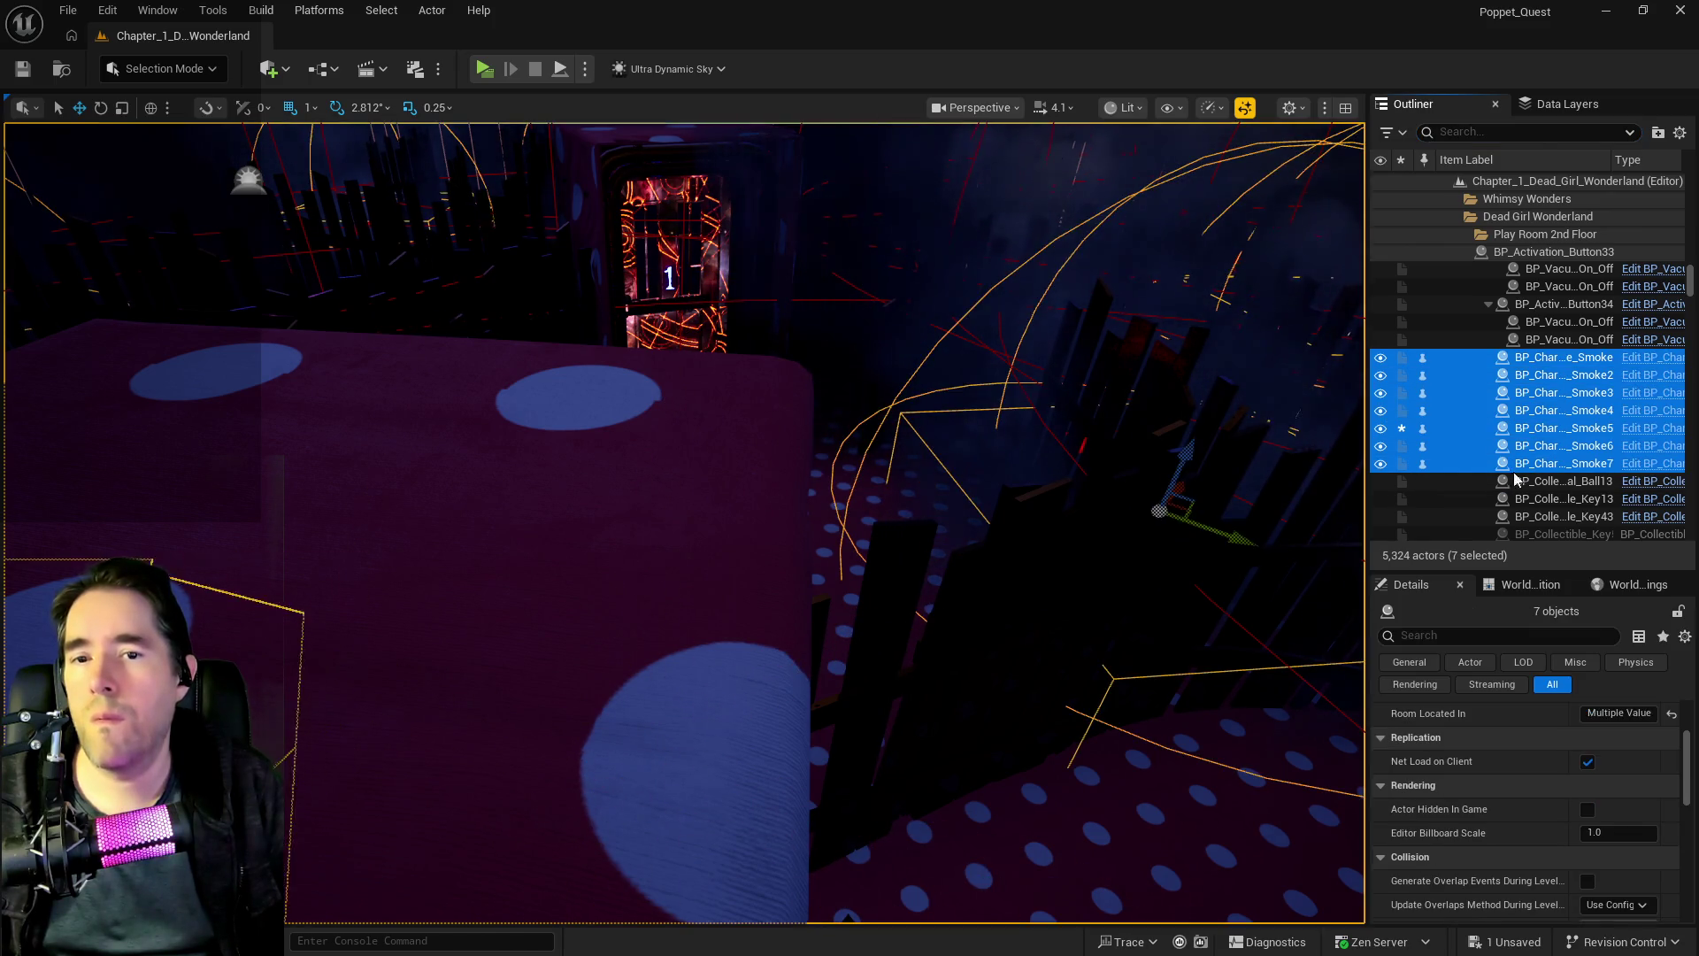
scroll(1561, 762, up, 2)
mouse_move(948, 713)
mouse_down()
mouse_move(938, 637)
mouse_move(761, 460)
mouse_up()
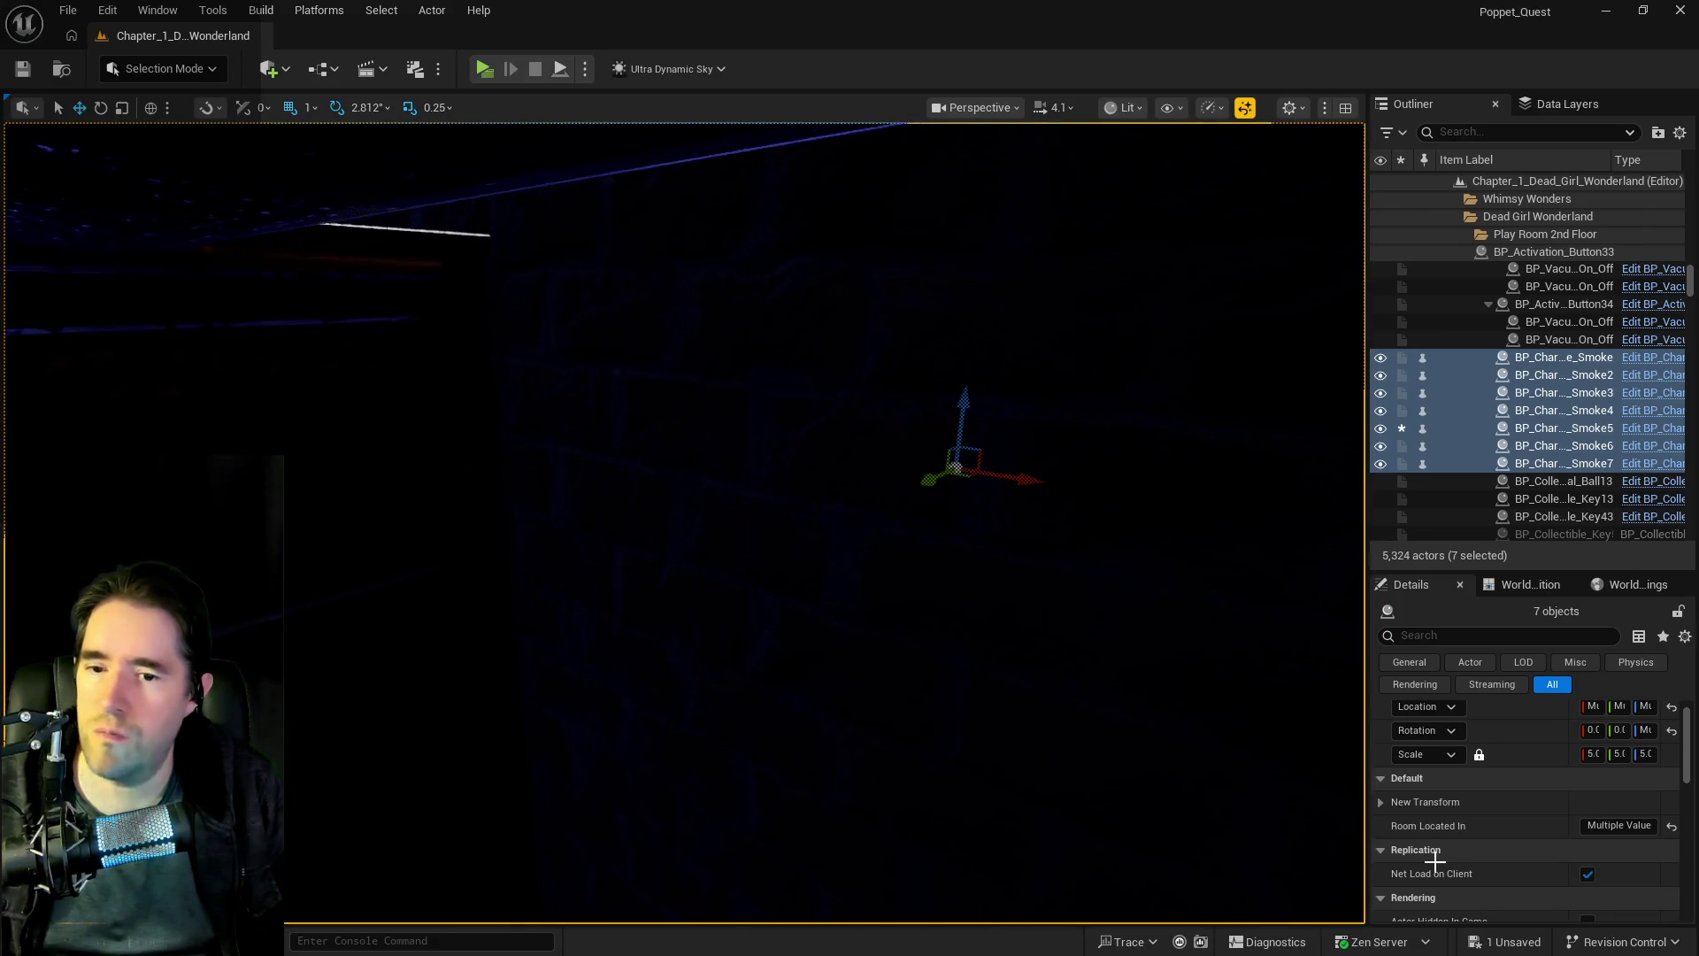
key(Return)
- Save the level with Ctrl+S and launch a standalone play test
drag(1042, 763, 1042, 762)
key(ctrl+s)
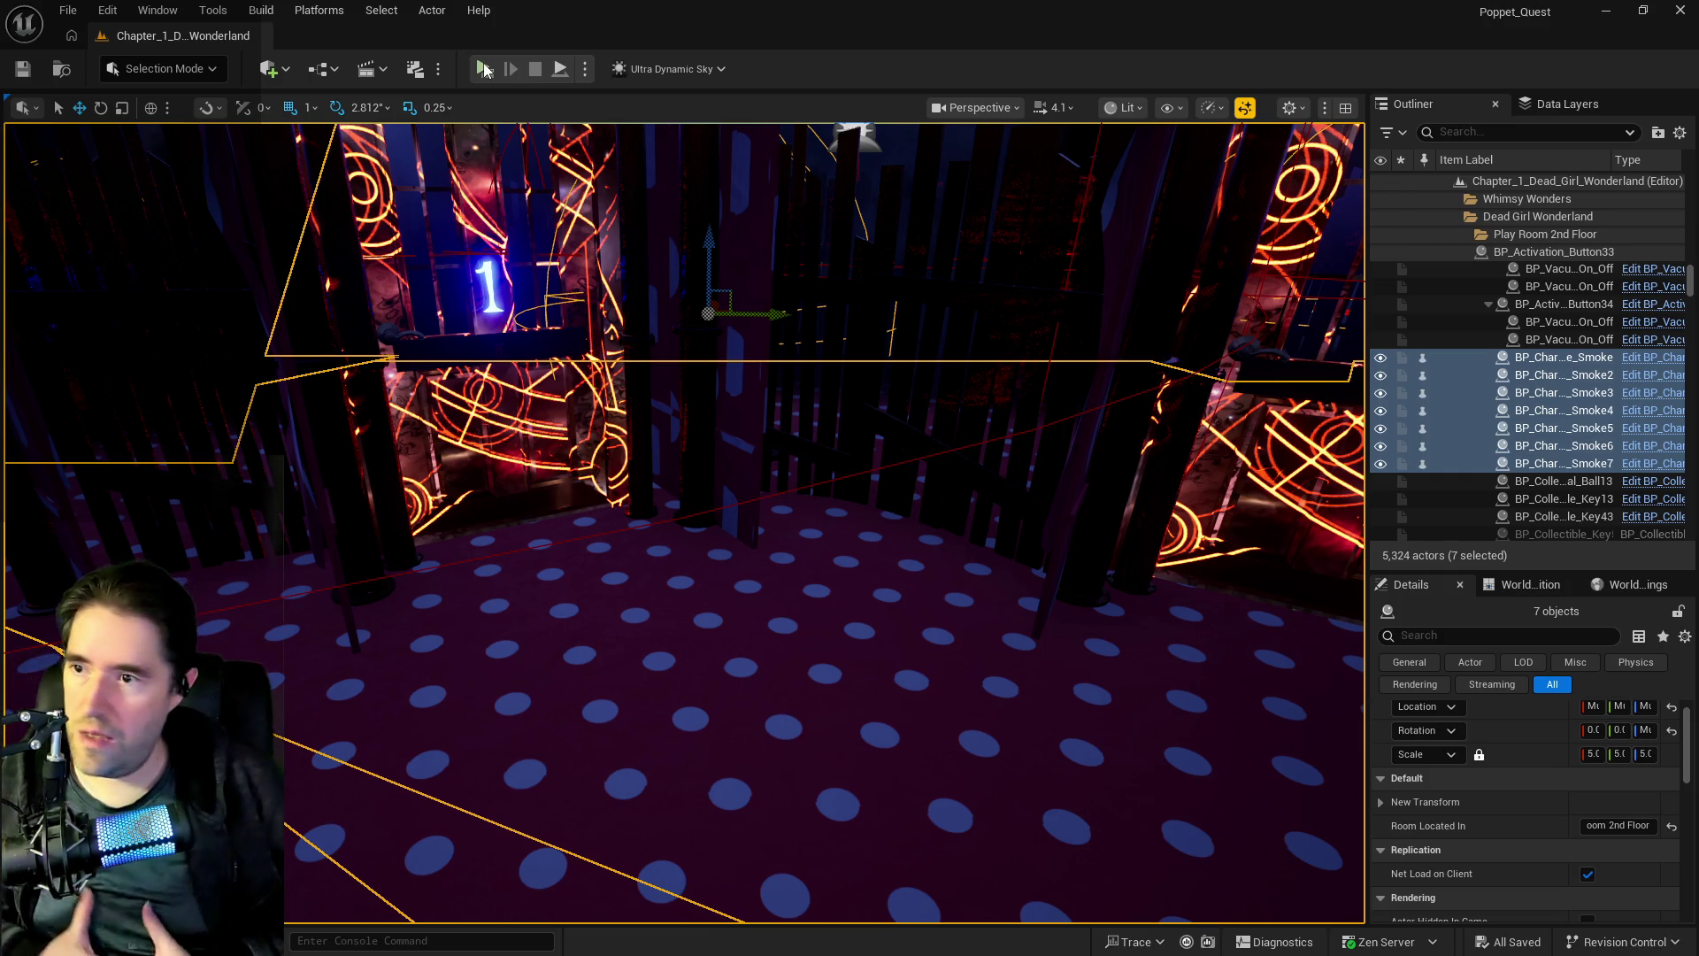
click(484, 68)
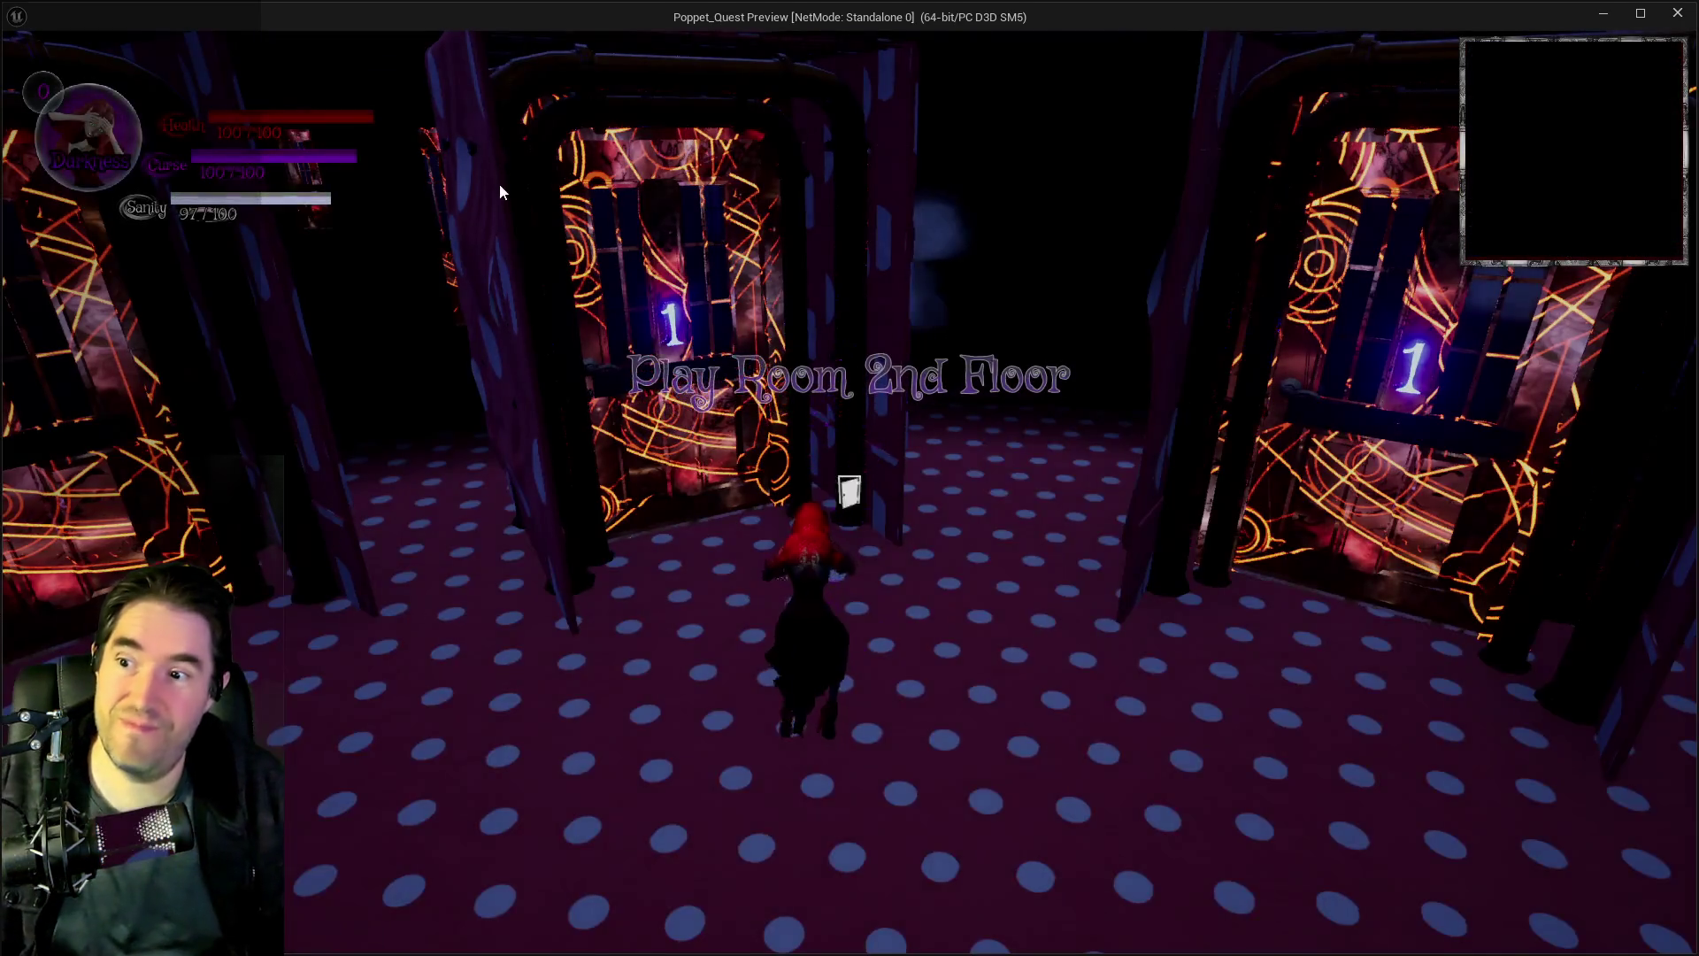
- Pick the Play Room card from the room selection overlay
key(w)
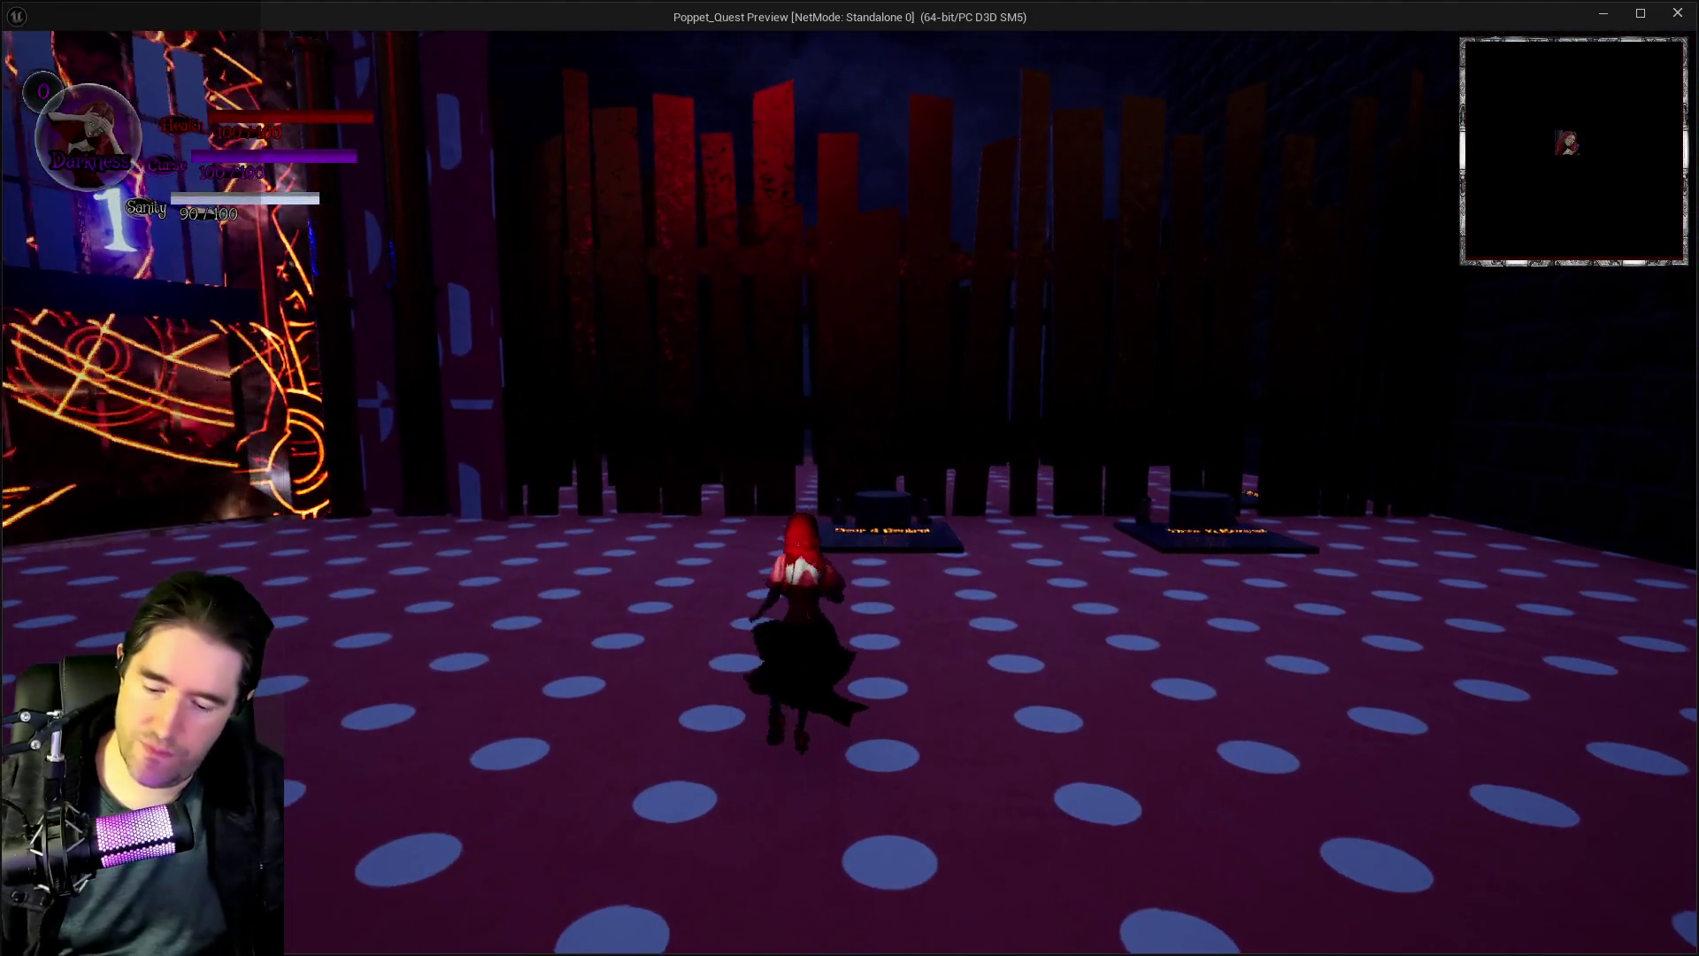
key(Tab)
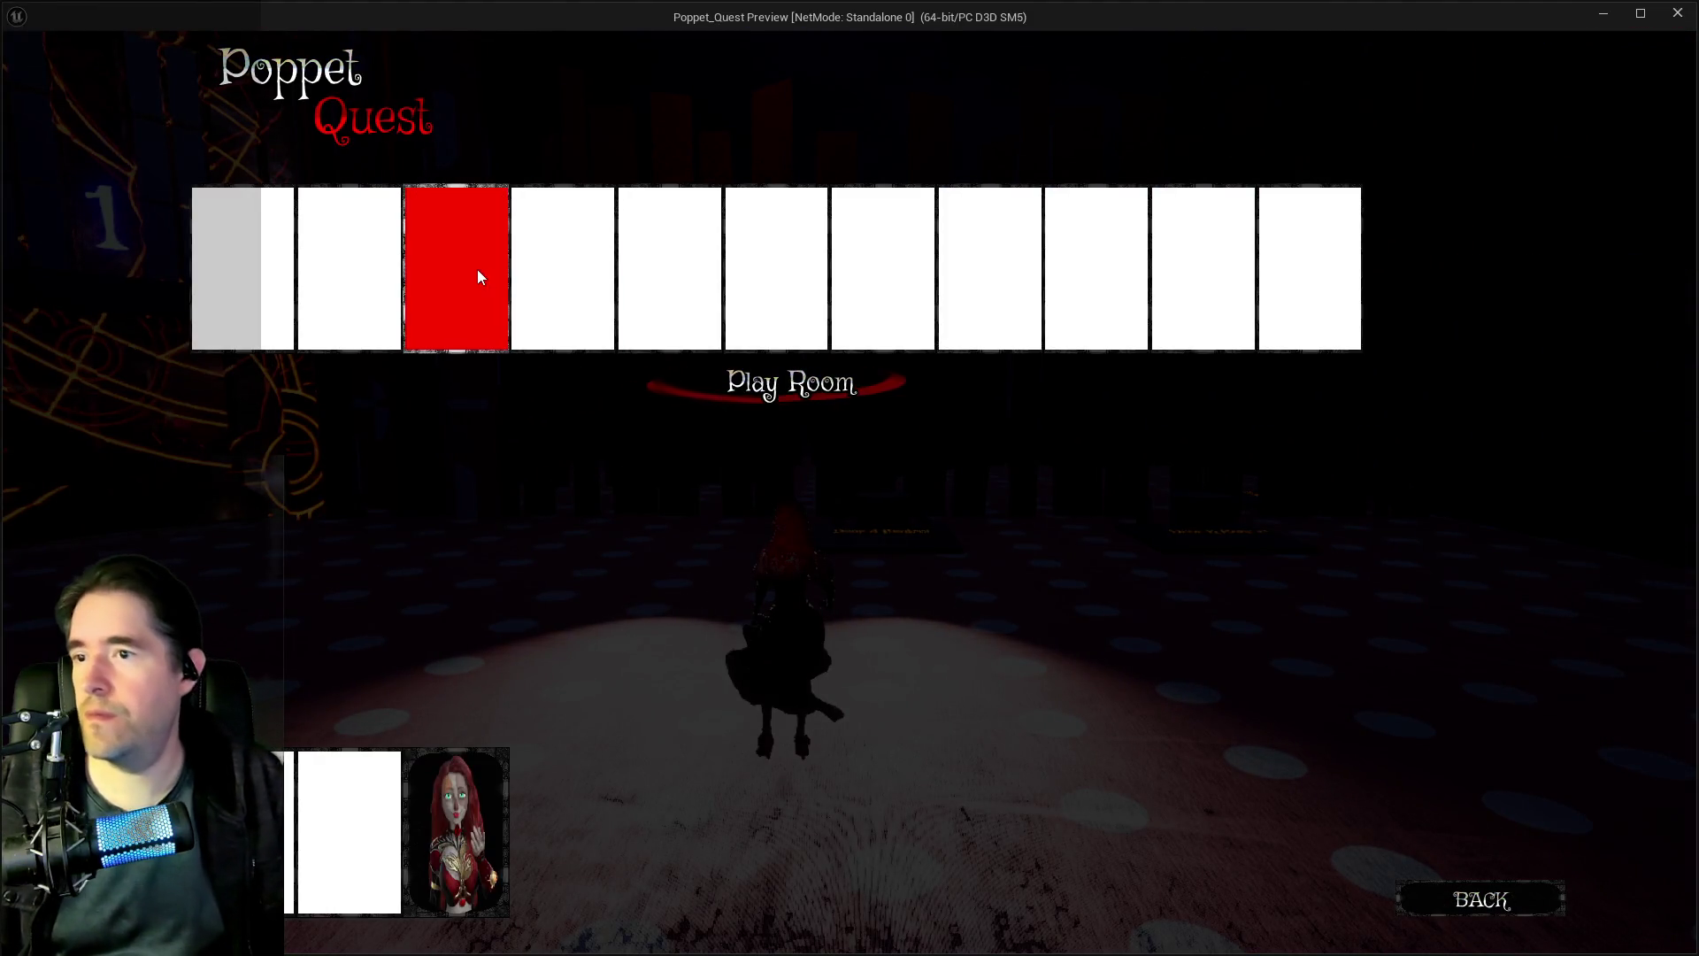
click(482, 271)
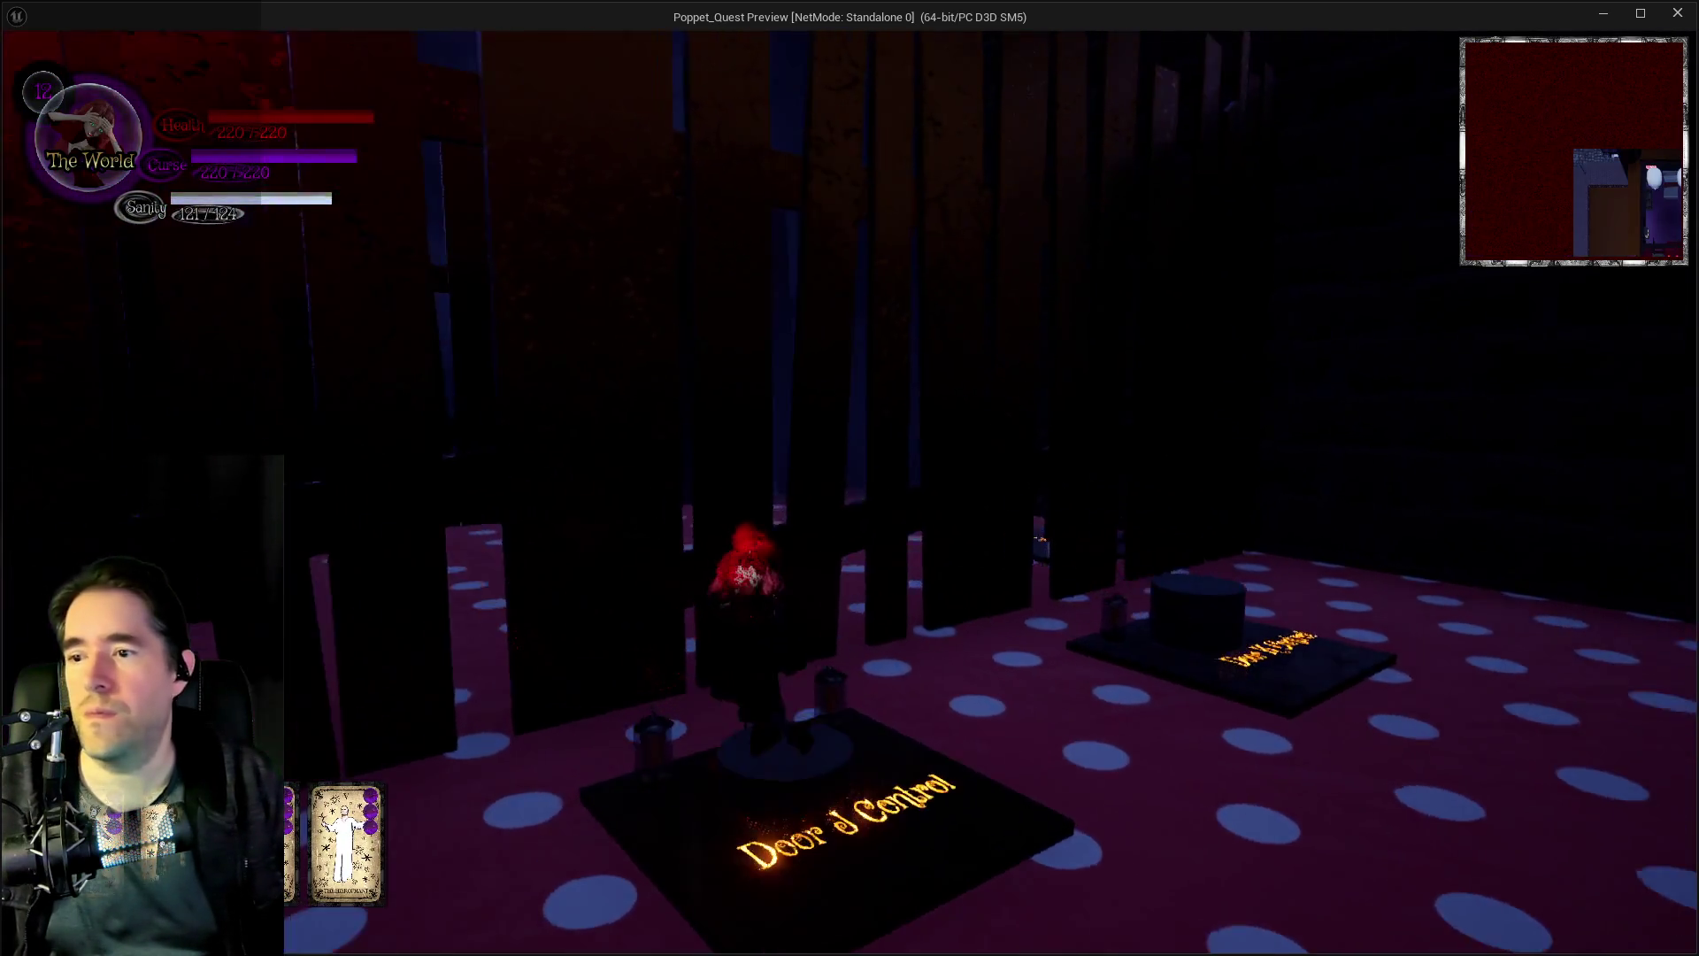
- Run past the glowing 1 door and fence gate into the dotted corridors, using a sparkle dash
key(w)
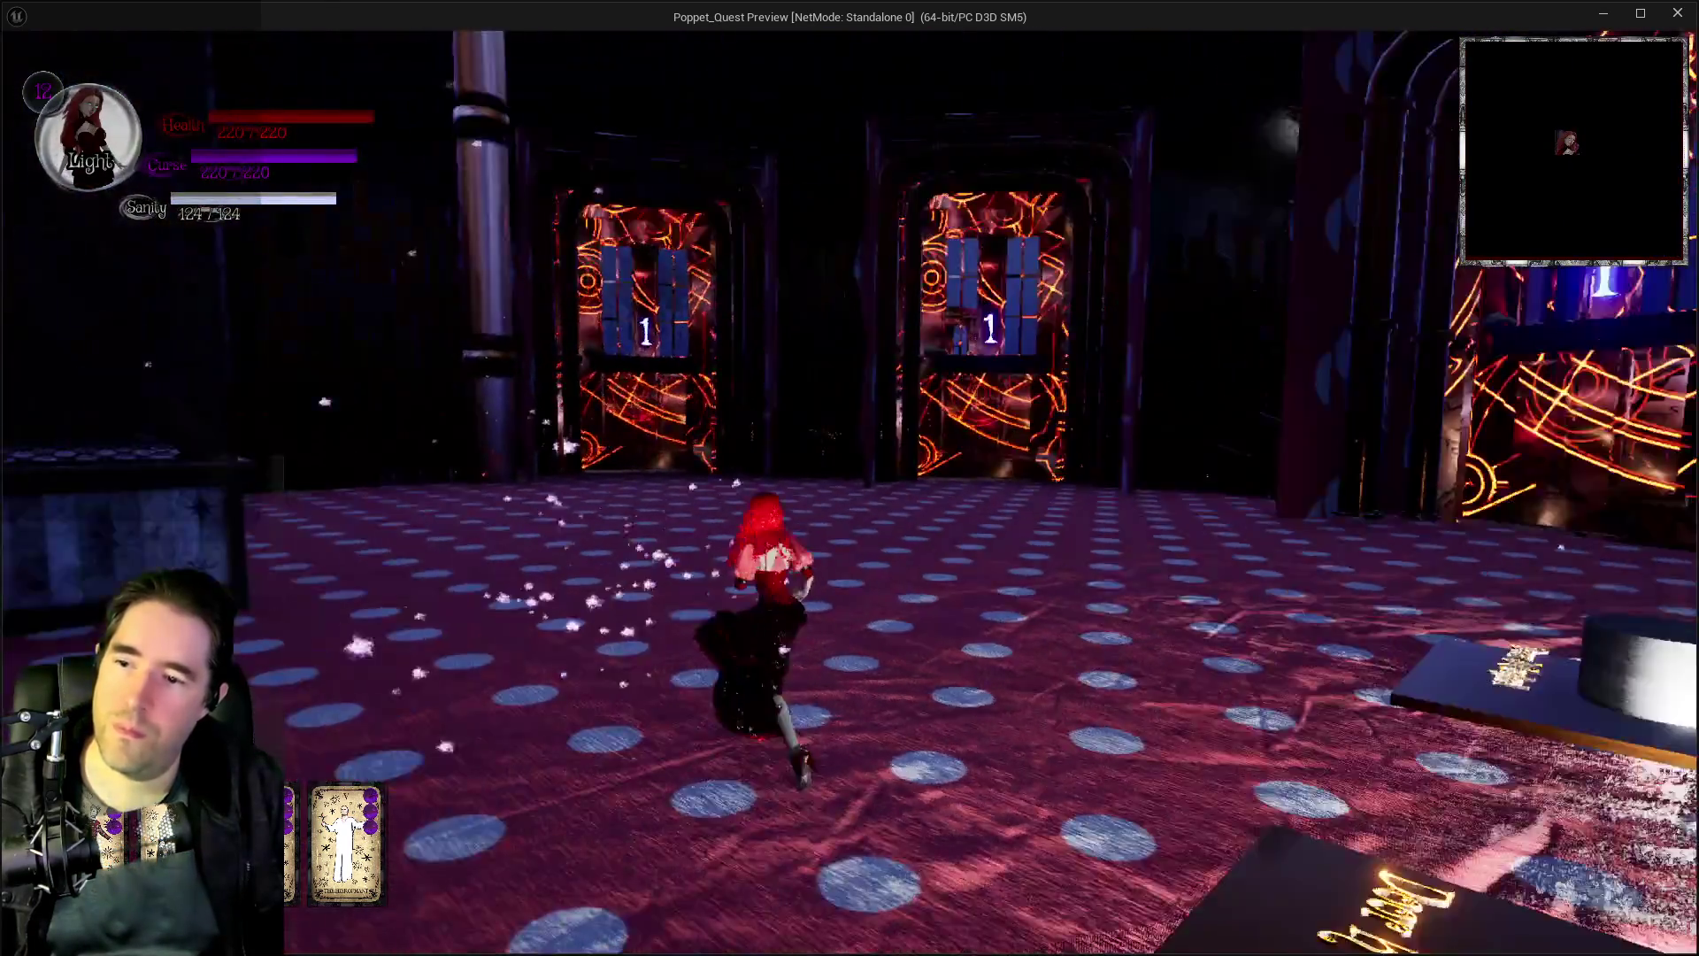
key(w)
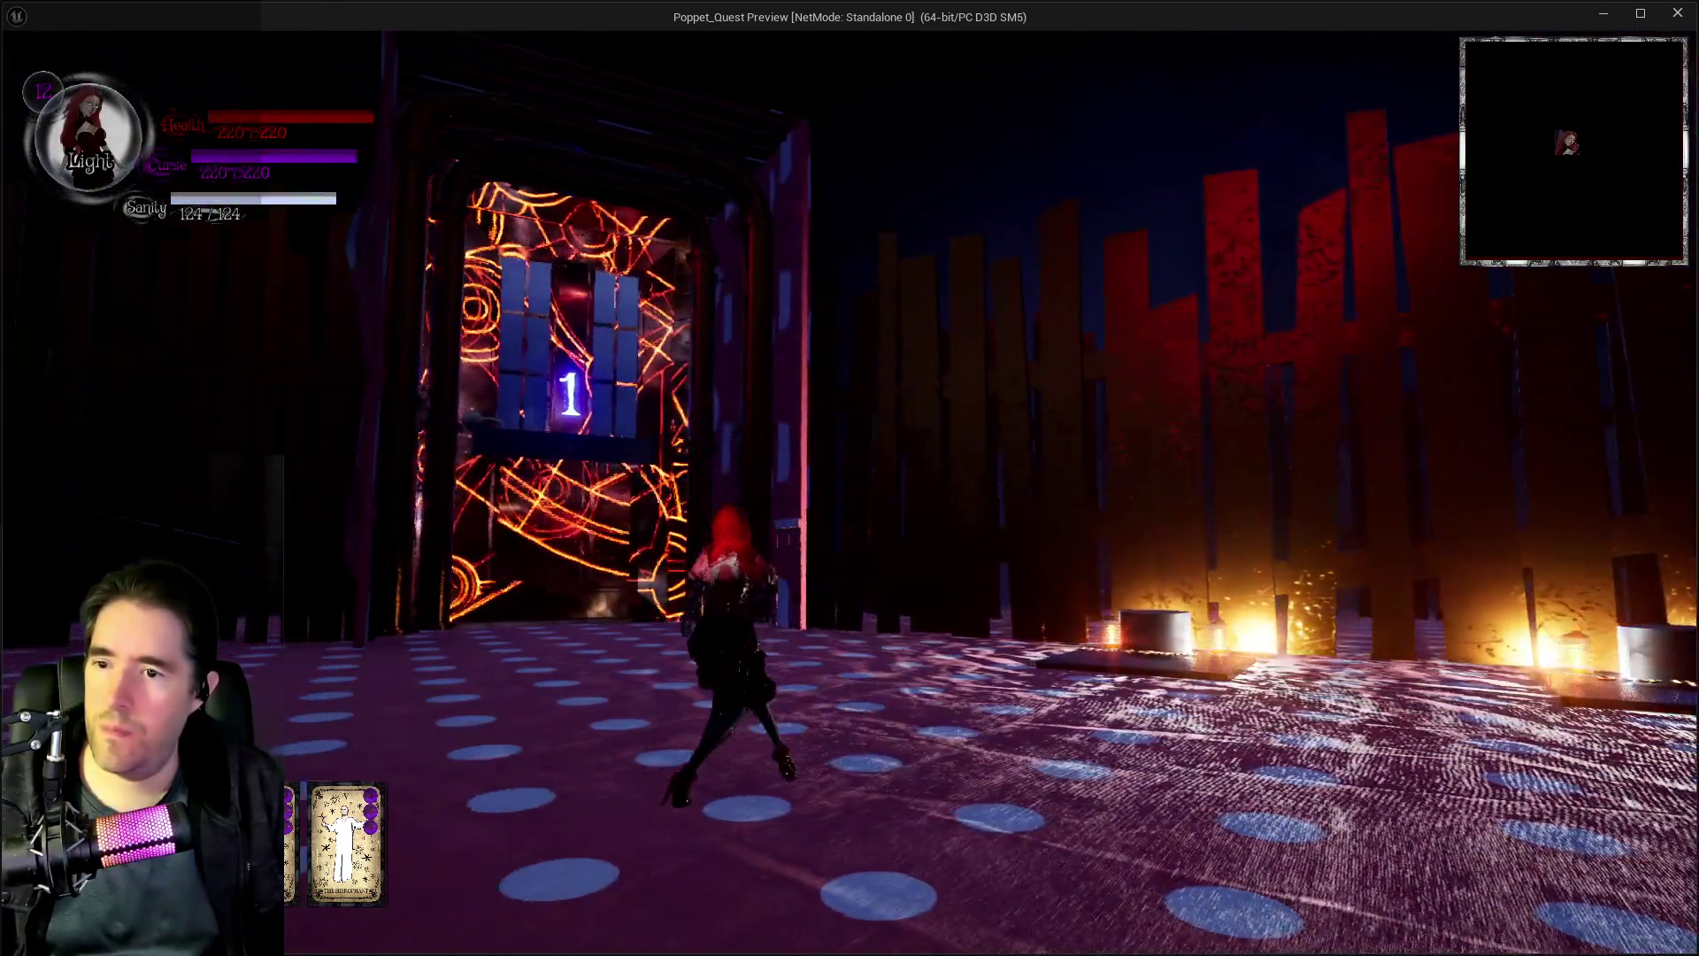
key(w)
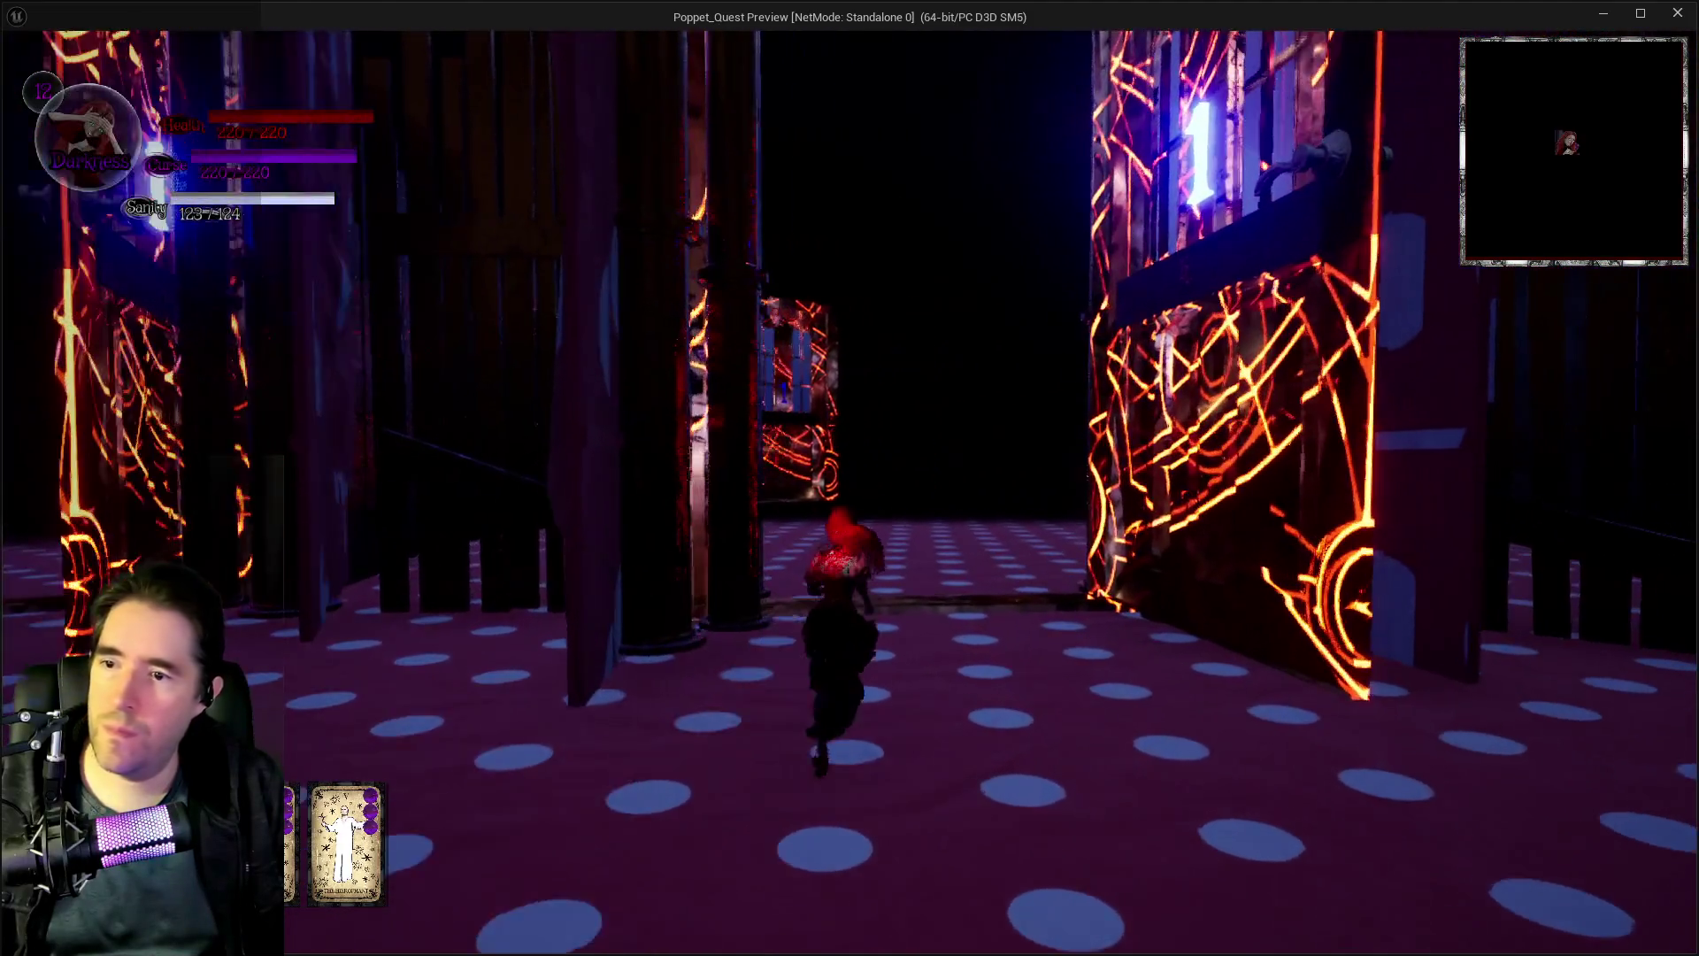
key(w)
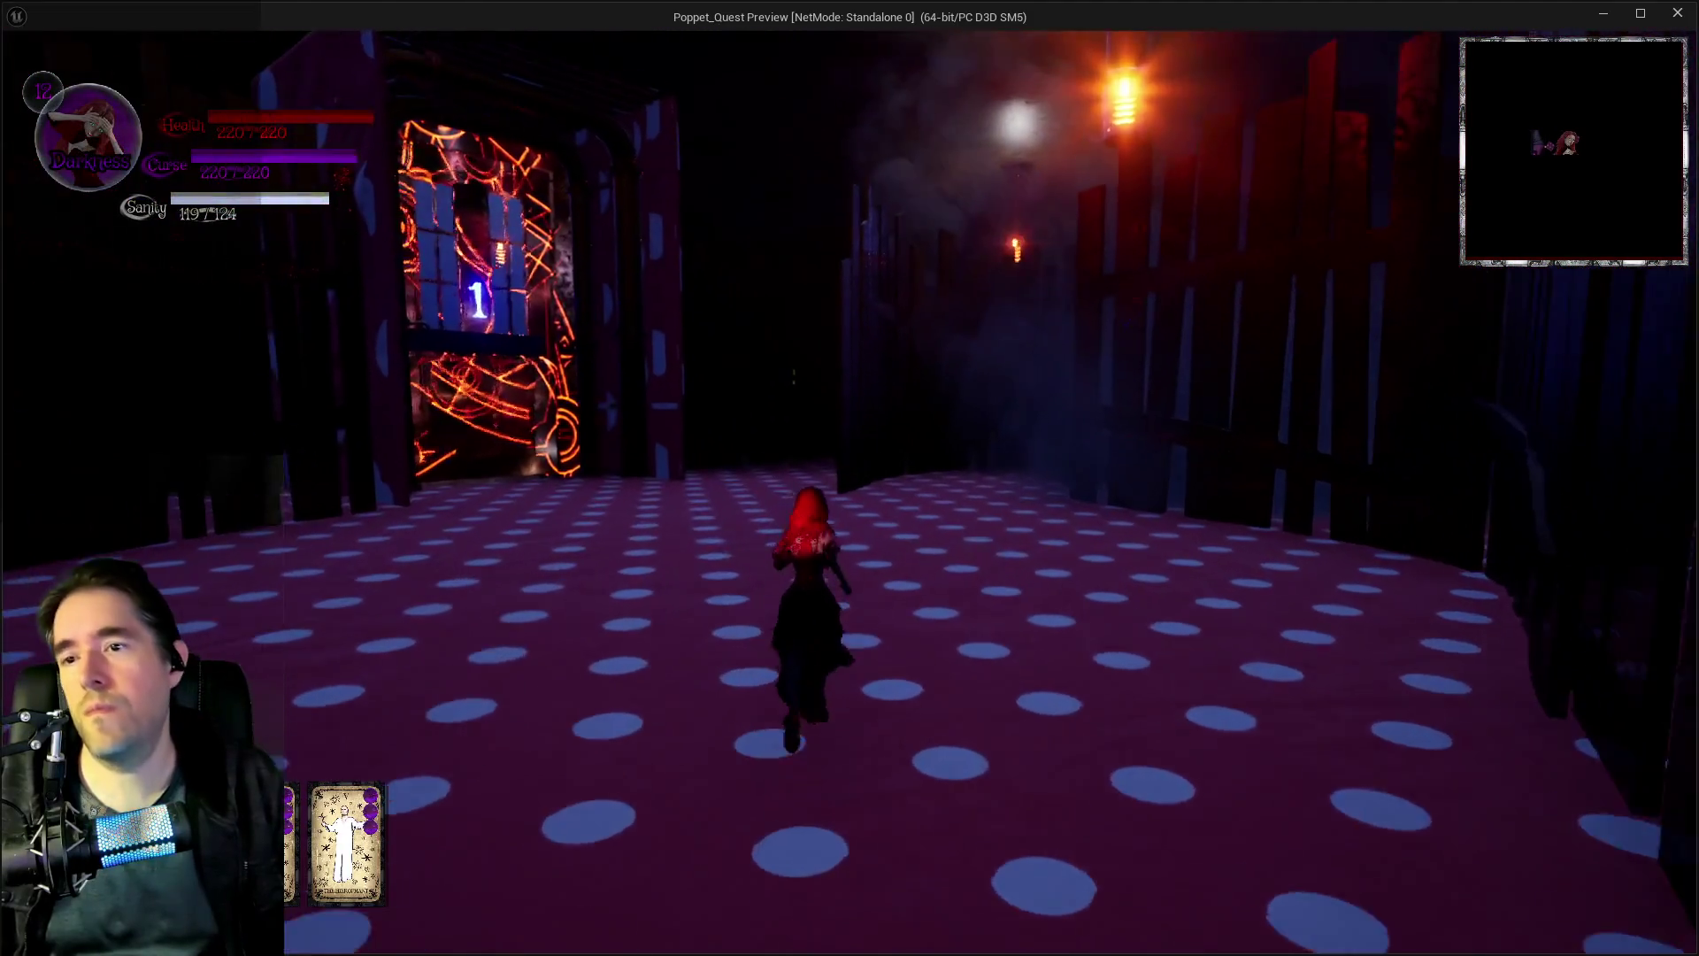
key(w)
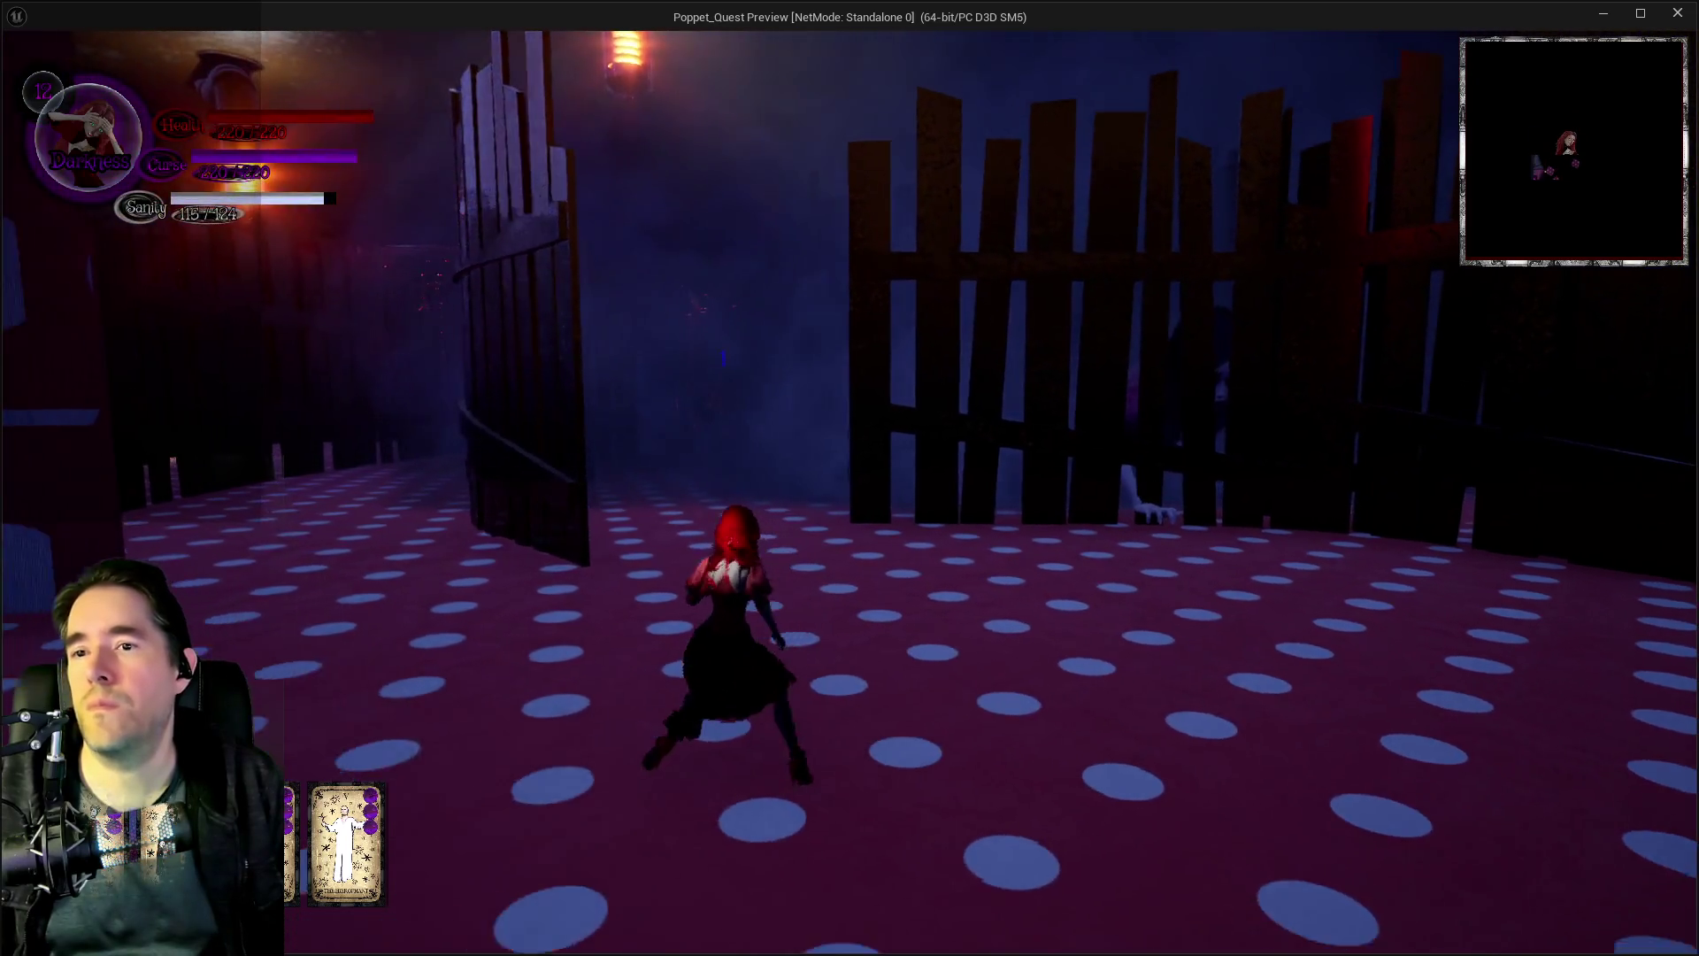
key(w)
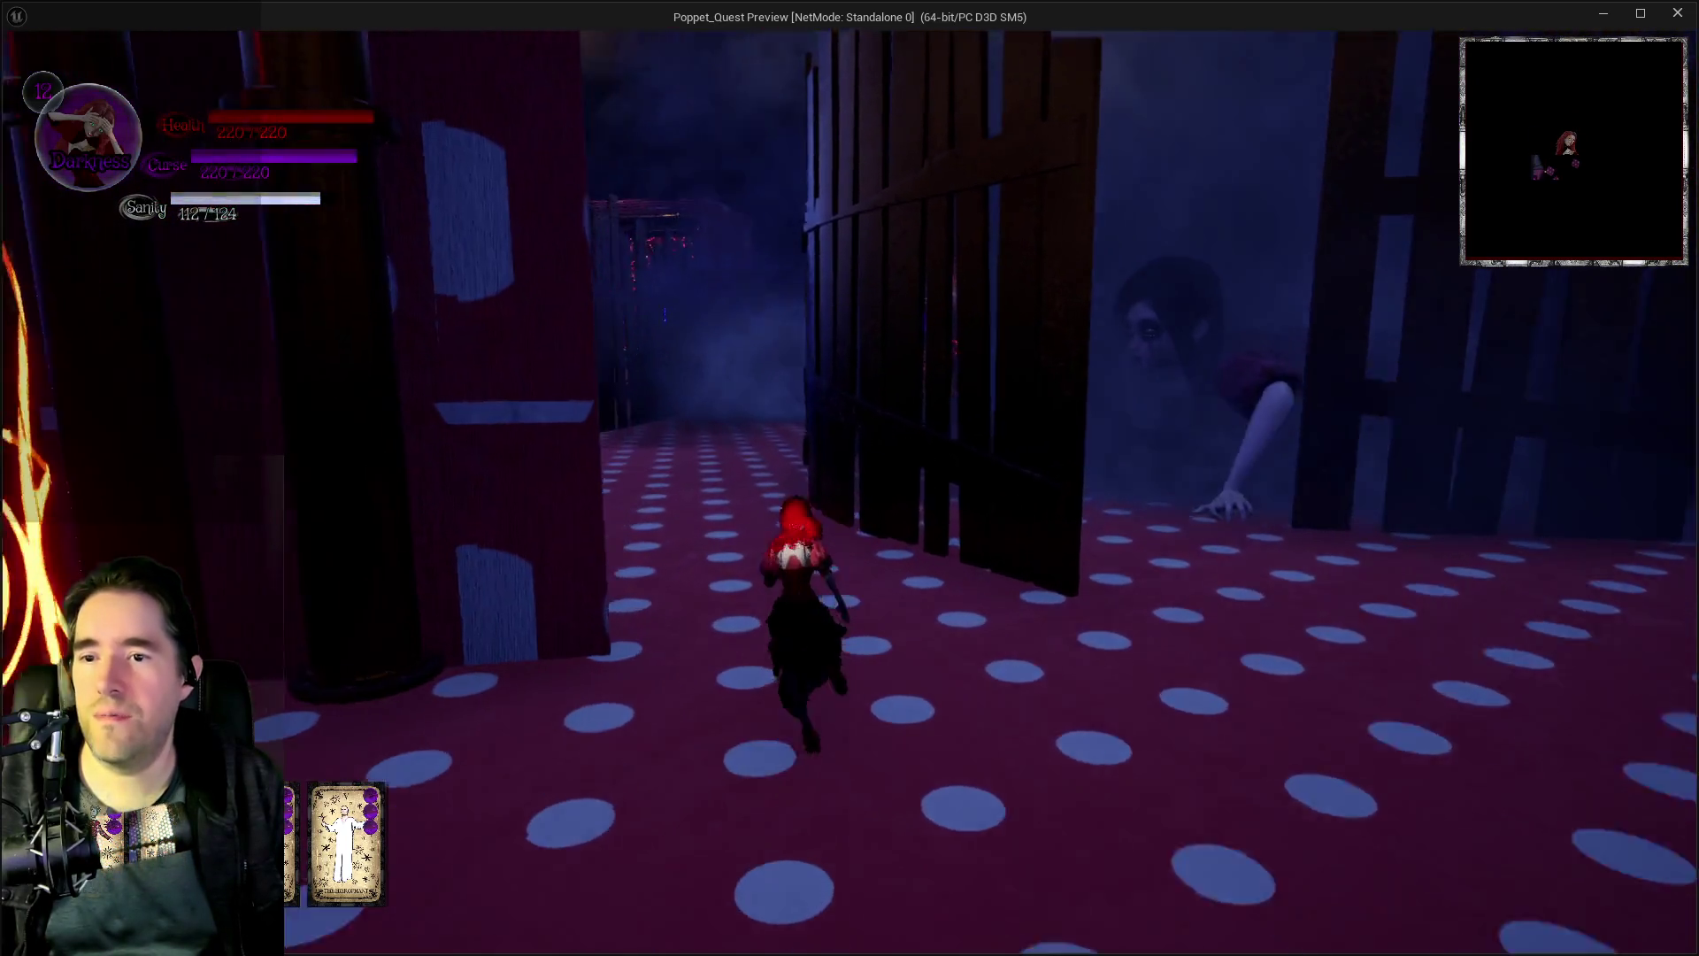
key(shift)
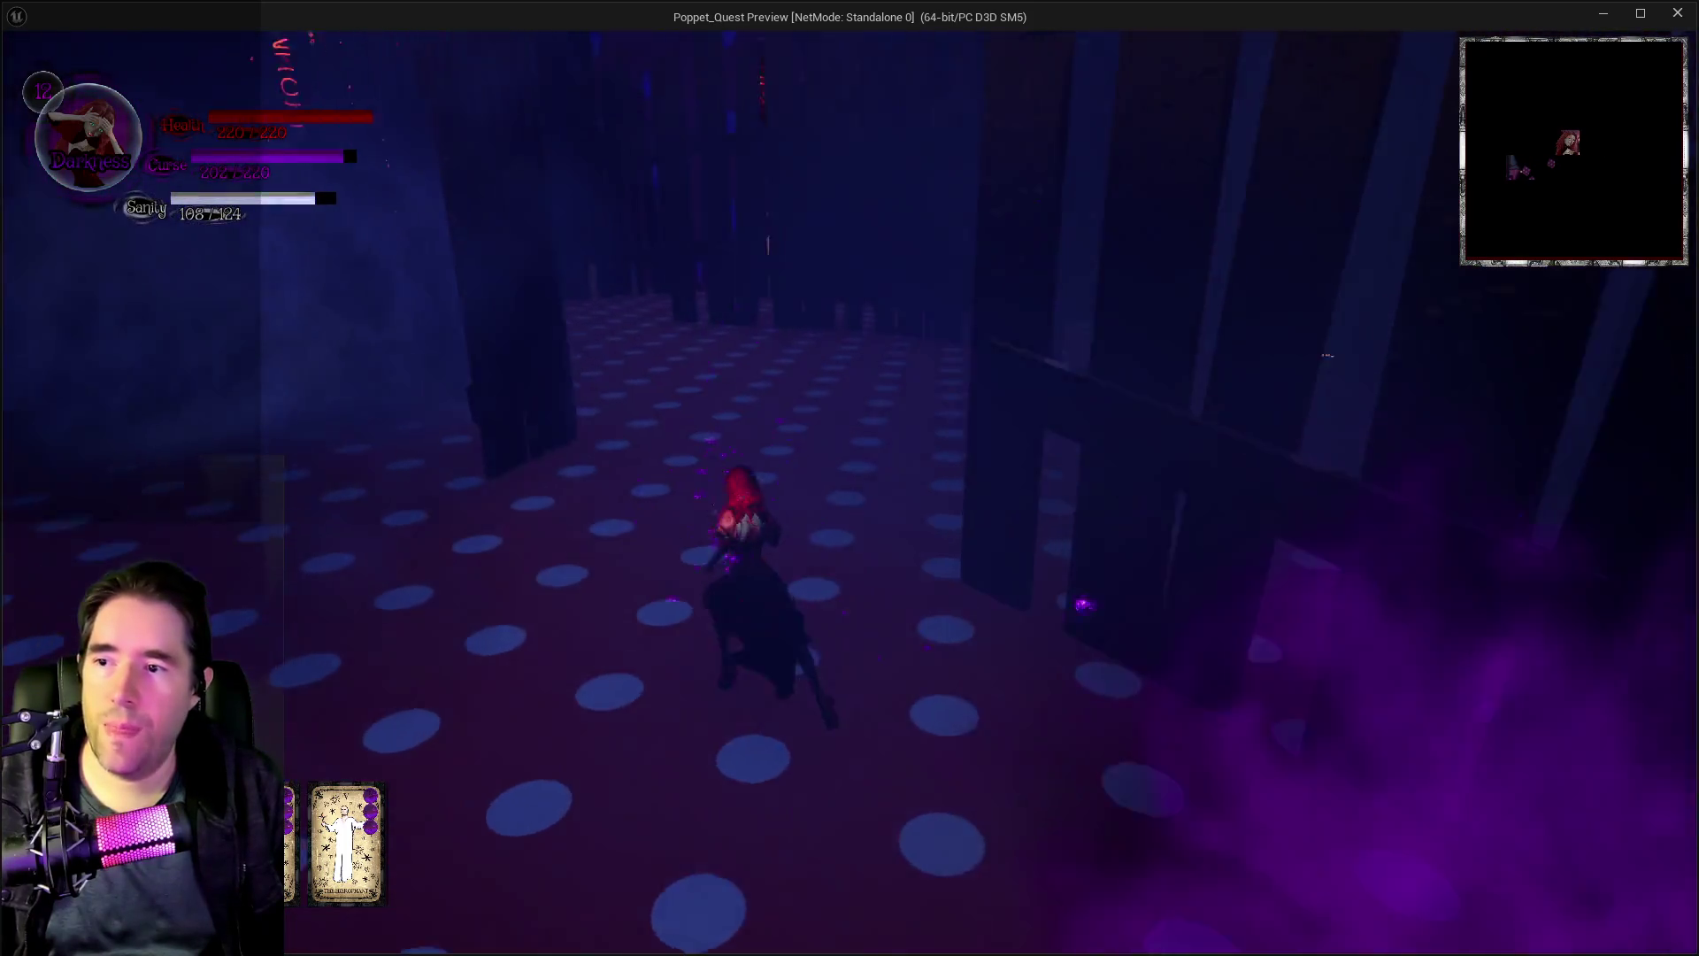
key(w)
key(w)
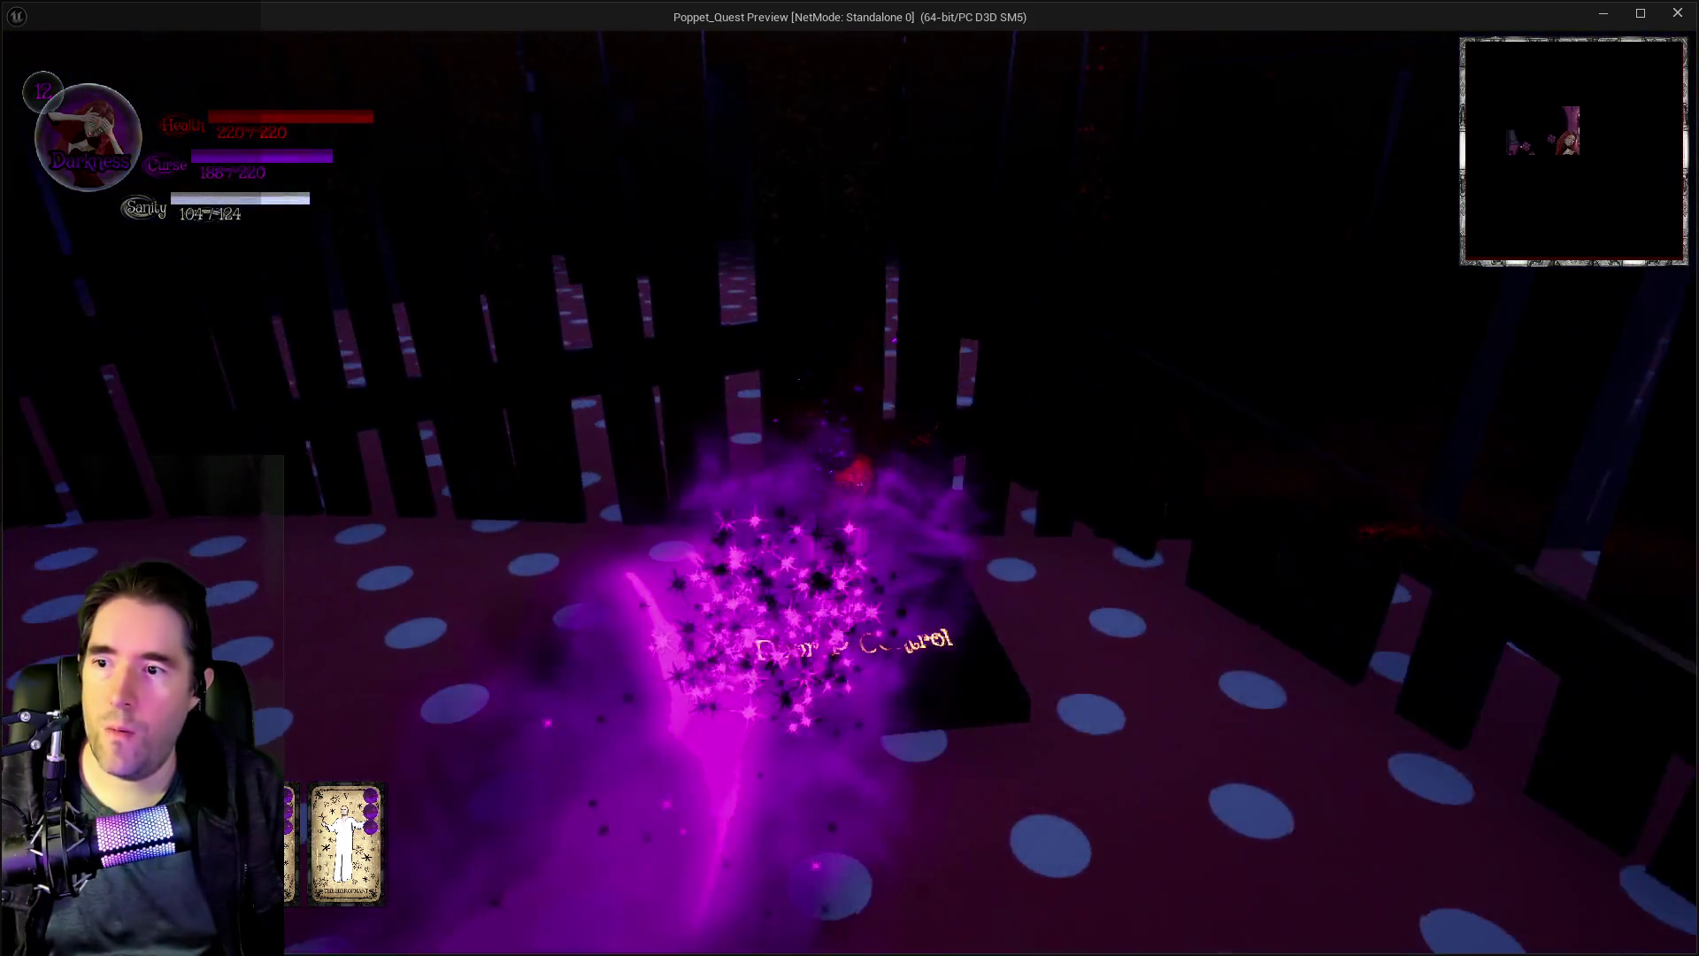
key(w)
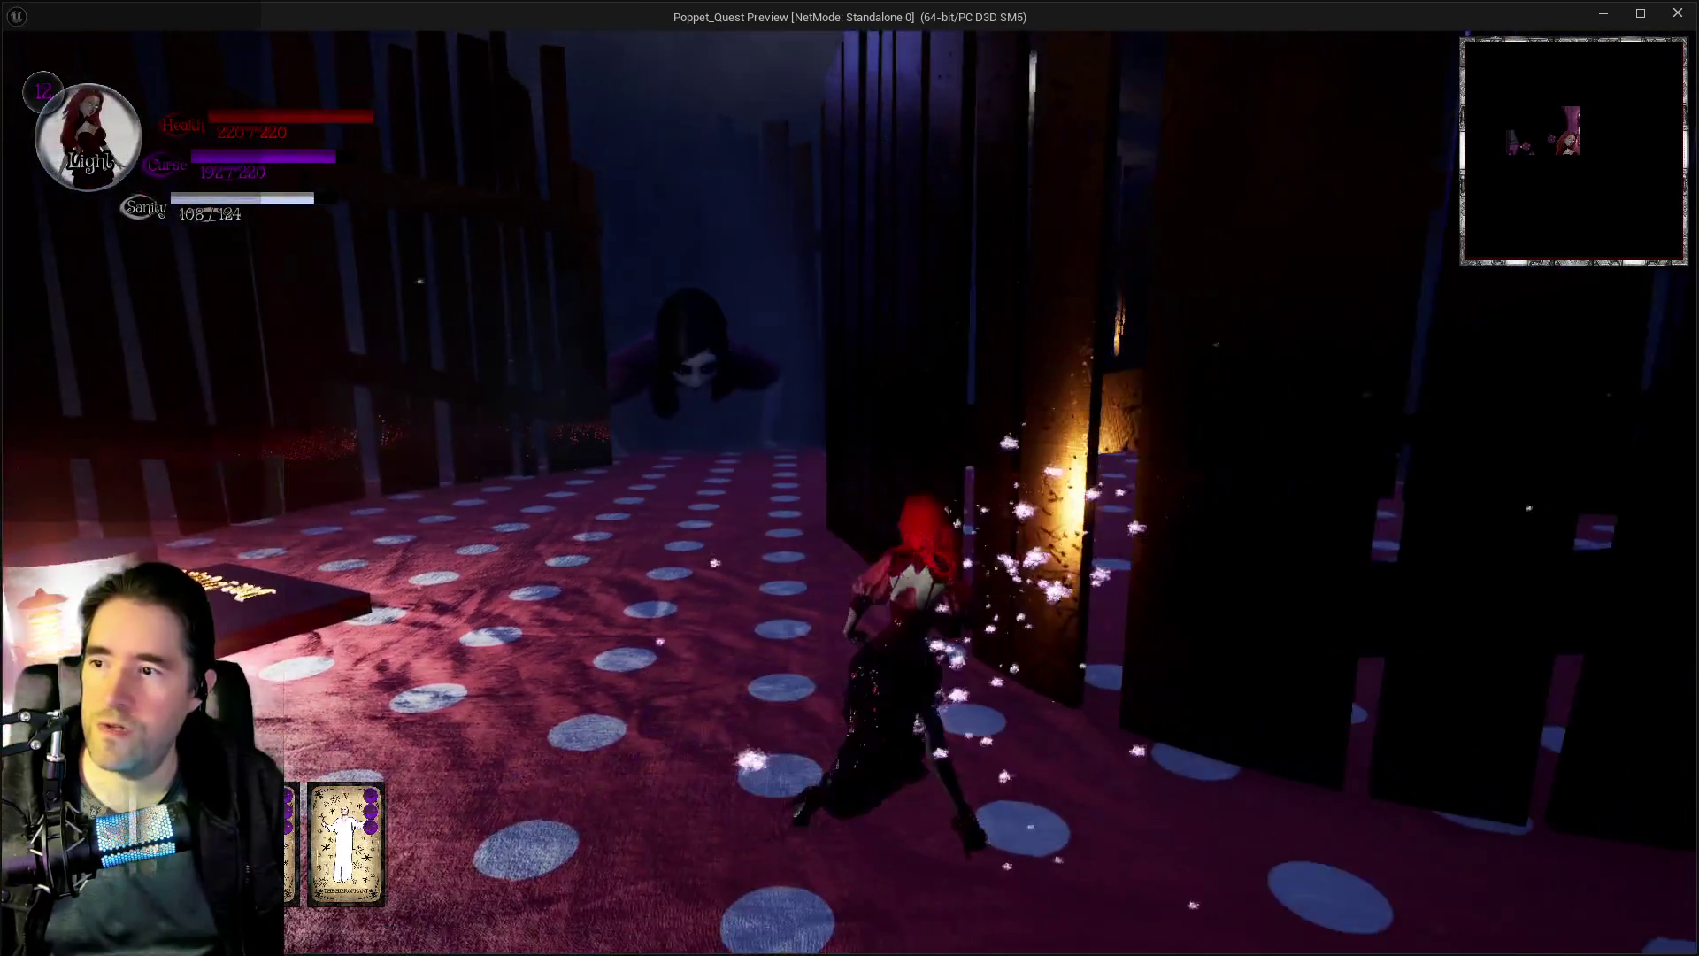
key(w)
key(w)
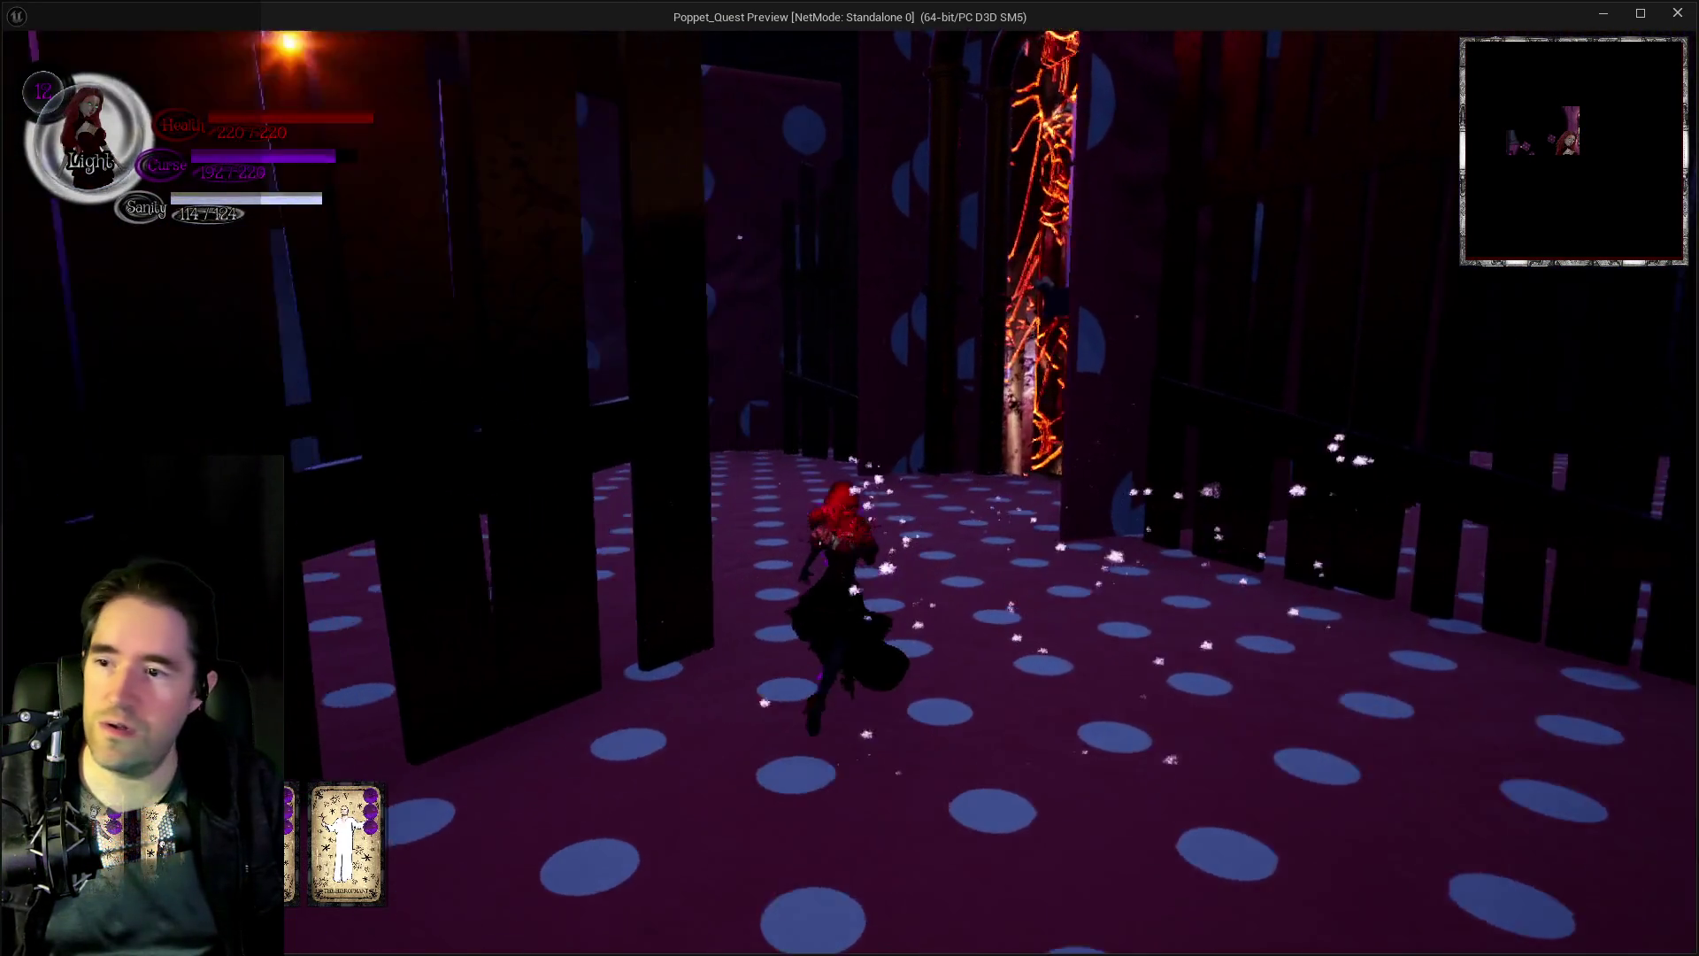
key(w)
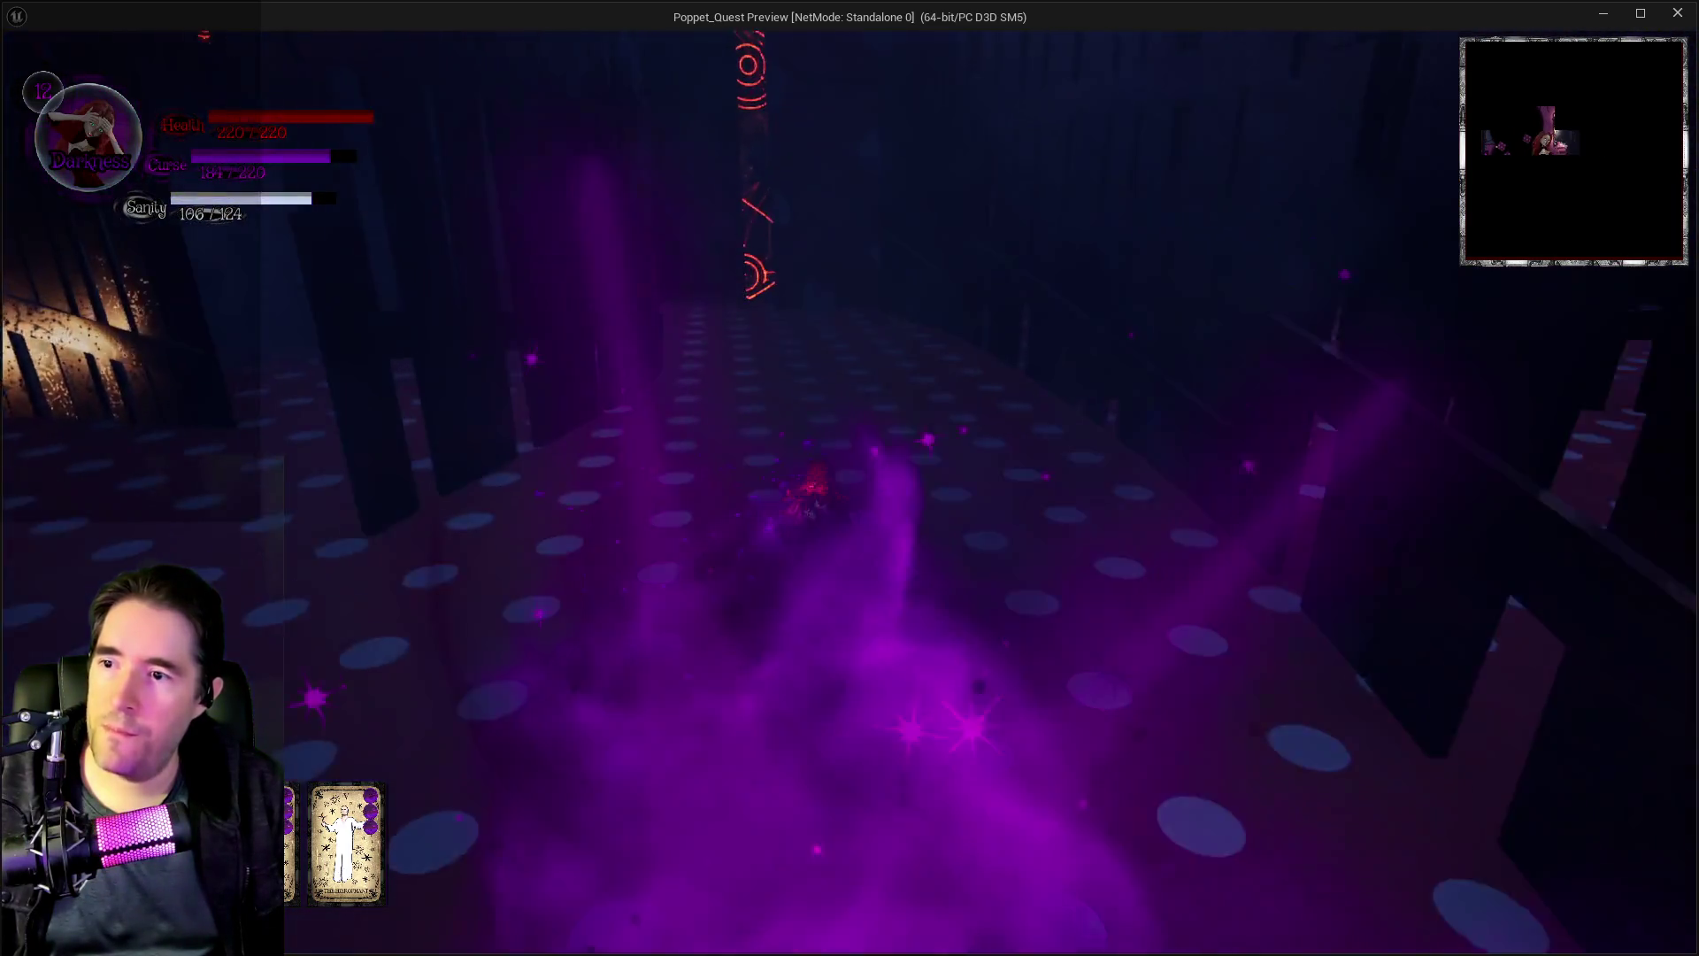
key(w)
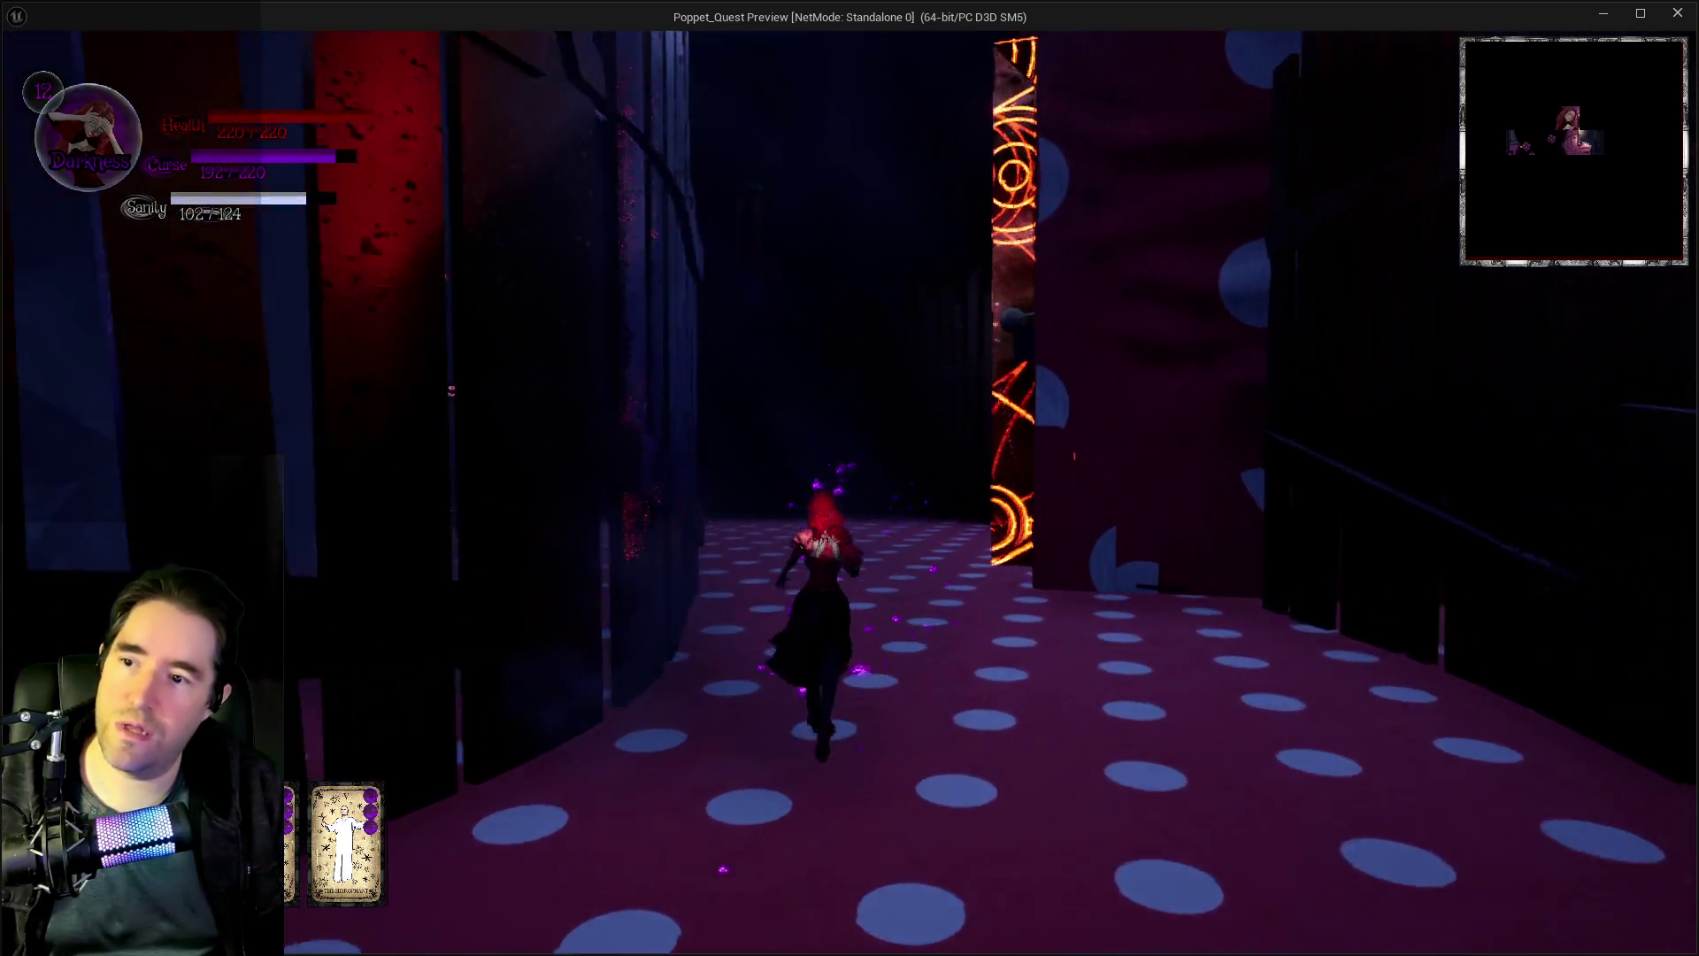
- Cross the Safe Zone room in spell-cloud form to doors 1 and 9, switch to Light form, and close the preview
key(w)
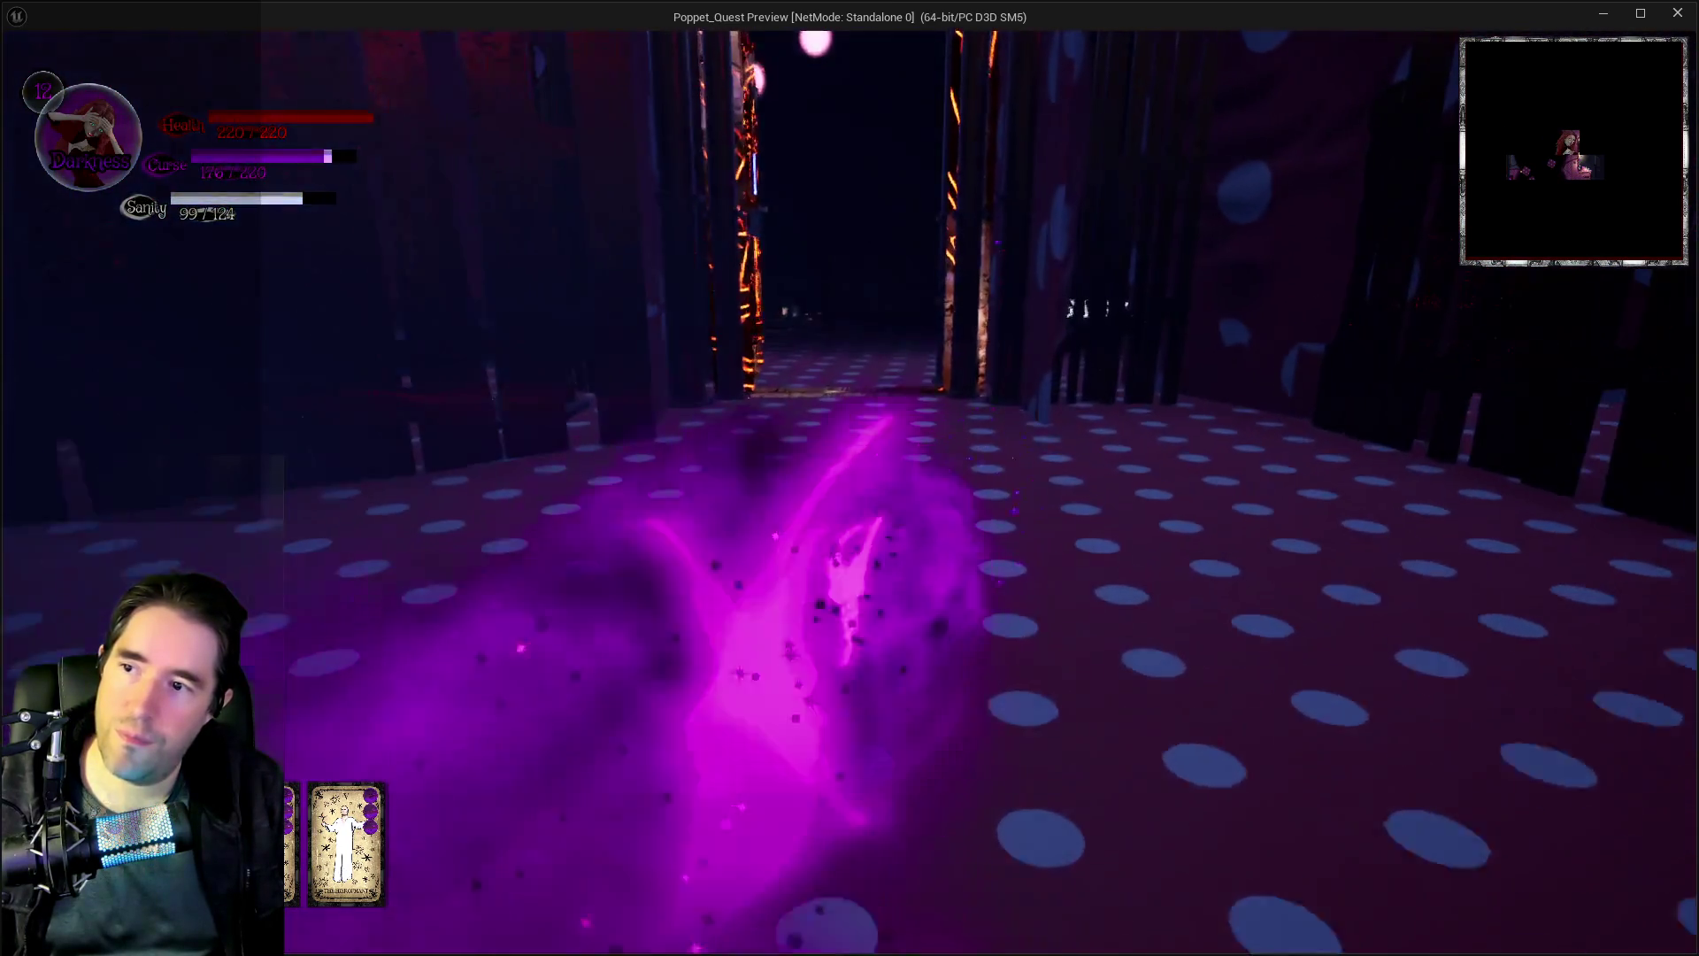
key(w)
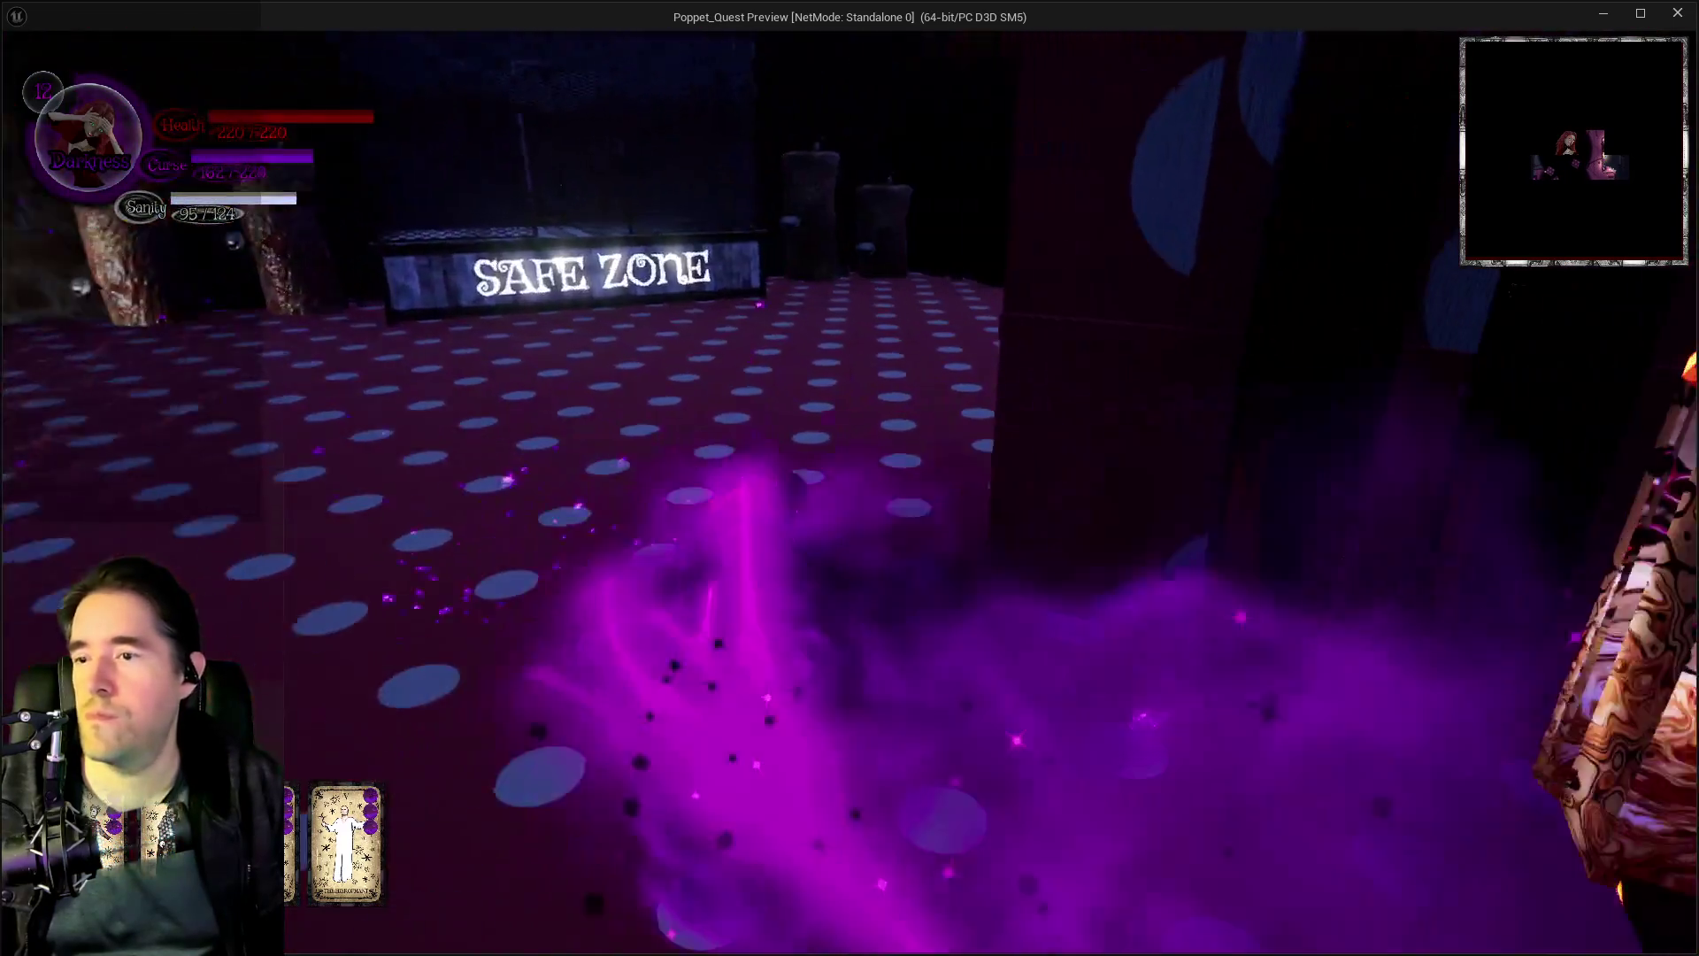
key(w)
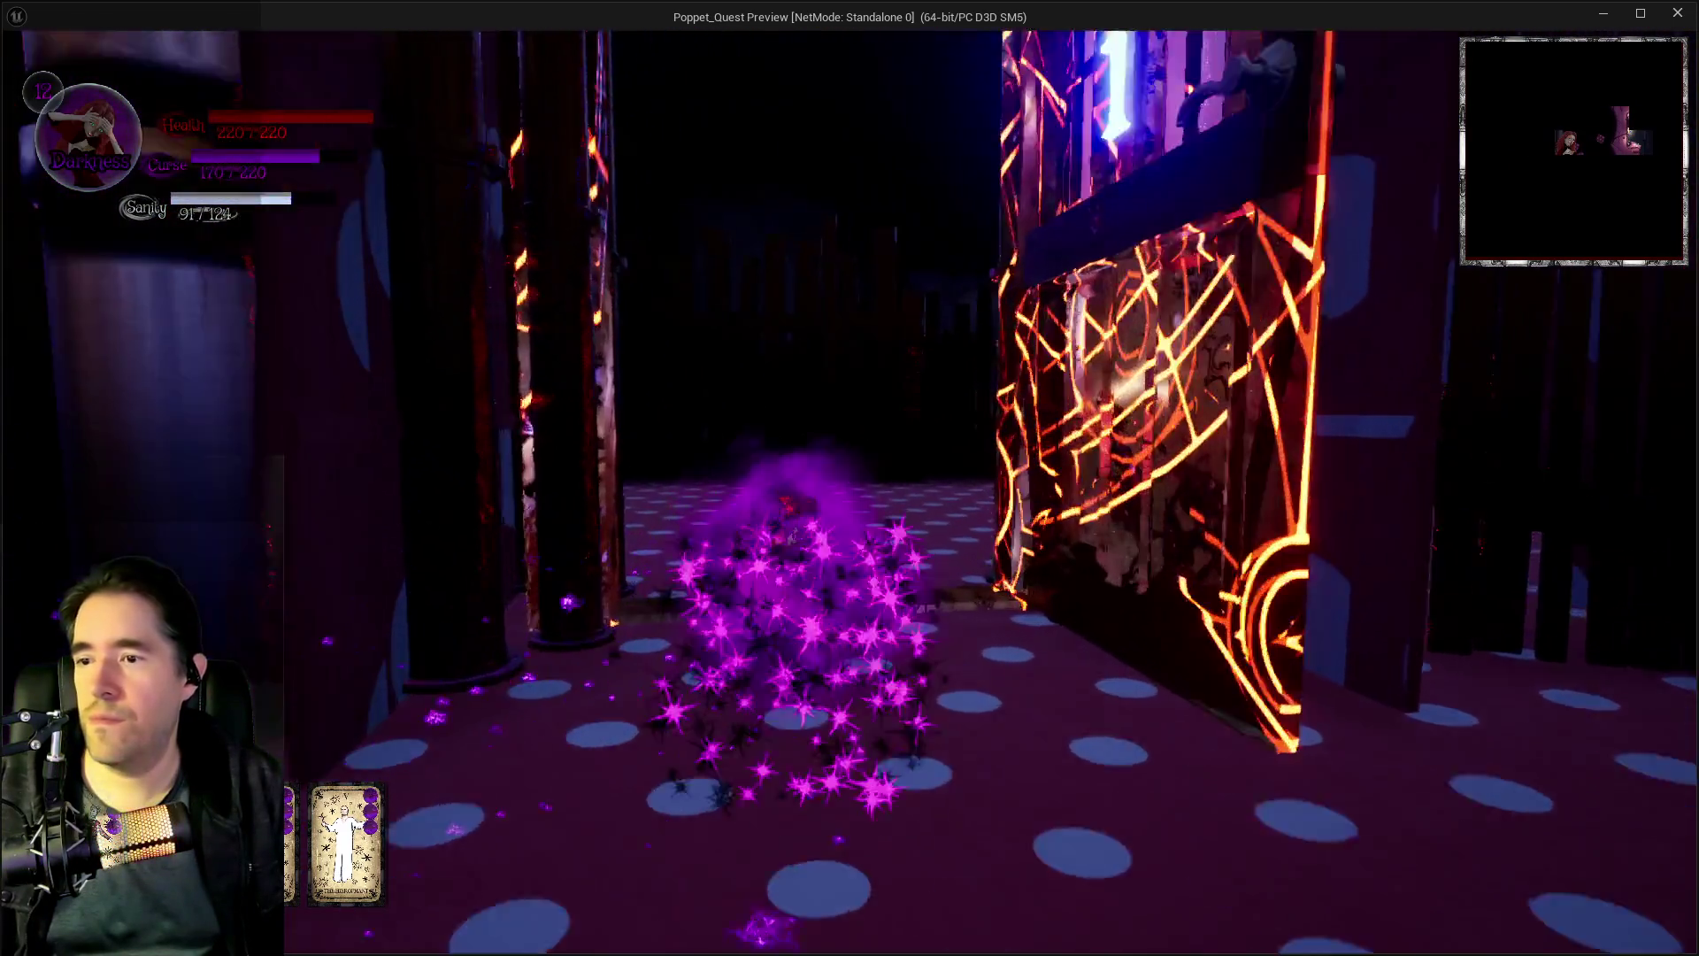
key(w)
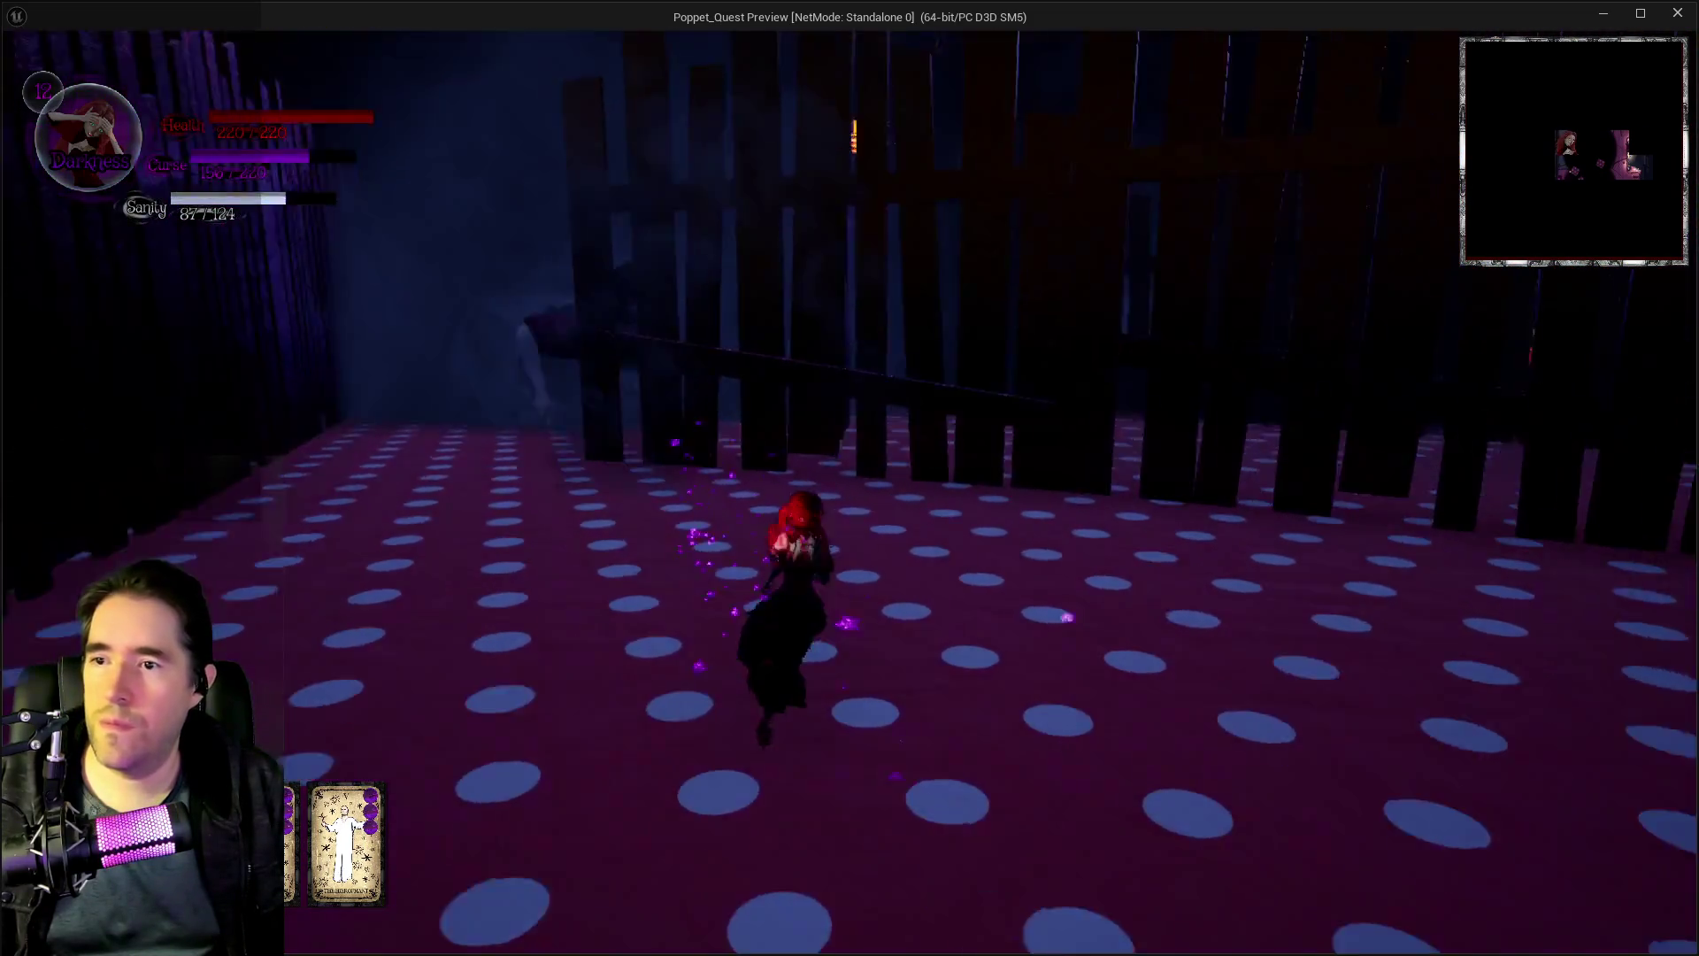
key(w)
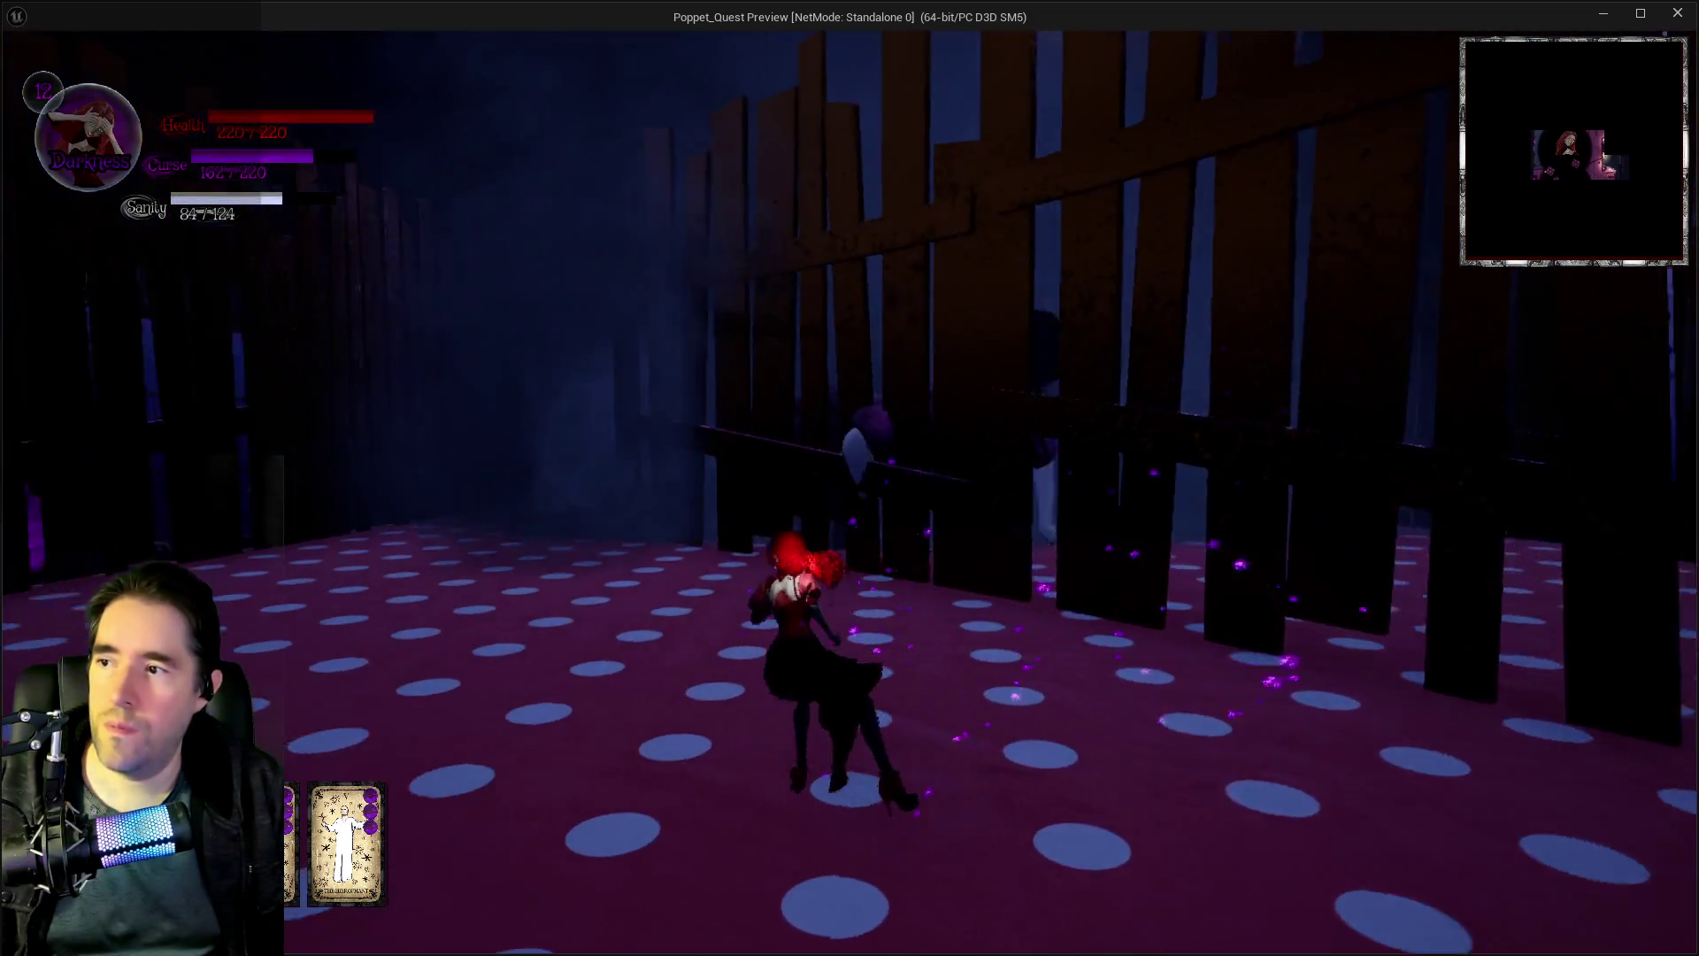
key(w)
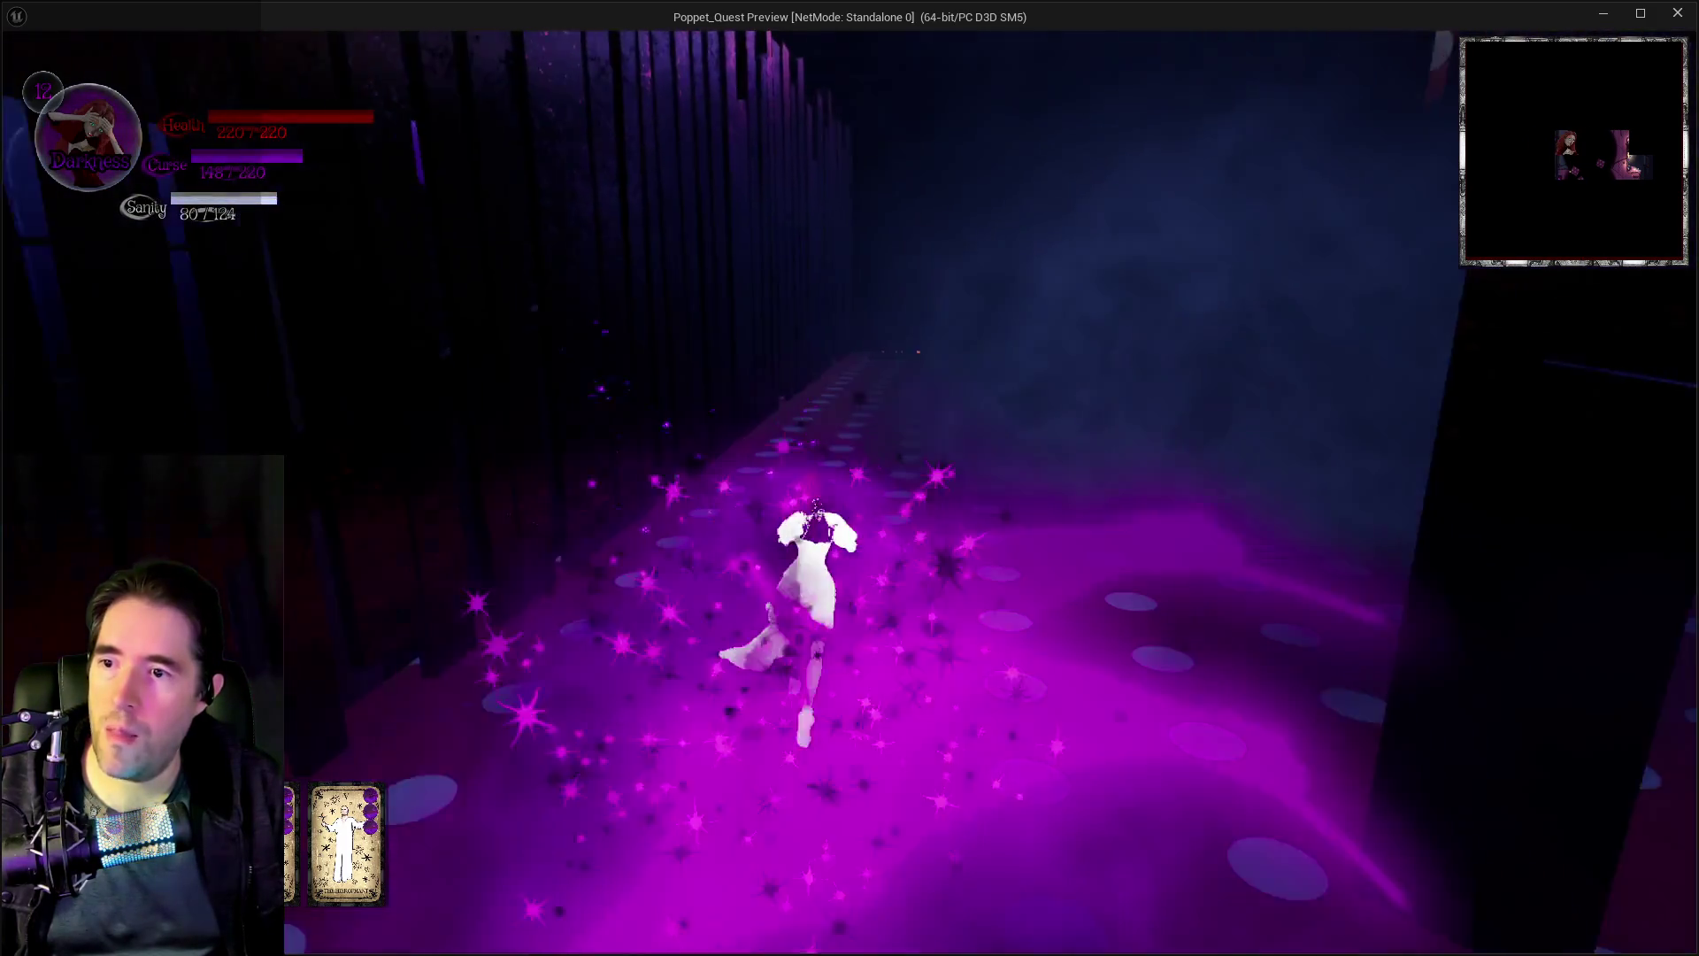
key(w)
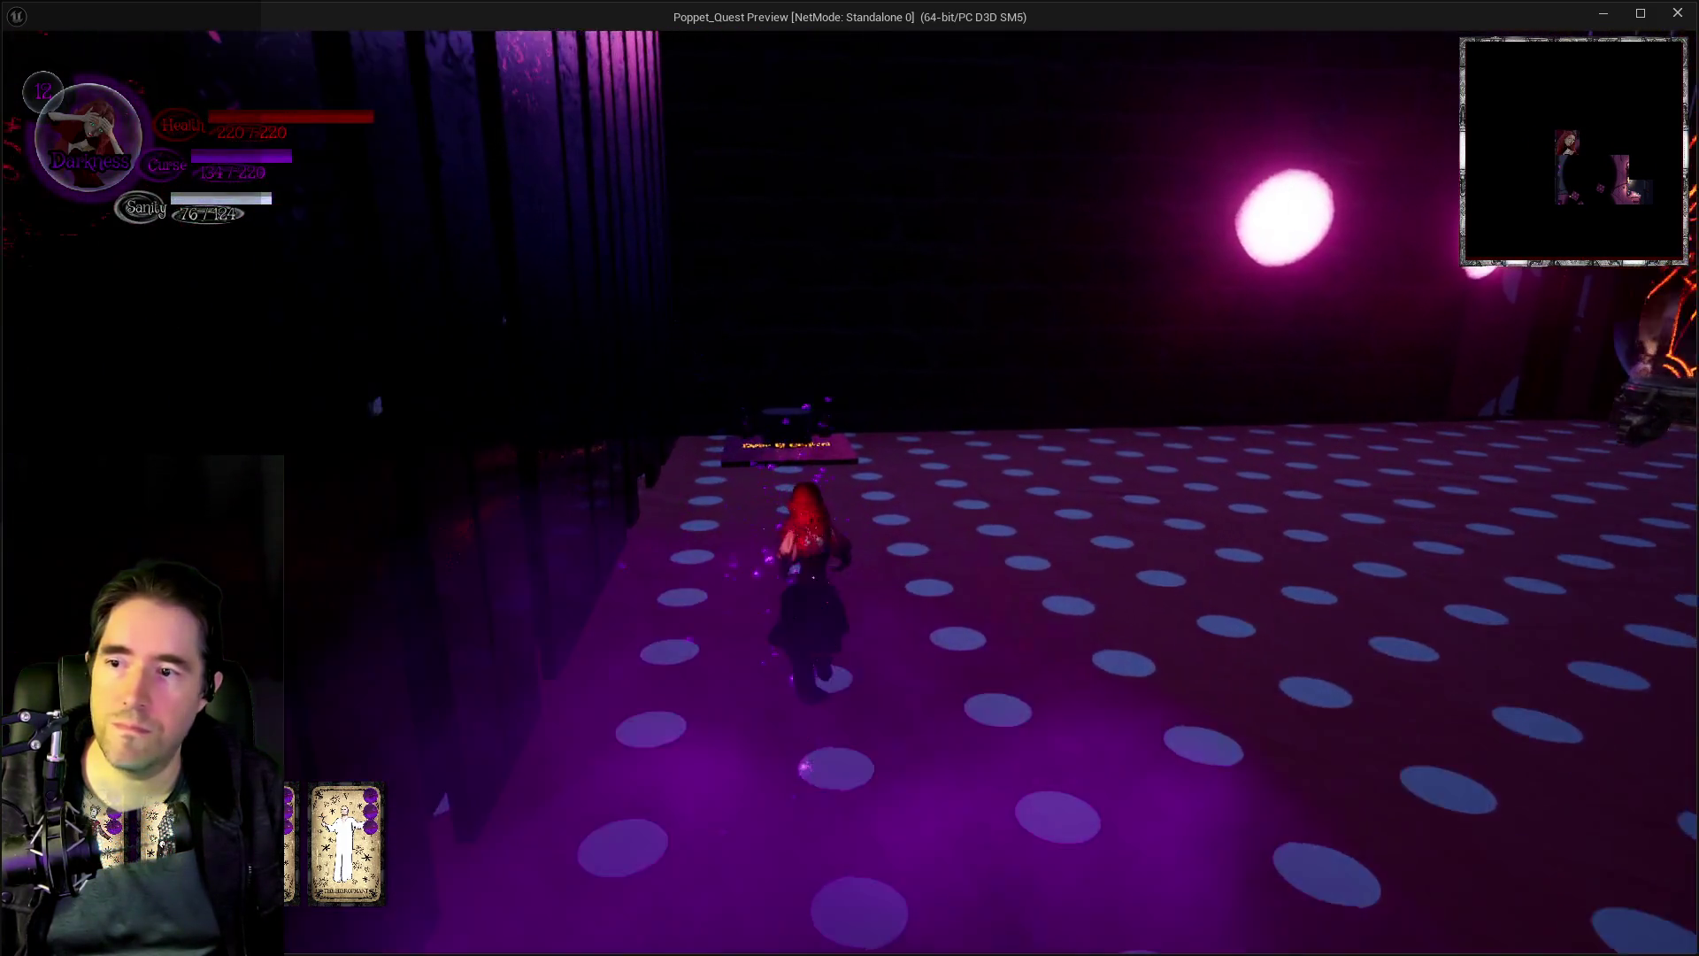
key(w)
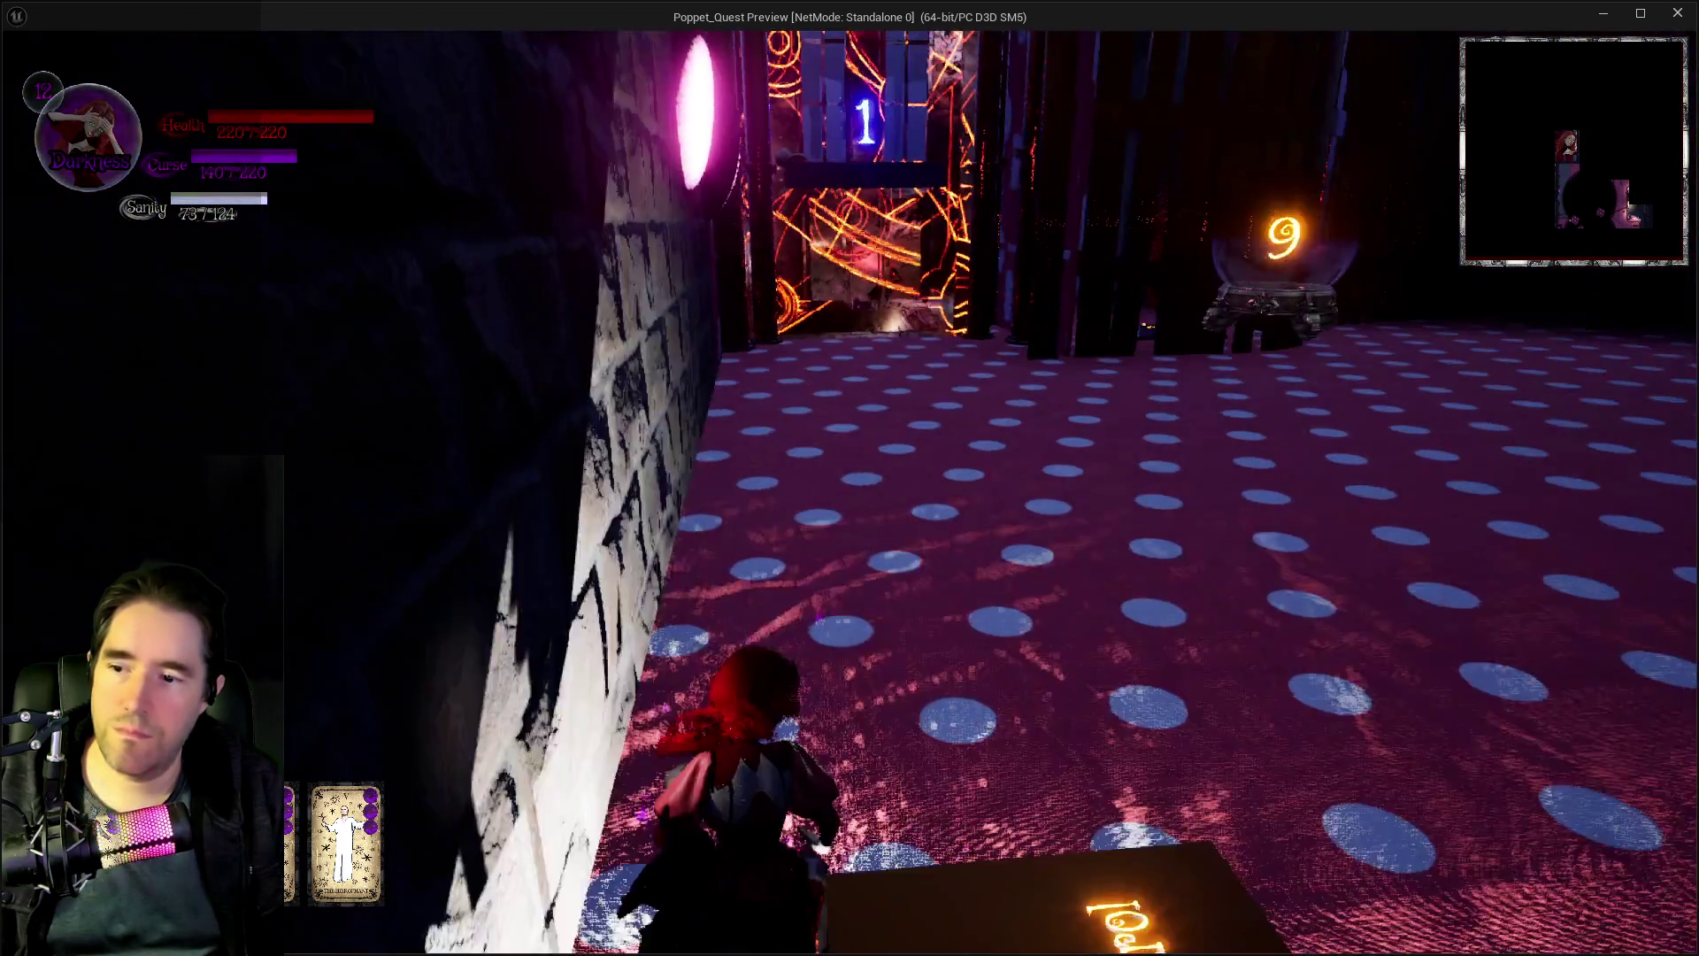
key(q)
key(w)
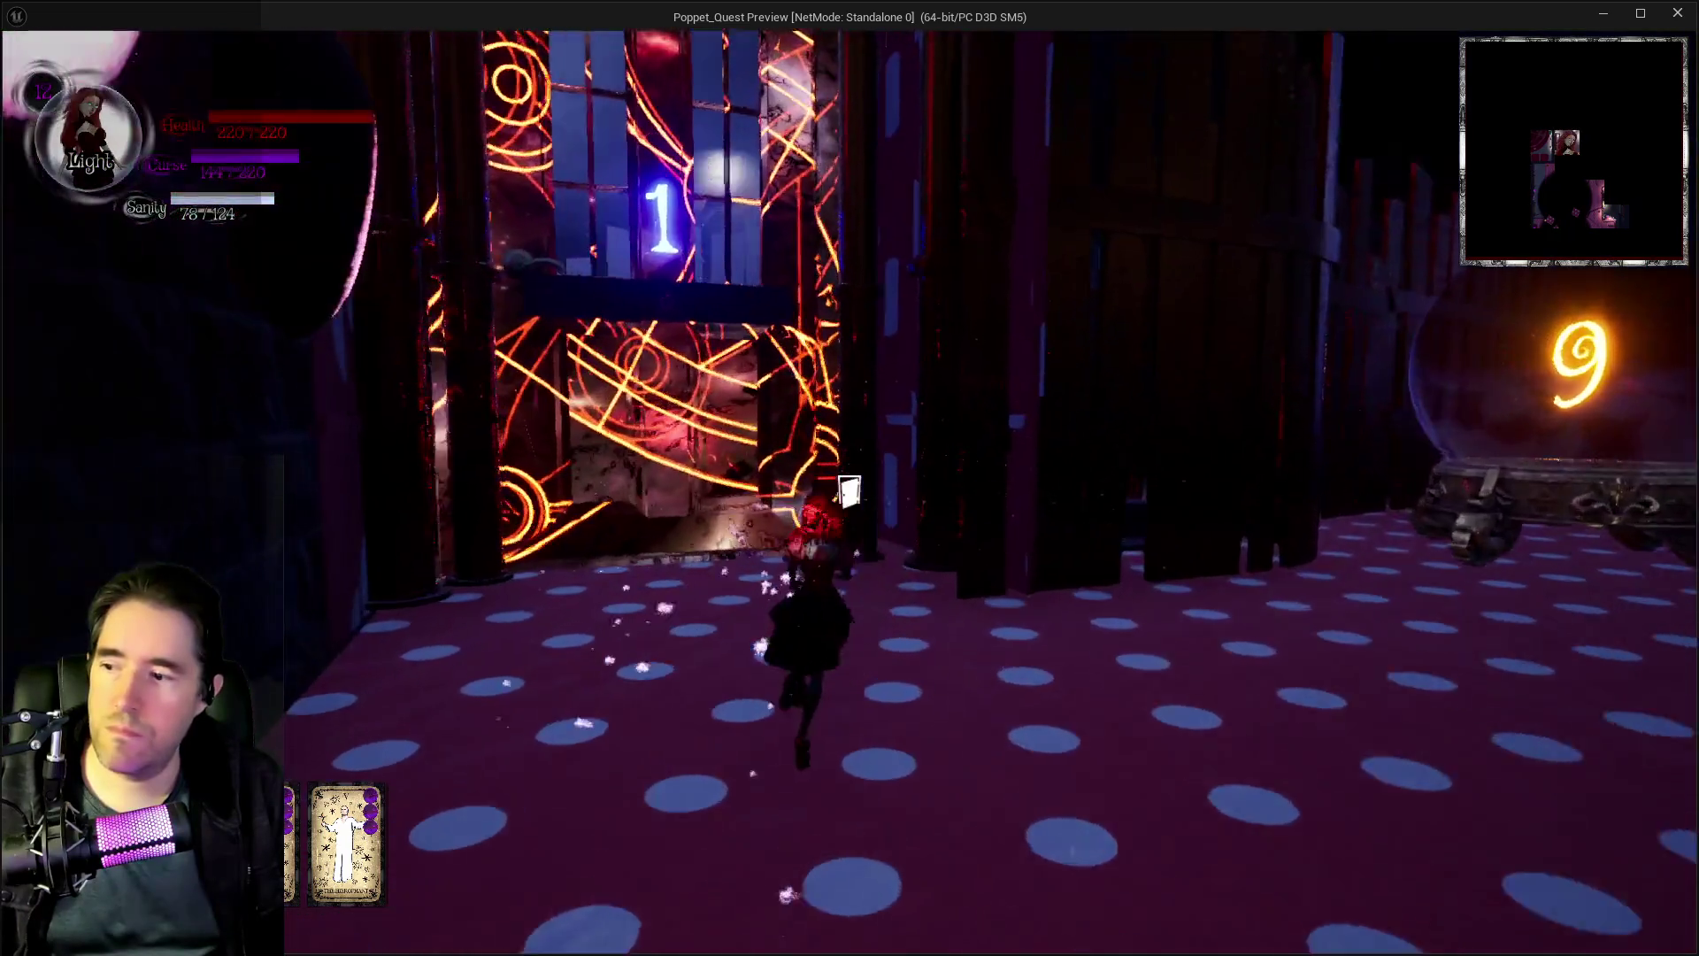
key(w)
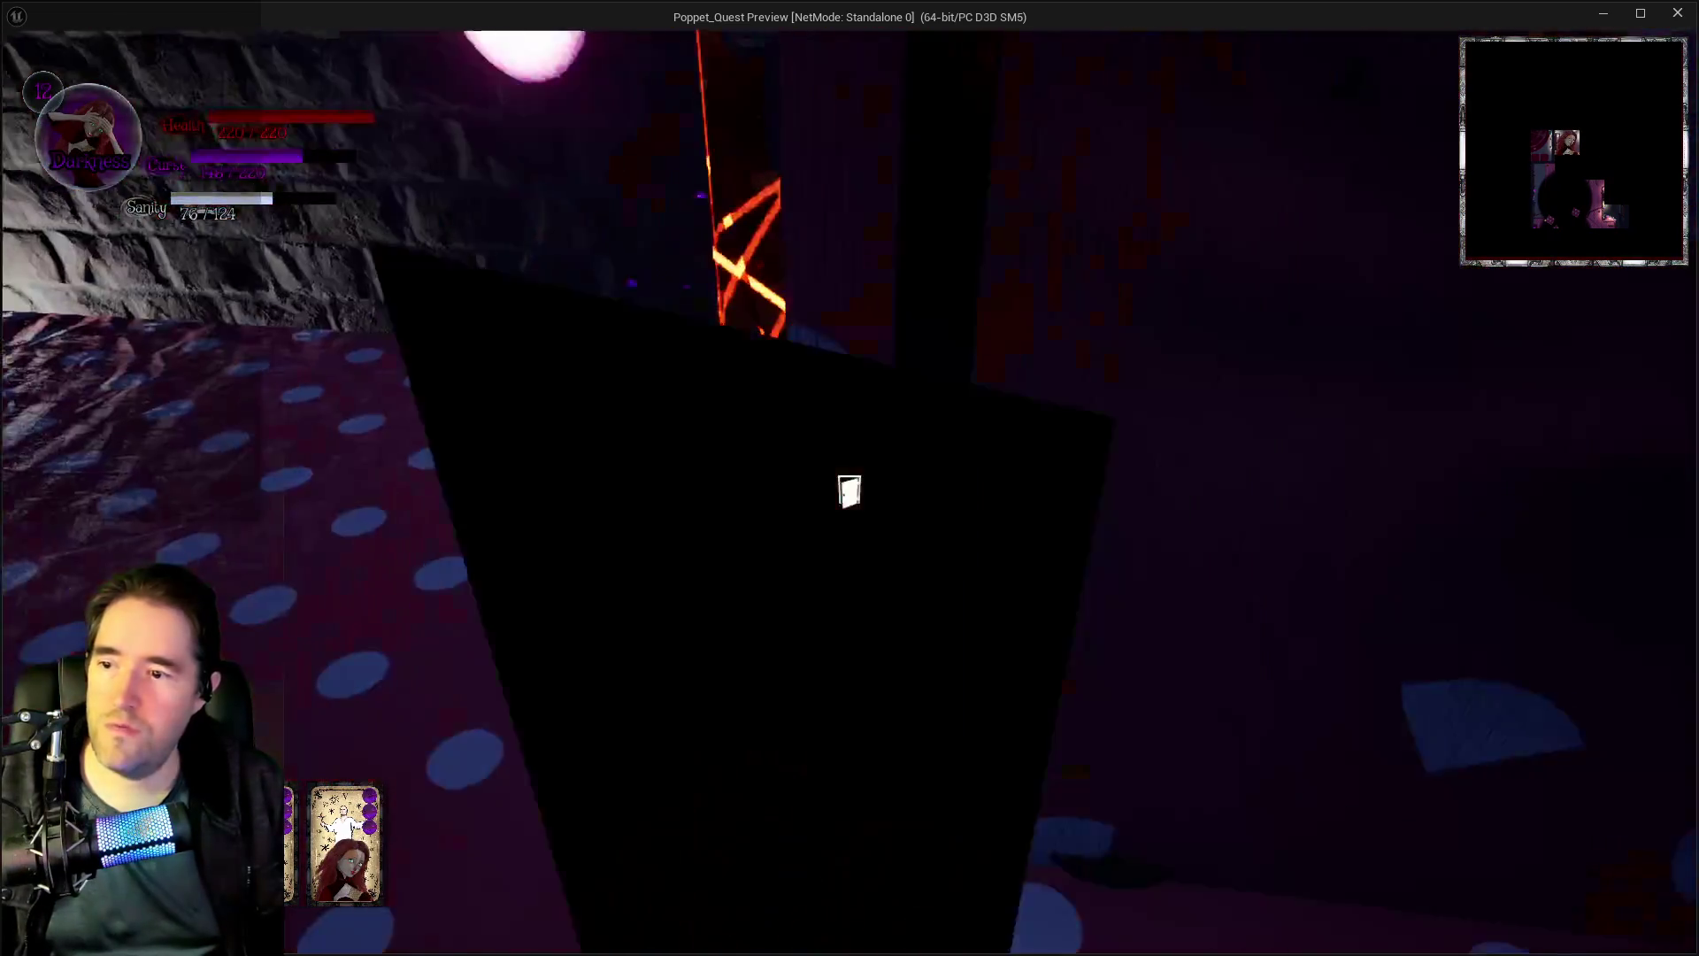
key(Escape)
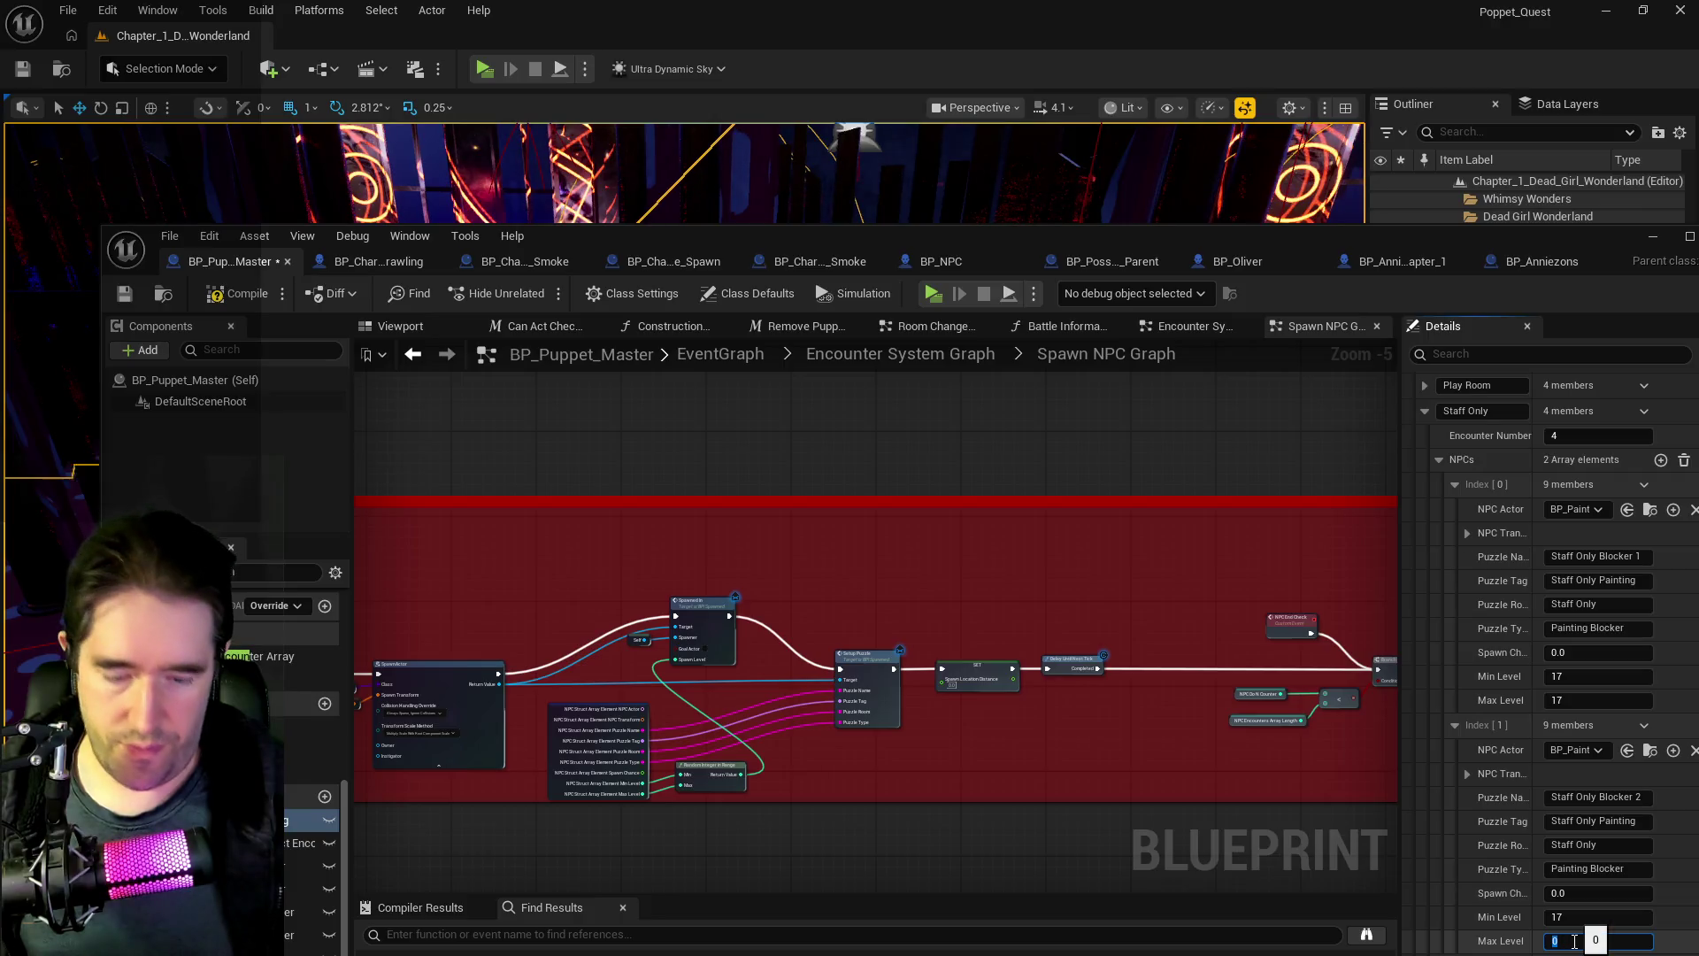
- Collapse the Staff Only encounter and expand the Washroom encounter in the Encounter Table
scroll(1458, 667, up, 3)
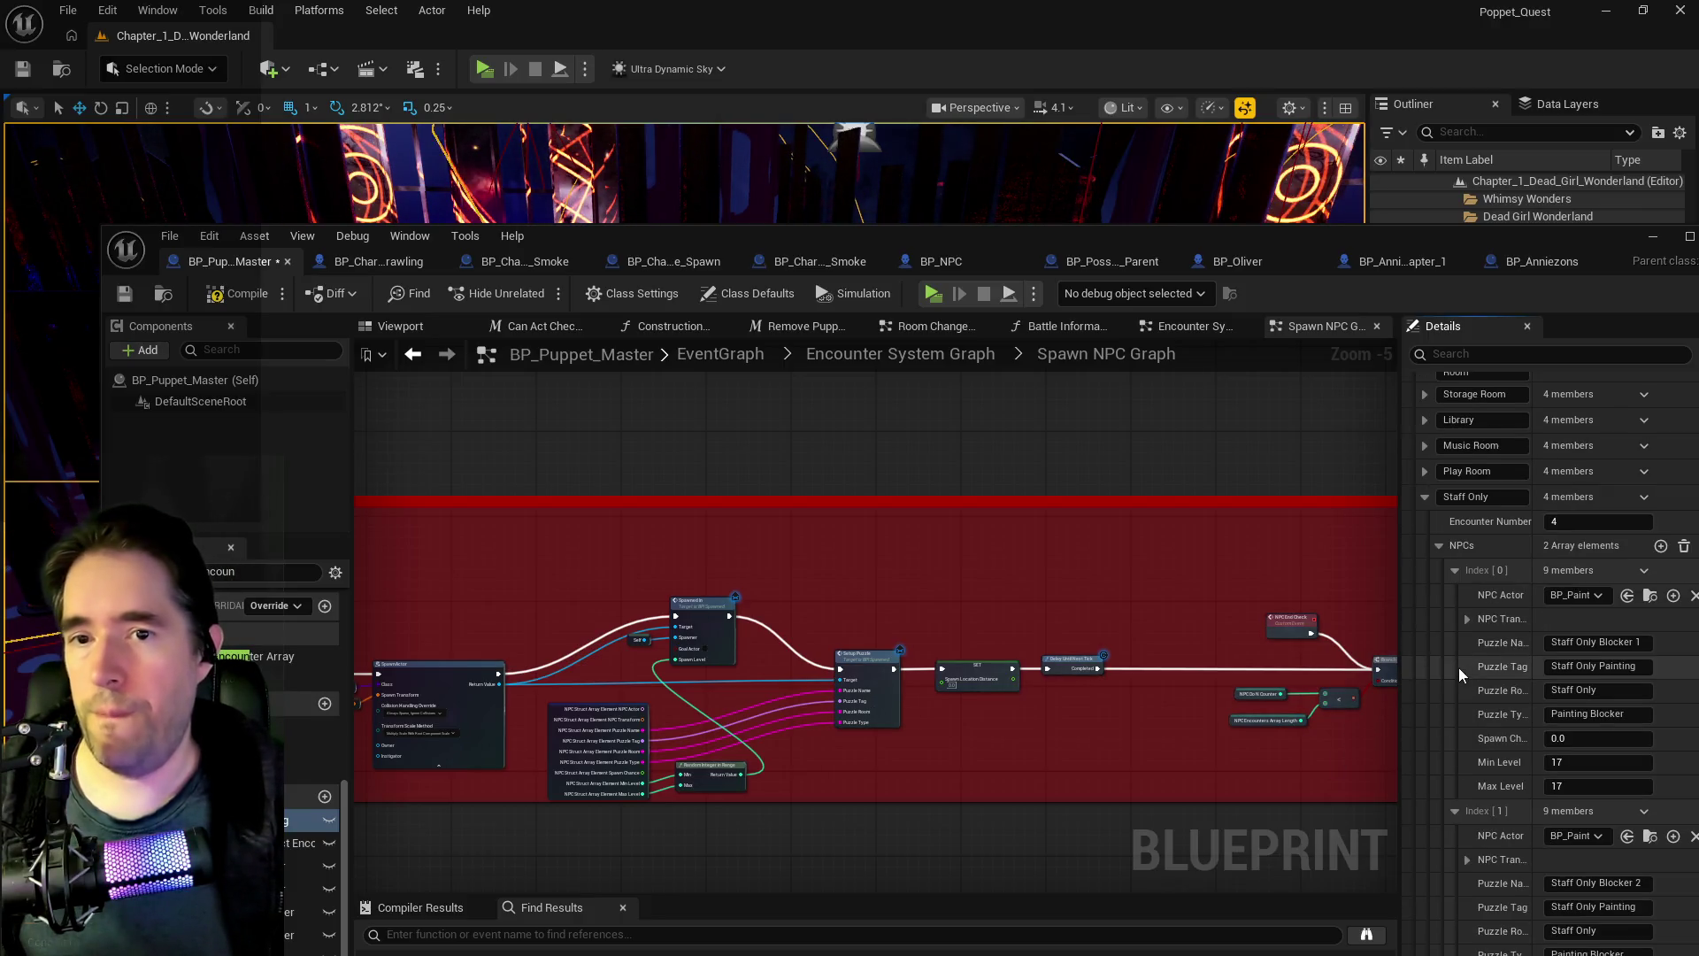
scroll(1449, 685, down, 9)
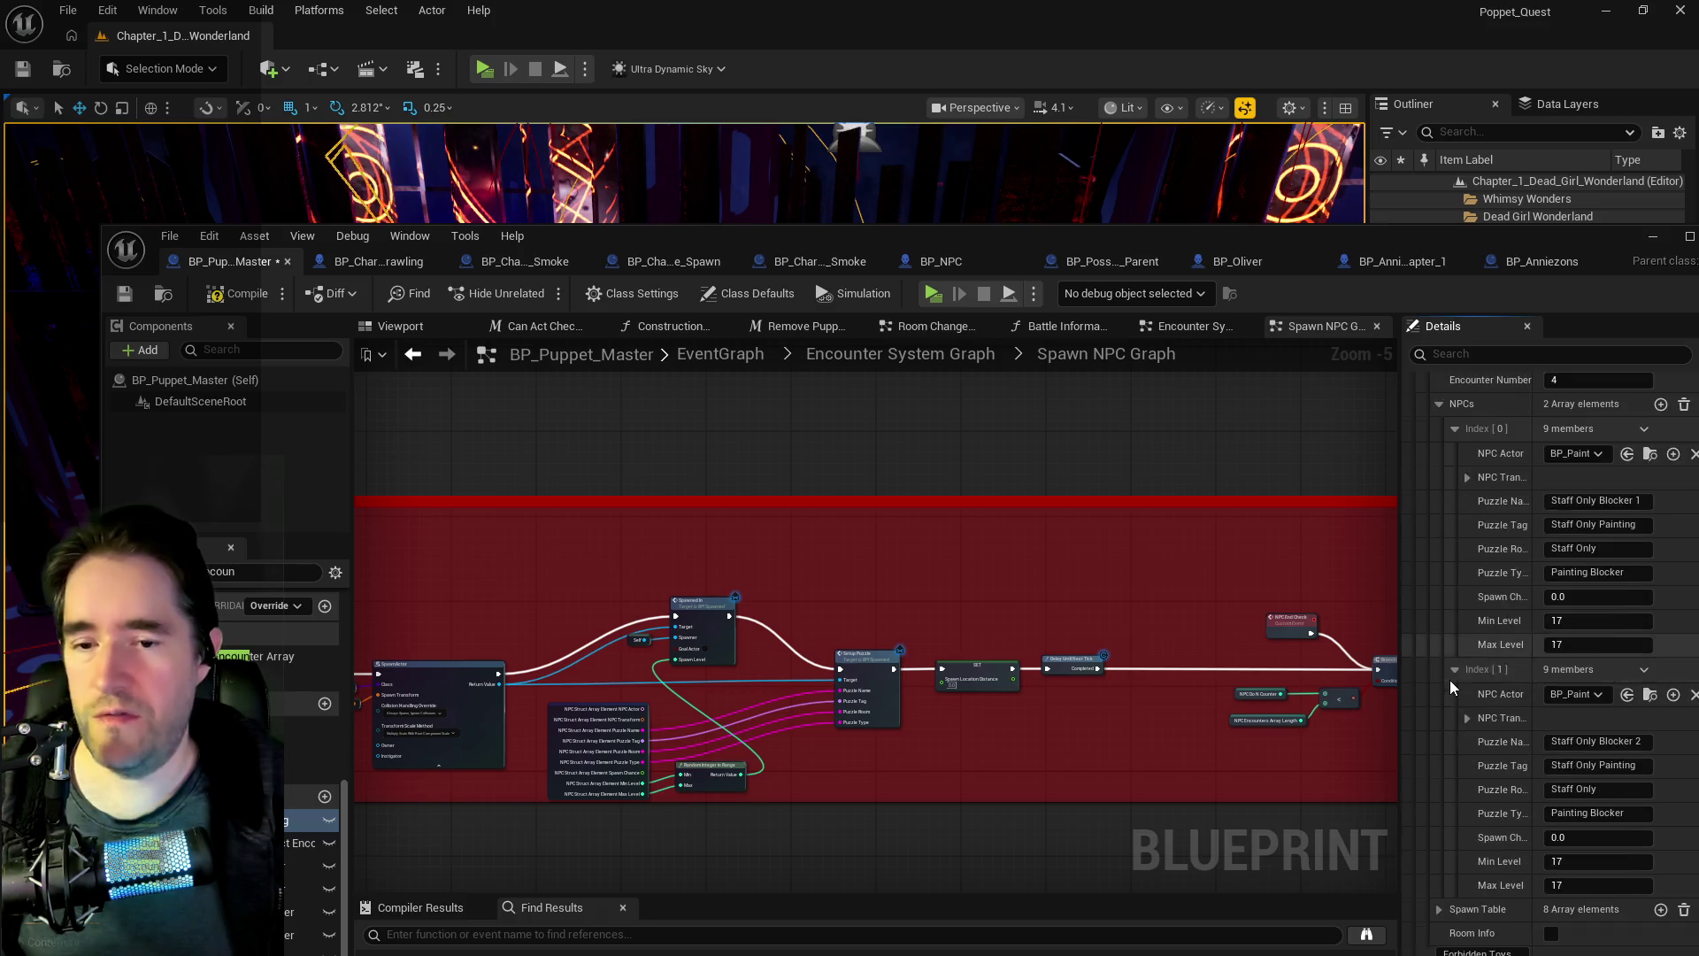
scroll(1447, 694, down, 7)
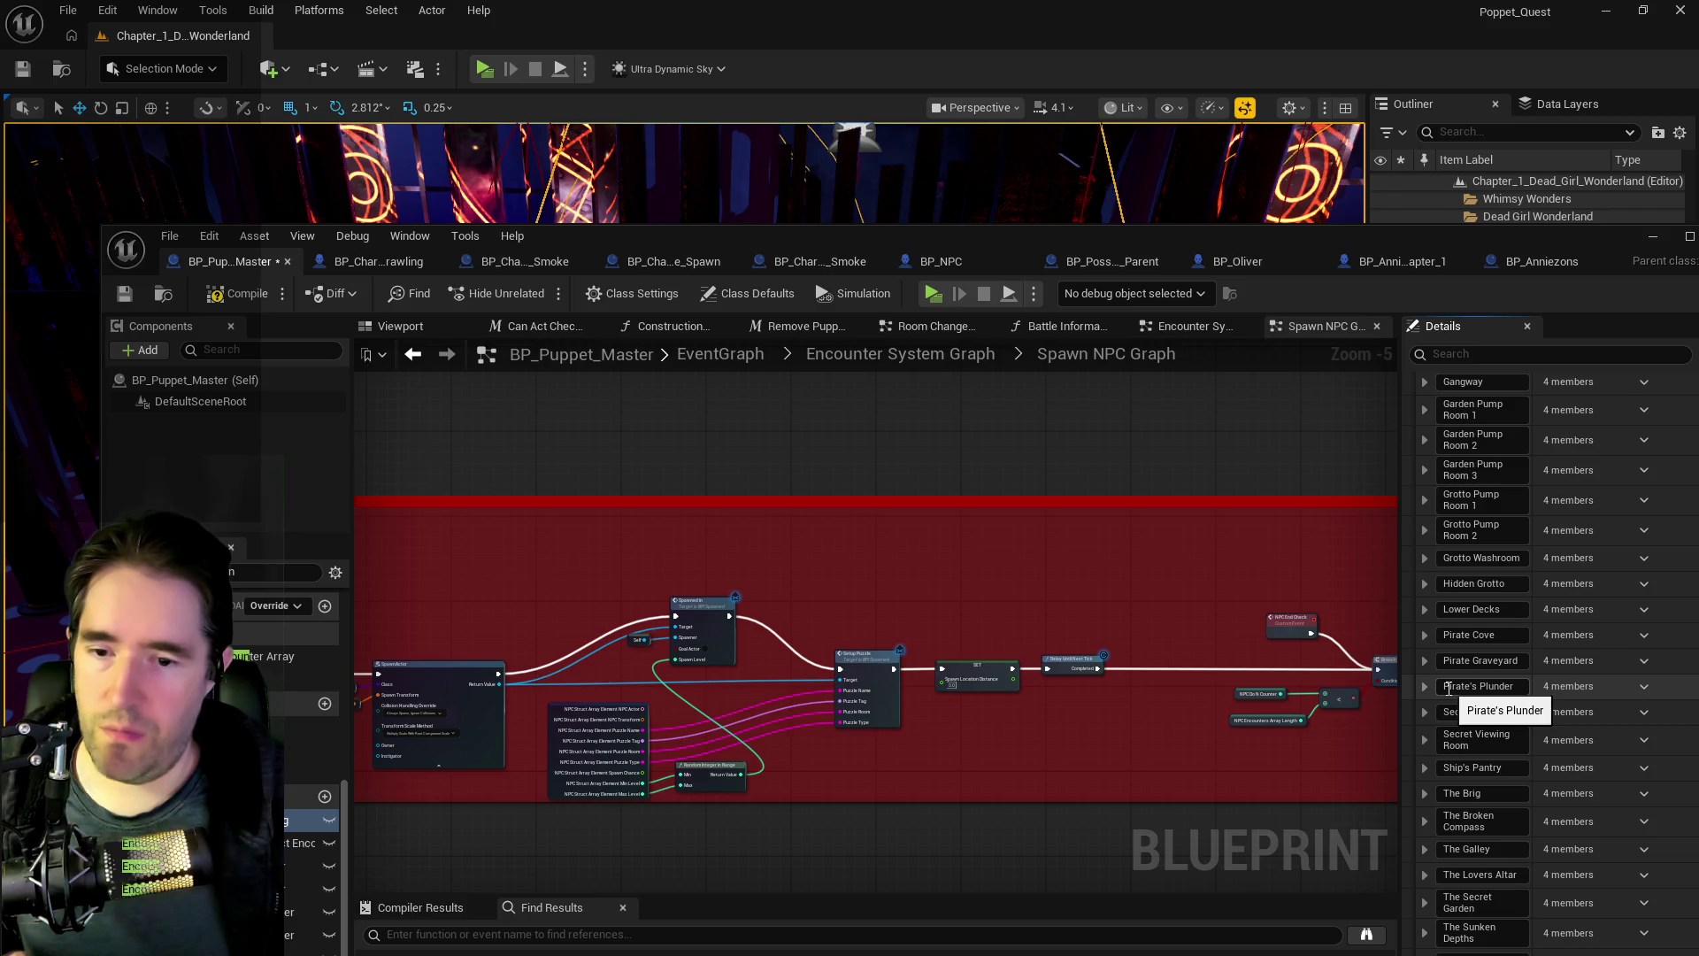
scroll(1486, 750, up, 14)
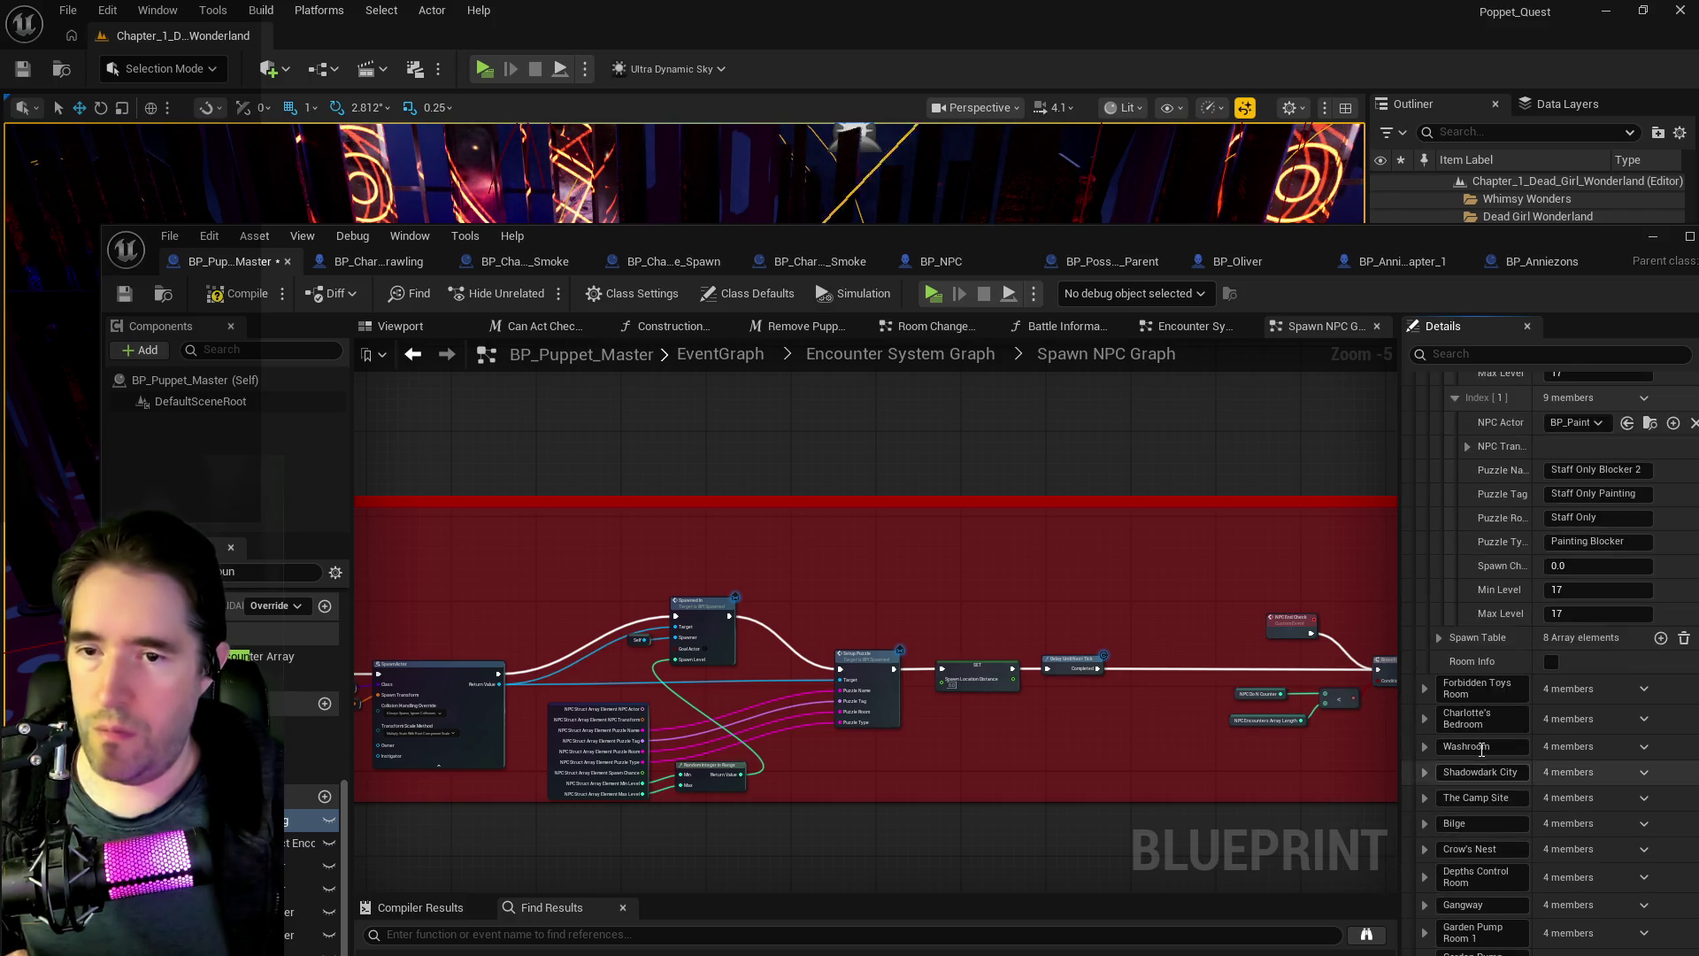
scroll(1480, 749, up, 6)
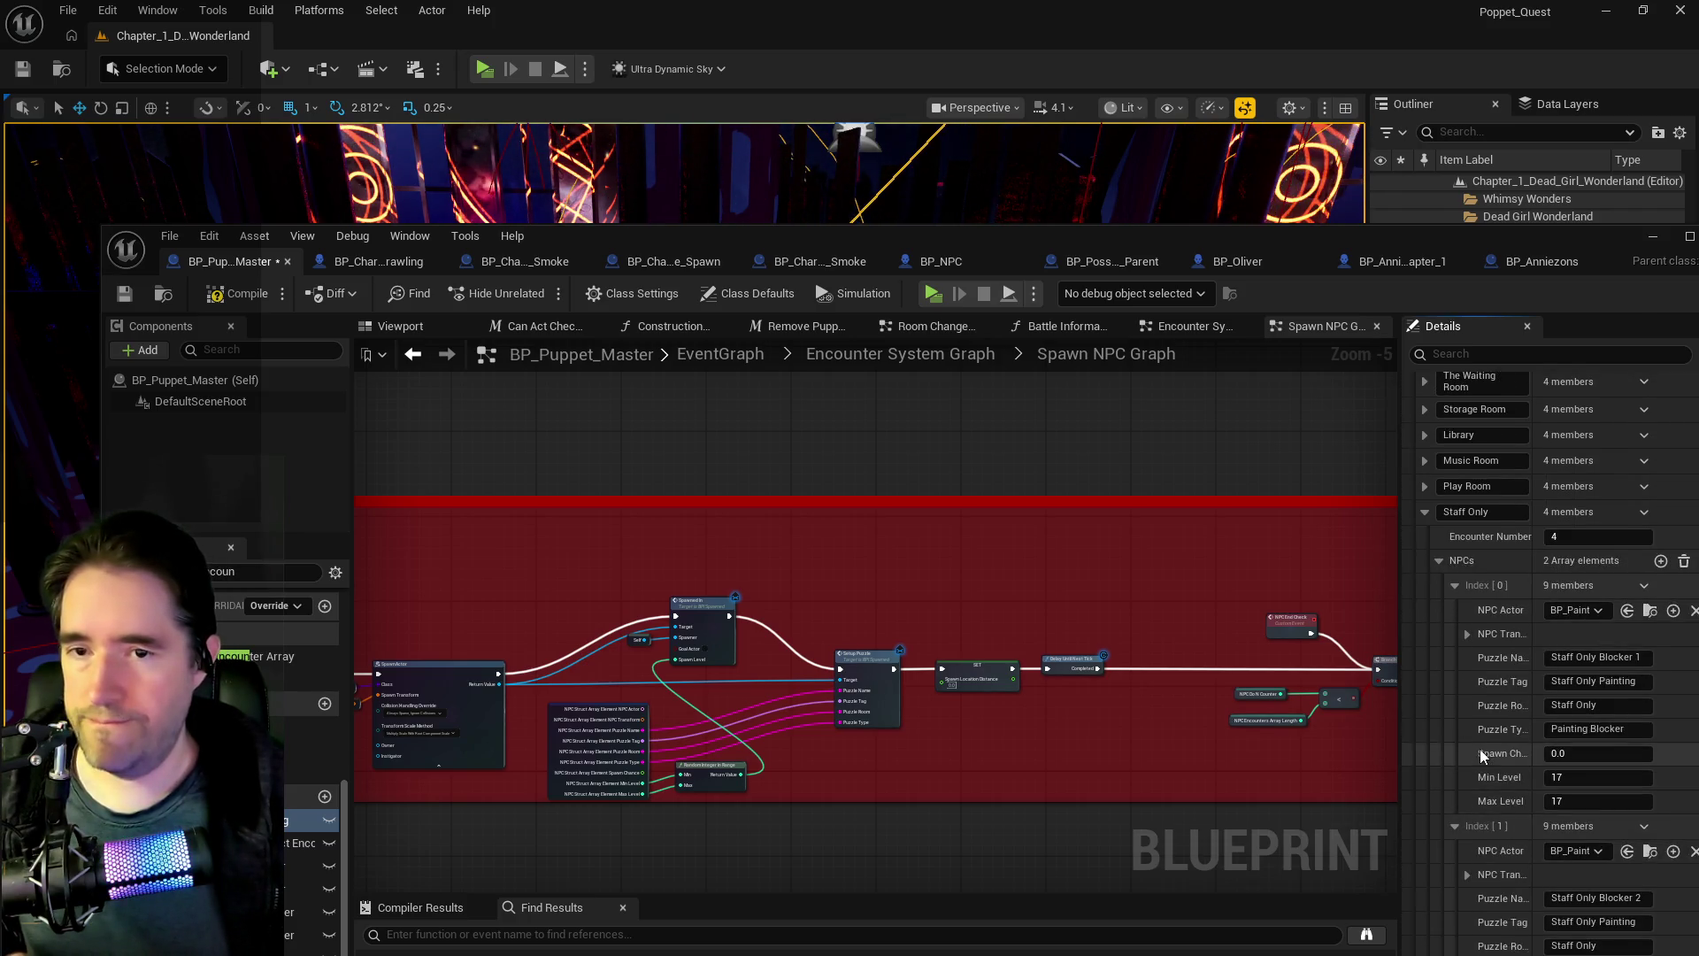
scroll(1480, 748, up, 2)
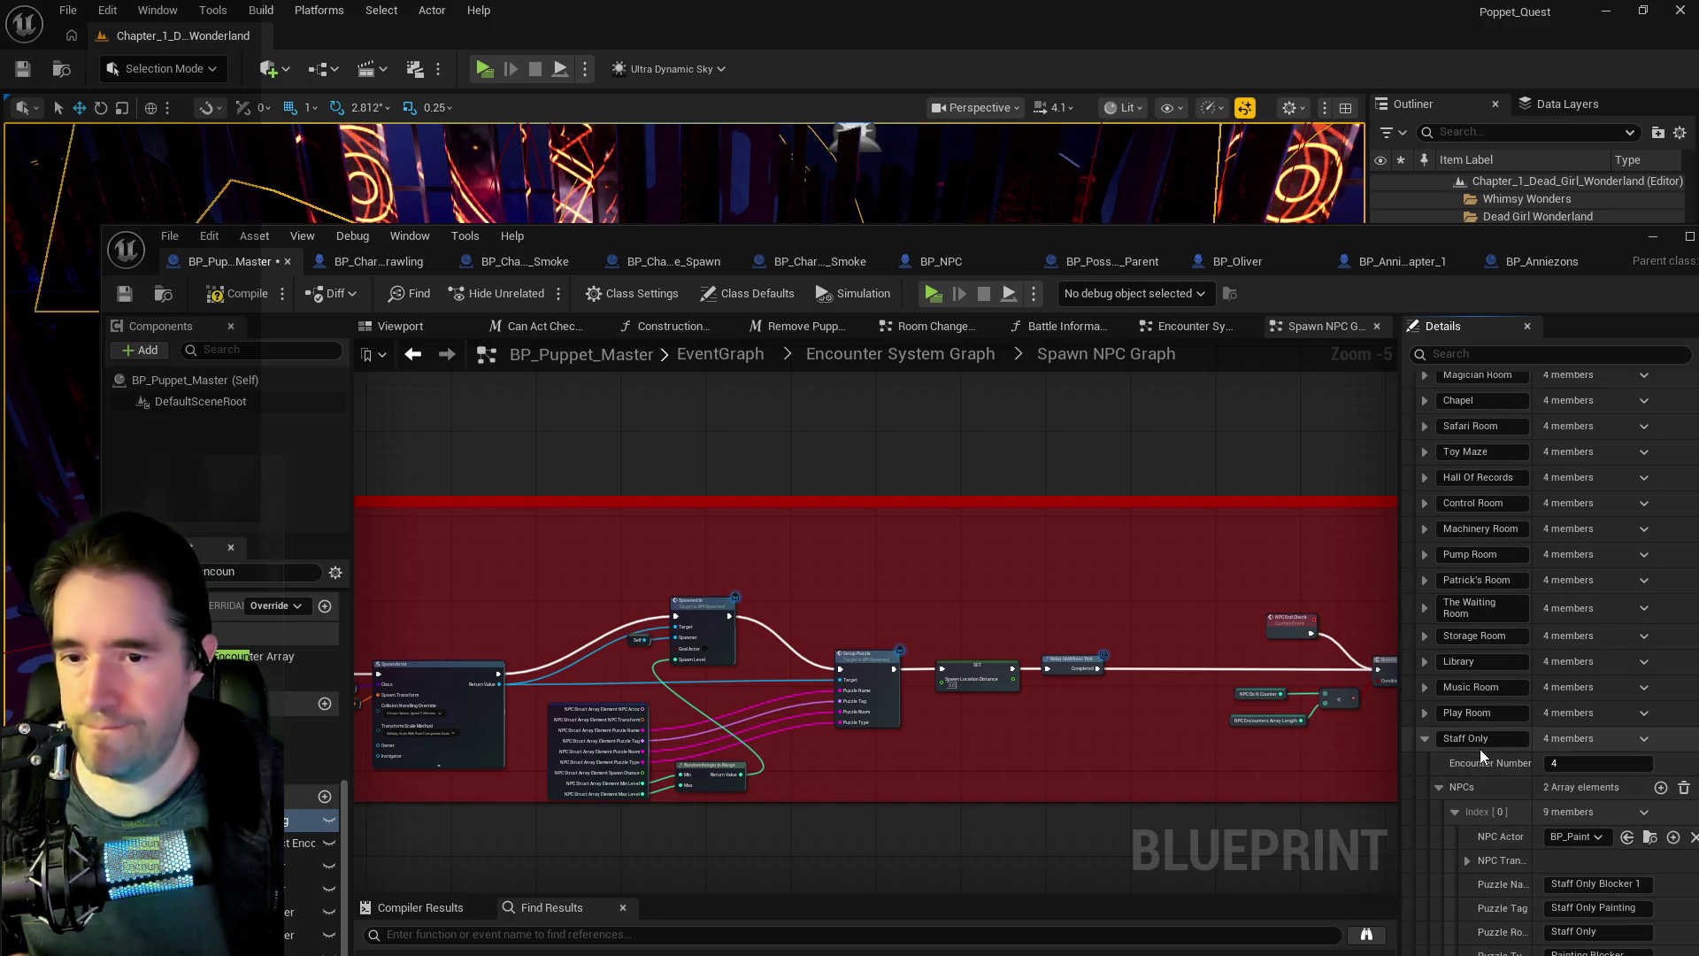
scroll(1480, 749, up, 2)
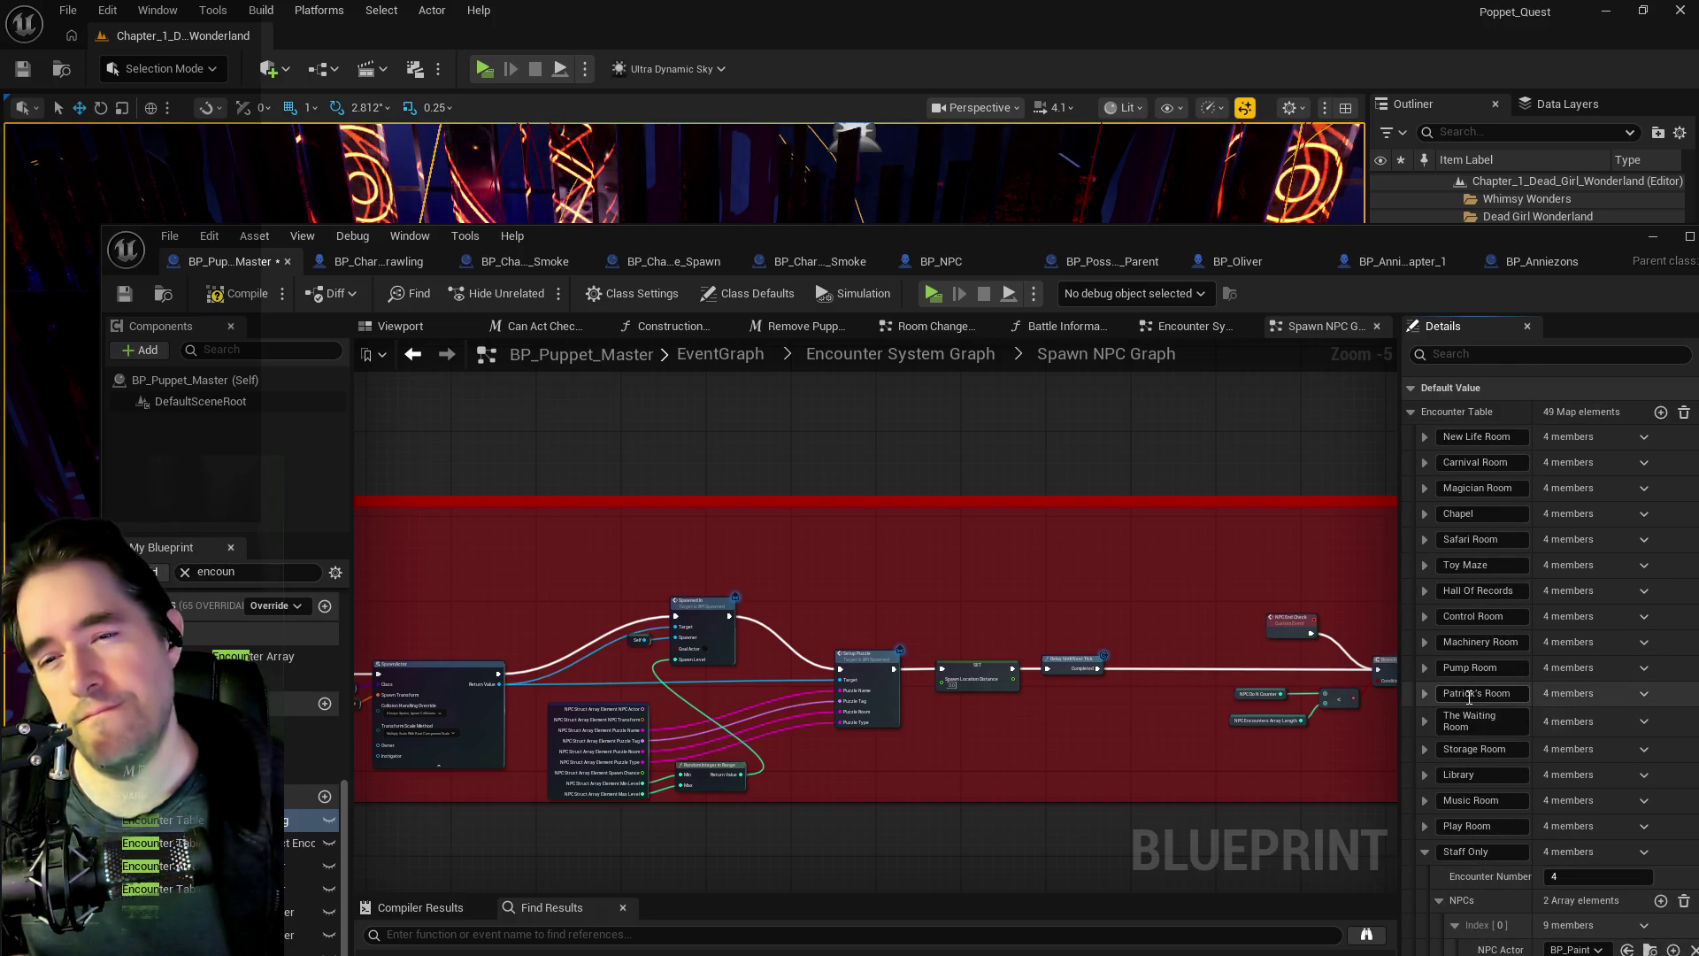
scroll(1476, 723, down, 3)
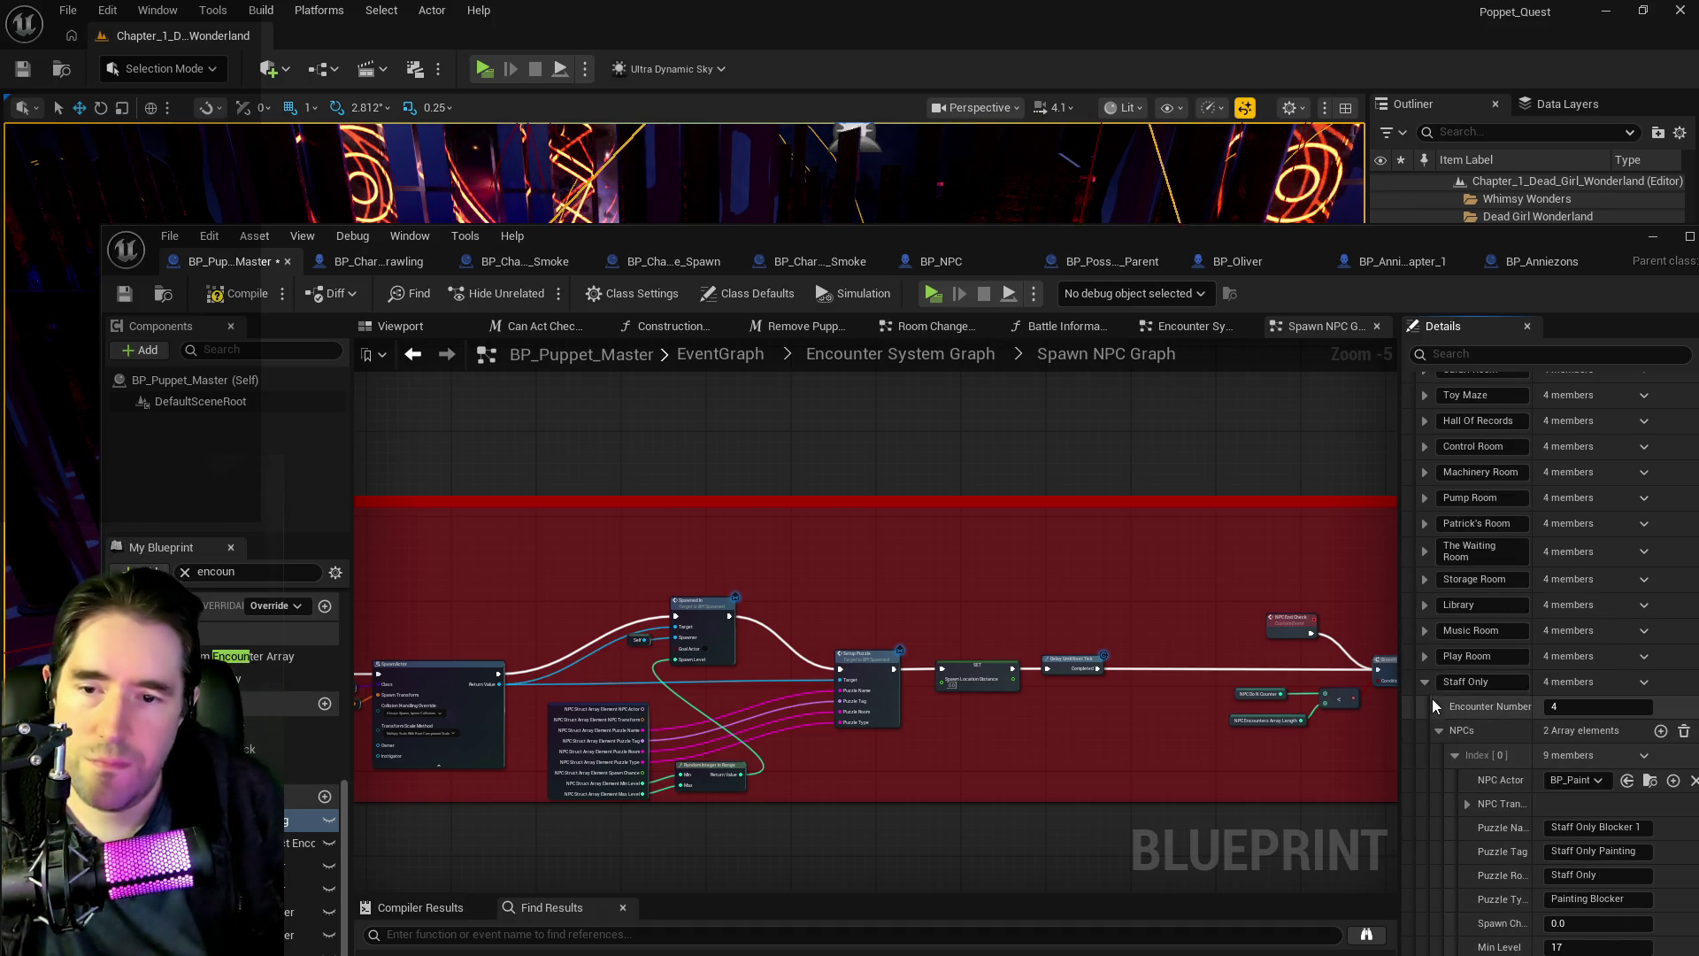
click(1425, 682)
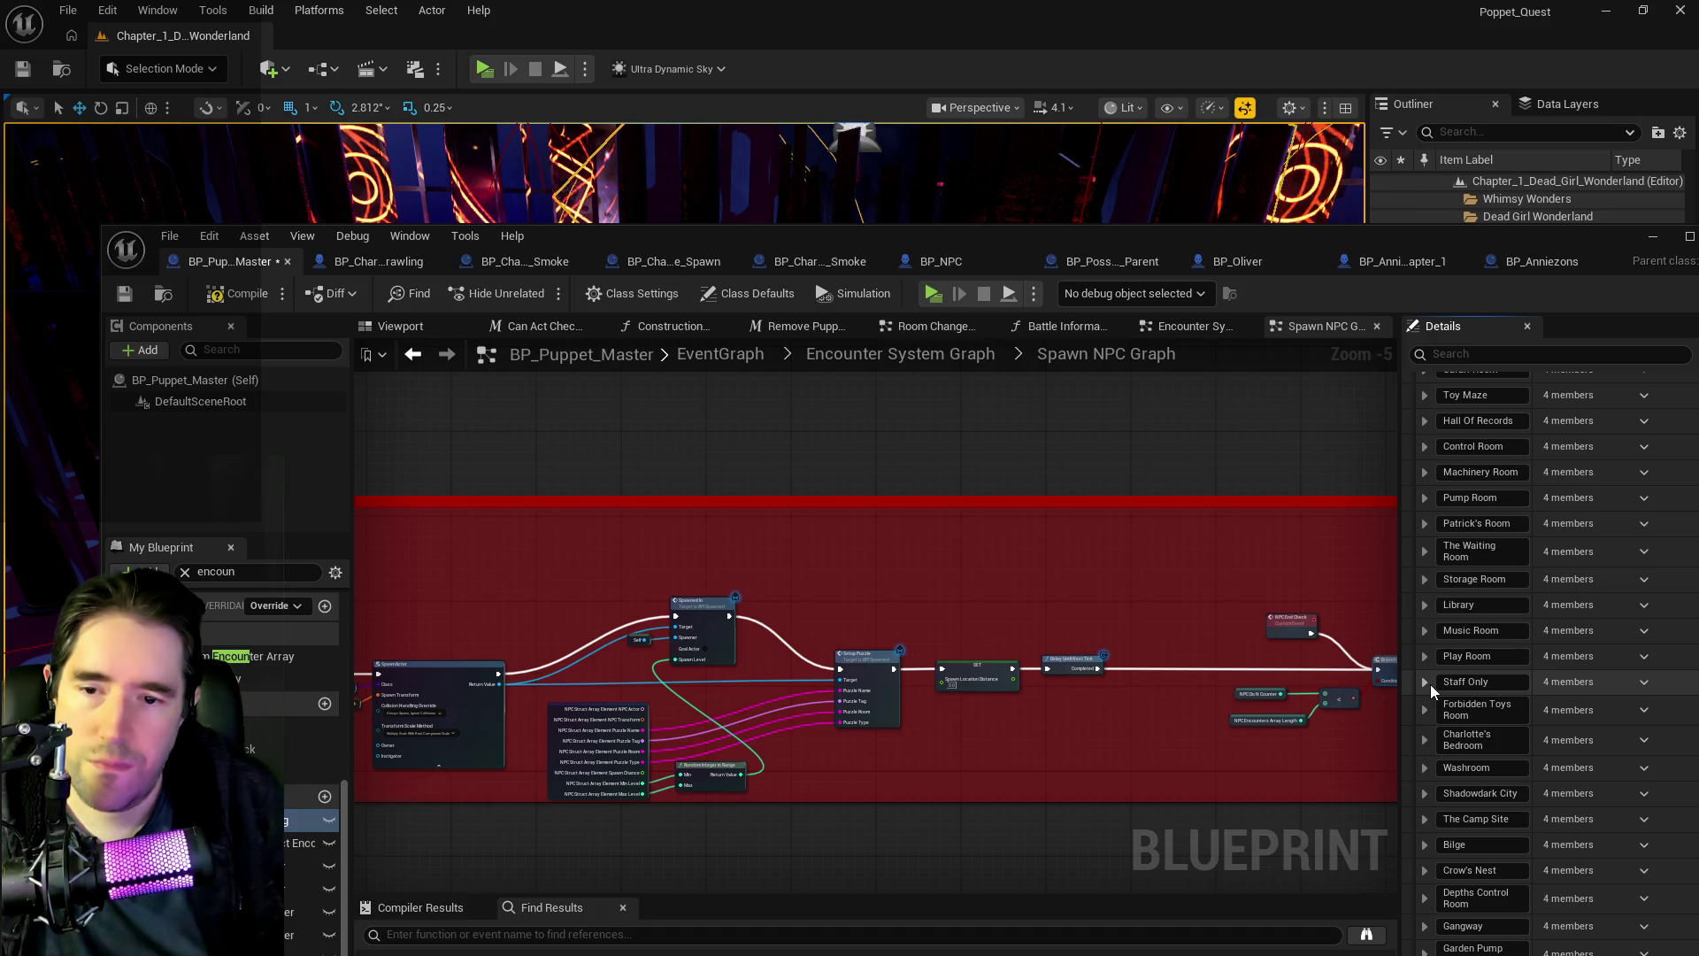
click(1423, 764)
- Set the first Washroom NPC's Min Level and Max Level to 16
scroll(1430, 765, down, 2)
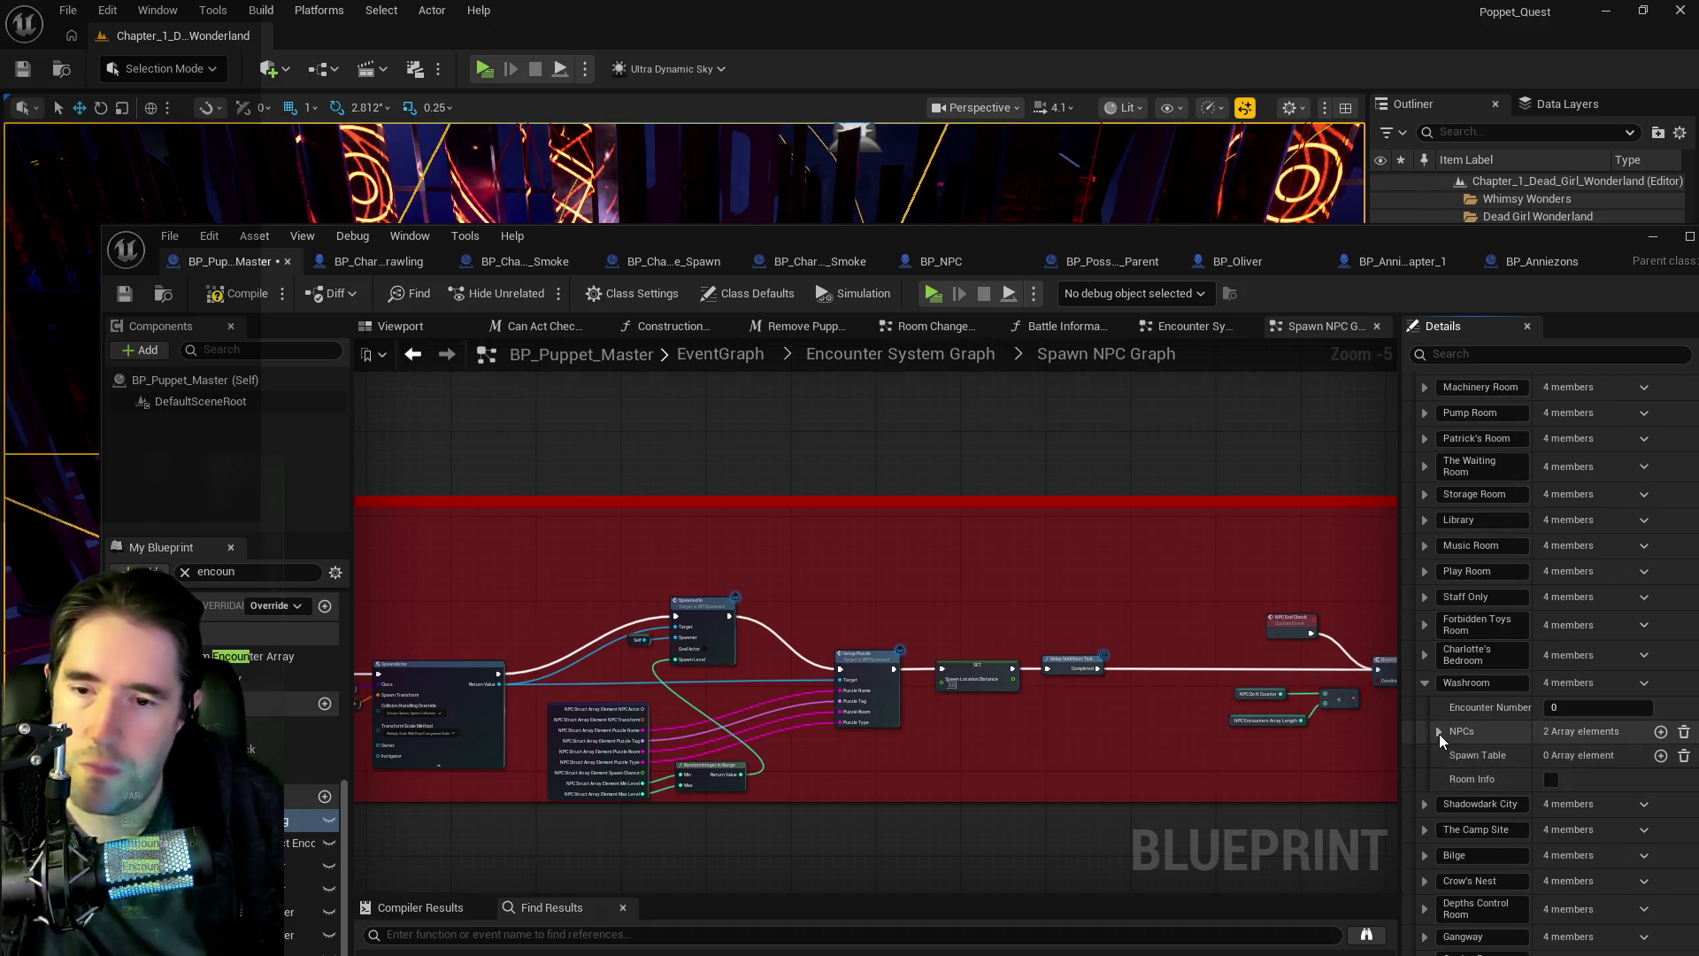
click(1439, 731)
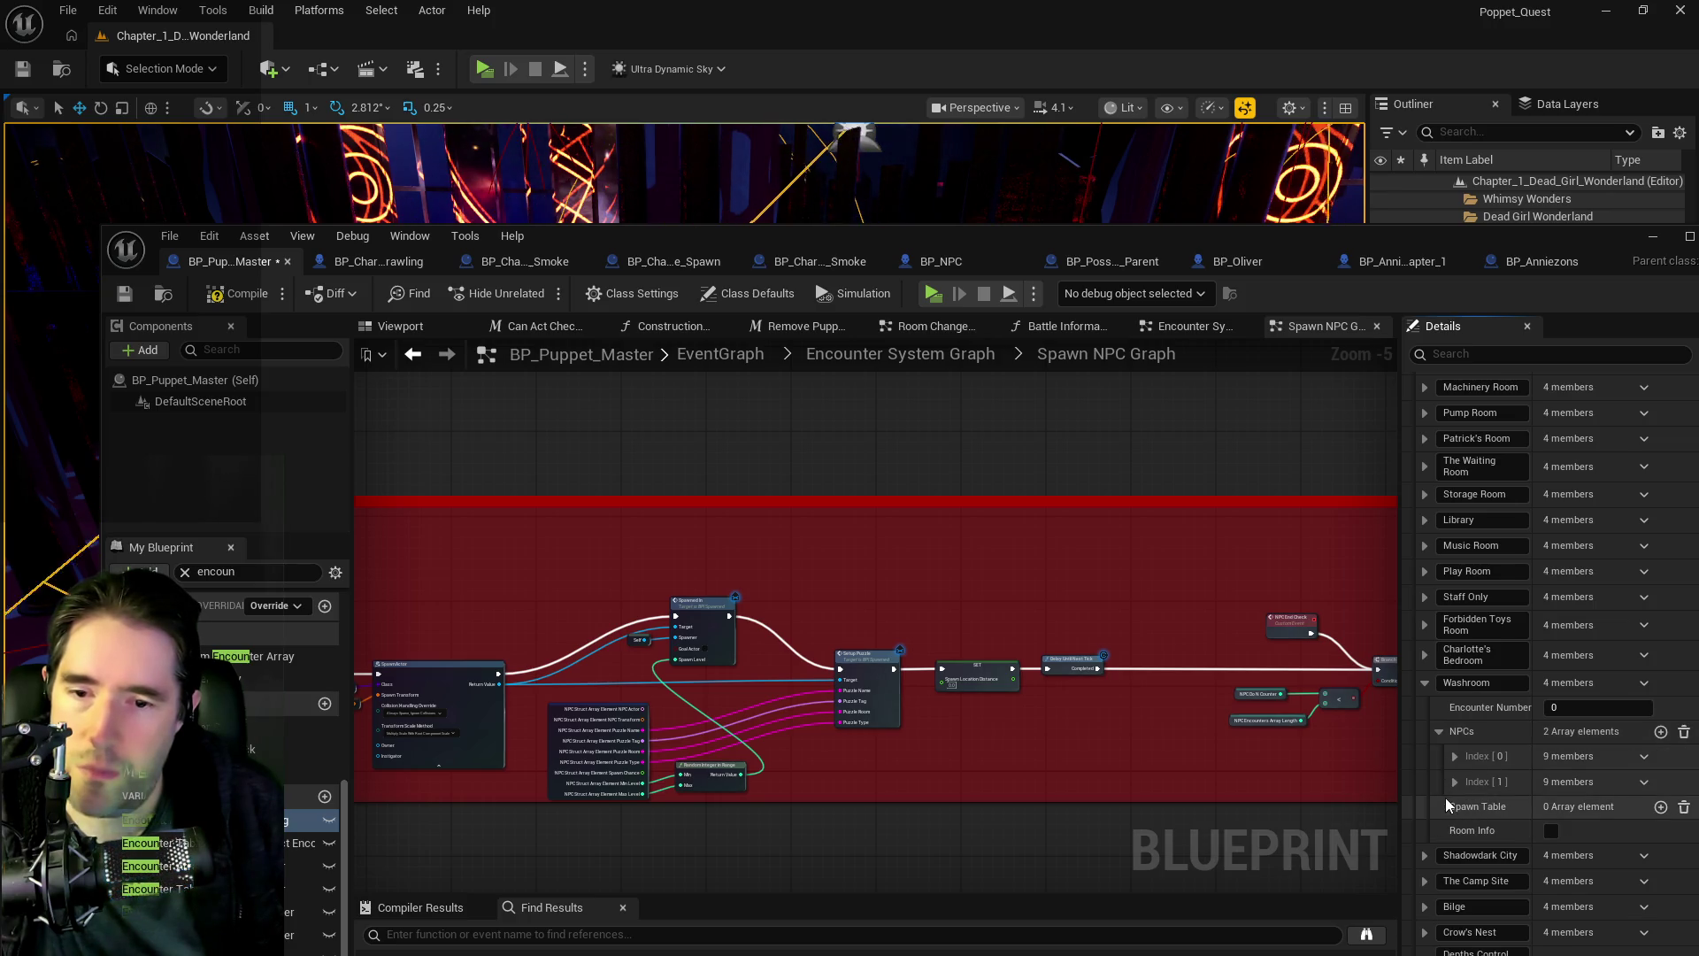
click(1454, 755)
scroll(1557, 850, down, 2)
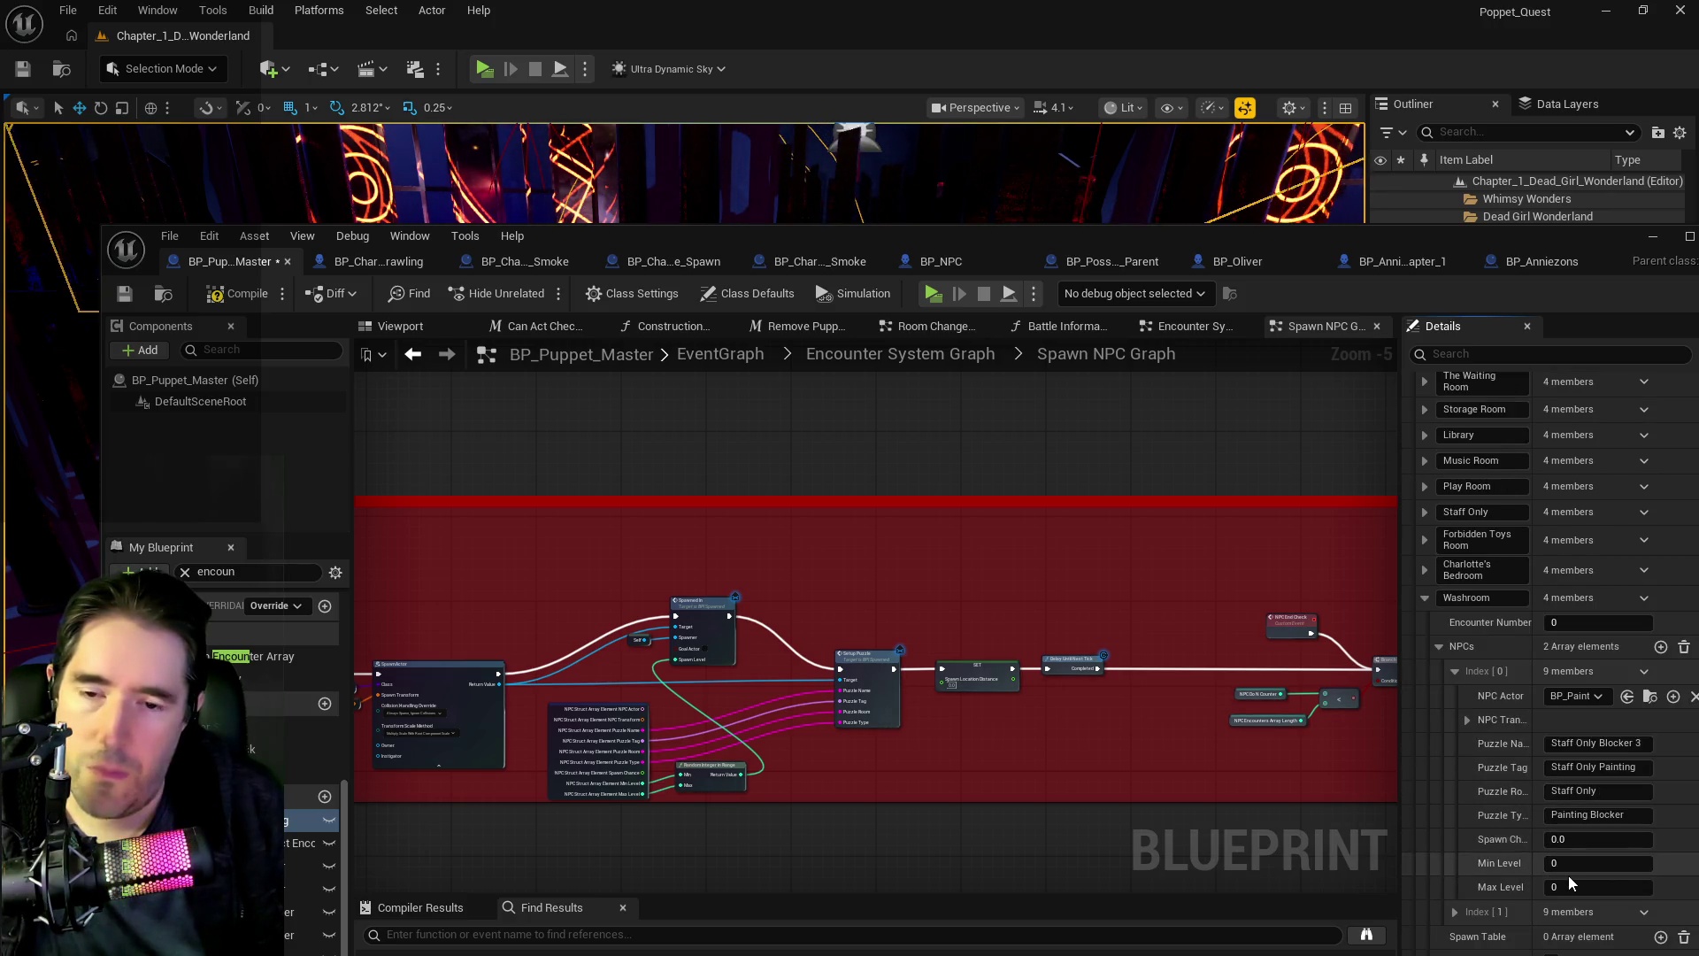
click(1561, 863)
text(16)
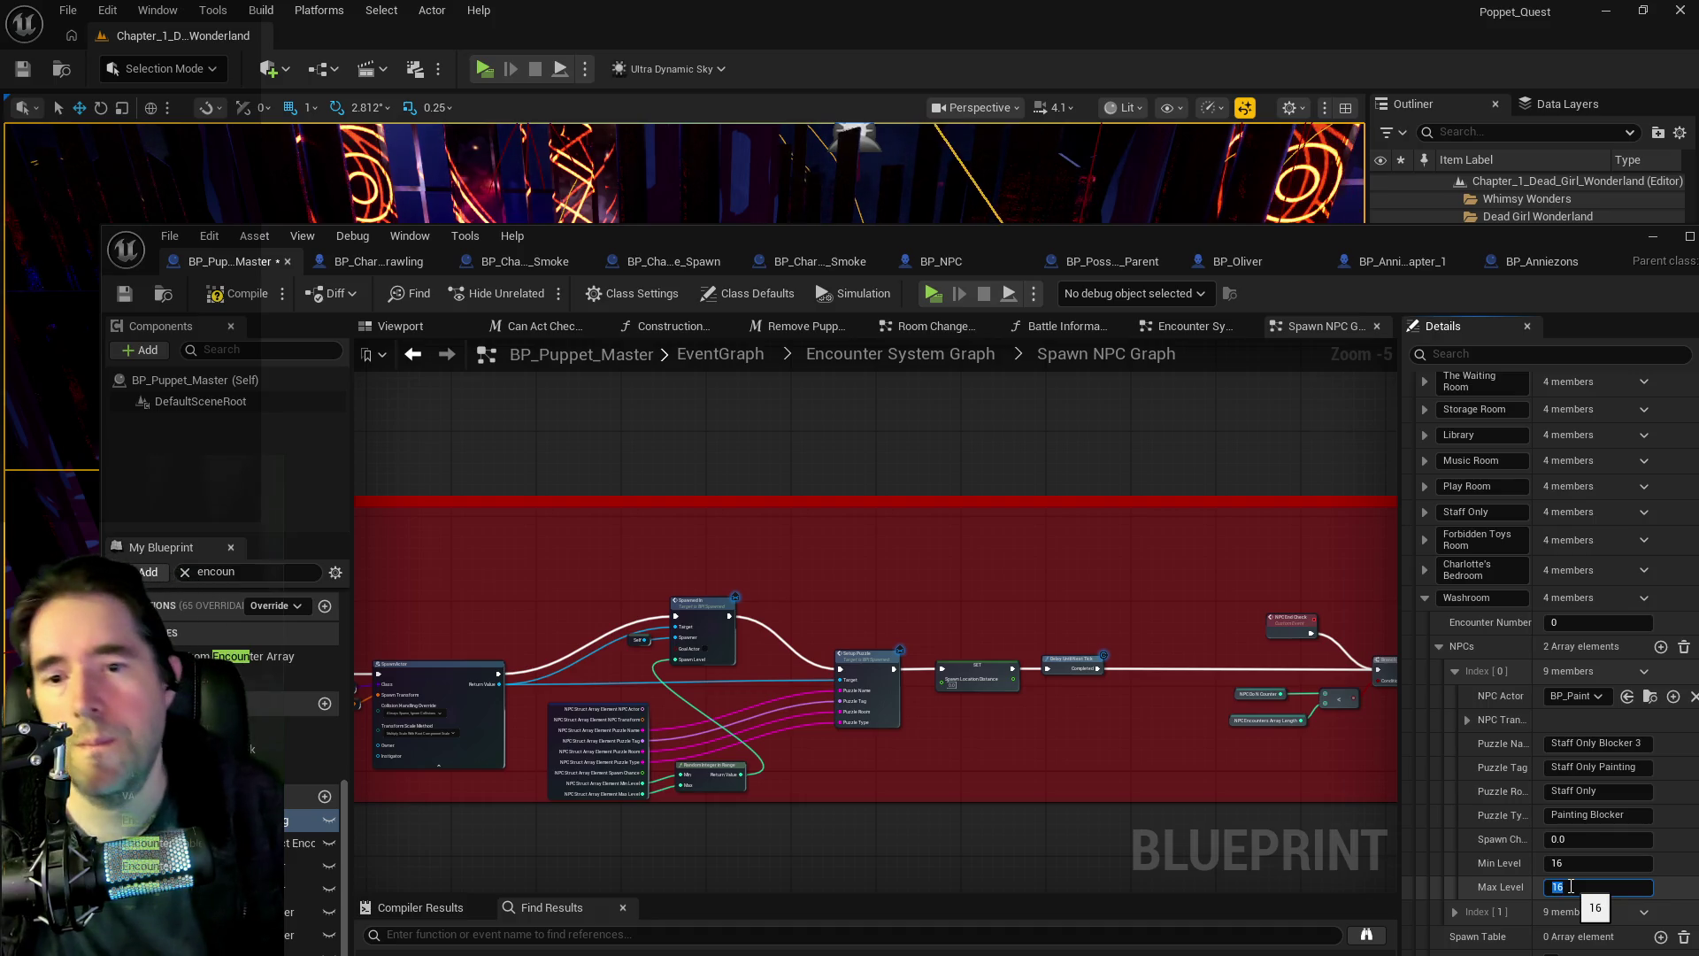
- Expand the Staff Only encounter to compare its settings with Washroom
scroll(1476, 842, up, 2)
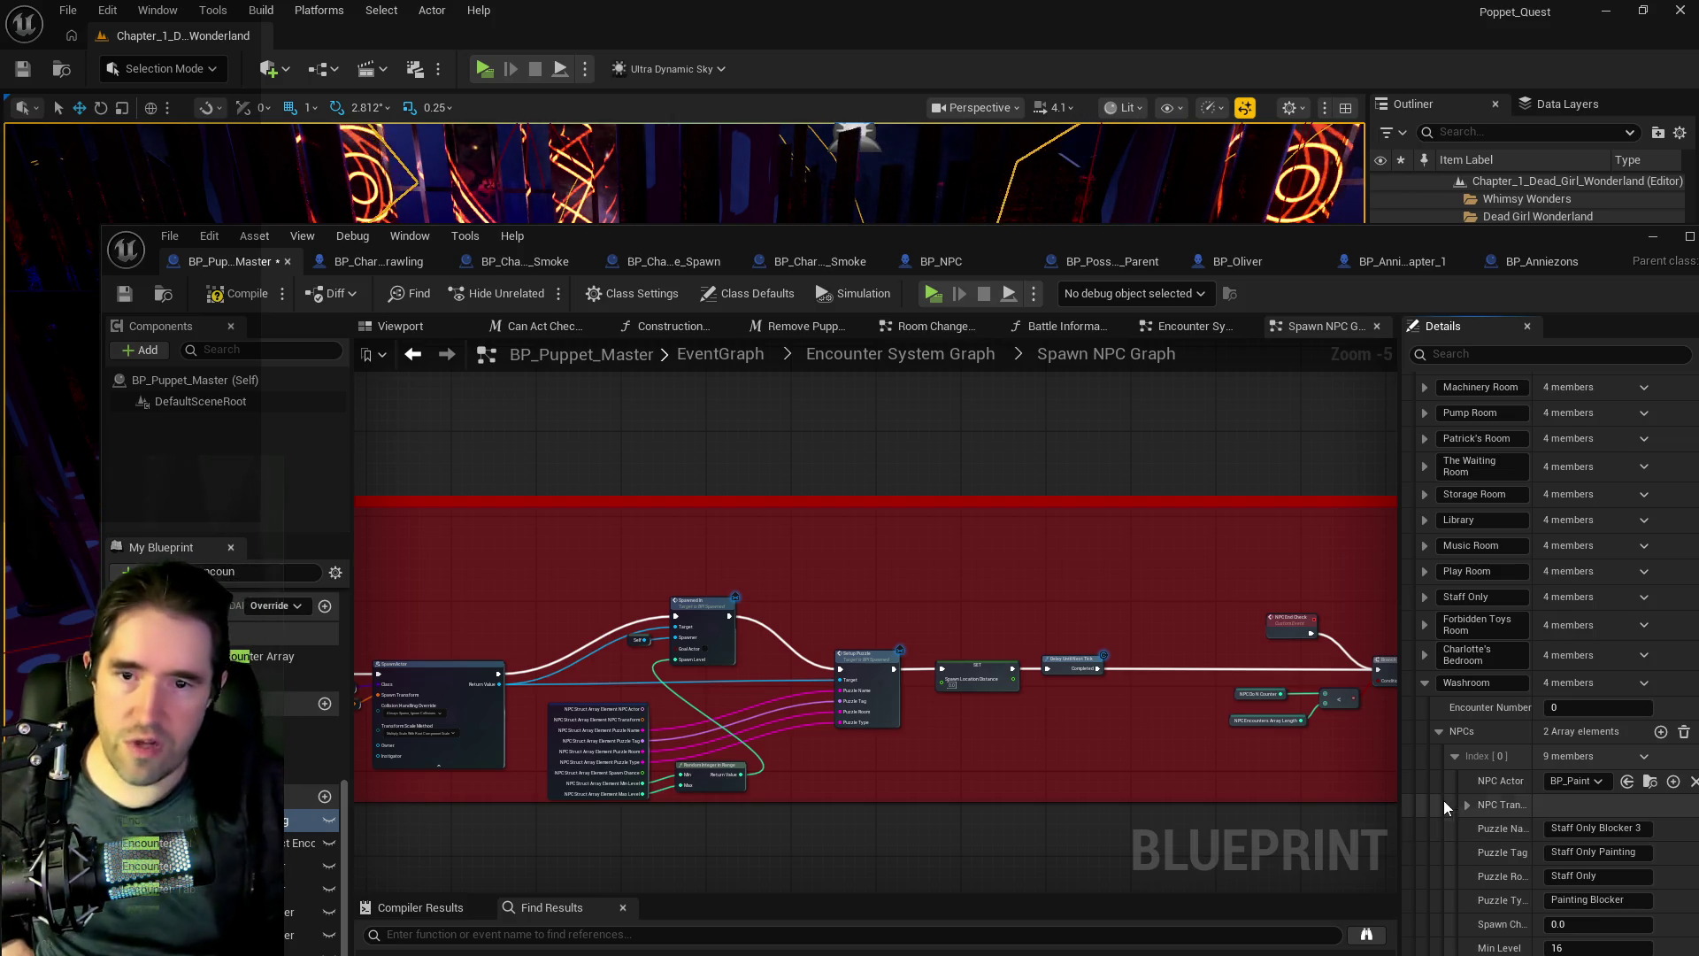
scroll(1478, 783, down, 2)
scroll(1478, 783, down, 1)
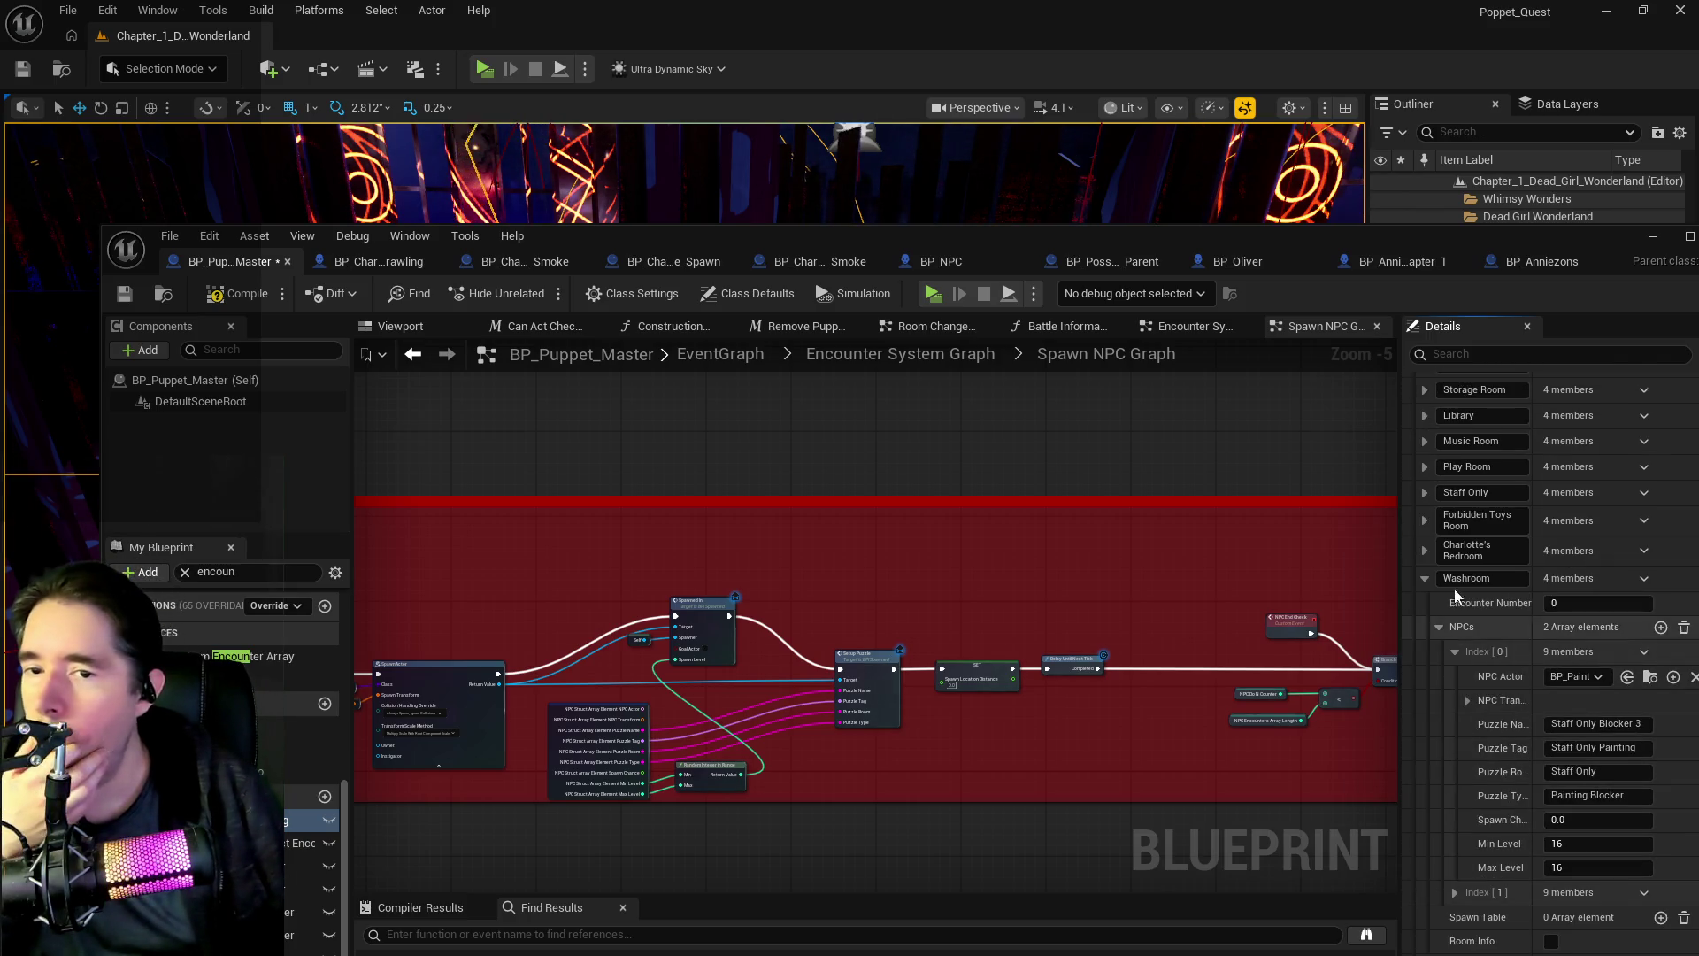
click(1424, 490)
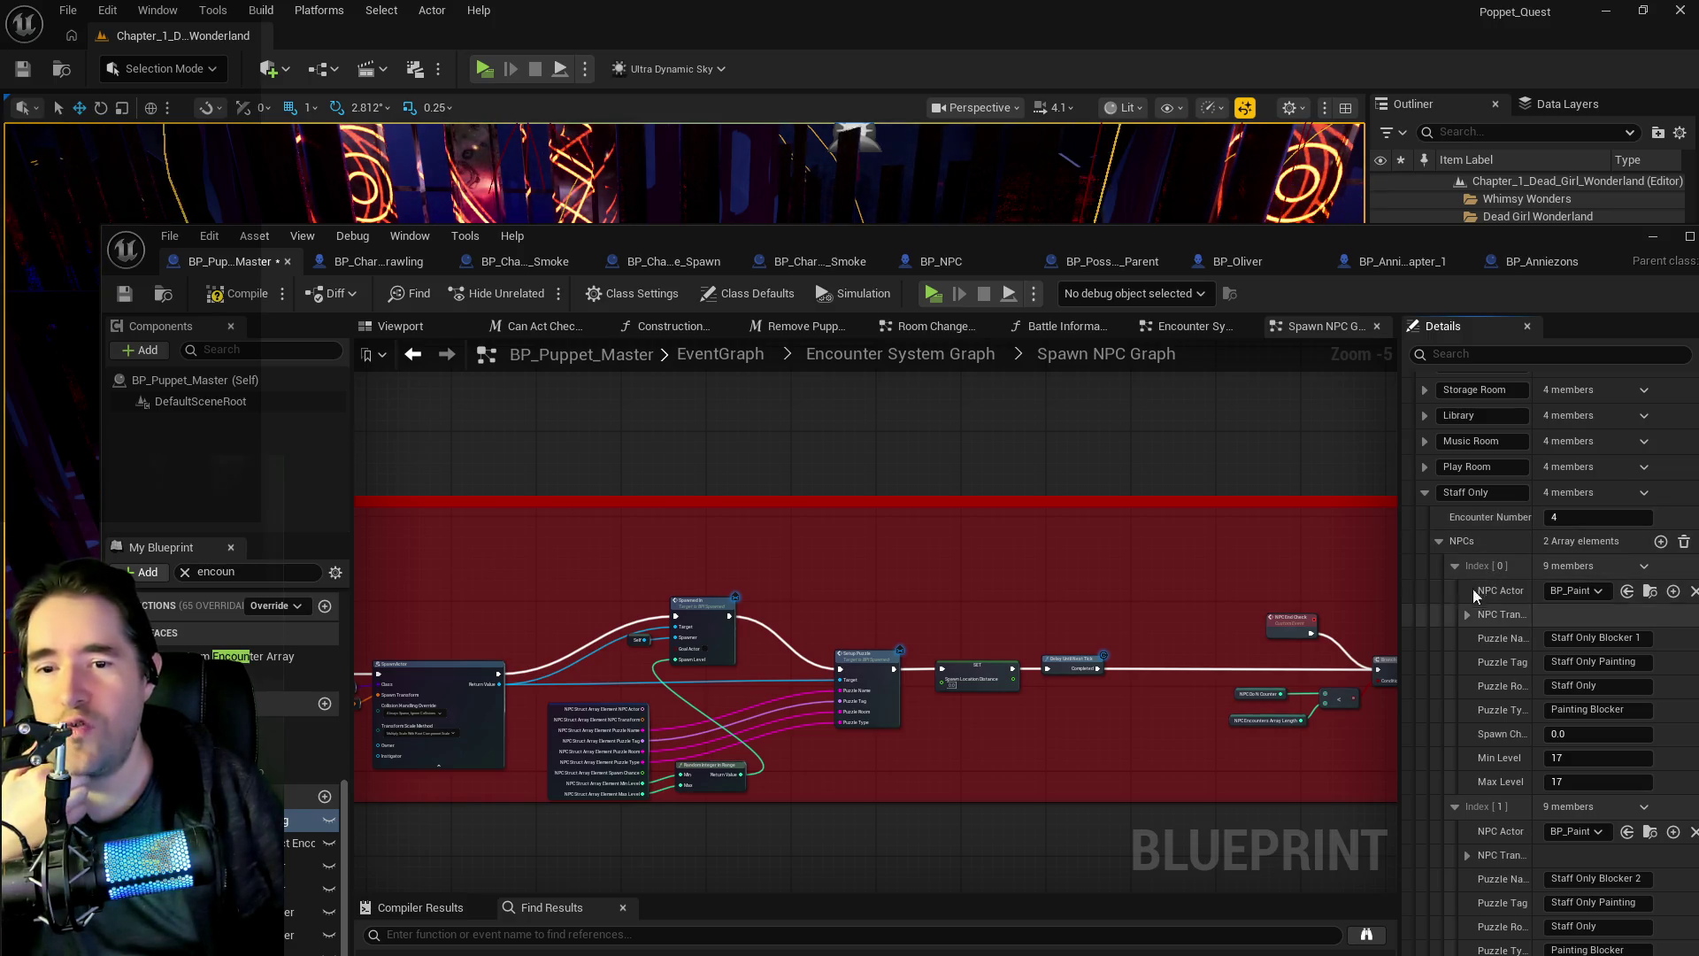
- Copy the Staff Only encounter's Spawn Table
click(1440, 542)
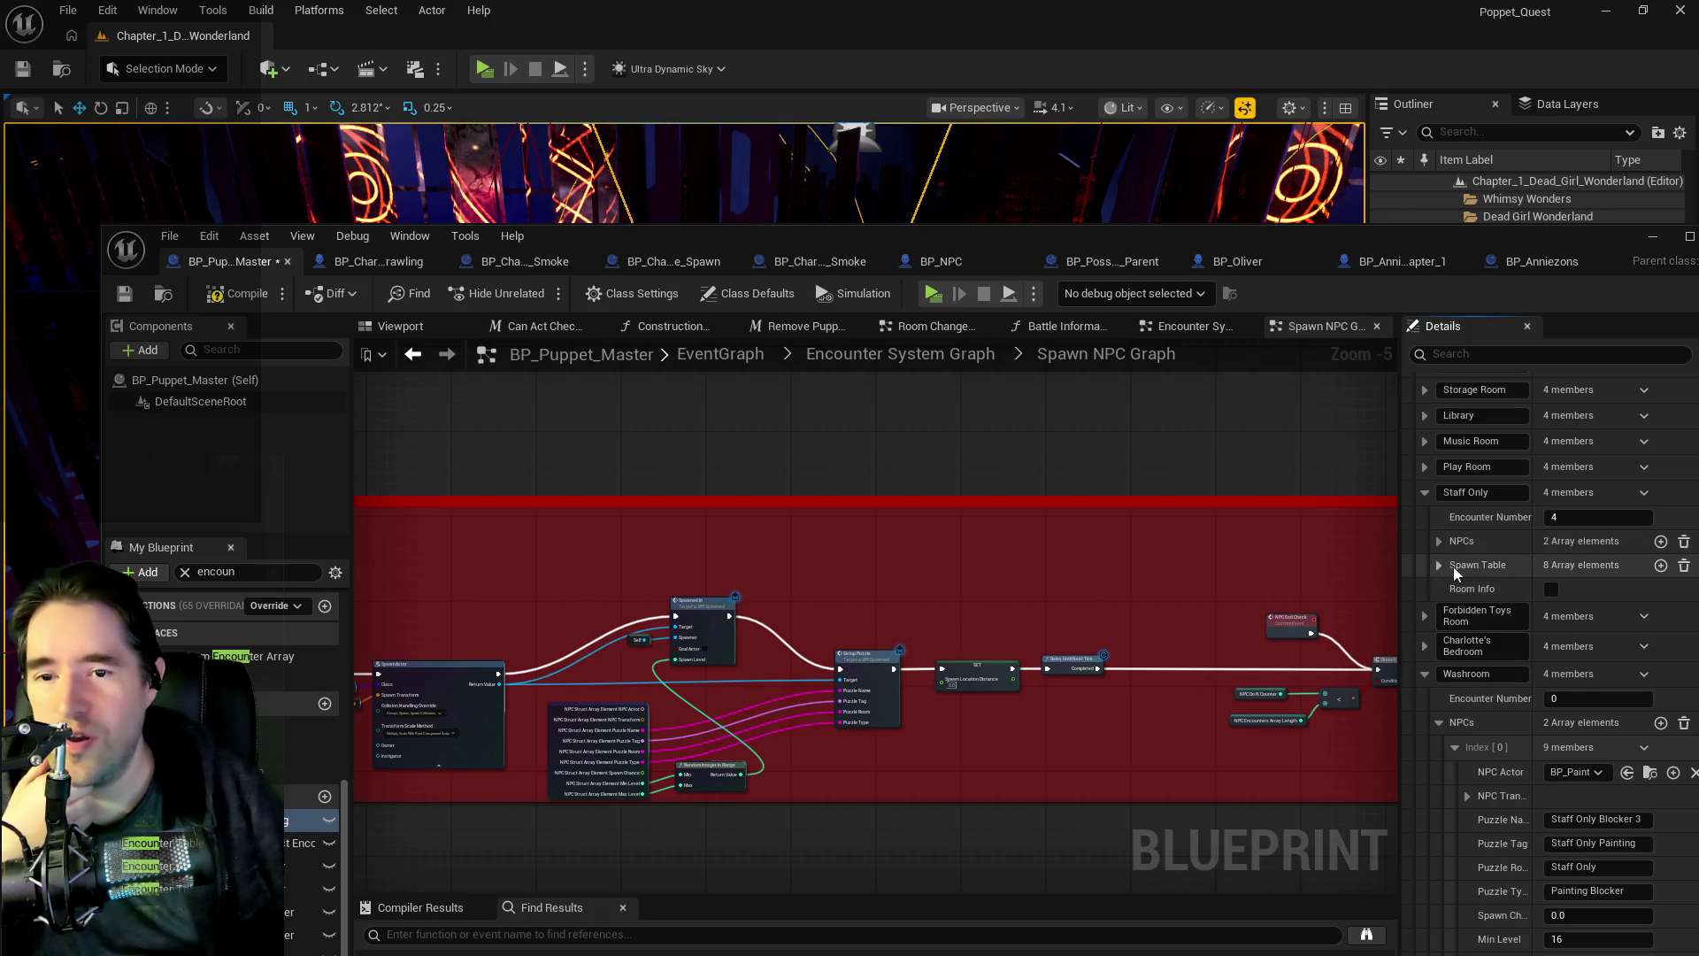
right_click(1463, 566)
click(1453, 559)
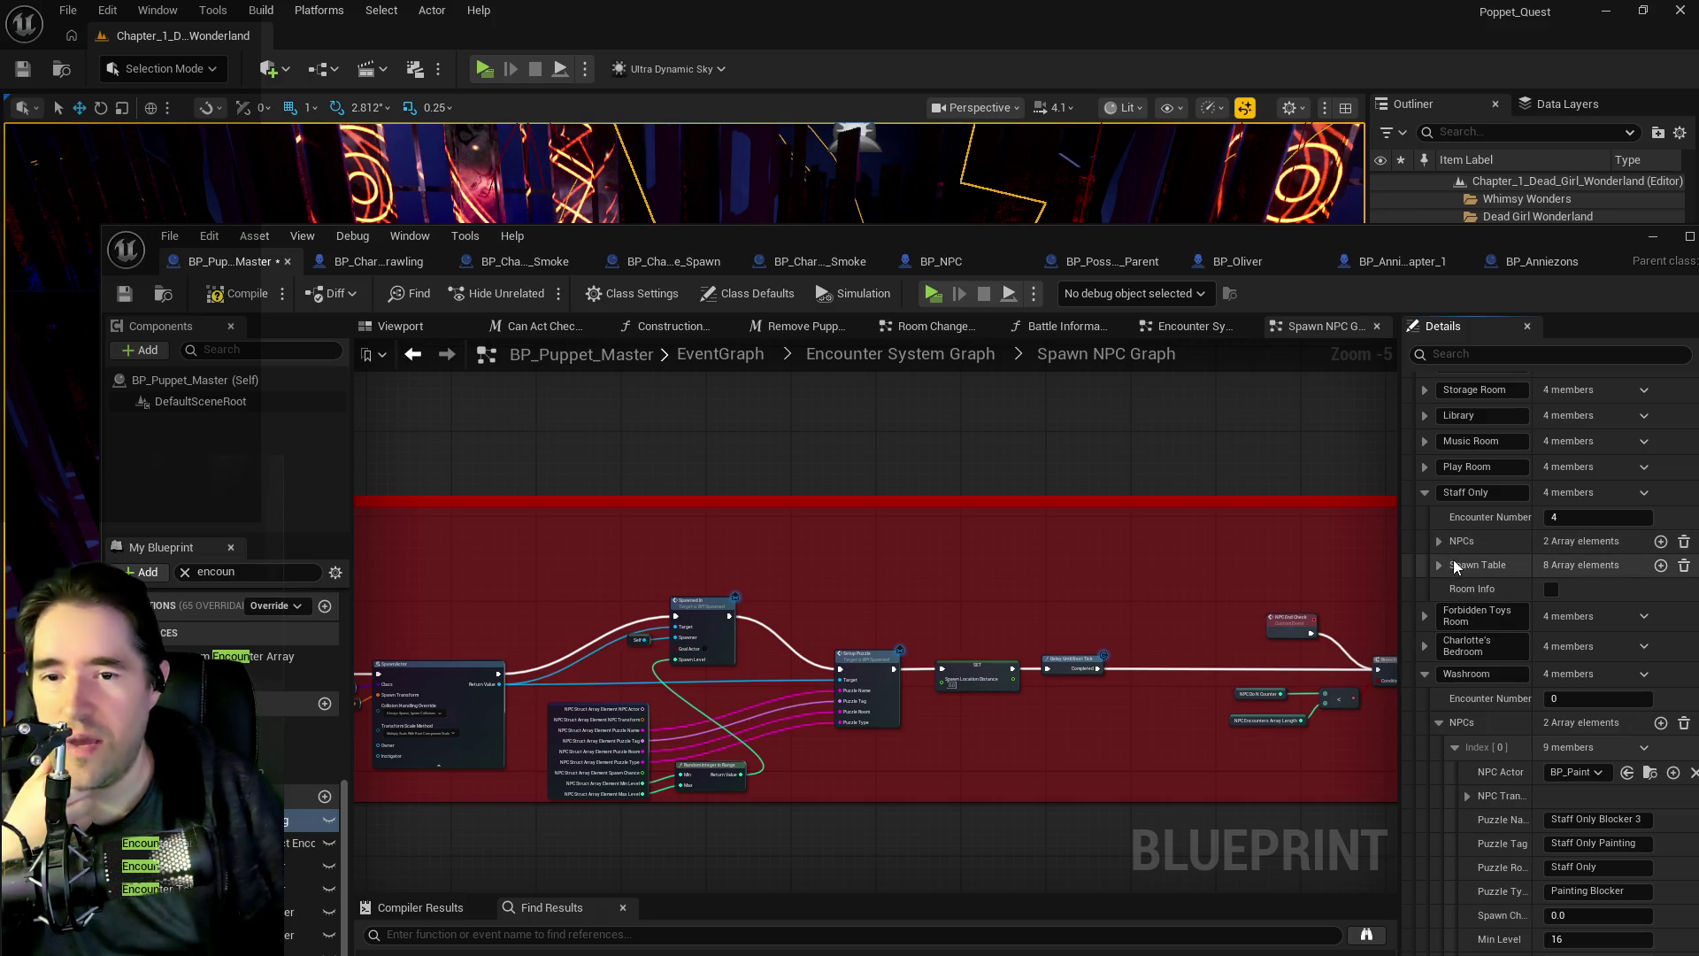
right_click(1463, 564)
click(1504, 655)
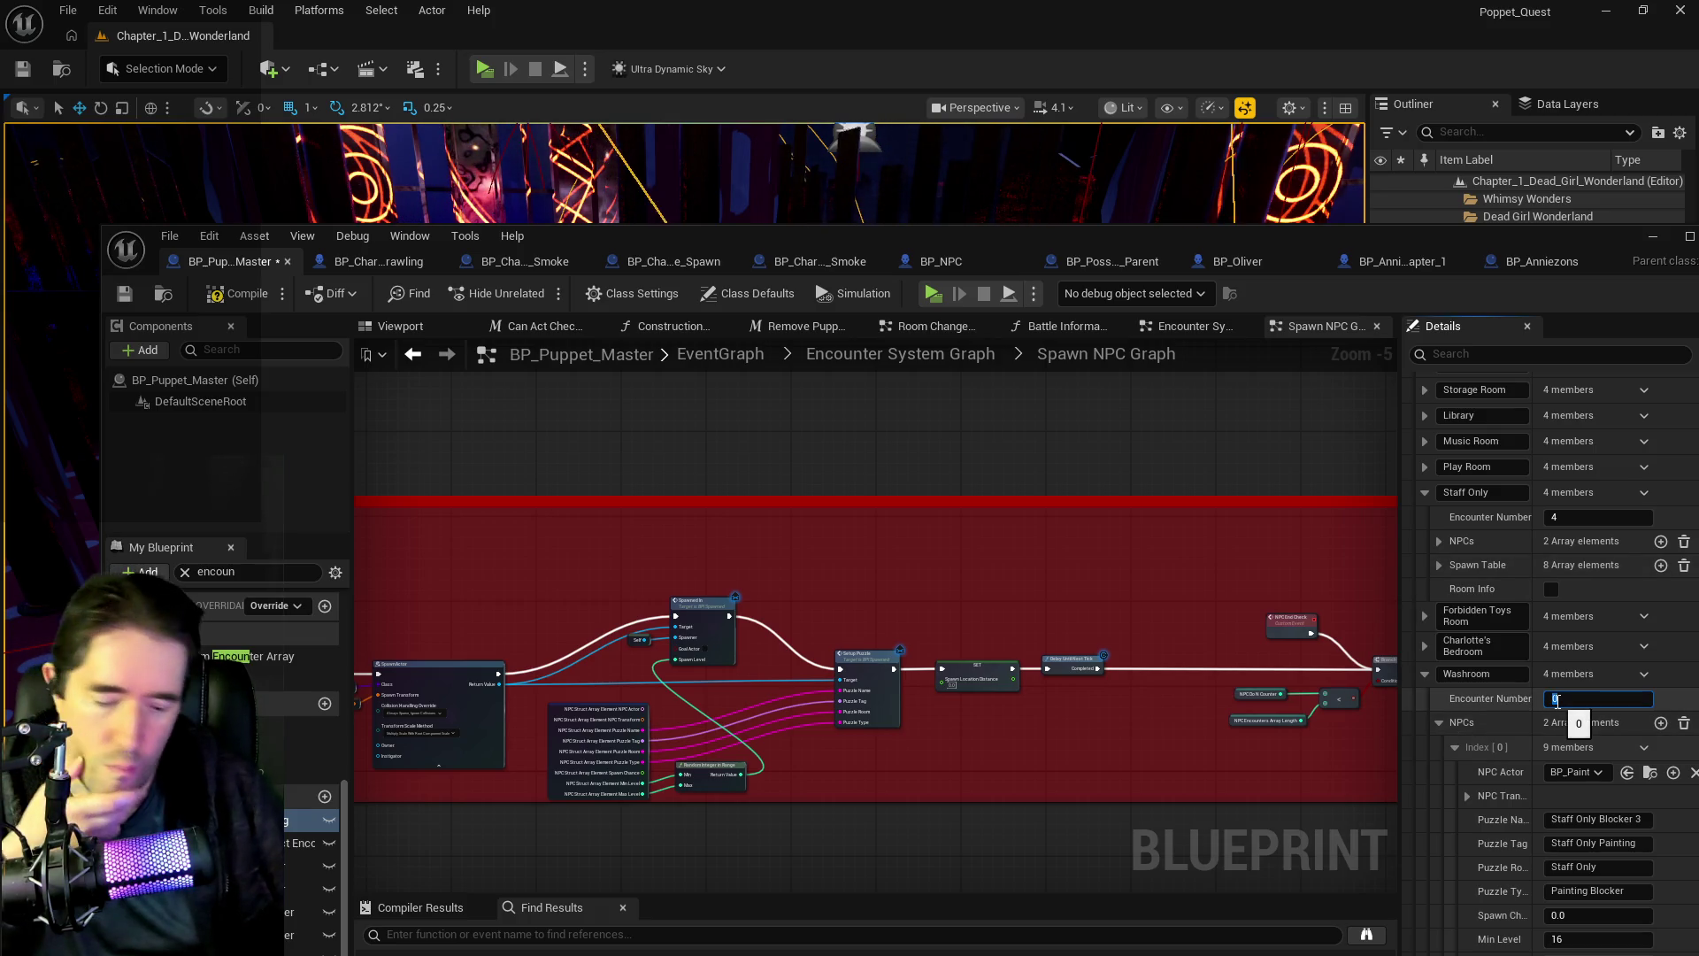
- Paste it into Washroom with Encounter Number 4, then compile and save BP_Puppet_Master
click(1439, 722)
right_click(1465, 750)
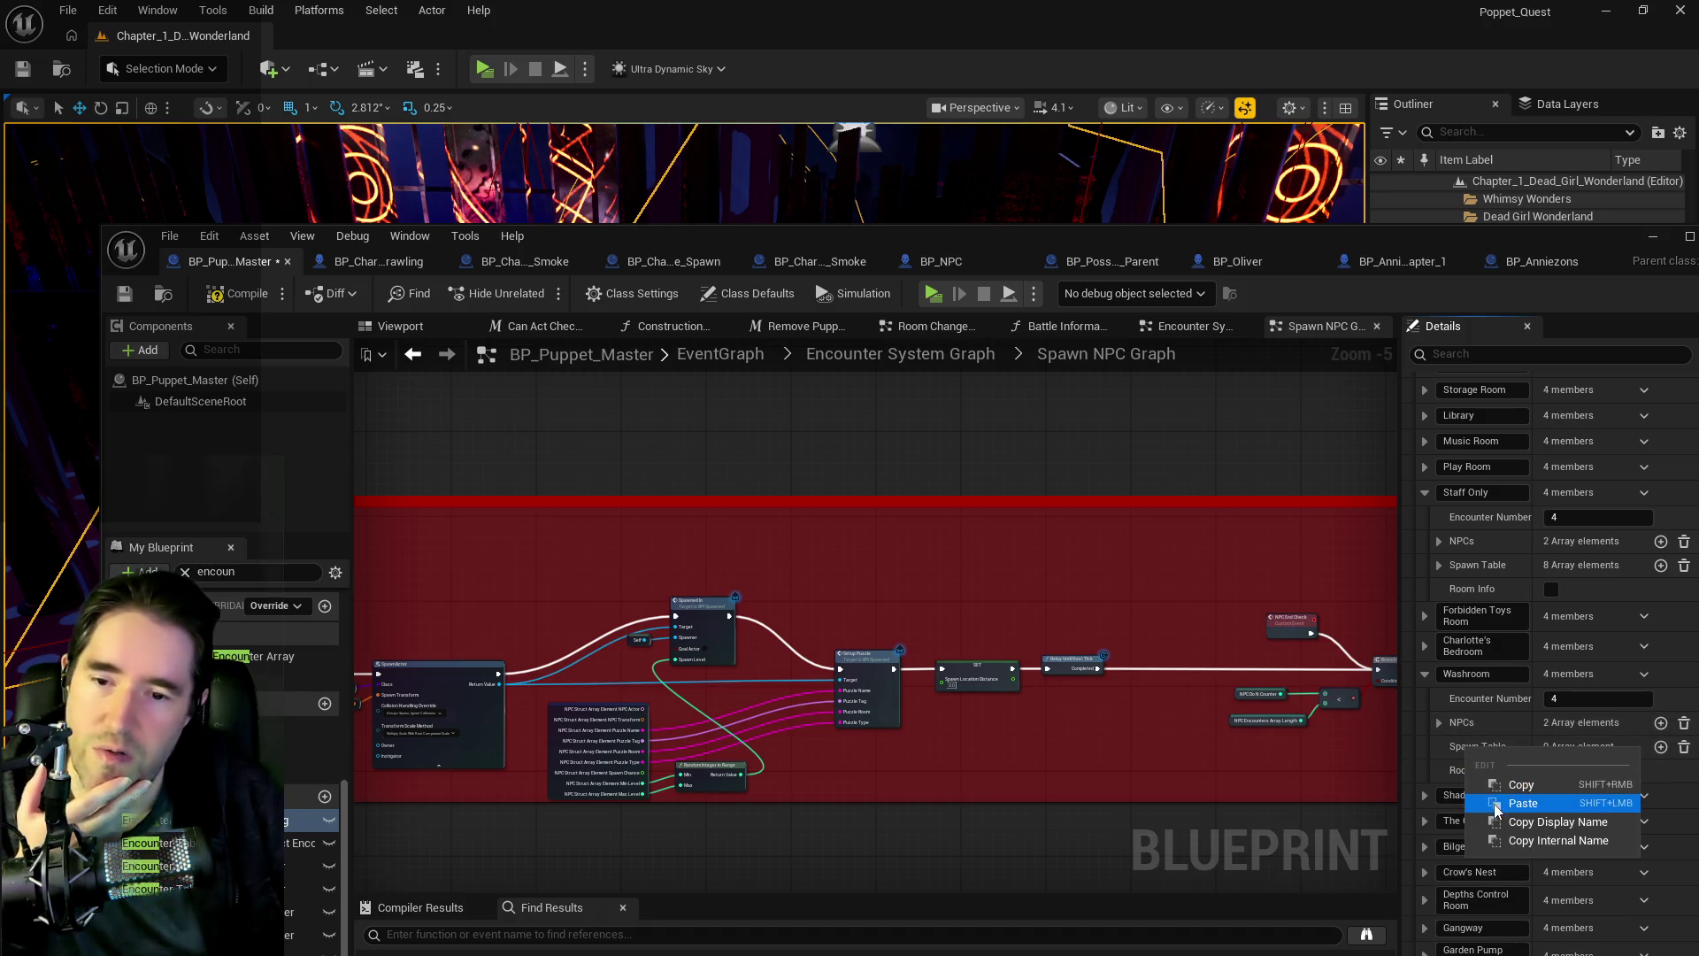
click(1496, 802)
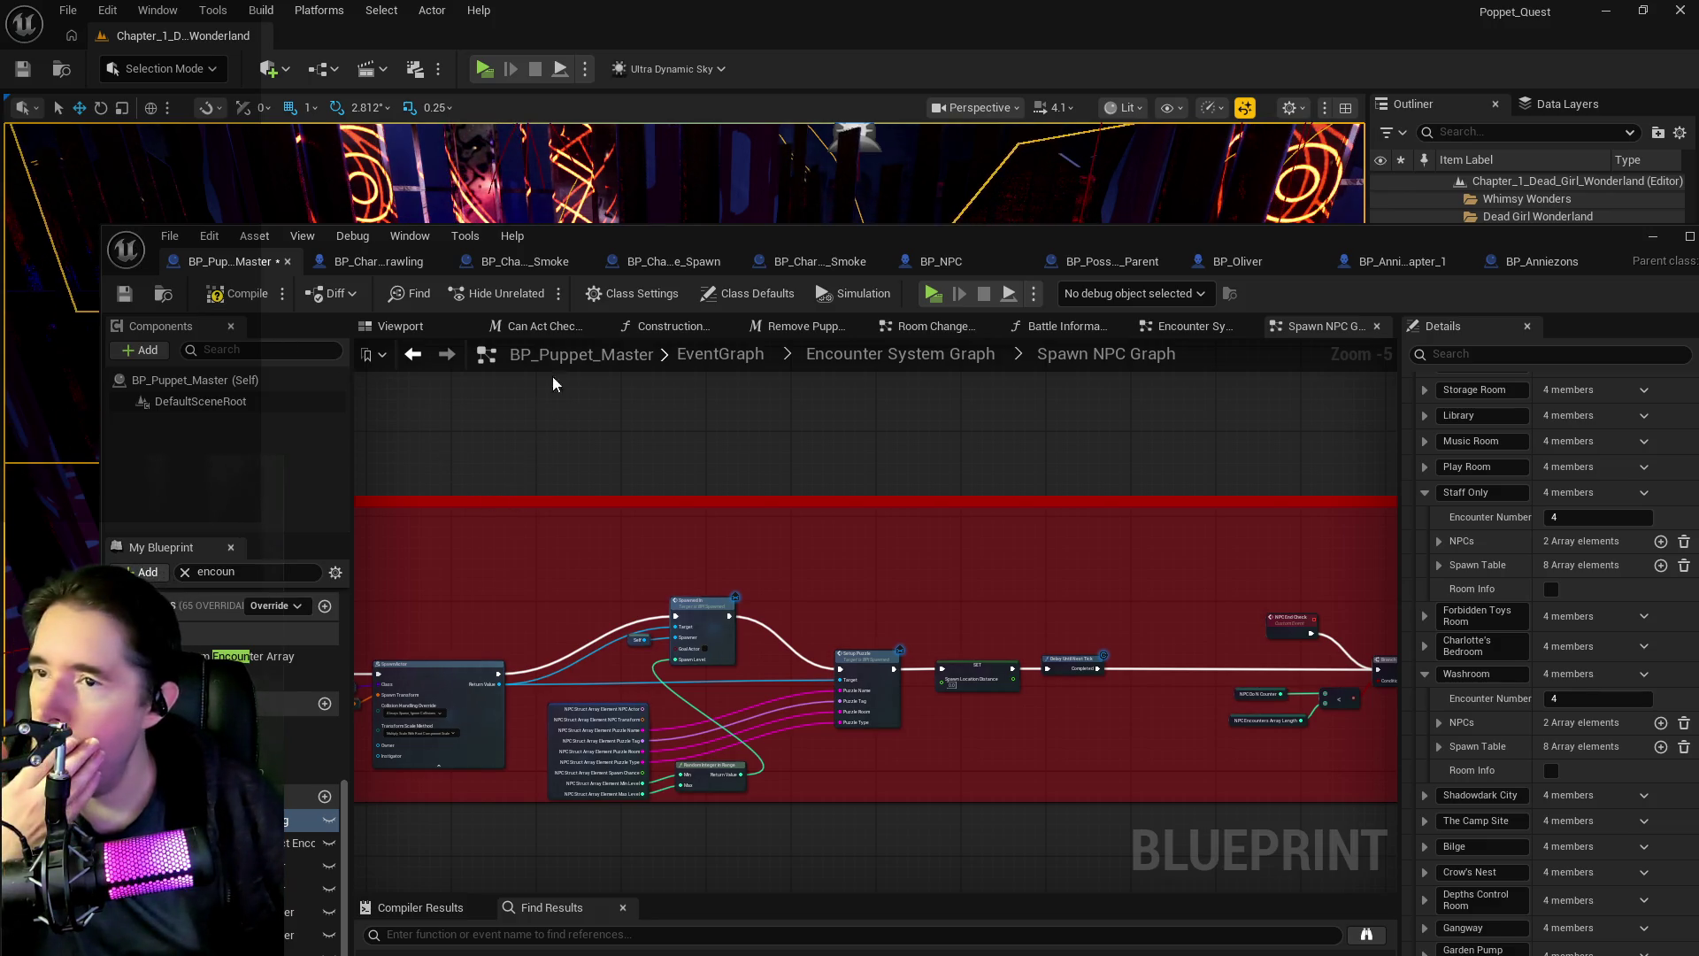
click(125, 296)
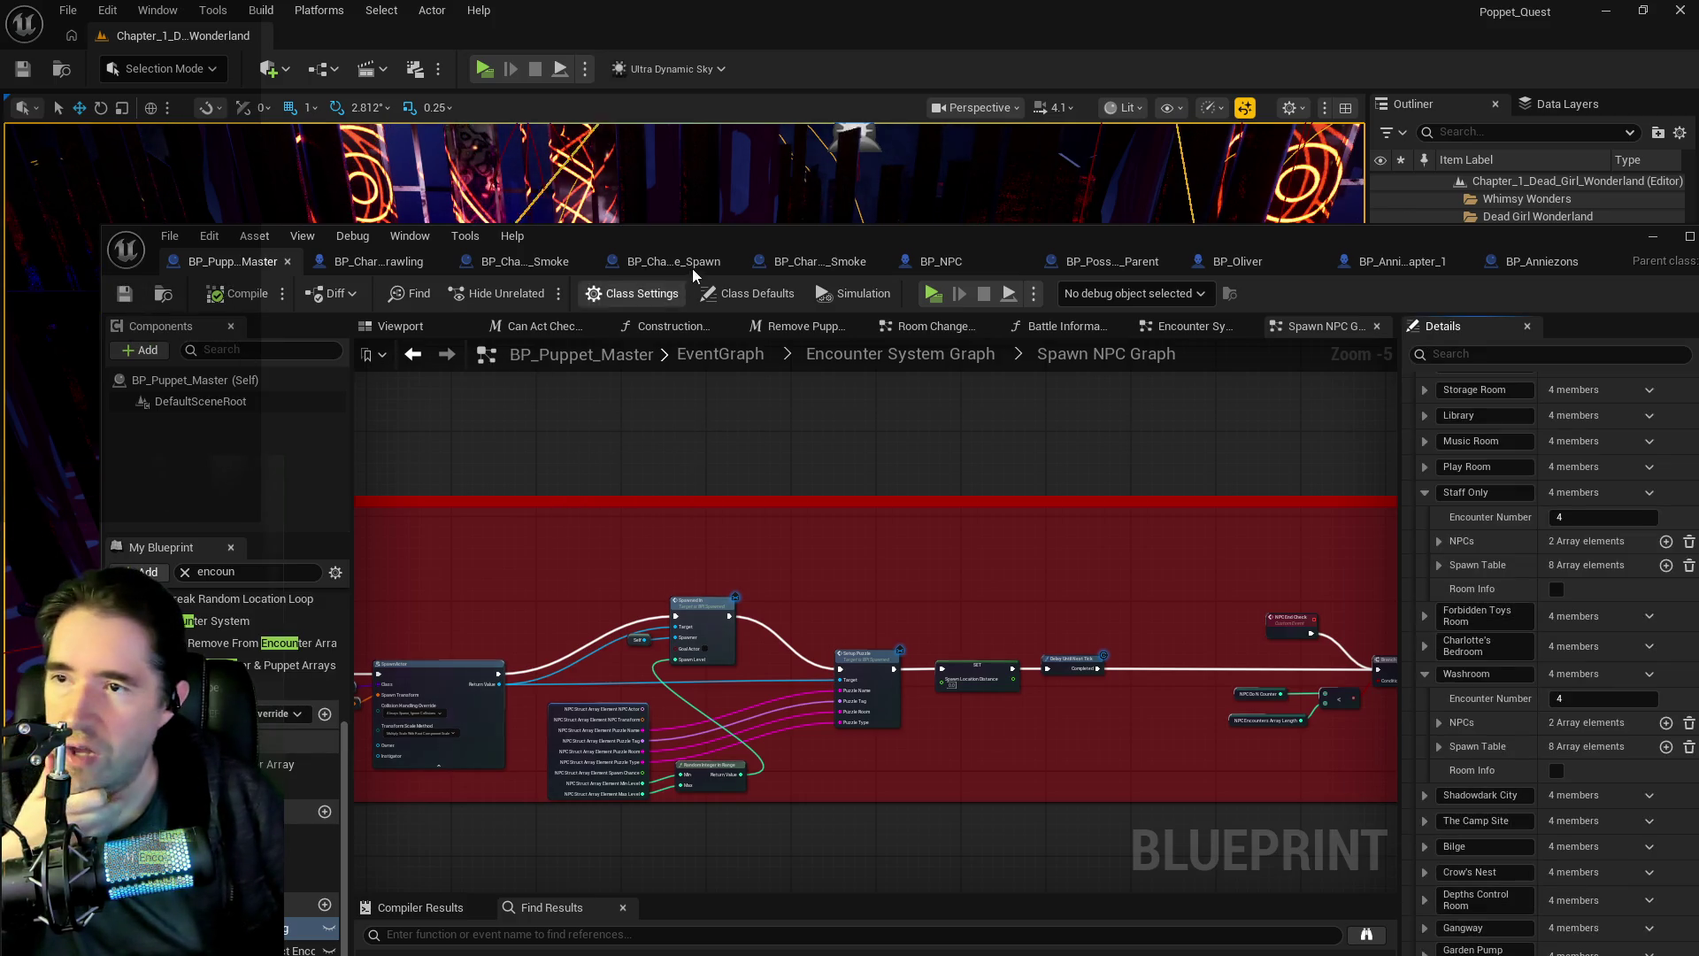
- Set the 4th-floor door BP_Door_11 to start closed by unchecking Is Open
drag(723, 237, 1698, 238)
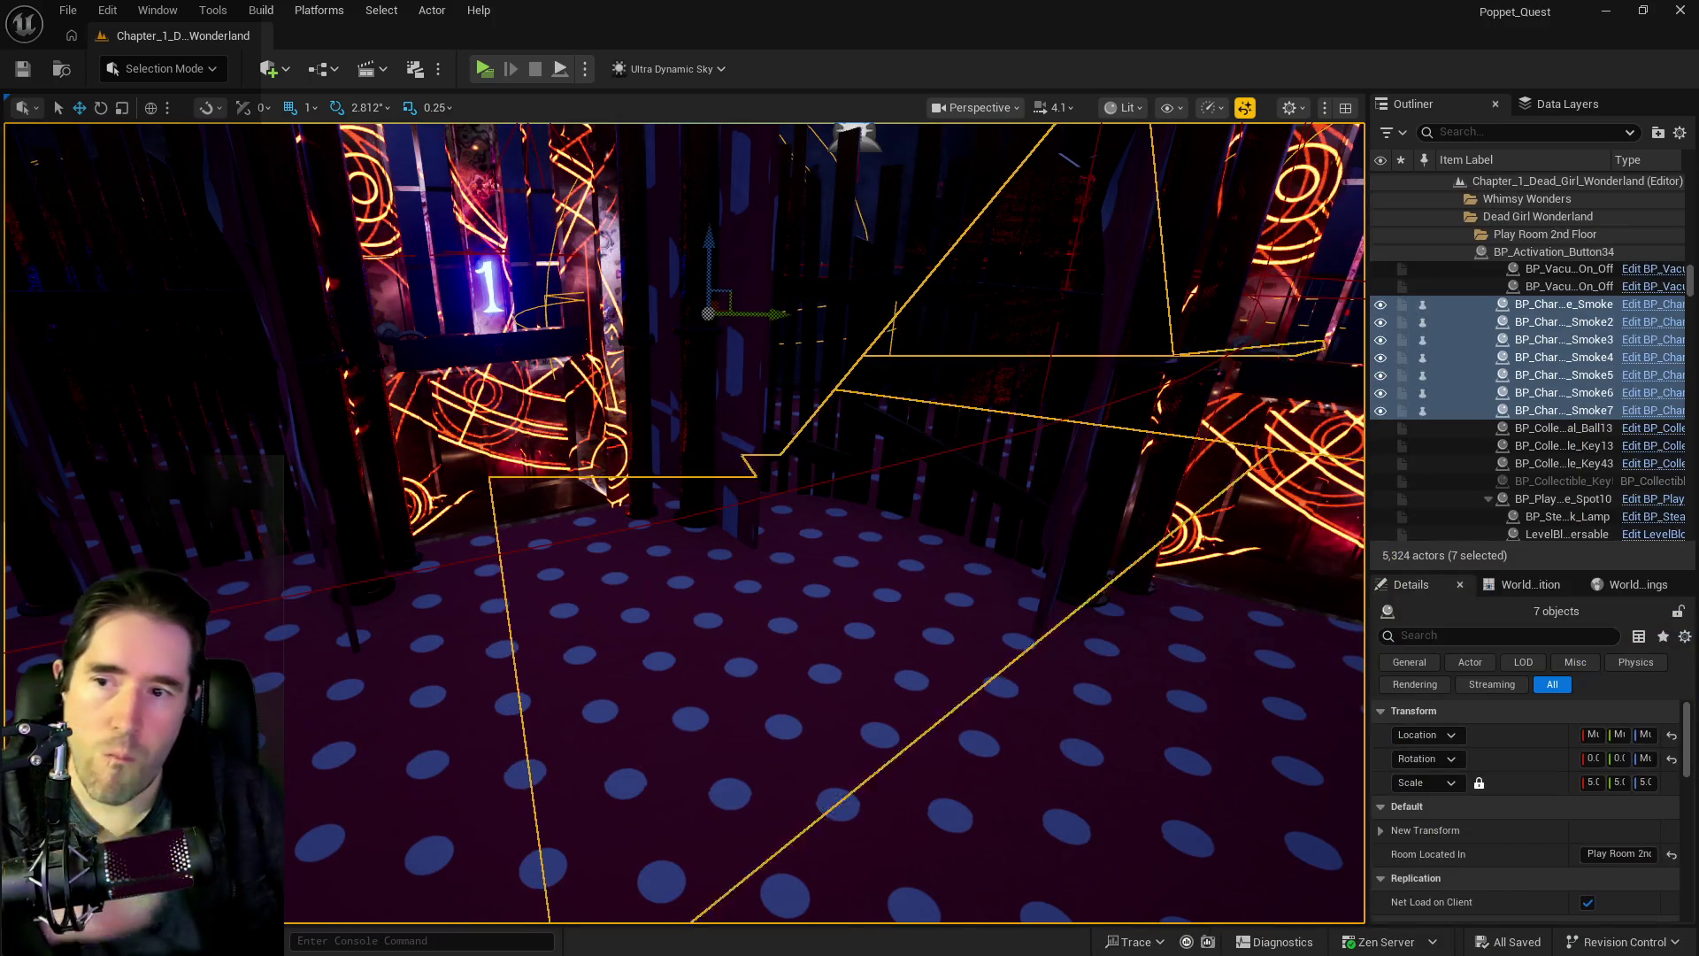
scroll(853, 693, down, 10)
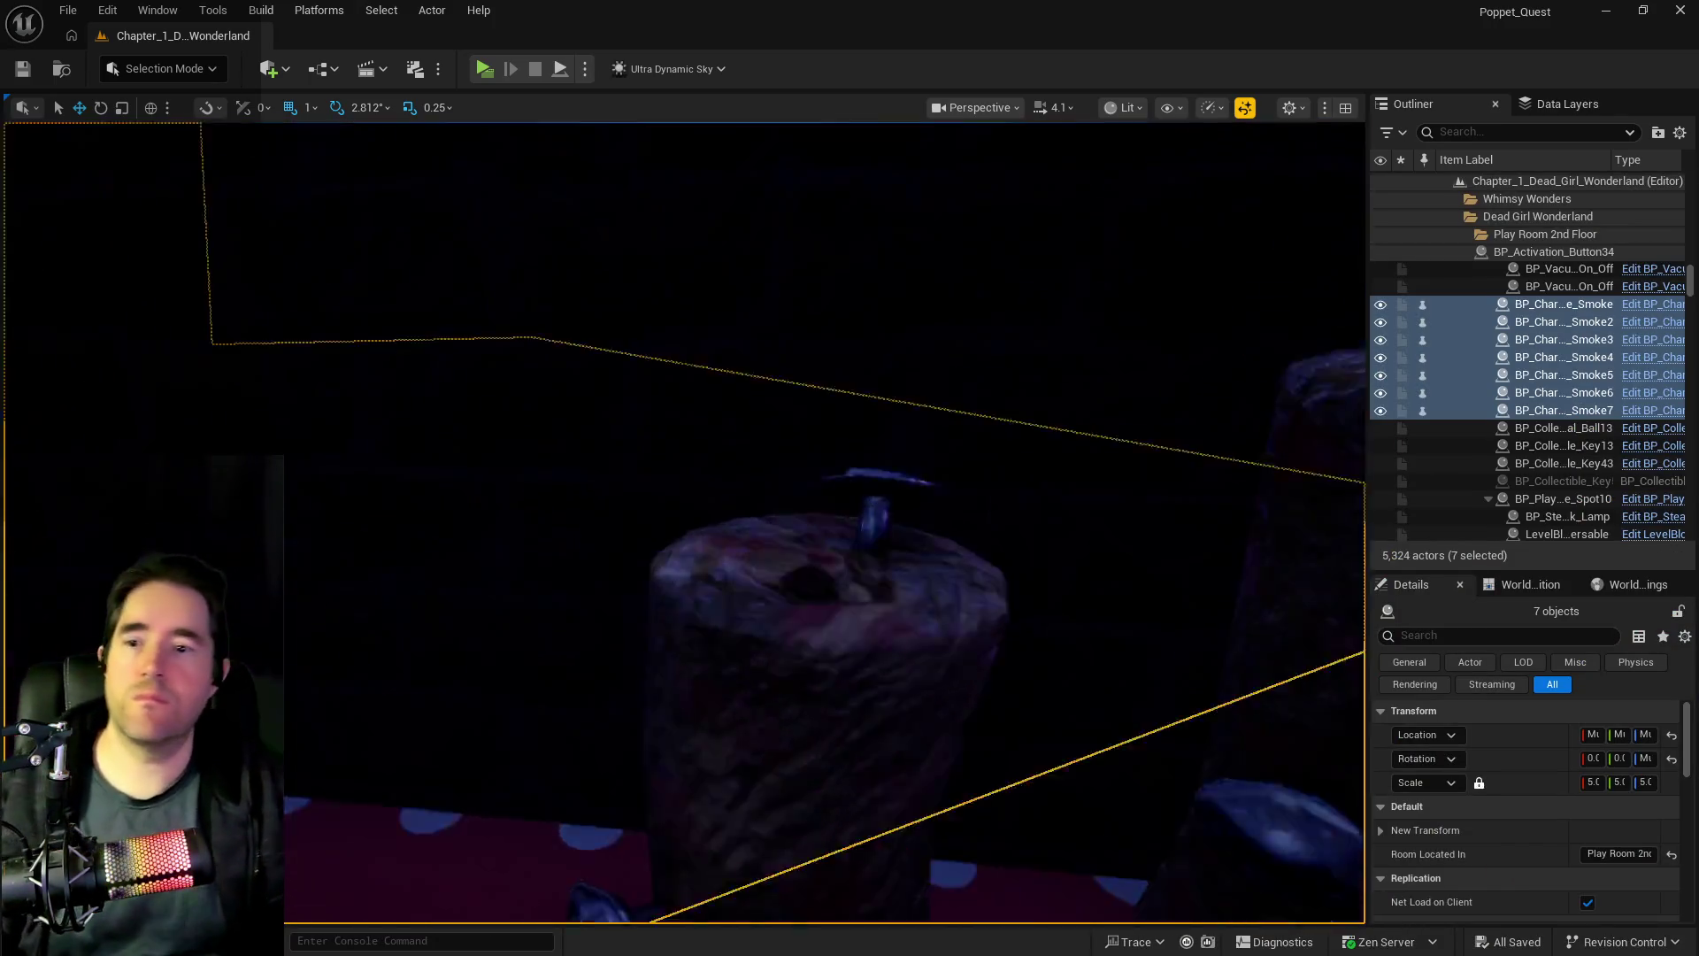
key(f)
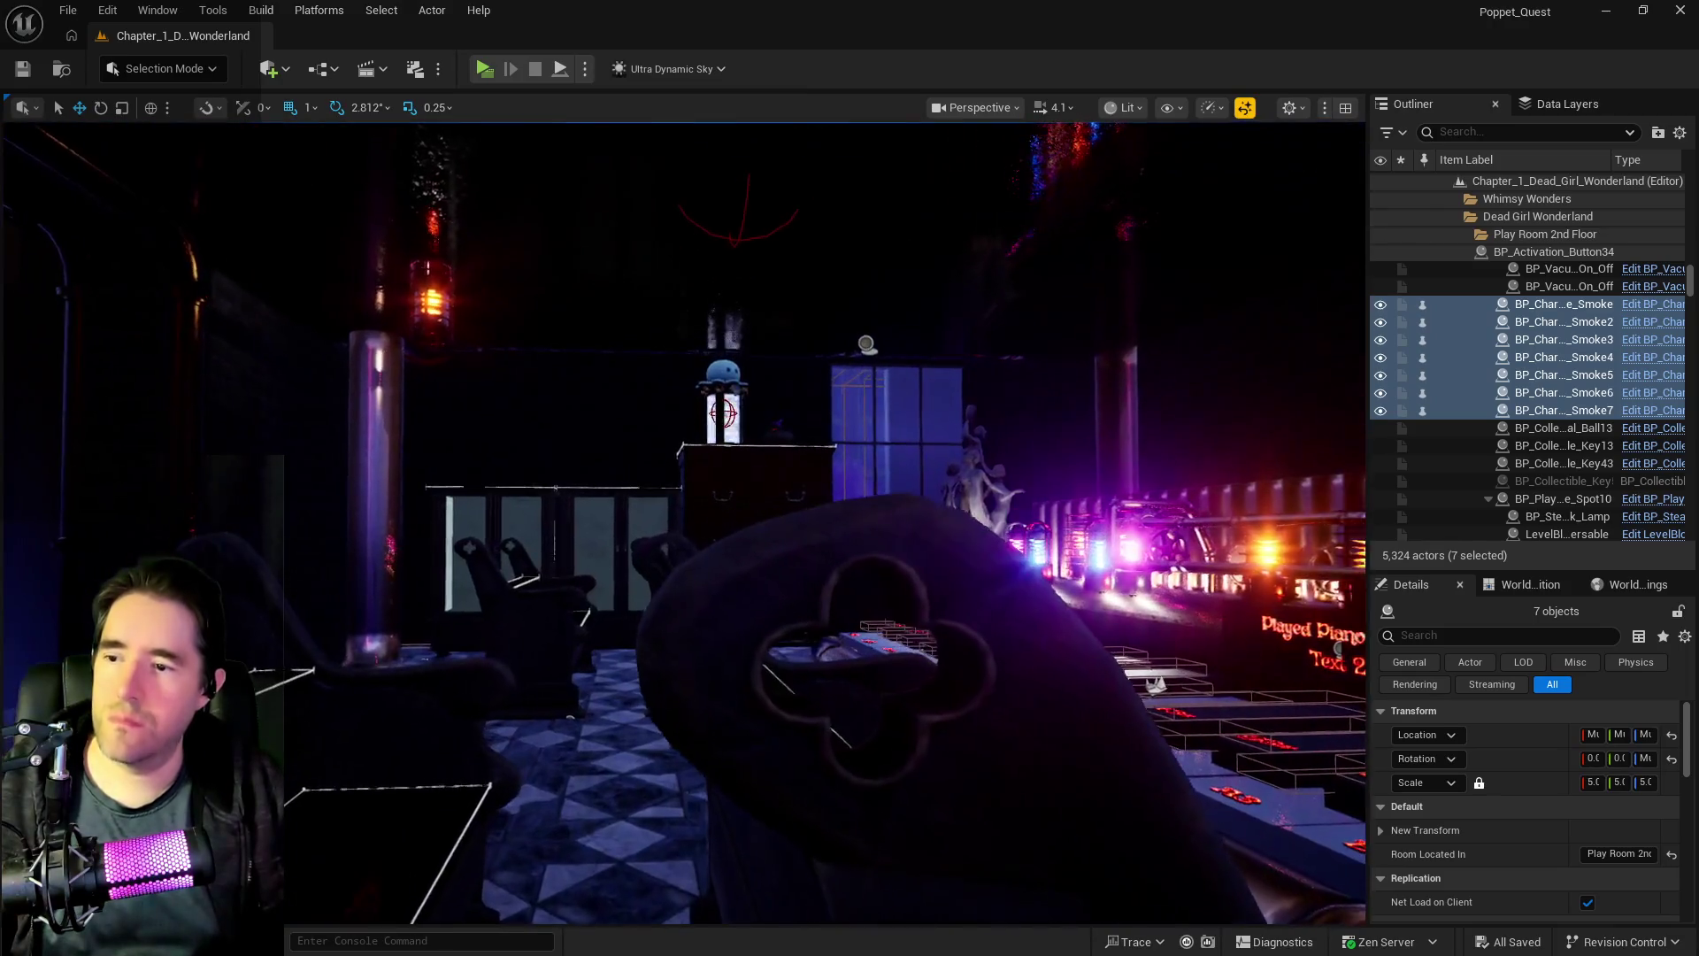
scroll(652, 493, down, 8)
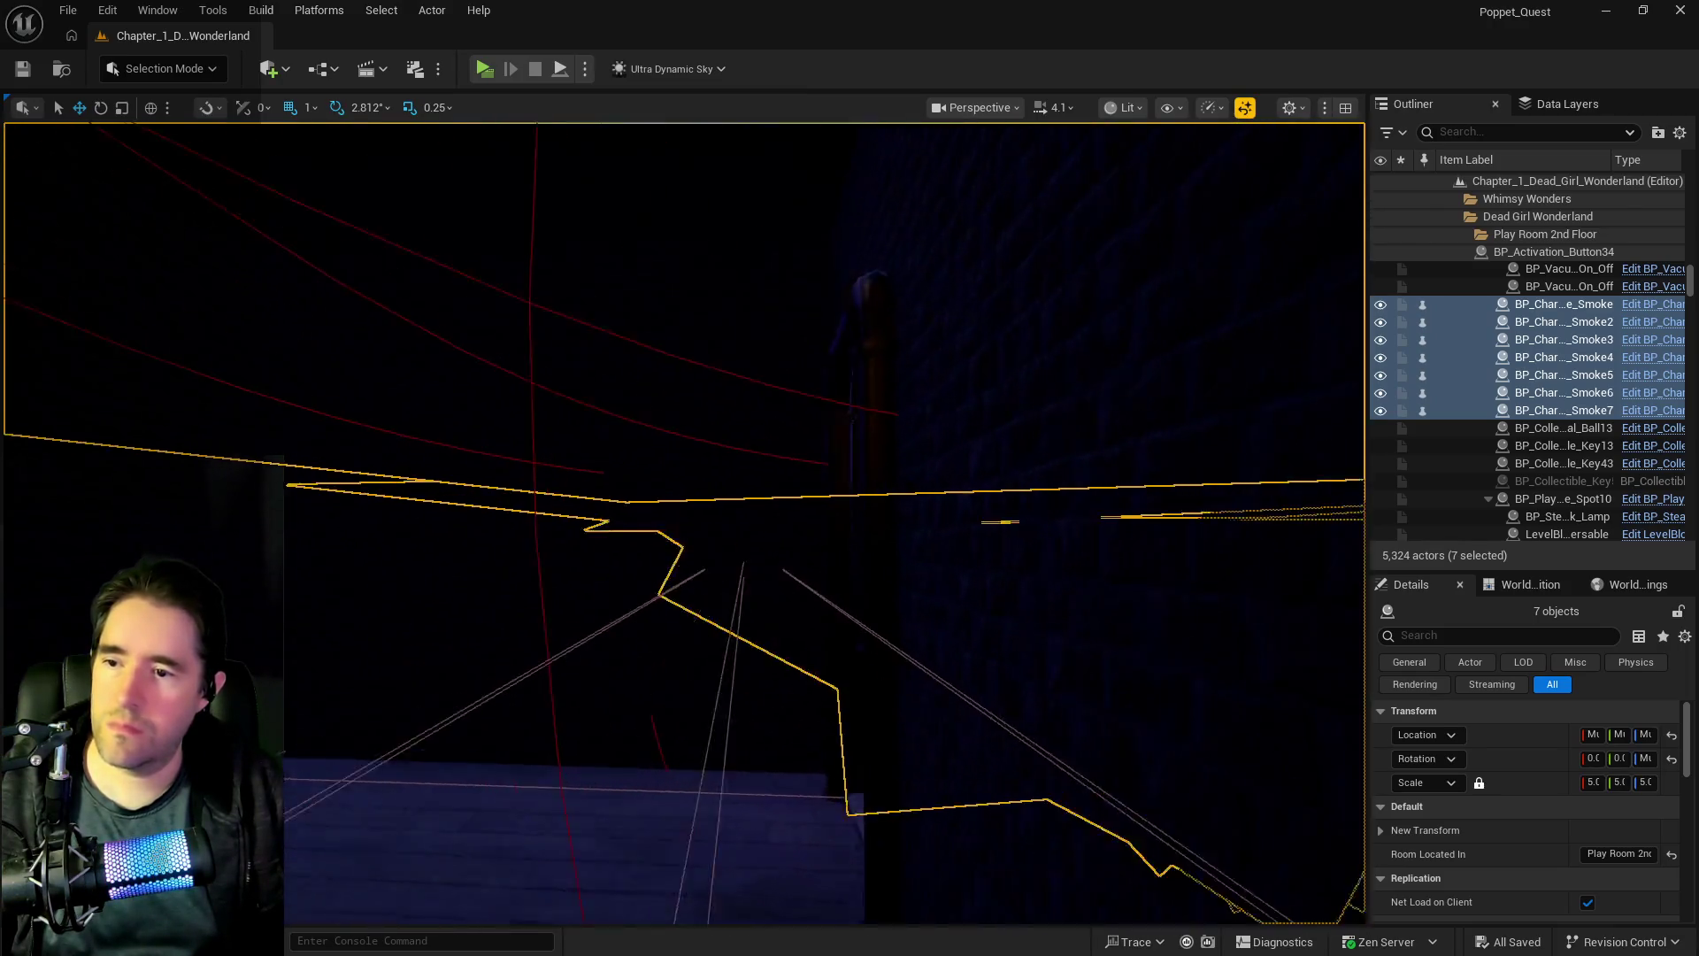
scroll(683, 522, up, 8)
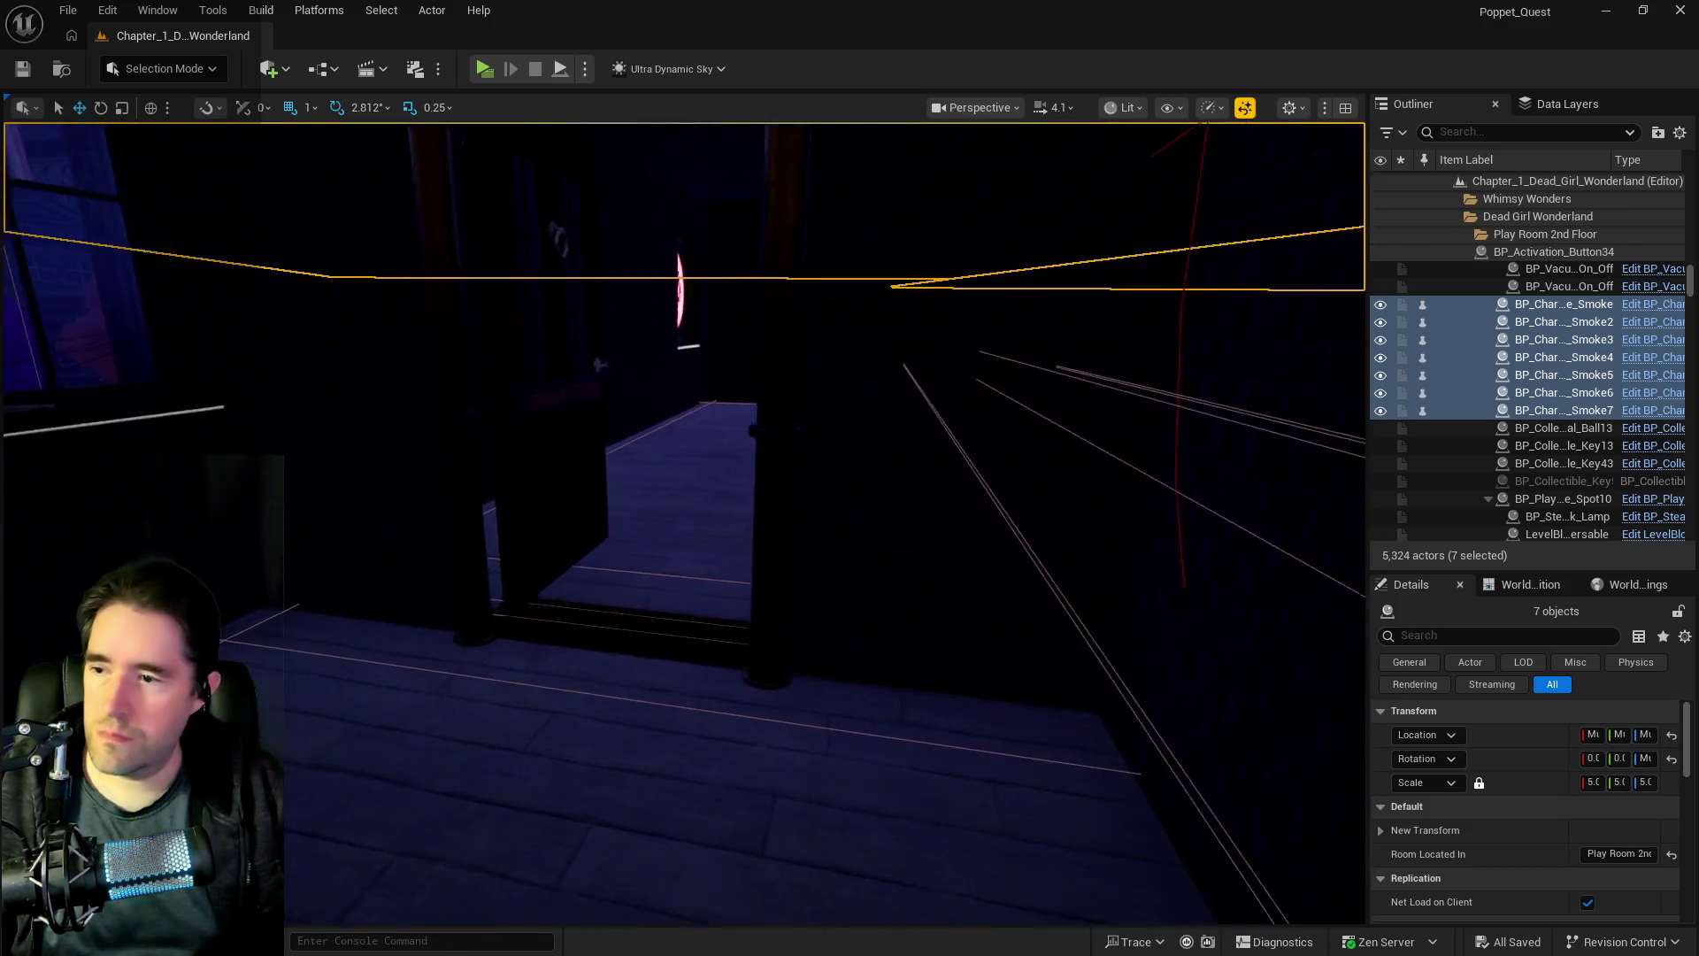
scroll(683, 455, down, 2)
click(690, 538)
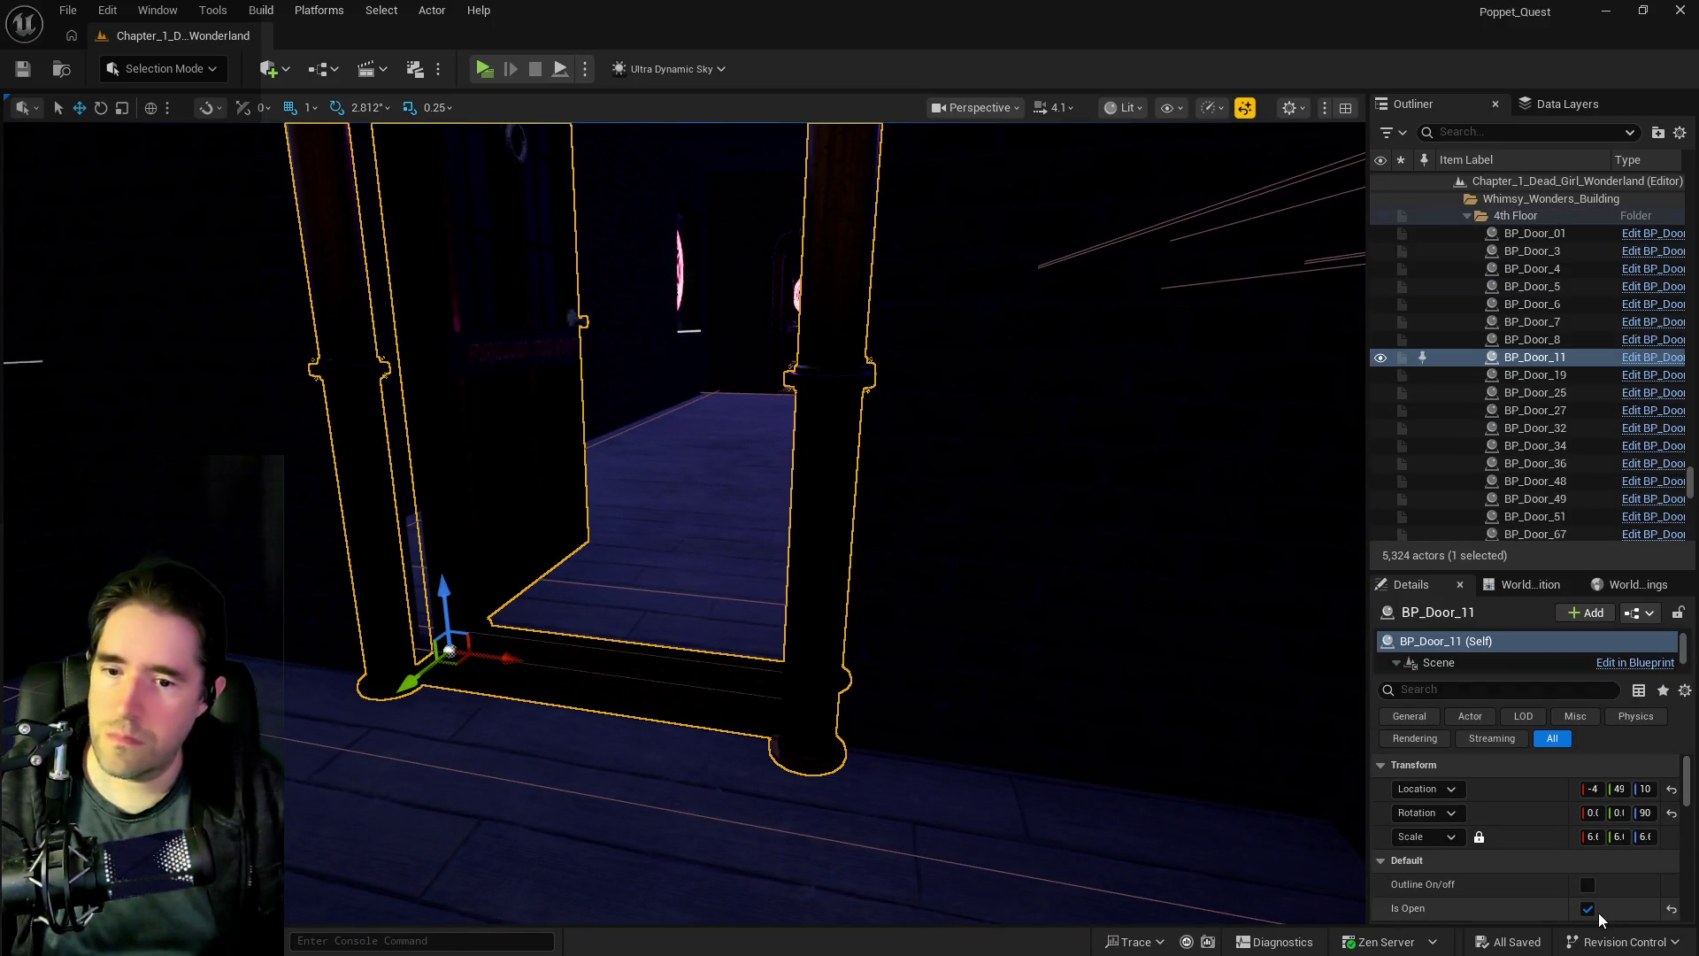
click(1589, 909)
- Set BP_Door_70 to start closed as well, then save the level
scroll(732, 632, down, 3)
click(754, 633)
click(1586, 910)
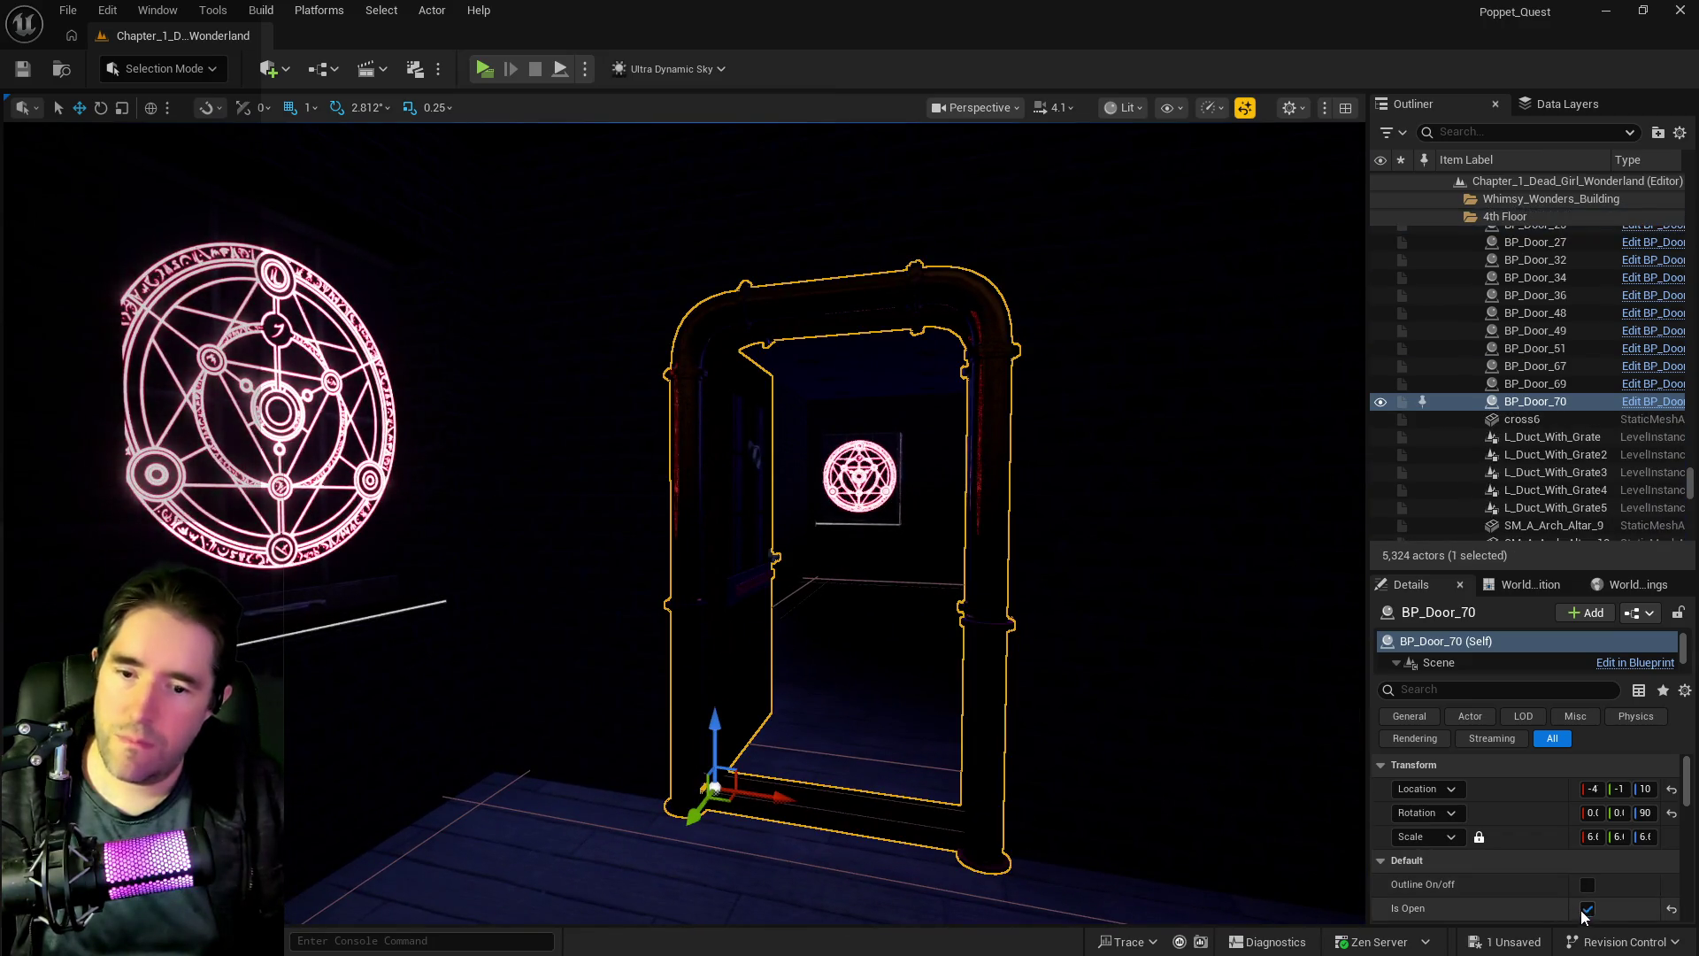
click(1586, 910)
scroll(1148, 819, down, 5)
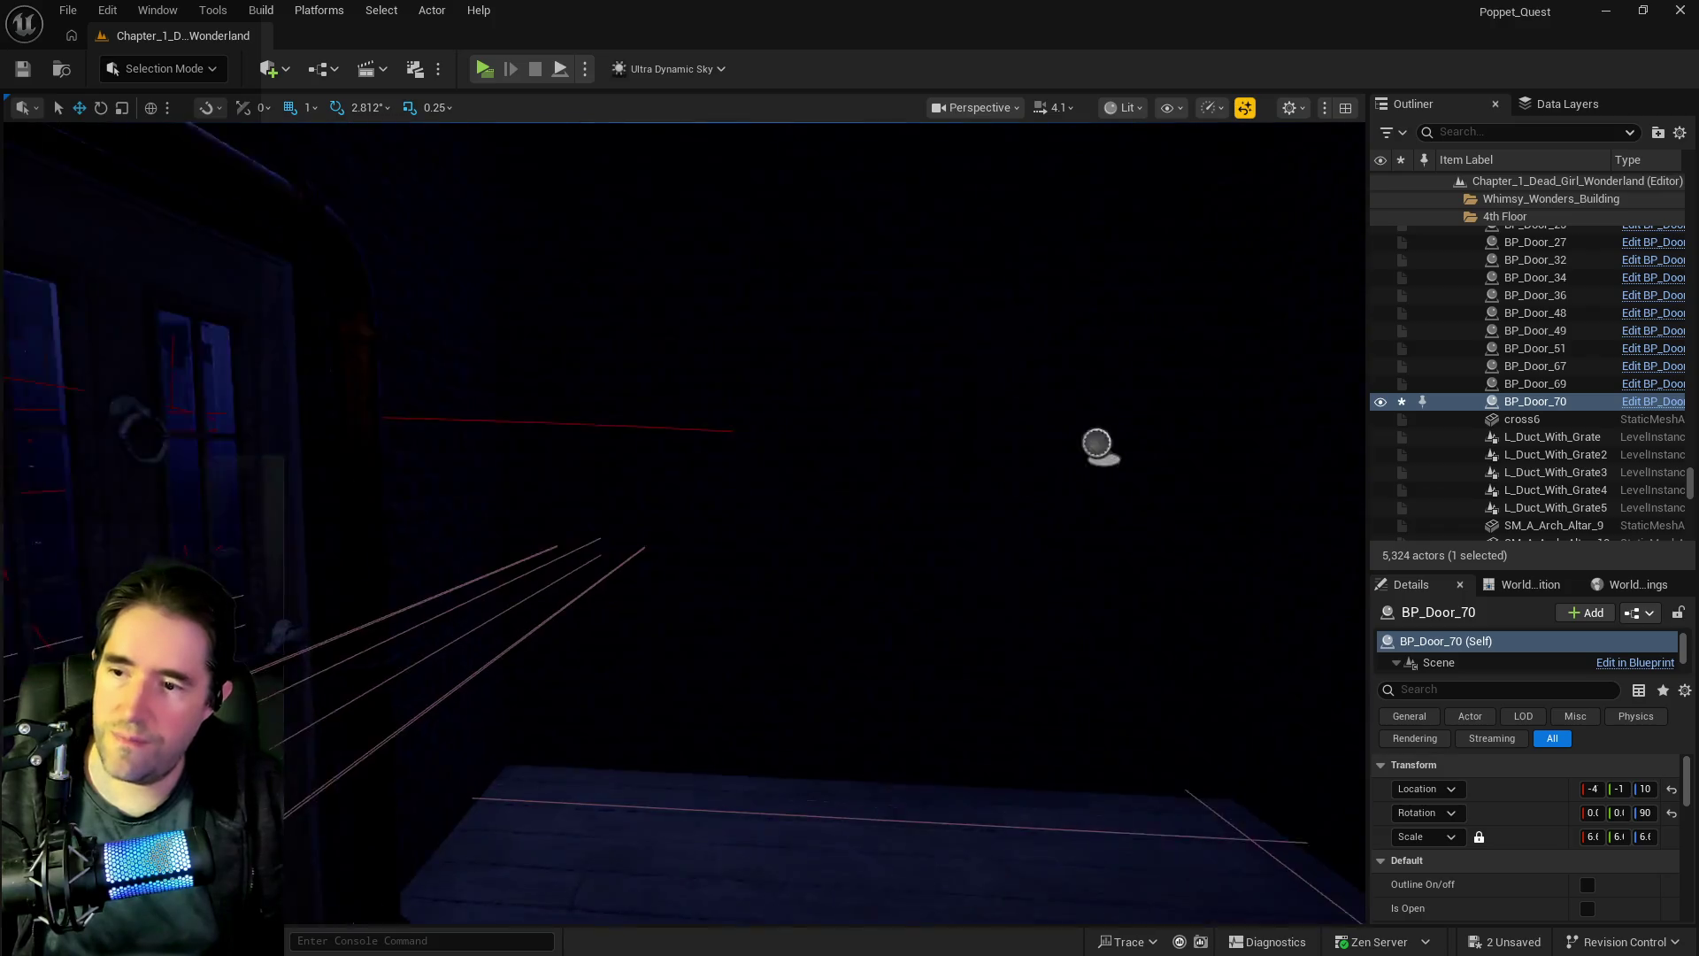
scroll(1144, 813, down, 2)
key(ctrl+s)
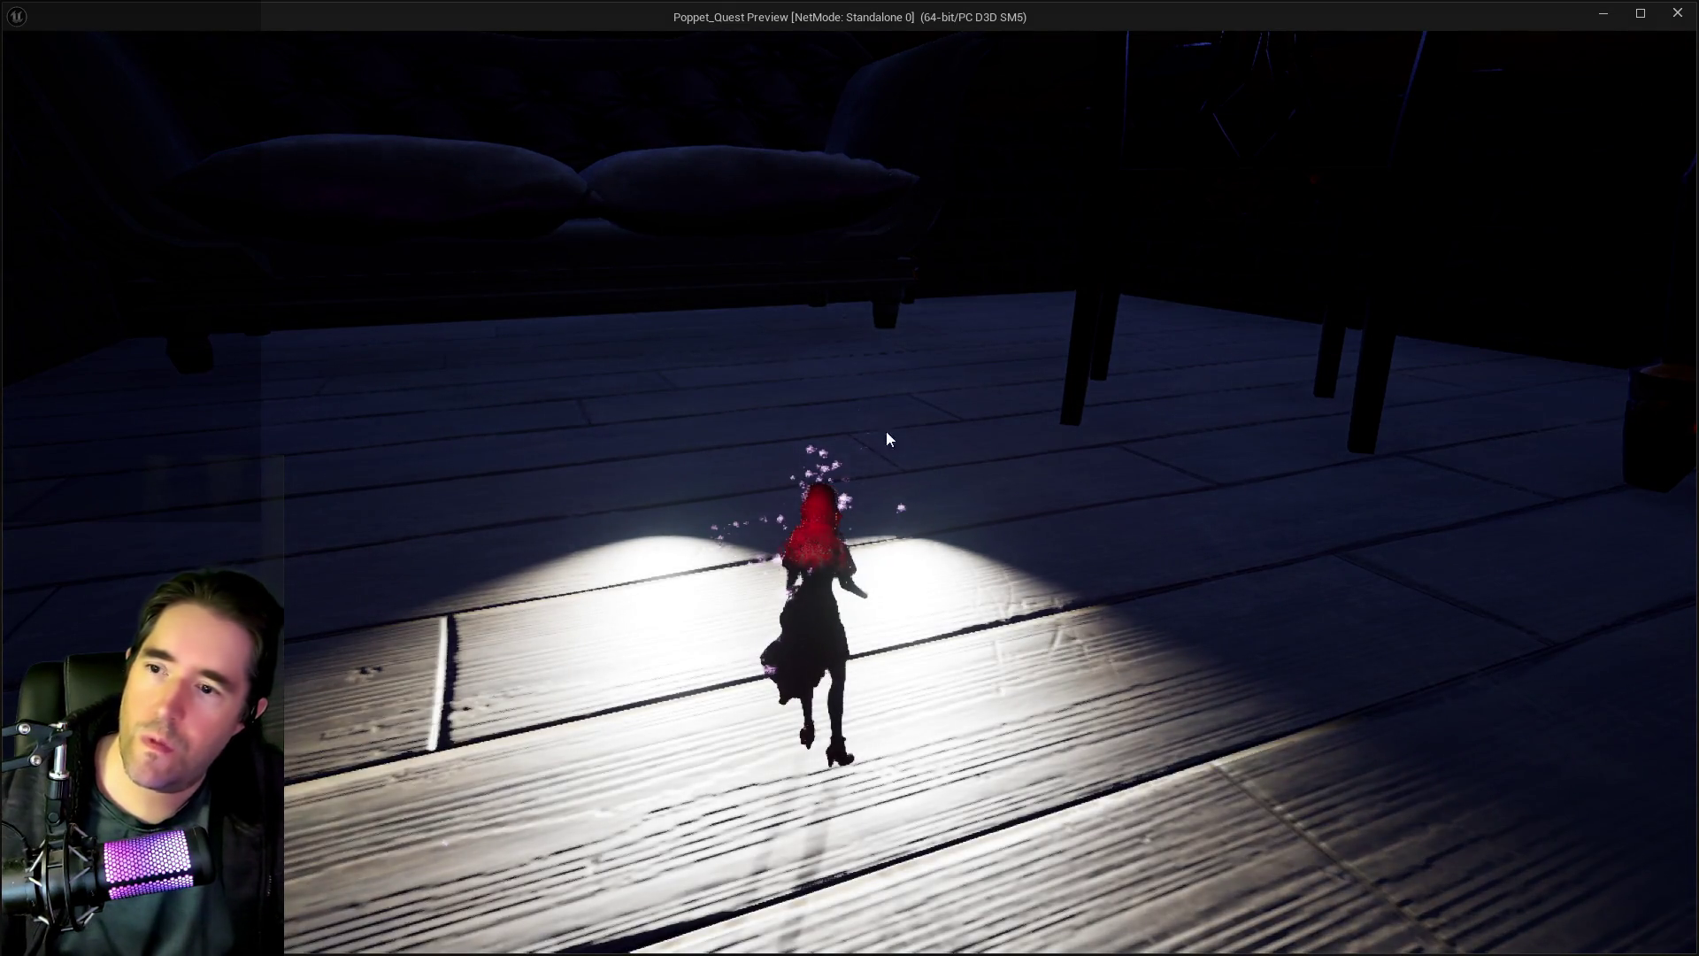
- Restart the game preview and check the character's inventory
click(1675, 13)
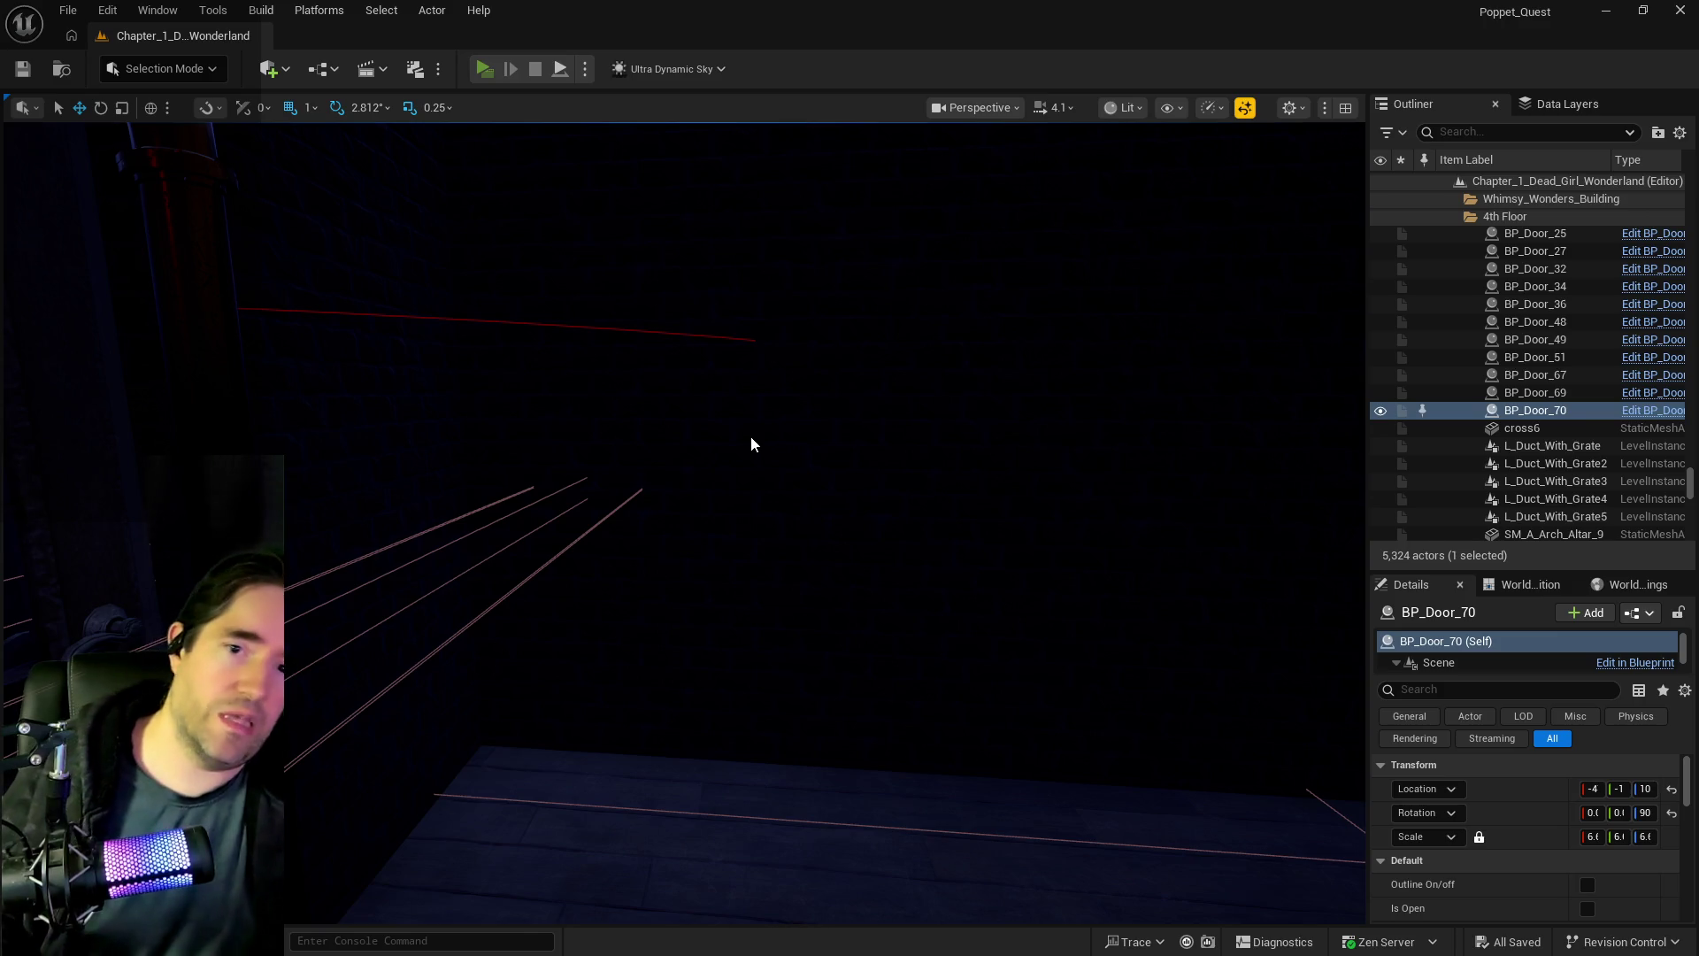
key(alt+p)
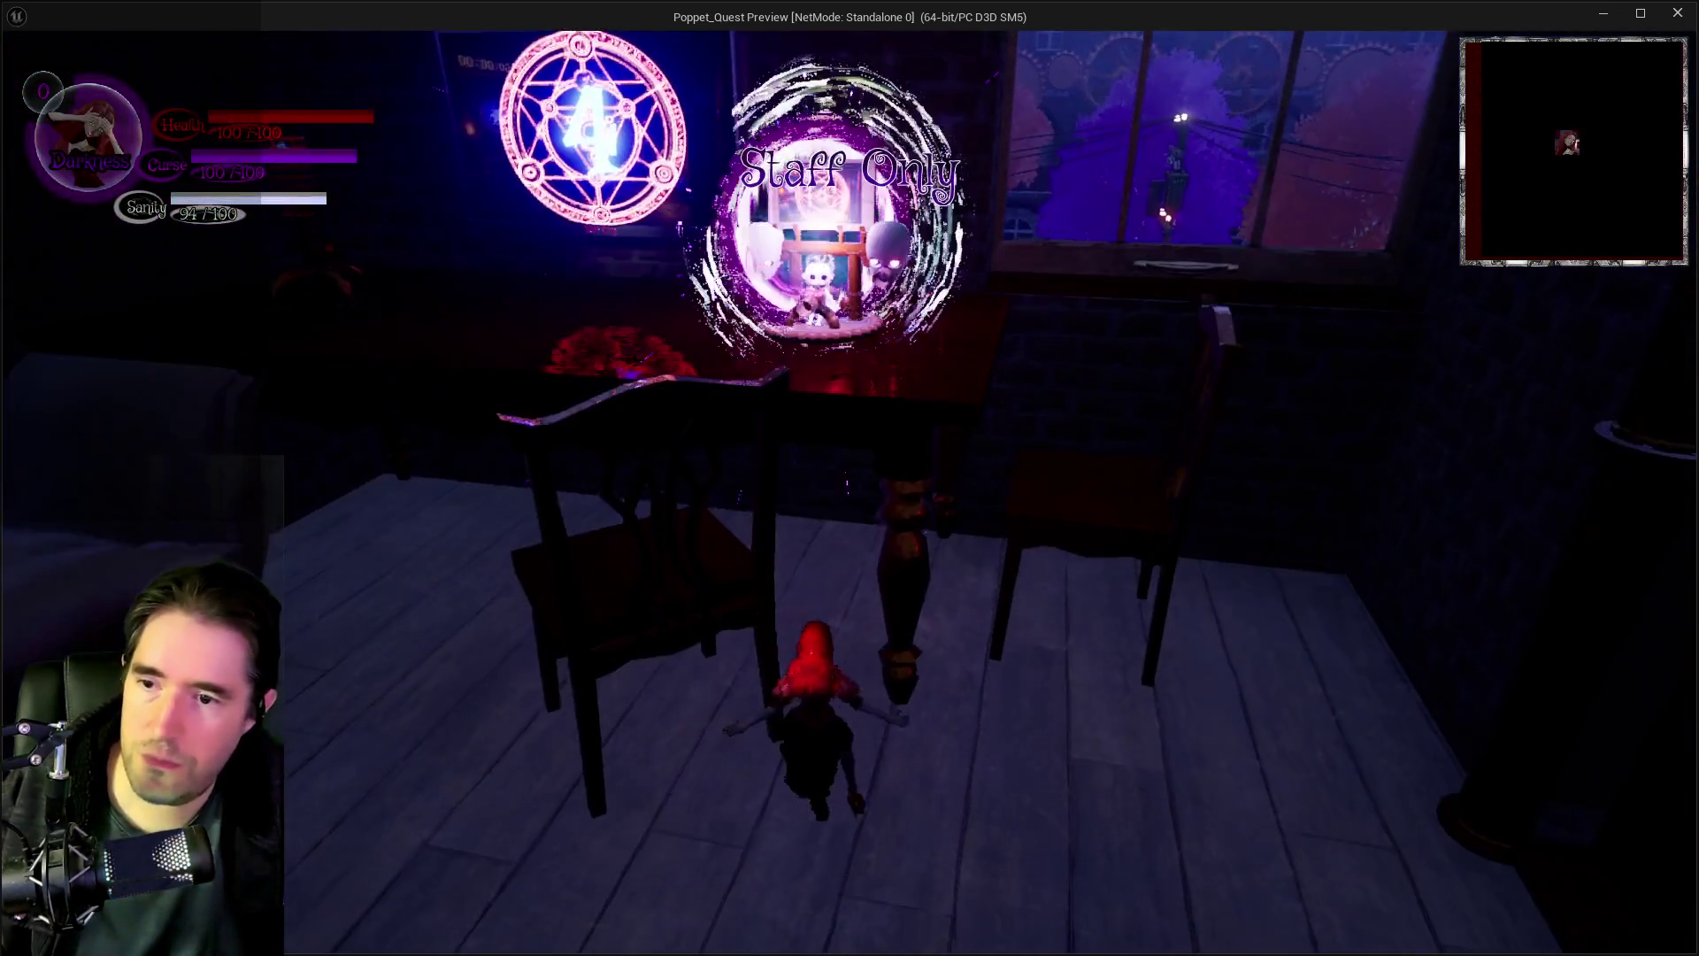
key(w)
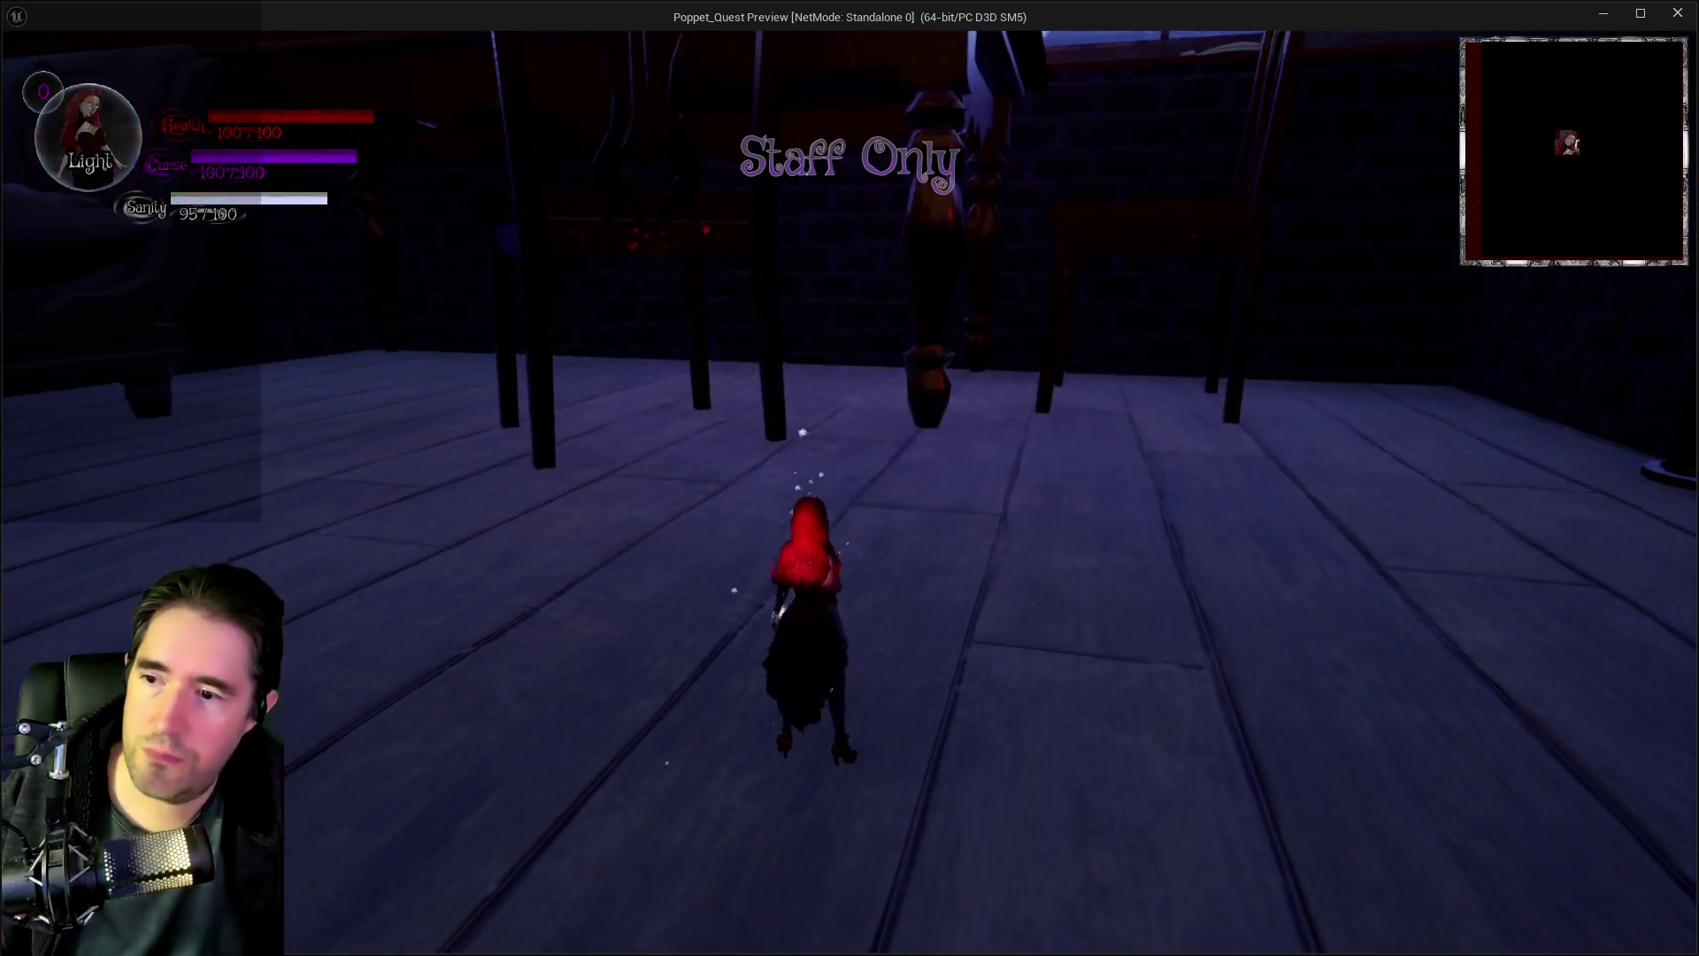
key(i)
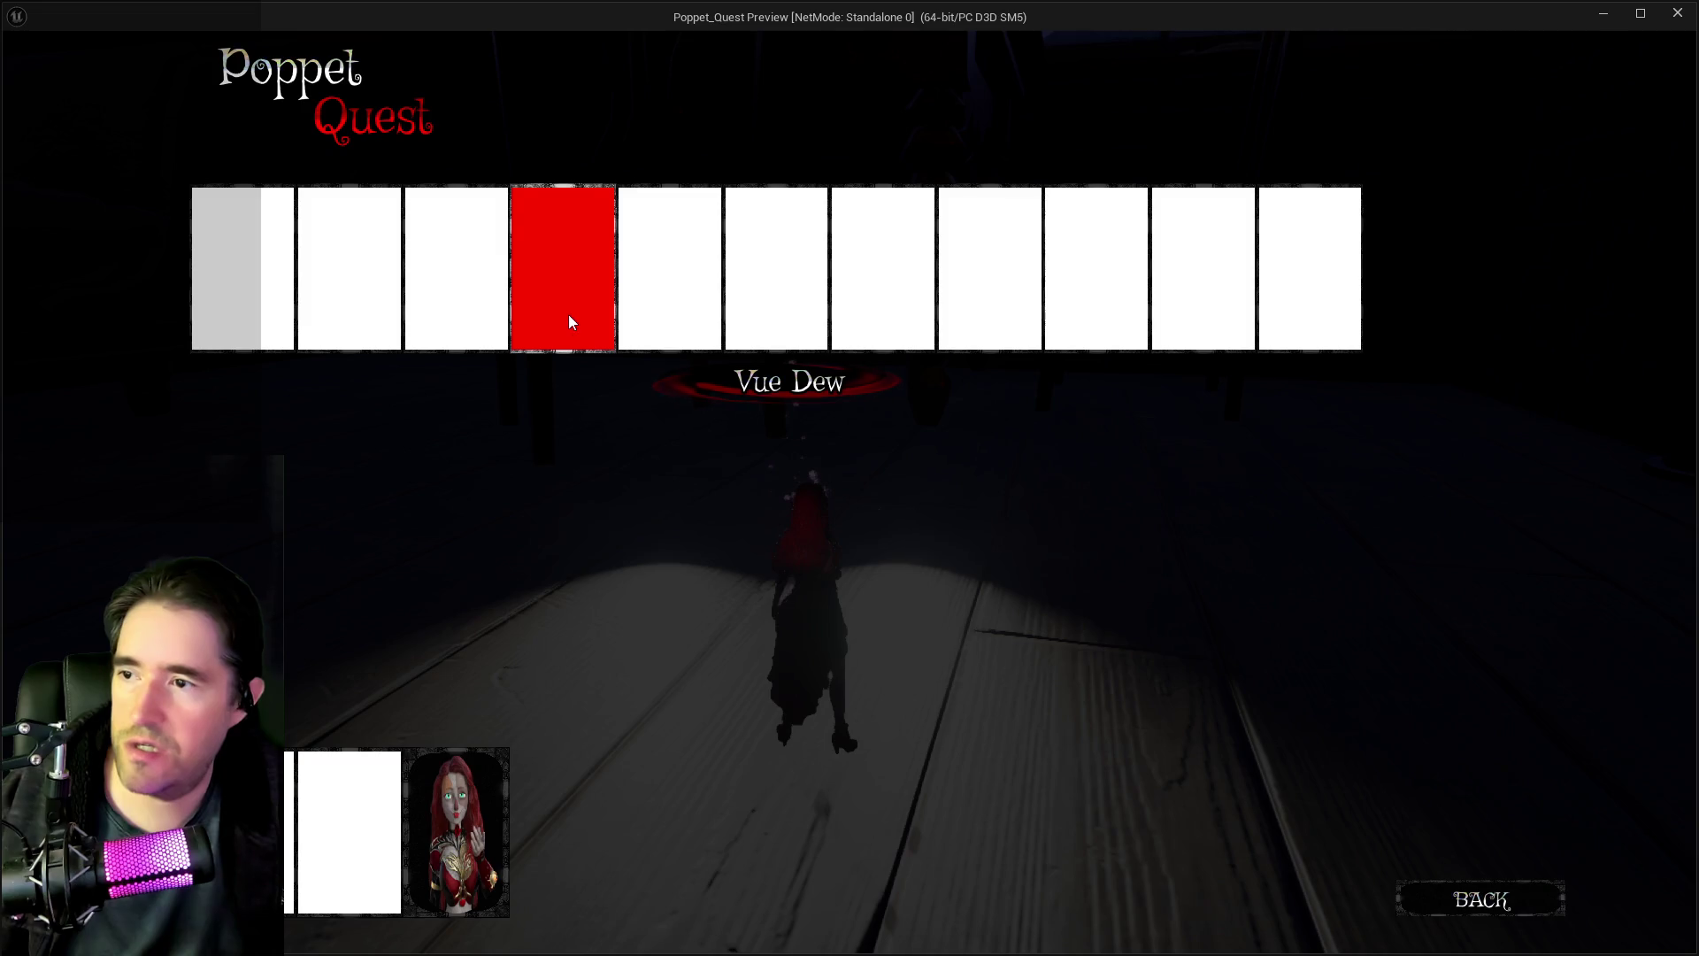
key(i)
- Run through the left purple portal and explore the Staff Only rooms toward the red pillar
key(w)
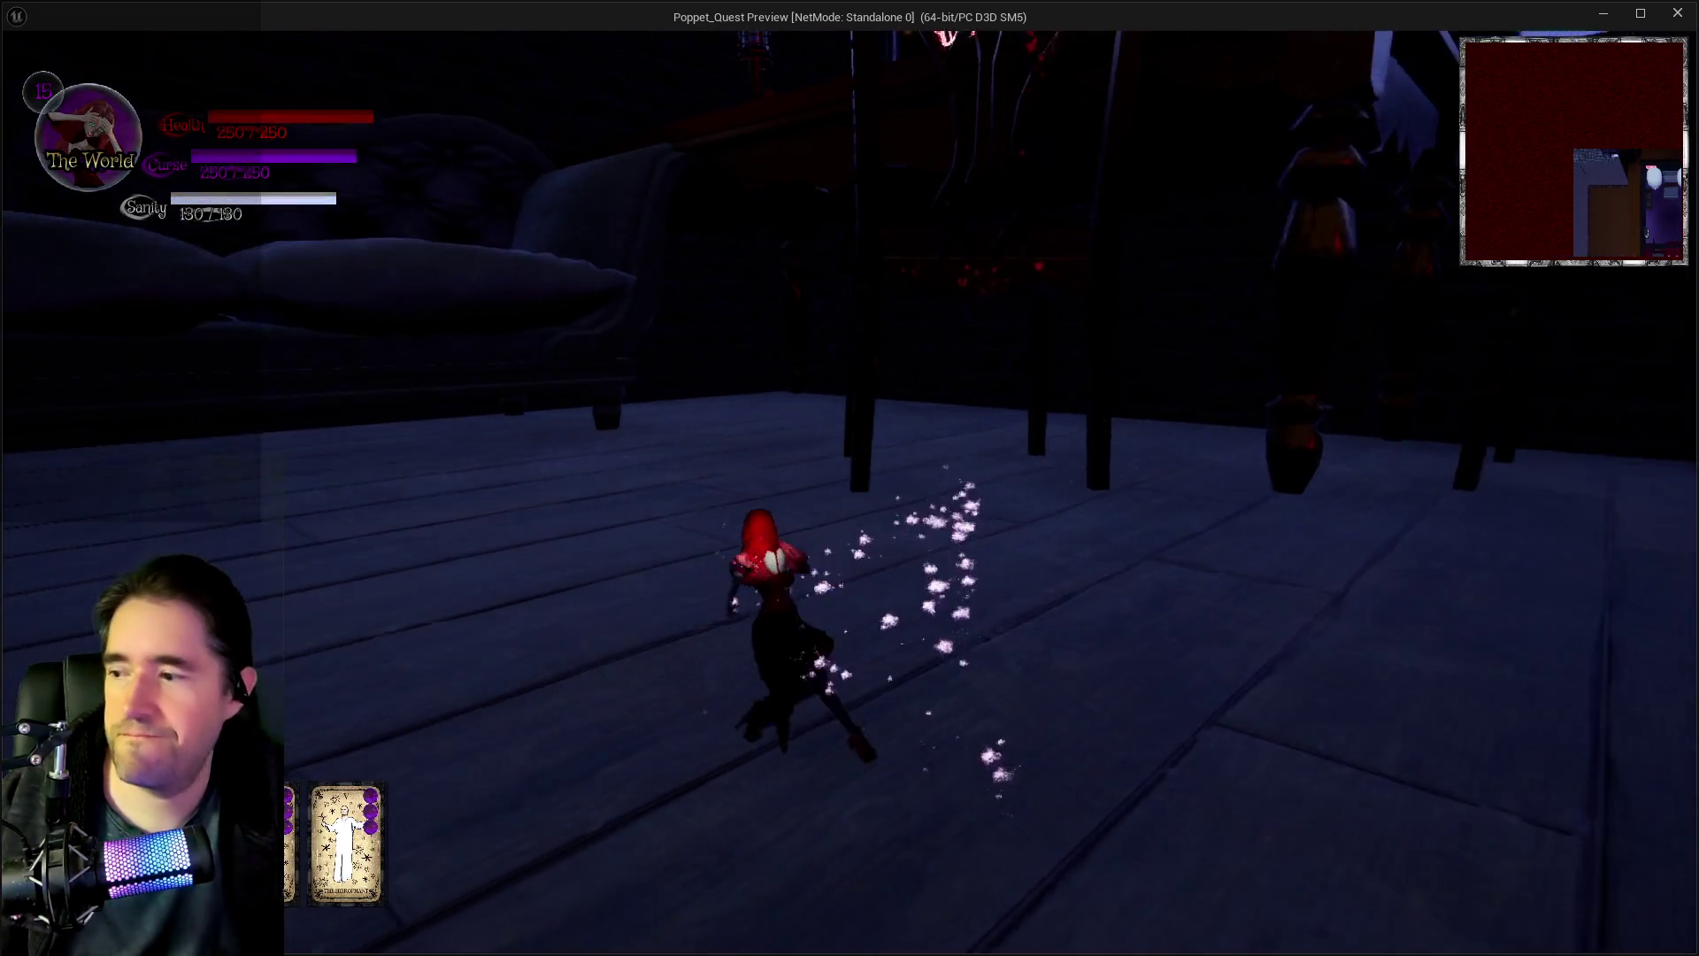
key(w)
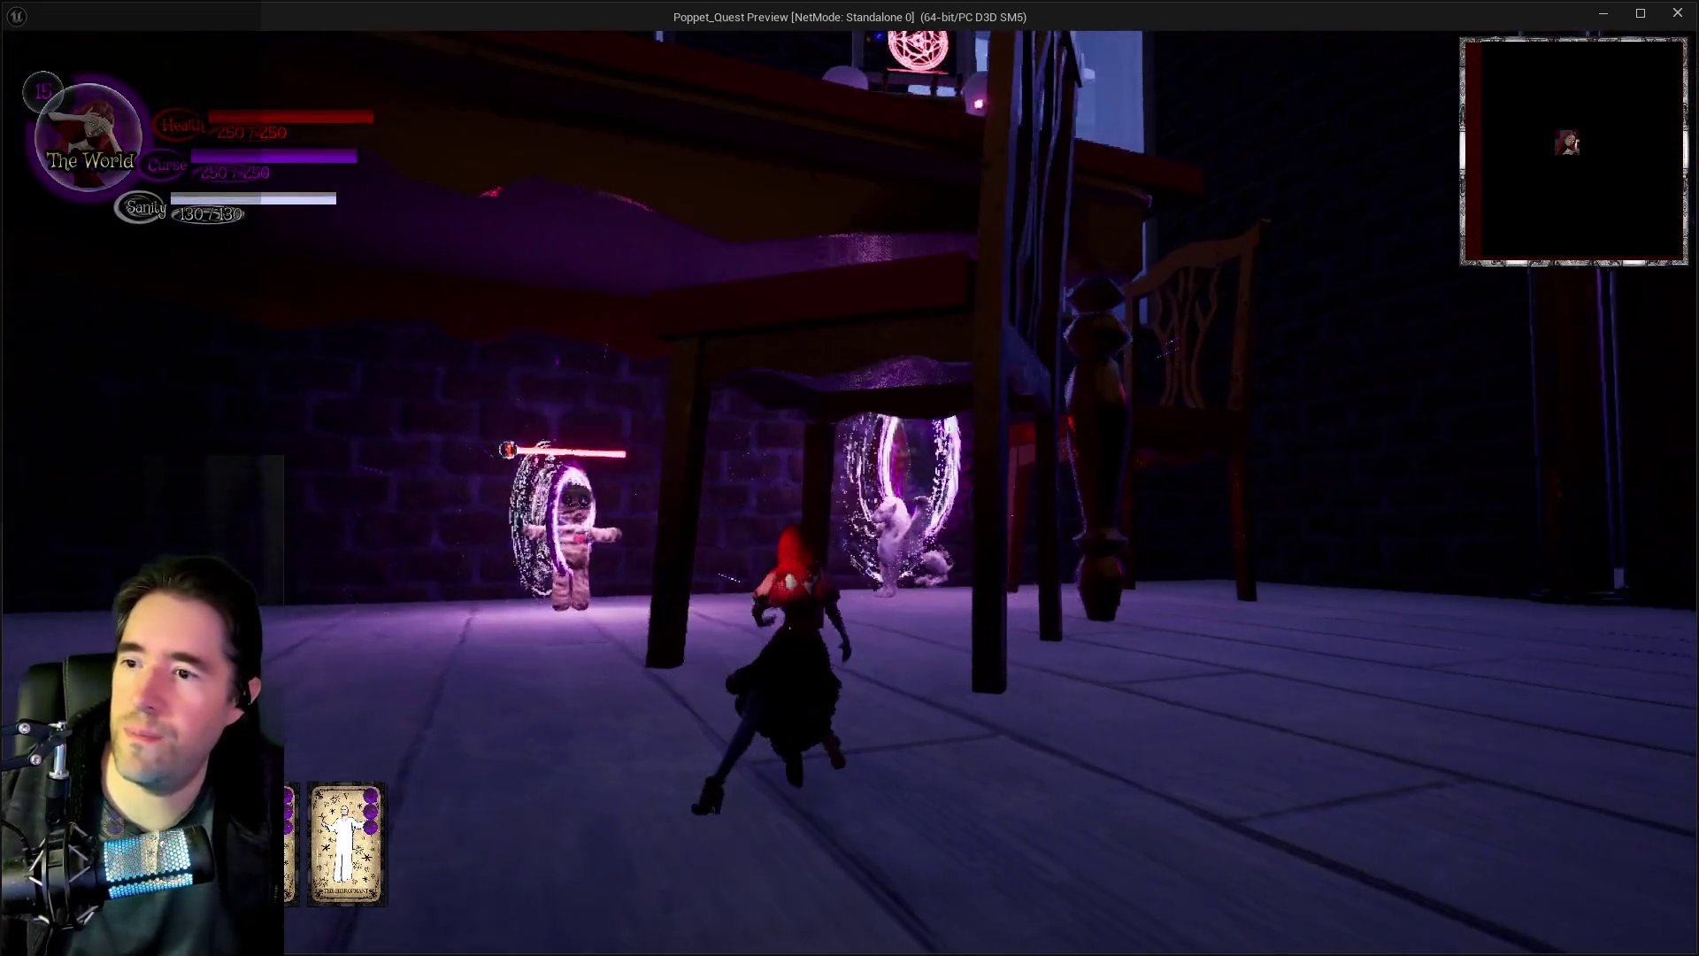
key(w)
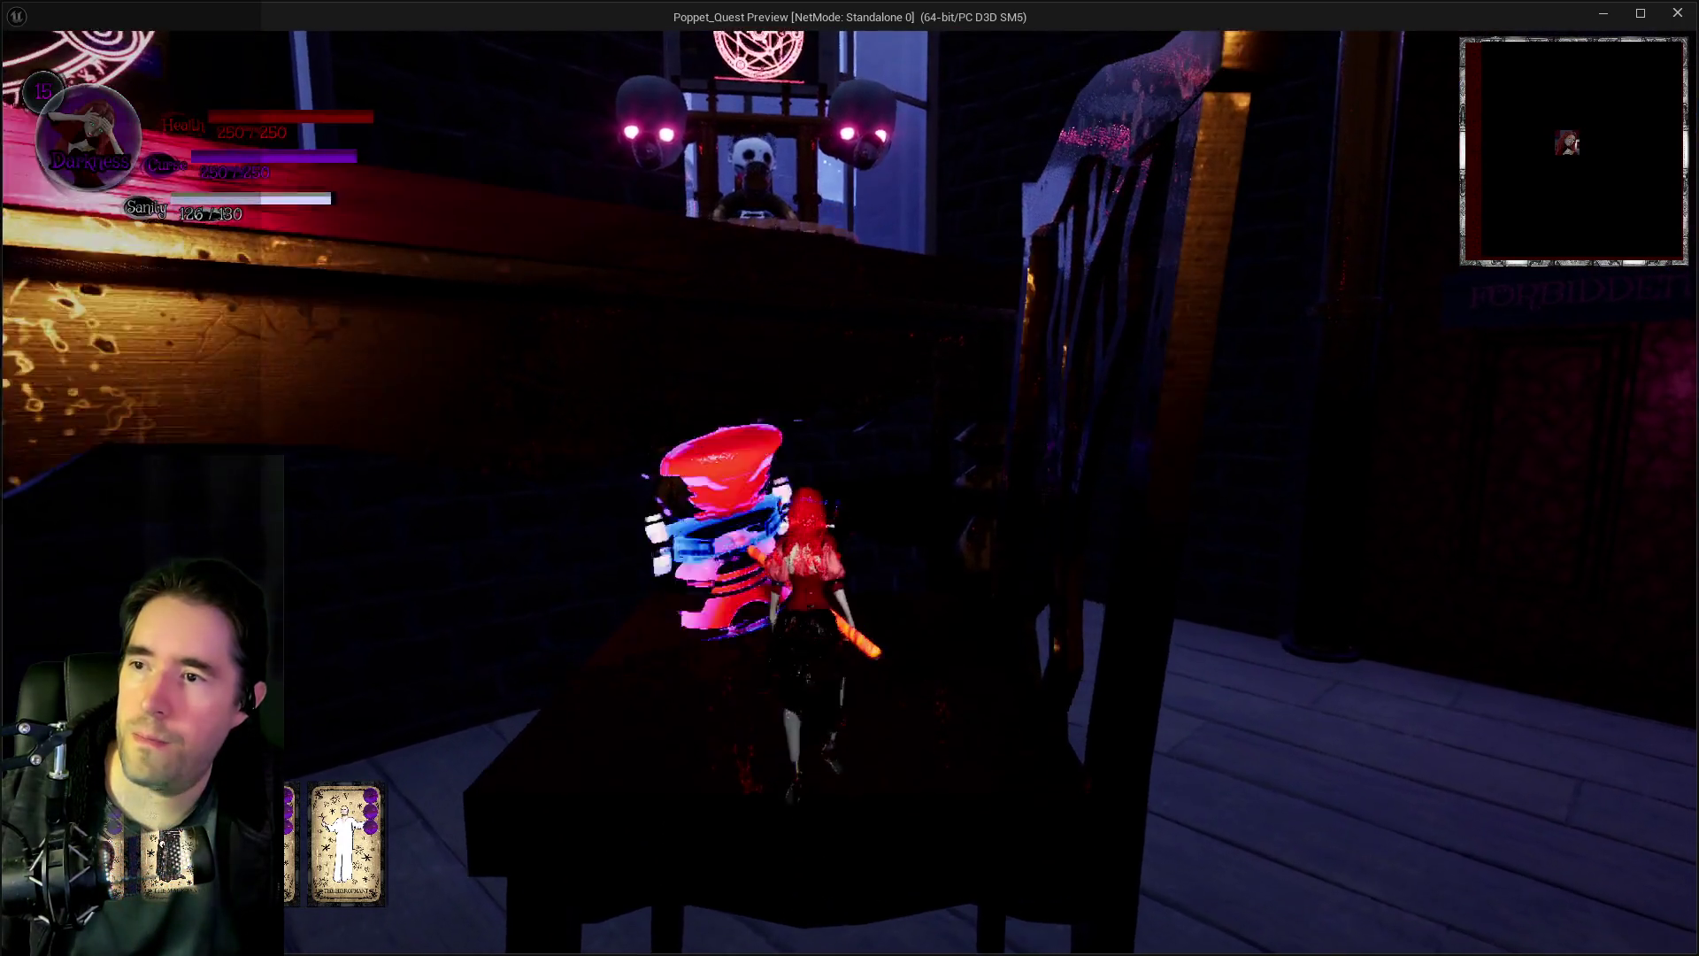
key(w)
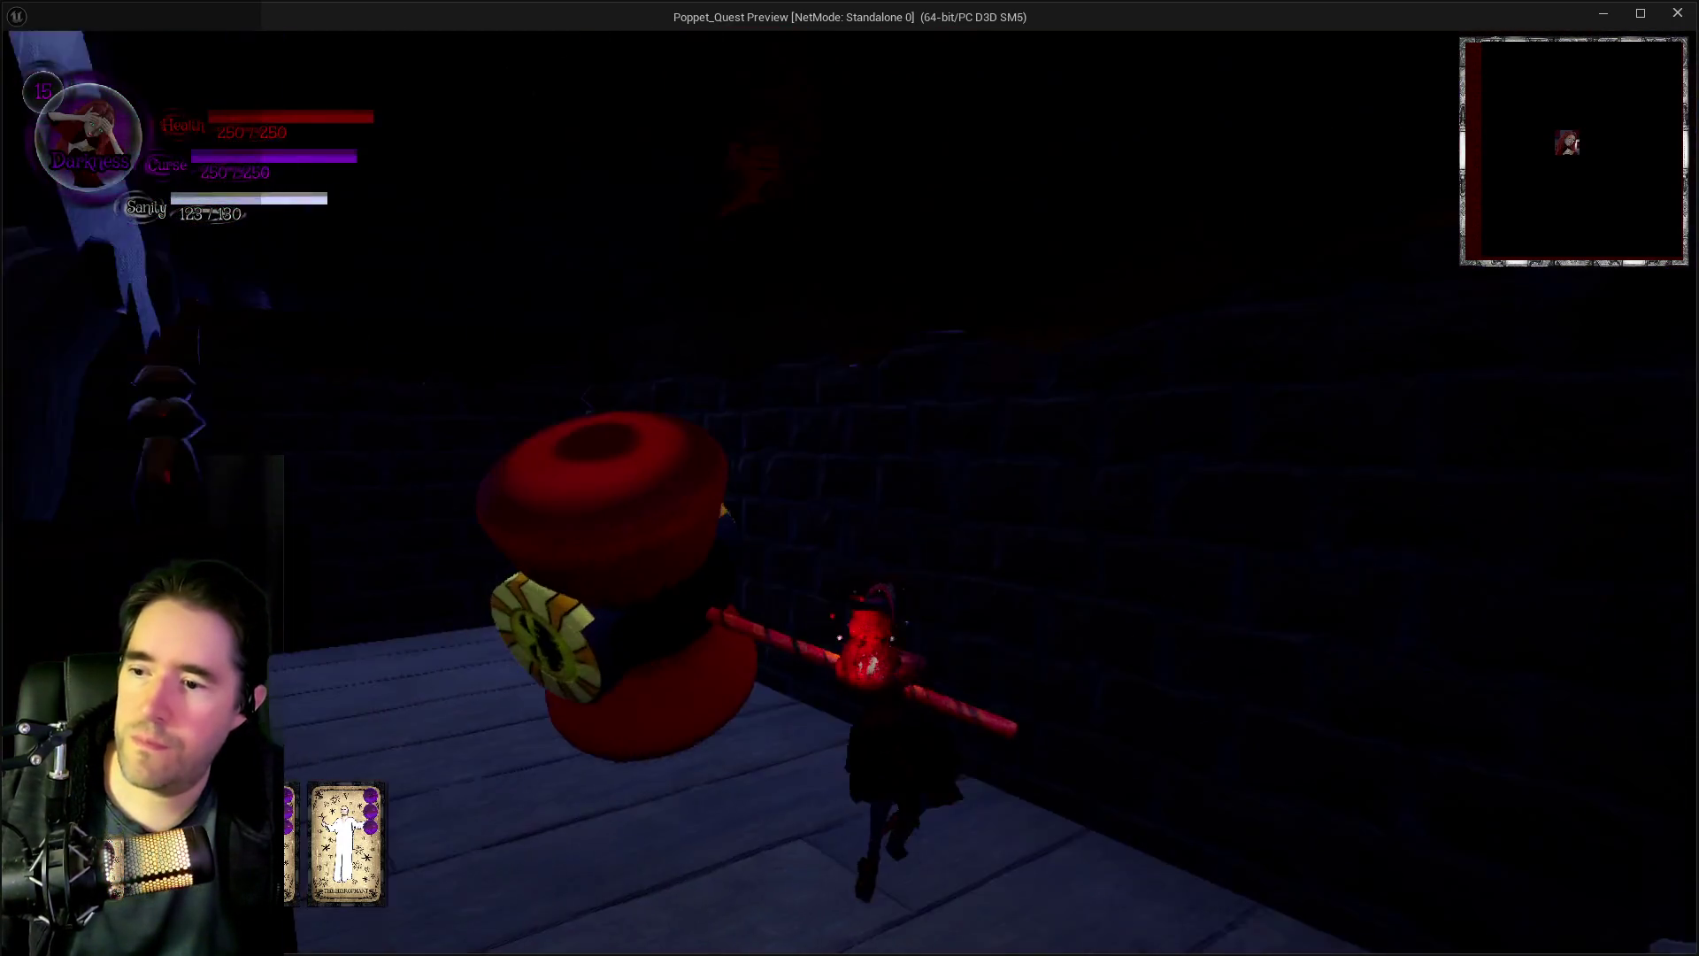
key(w)
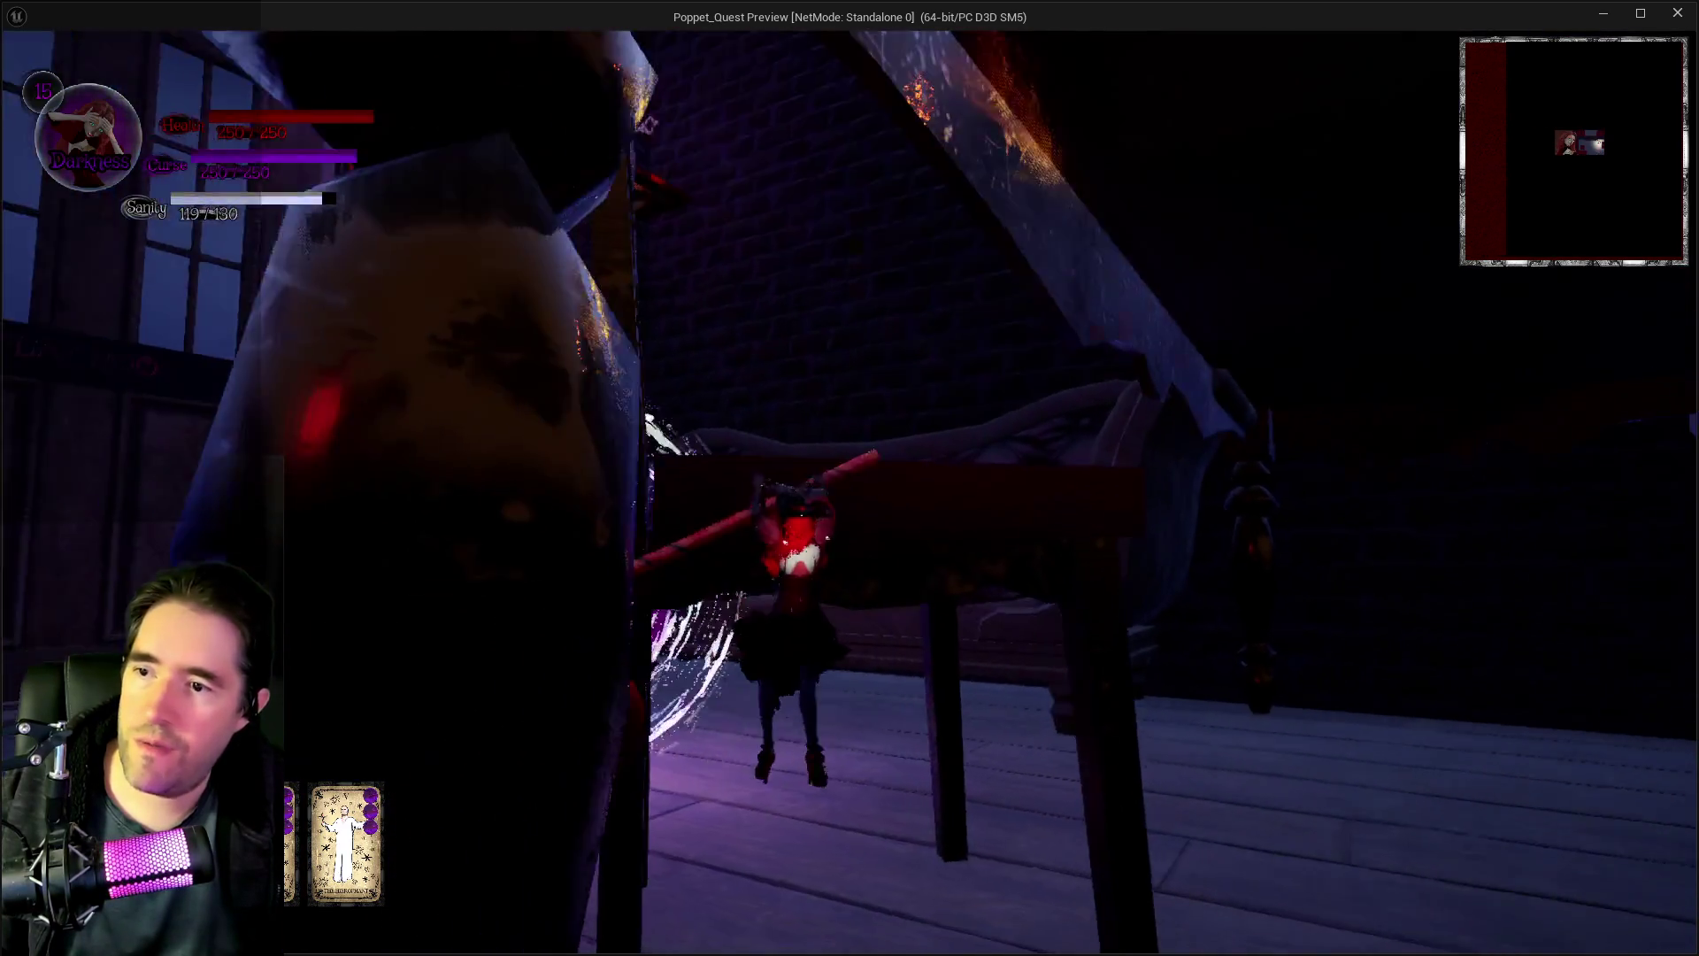
key(w)
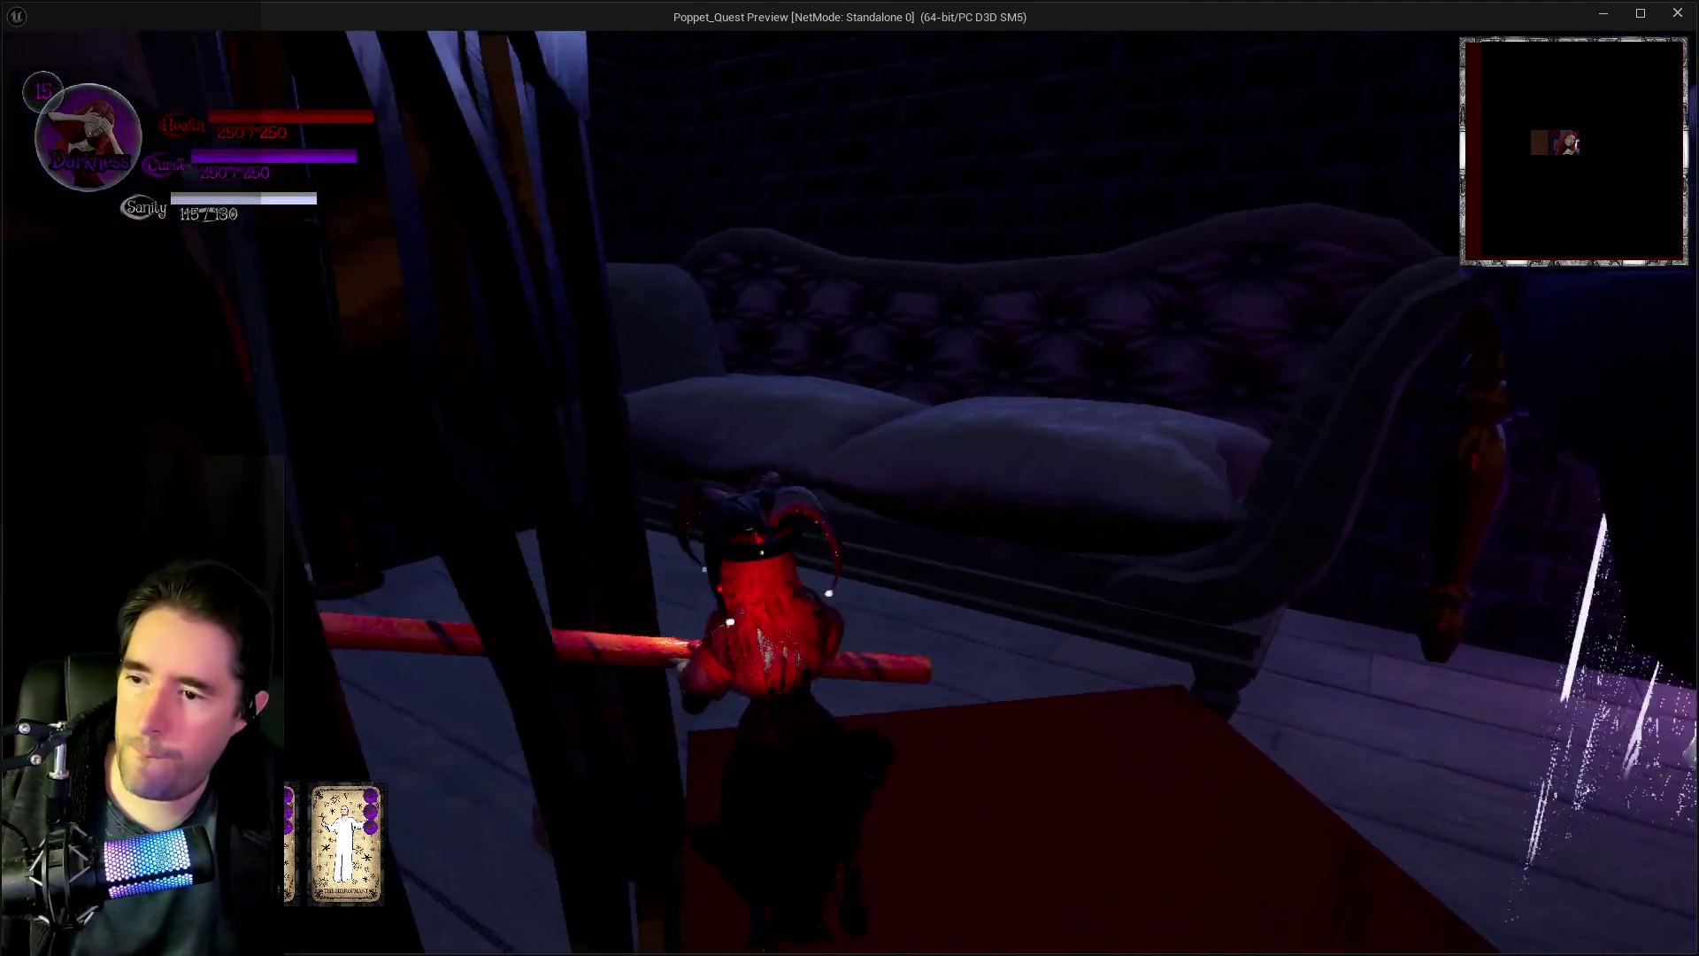
key(w)
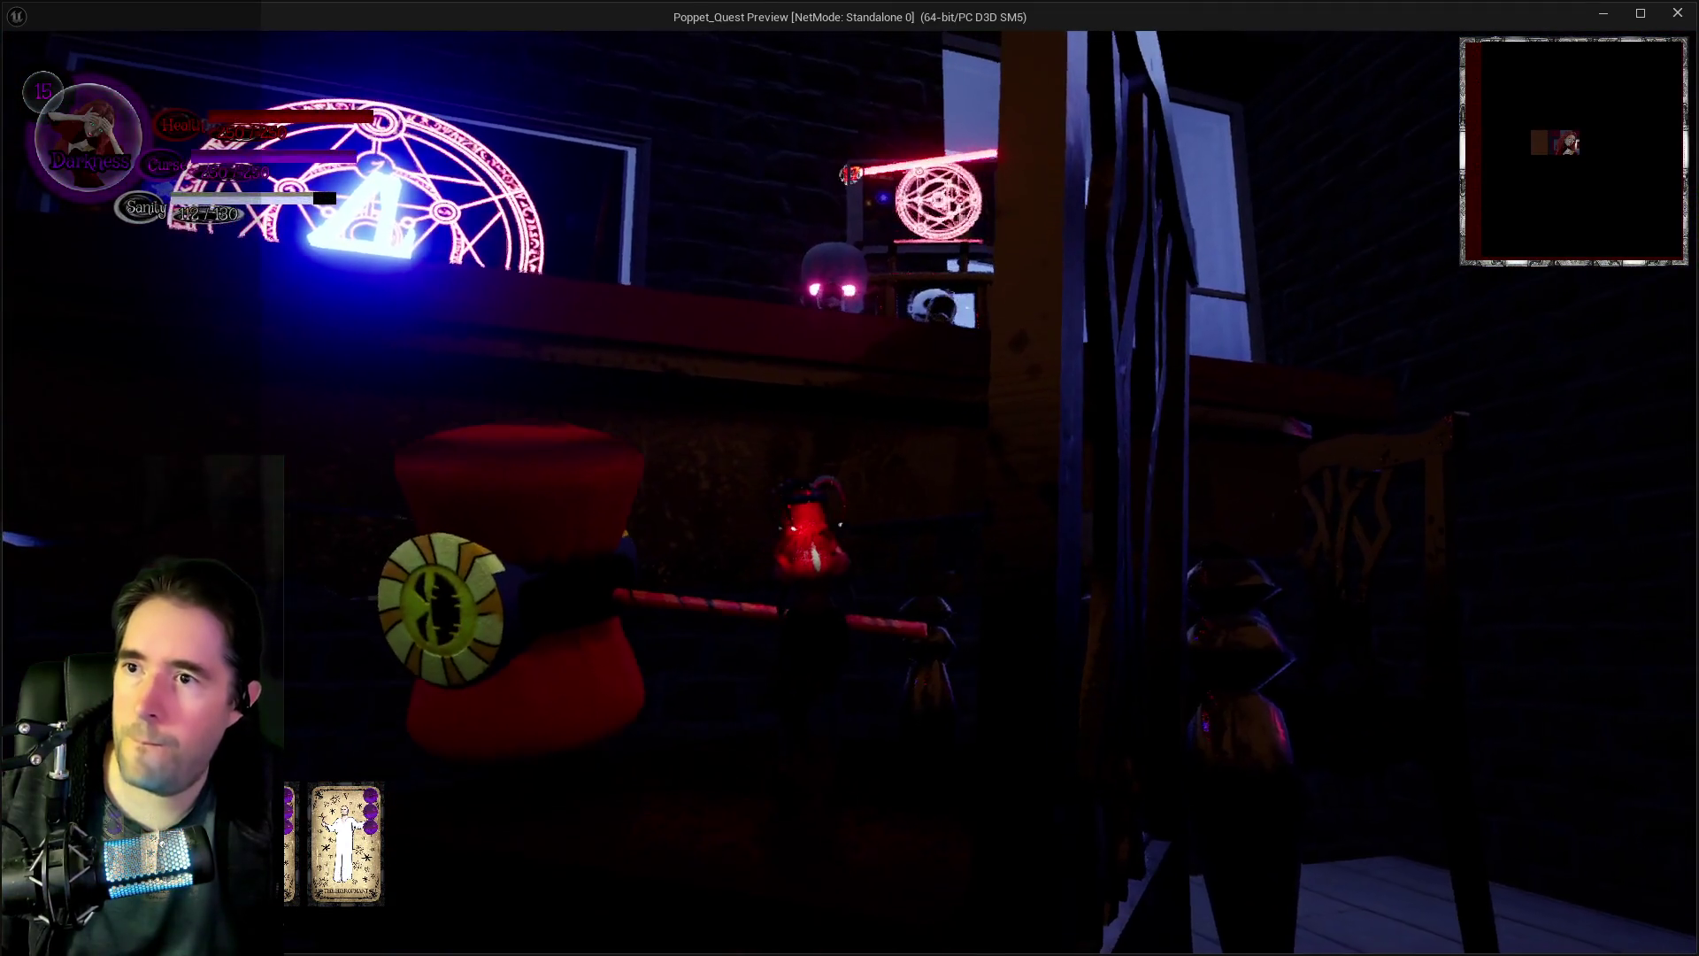
- Fight the doll on the gear platform with the hammer, then switch back to the editor
key(w)
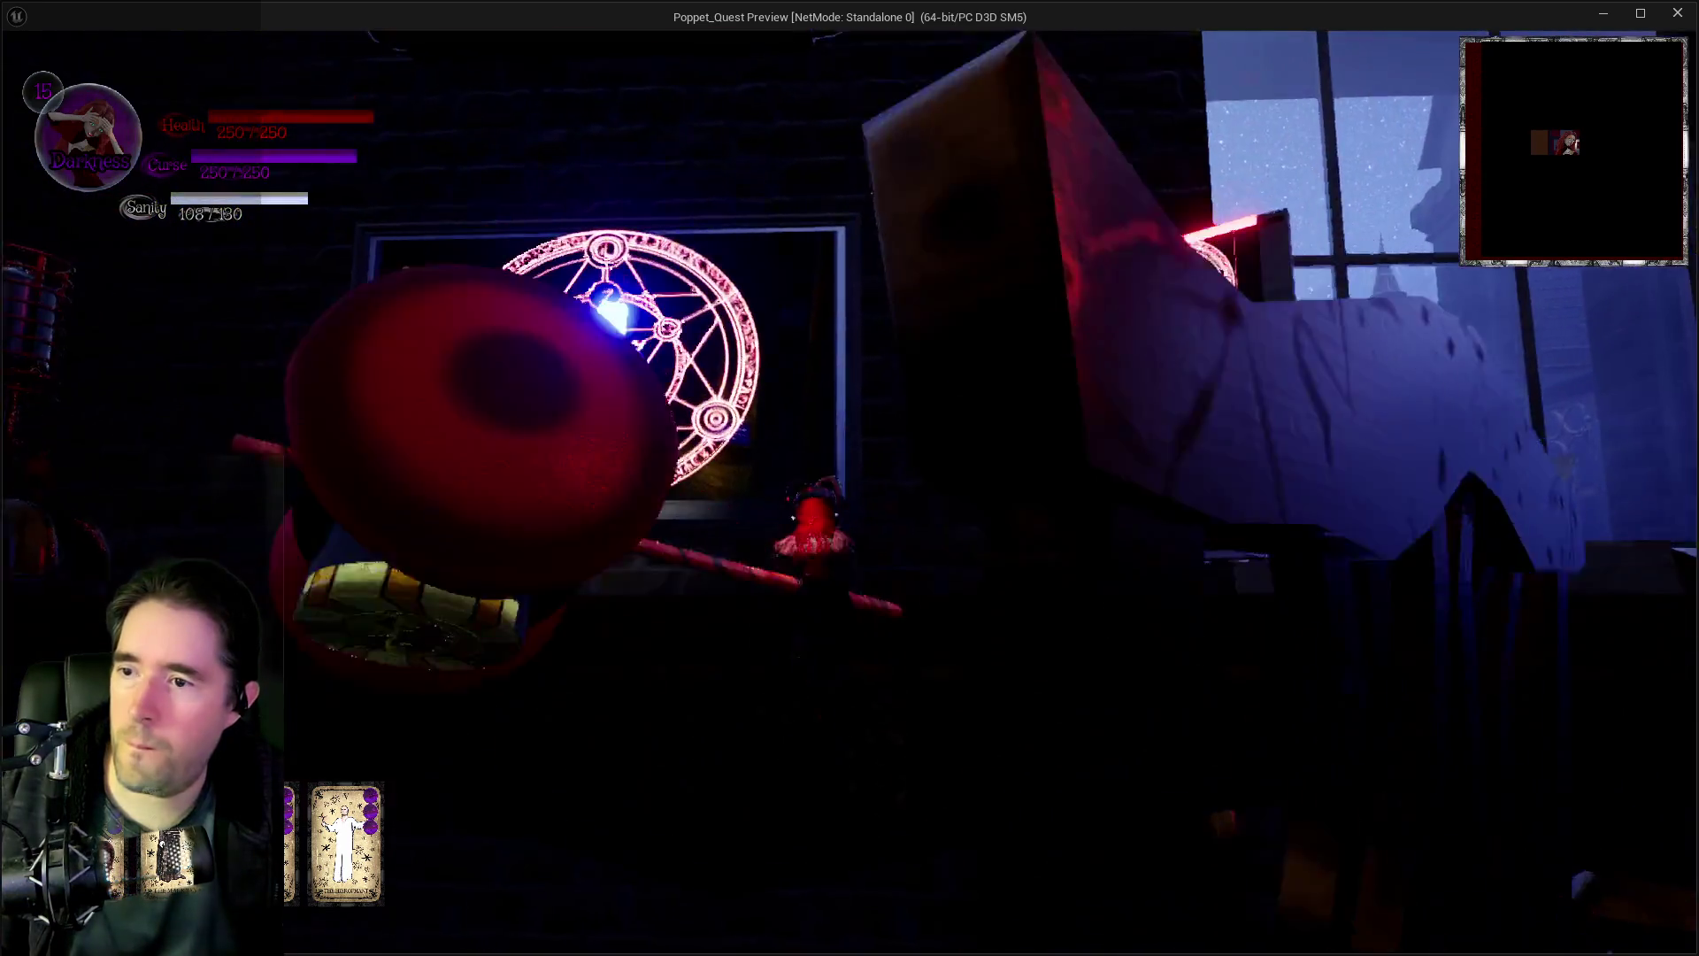
key(w)
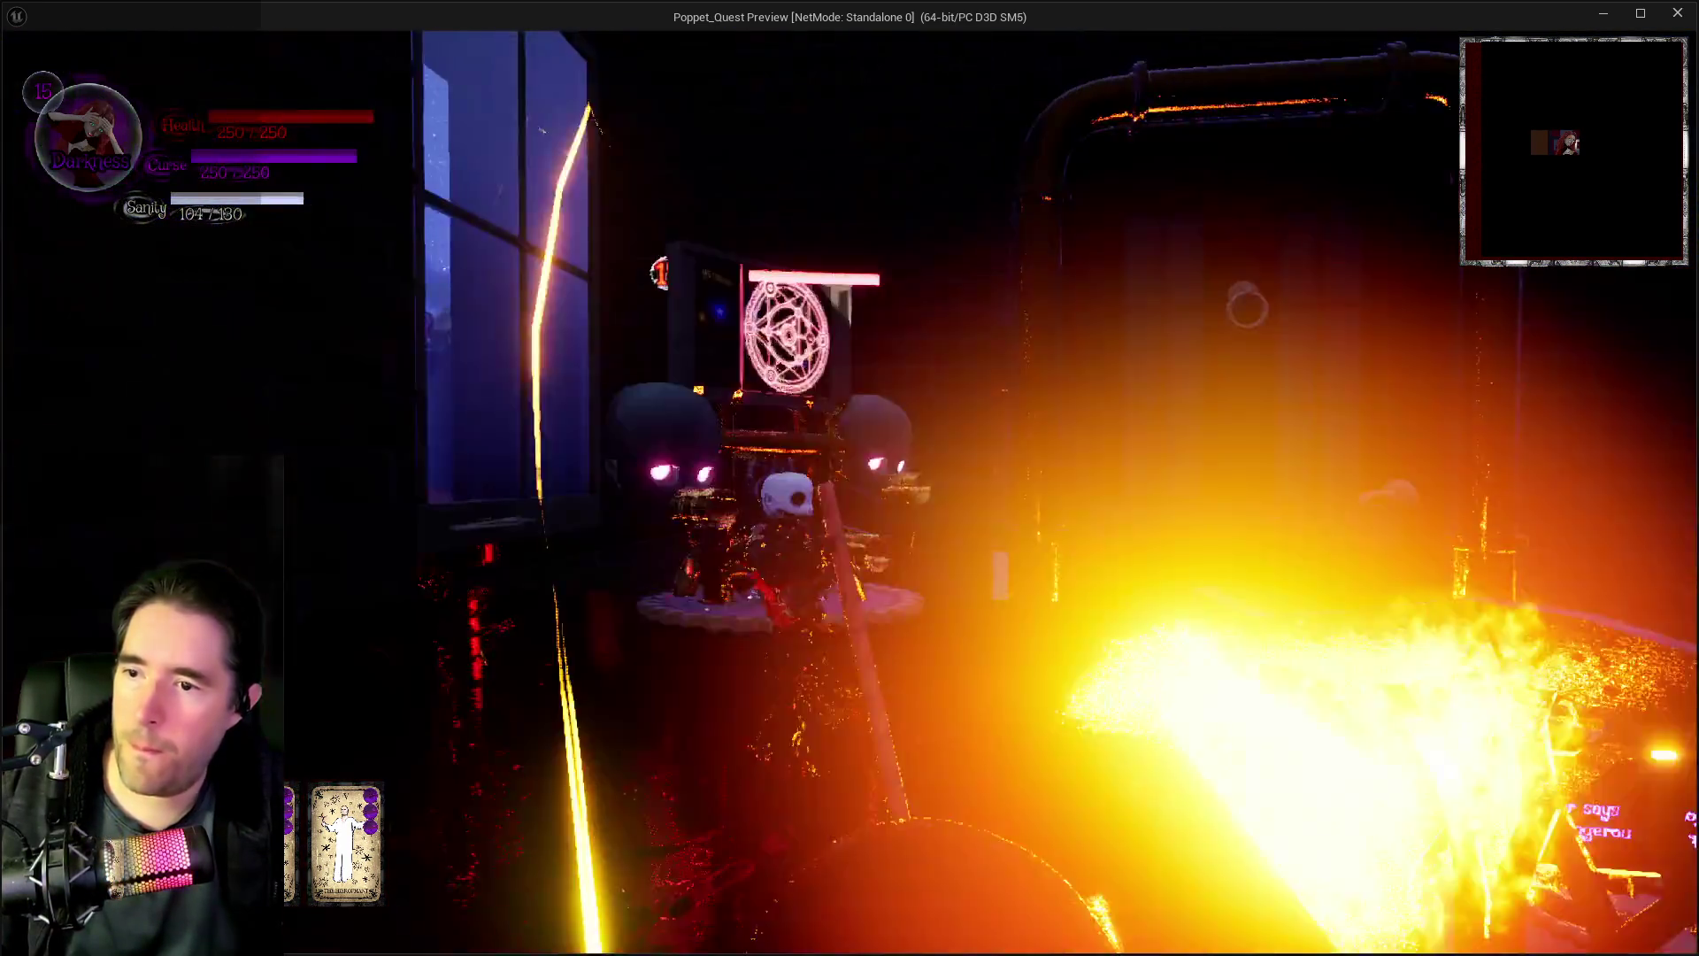
key(w)
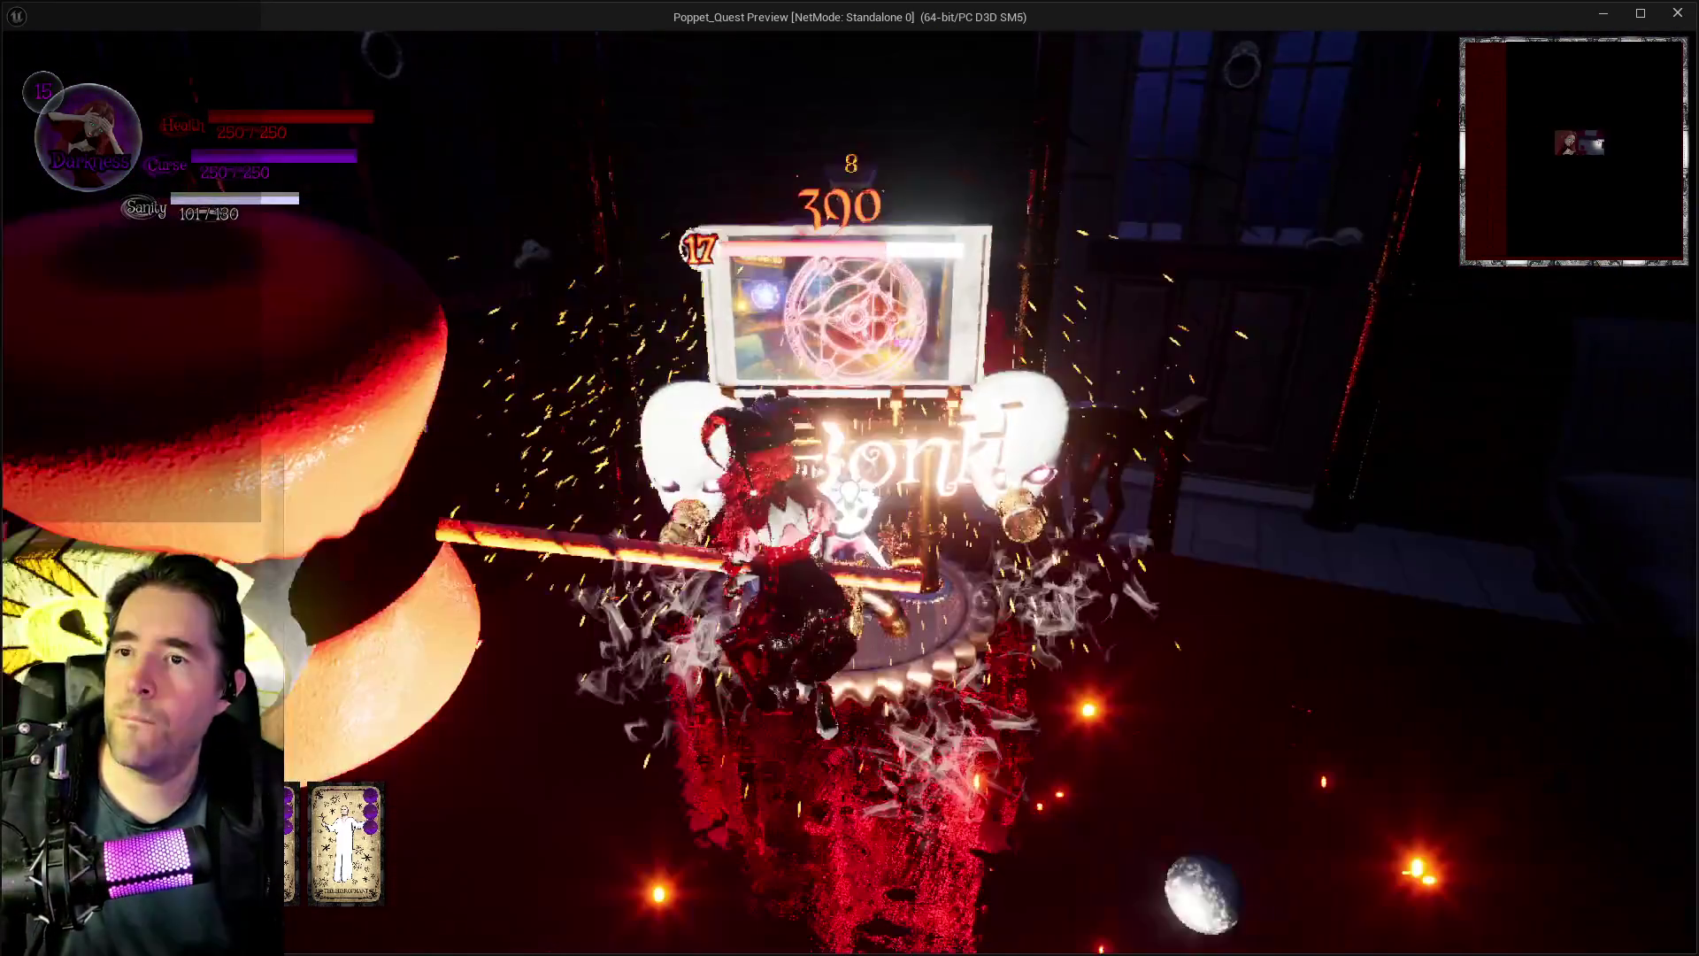
key(w)
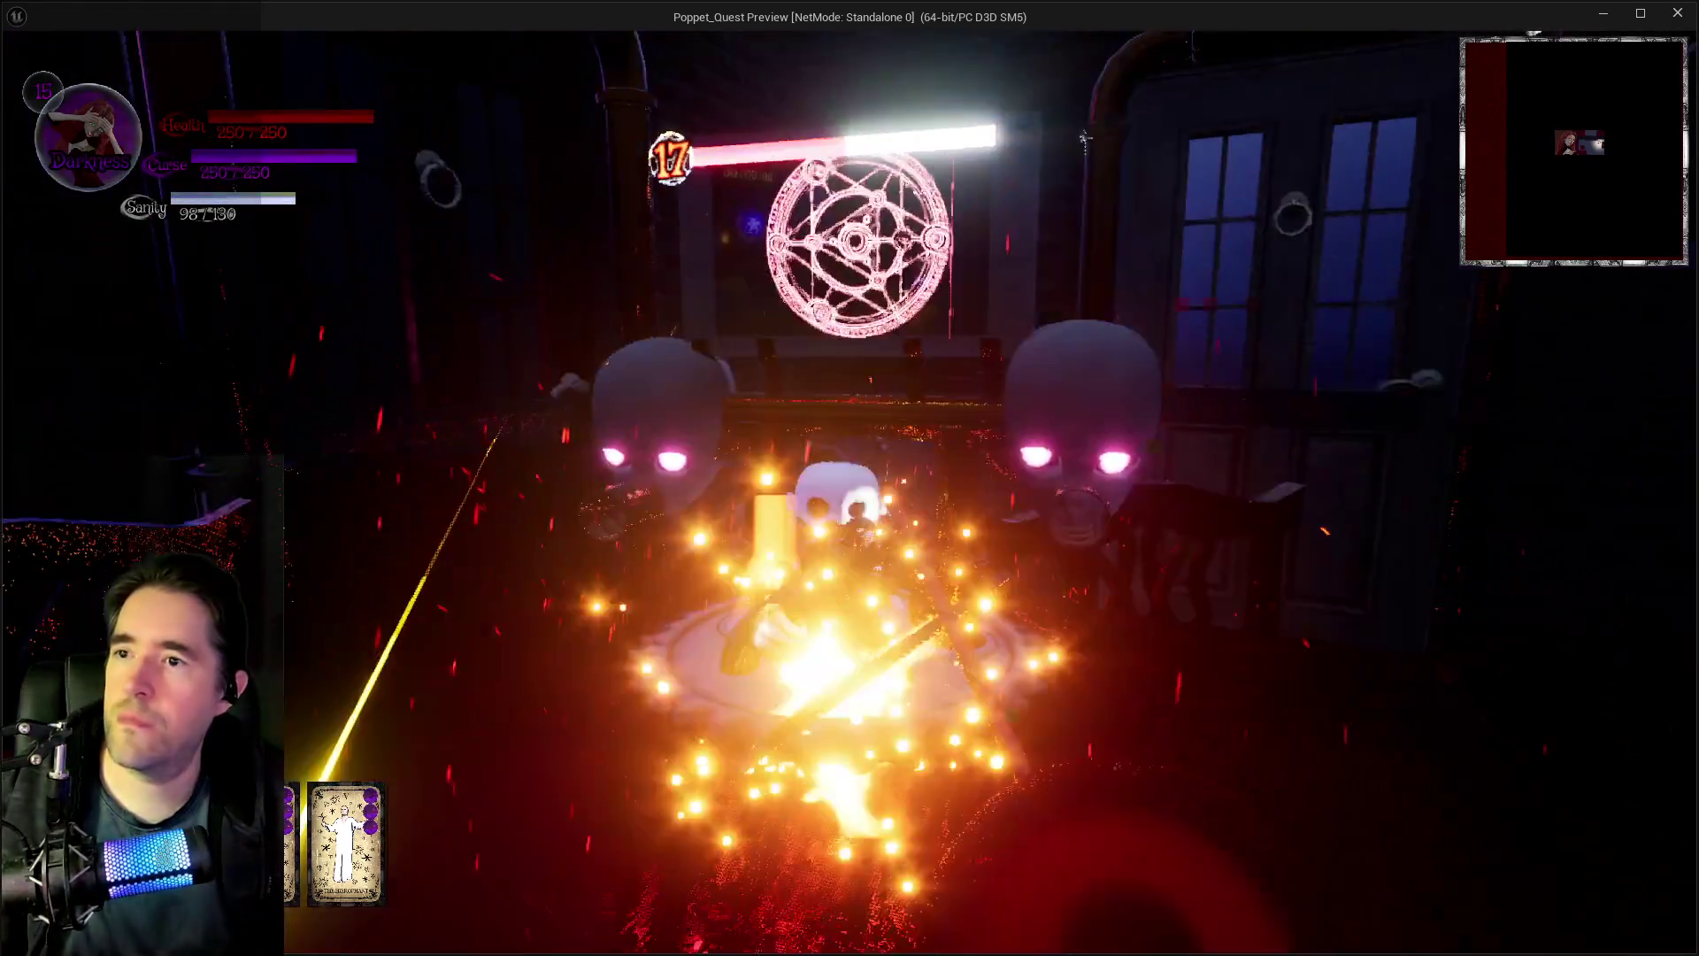
key(w)
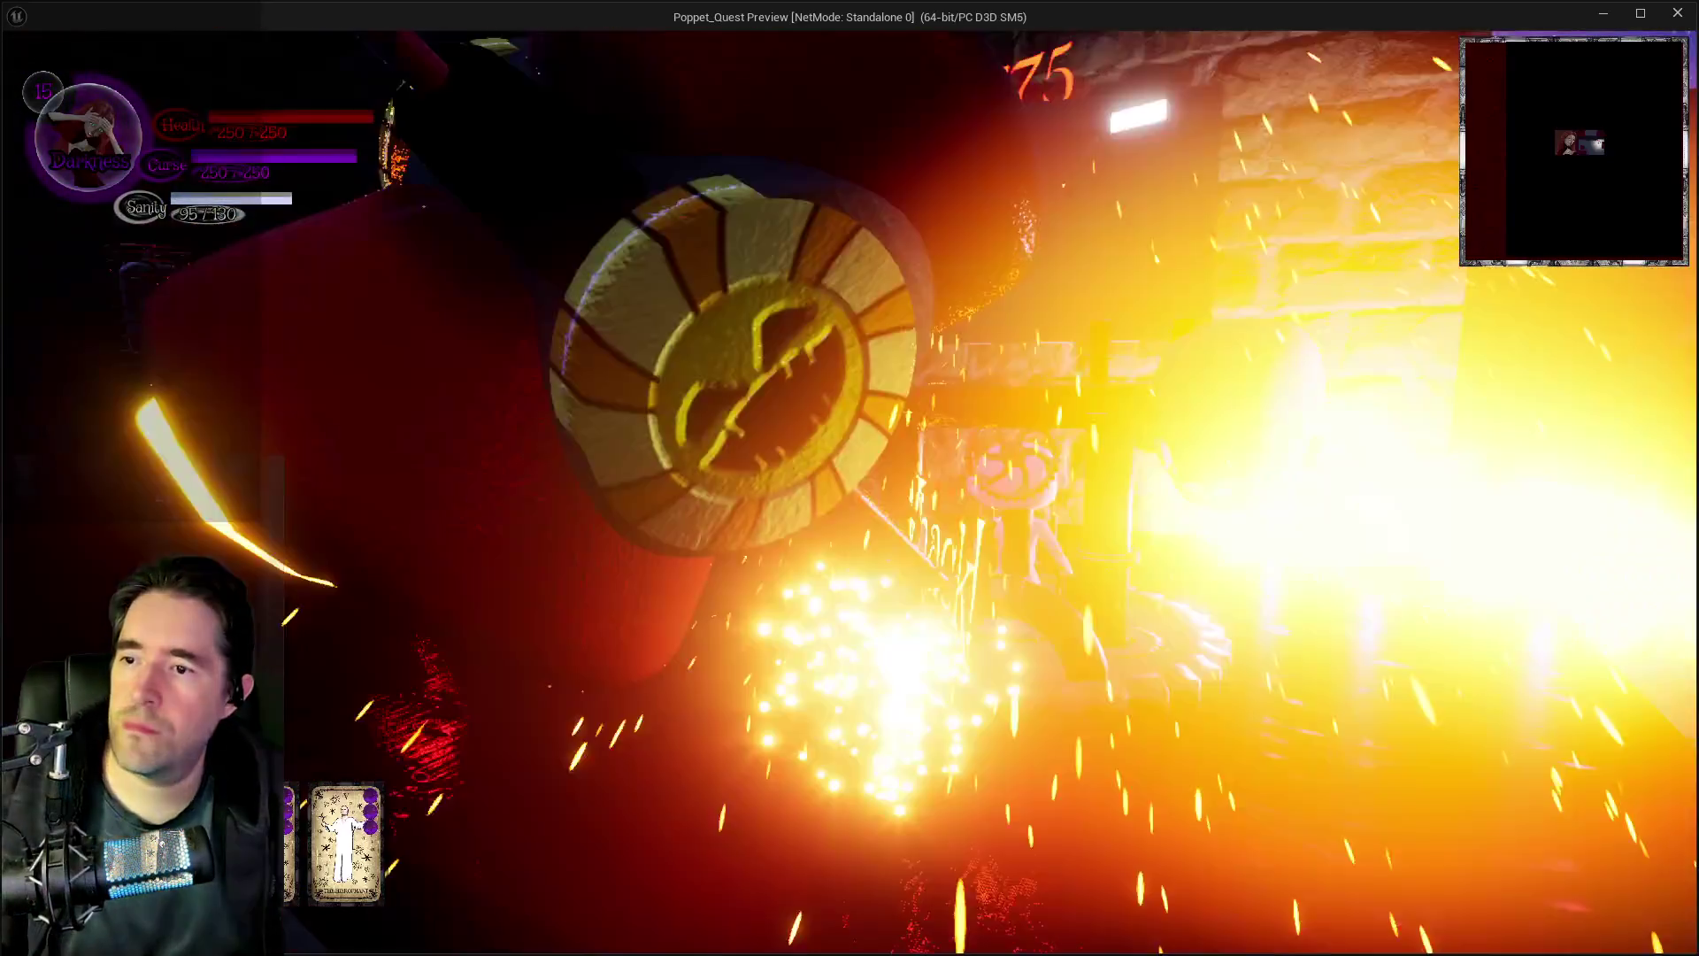
key(w)
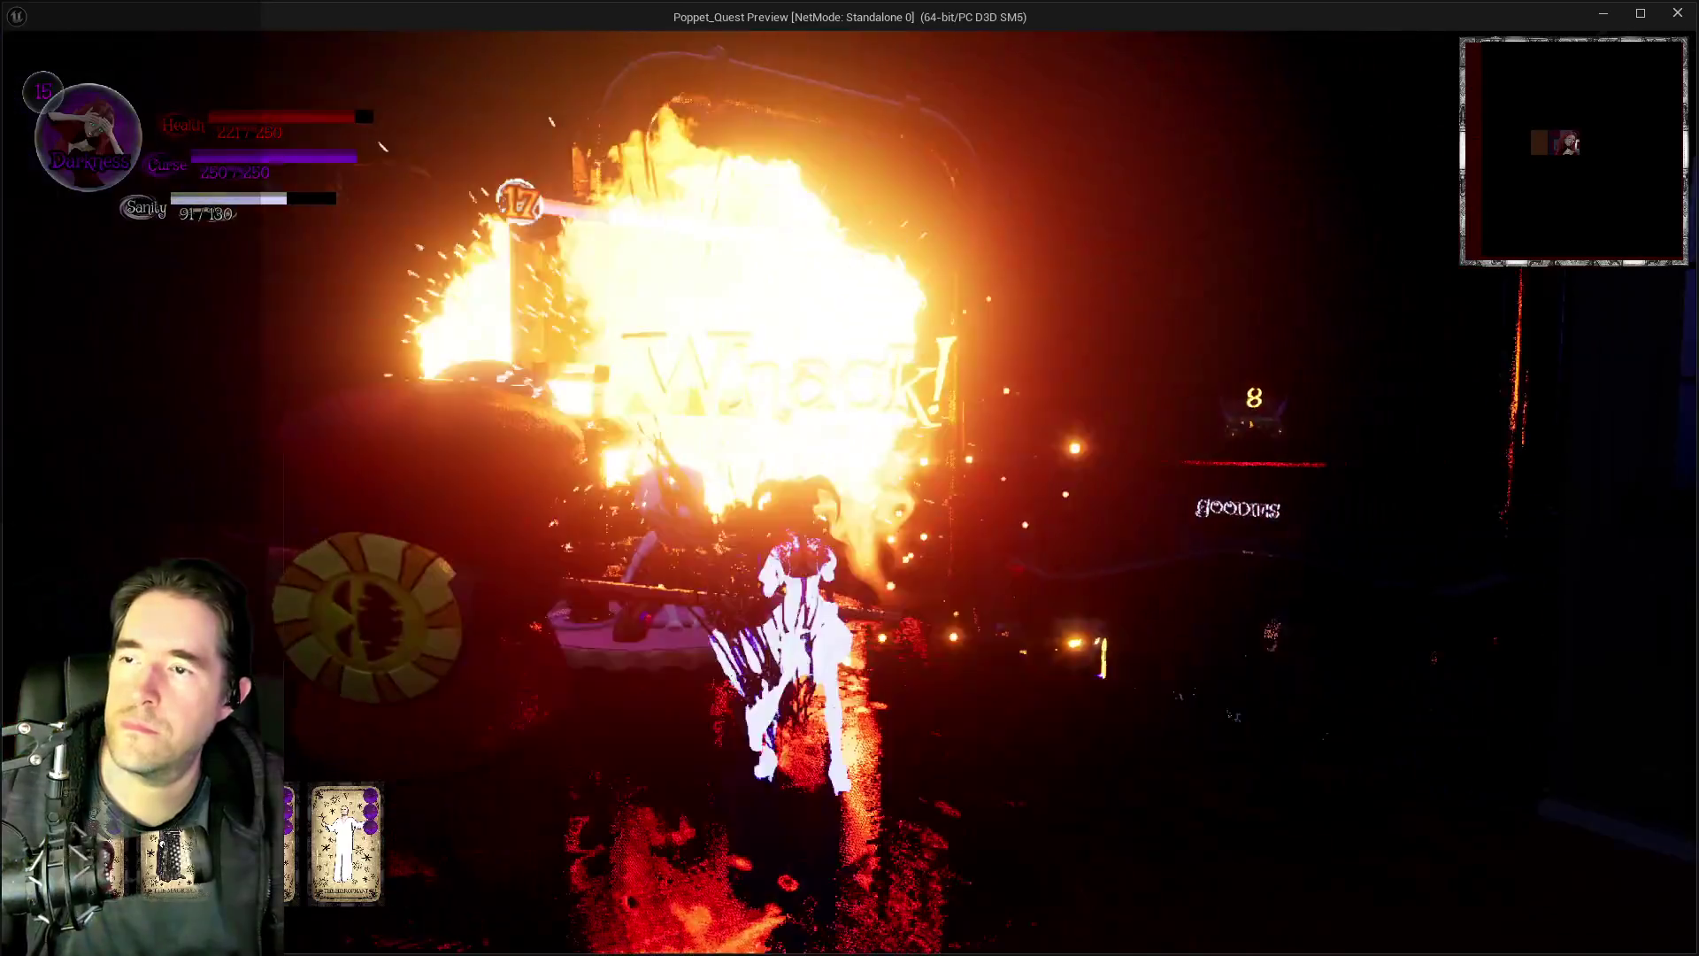
key(w)
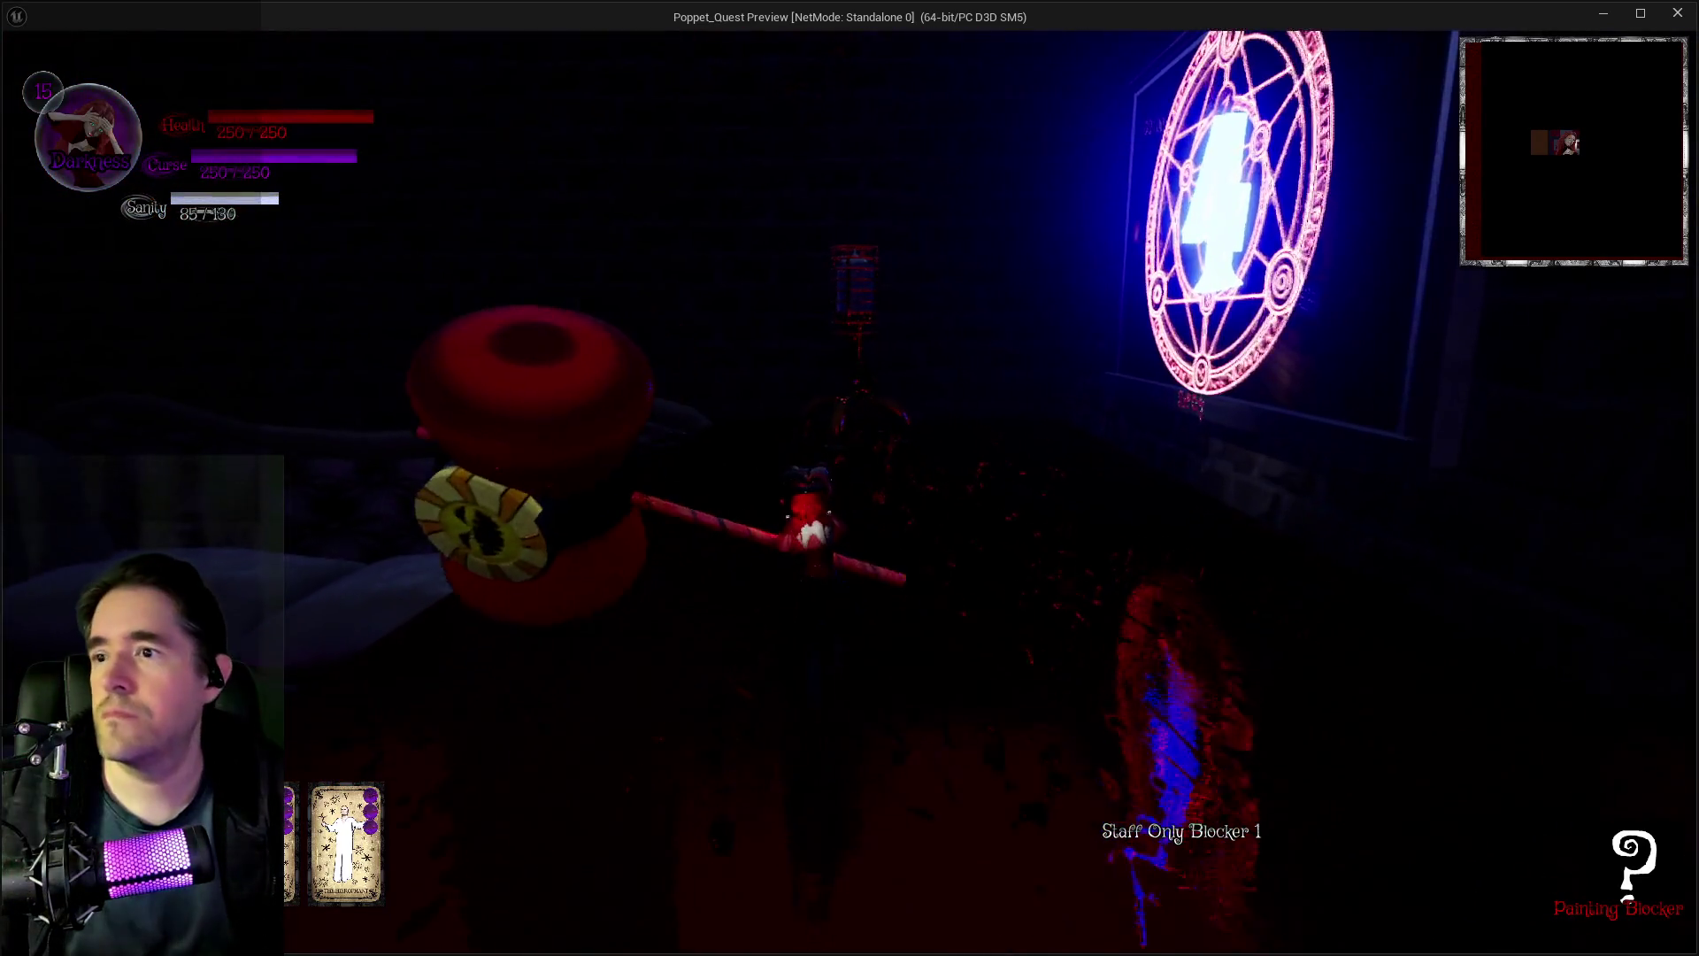
key(alt+Tab)
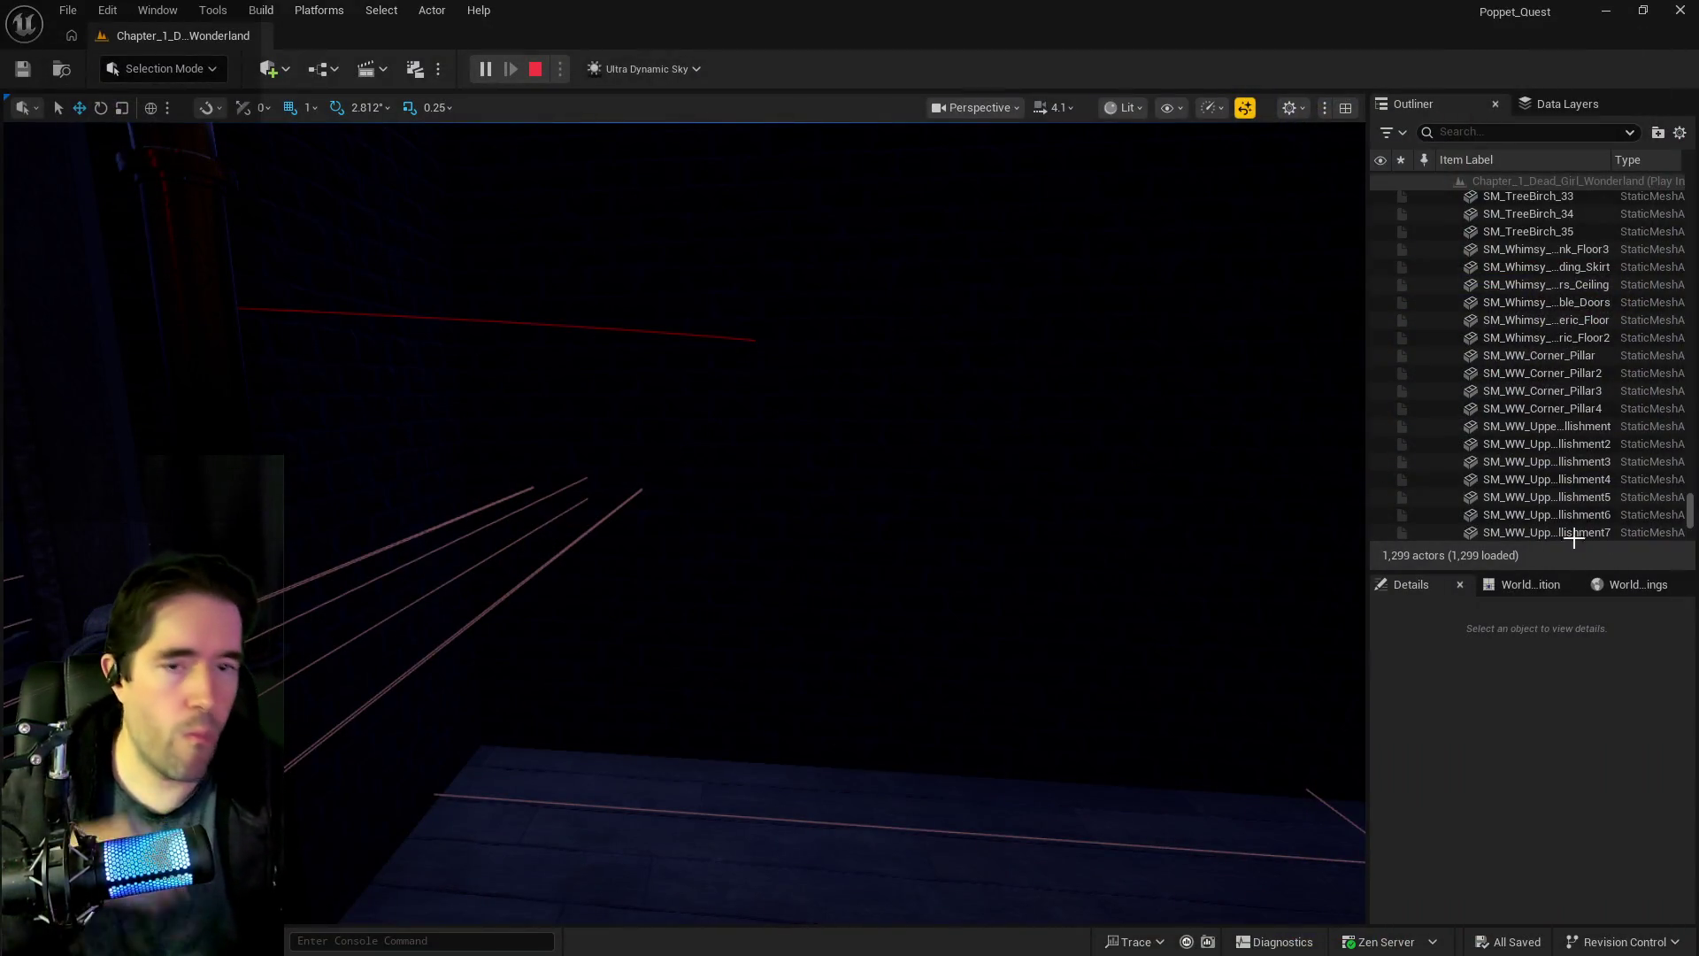
- Stop the play-test, review the chapter 1 bug list in Google Docs, and return to BP_Puppet_Master
key(Escape)
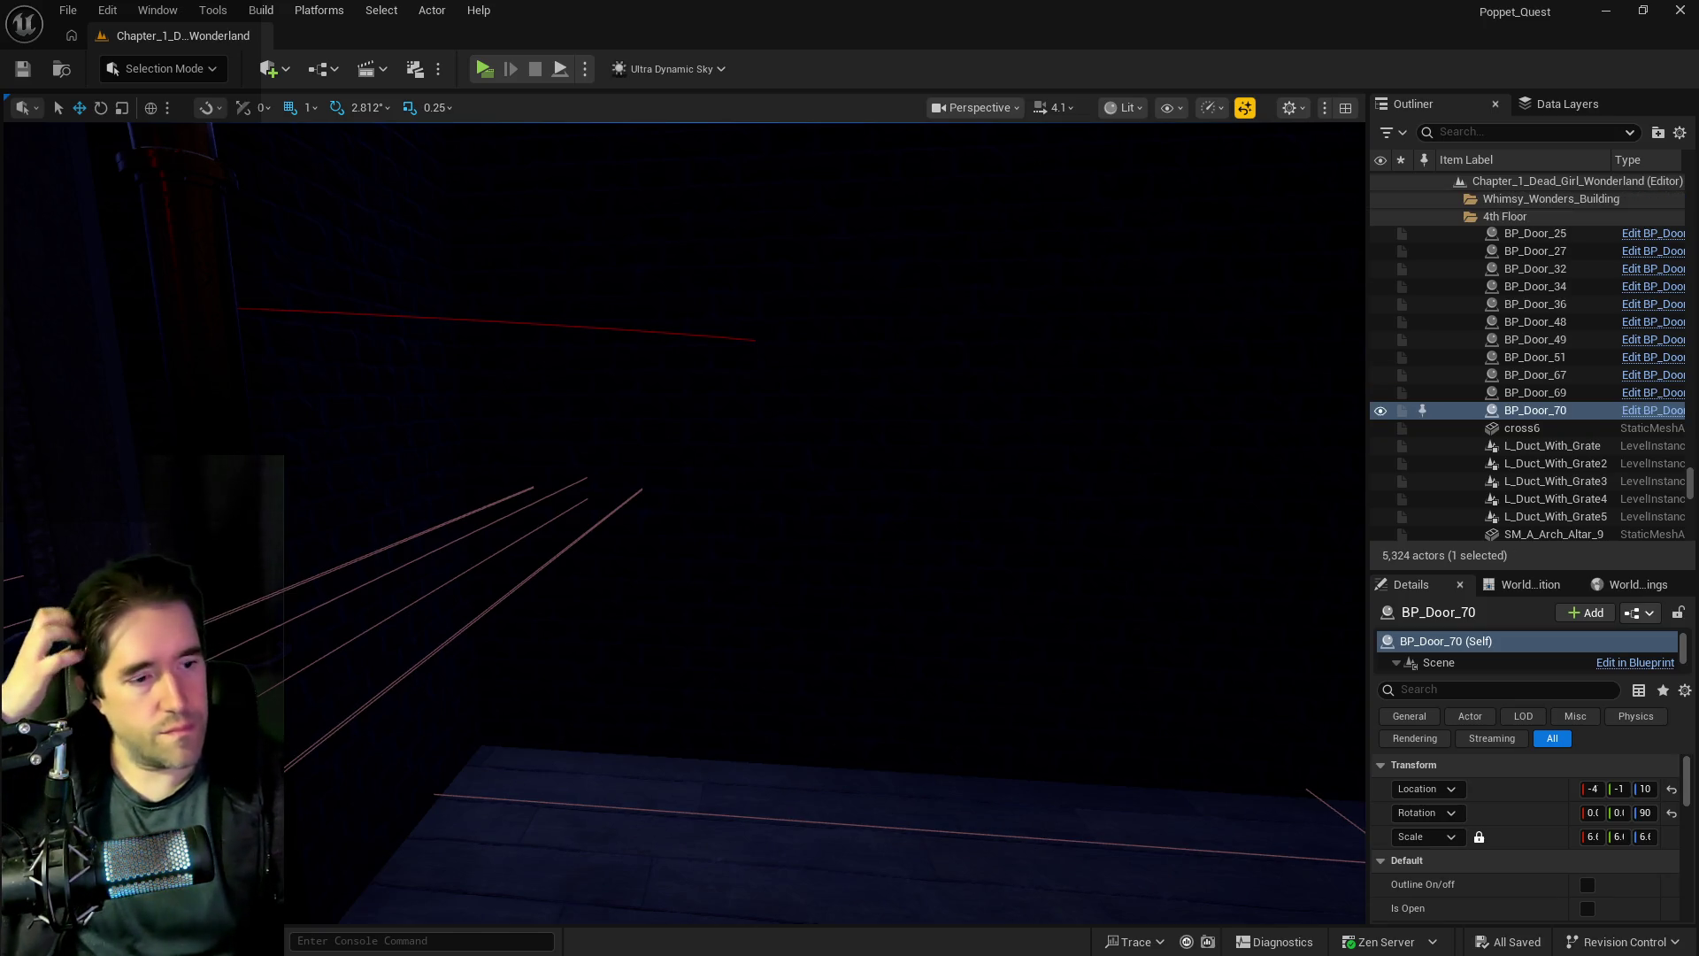
key(alt+Tab)
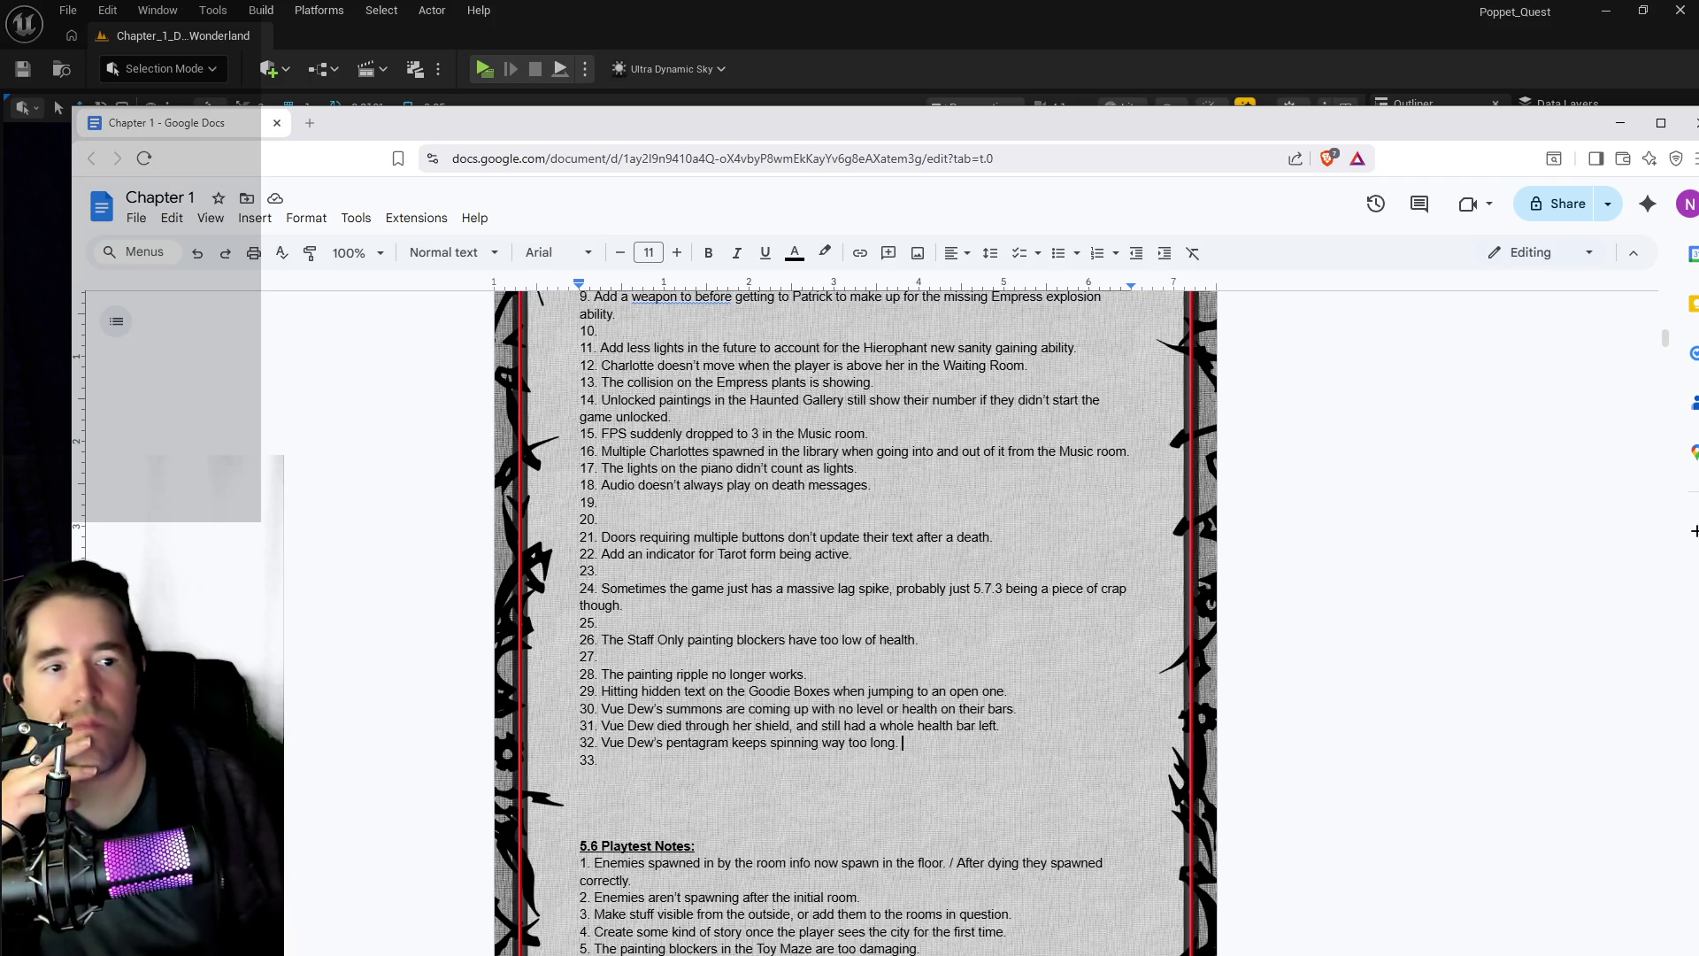
key(alt+Tab)
drag(832, 269, 679, 161)
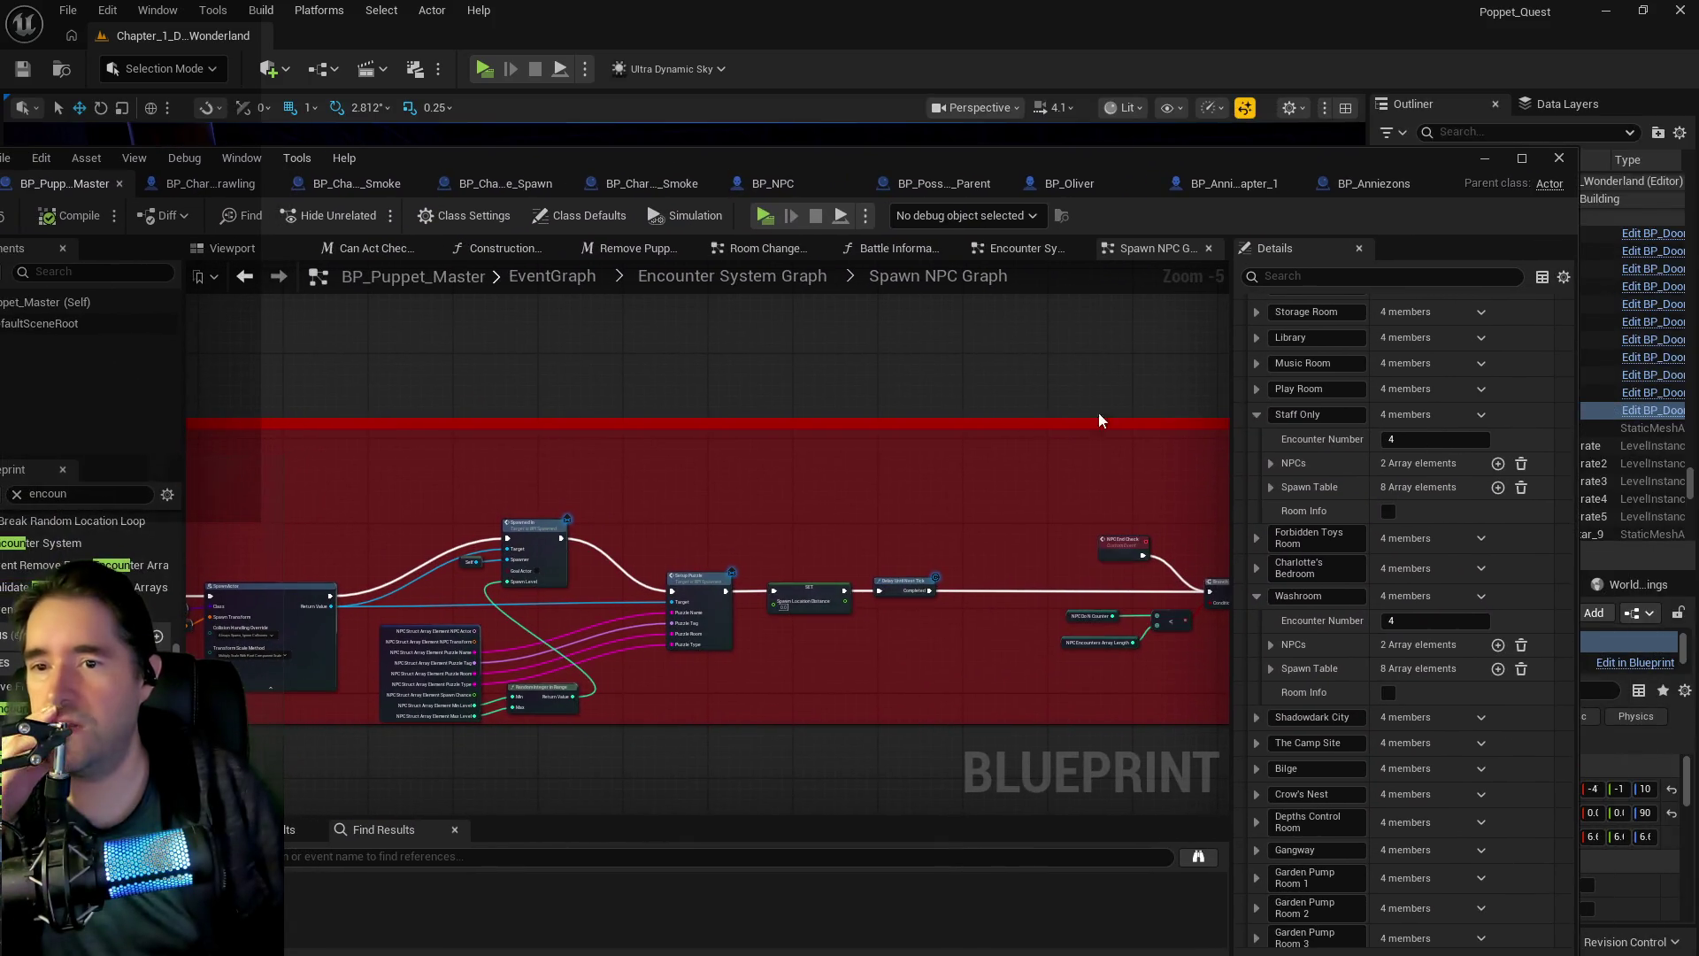
- Inspect the Toy Maze encounter's first two spawn-table entries in Details
scroll(1378, 418, up, 2)
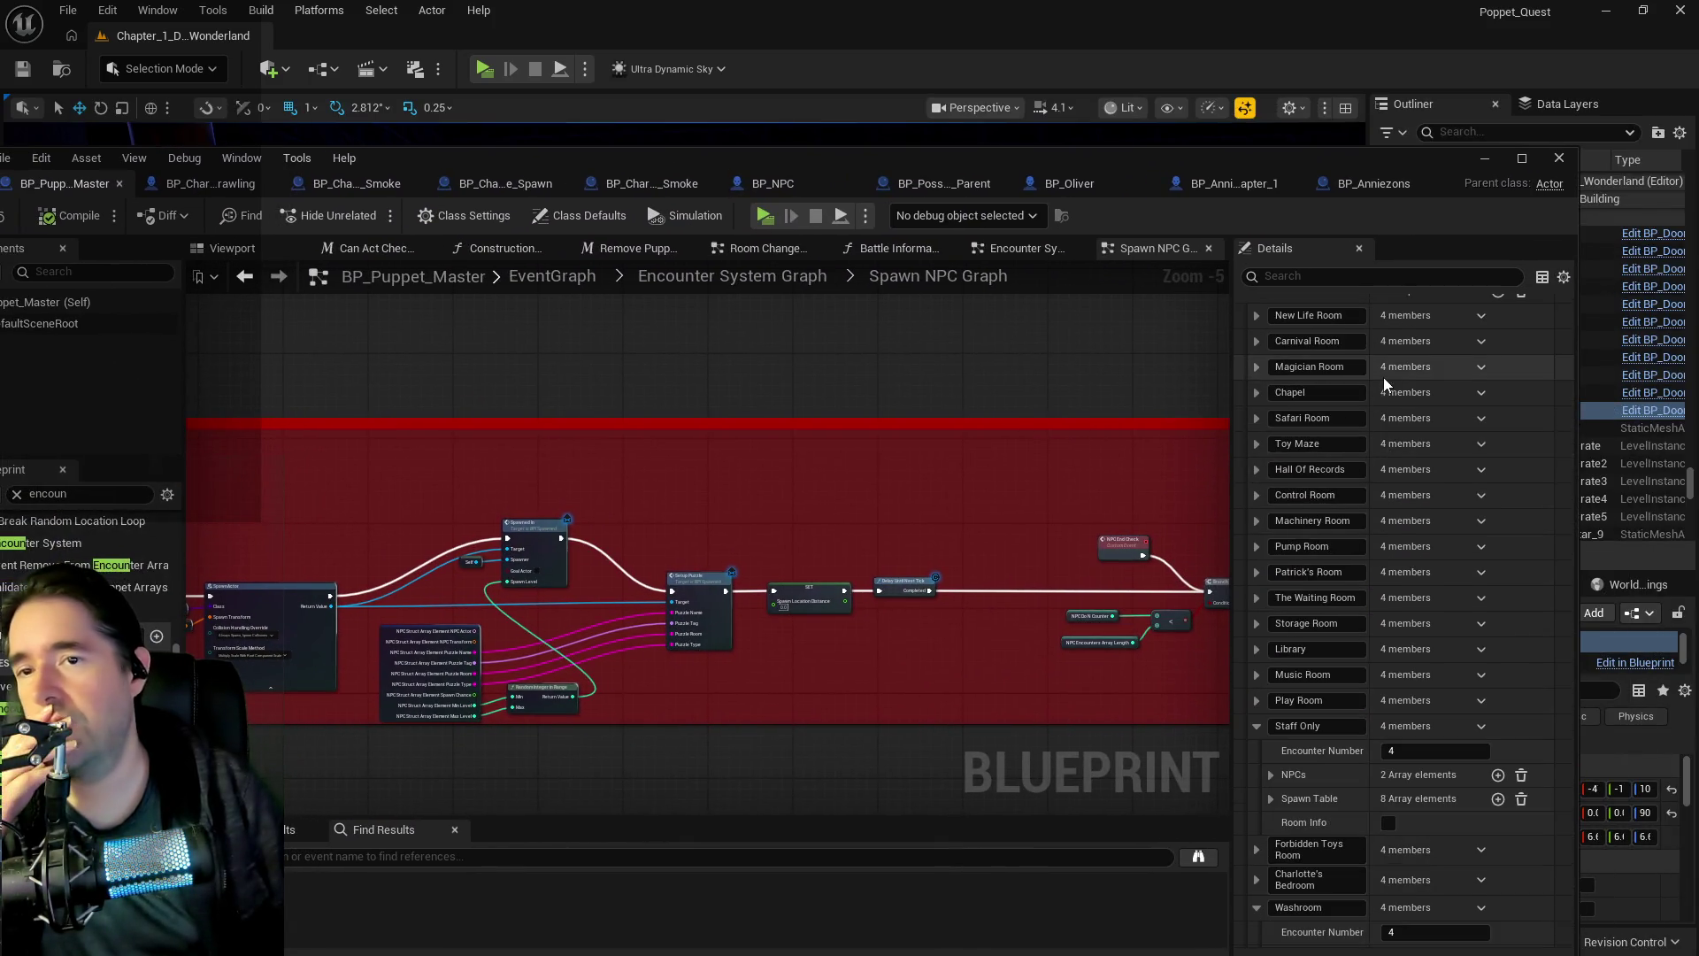
click(1255, 443)
click(1271, 515)
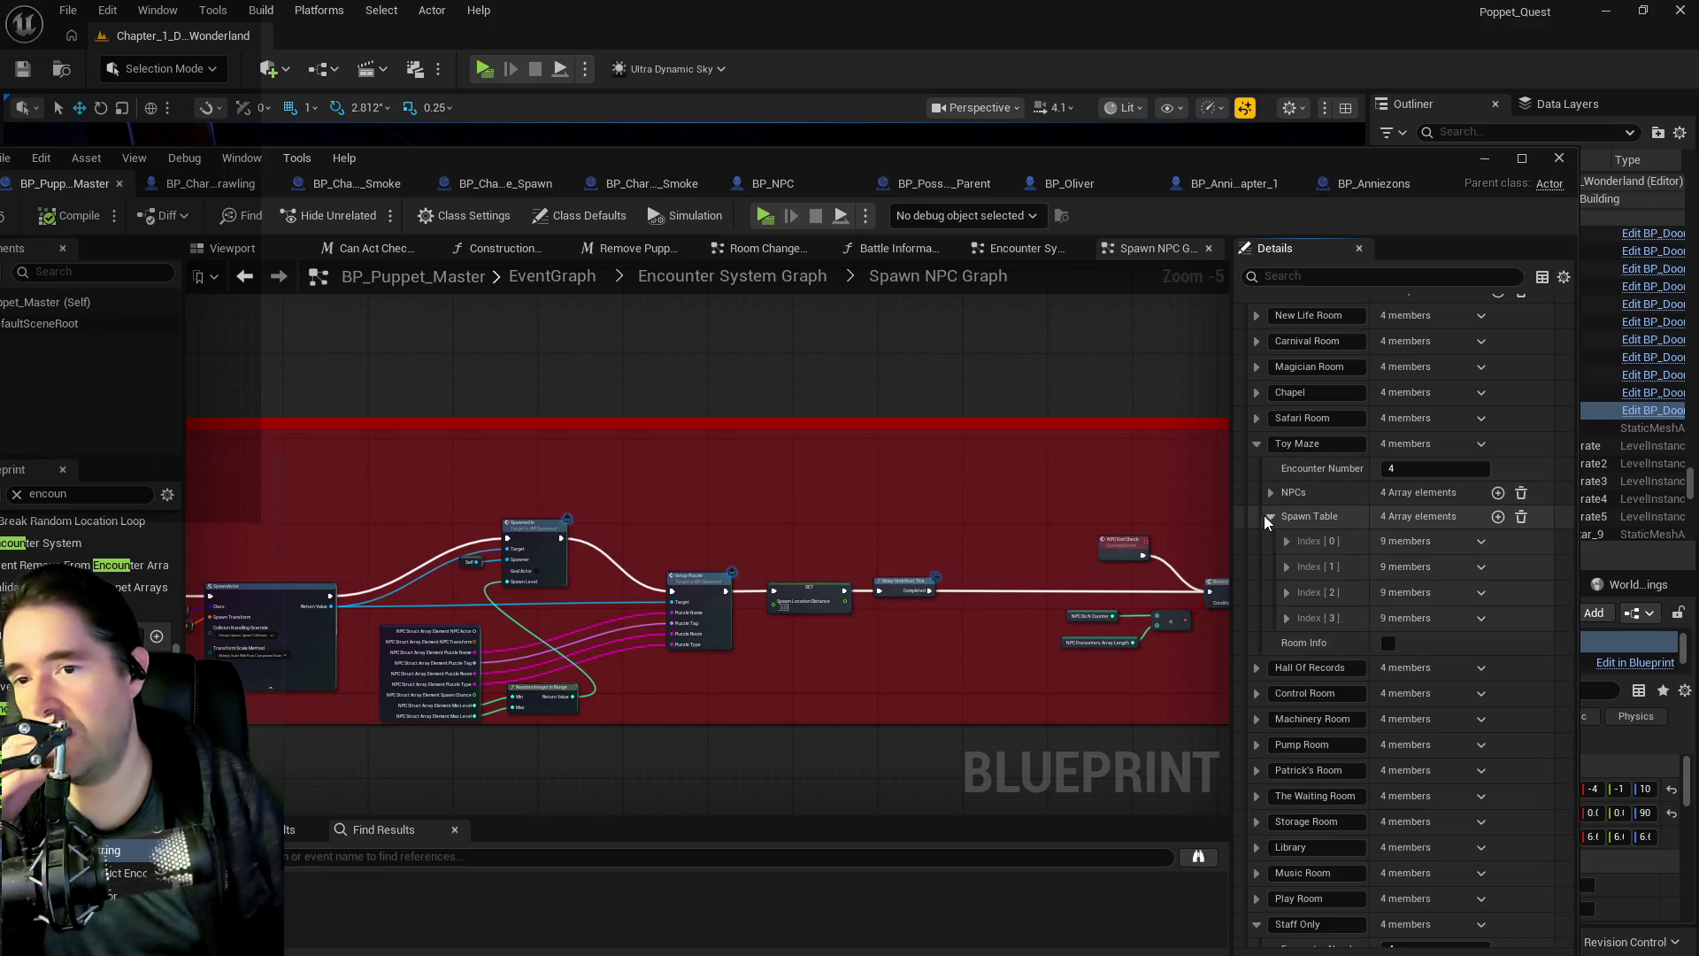
click(1285, 540)
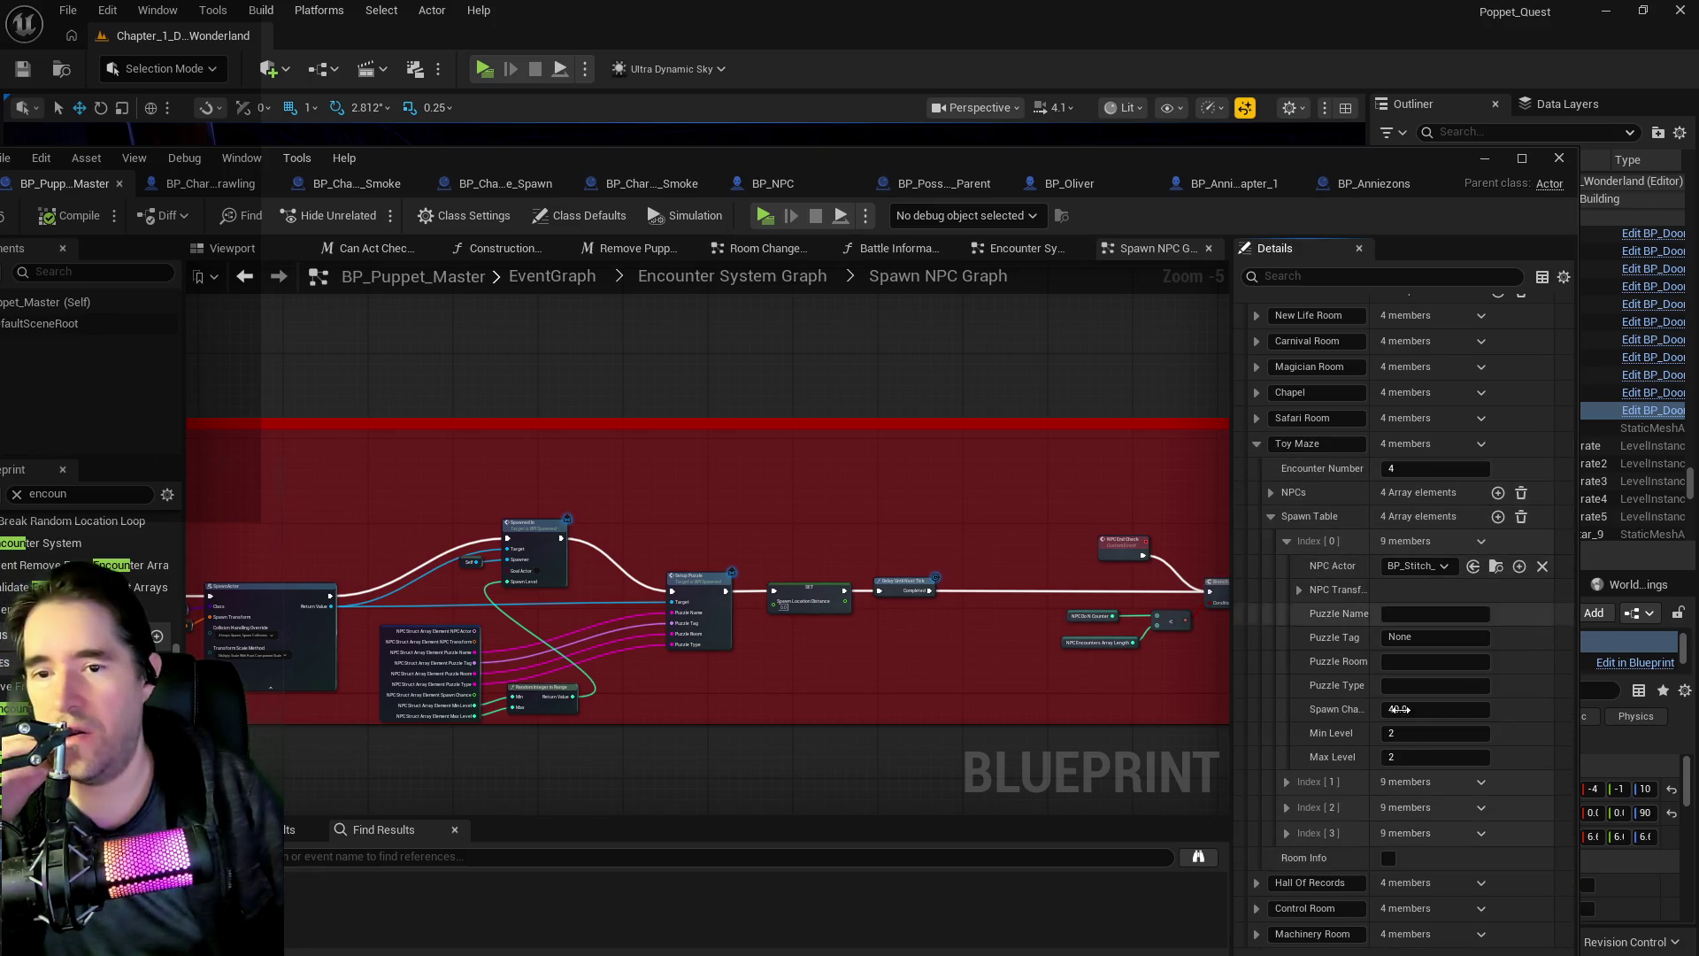
click(1288, 782)
scroll(1292, 784, down, 2)
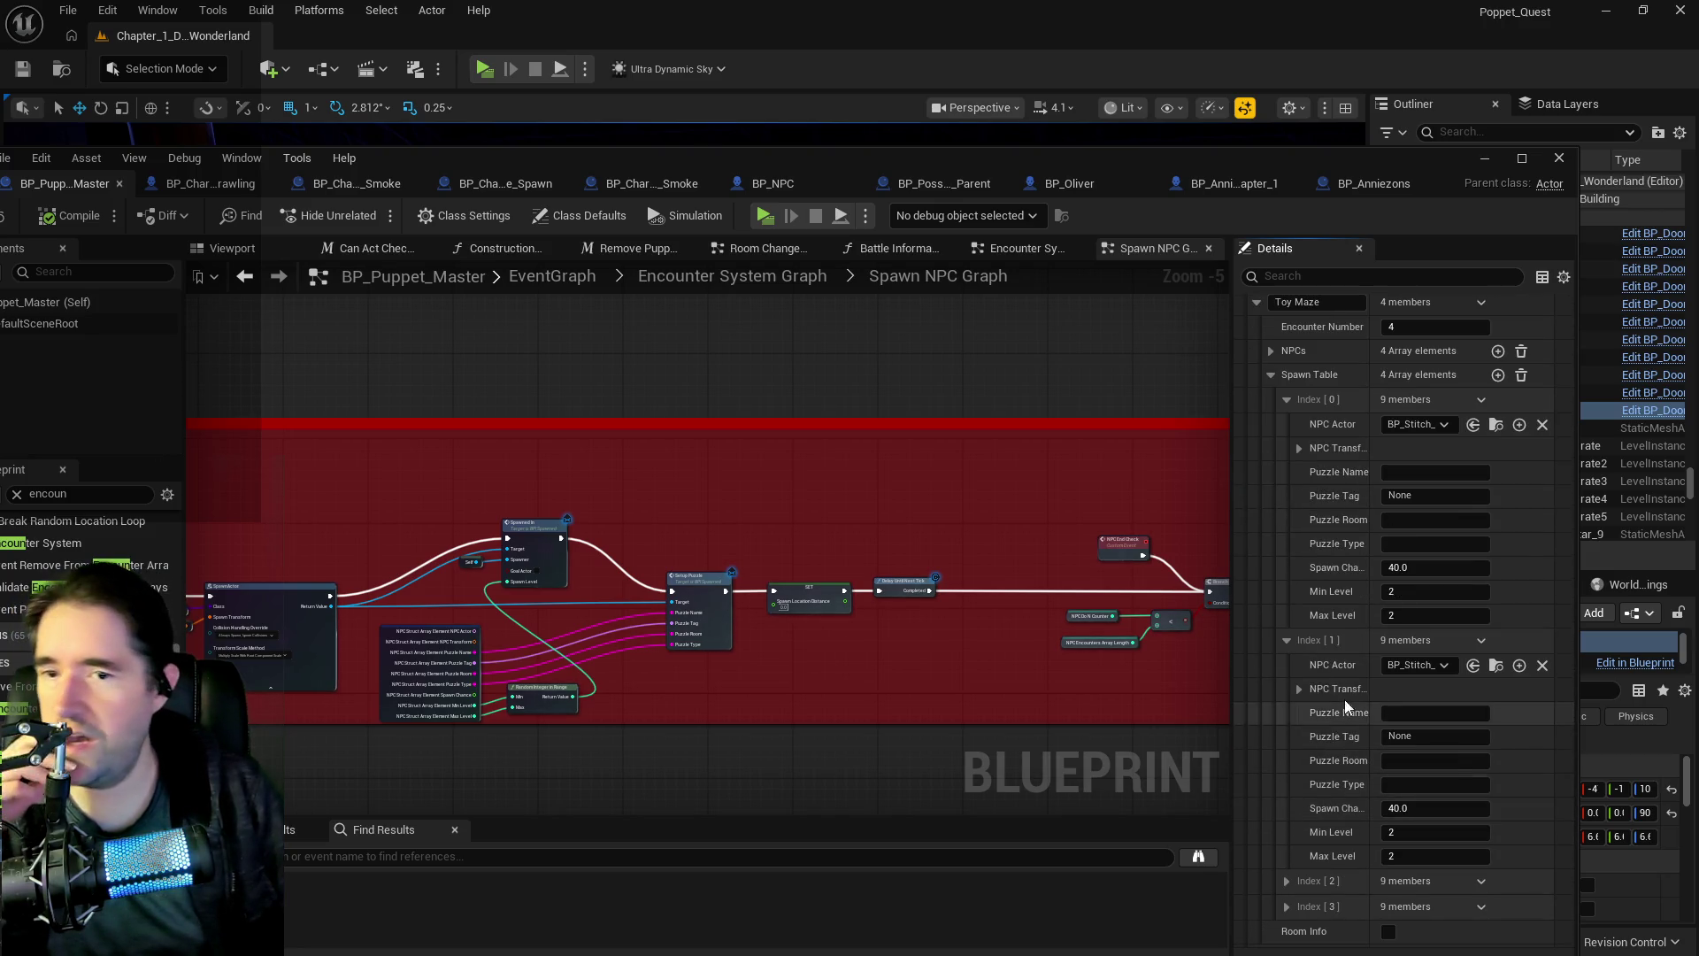
click(1271, 375)
- Set Min Level and Max Level to 3 for the first two Toy Maze blockers
click(1271, 351)
click(1287, 375)
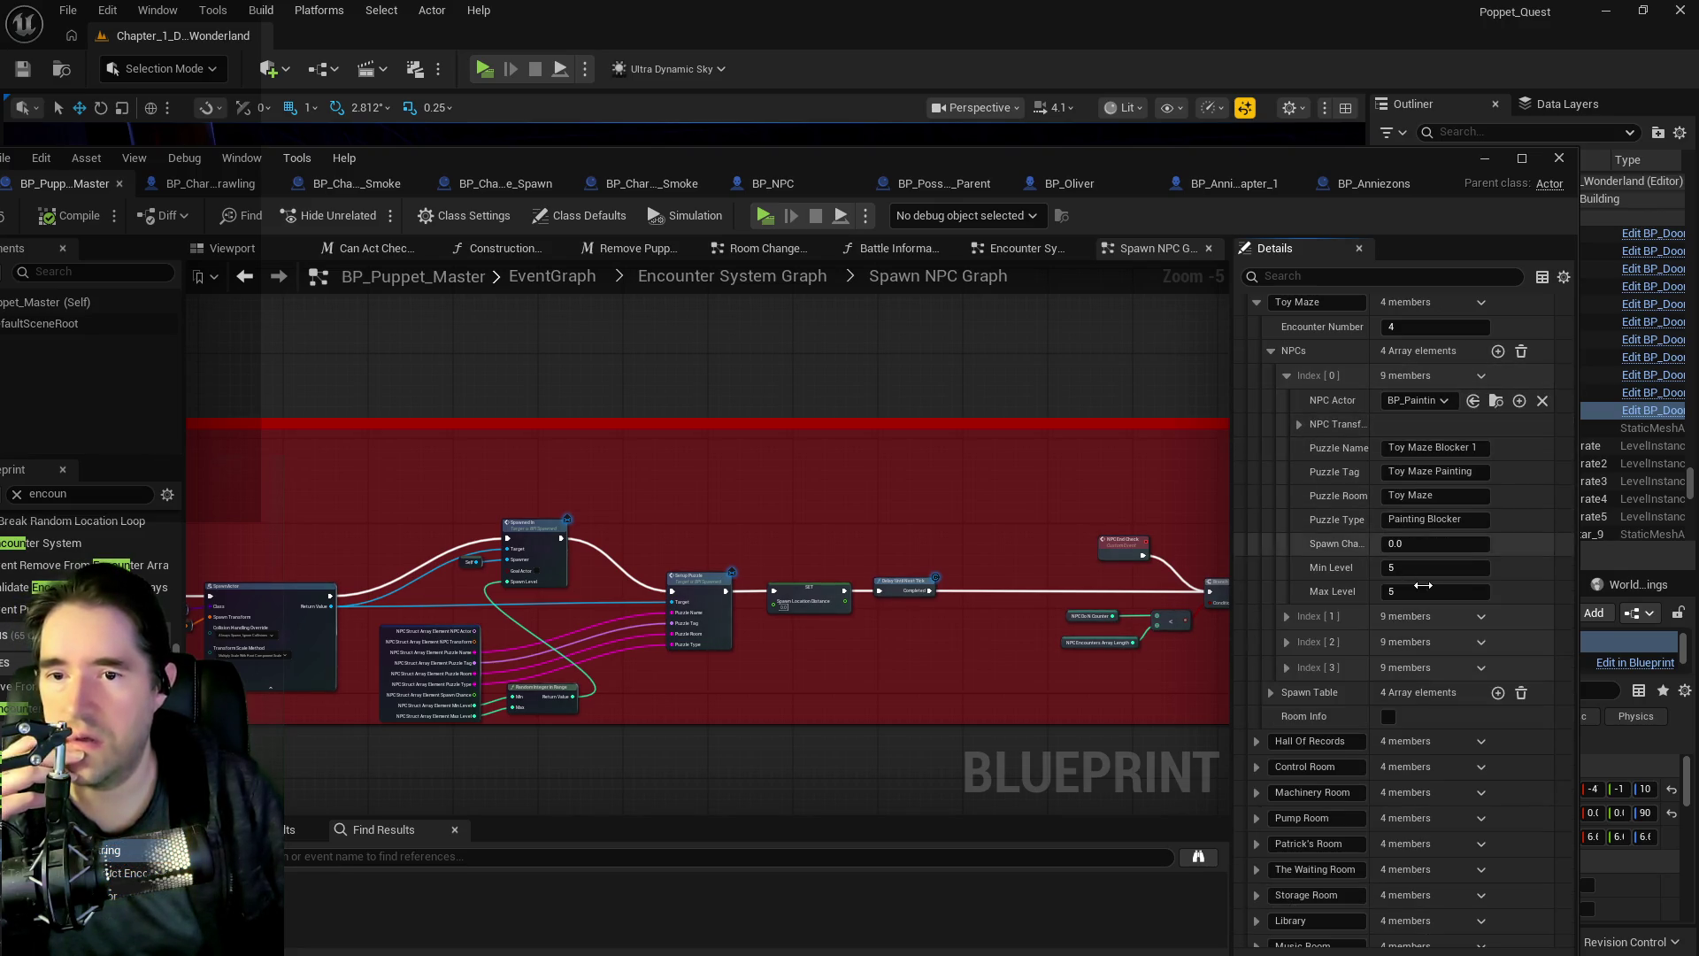
text(3)
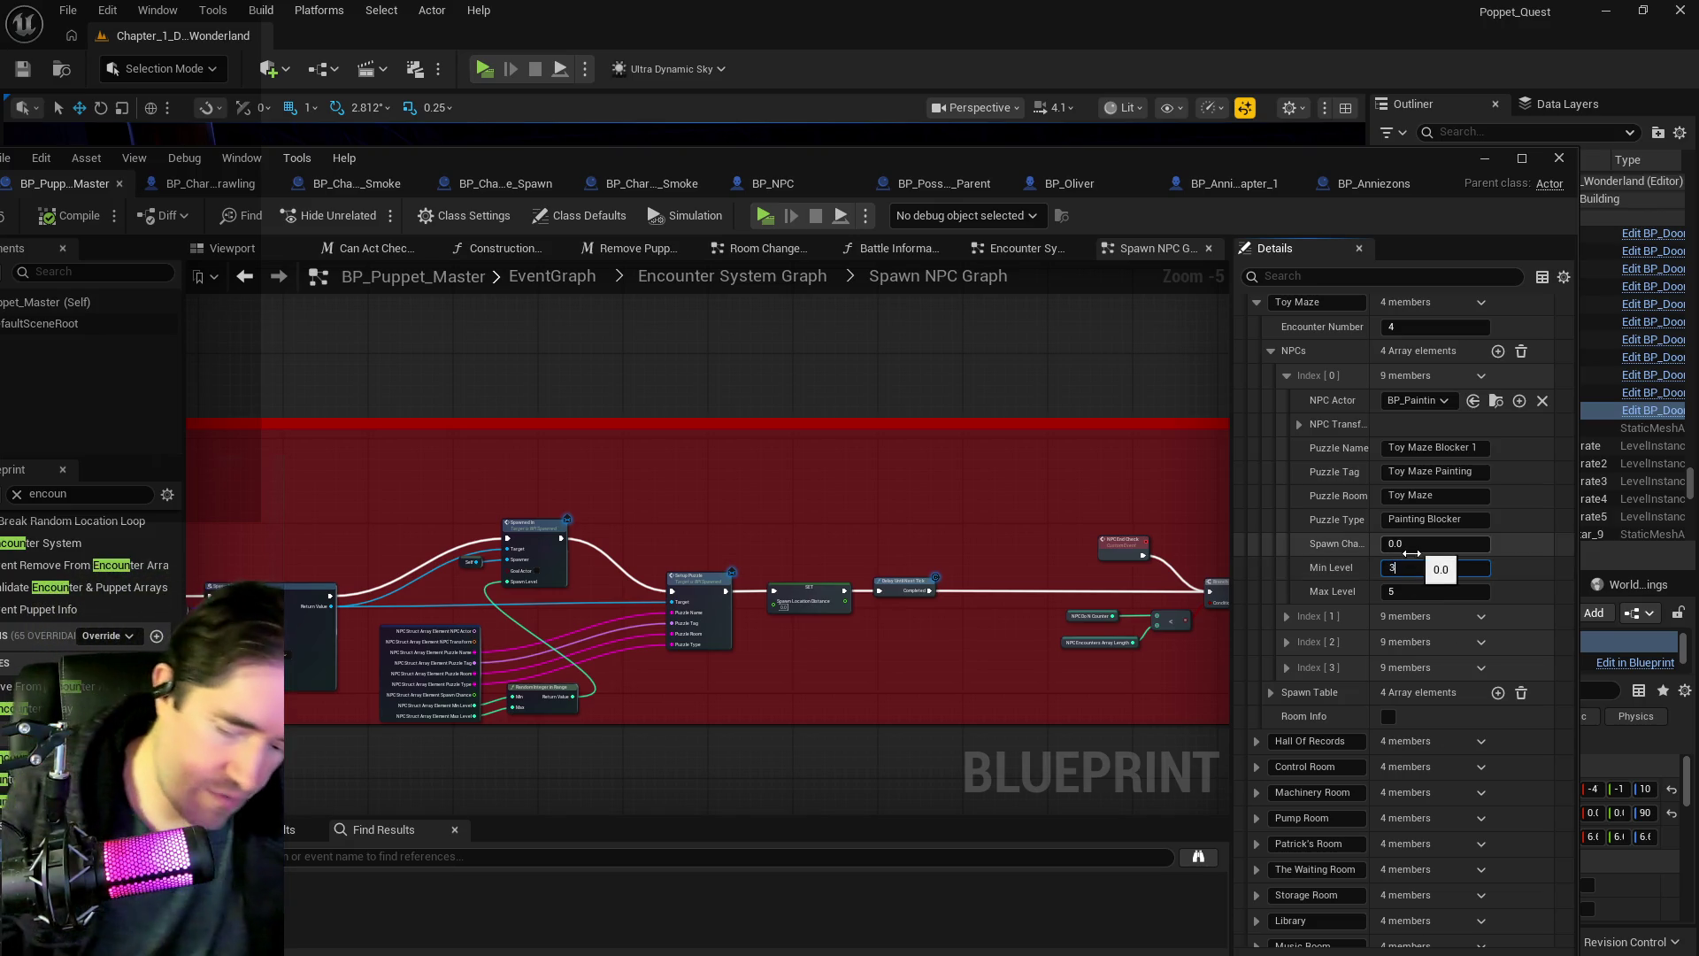
click(1411, 585)
text(3)
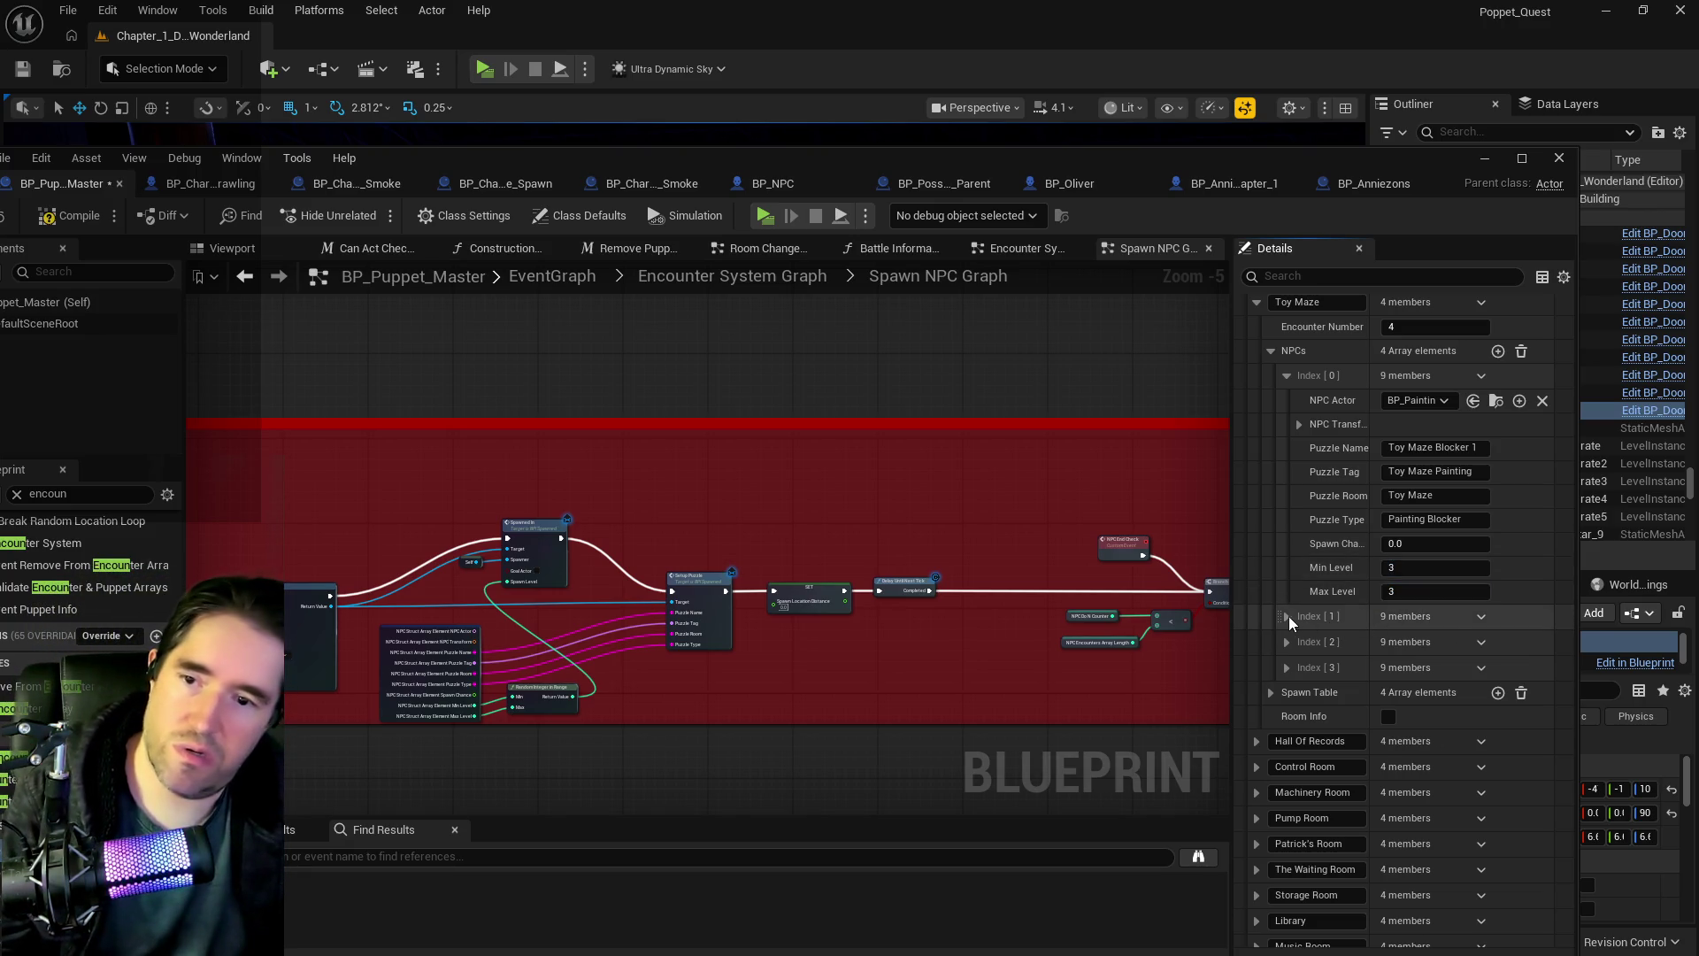
click(1286, 616)
click(1412, 833)
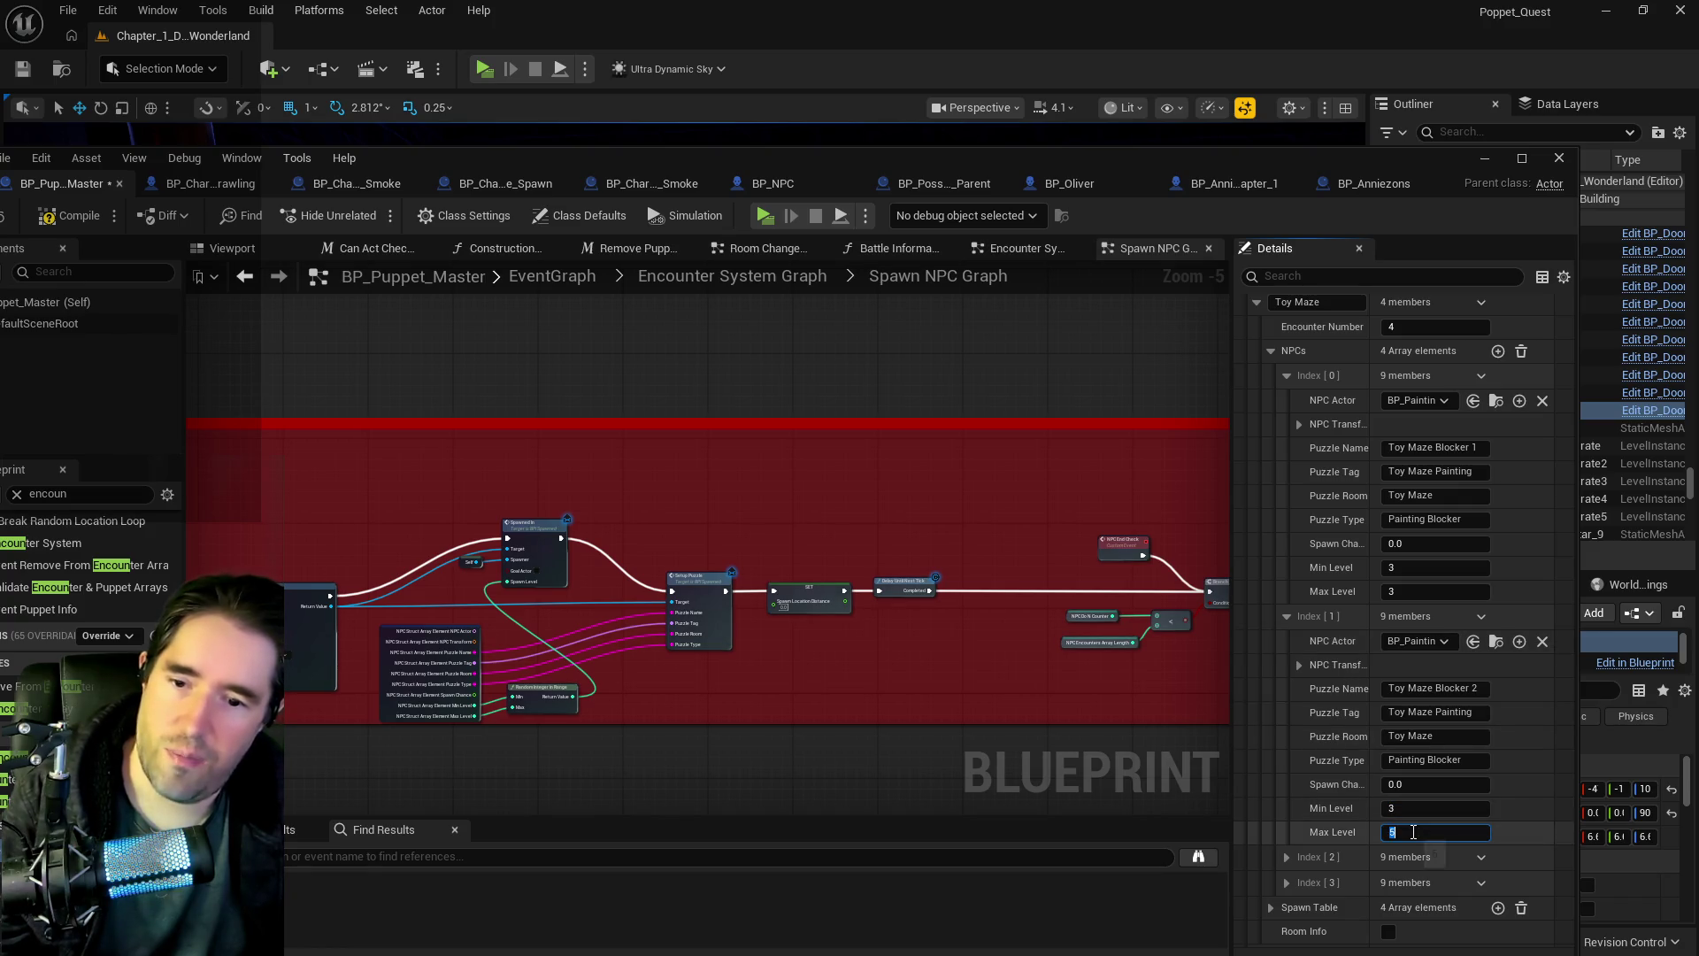
- Set Min Level and Max Level to 3 for the third and fourth Toy Maze blockers
click(1287, 857)
scroll(1355, 873, down, 2)
click(1394, 880)
text(3)
key(Return)
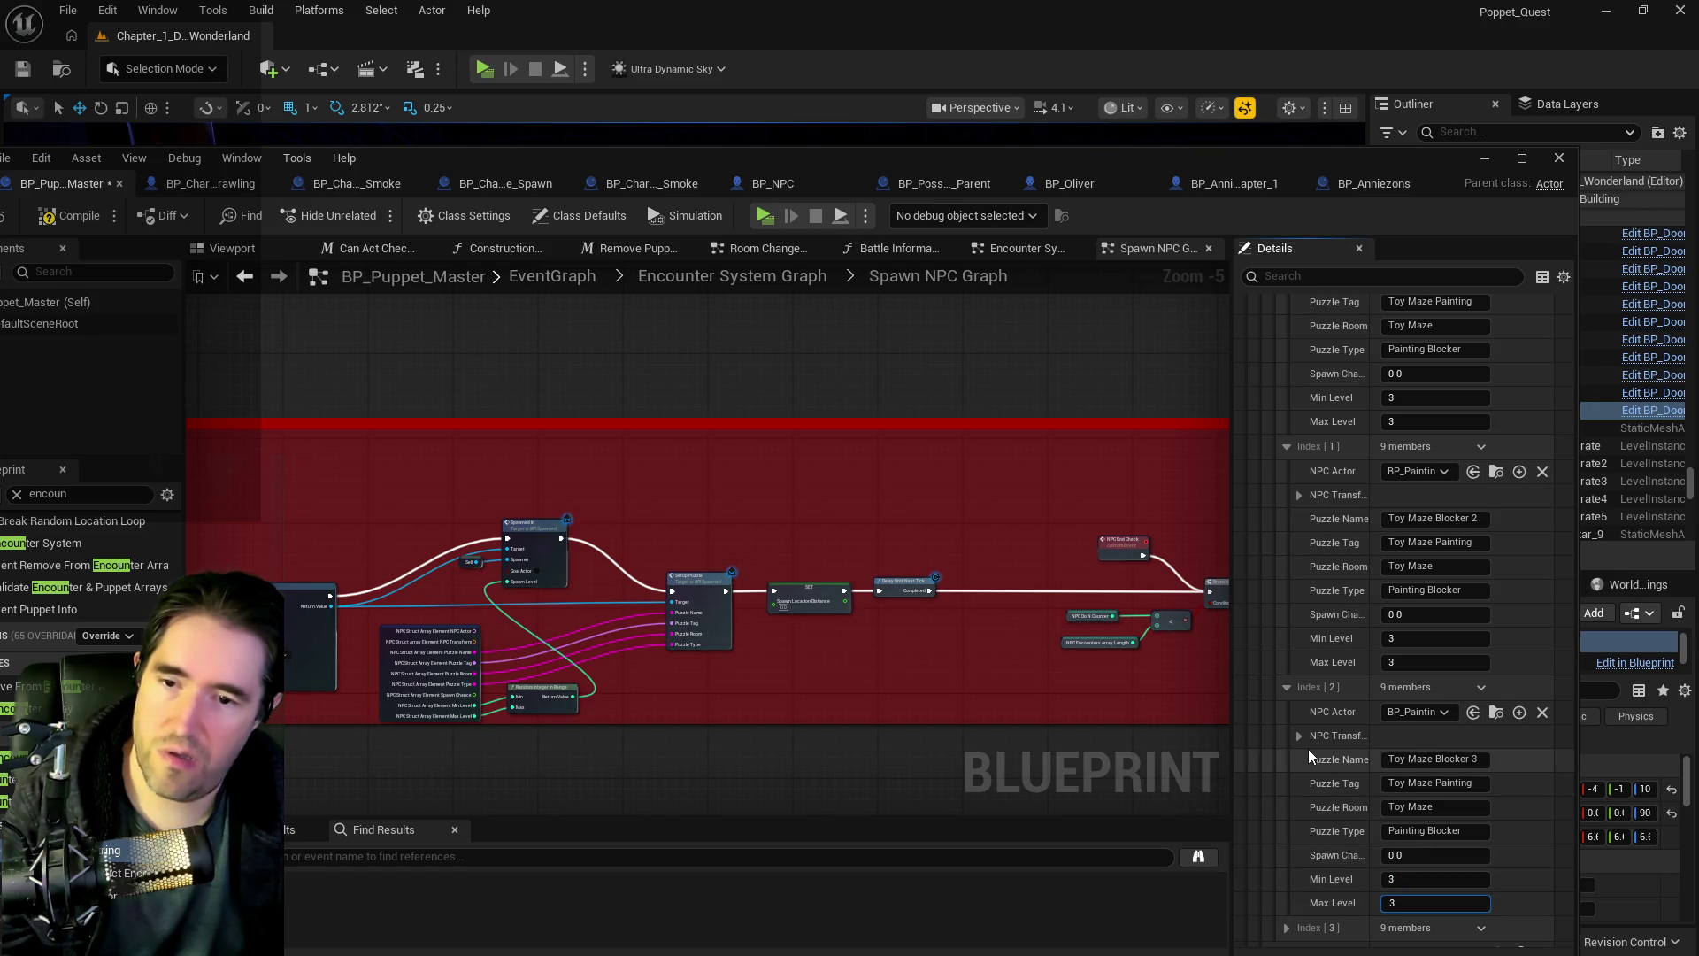
scroll(1310, 752, down, 1)
click(1287, 842)
scroll(1412, 887, down, 2)
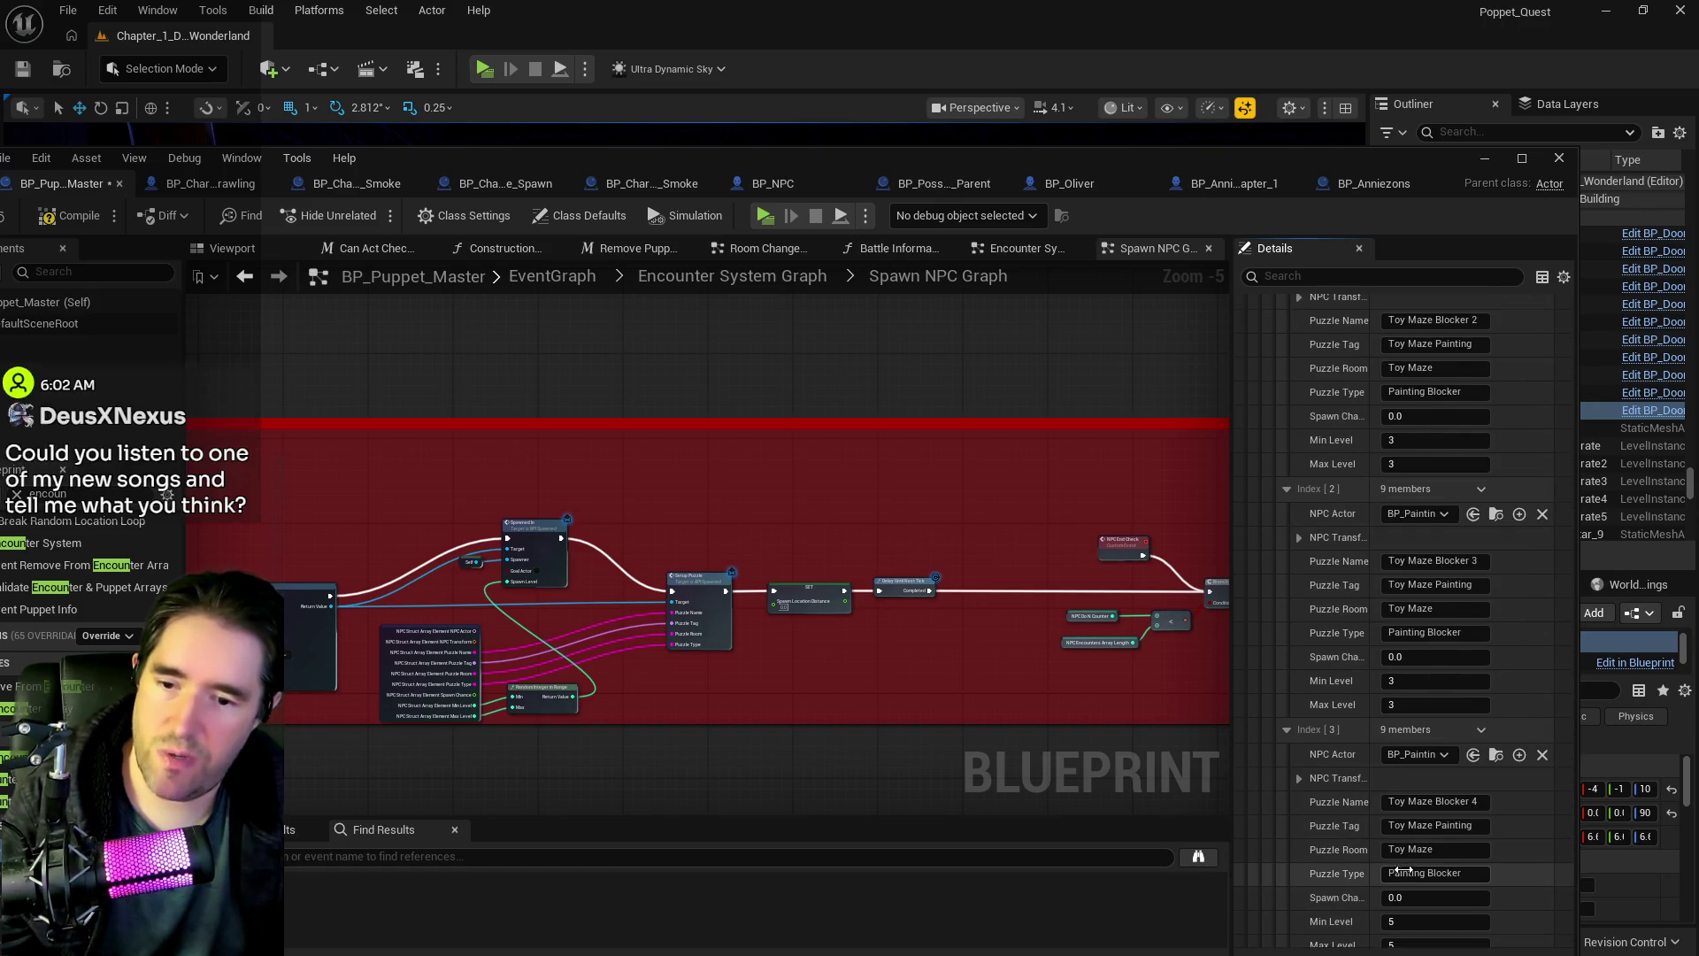
click(1413, 865)
text(3)
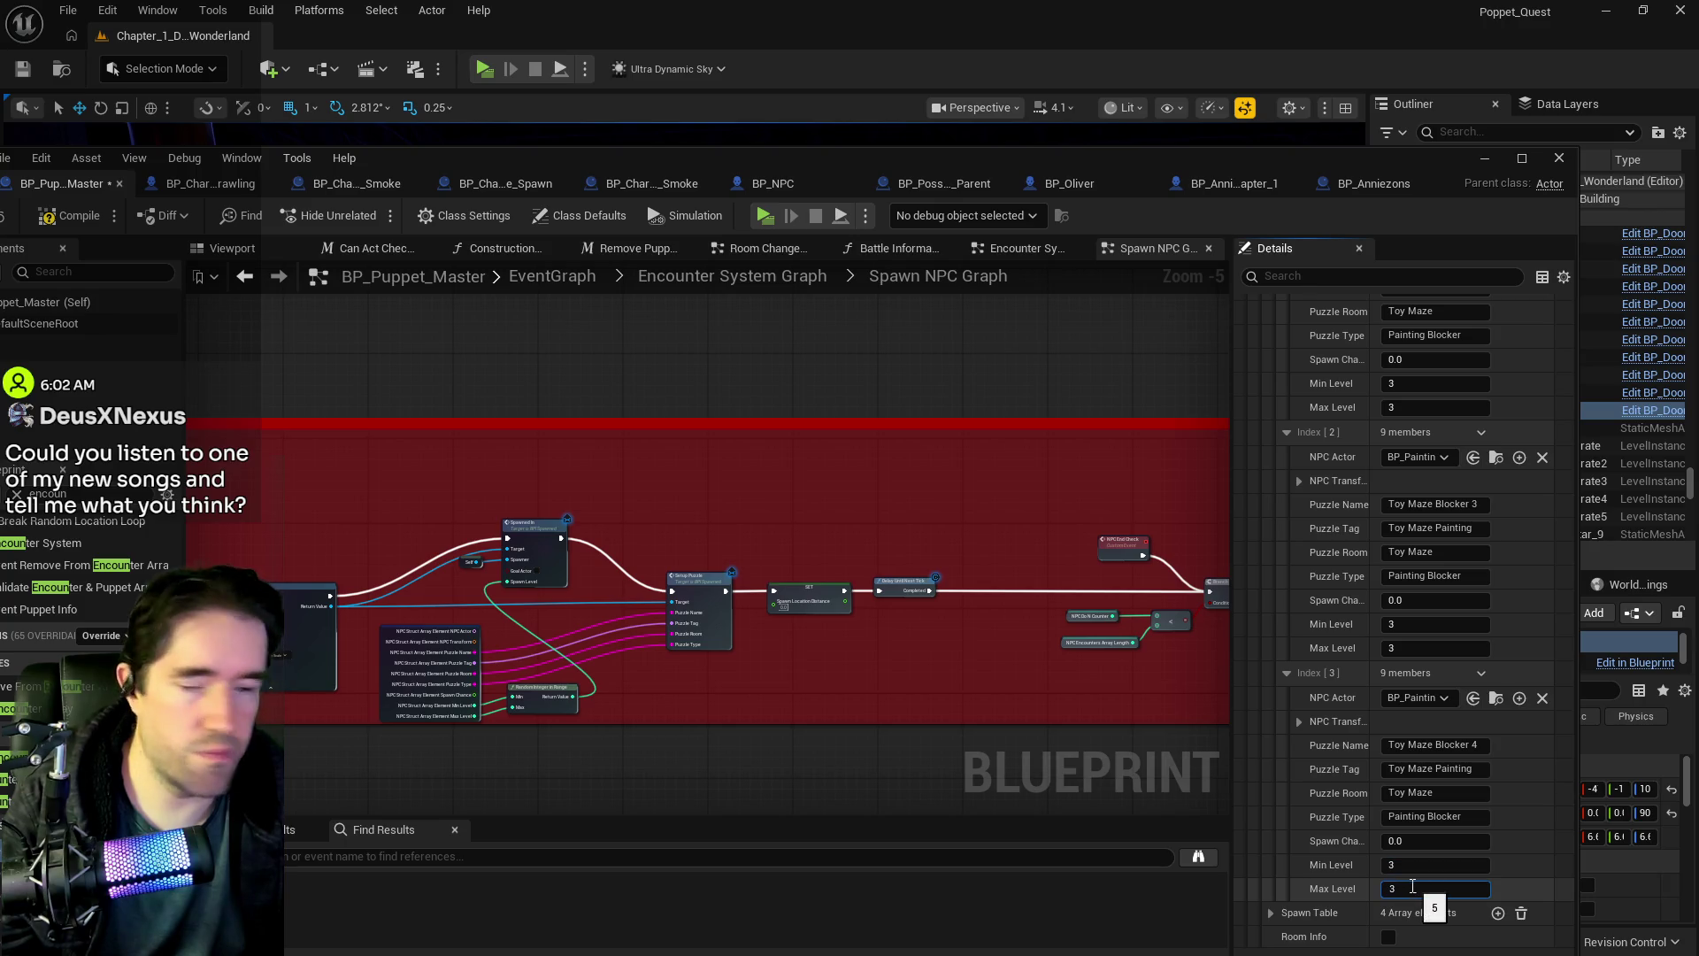
key(Return)
- Collapse the Toy Maze NPCs list and save BP_Puppet_Master
scroll(1250, 768, up, 1)
scroll(1247, 762, up, 5)
click(1270, 463)
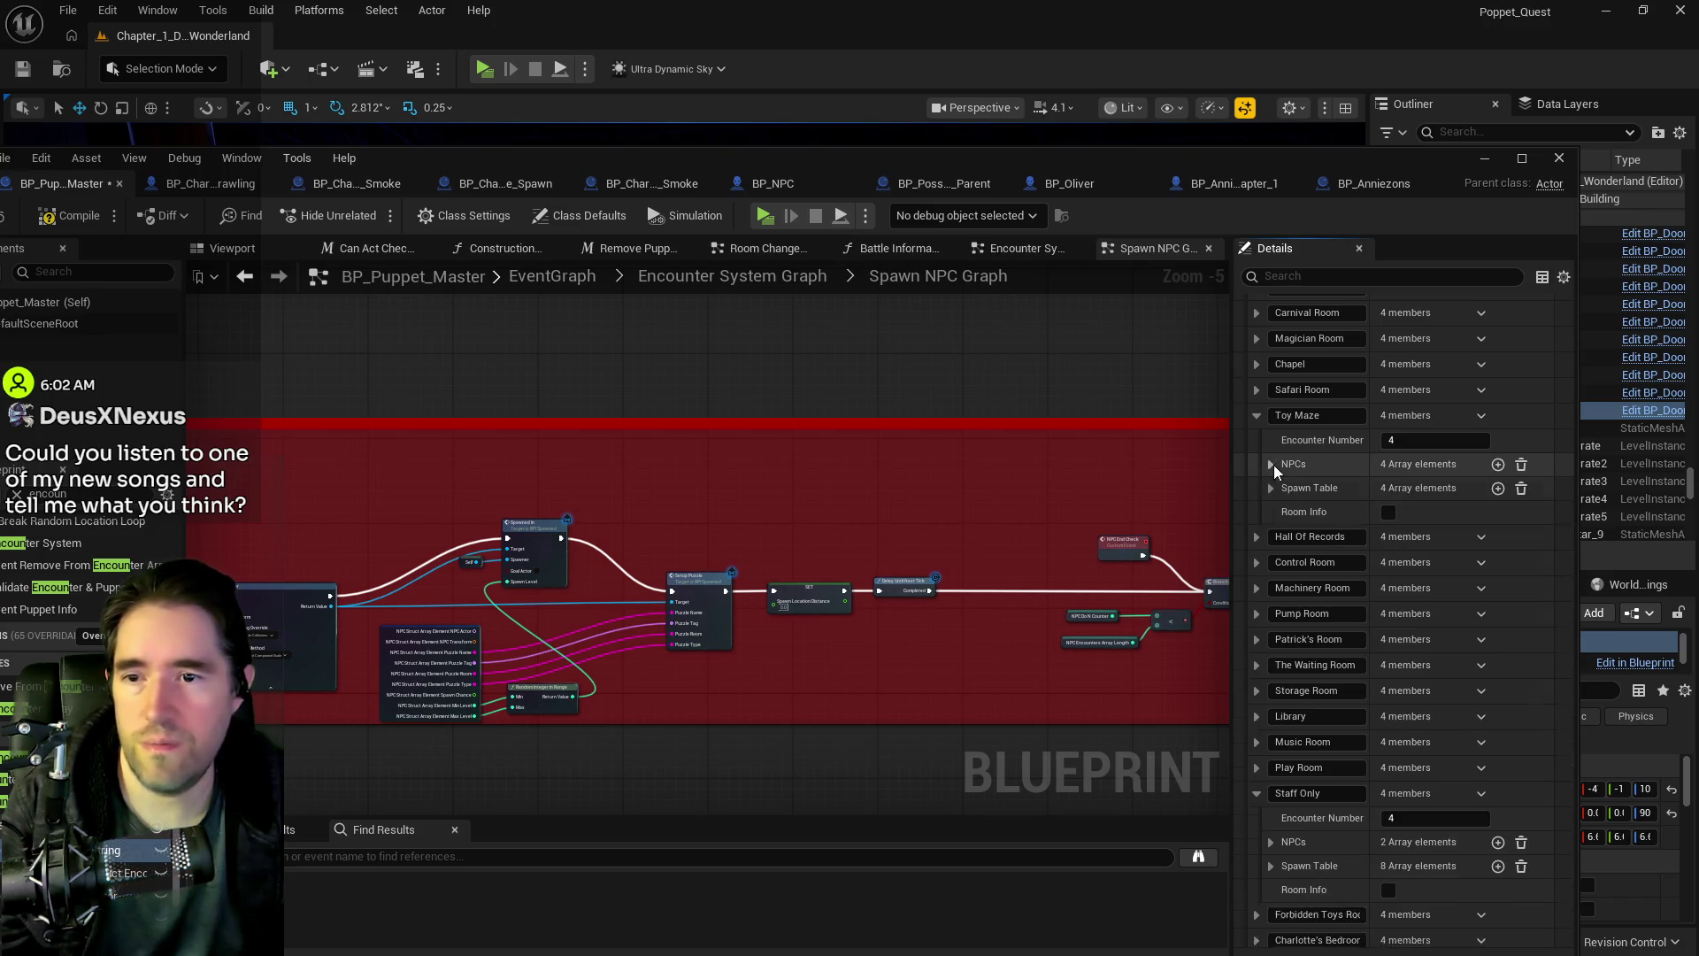
key(ctrl+s)
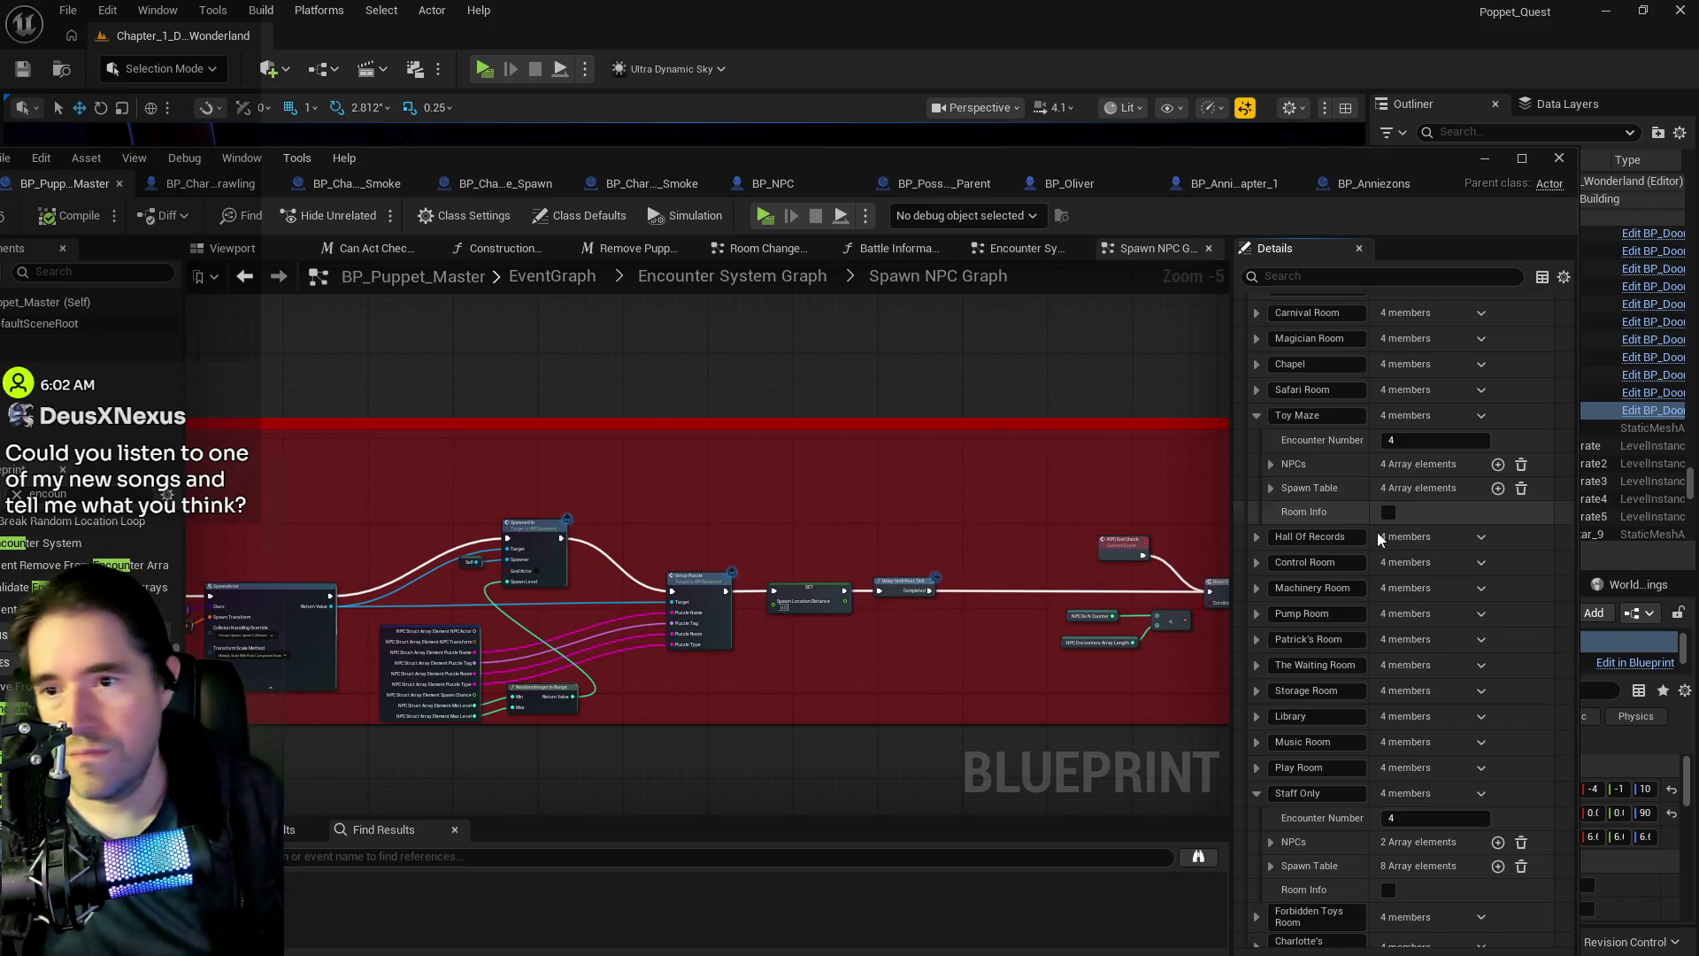
drag(1266, 157, 1346, 68)
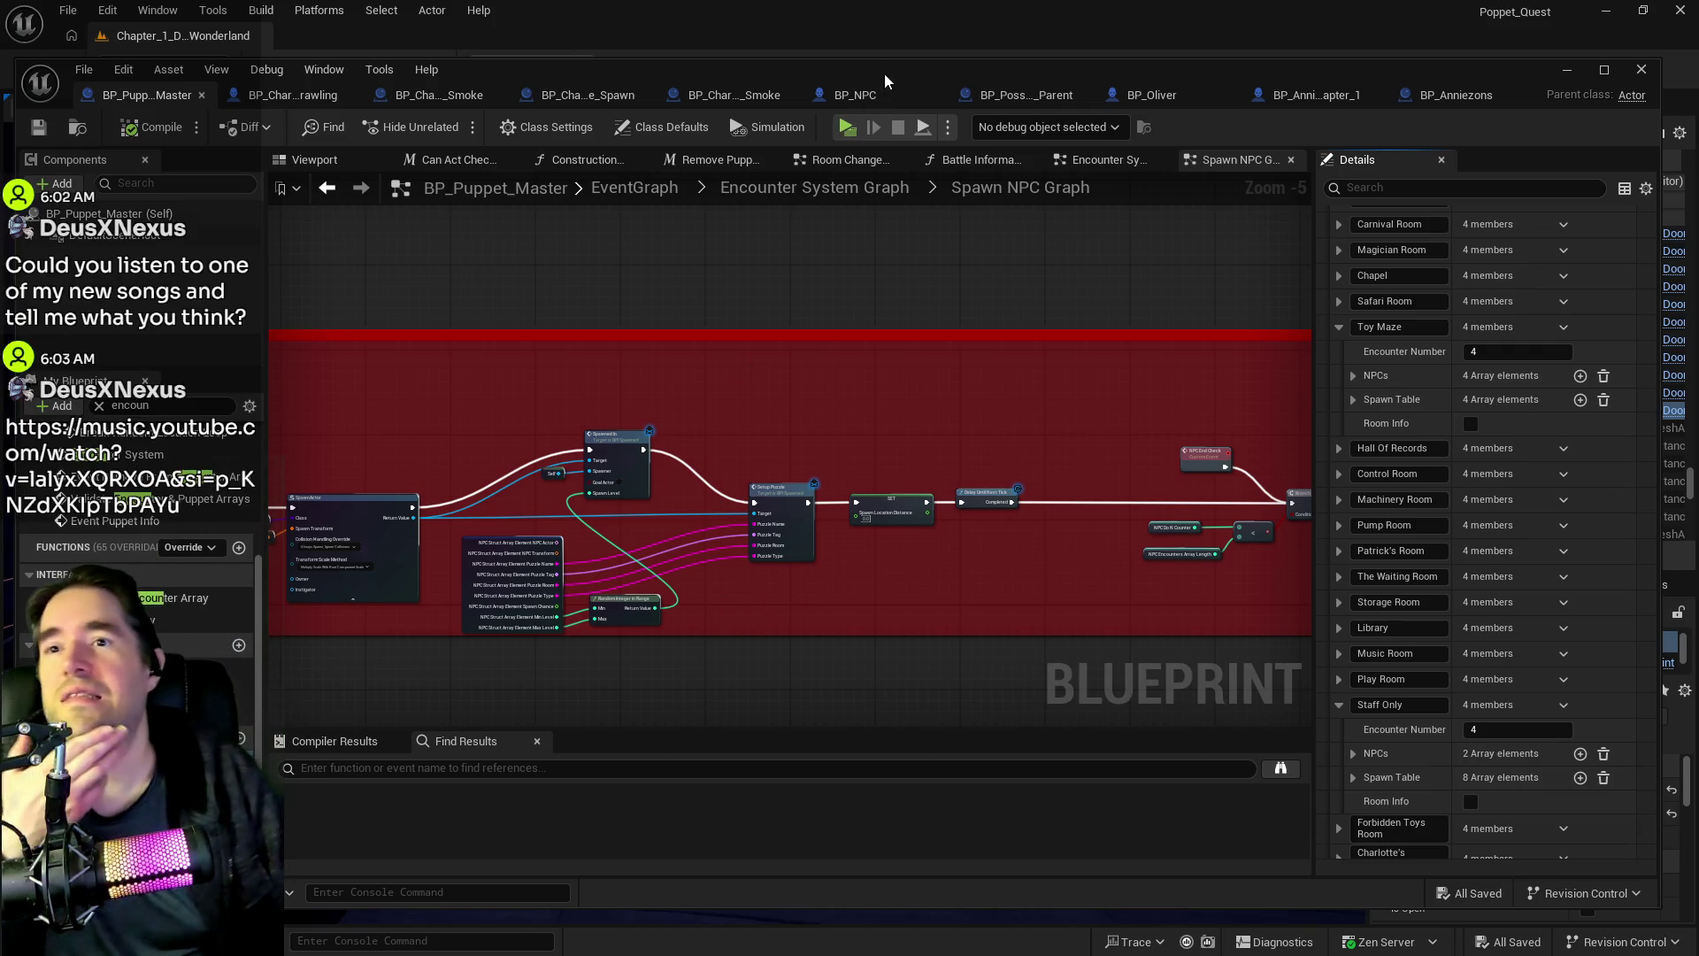
key(alt+Tab)
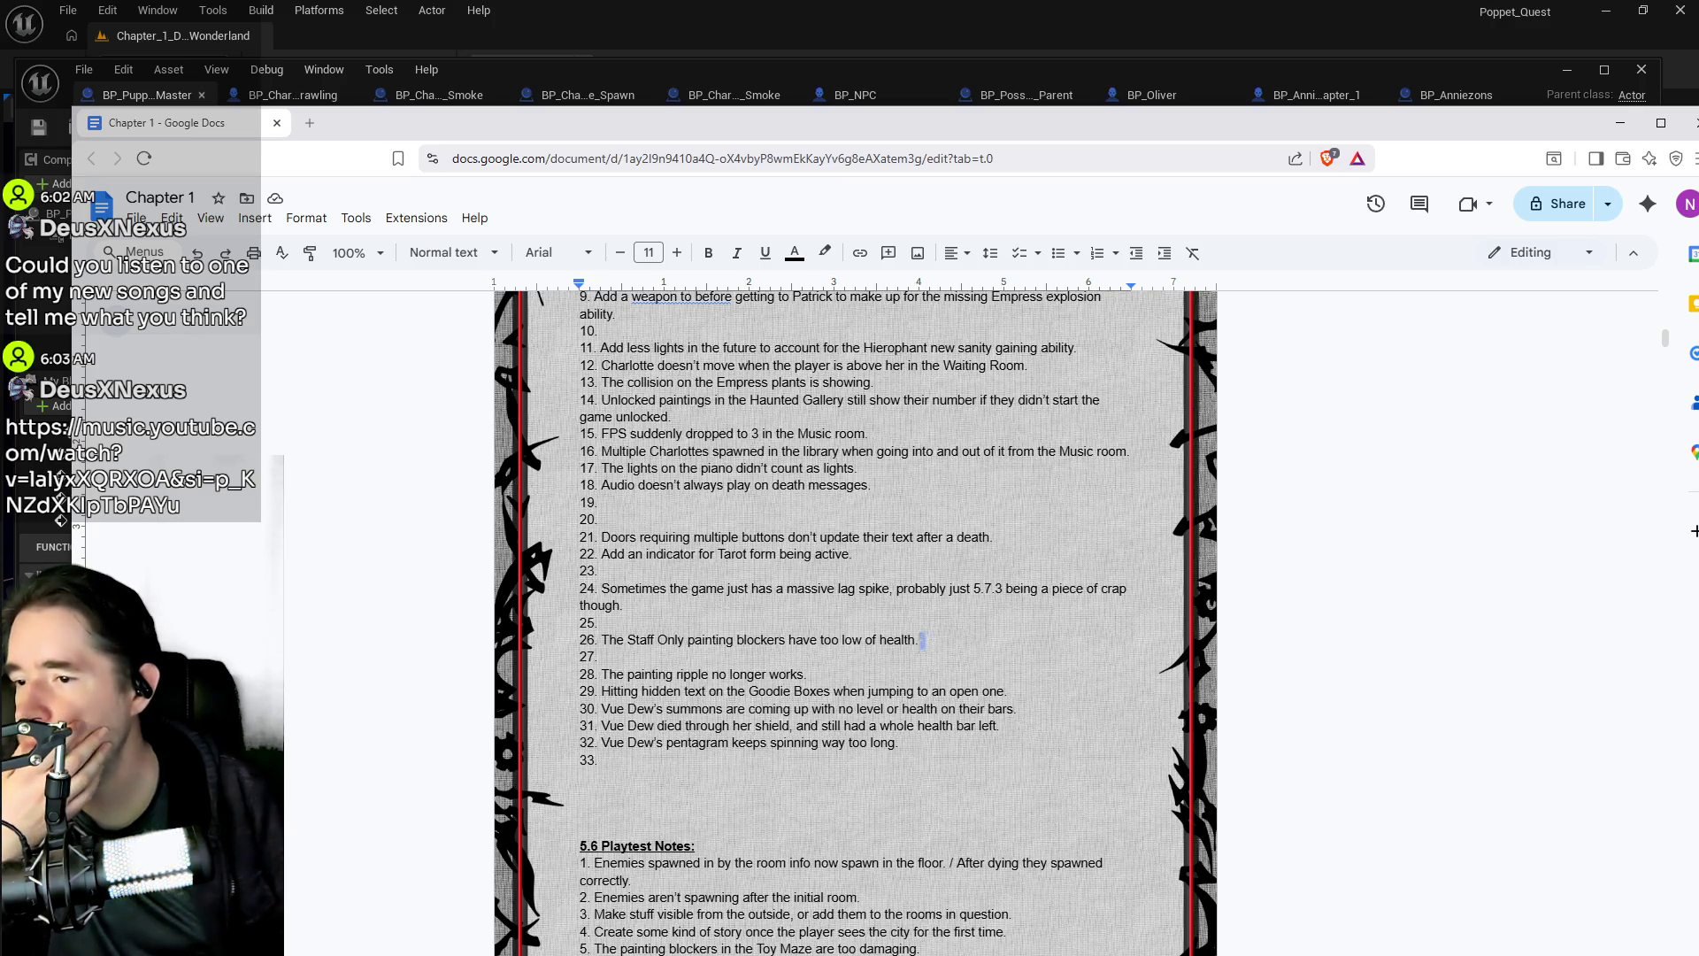
- Delete the line-26 Staff Only blocker health bug and move the line-24 lag spike note into Bugs item 5
drag(922, 639, 602, 639)
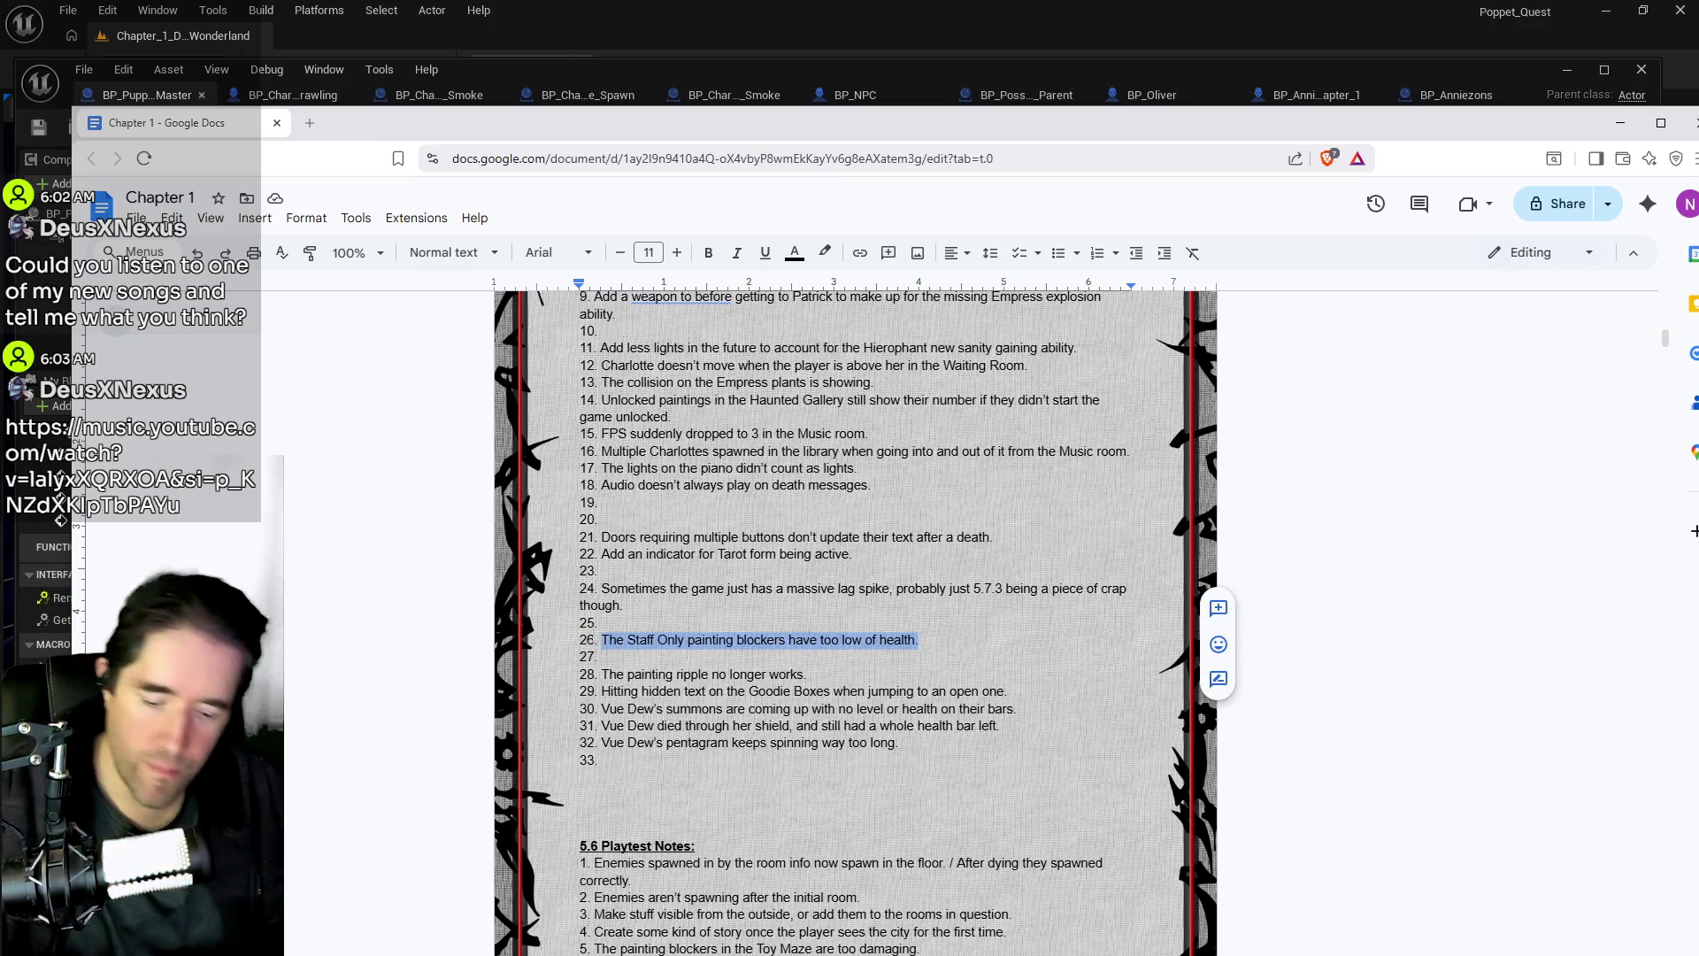
key(Delete)
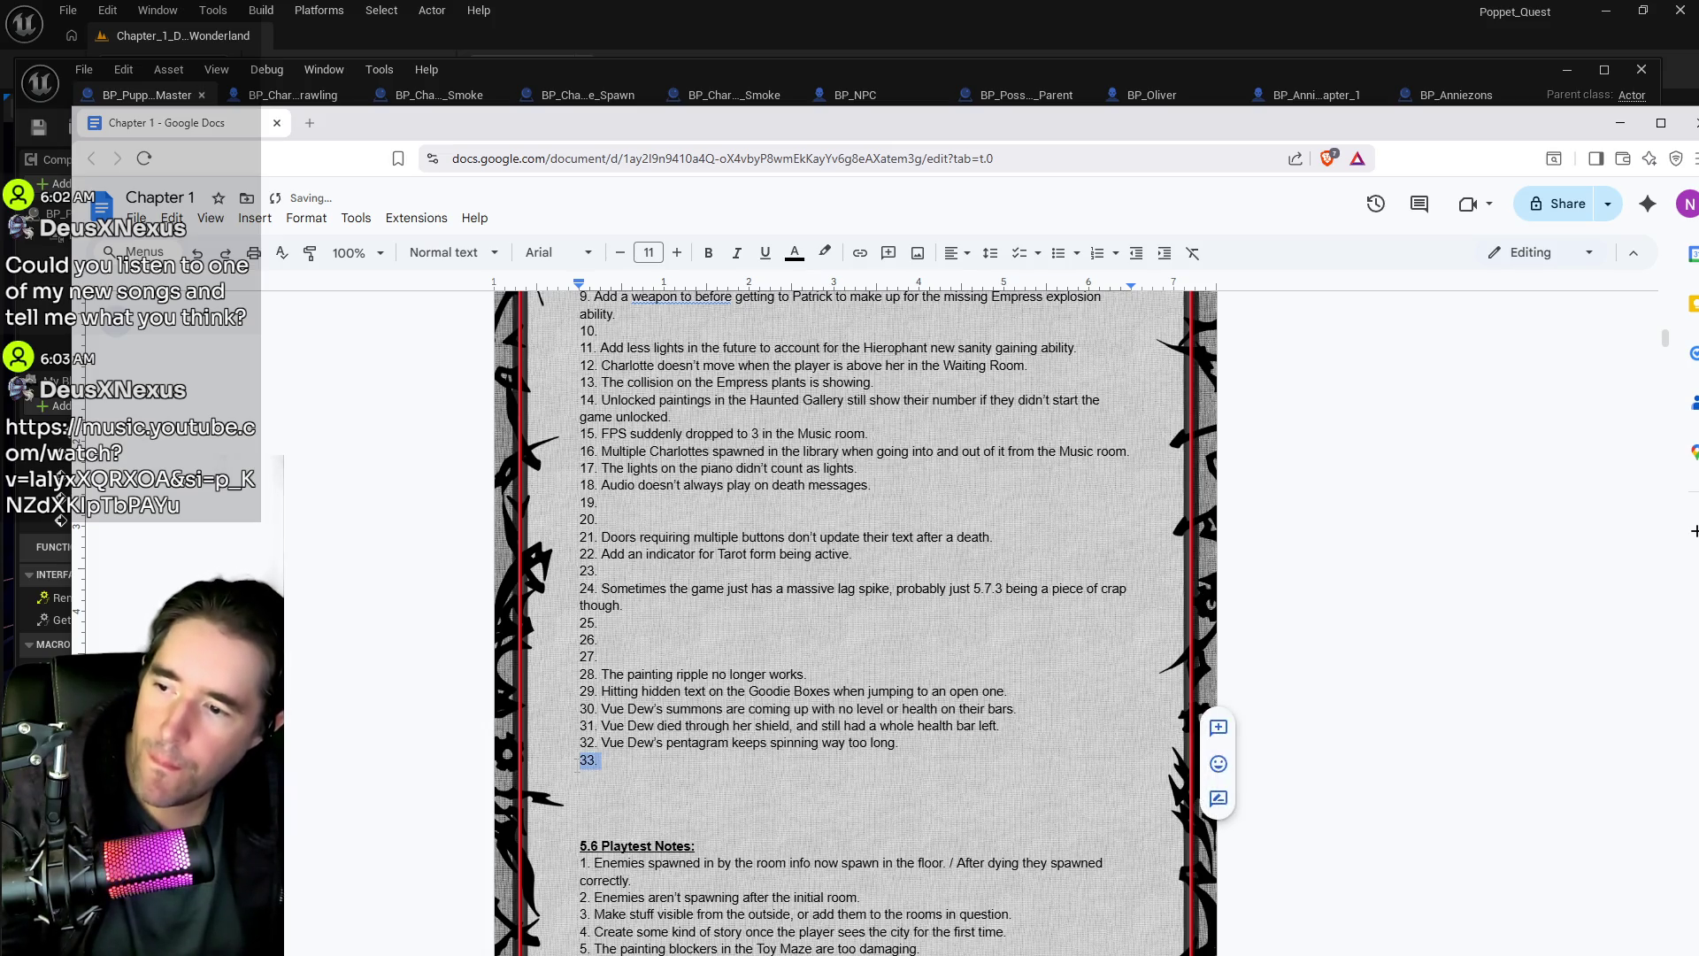
scroll(608, 759, up, 2)
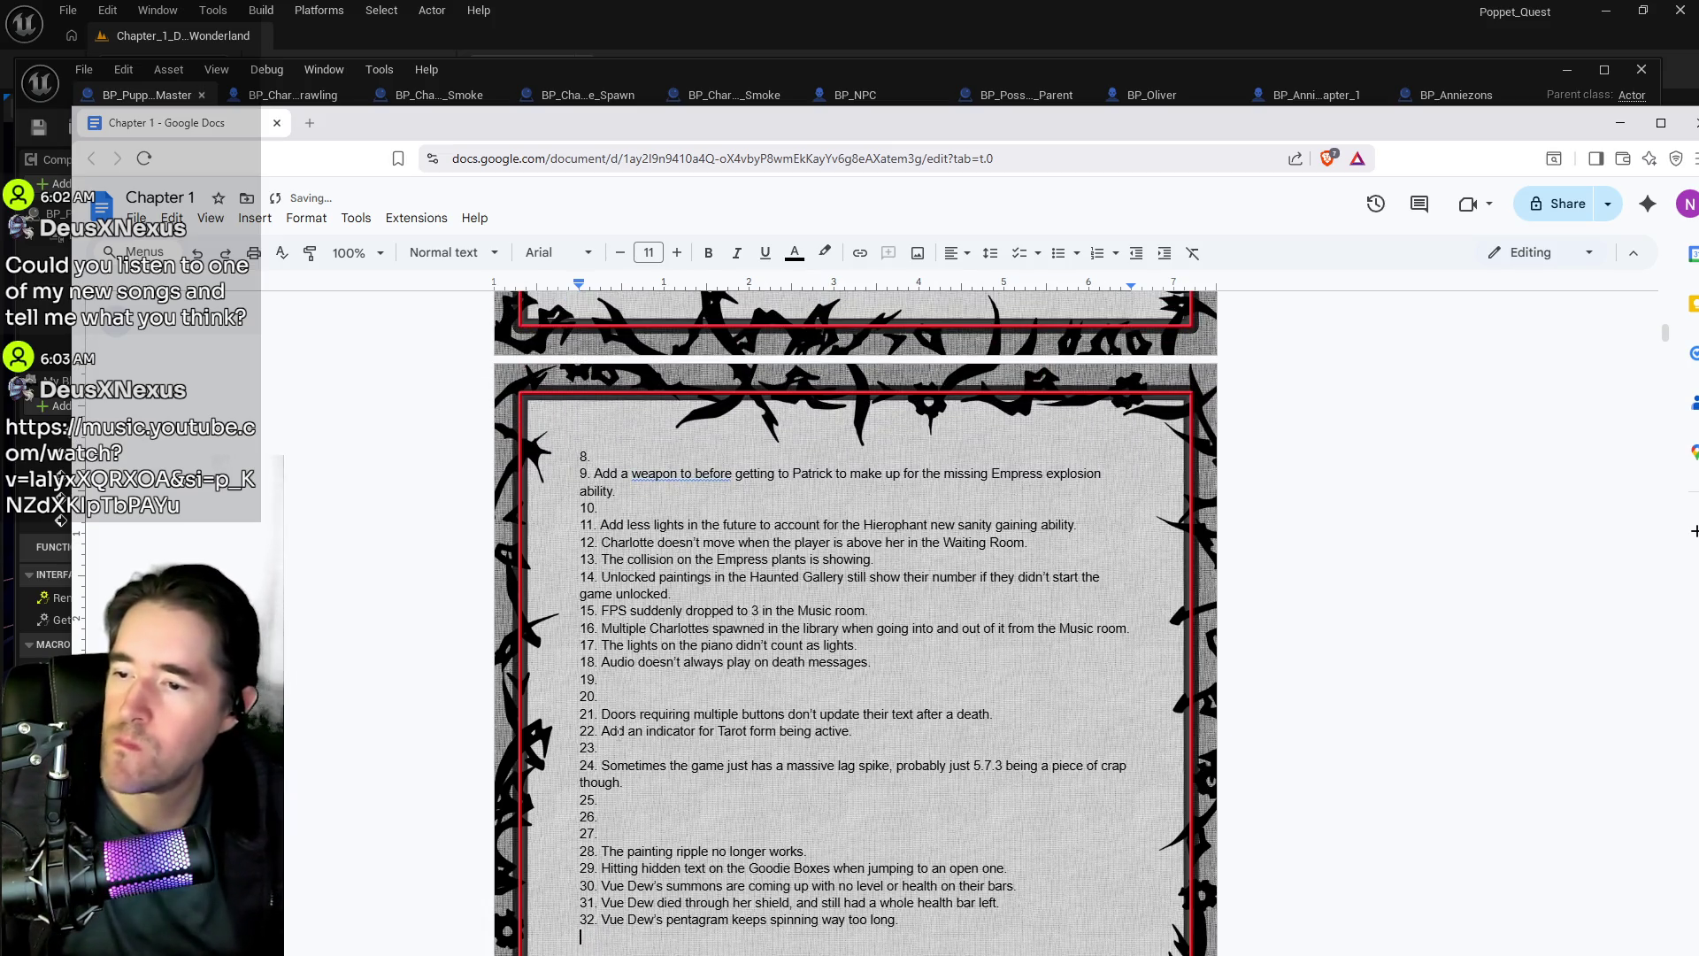
drag(622, 782, 602, 766)
key(ctrl+c)
key(BackSpace)
scroll(628, 620, up, 5)
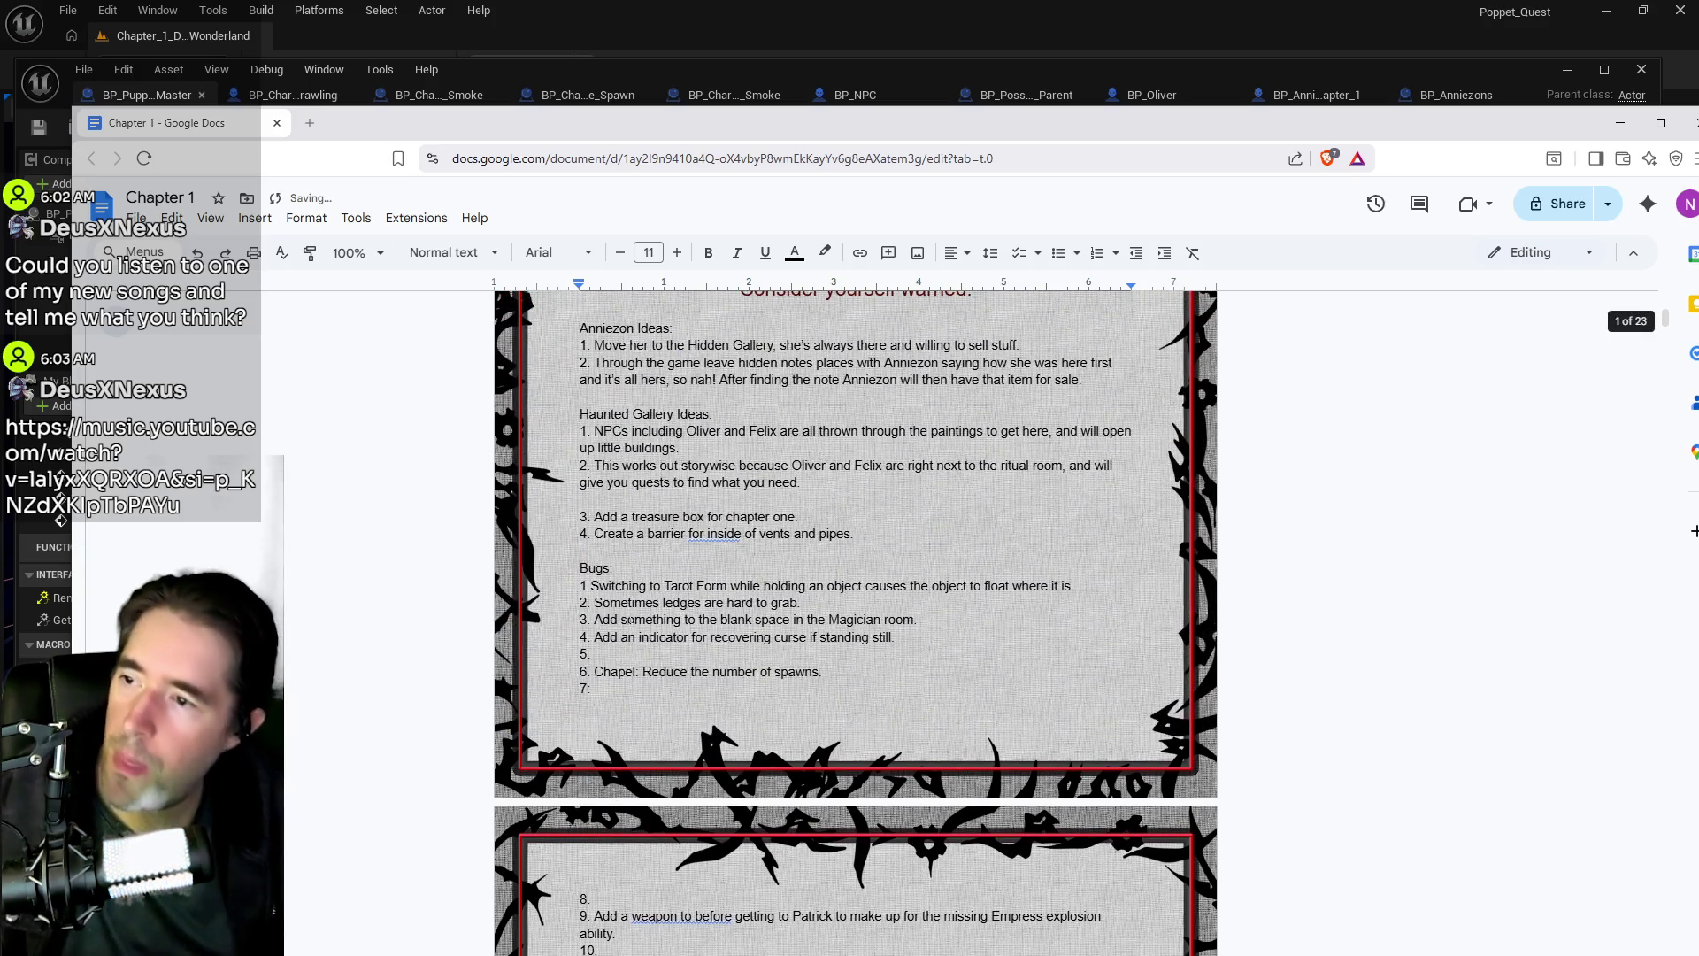
key(ctrl+v)
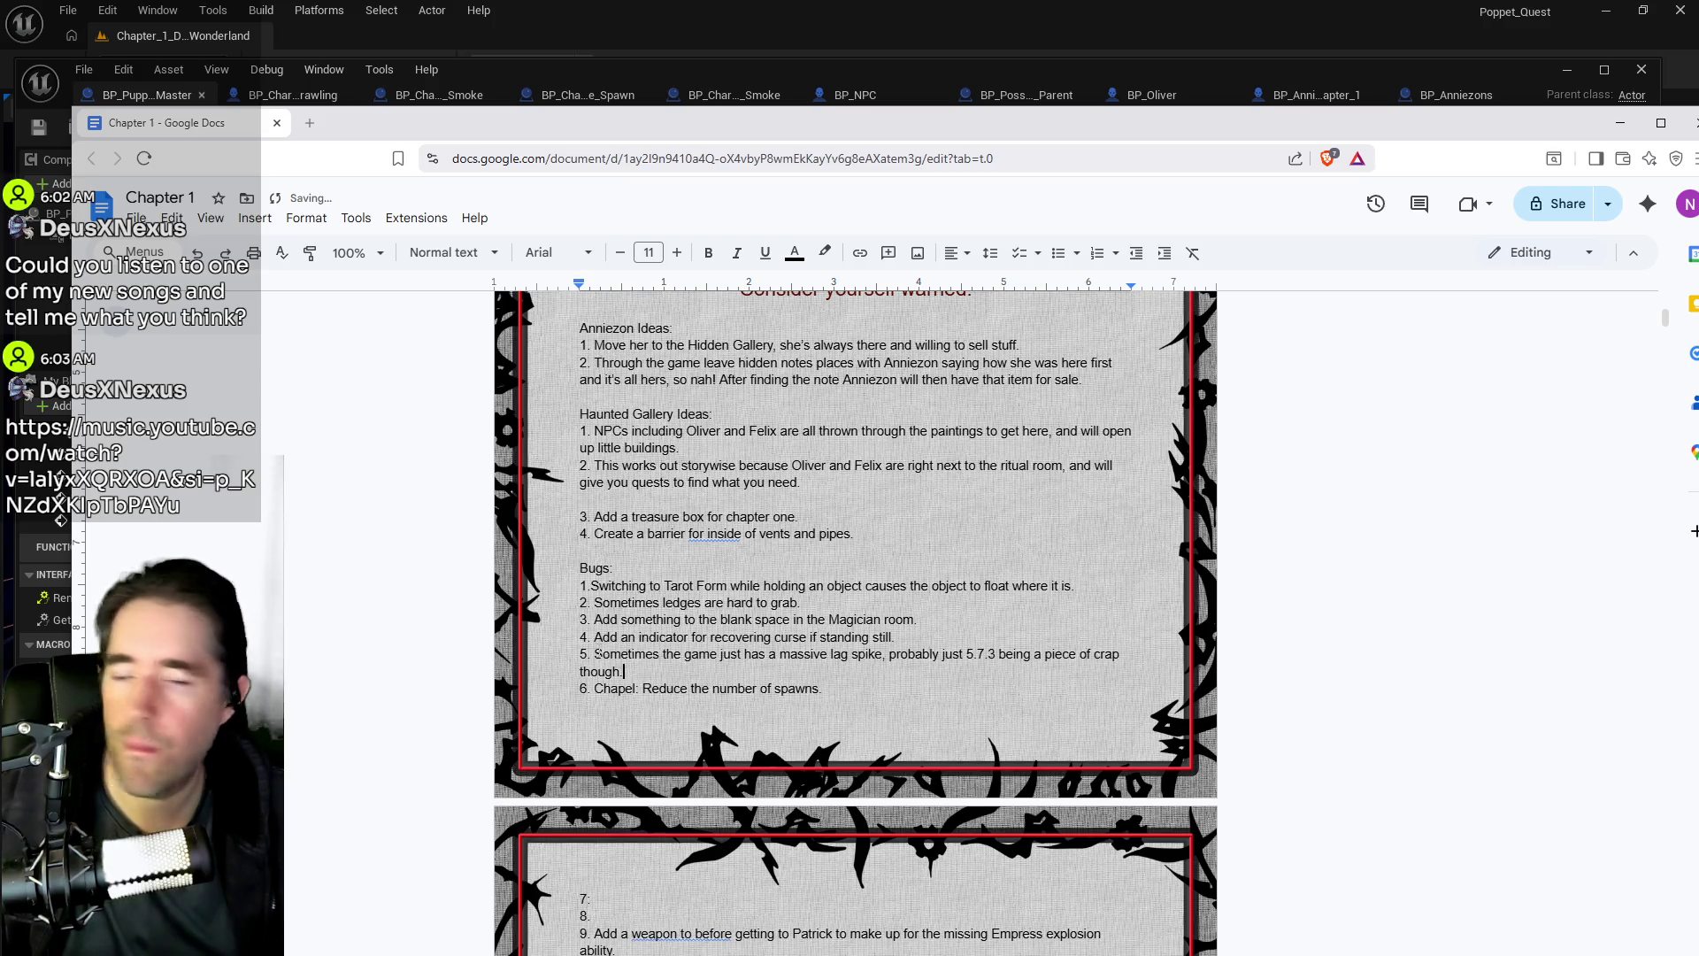
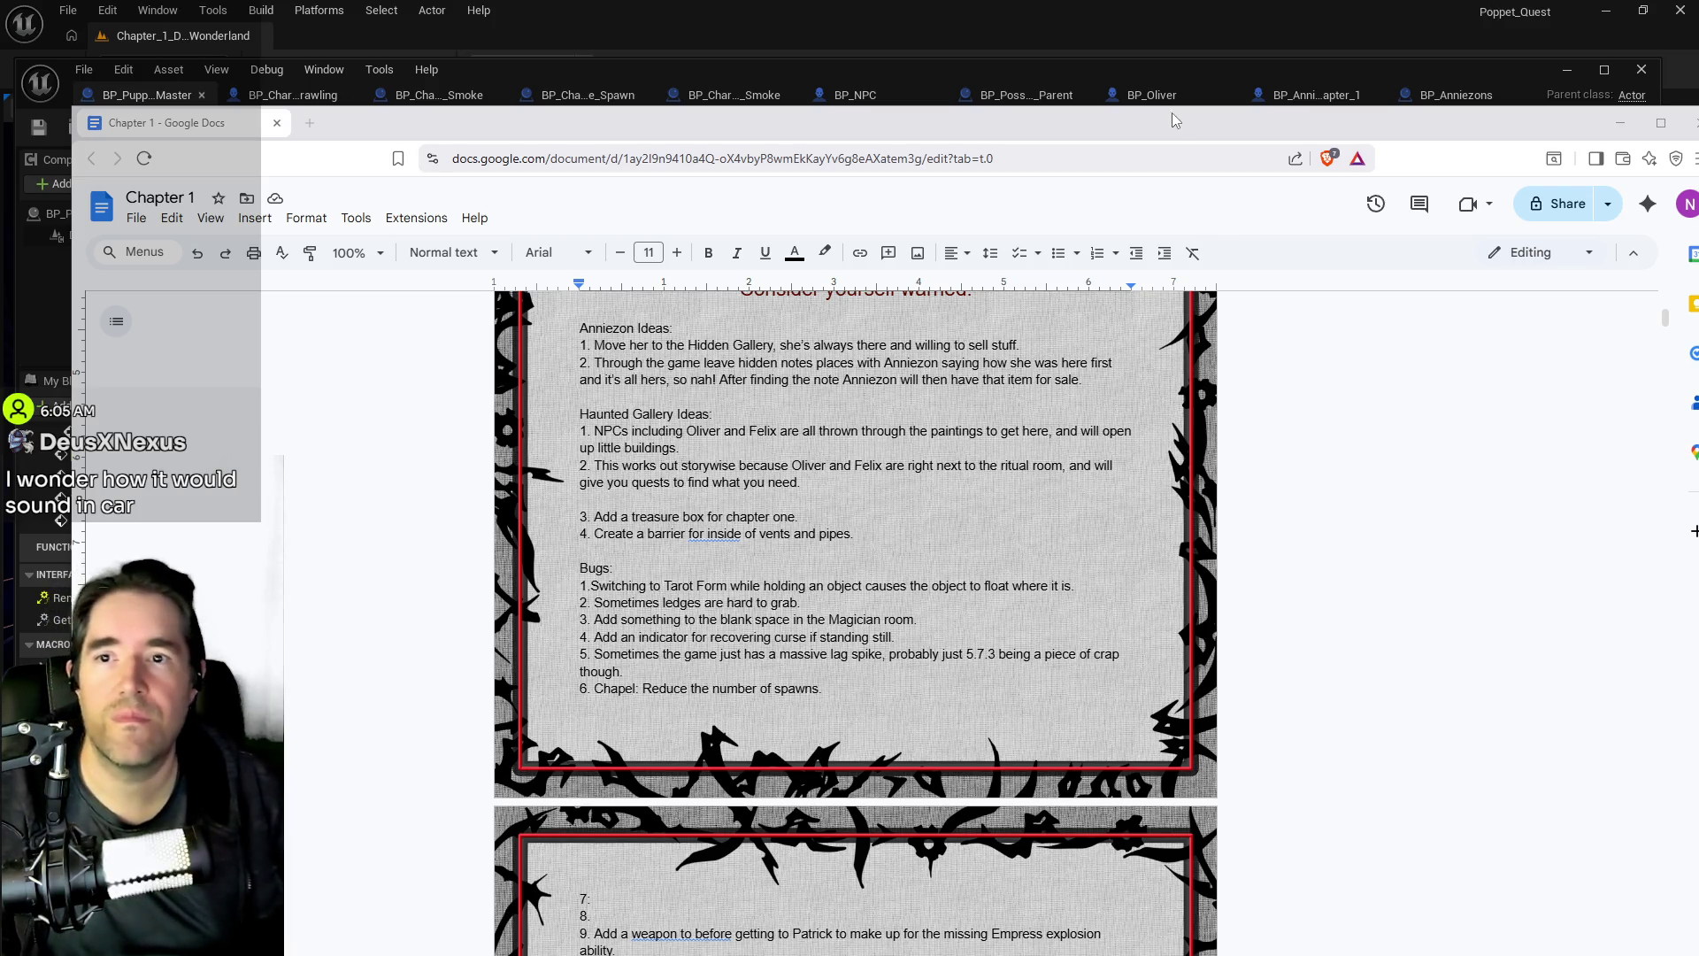
- Minimize Chrome to check Unreal's Spawn NPC graph, then switch back to the Chapter 1 notes
click(1619, 123)
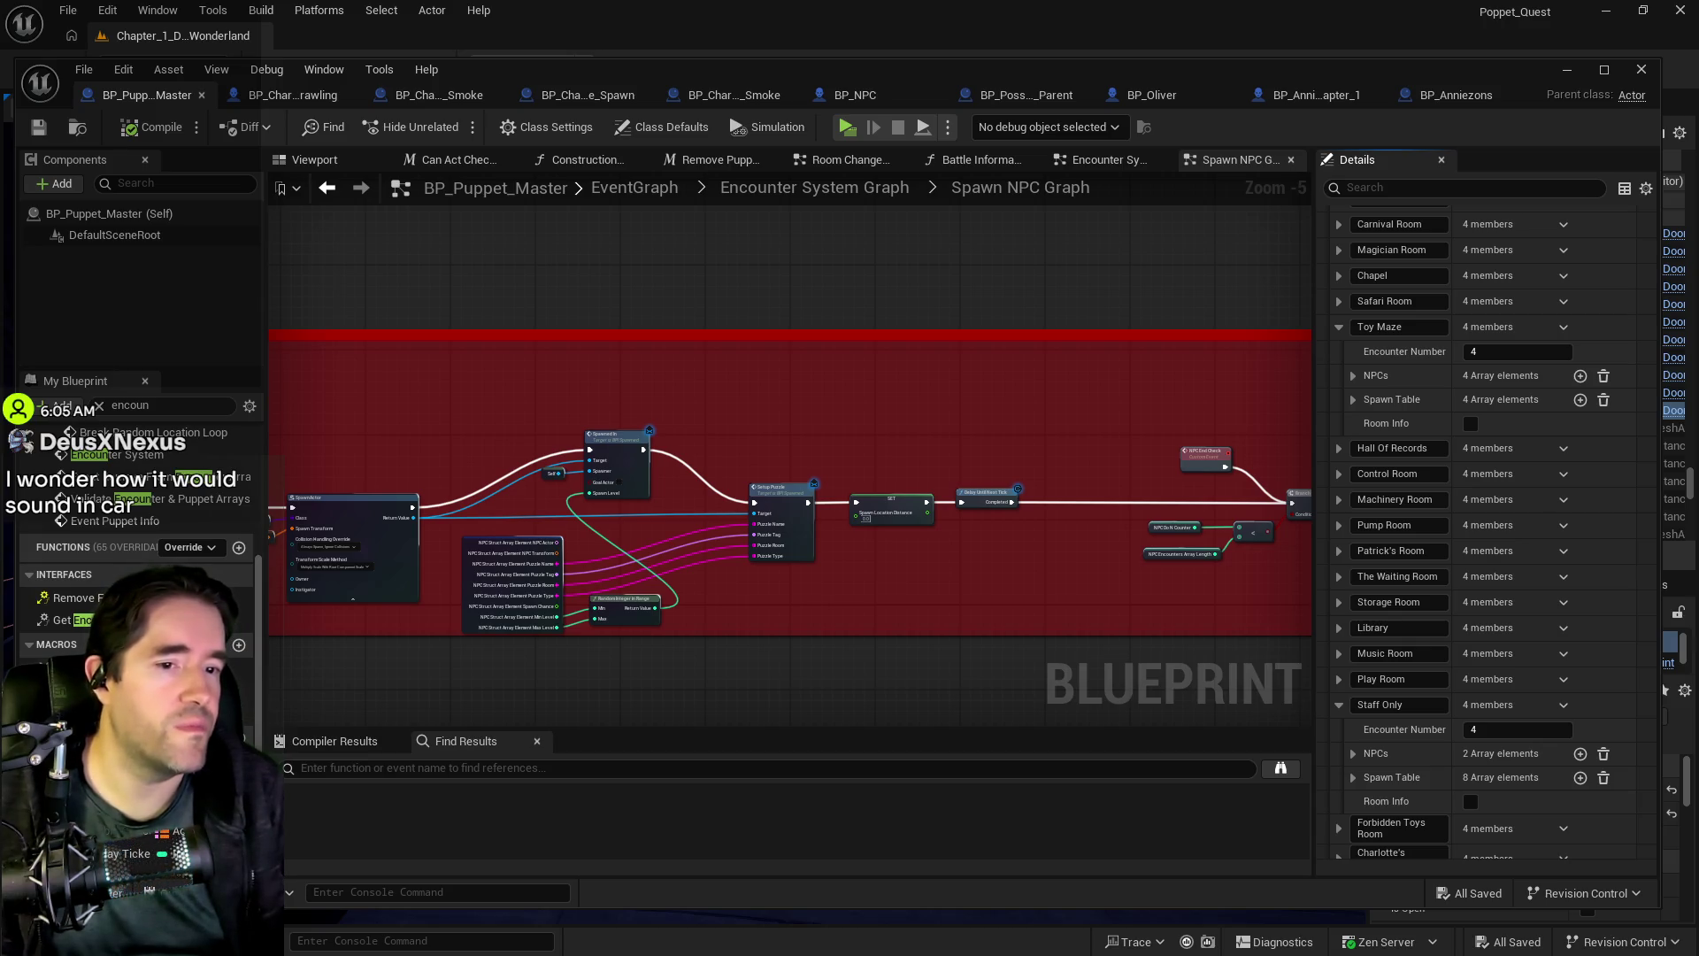
key(alt+Tab)
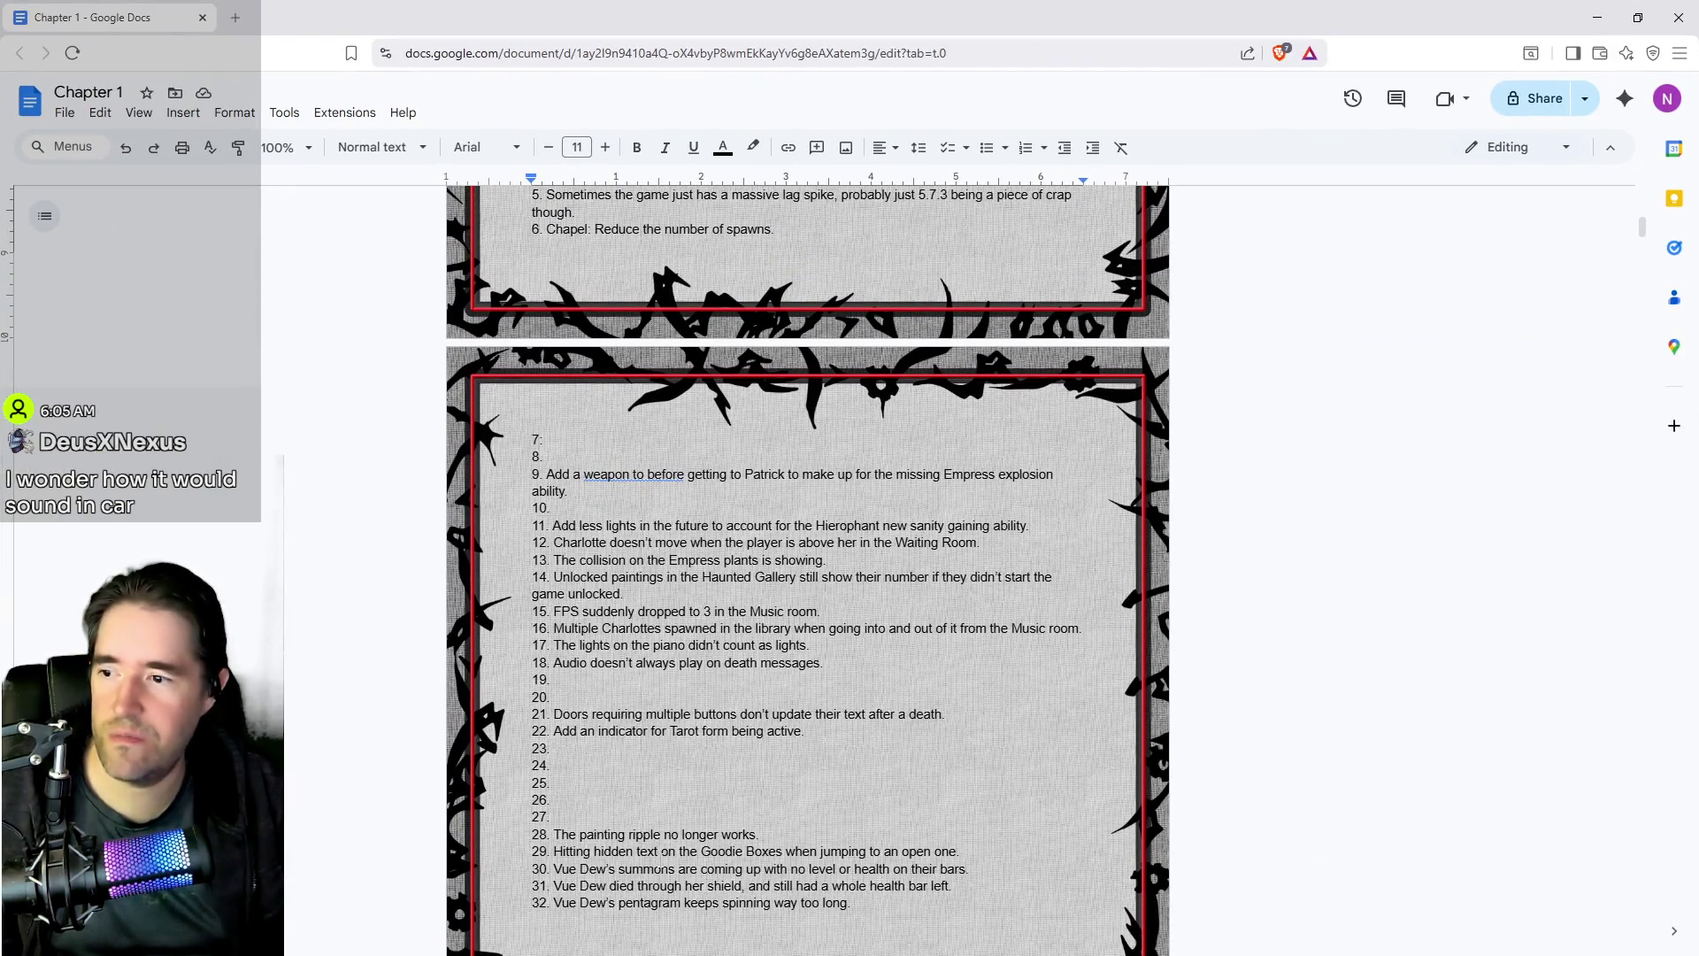
- Move the Tarot form indicator bug from line 22 into empty item 7
scroll(659, 865, down, 1)
scroll(659, 864, up, 2)
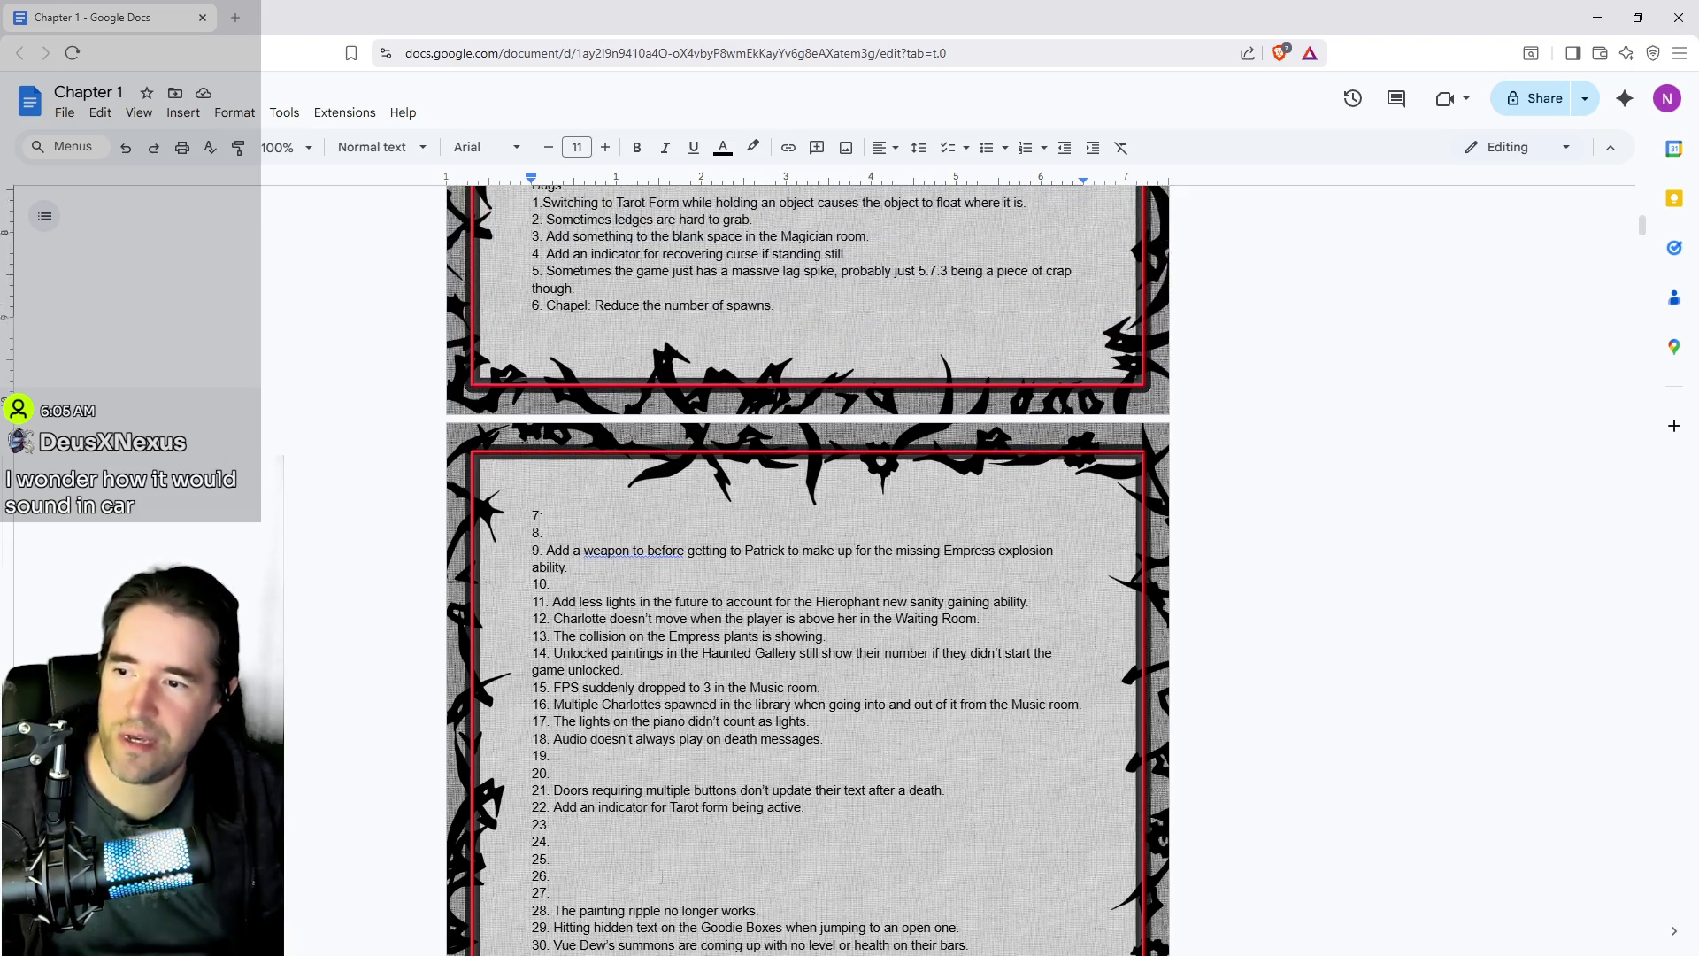
drag(848, 821, 555, 820)
key(ctrl+c)
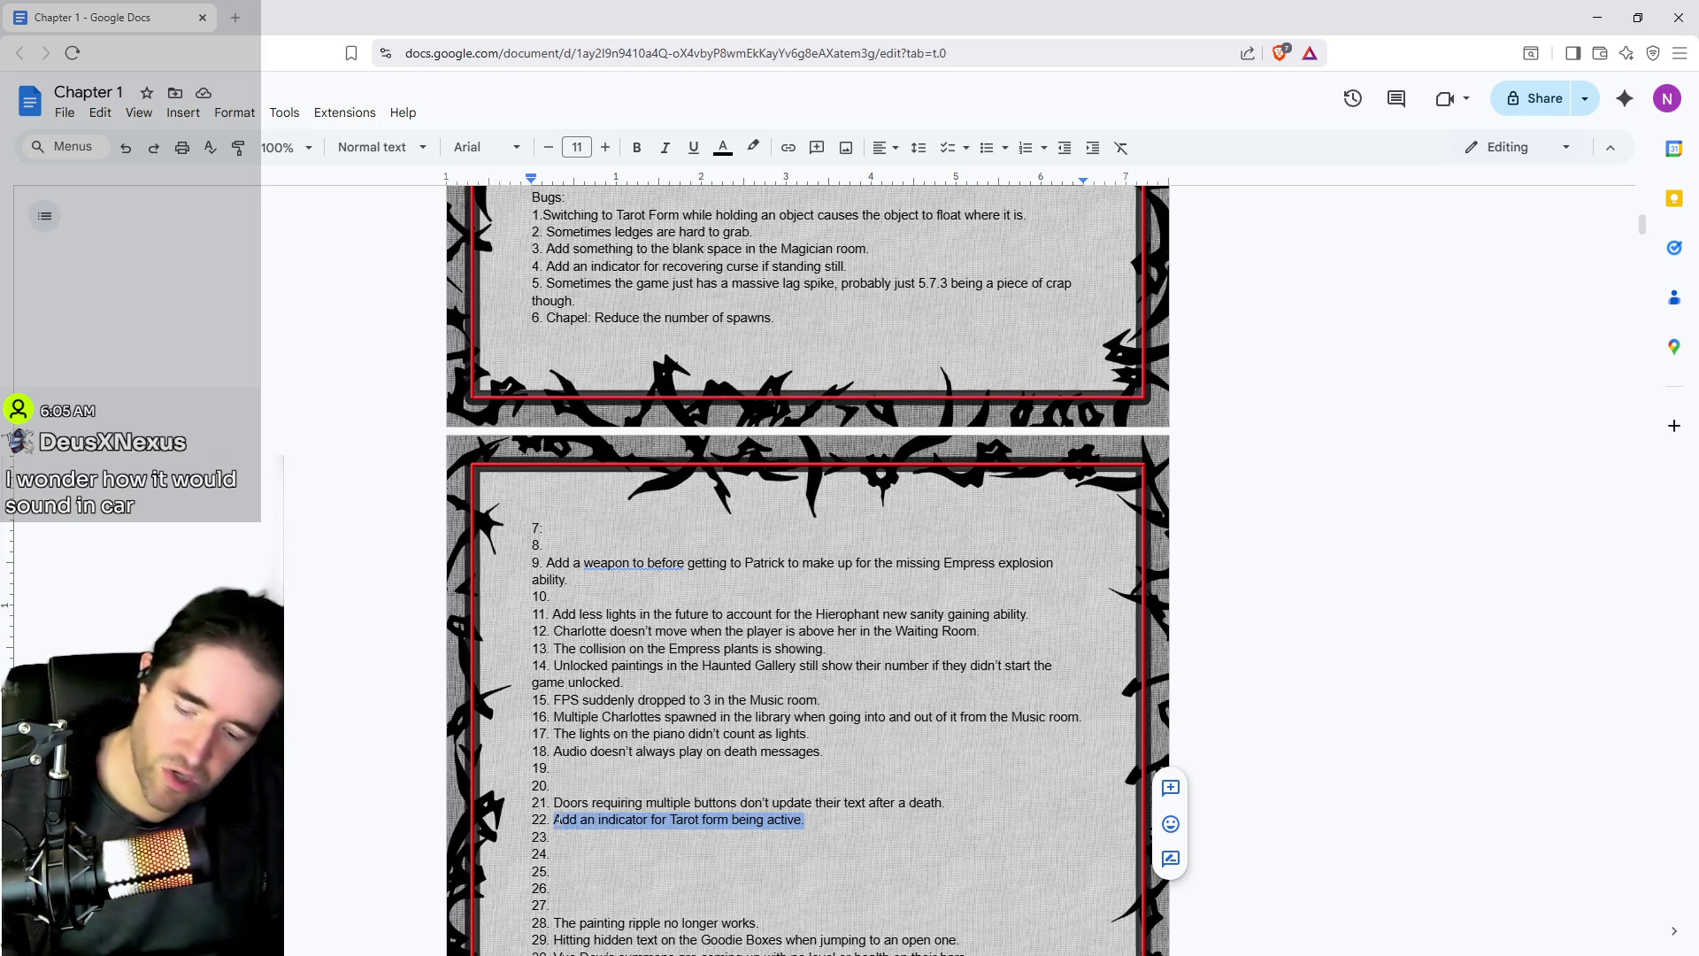
key(BackSpace)
scroll(598, 783, up, 2)
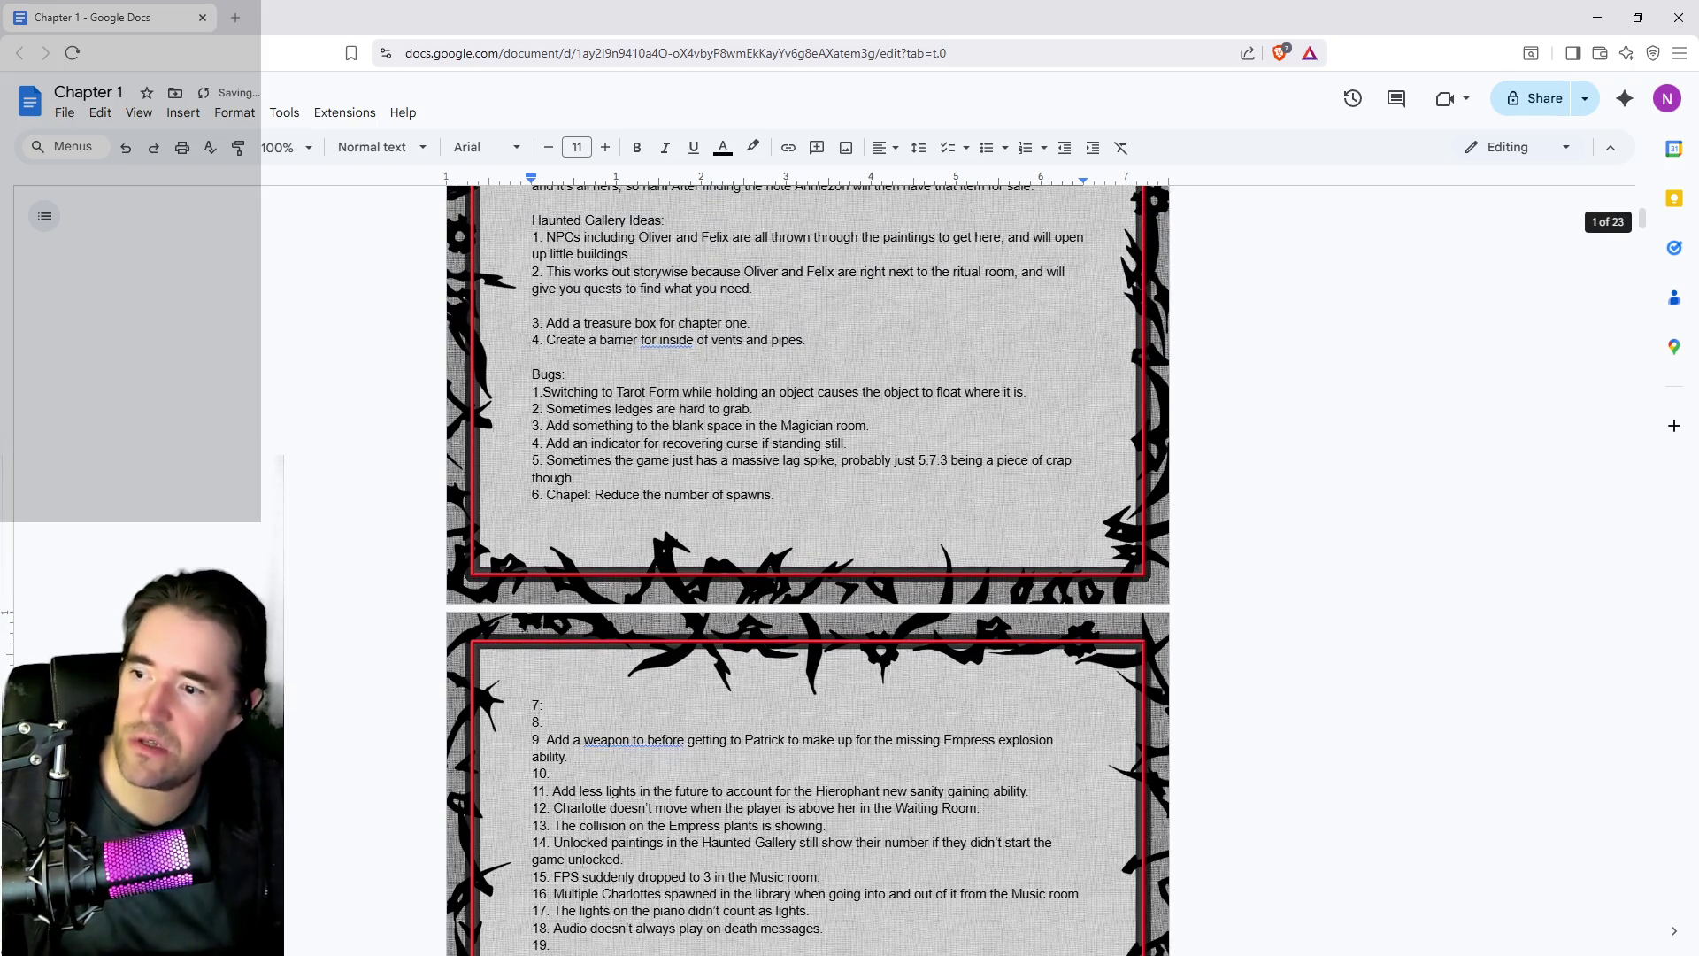
click(544, 706)
key(ctrl+v)
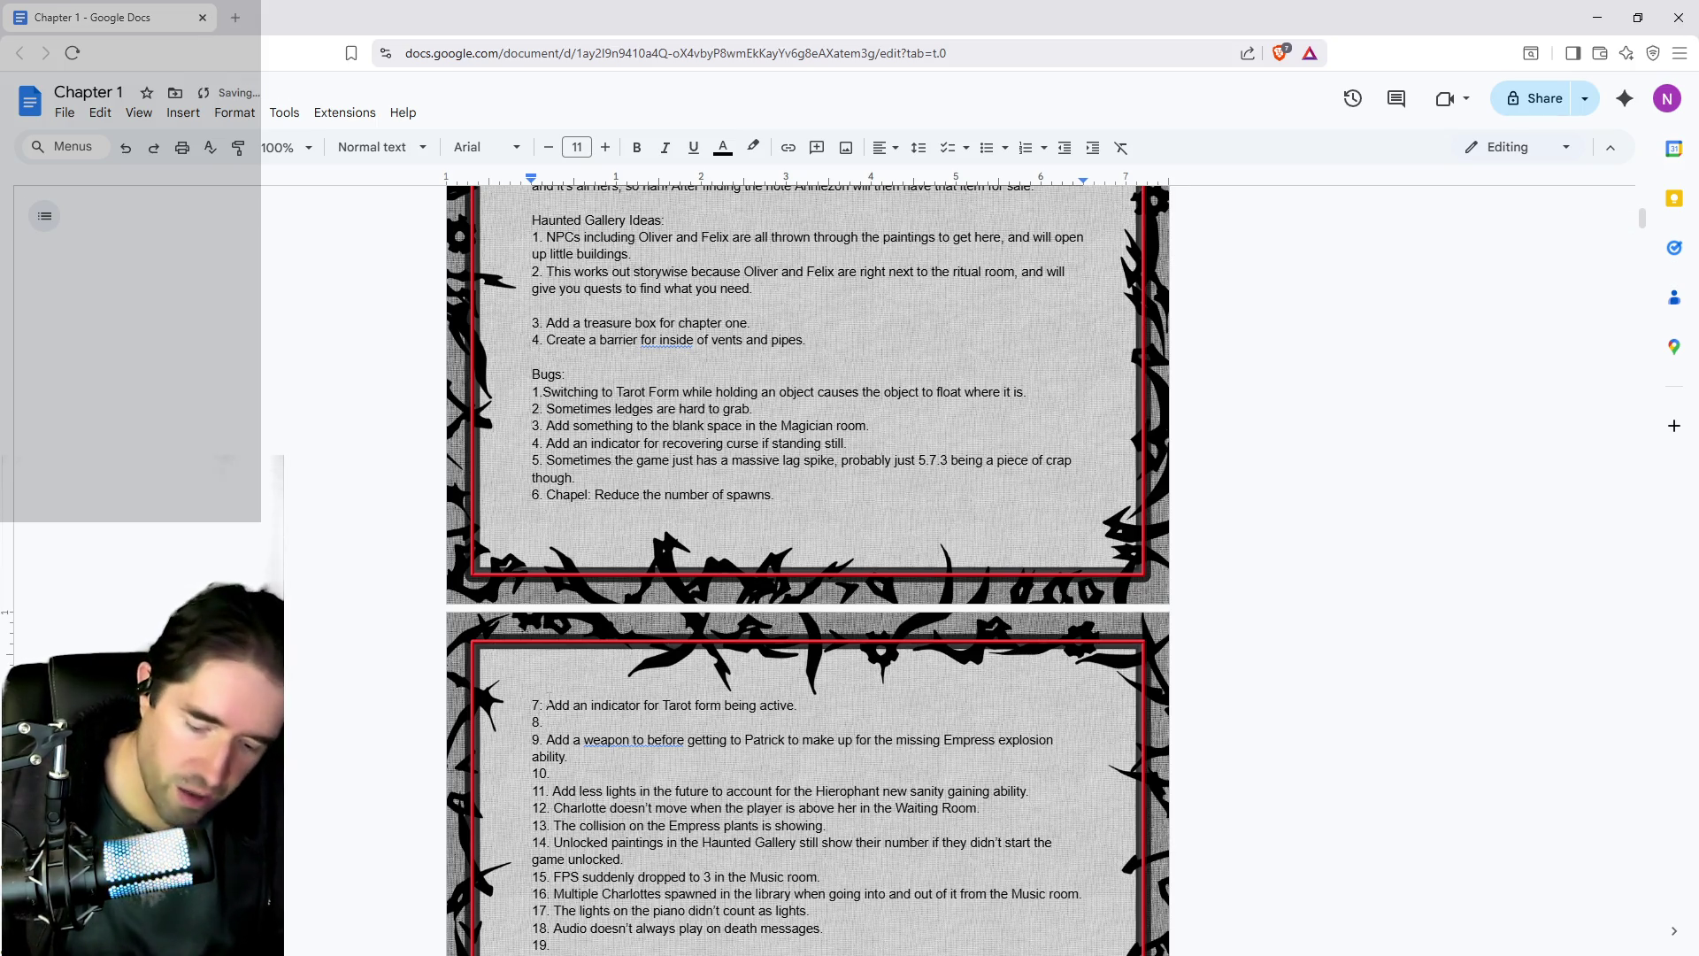
- Move the door text bug from line 21 into empty item 8
scroll(425, 787, down, 2)
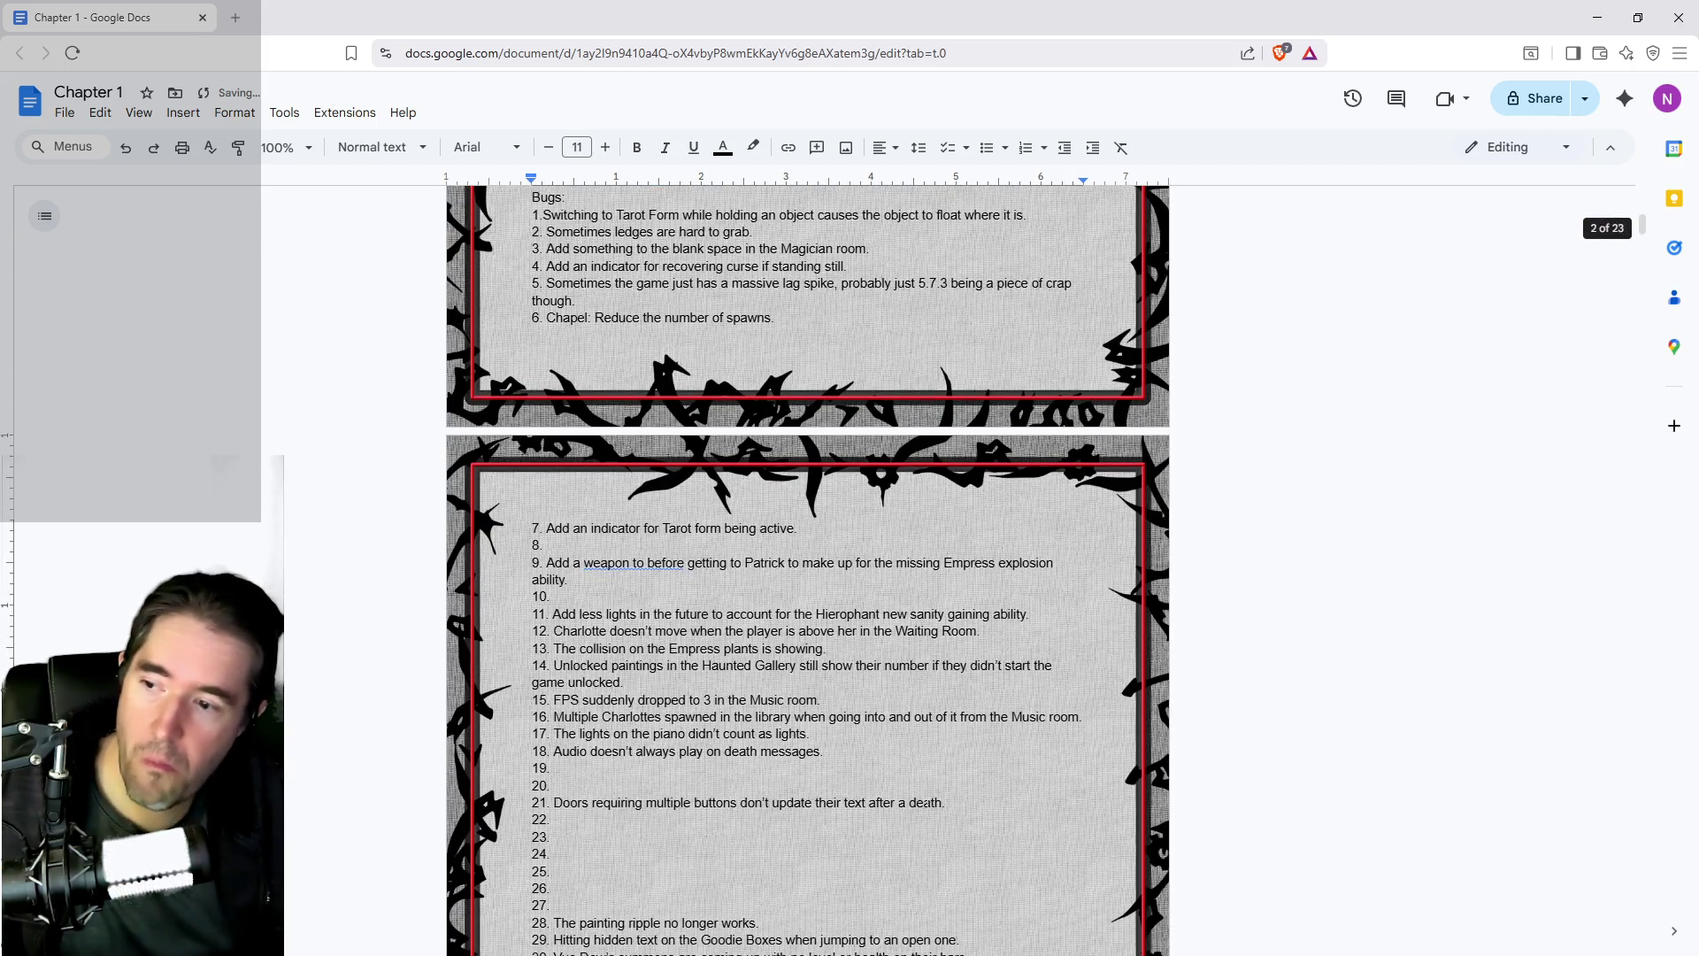
mouse_move(945, 802)
mouse_down()
mouse_move(540, 819)
mouse_move(532, 802)
mouse_move(556, 803)
mouse_up()
key(ctrl+c)
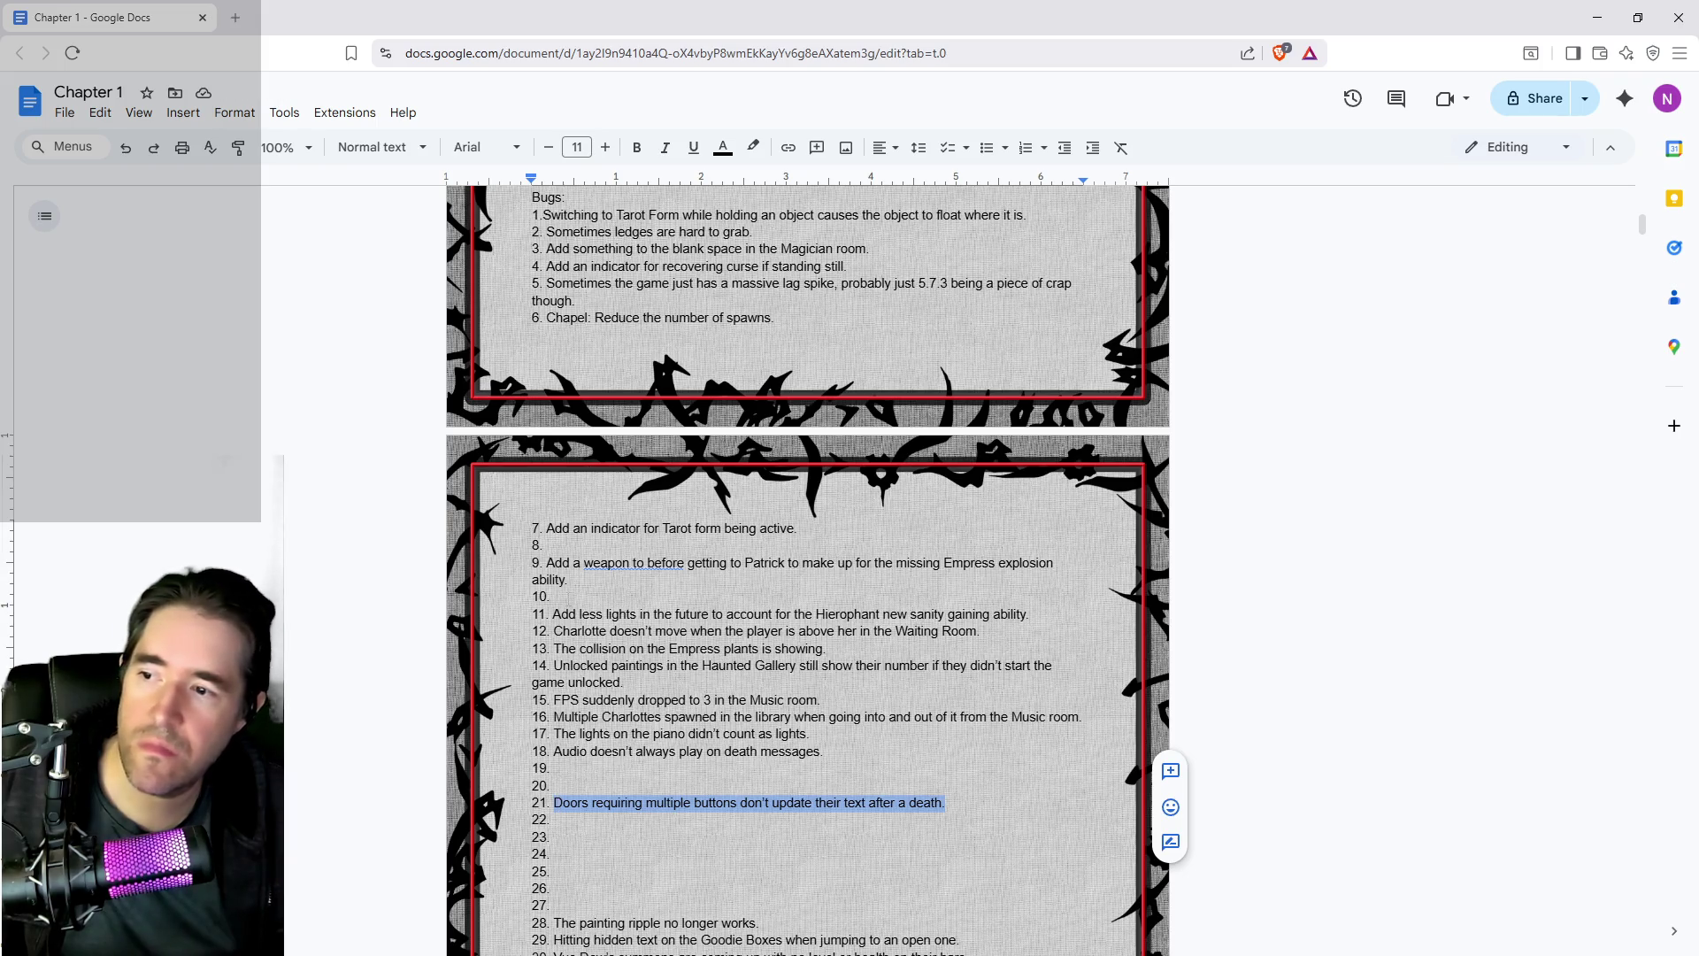
key(Delete)
click(544, 546)
key(ctrl+v)
- Move the painting ripple bug from item 28 into item 10, then select items 29–32
scroll(631, 666, down, 6)
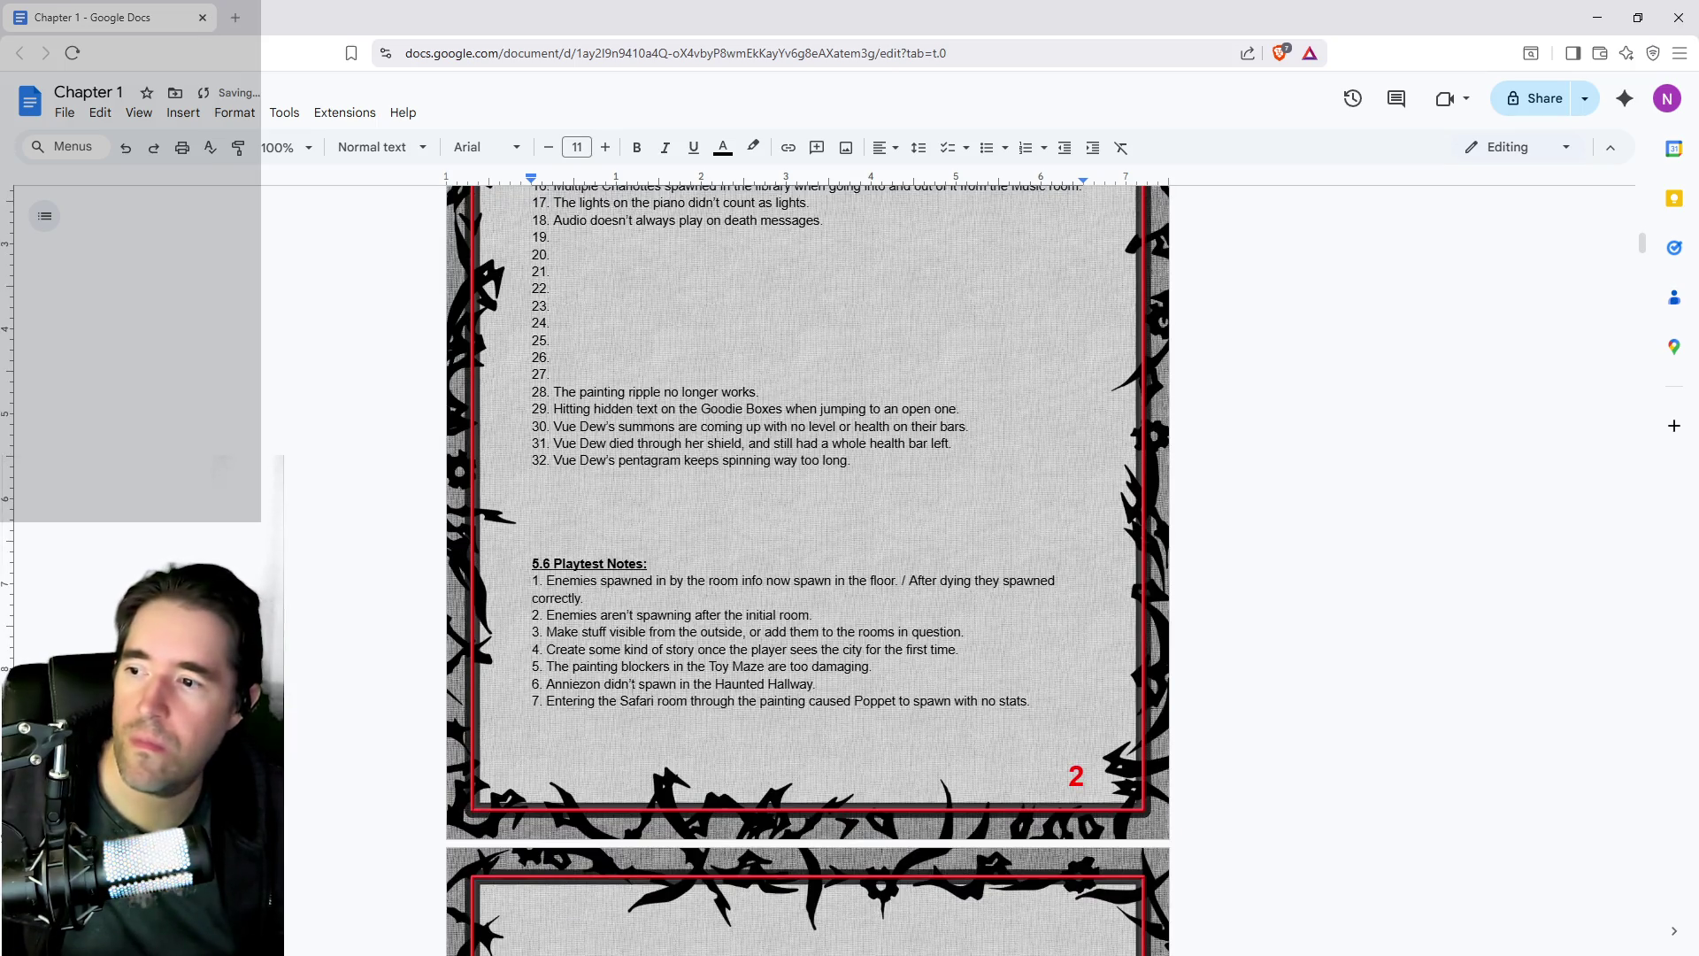
scroll(808, 530, down, 3)
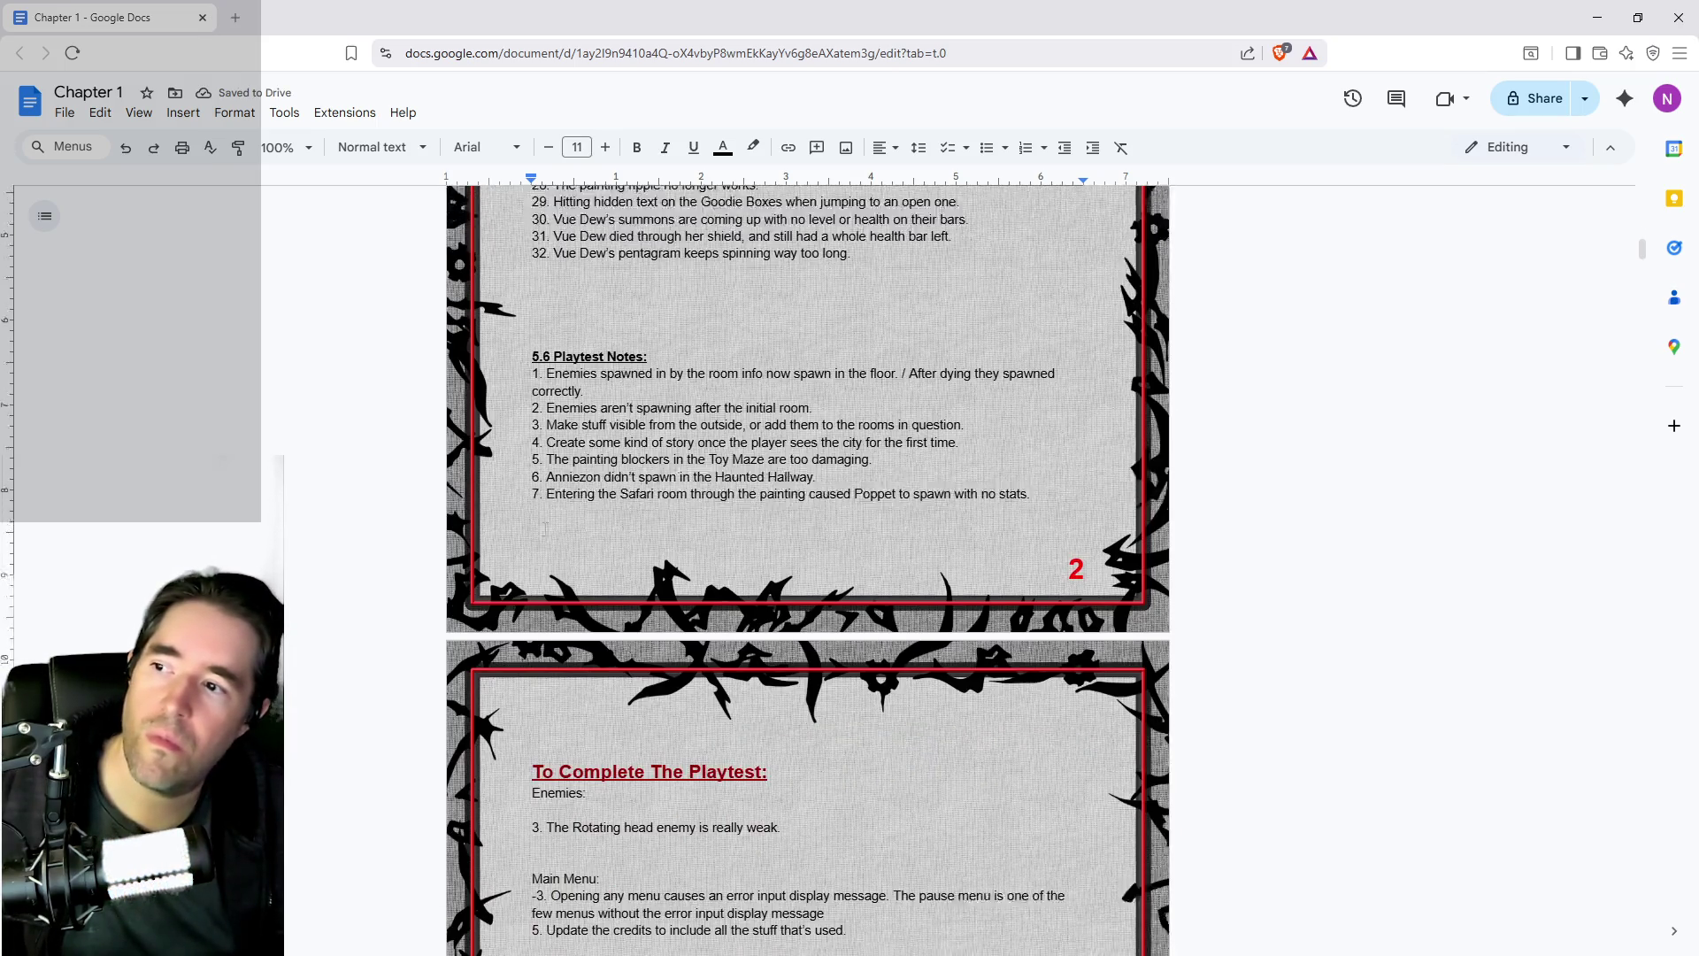
scroll(808, 531, up, 5)
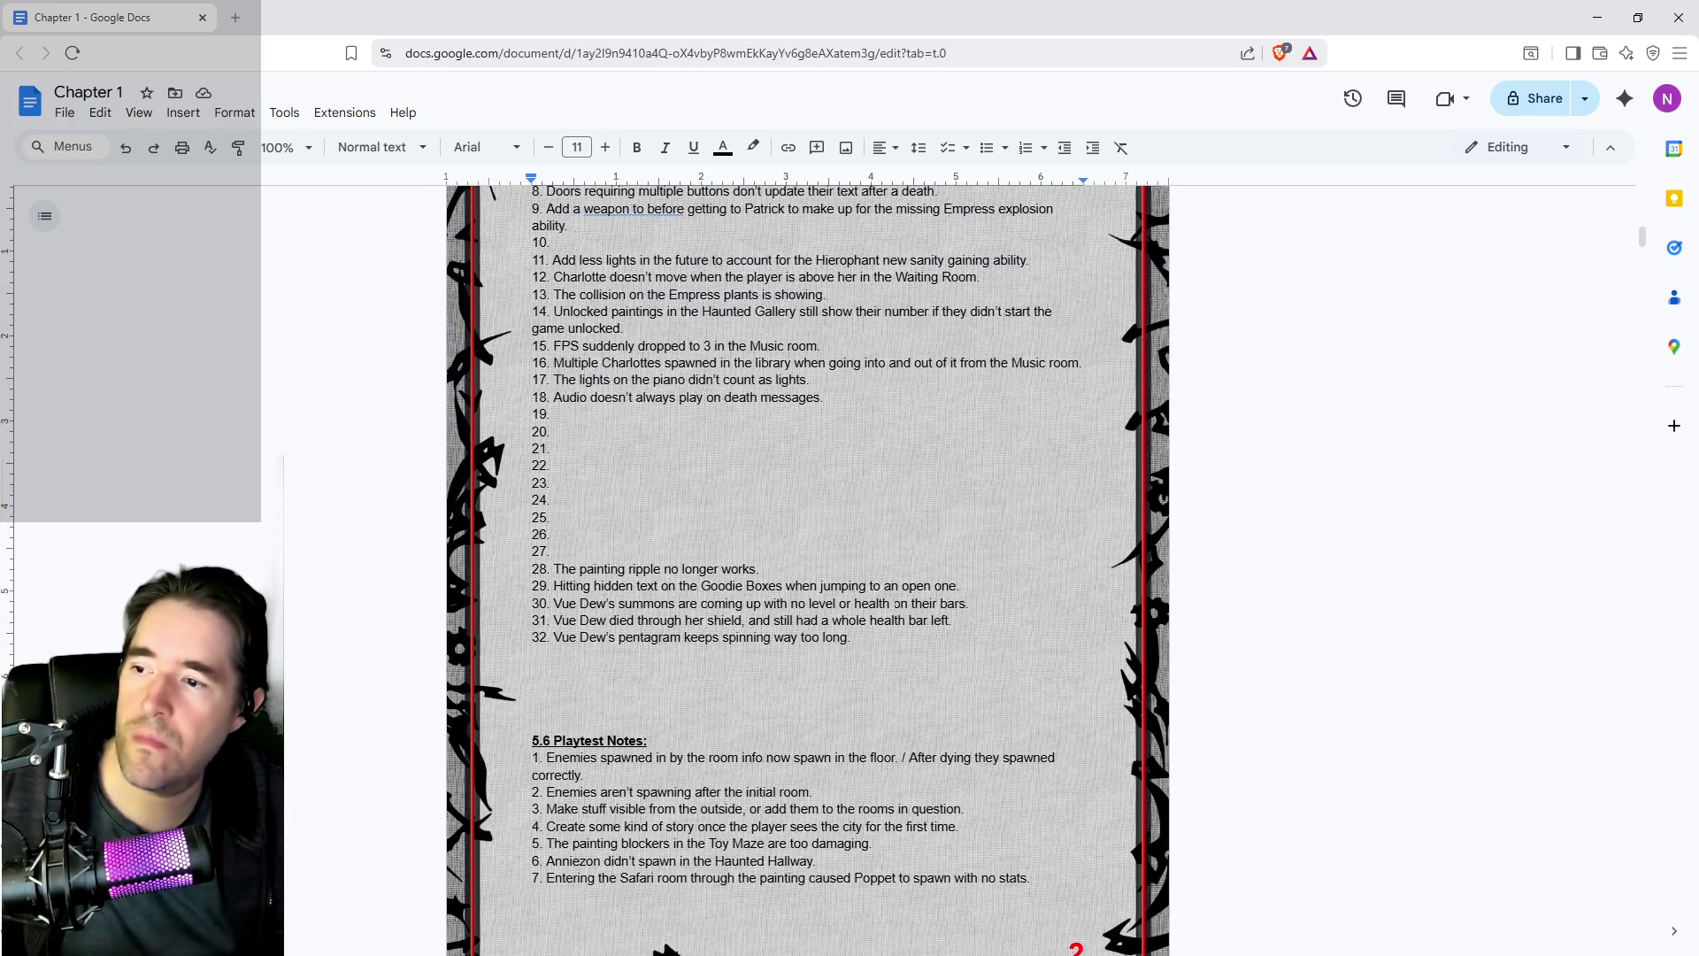
scroll(779, 586, up, 6)
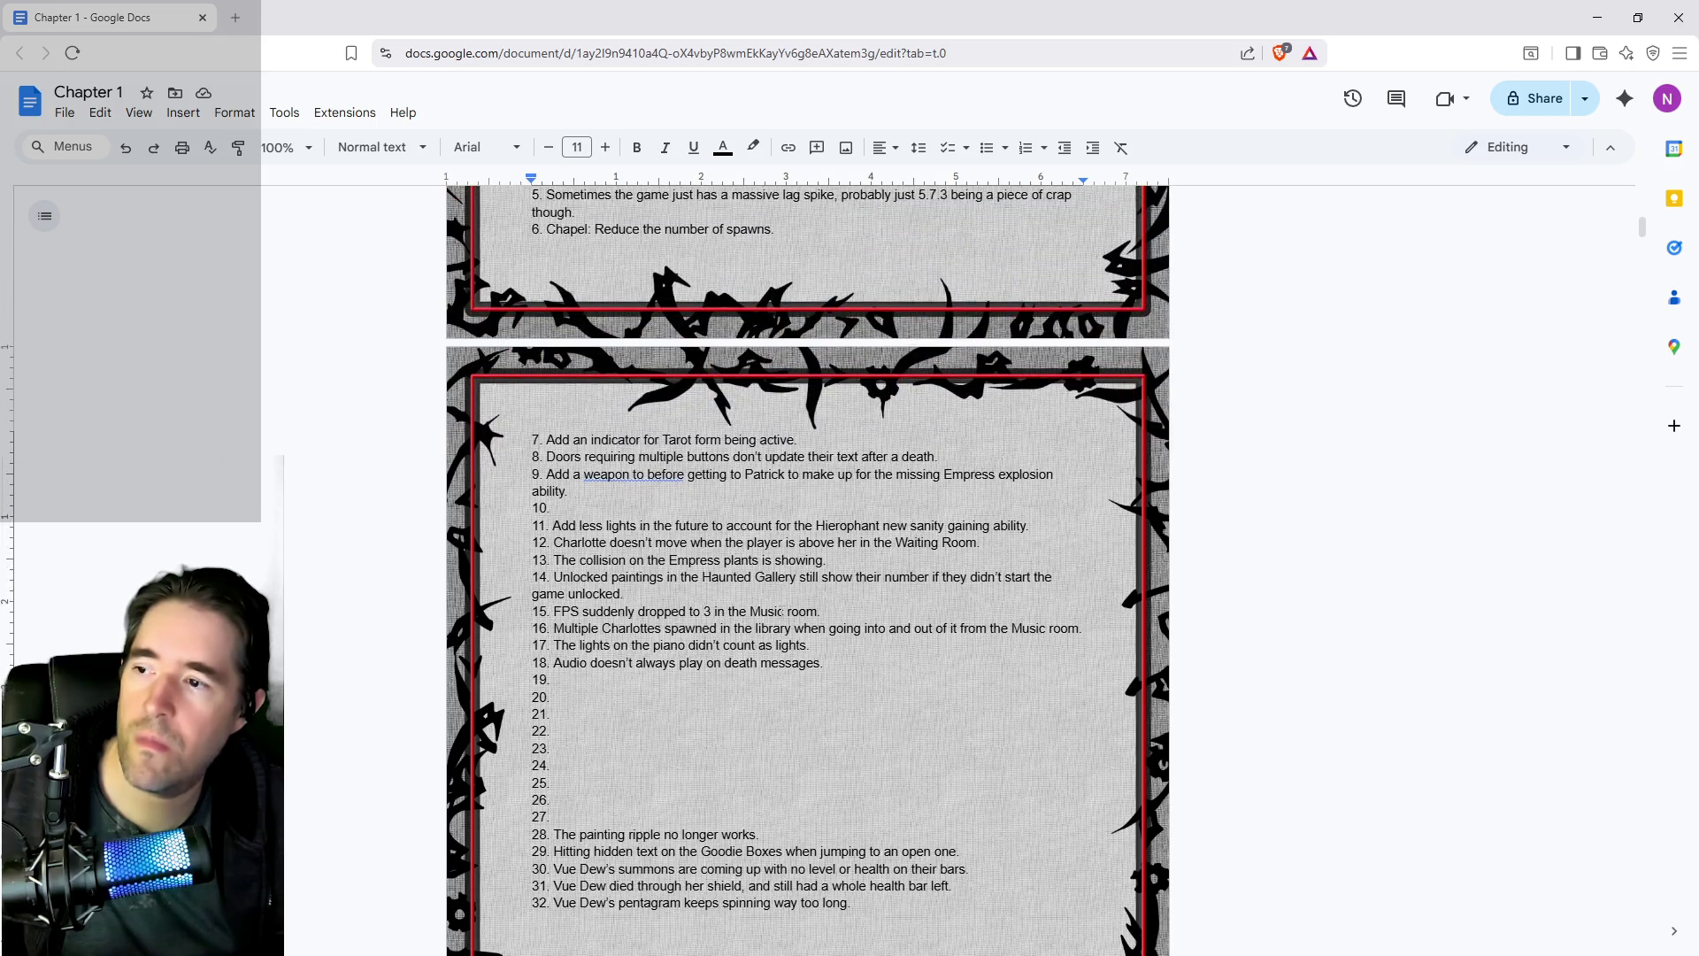
scroll(778, 626, down, 4)
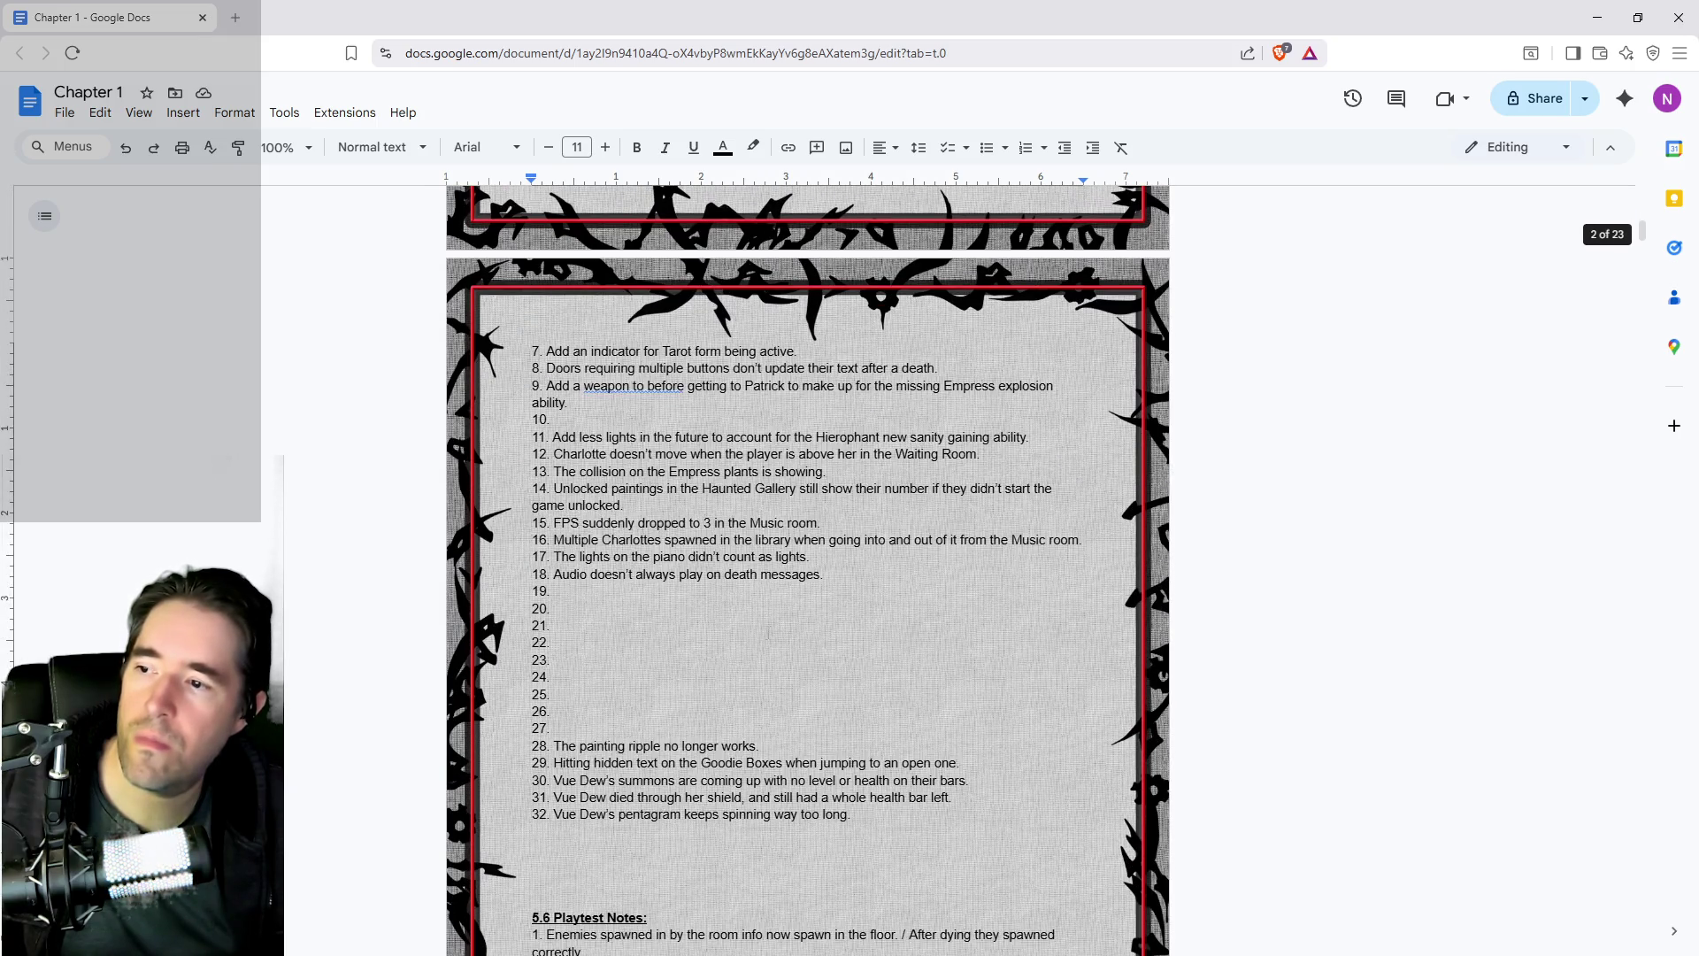
drag(759, 746, 556, 745)
key(ctrl+c)
key(Delete)
scroll(584, 679, up, 3)
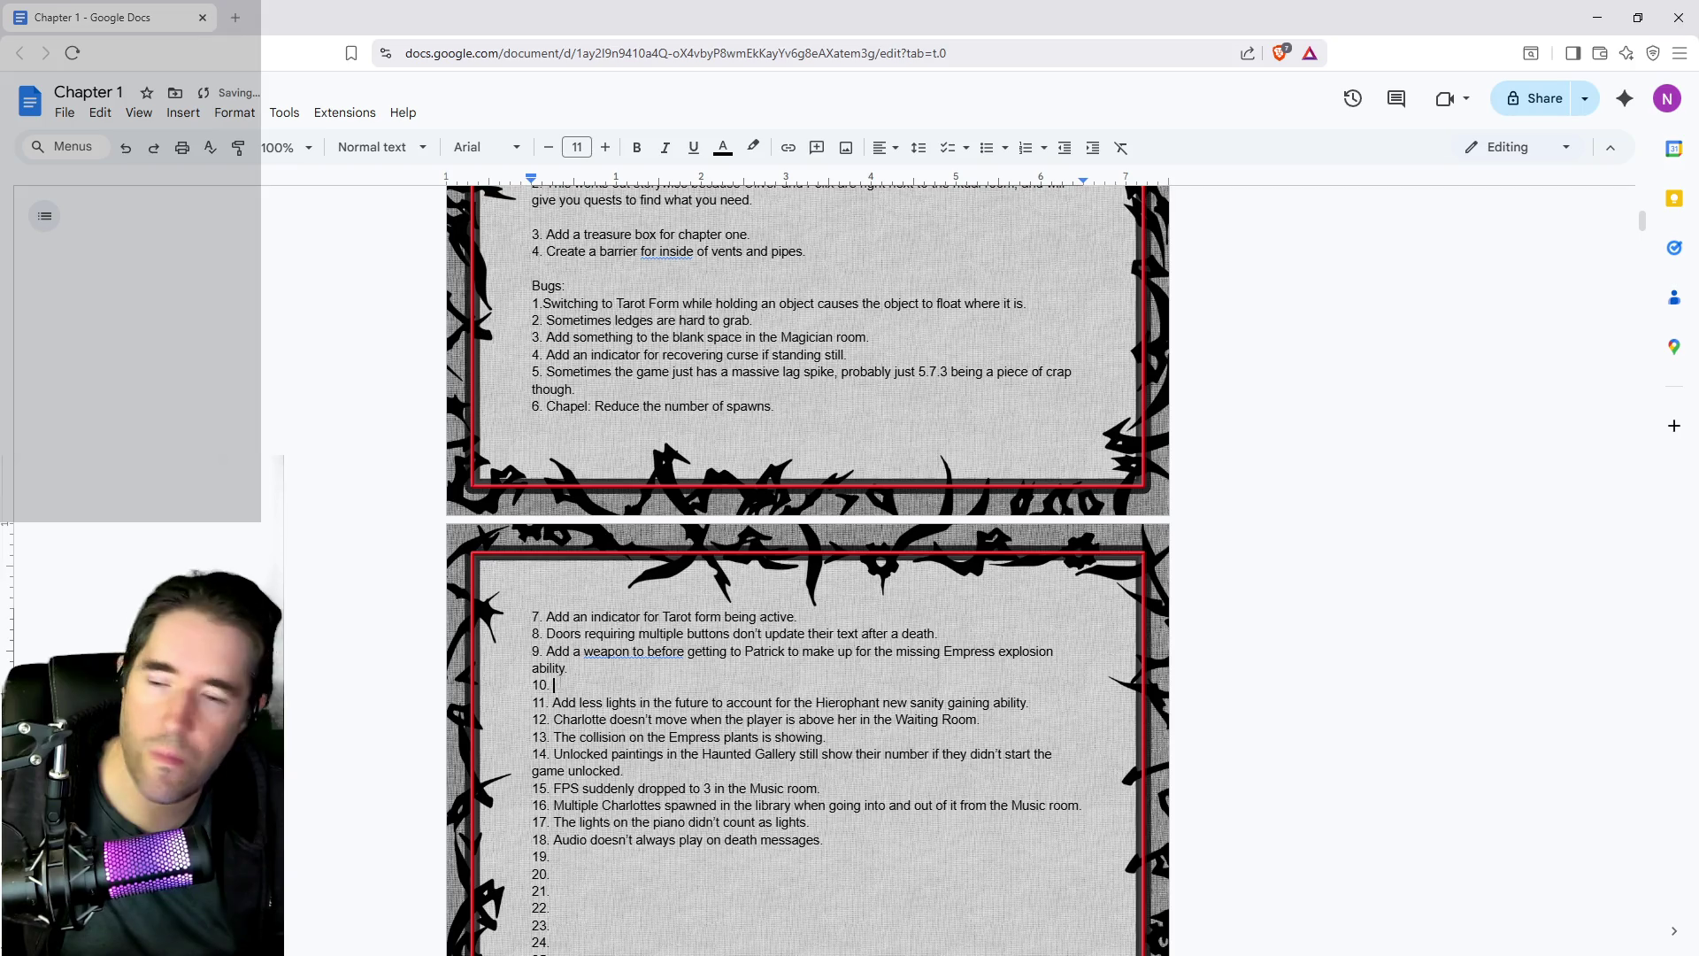
key(ctrl+v)
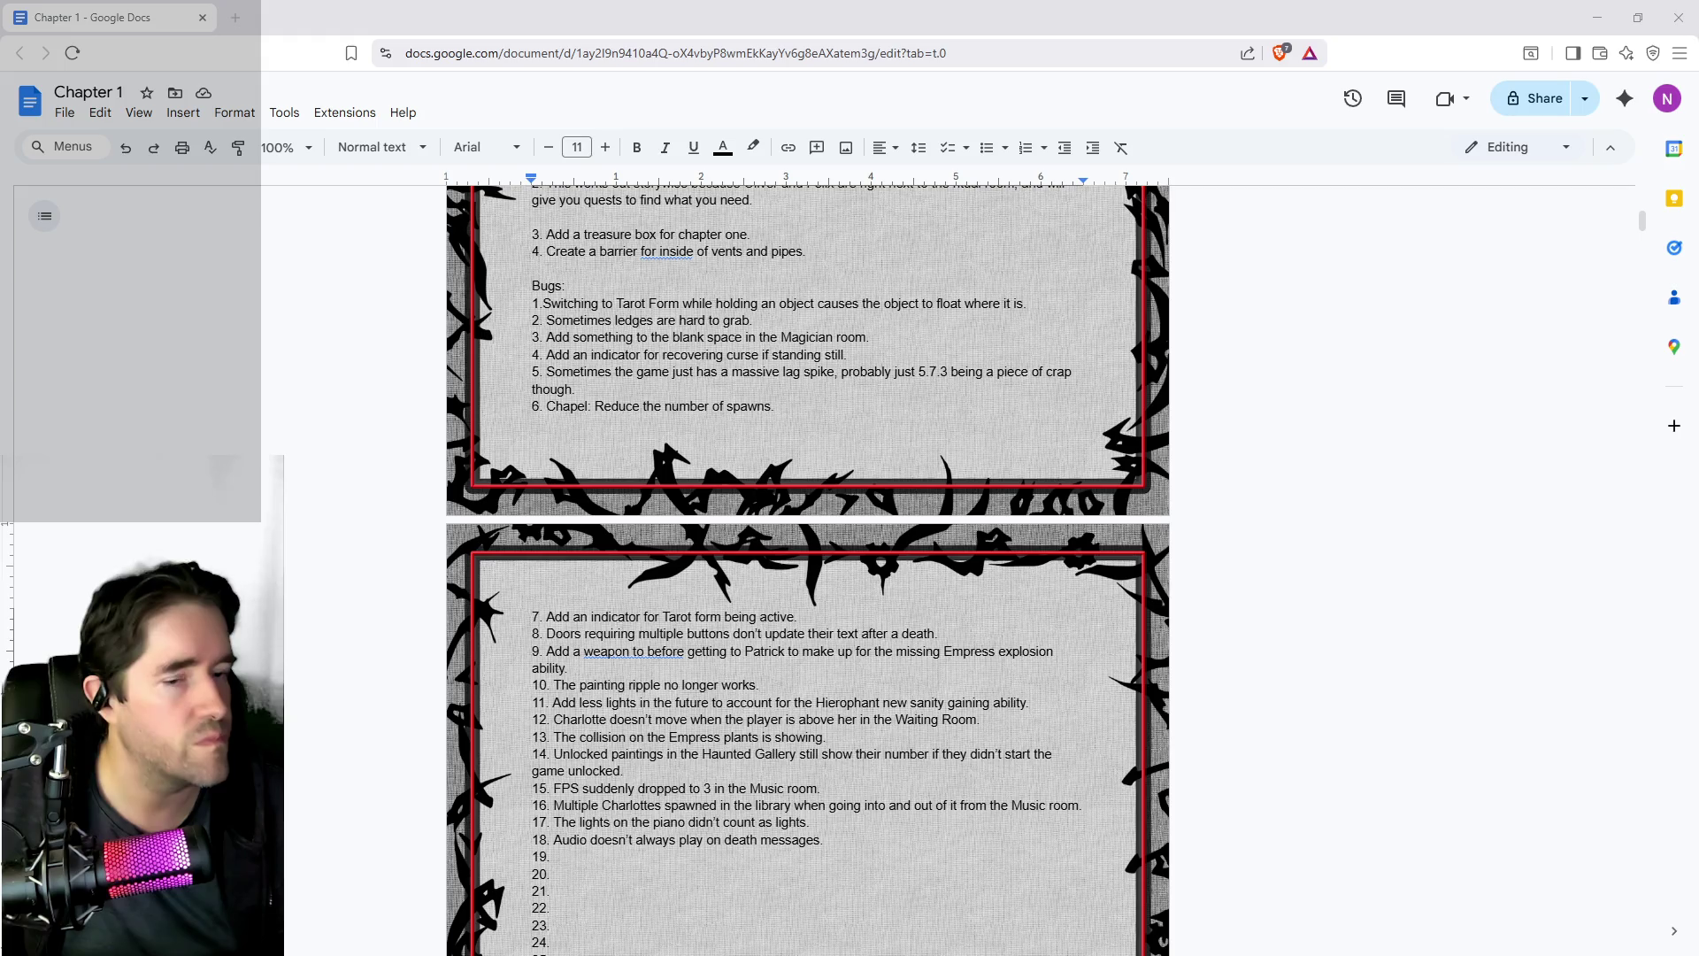
scroll(1283, 788, down, 4)
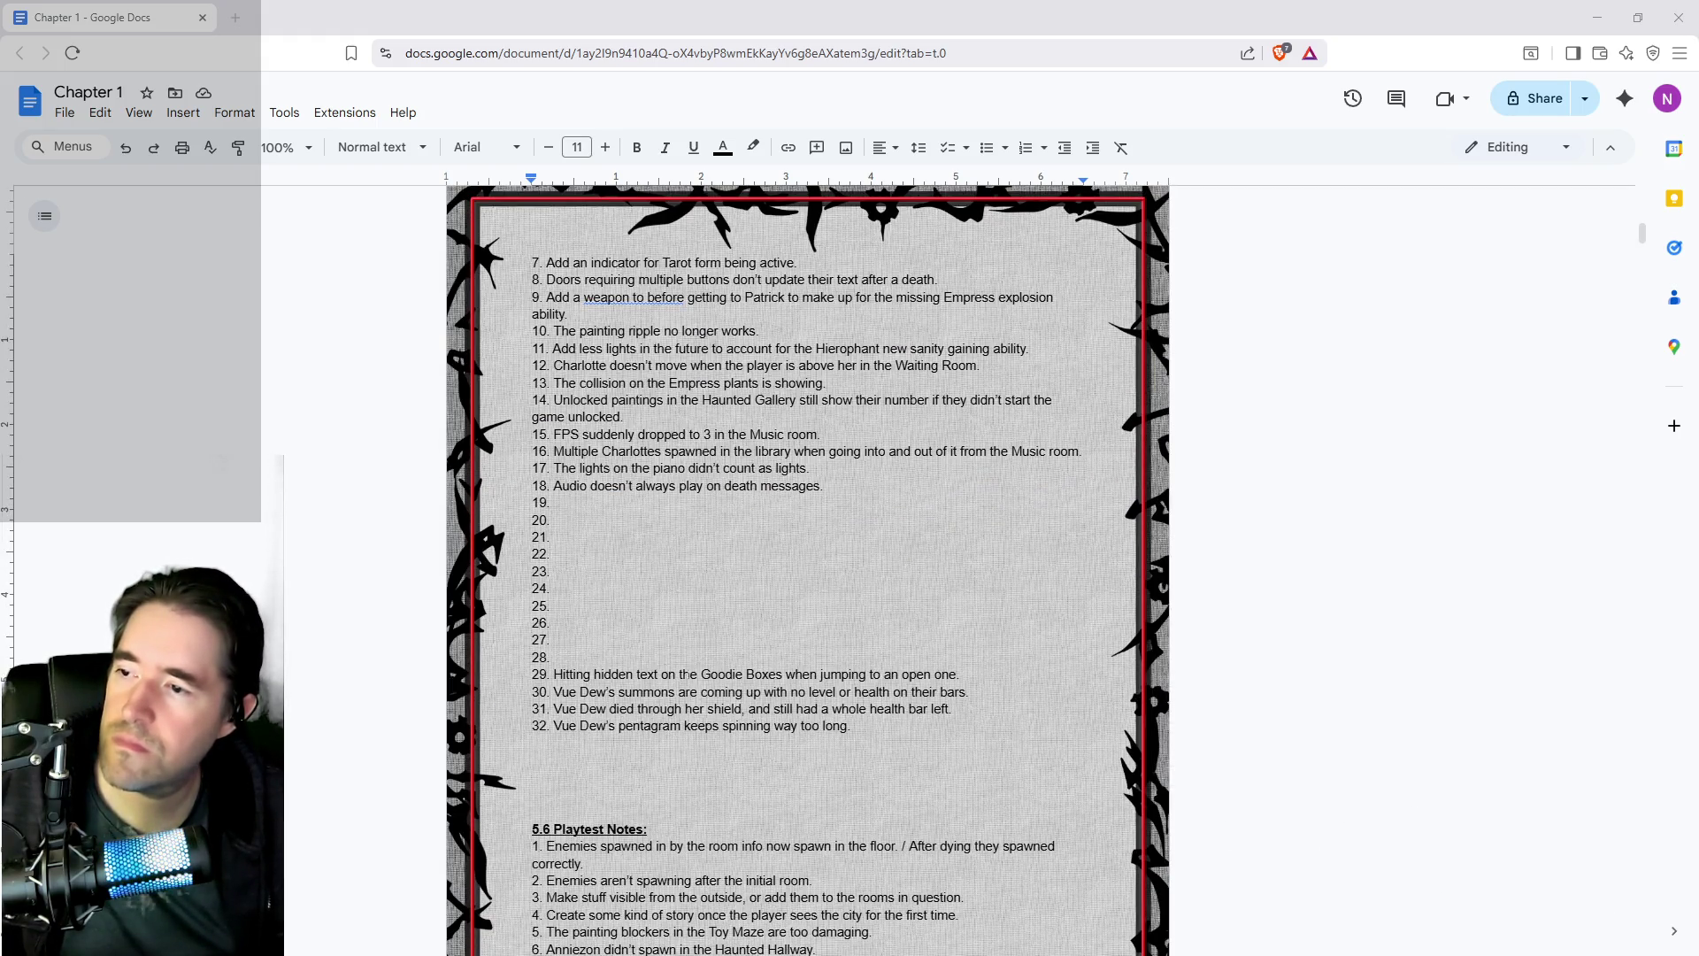
drag(851, 726, 553, 676)
key(ctrl+c)
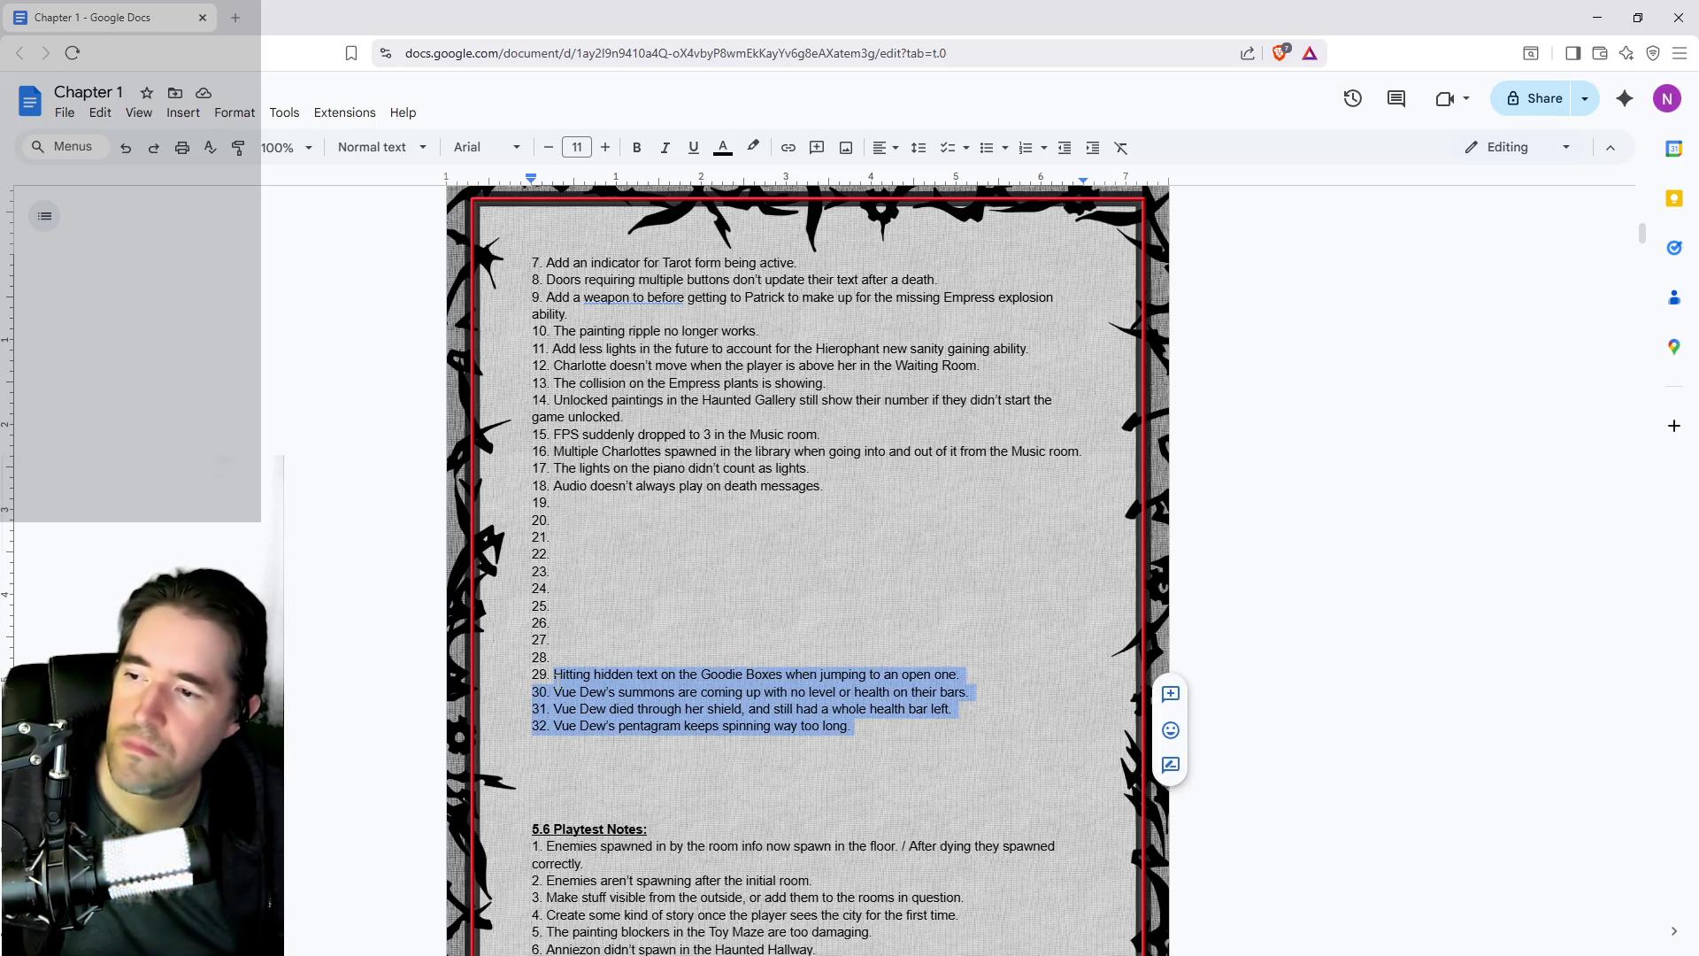
- Move bug items 29–32 to slot 19 and renumber them as items 20–22
key(BackSpace)
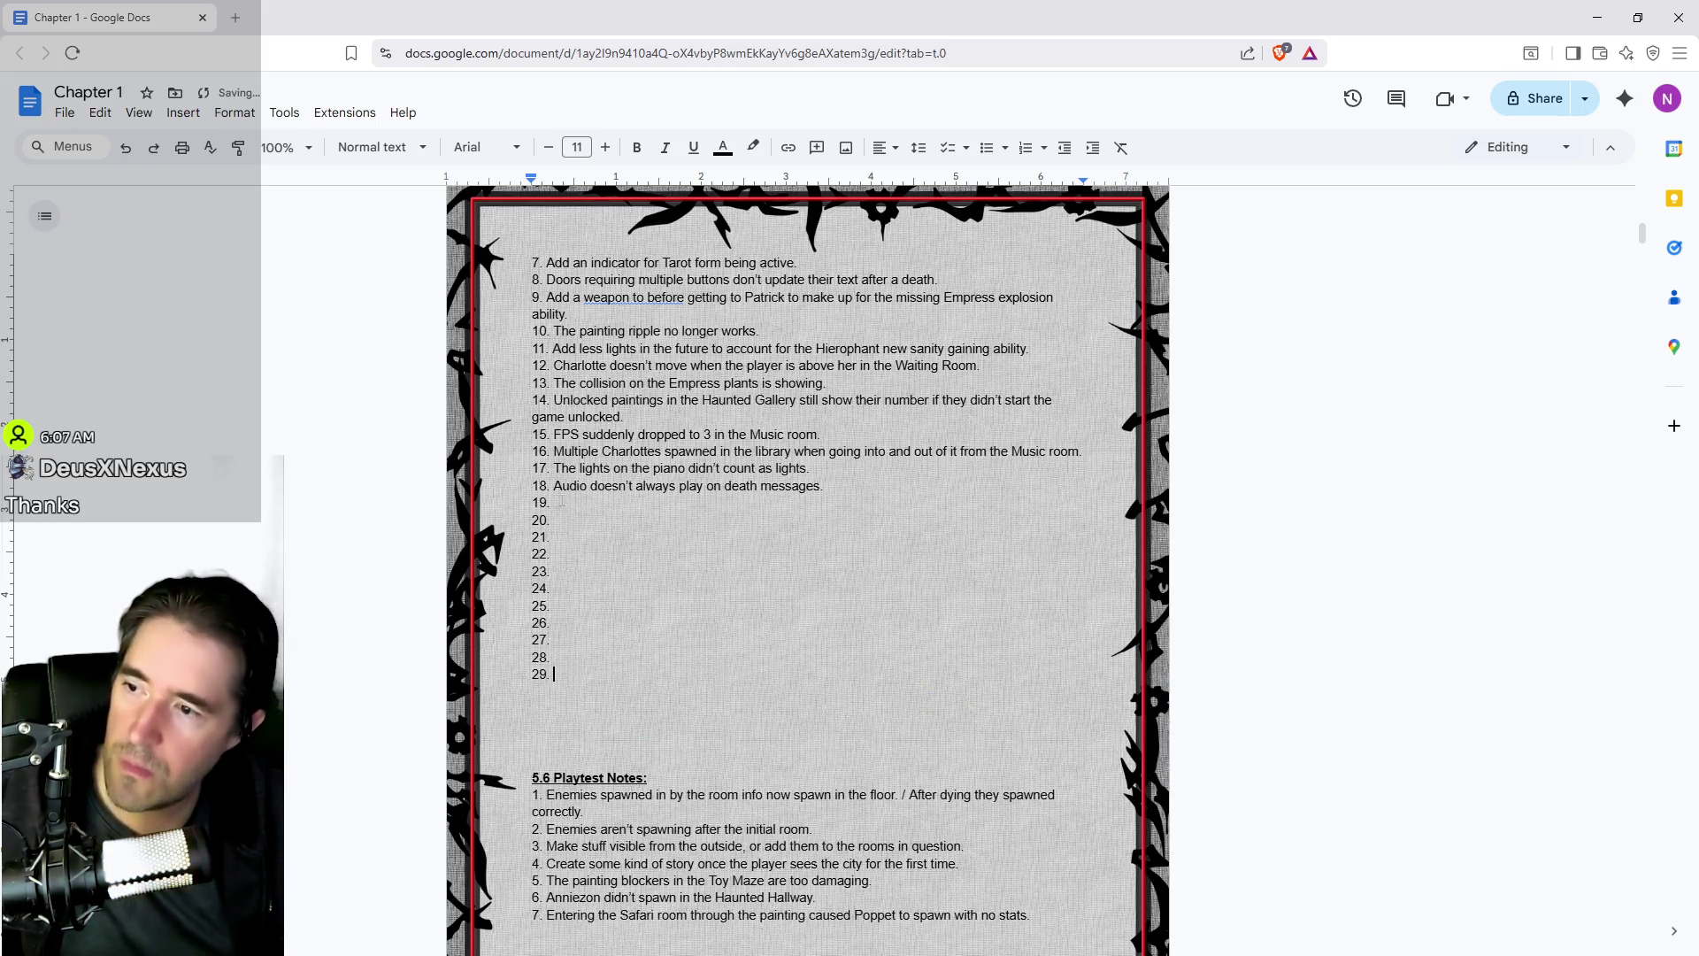
key(ctrl+v)
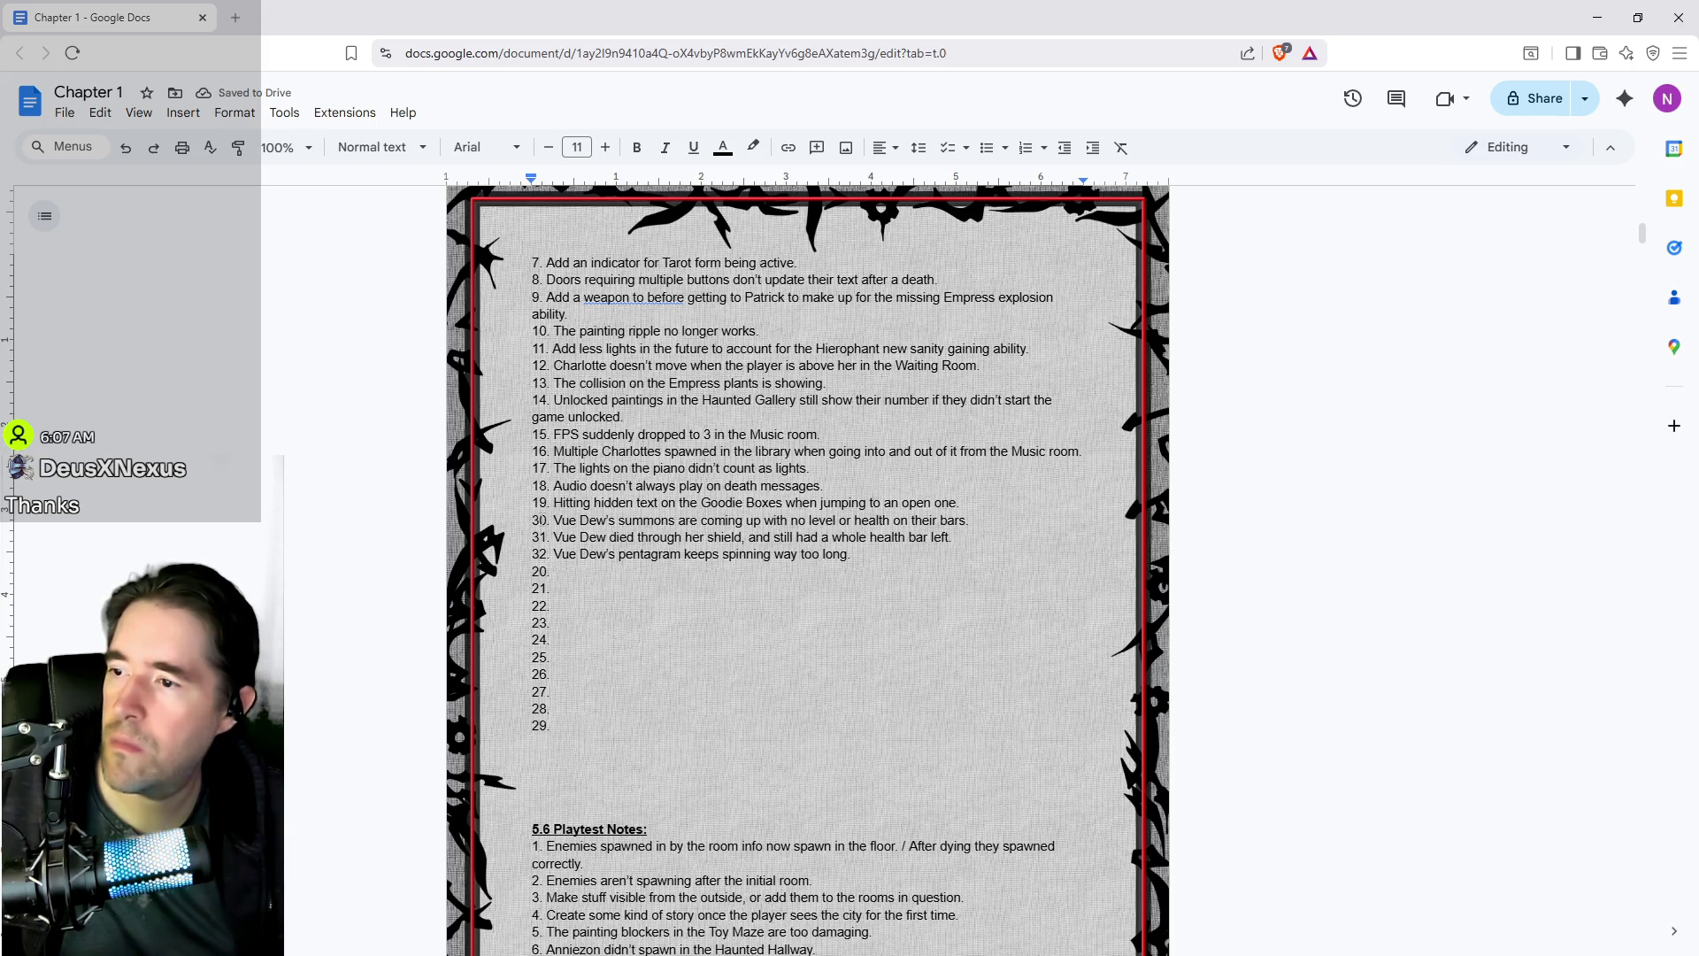
key(BackSpace)
text(2)
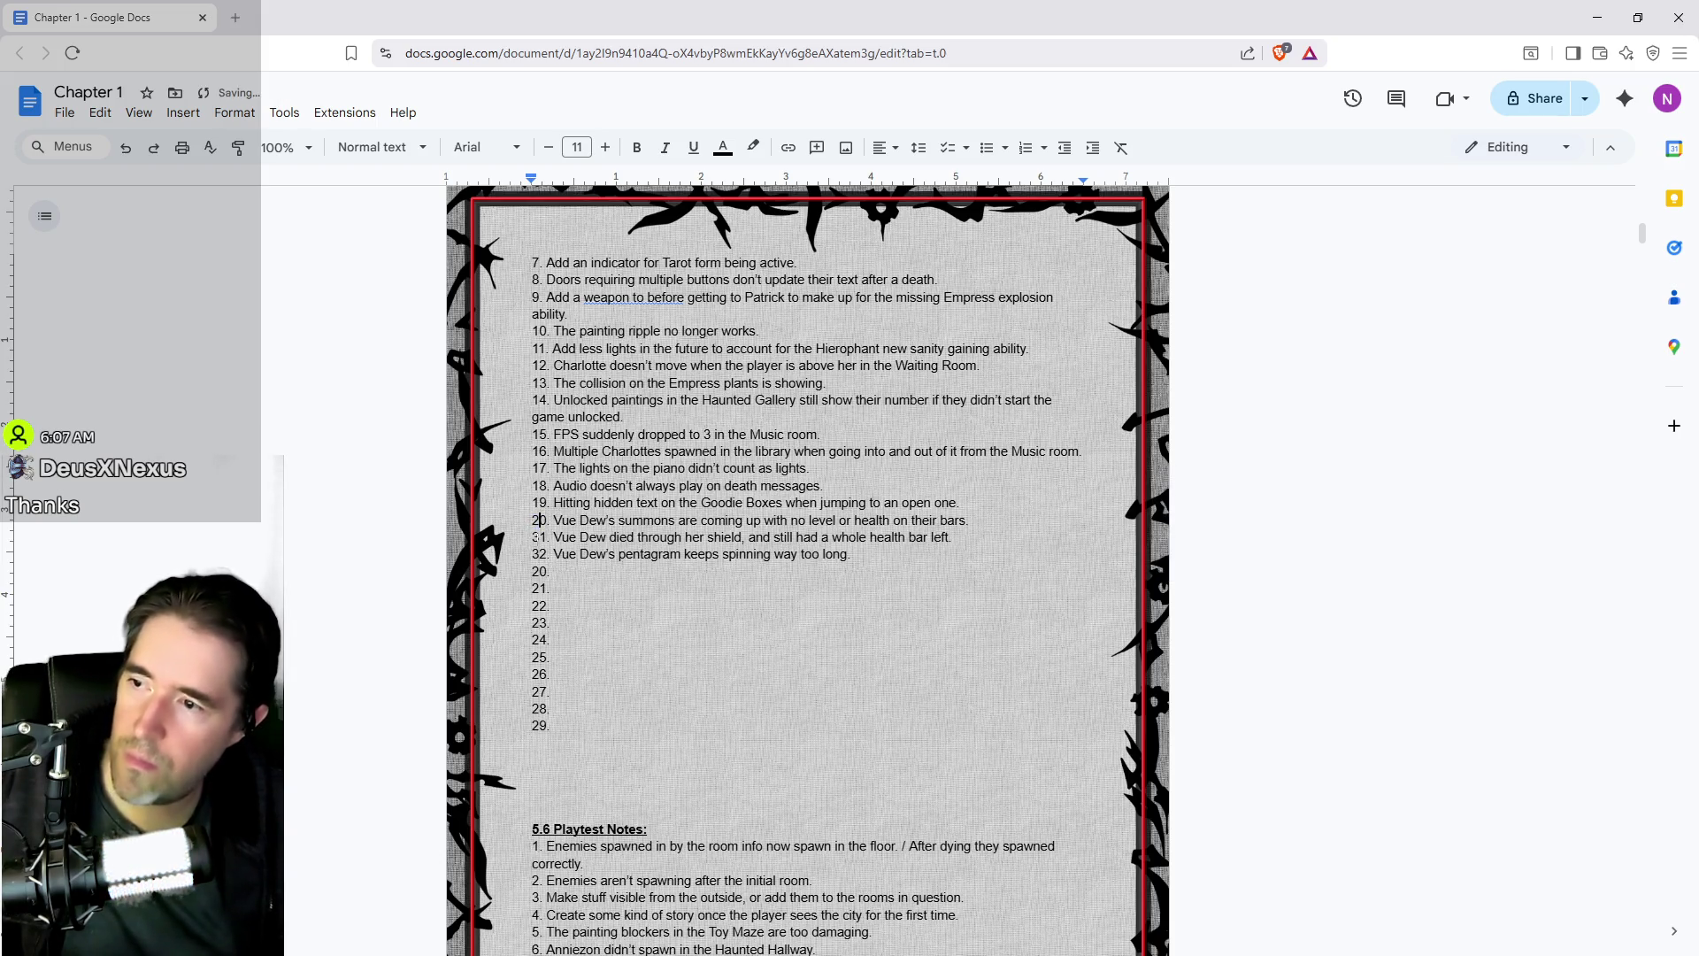
key(Delete)
text(2)
key(Down)
key(BackSpace)
text(2)
- Delete the leftover empty numbered lines 20–29 so the list ends at item 22
mouse_move(553, 726)
mouse_down()
mouse_move(527, 575)
mouse_move(518, 593)
mouse_up()
key(BackSpace)
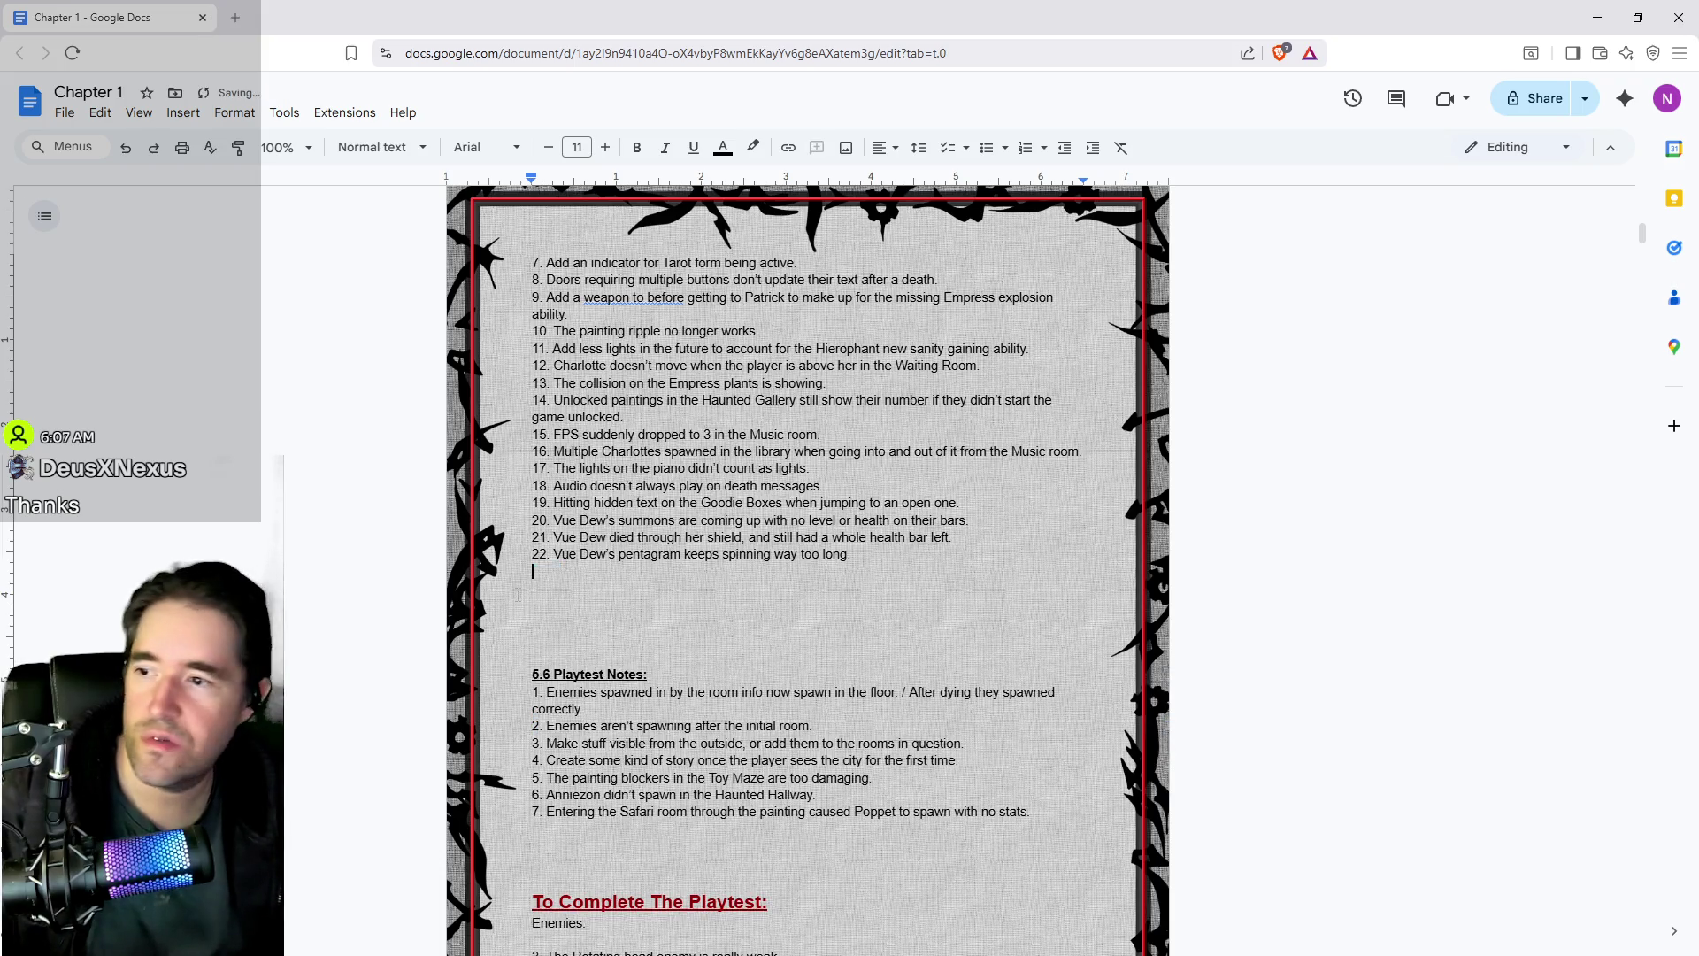
key(BackSpace)
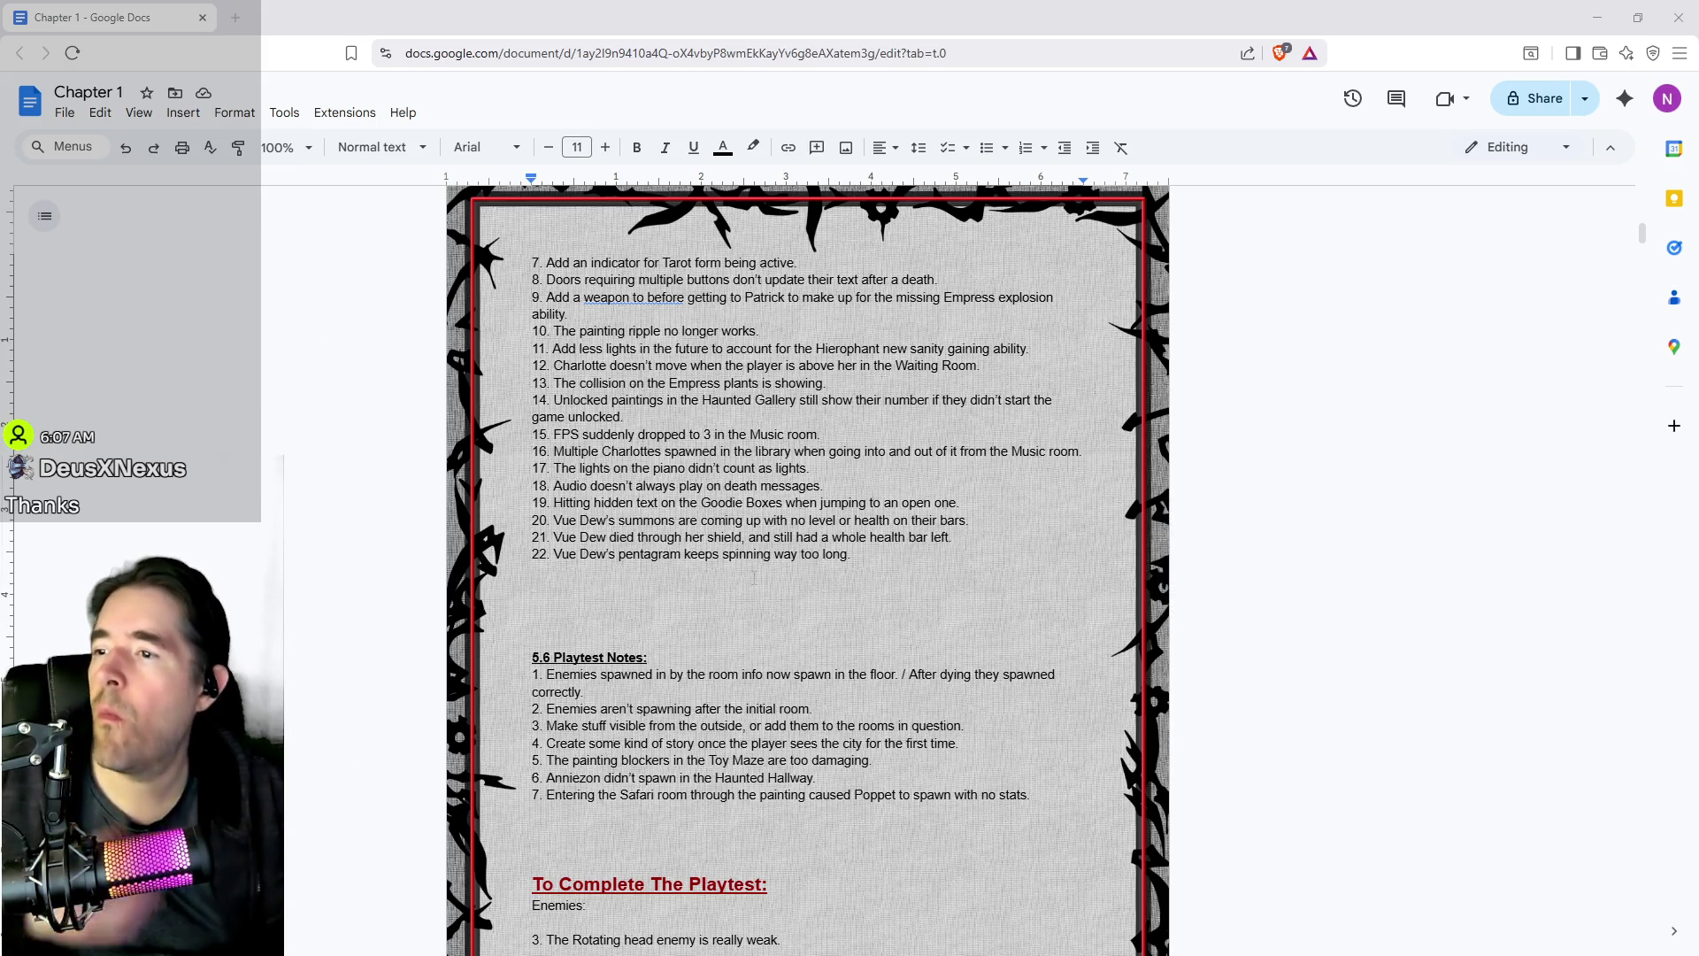
click(817, 433)
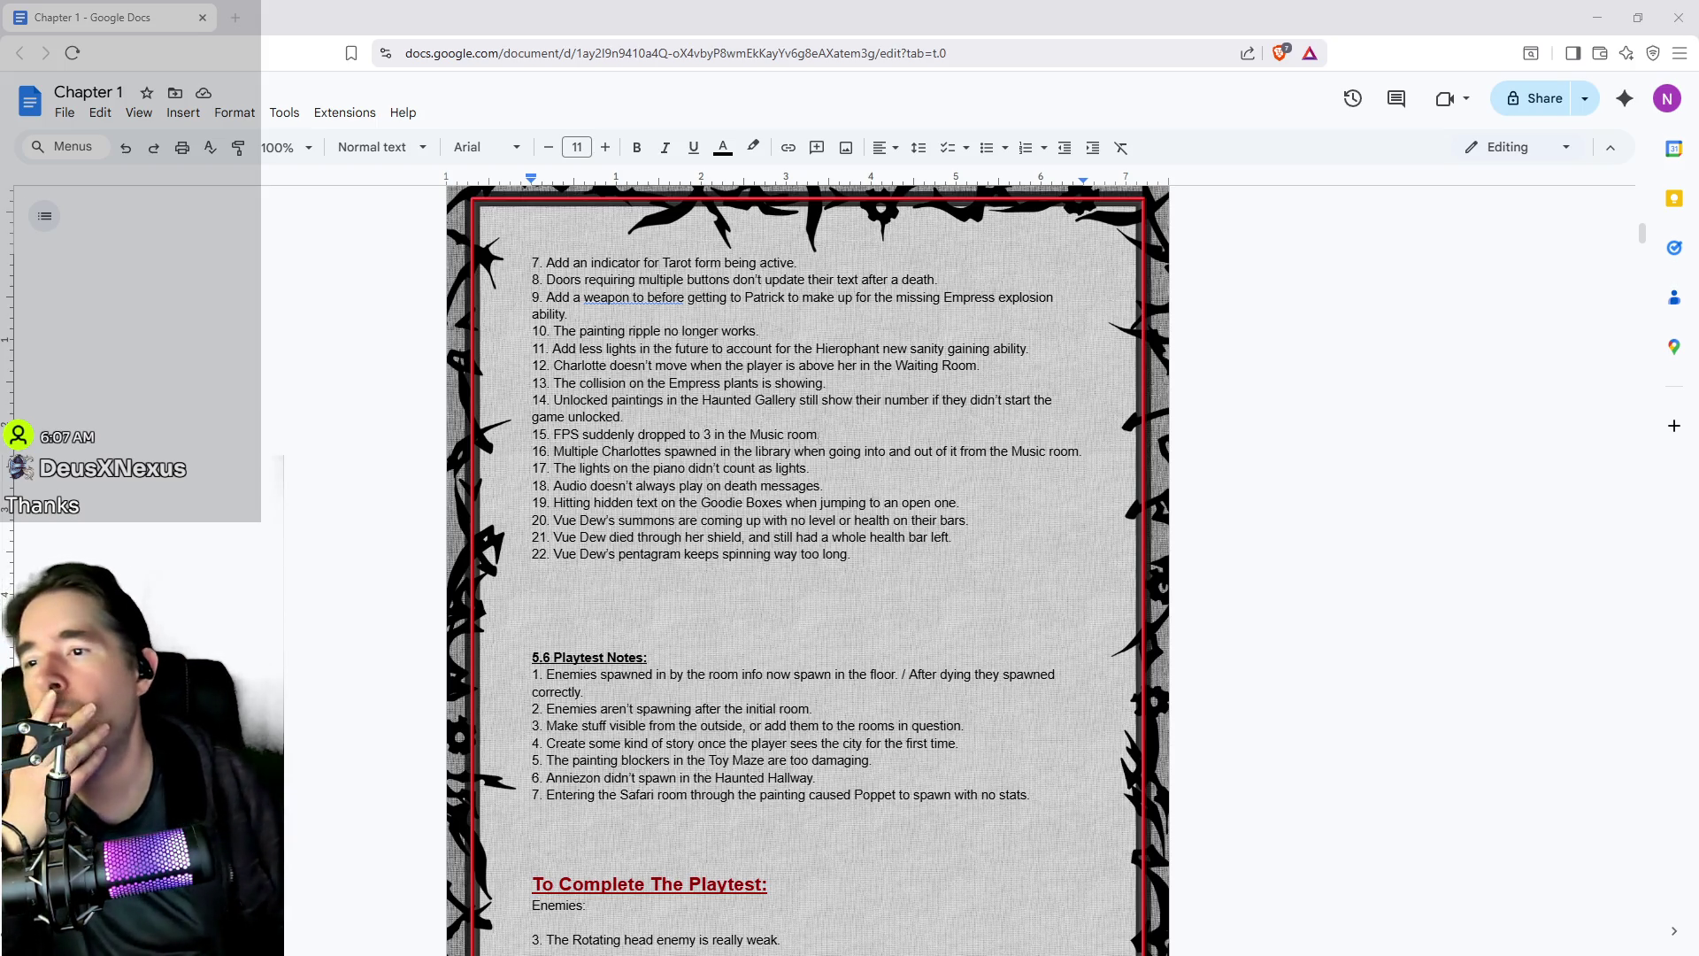
drag(818, 434, 559, 432)
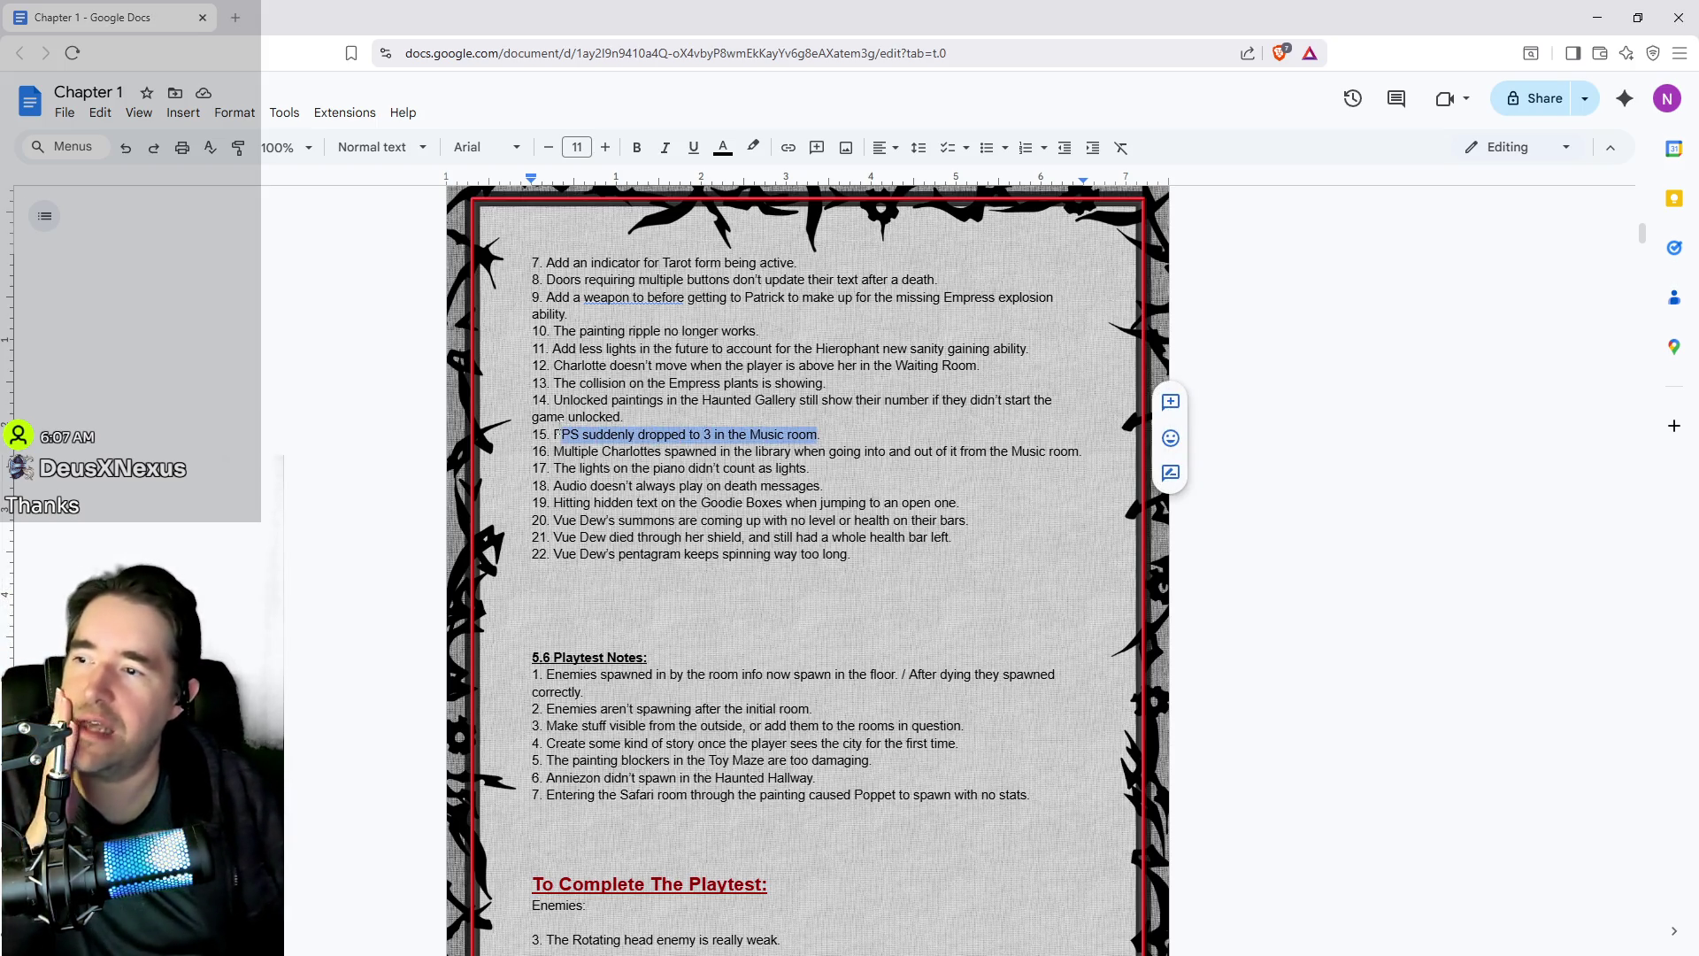
click(821, 434)
drag(821, 433, 564, 434)
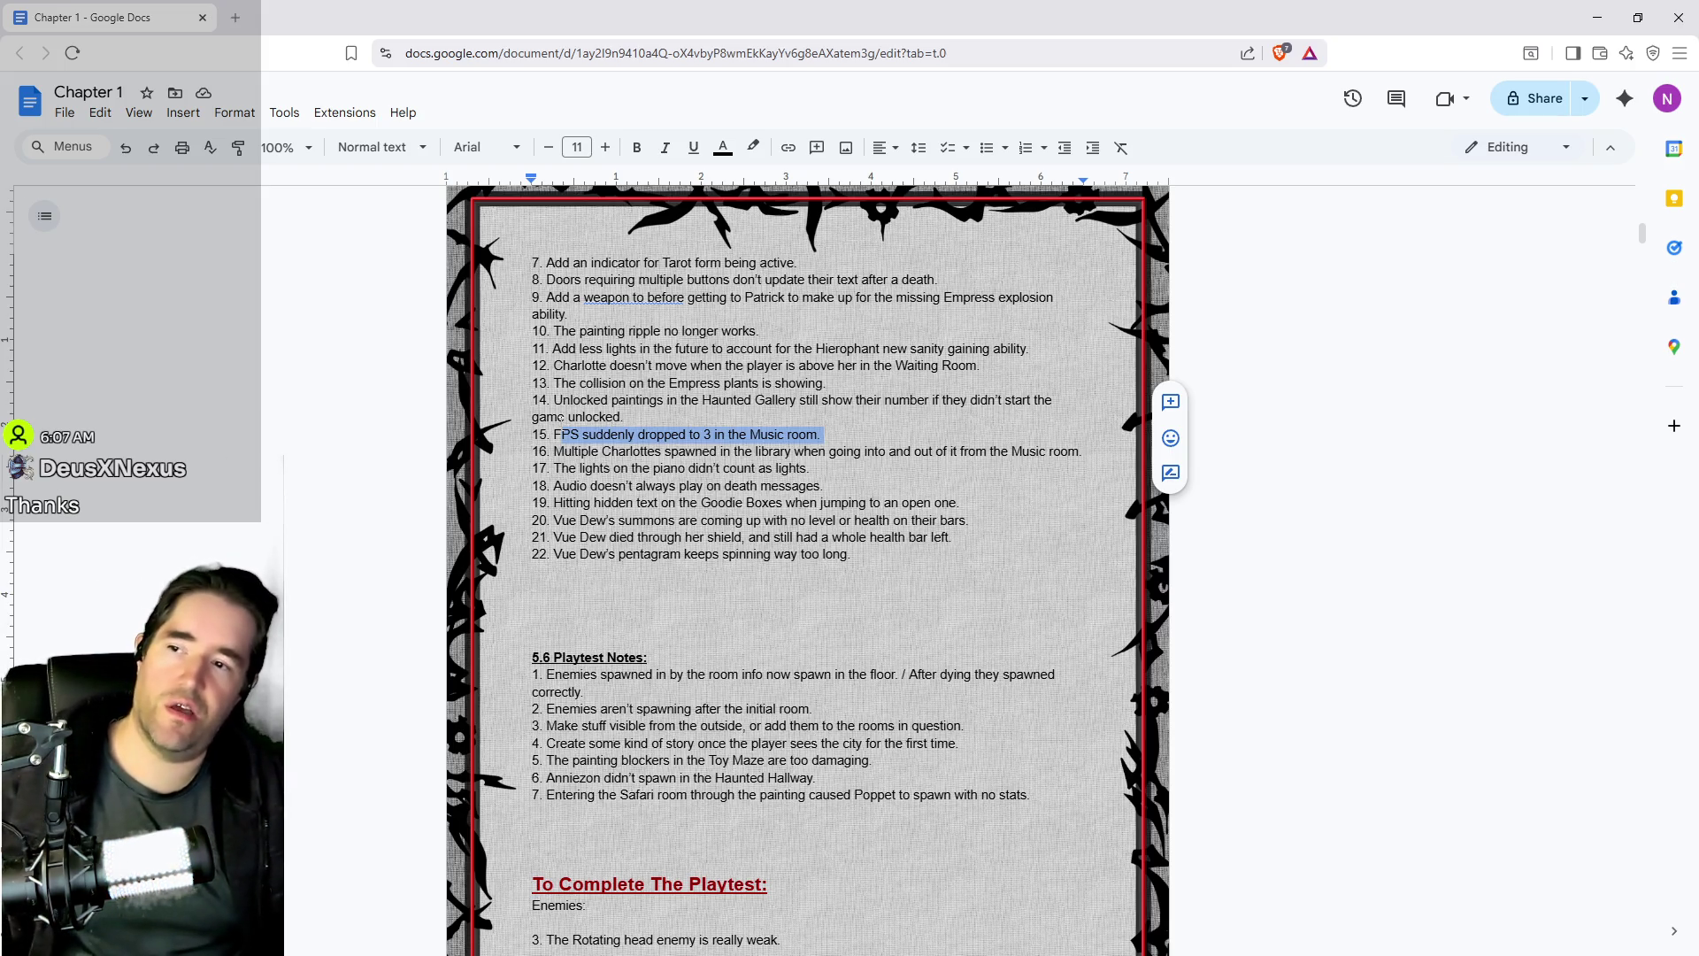
click(583, 417)
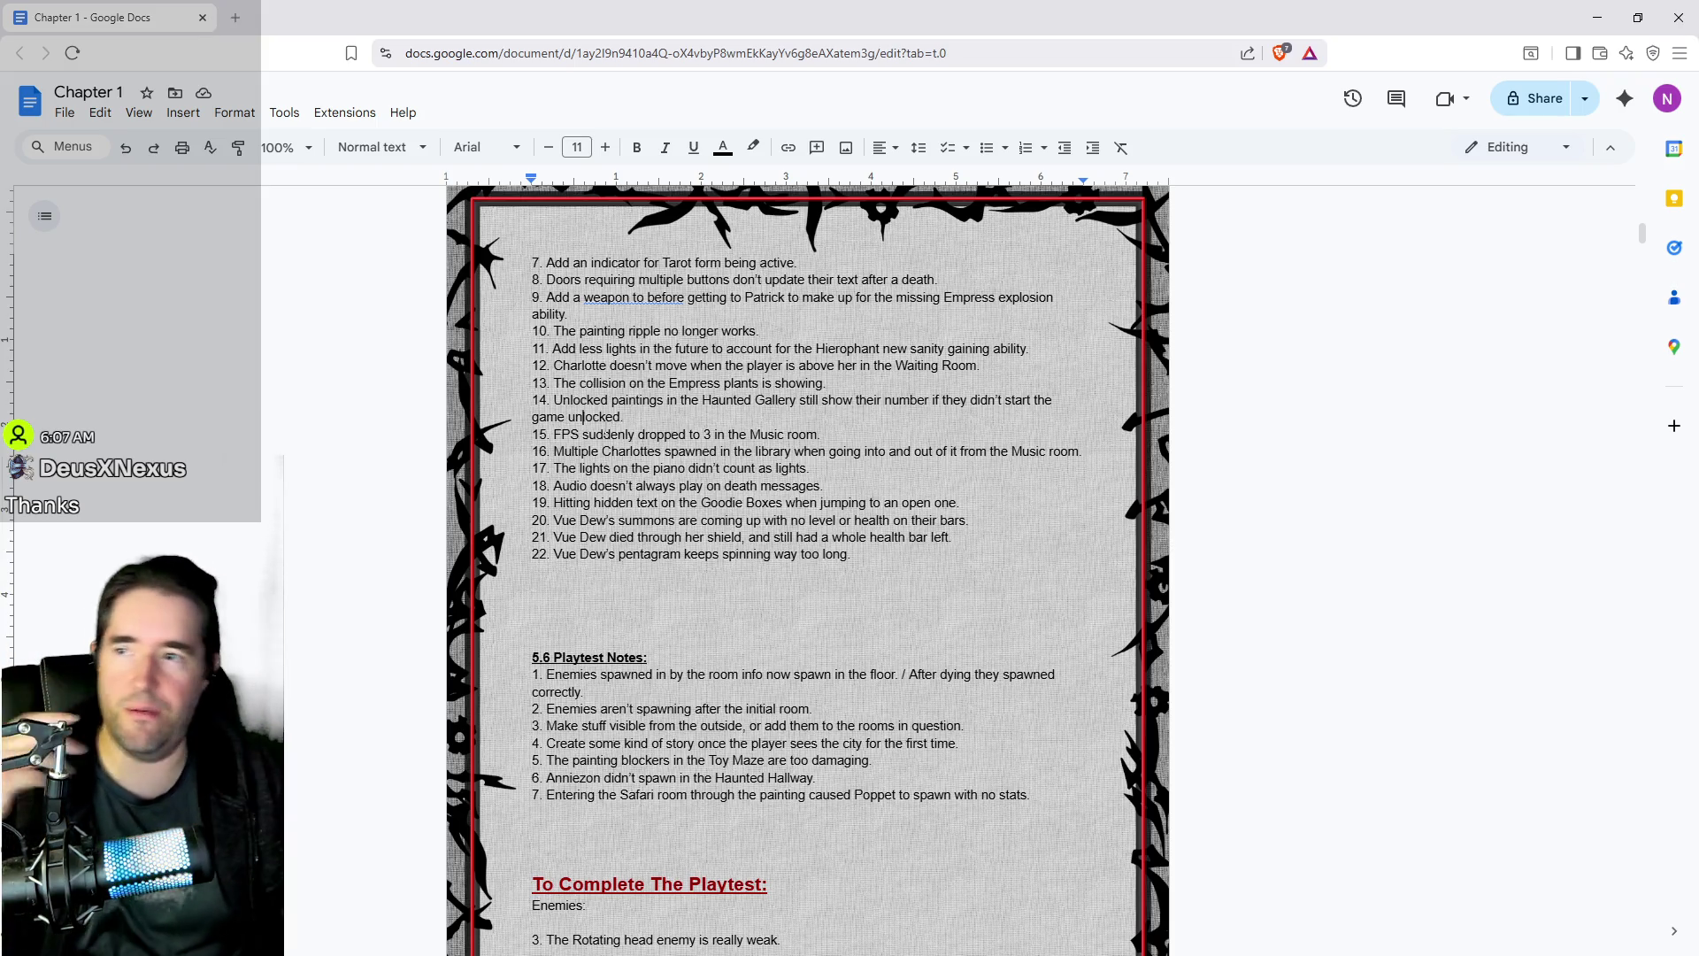
mouse_move(1103, 309)
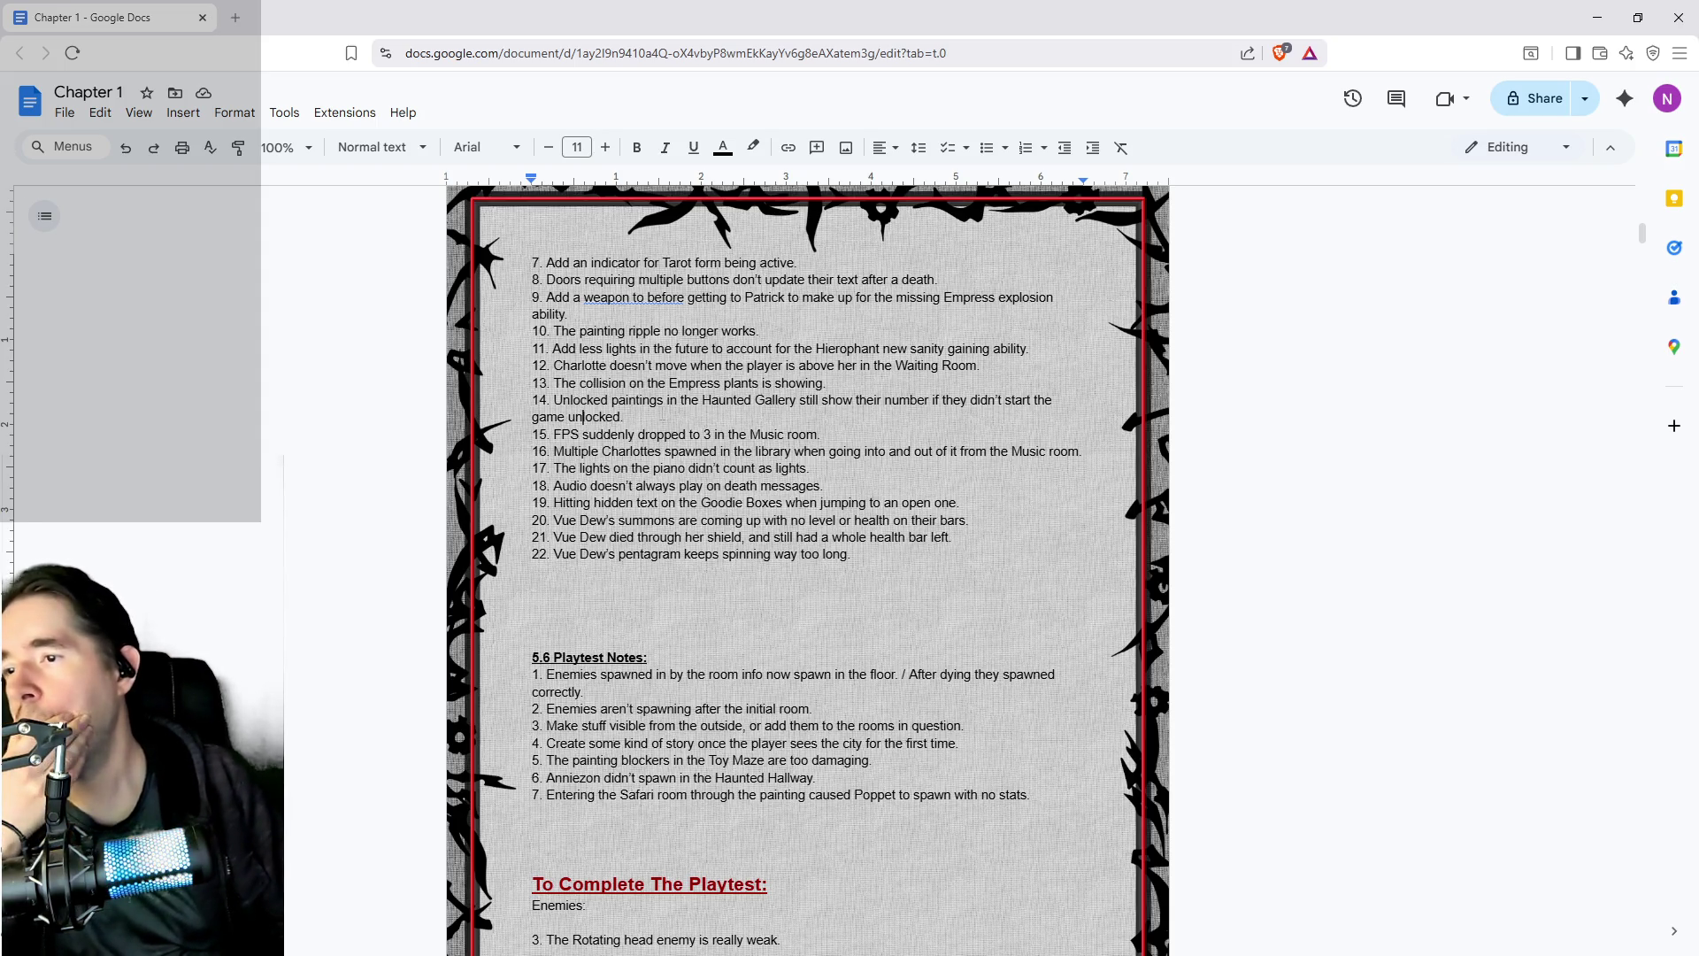
drag(625, 417, 555, 400)
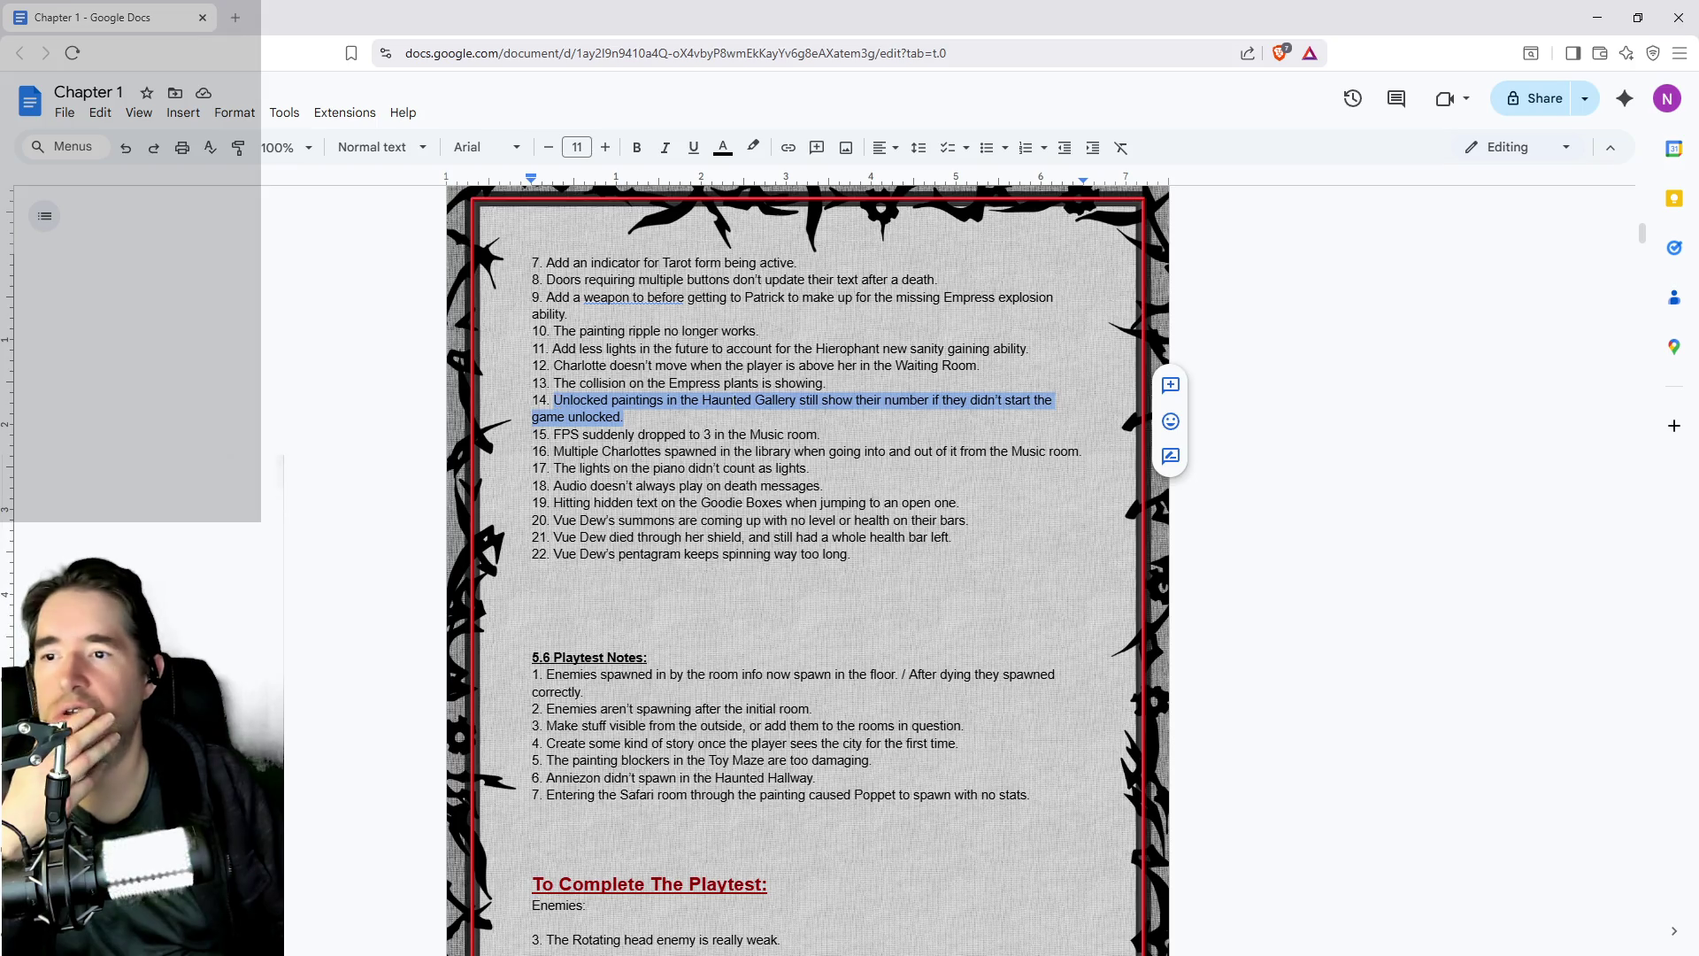
click(598, 433)
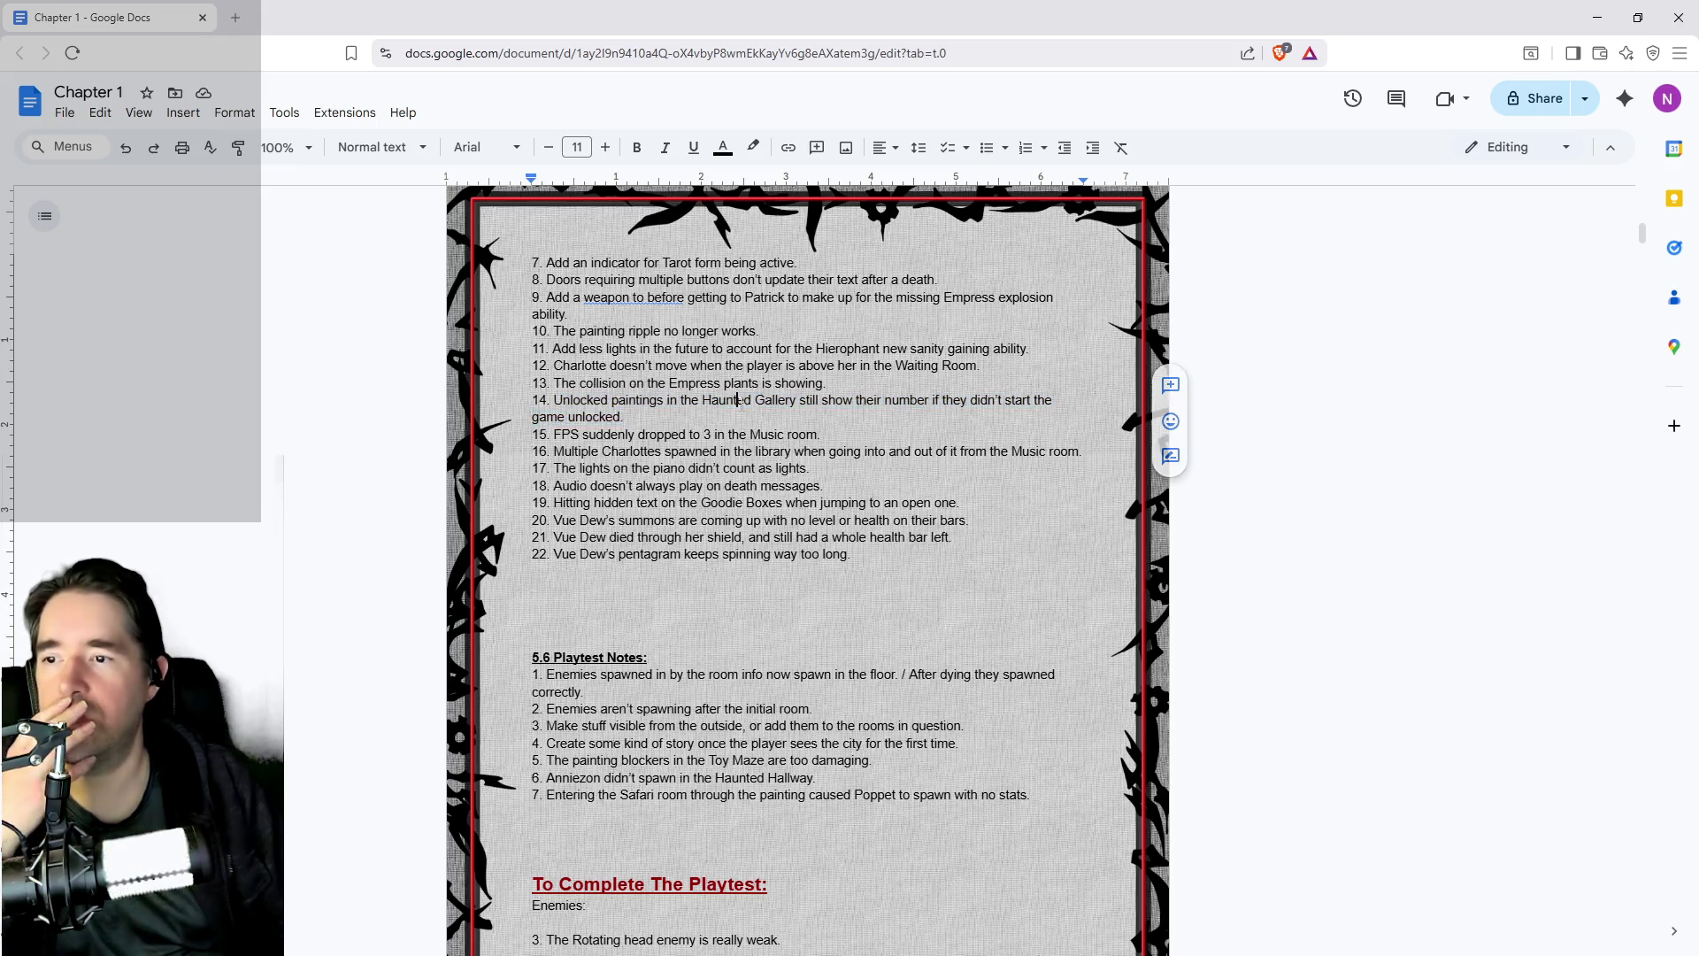
click(624, 417)
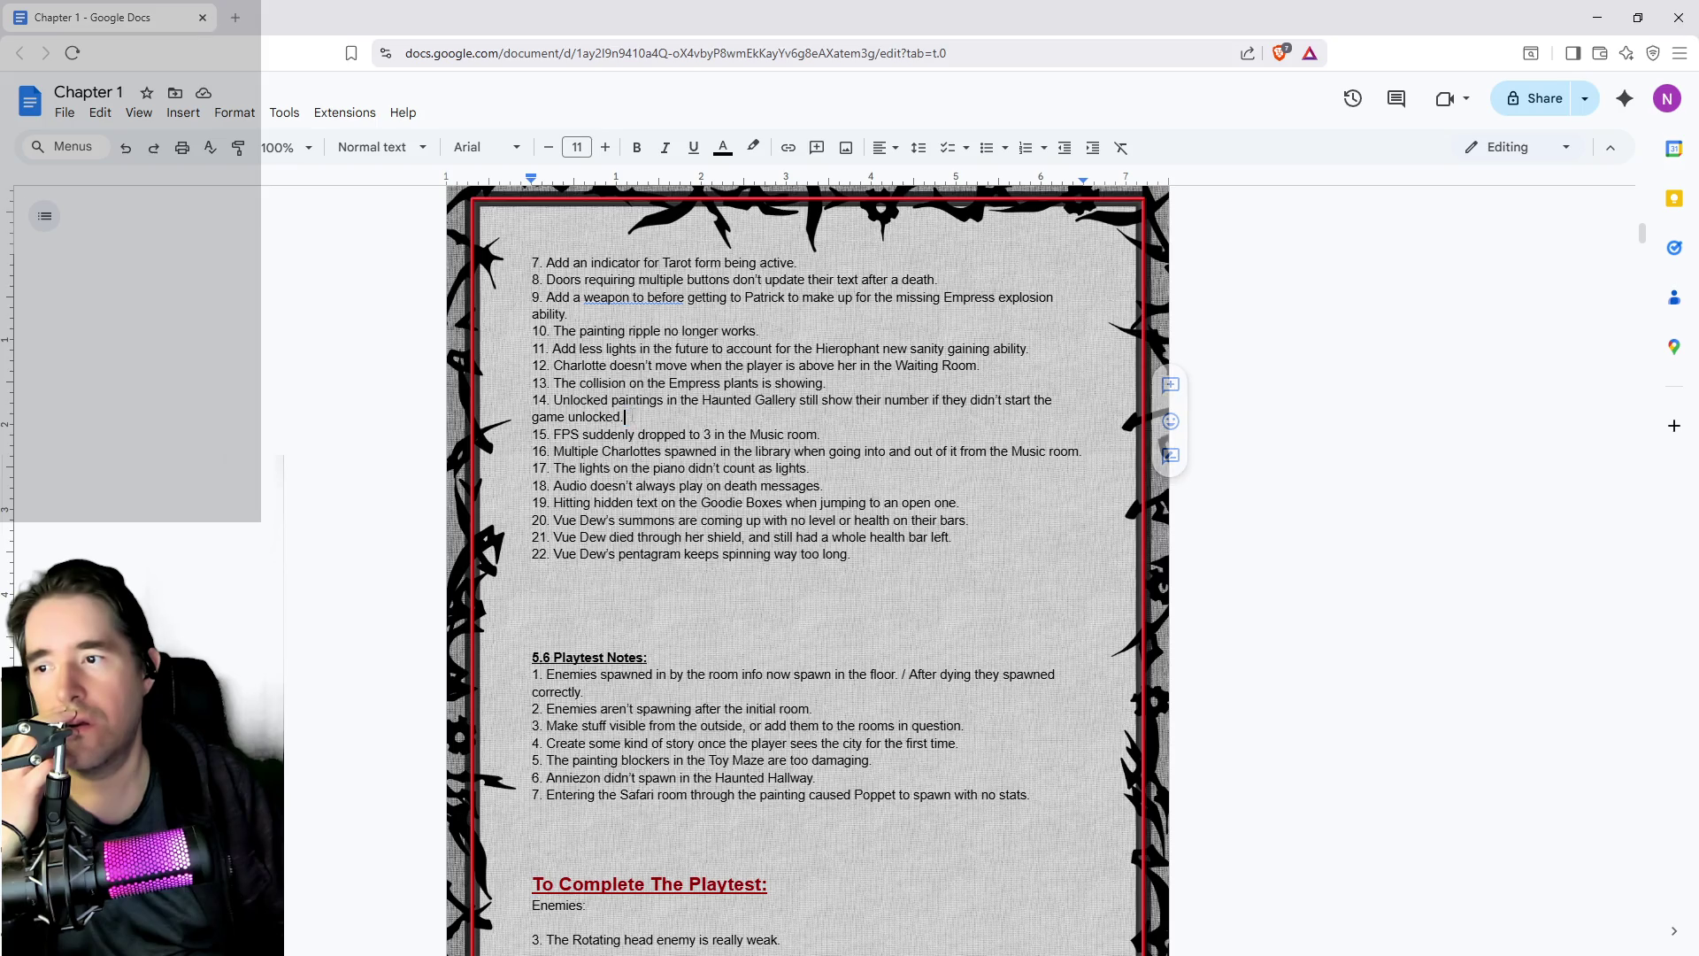
drag(625, 417, 555, 400)
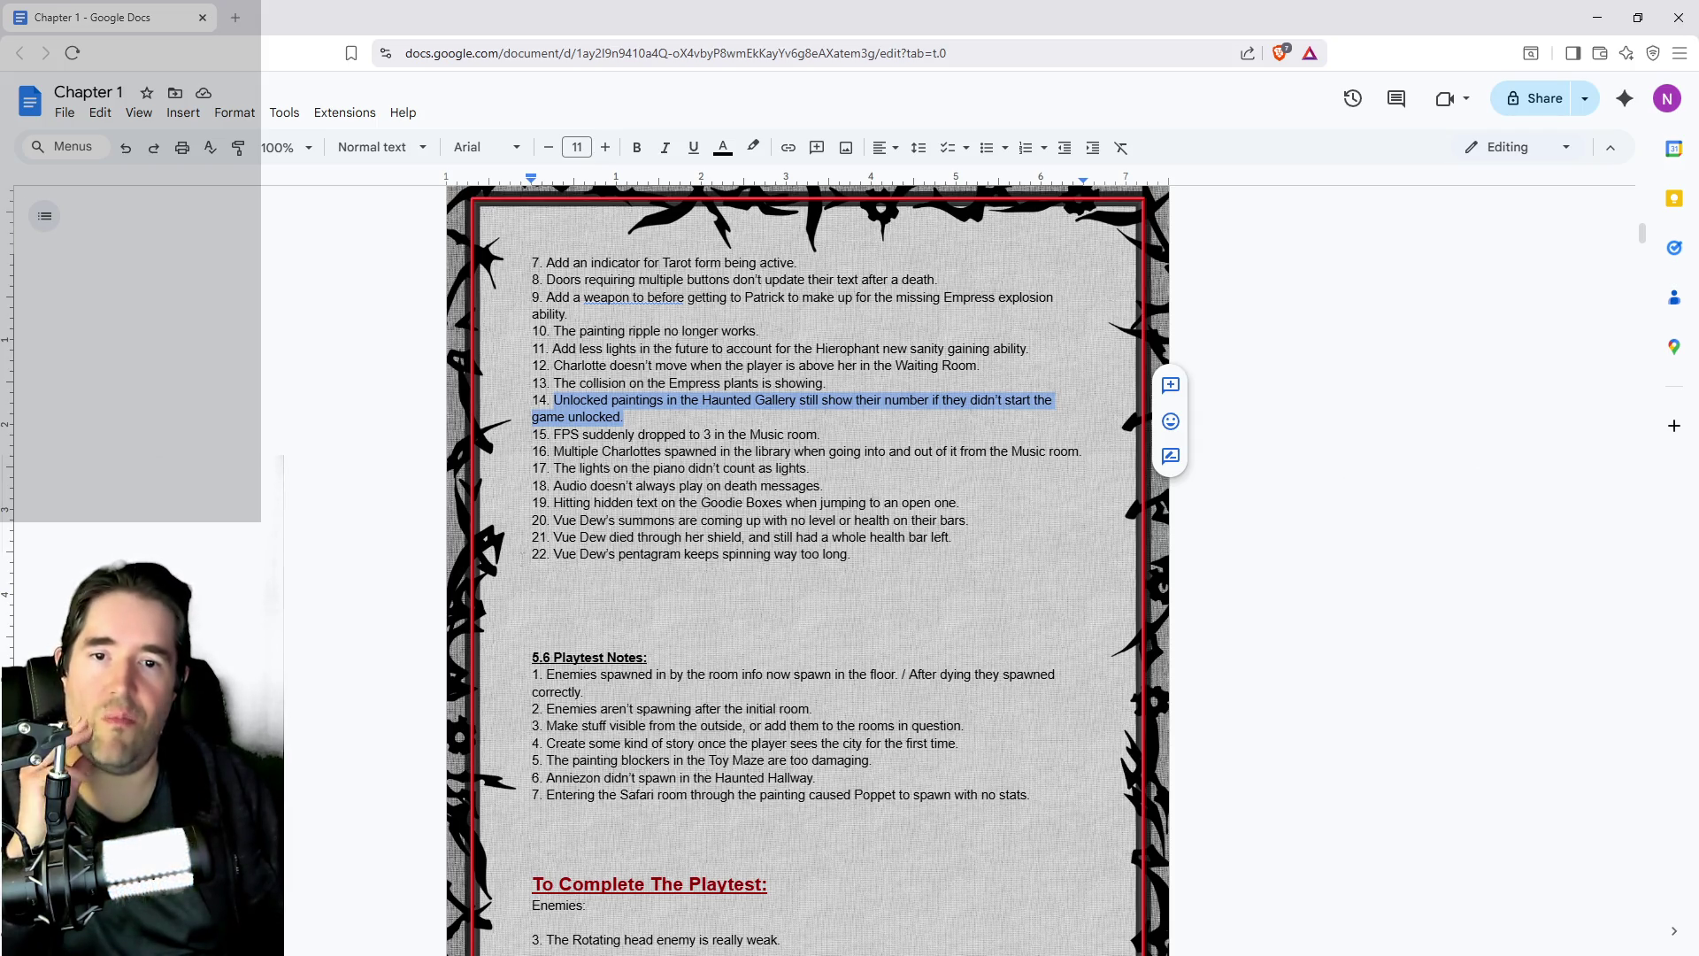
key(Right)
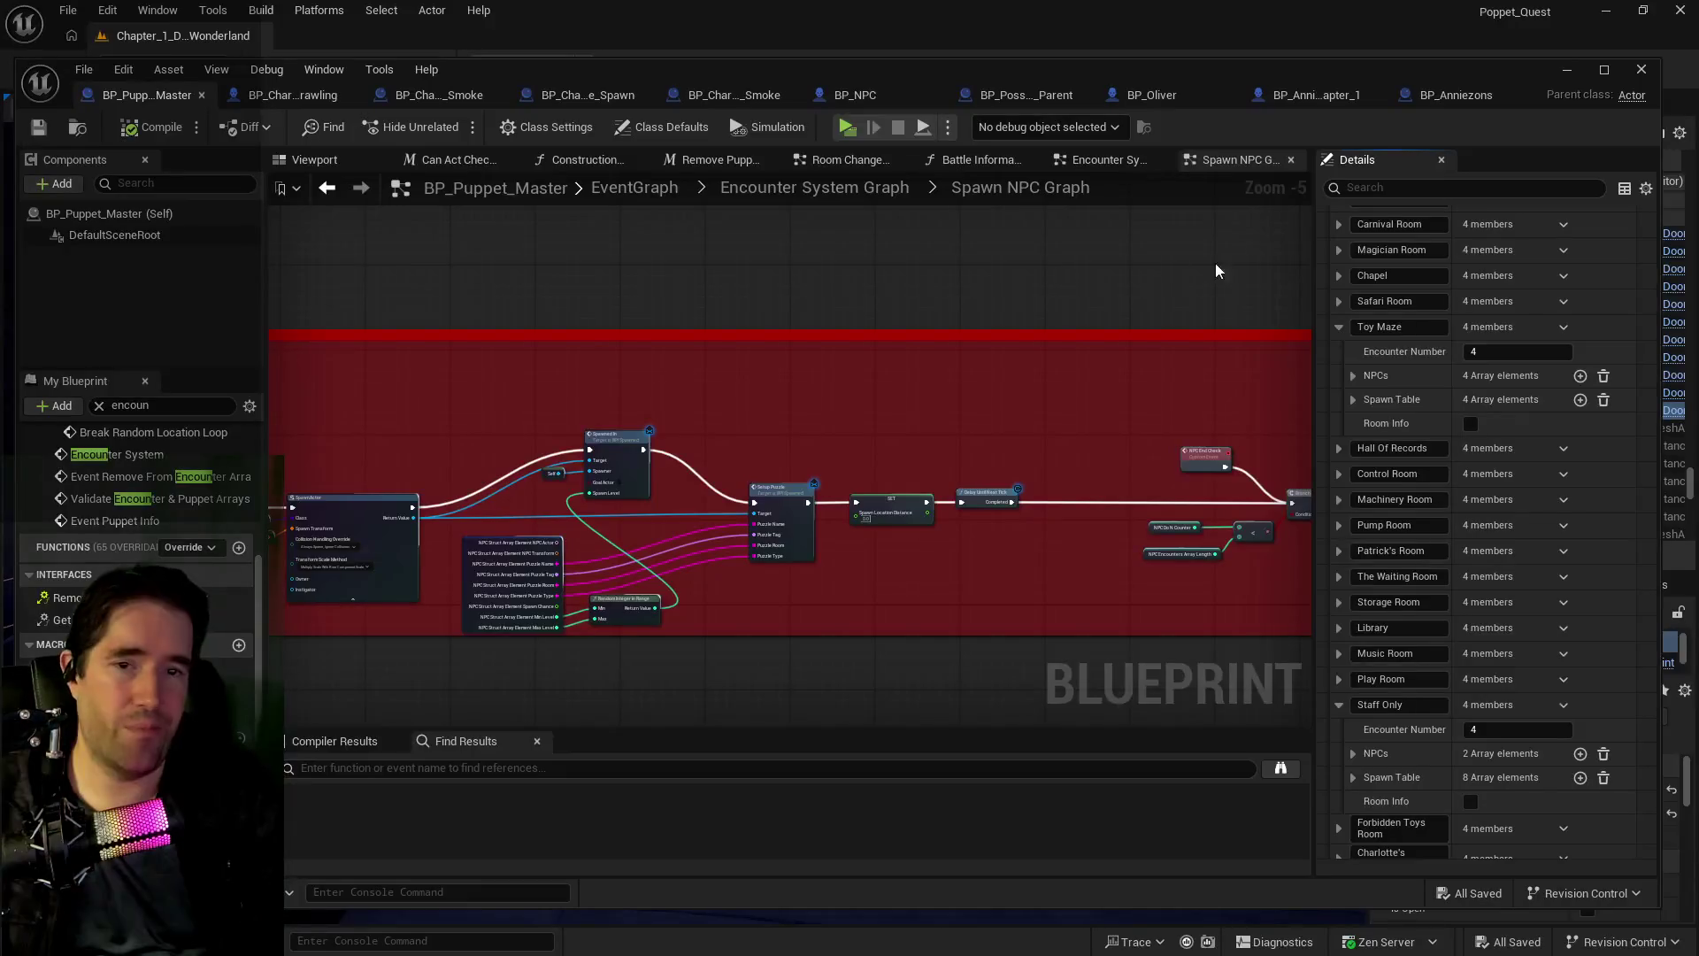
- Return to Unreal, browse the floating Content Browser, then close it to reveal the level editor
key(ctrl+space)
drag(586, 185, 414, 70)
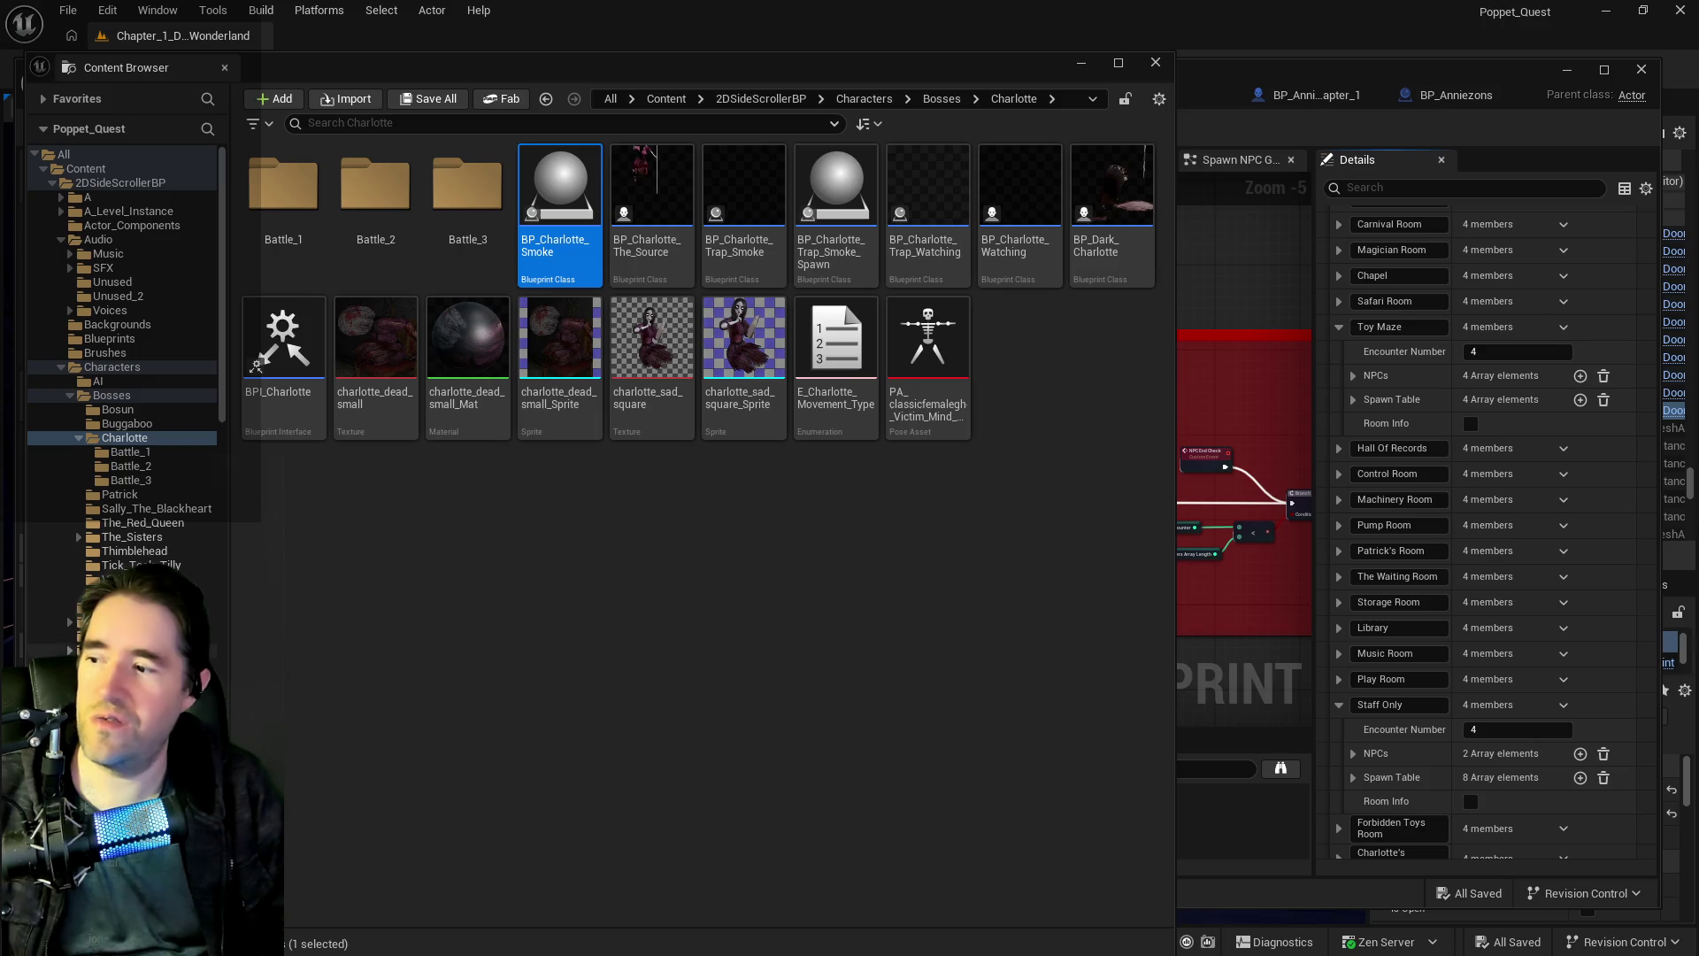
scroll(124, 354, down, 3)
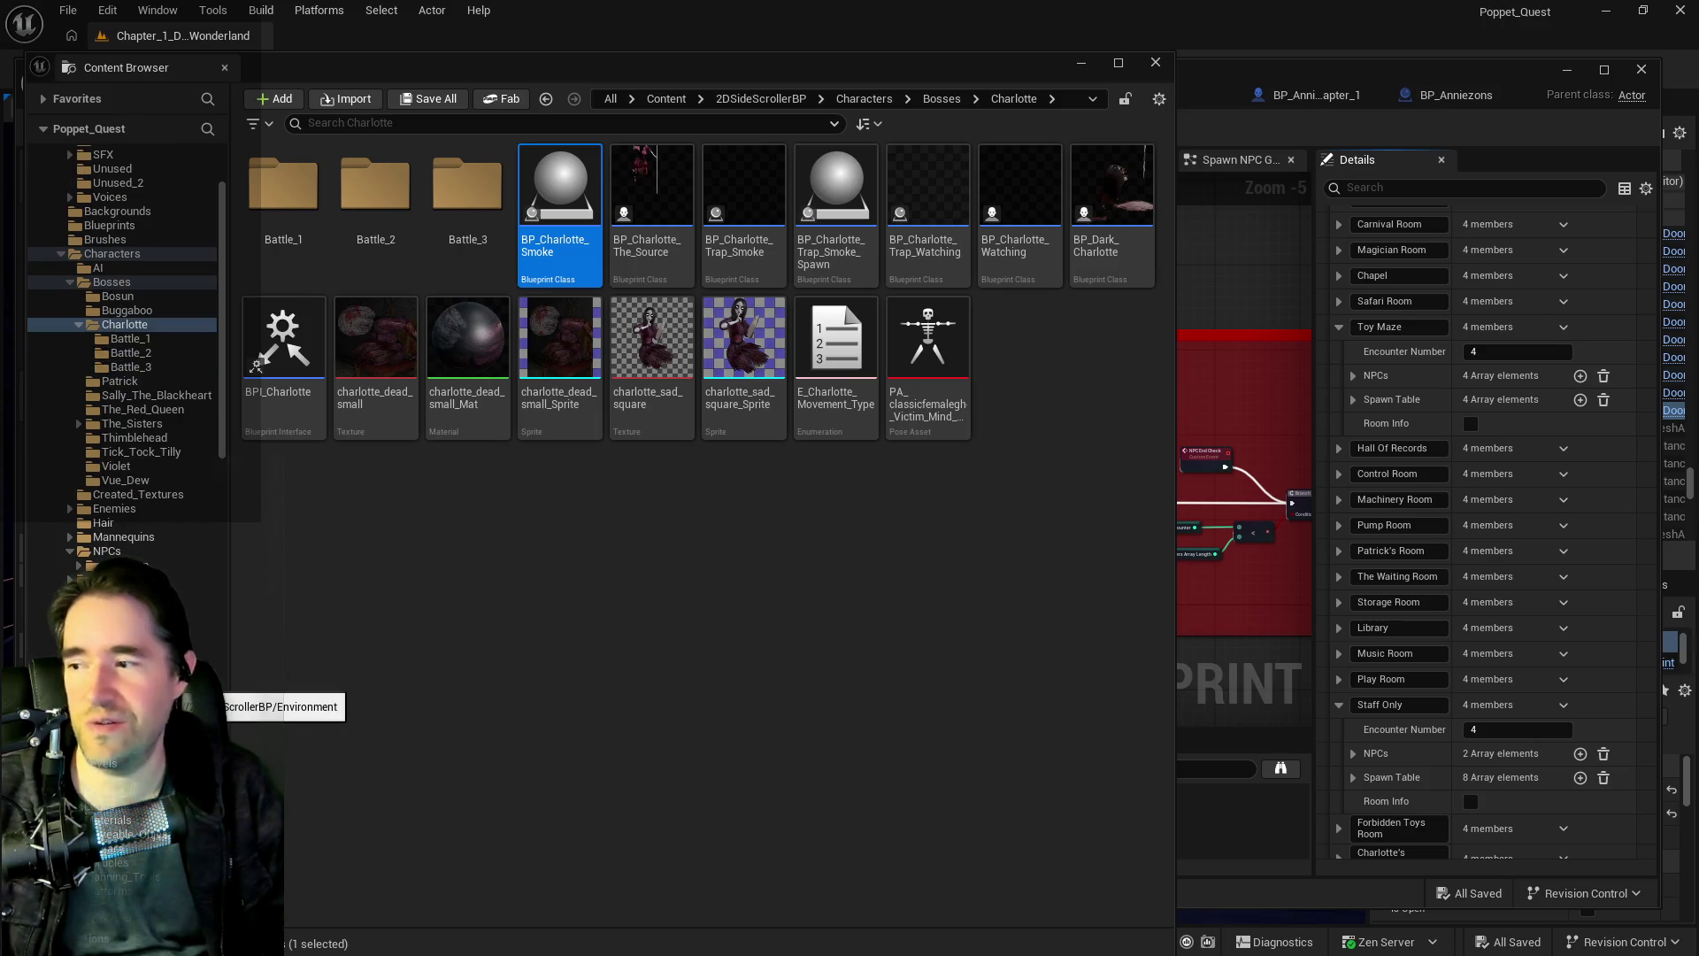
scroll(159, 699, down, 2)
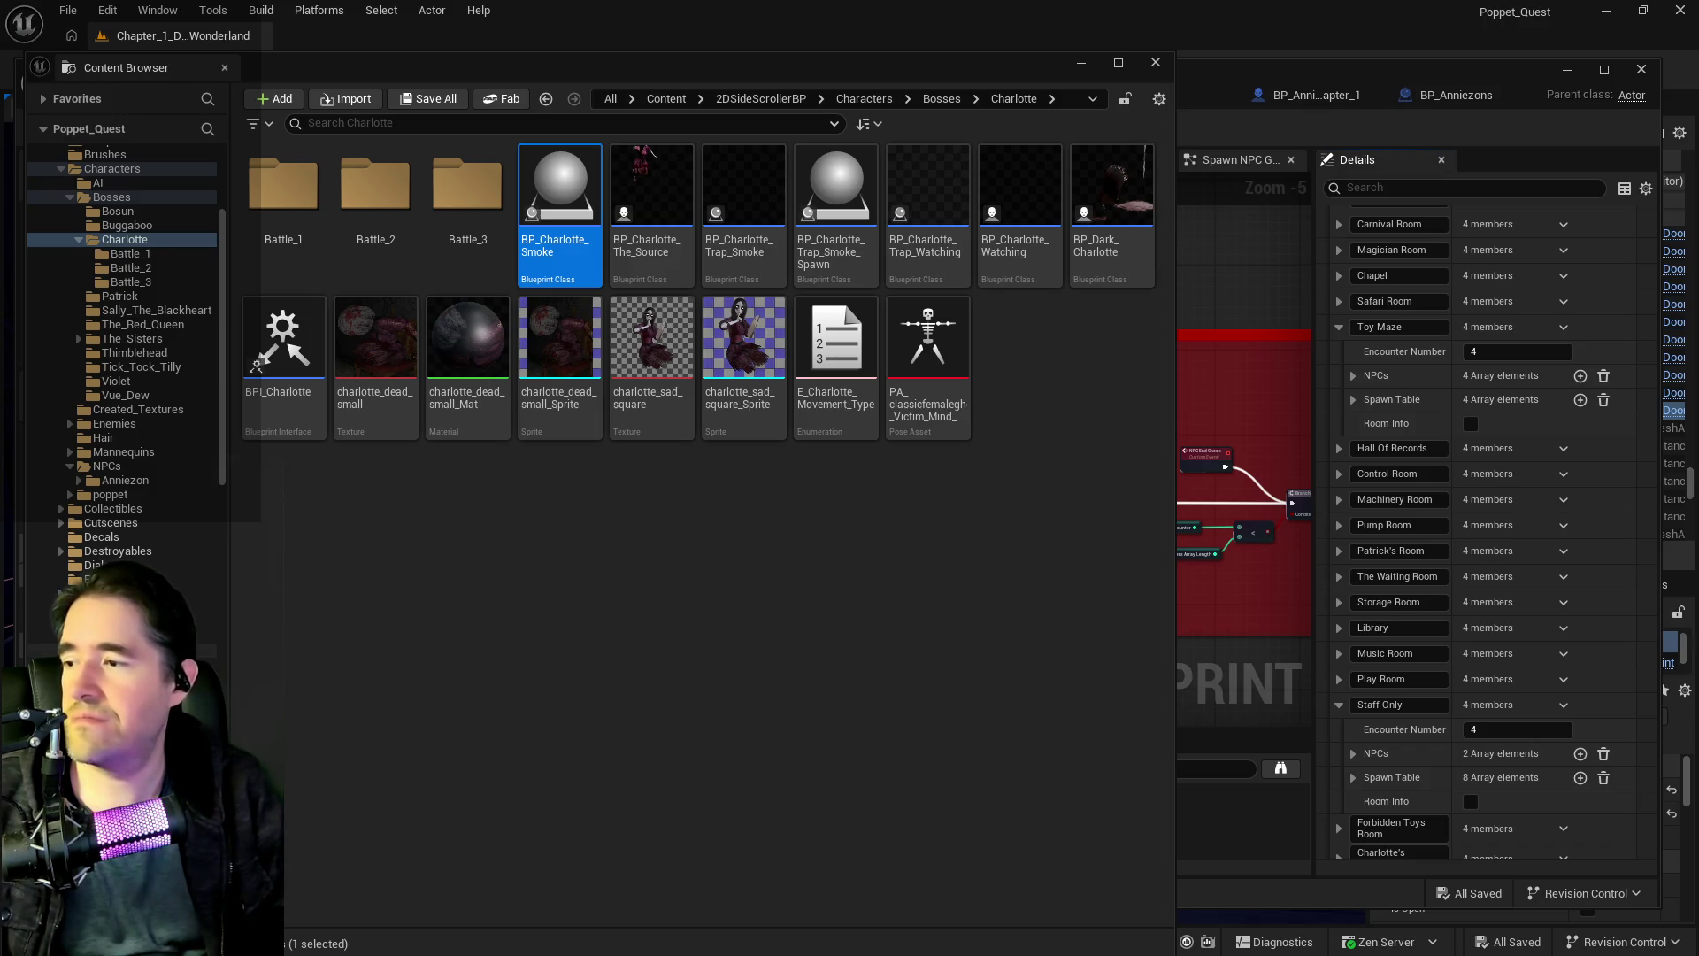
scroll(133, 265, up, 5)
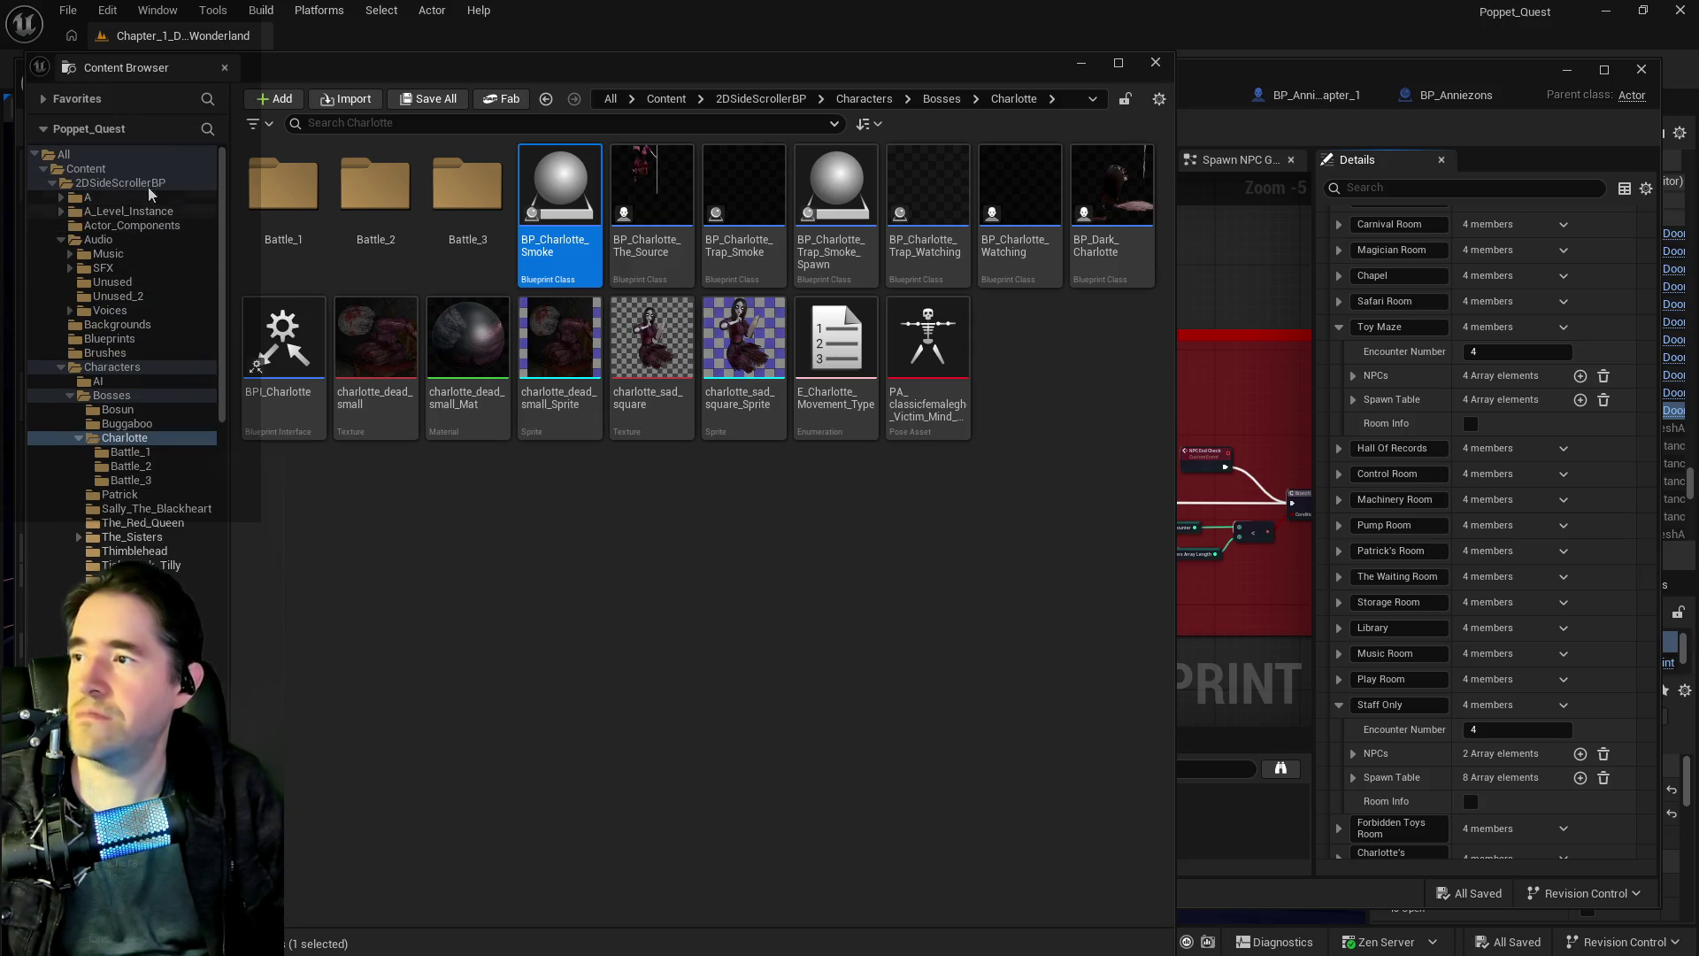
click(1564, 71)
click(1566, 69)
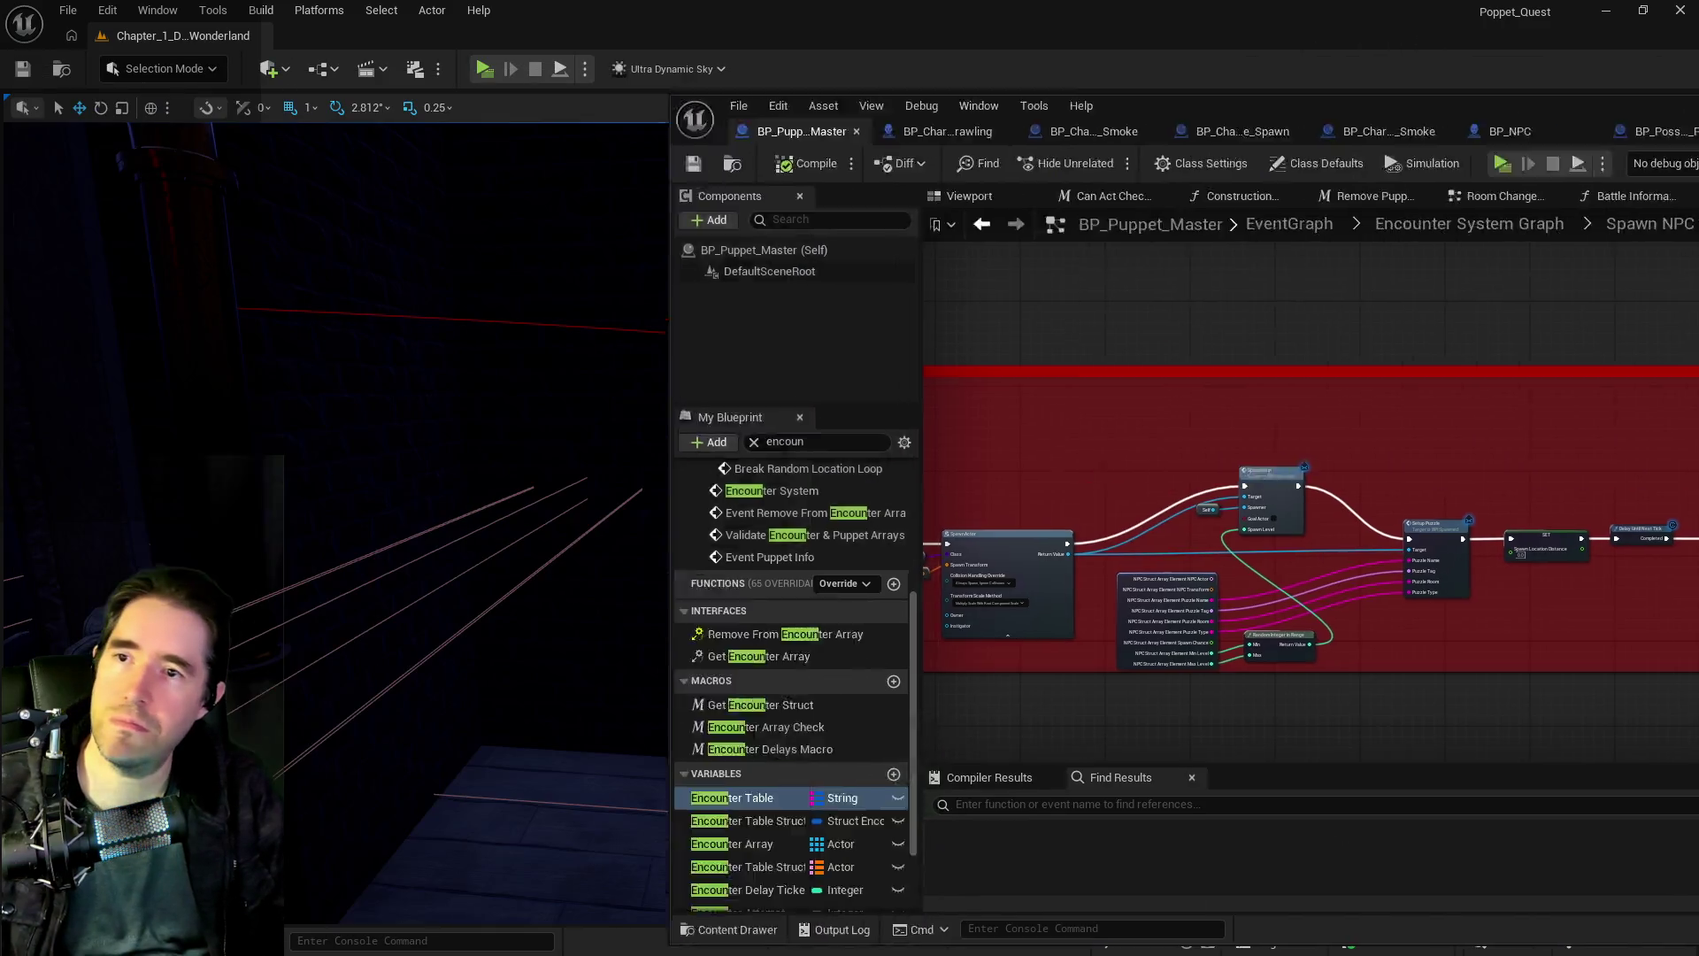
- Frame the view, select the Empress plant BP_Empress_Plant81 and open its blueprint
key(f)
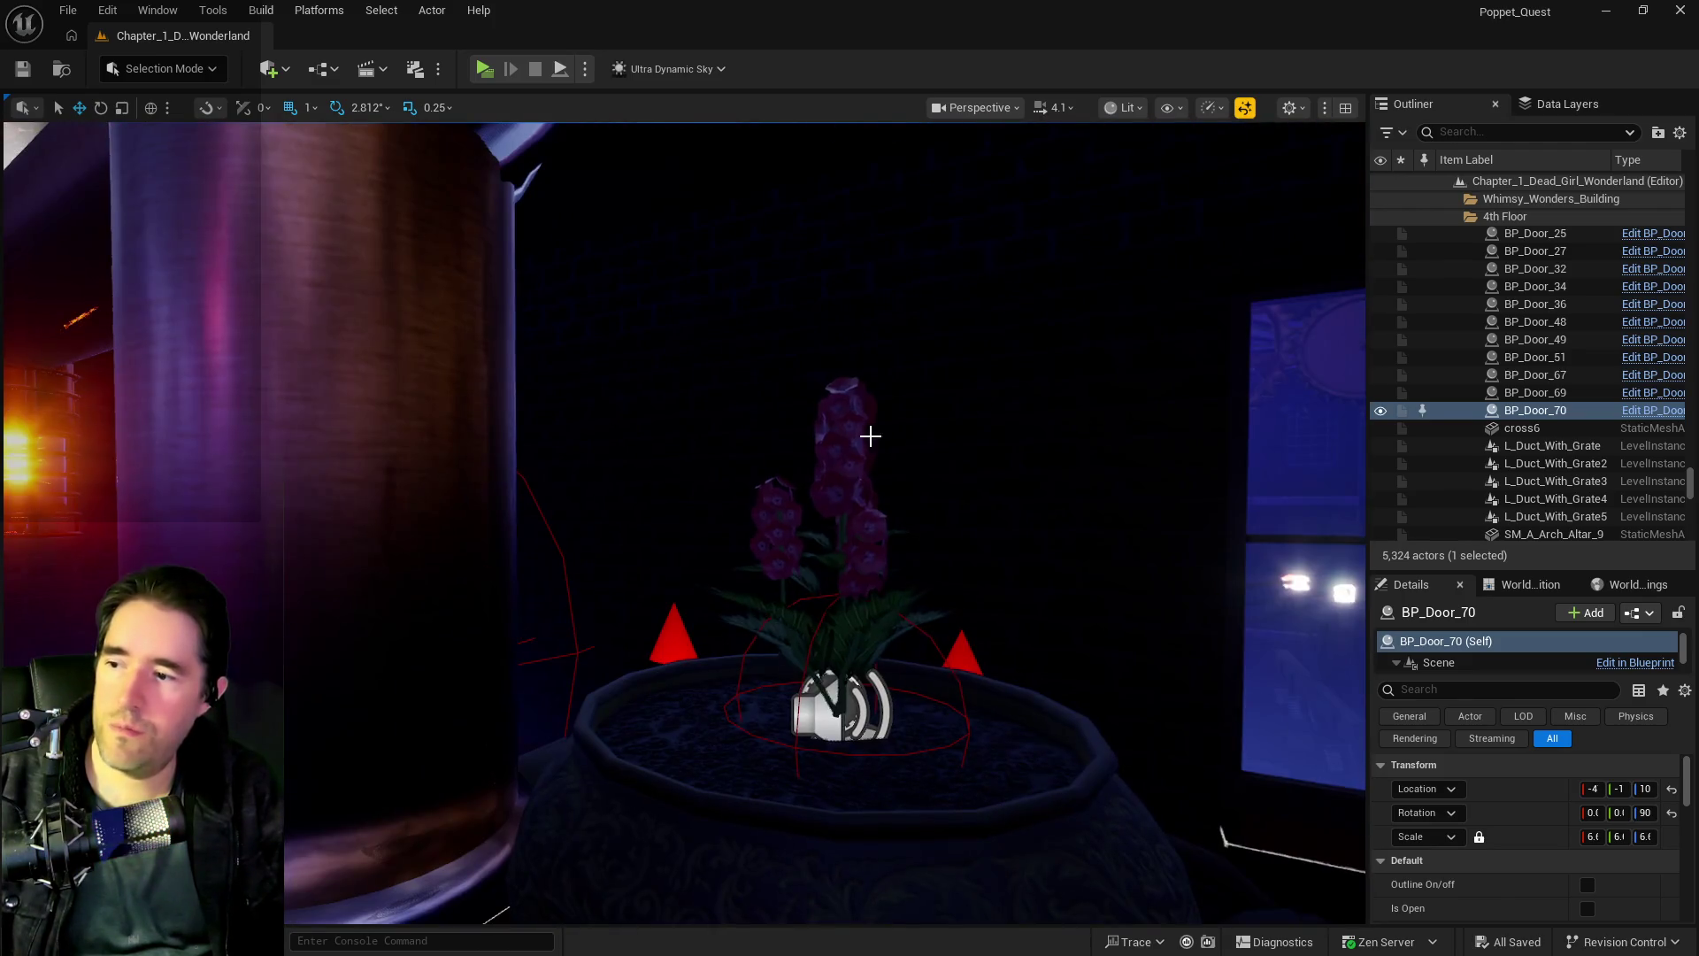
click(827, 595)
click(826, 596)
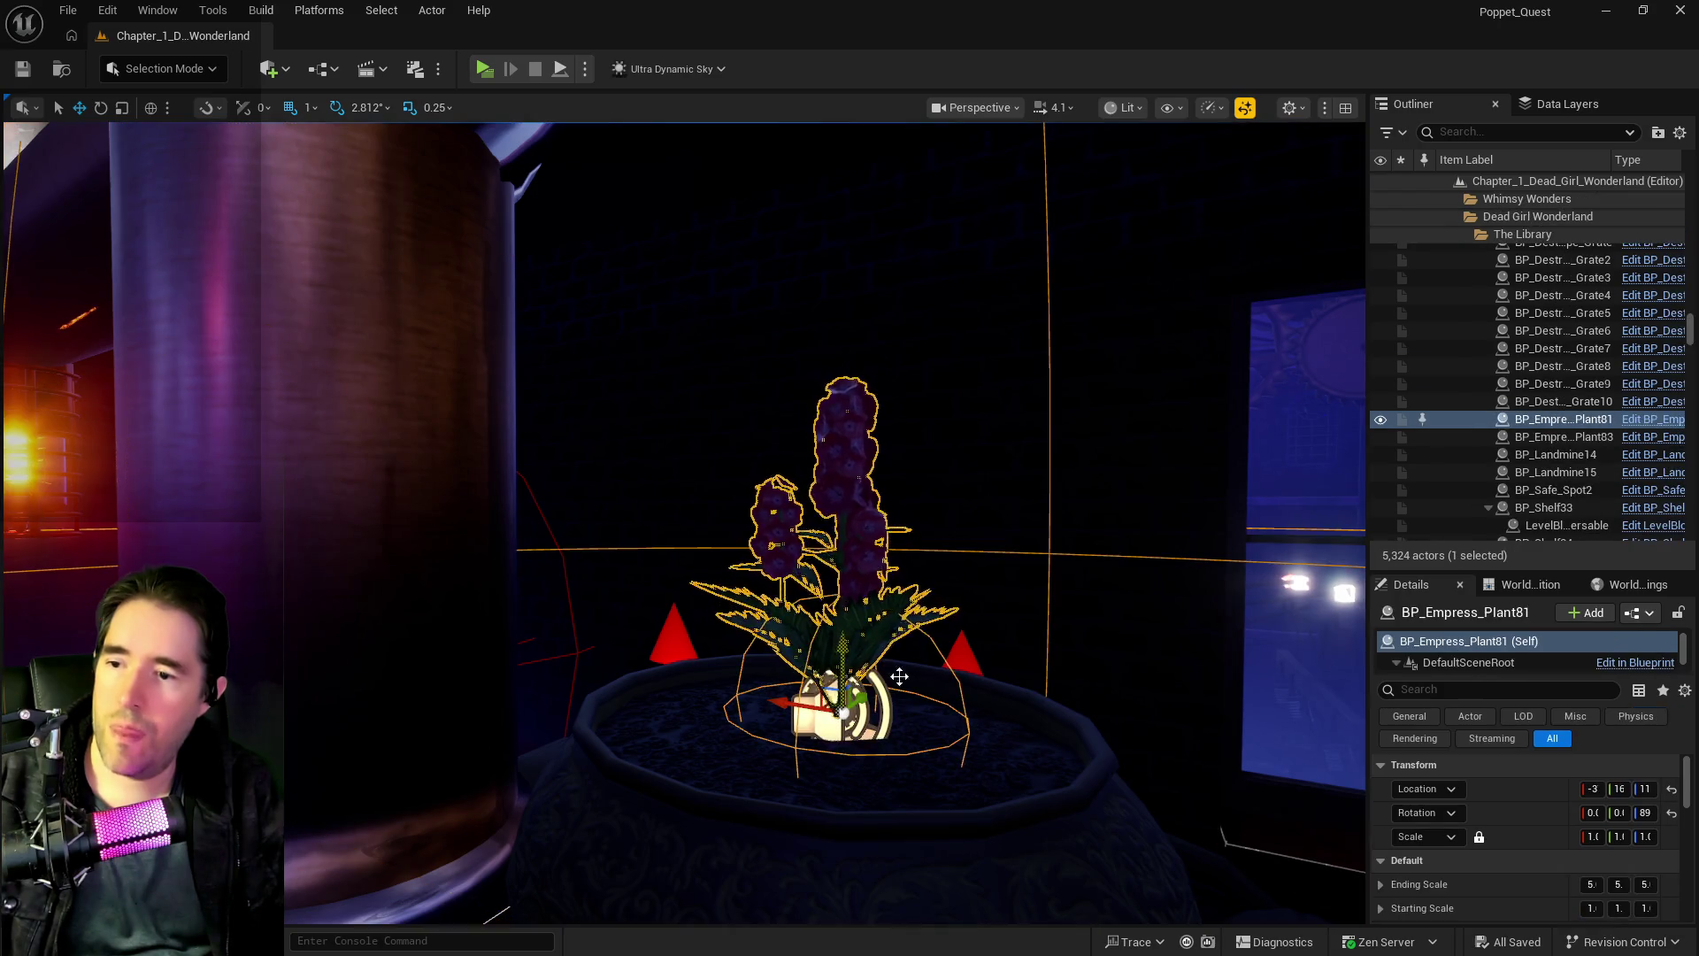
click(1653, 419)
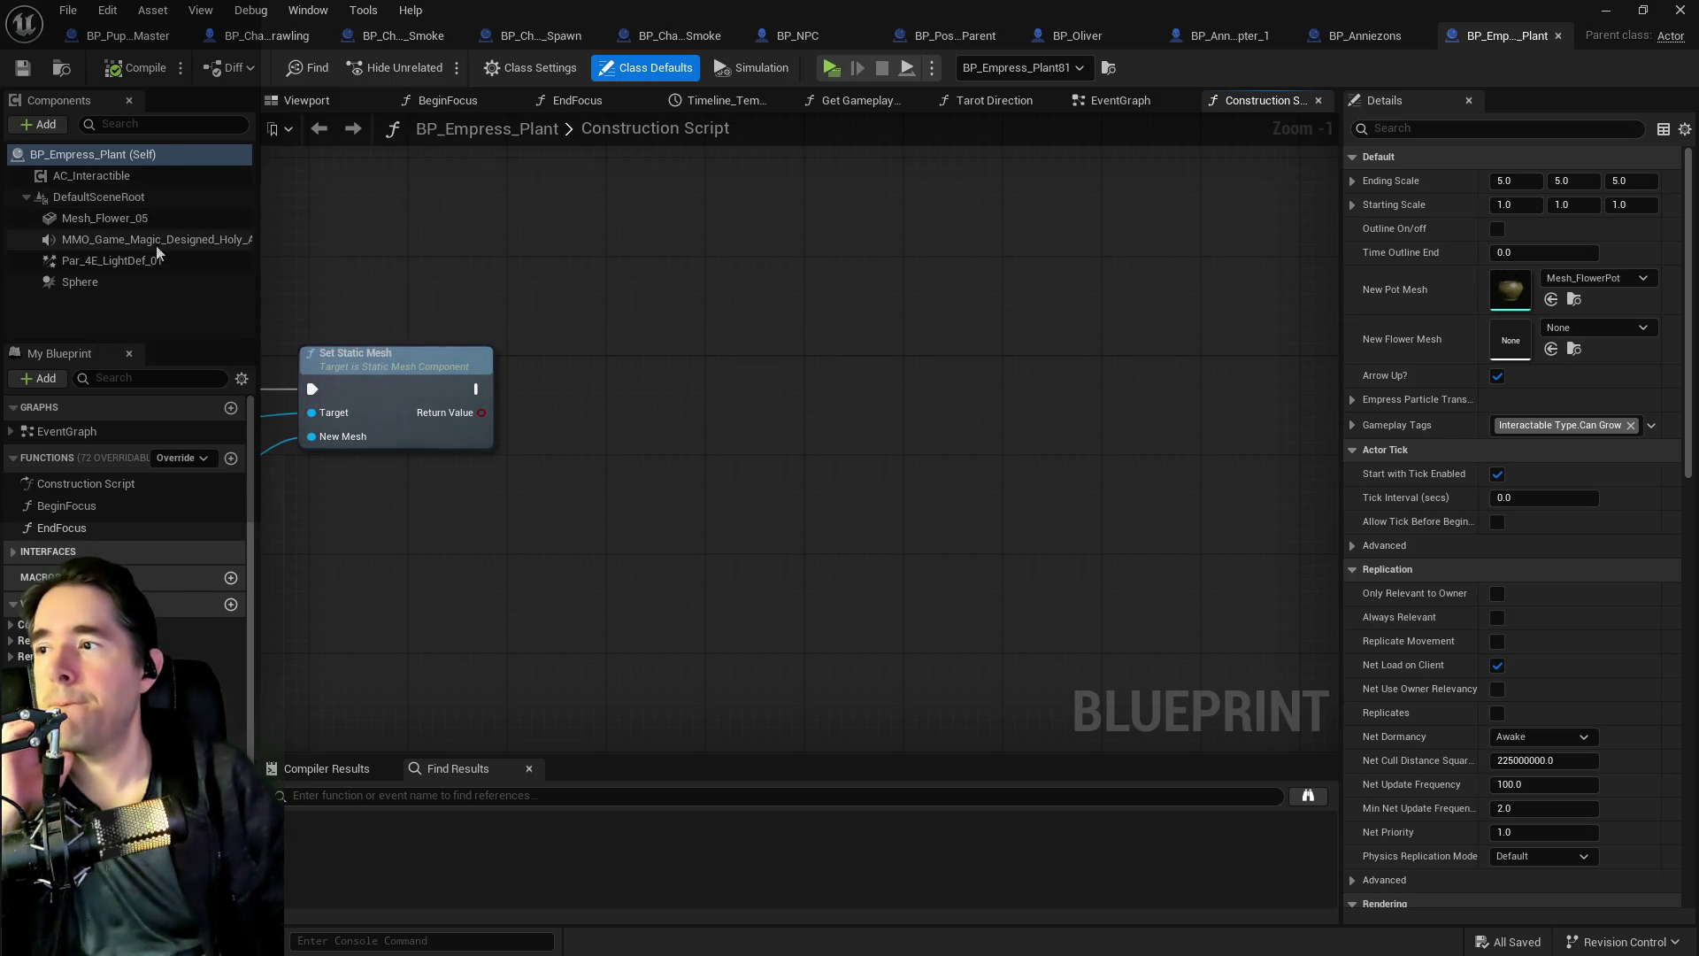
- Turn off Visible on BP_Empress_Plant's Sphere component, compile, and go back to the notes
click(91, 281)
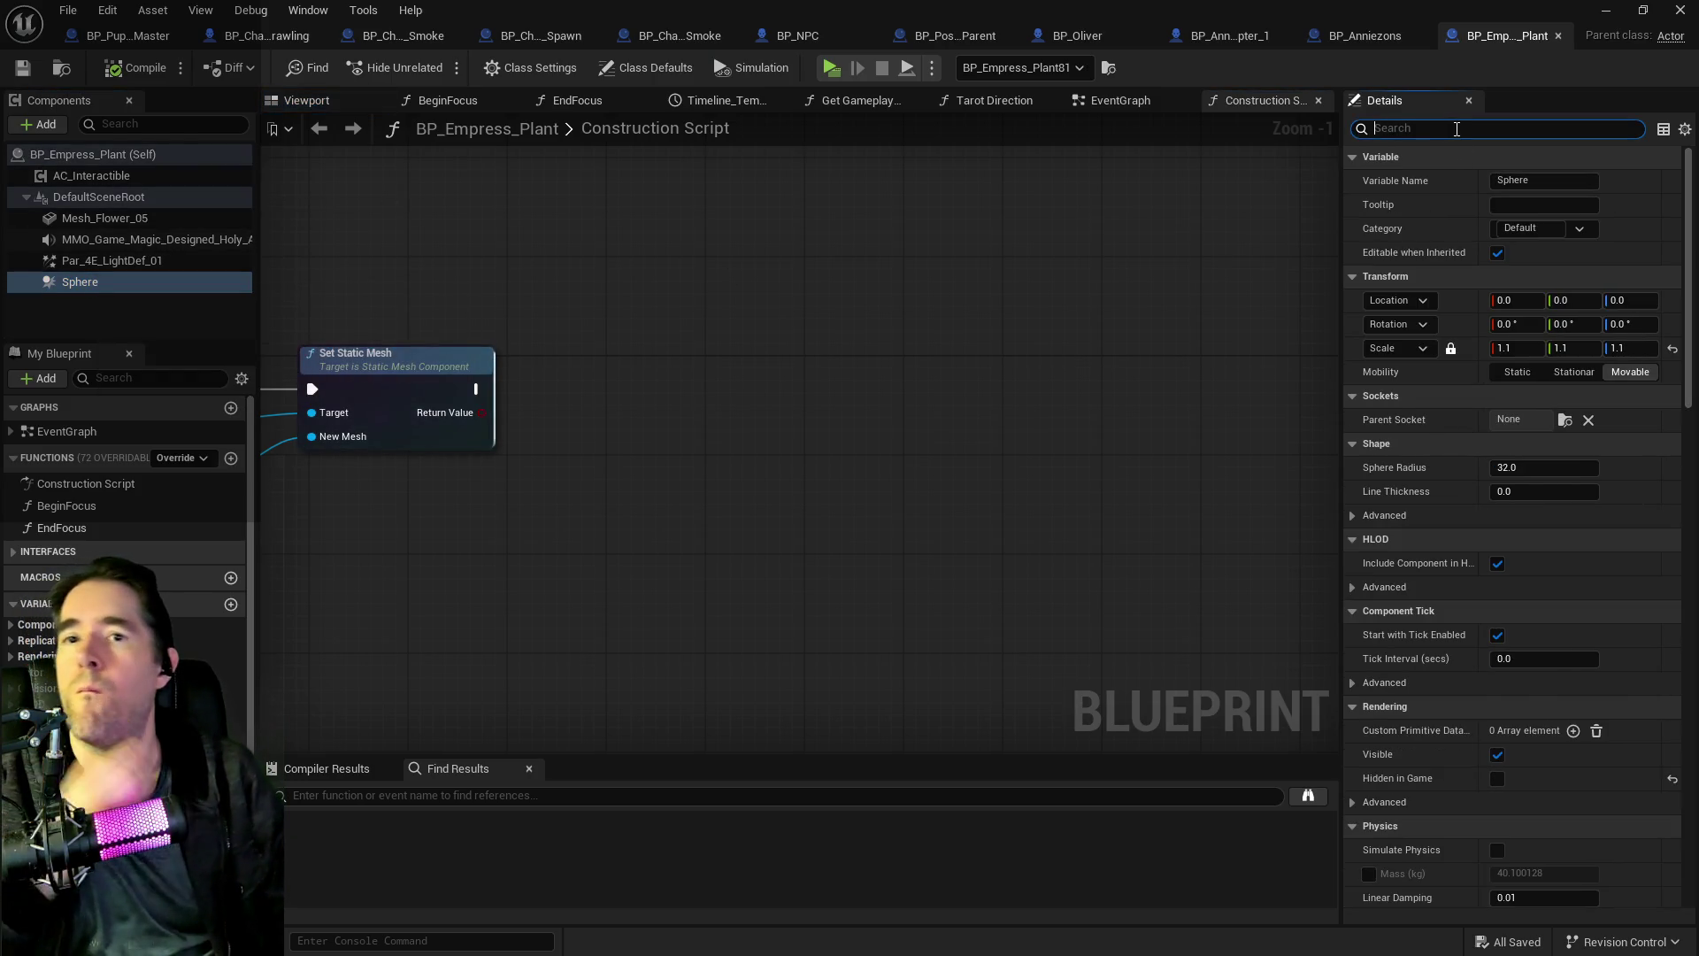
click(1455, 129)
text(hid)
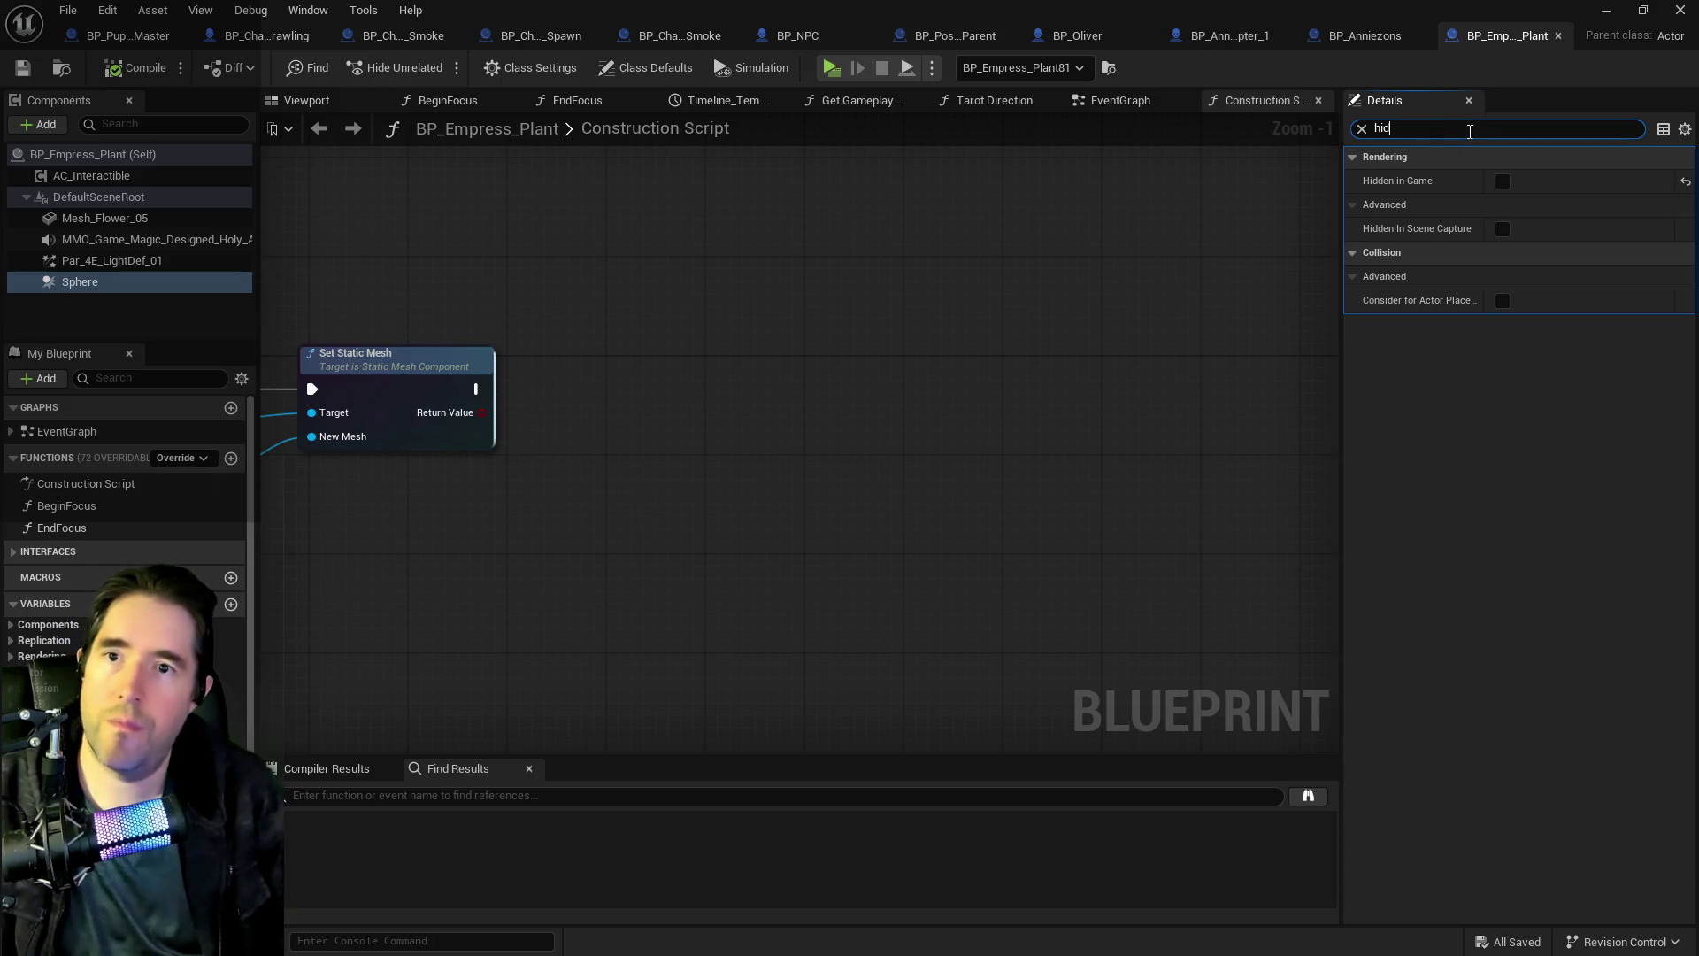
drag(1423, 131, 1370, 129)
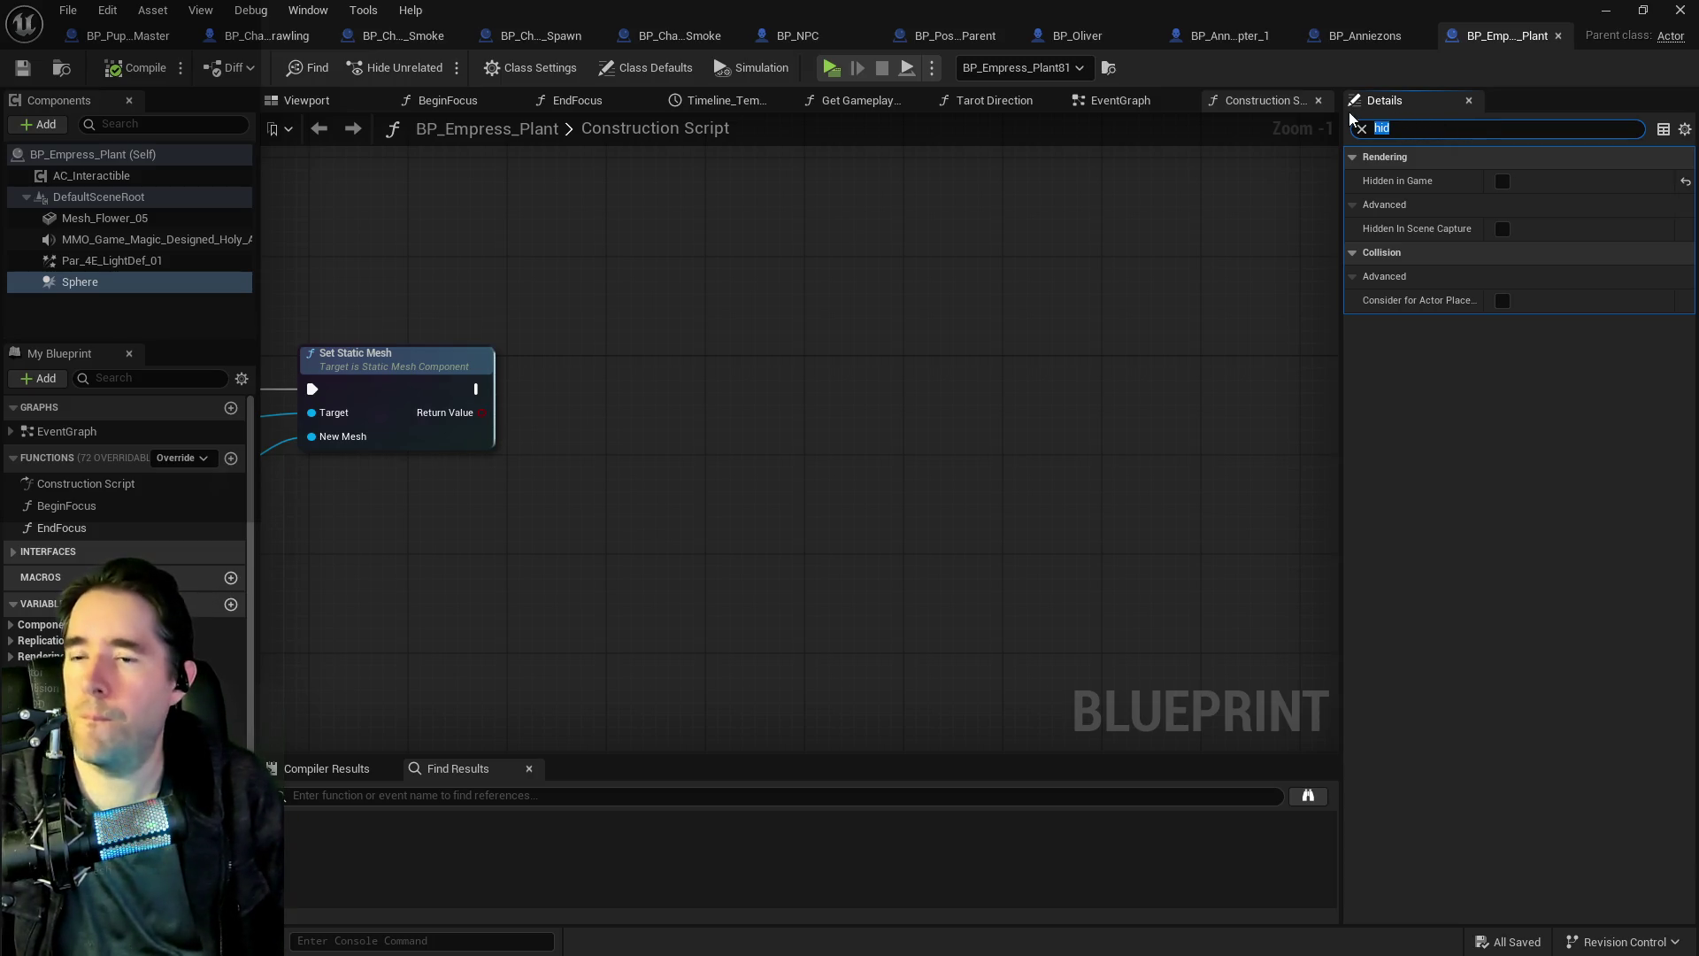
text(vi)
click(1503, 180)
click(314, 101)
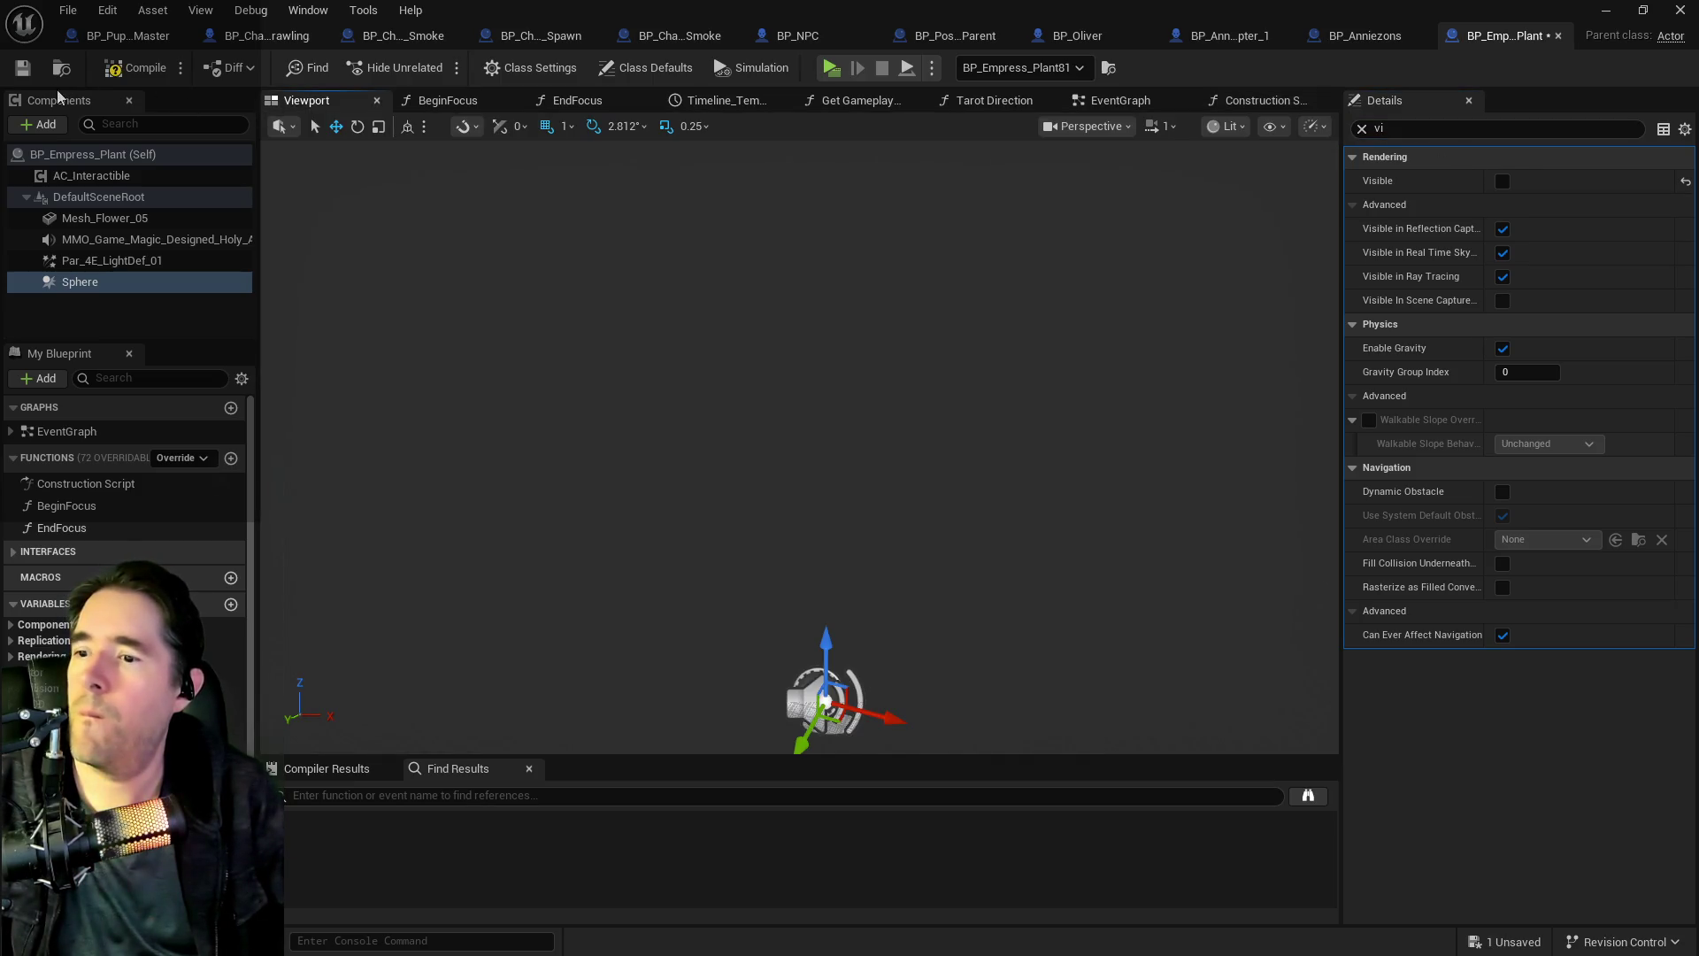
click(123, 78)
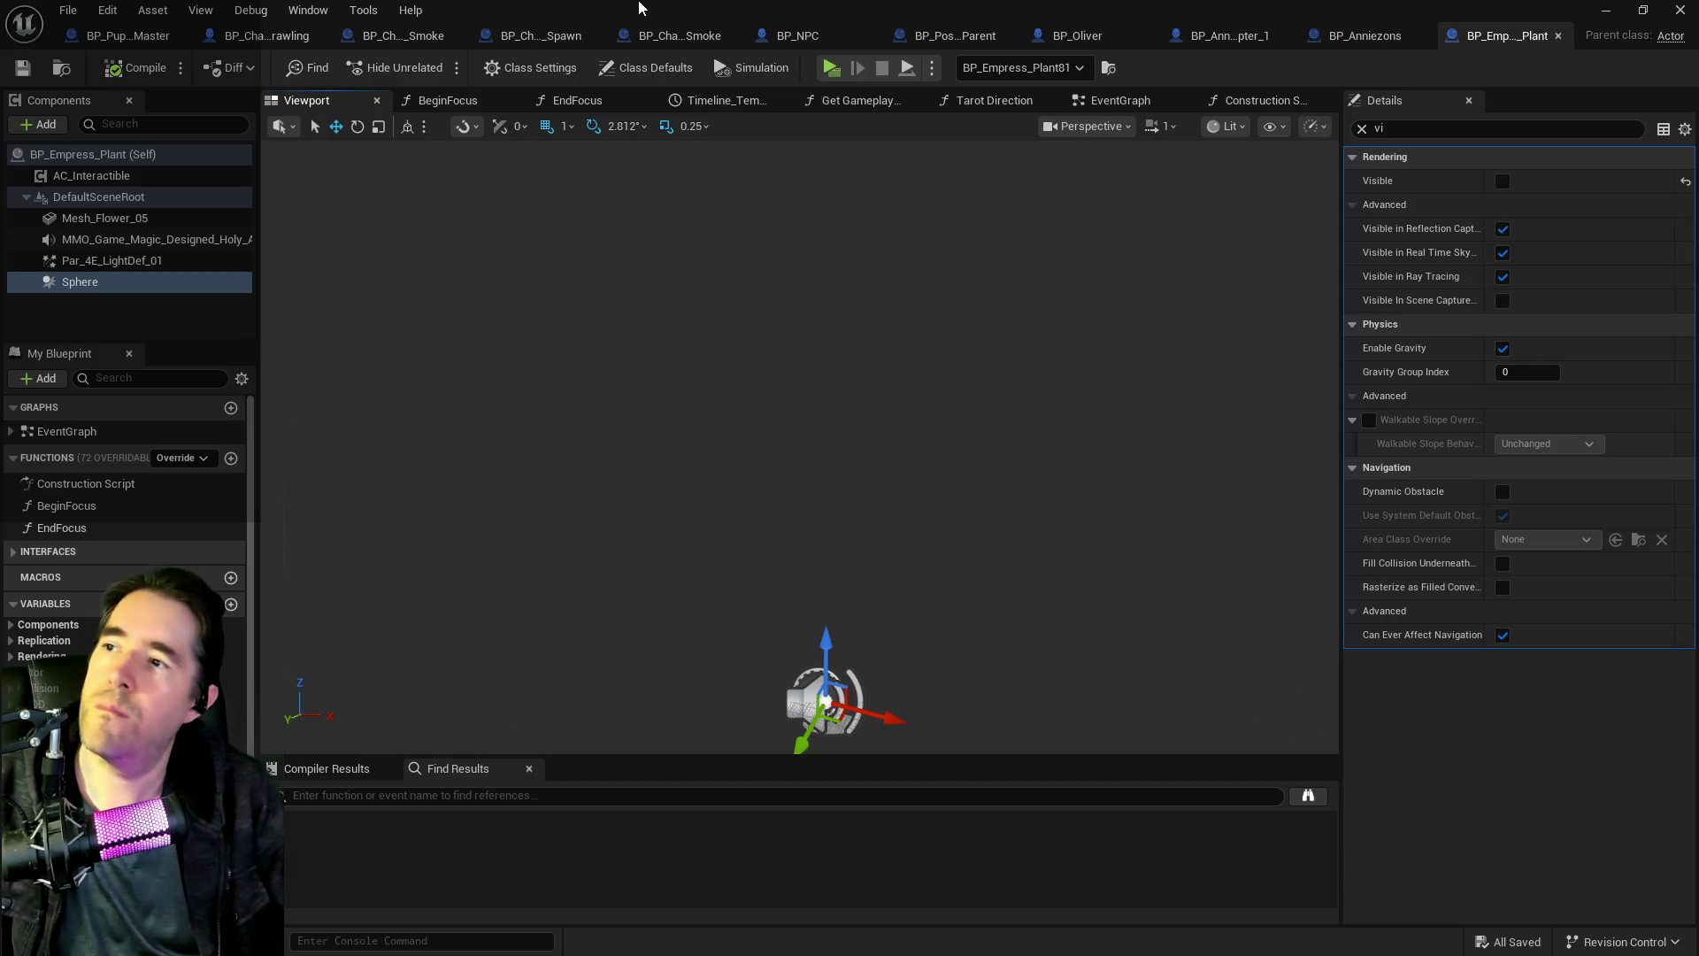
key(alt+Tab)
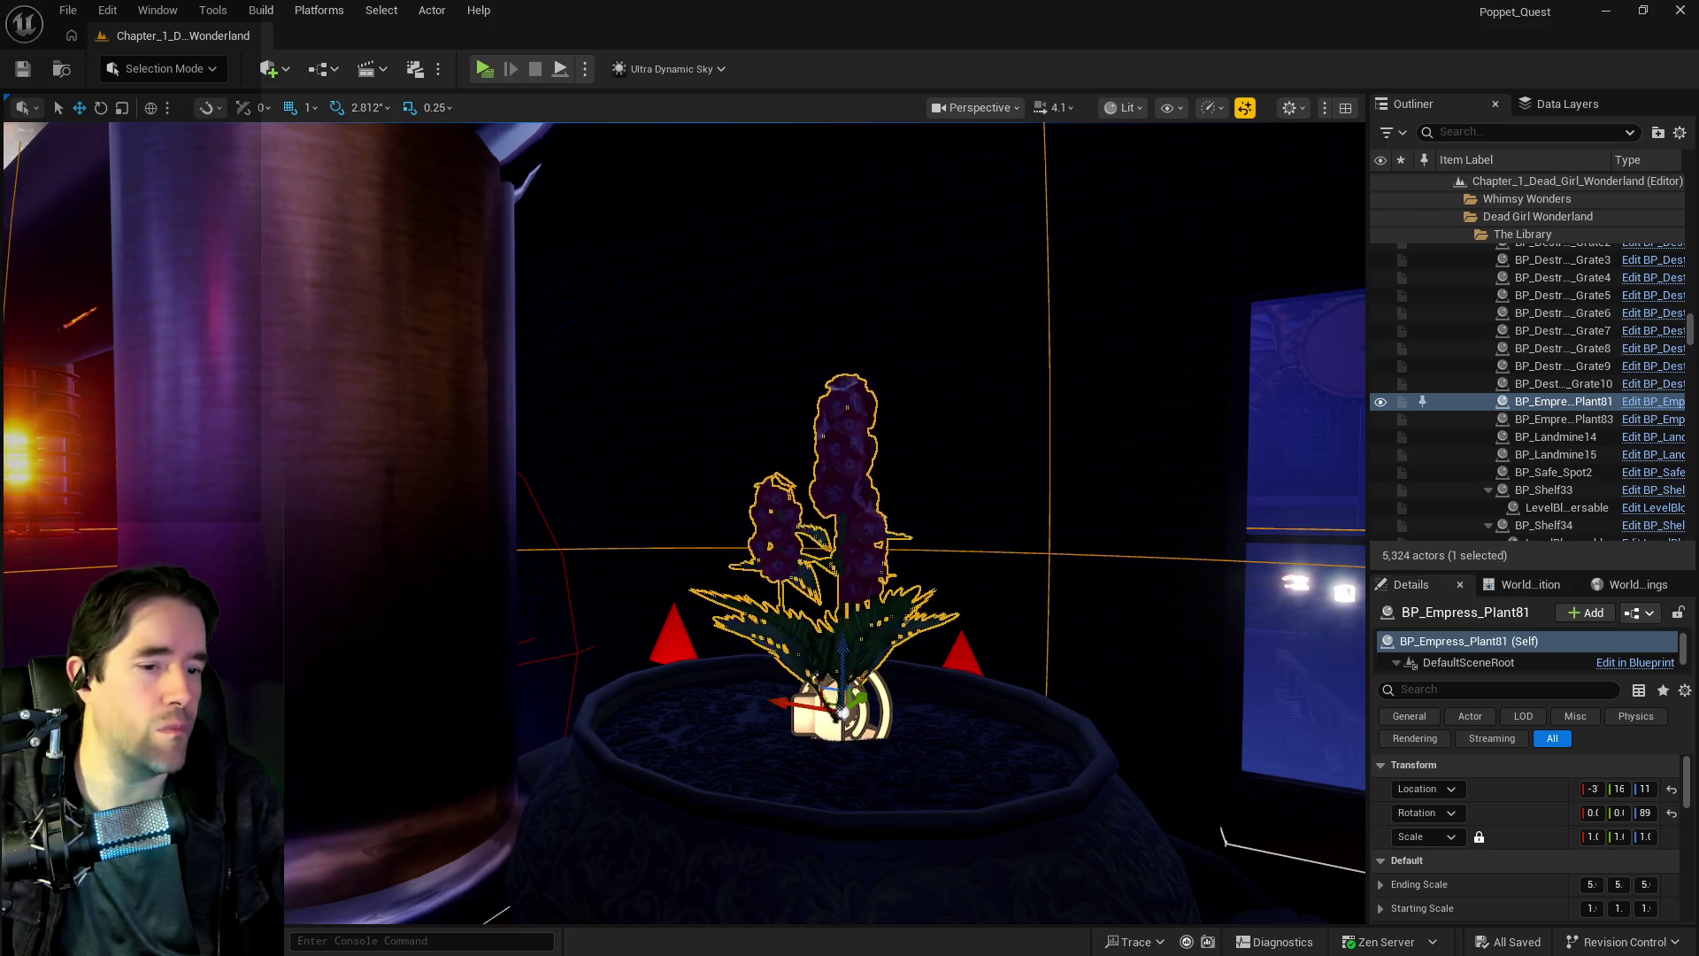
key(alt+Tab)
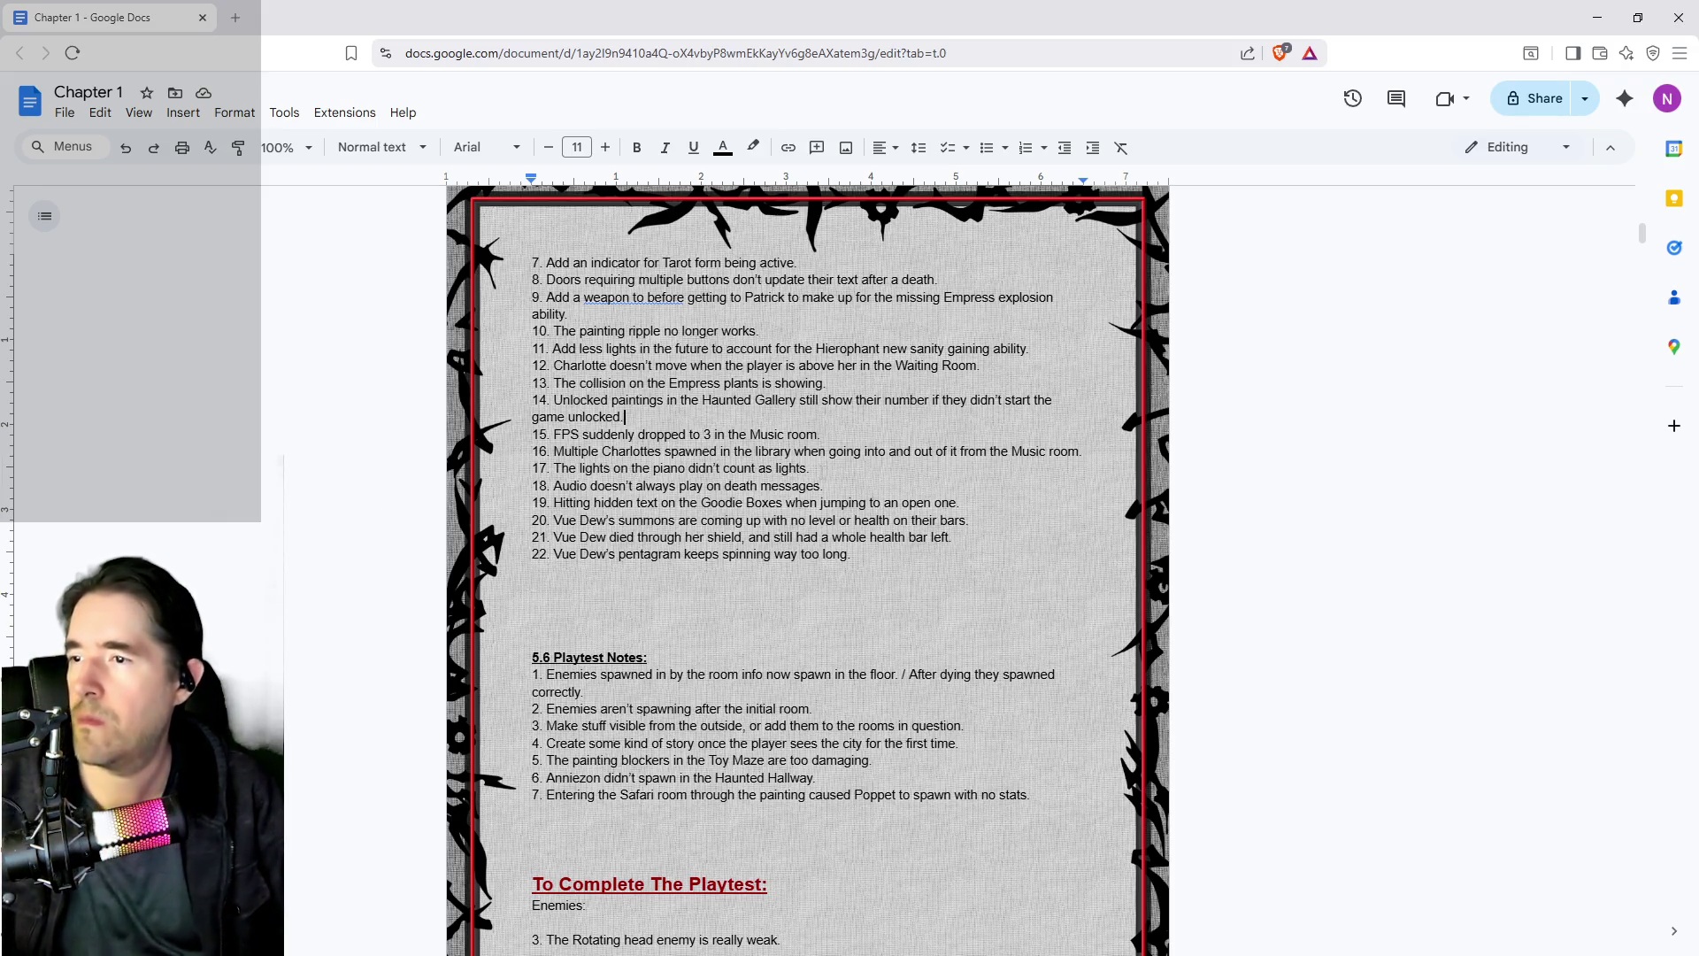
- Delete item 13's fixed Empress plant collision note
click(998, 405)
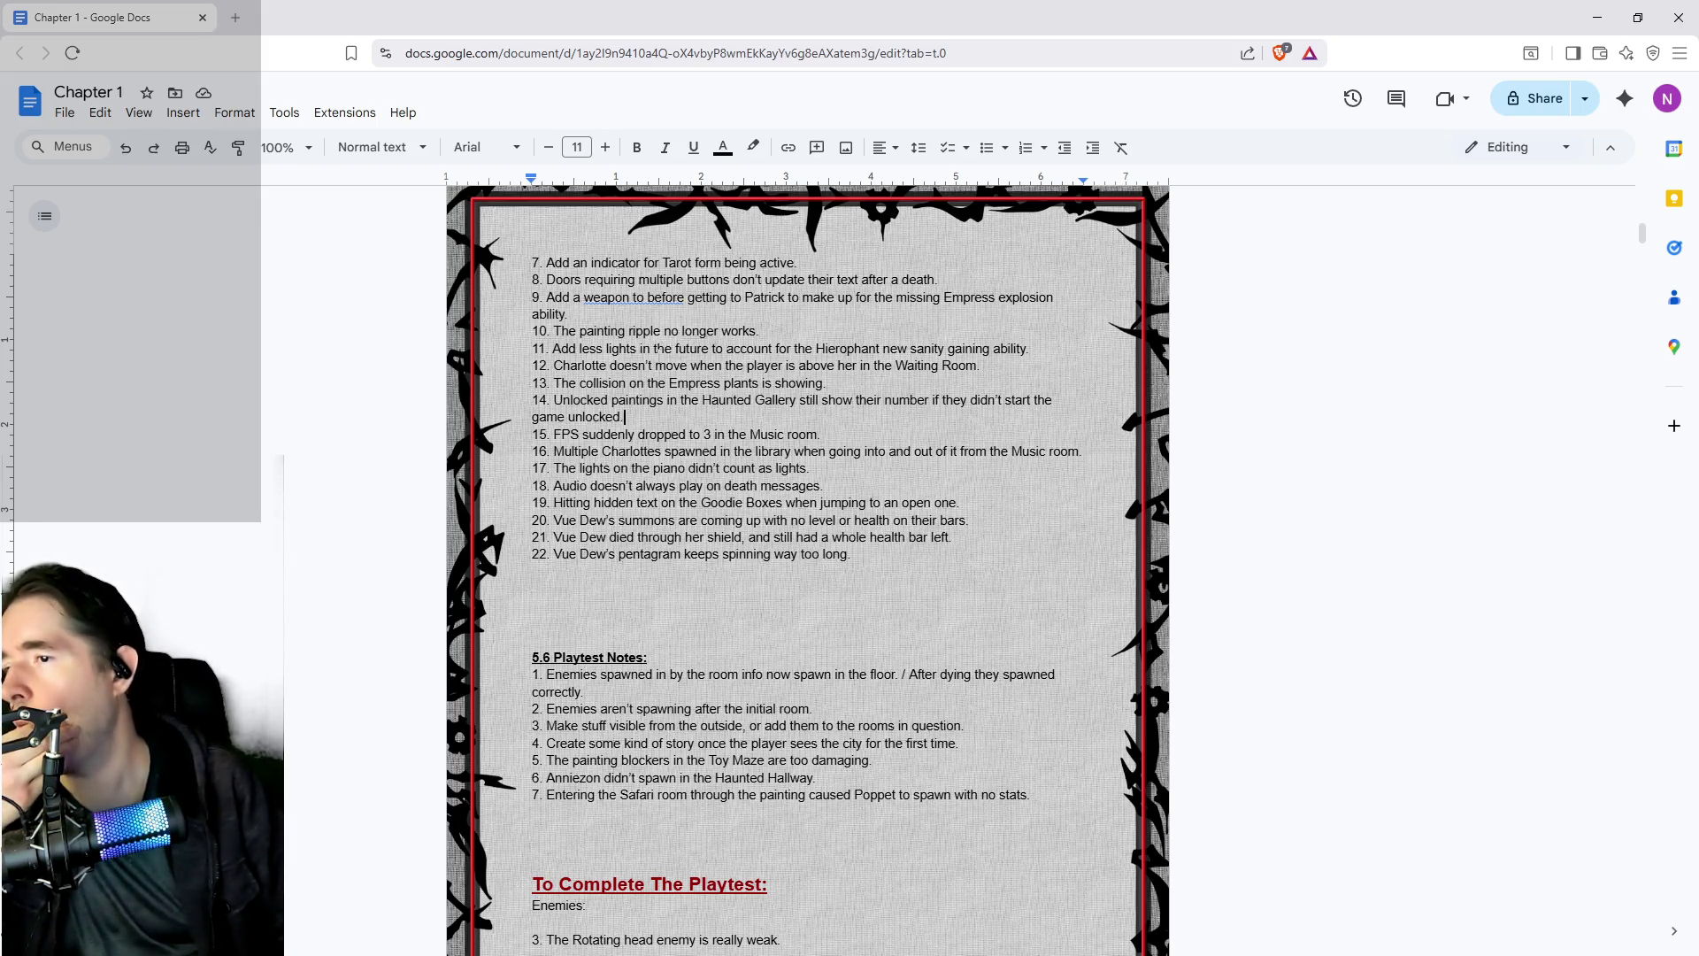
drag(1042, 348, 553, 349)
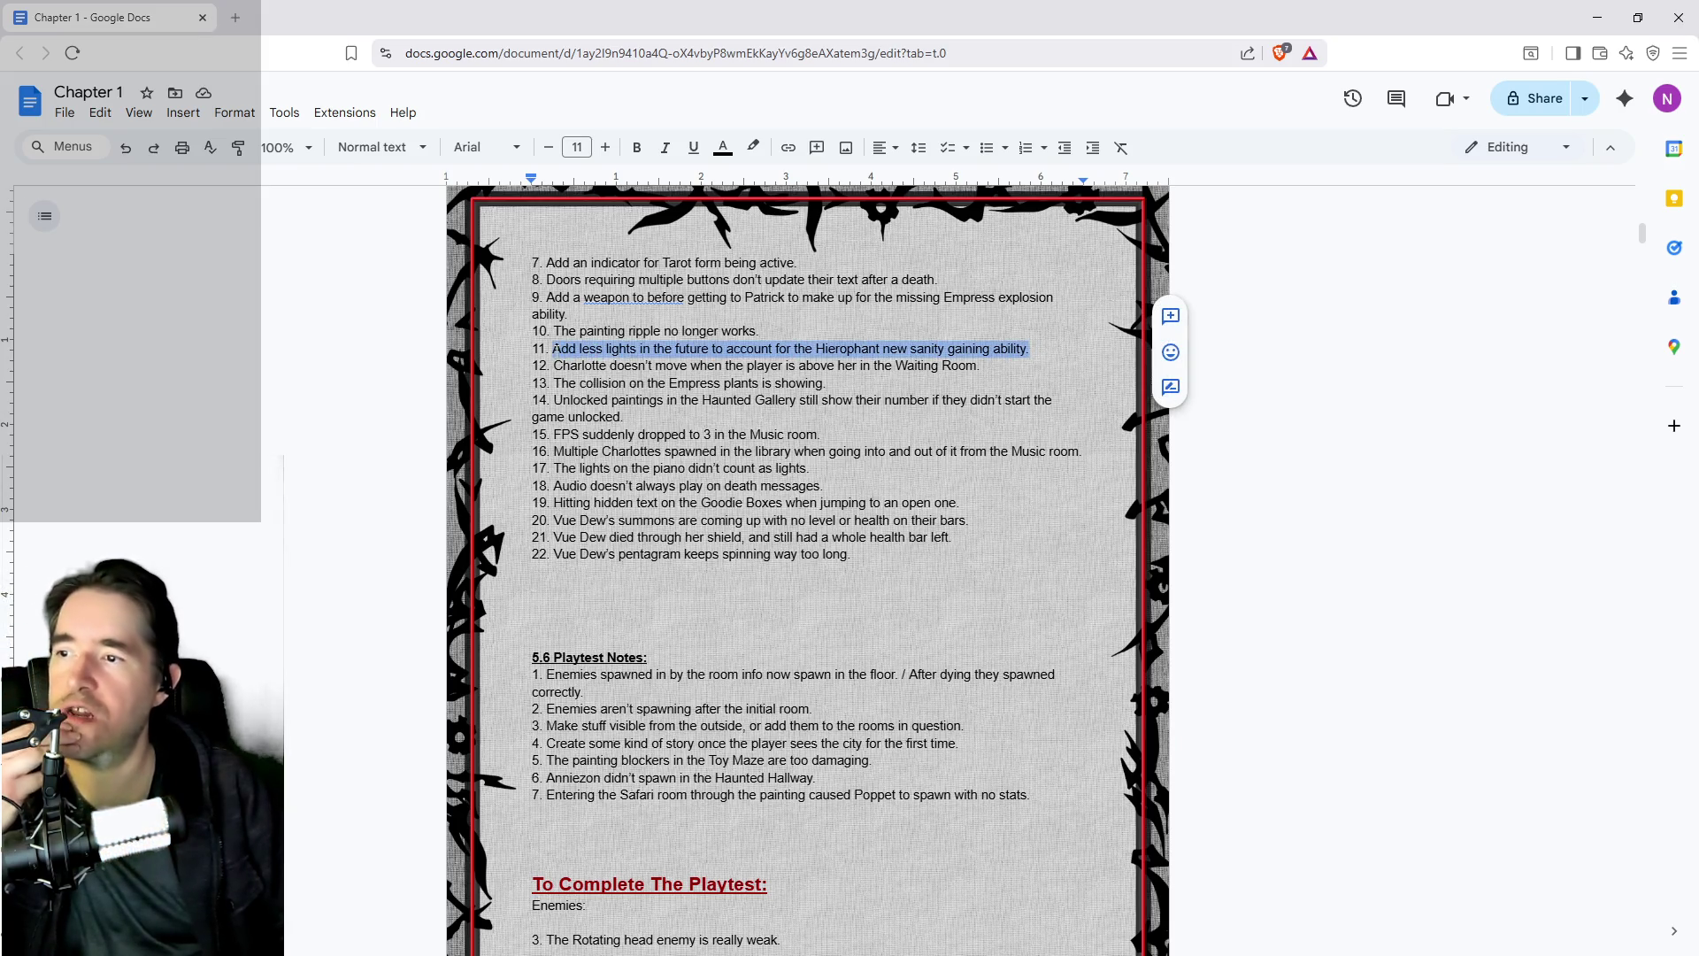
click(667, 365)
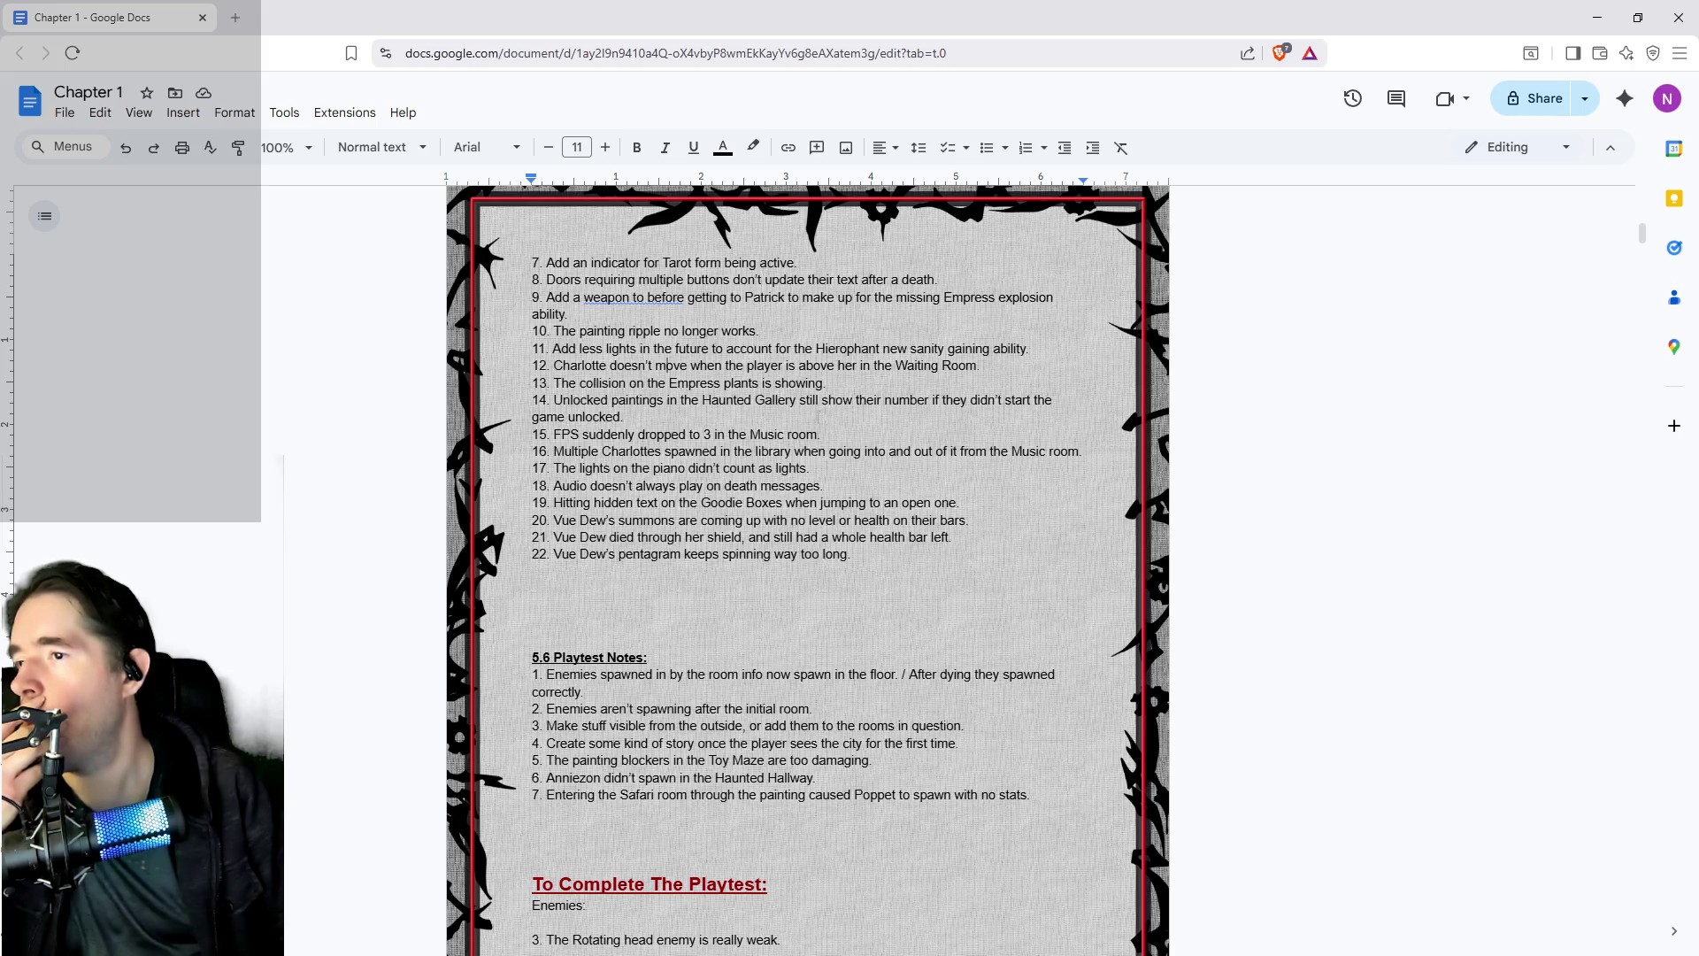
drag(827, 382, 555, 382)
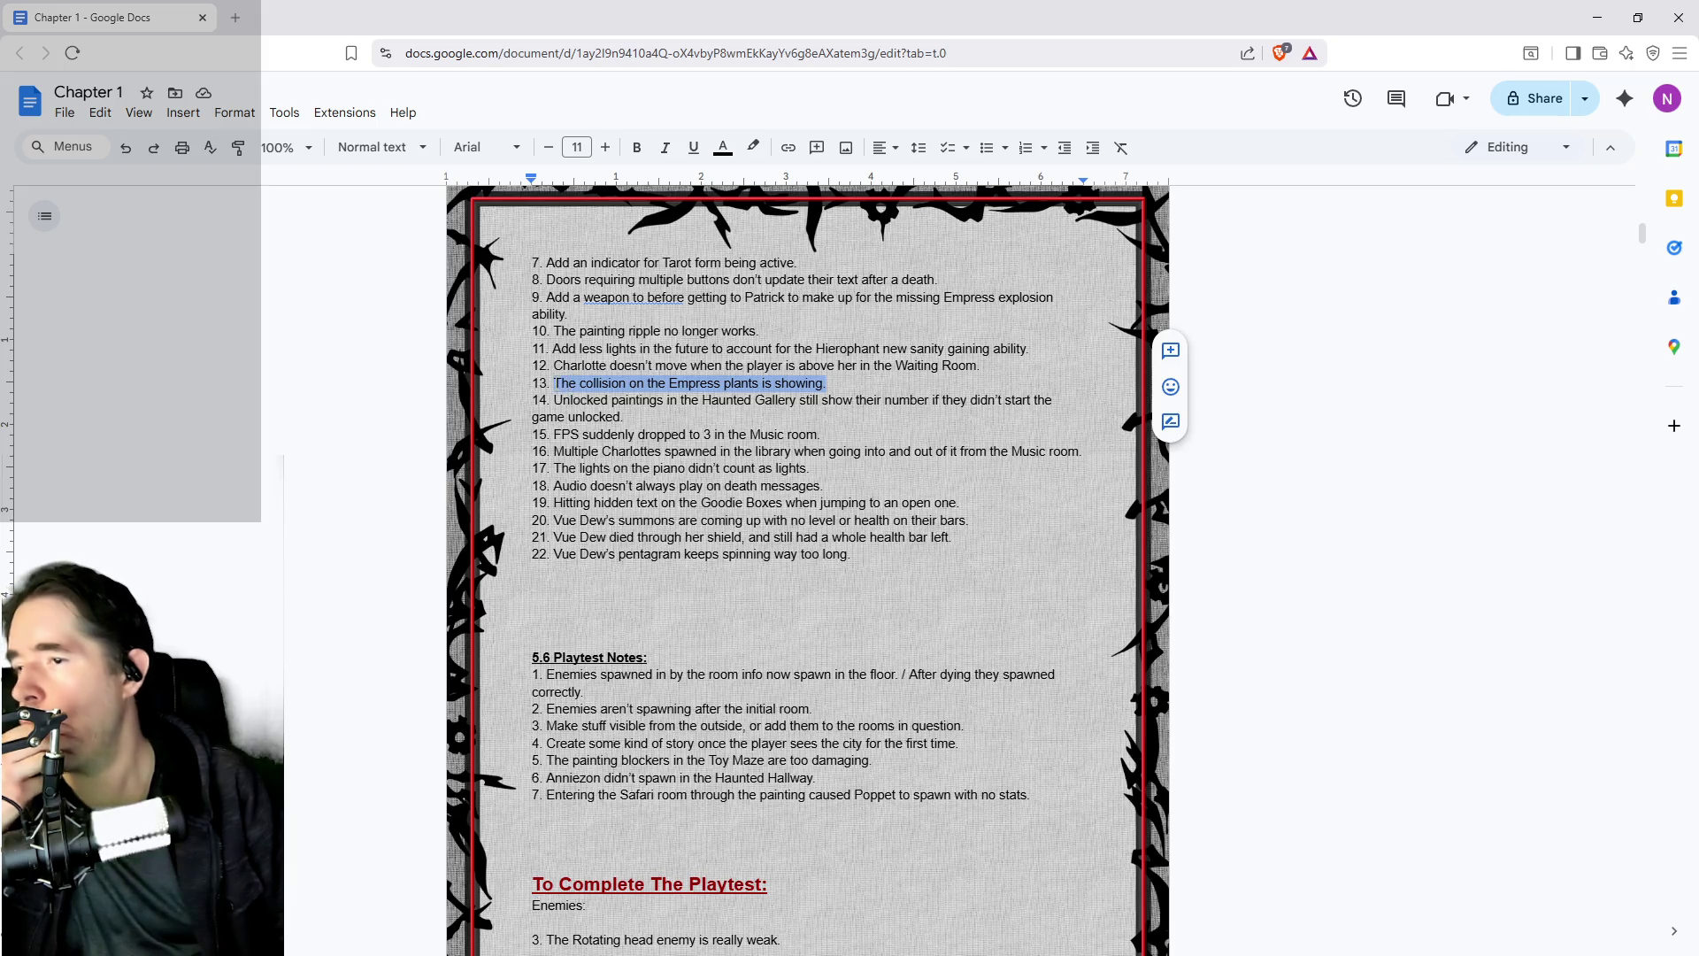
key(BackSpace)
- Delete item 9's adding-a-weapon note, then switch back to the Unreal blueprint
scroll(807, 566, up, 2)
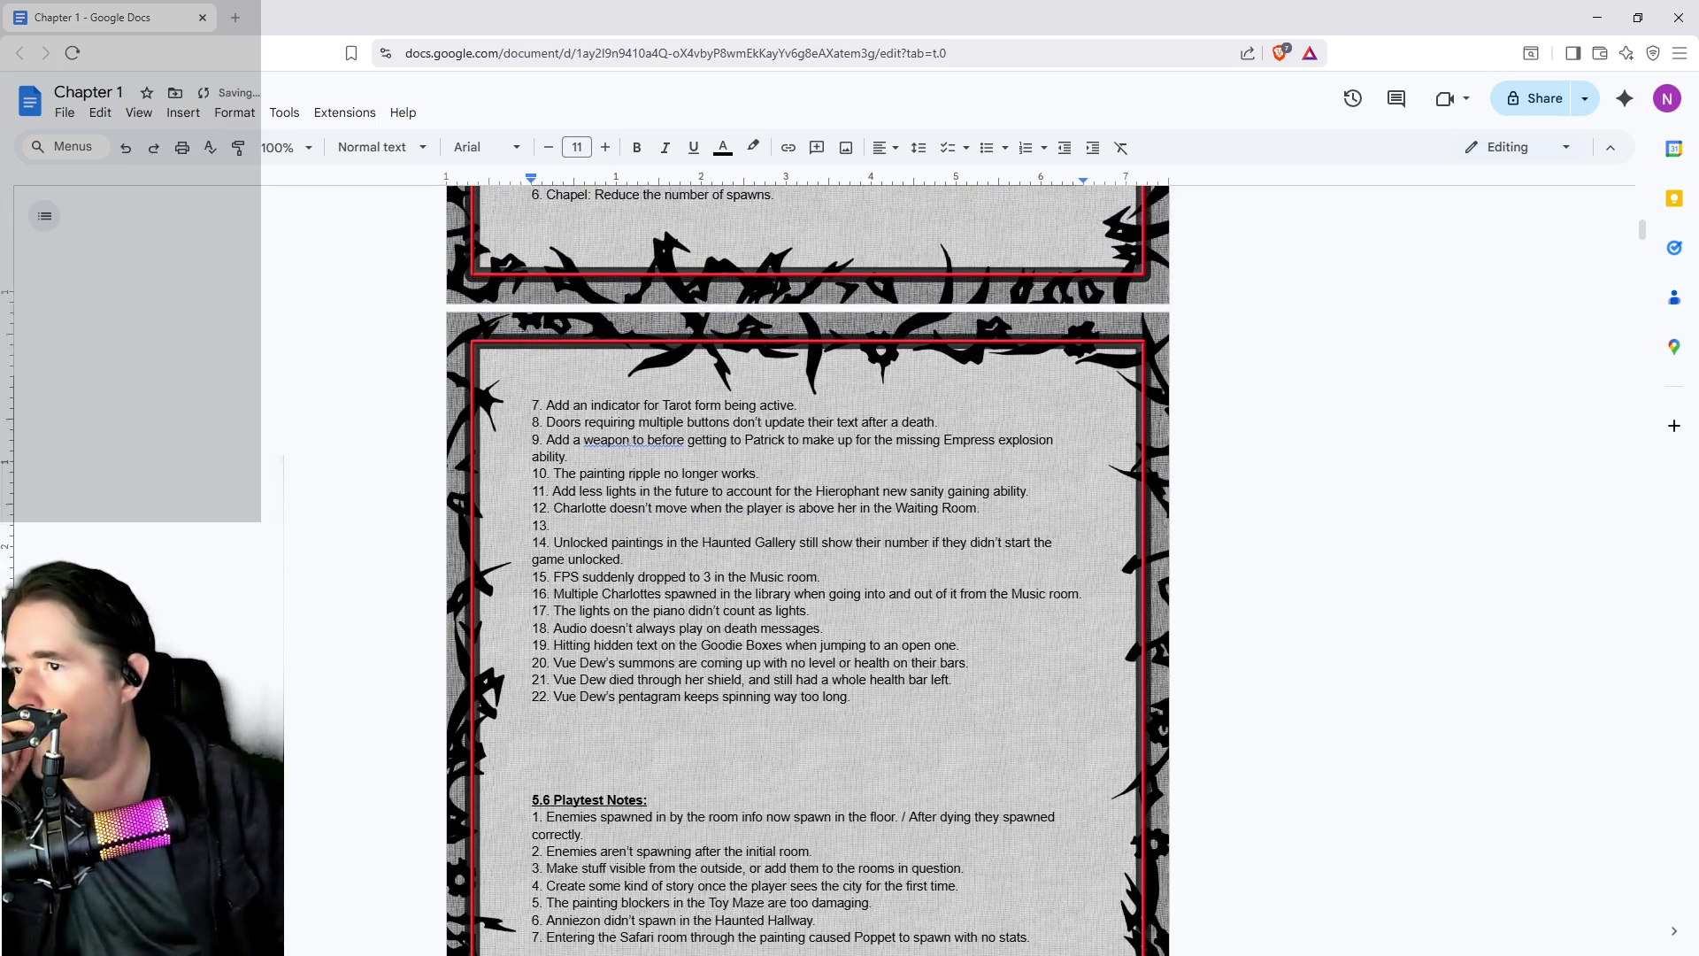
scroll(807, 567, up, 1)
drag(759, 507, 554, 508)
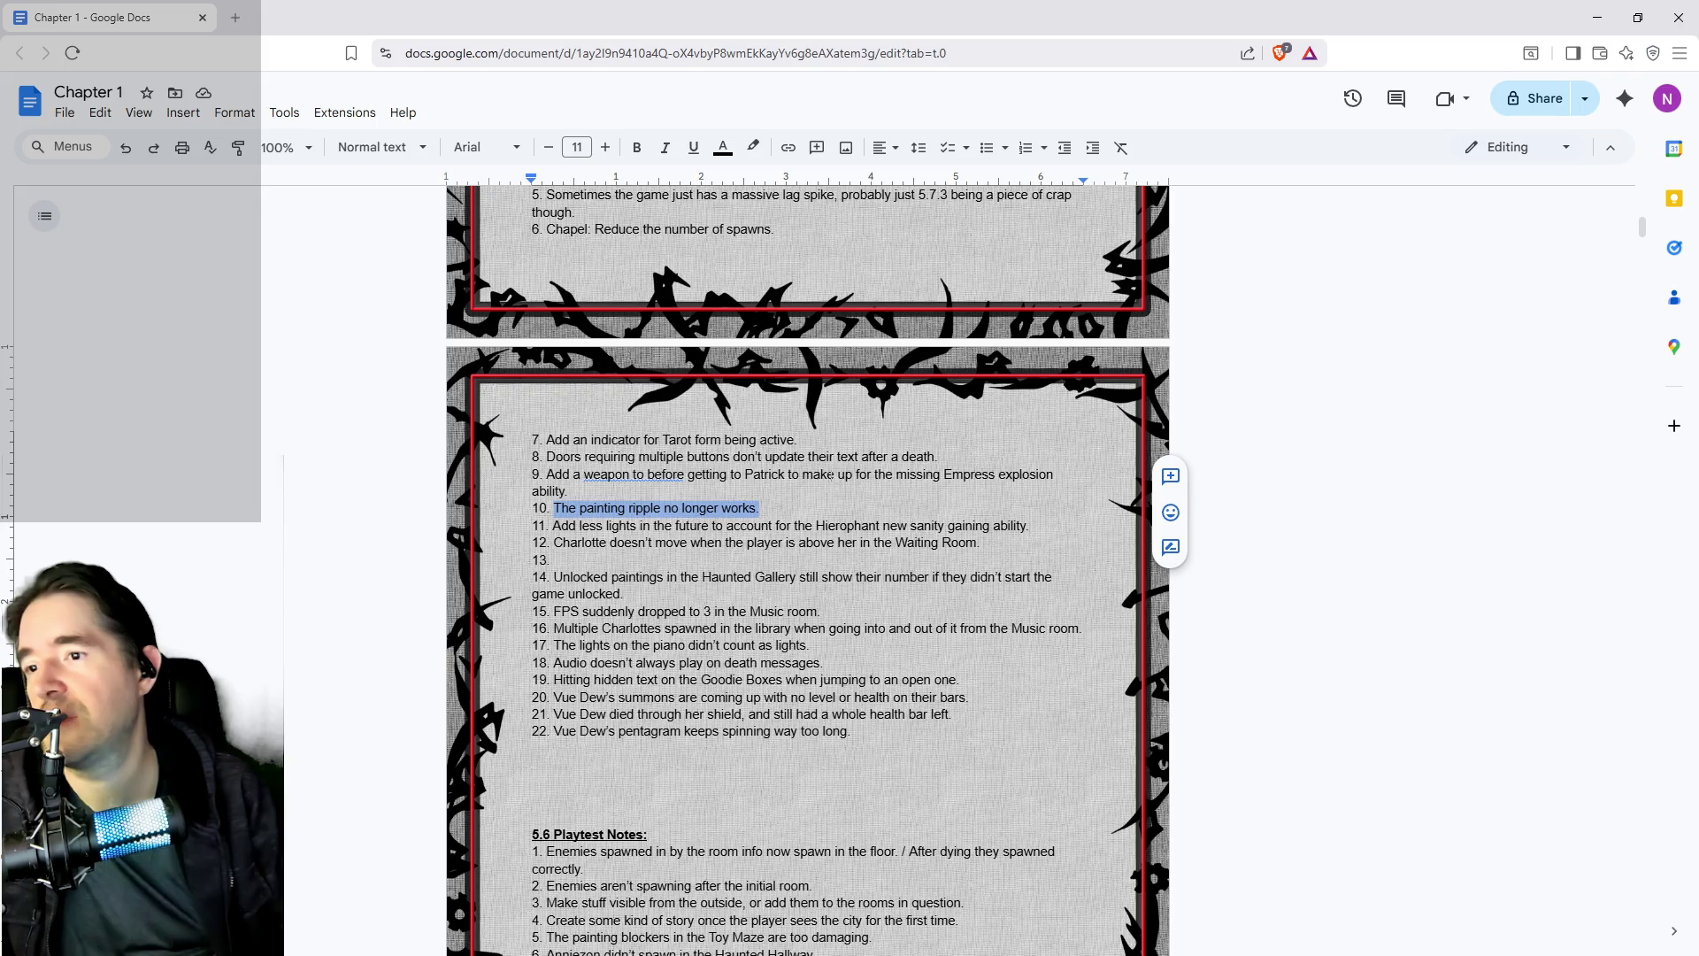
drag(568, 491, 547, 483)
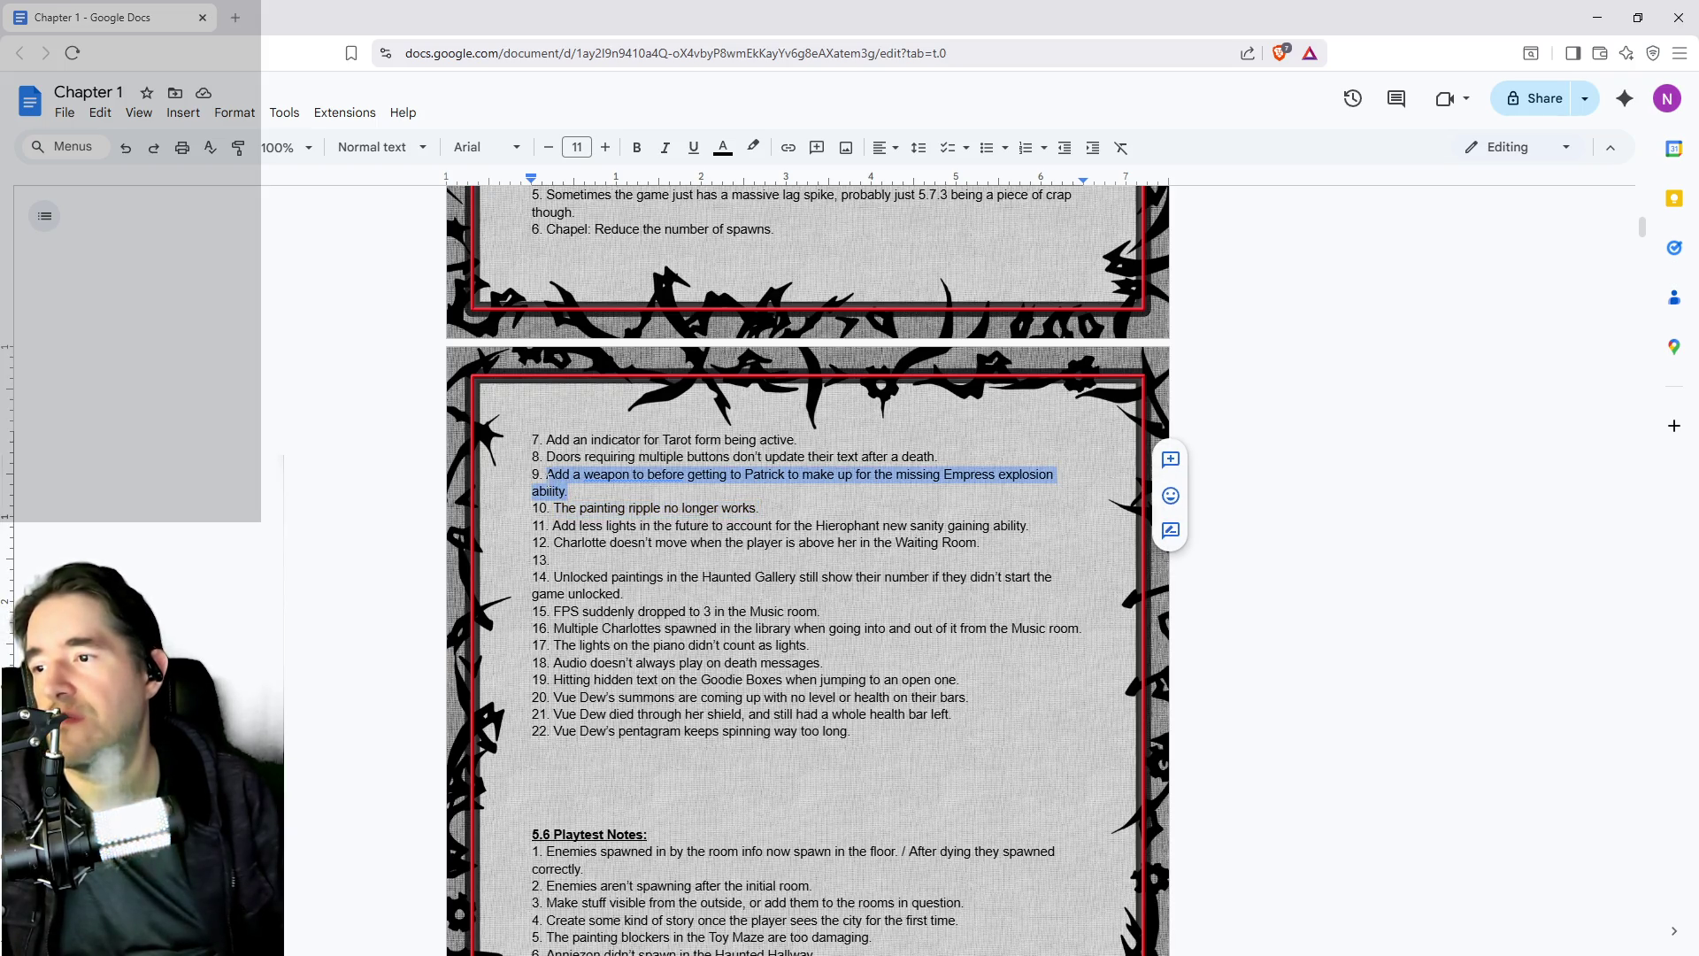
key(BackSpace)
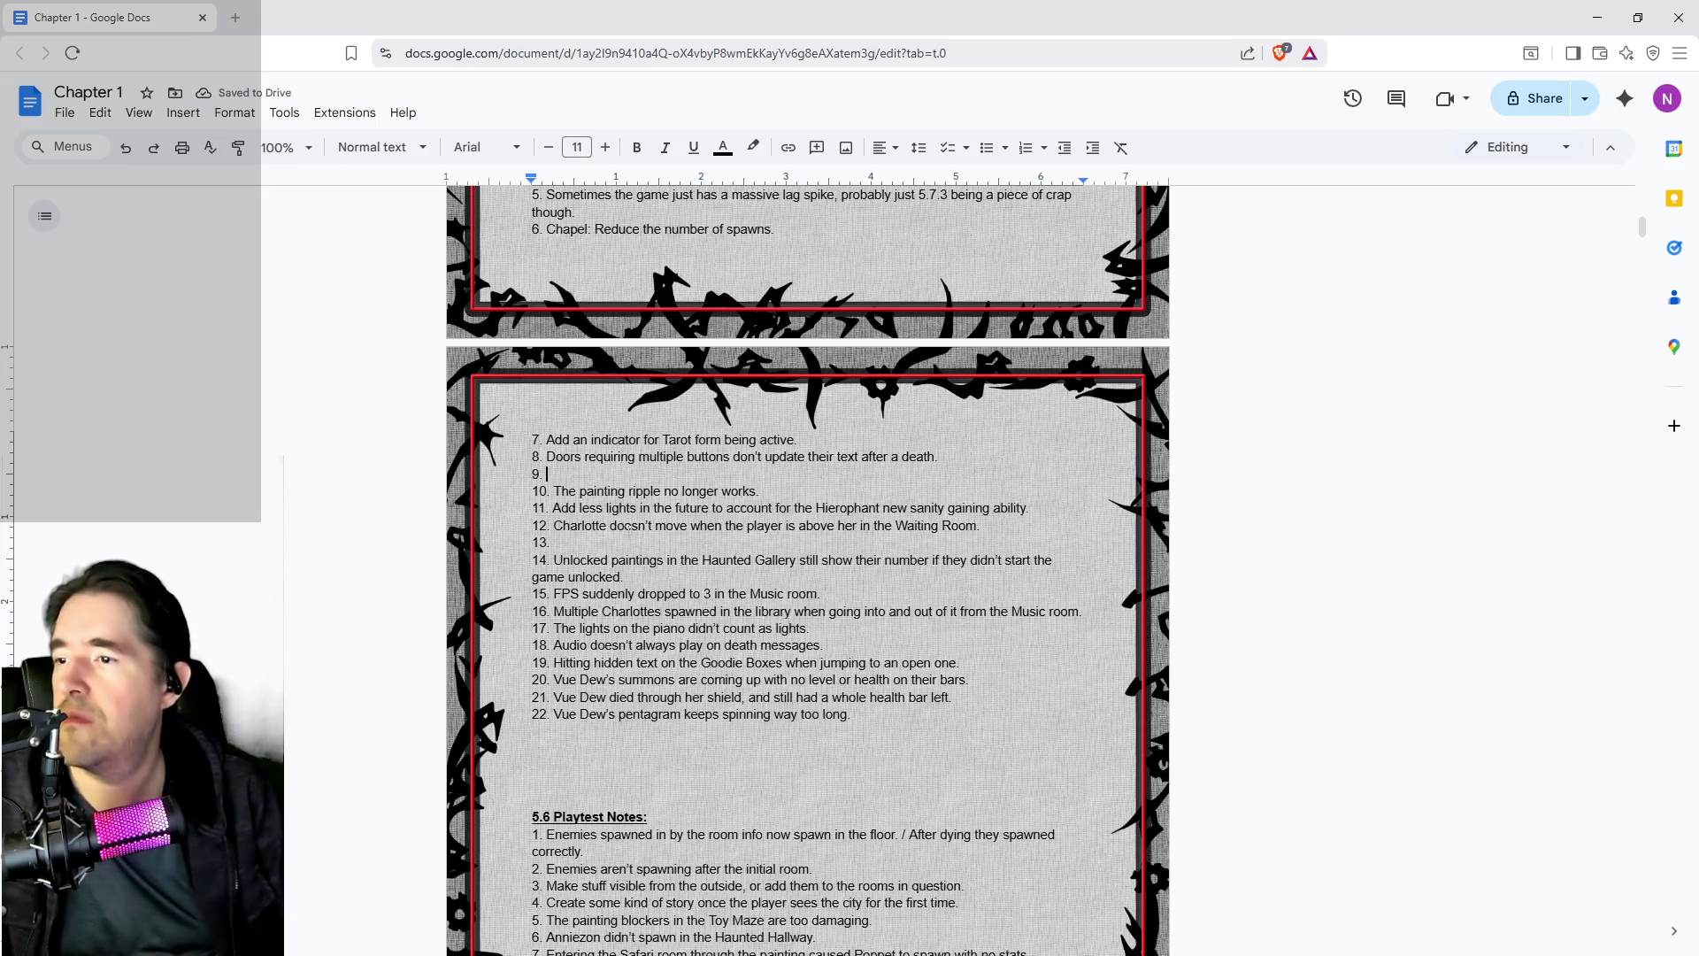
scroll(628, 528, up, 2)
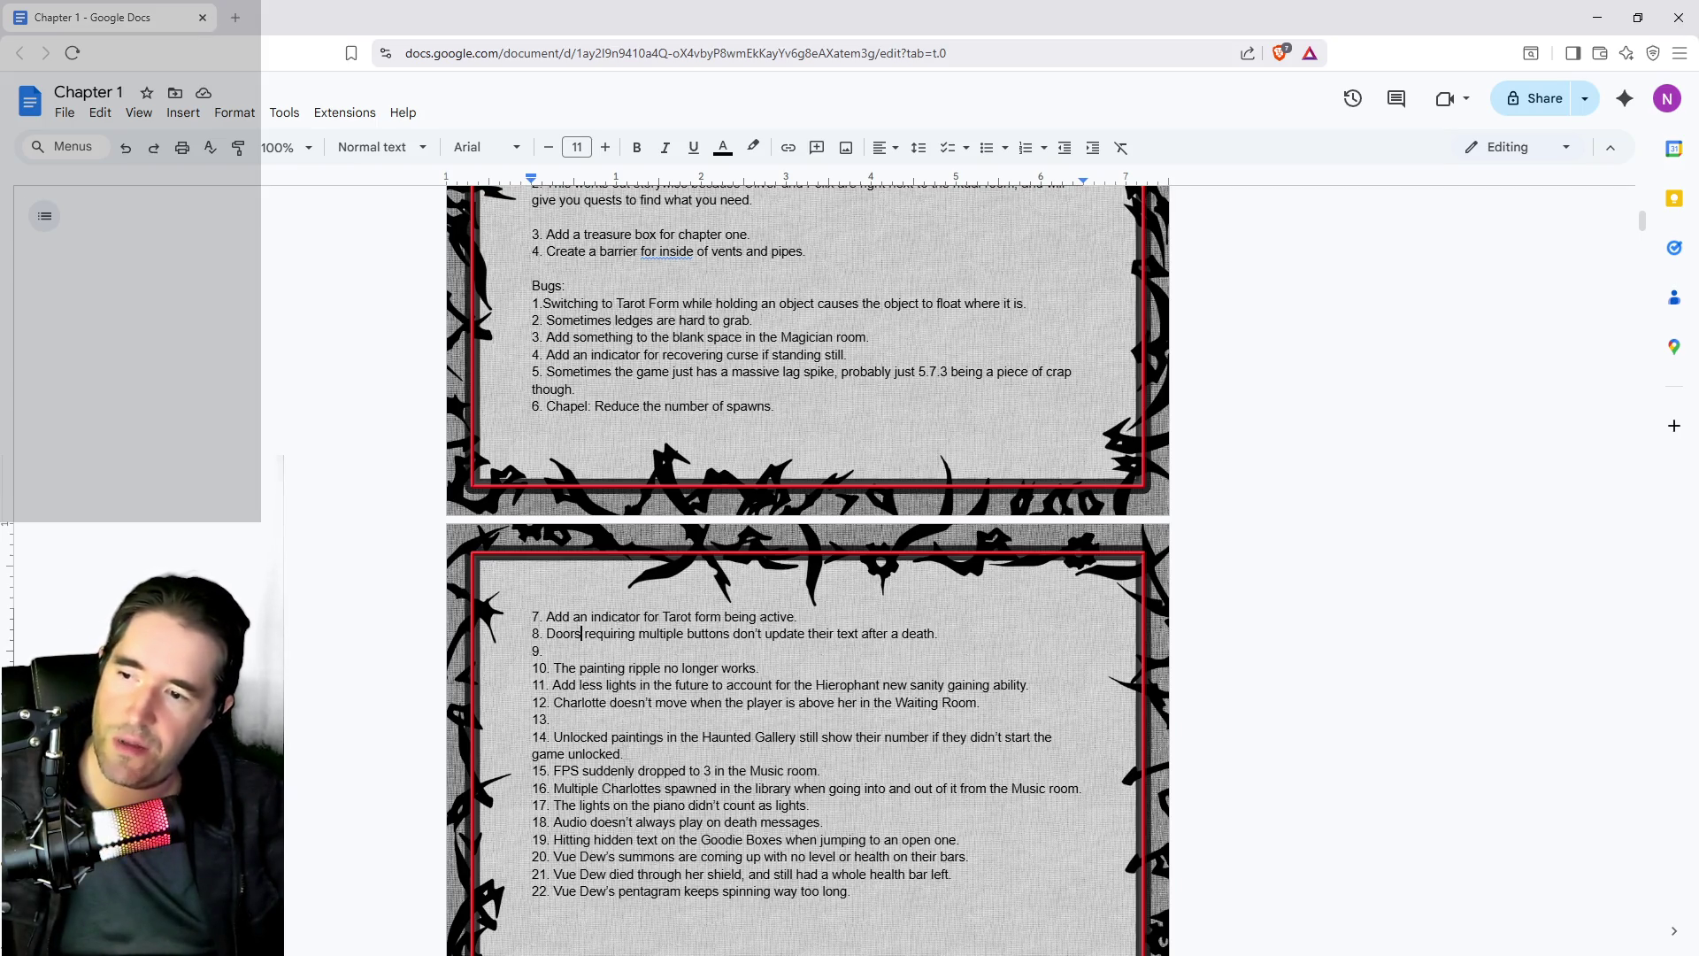
click(582, 634)
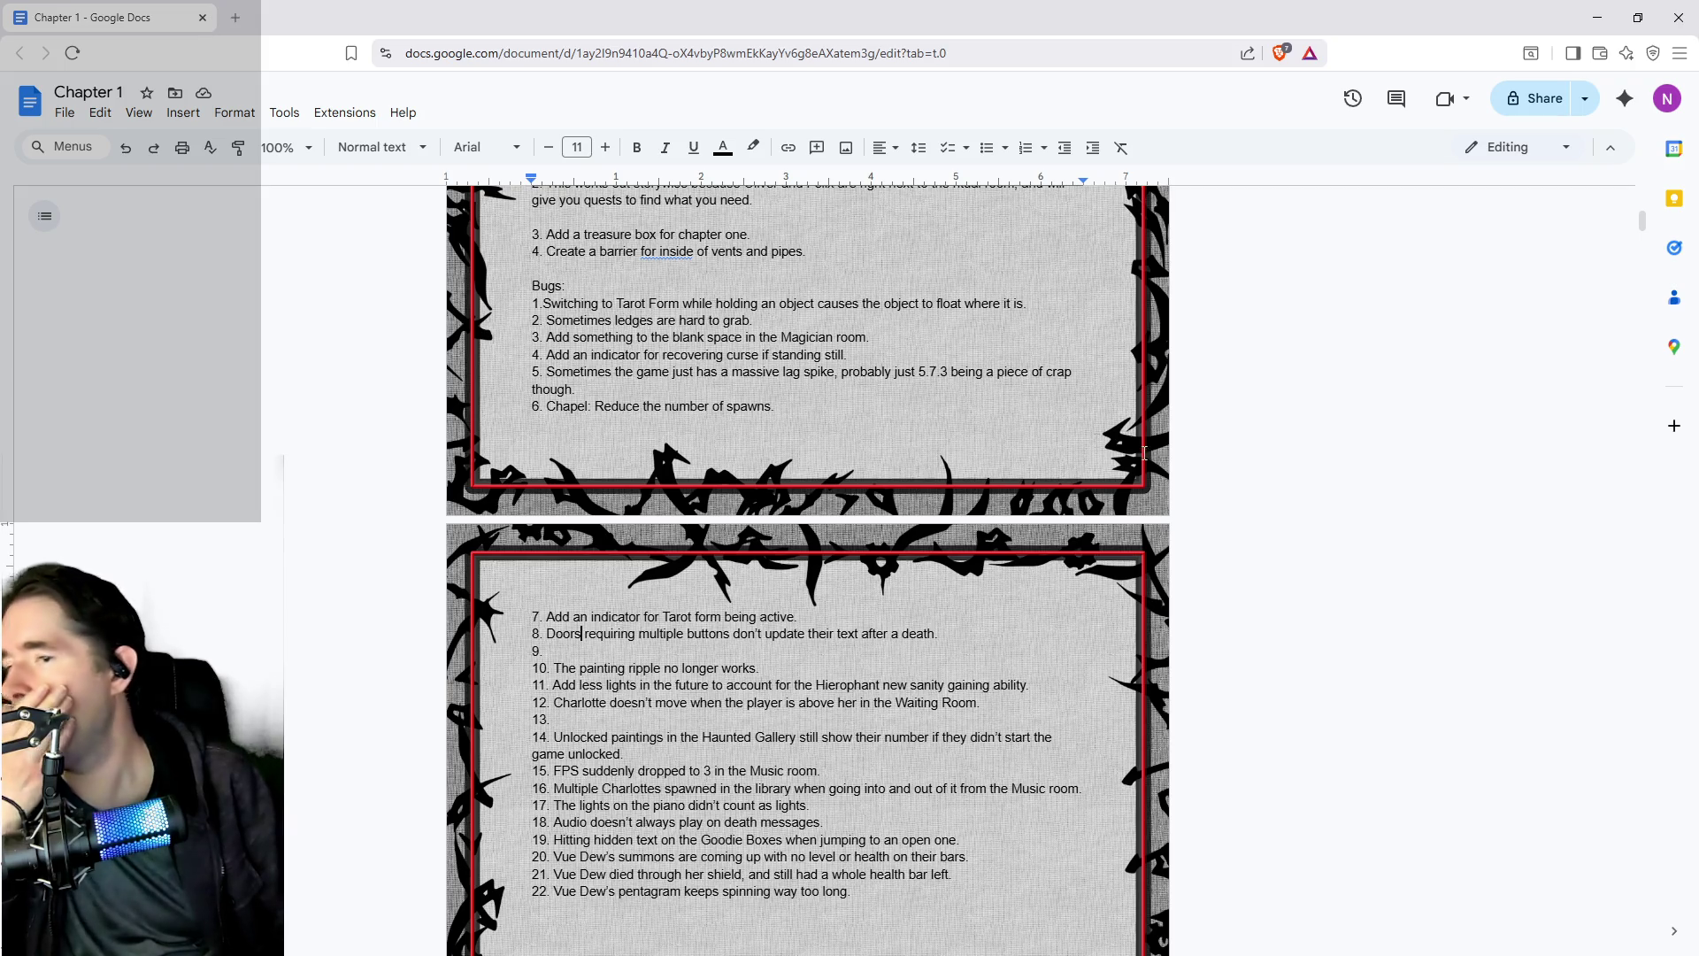
key(alt+Tab)
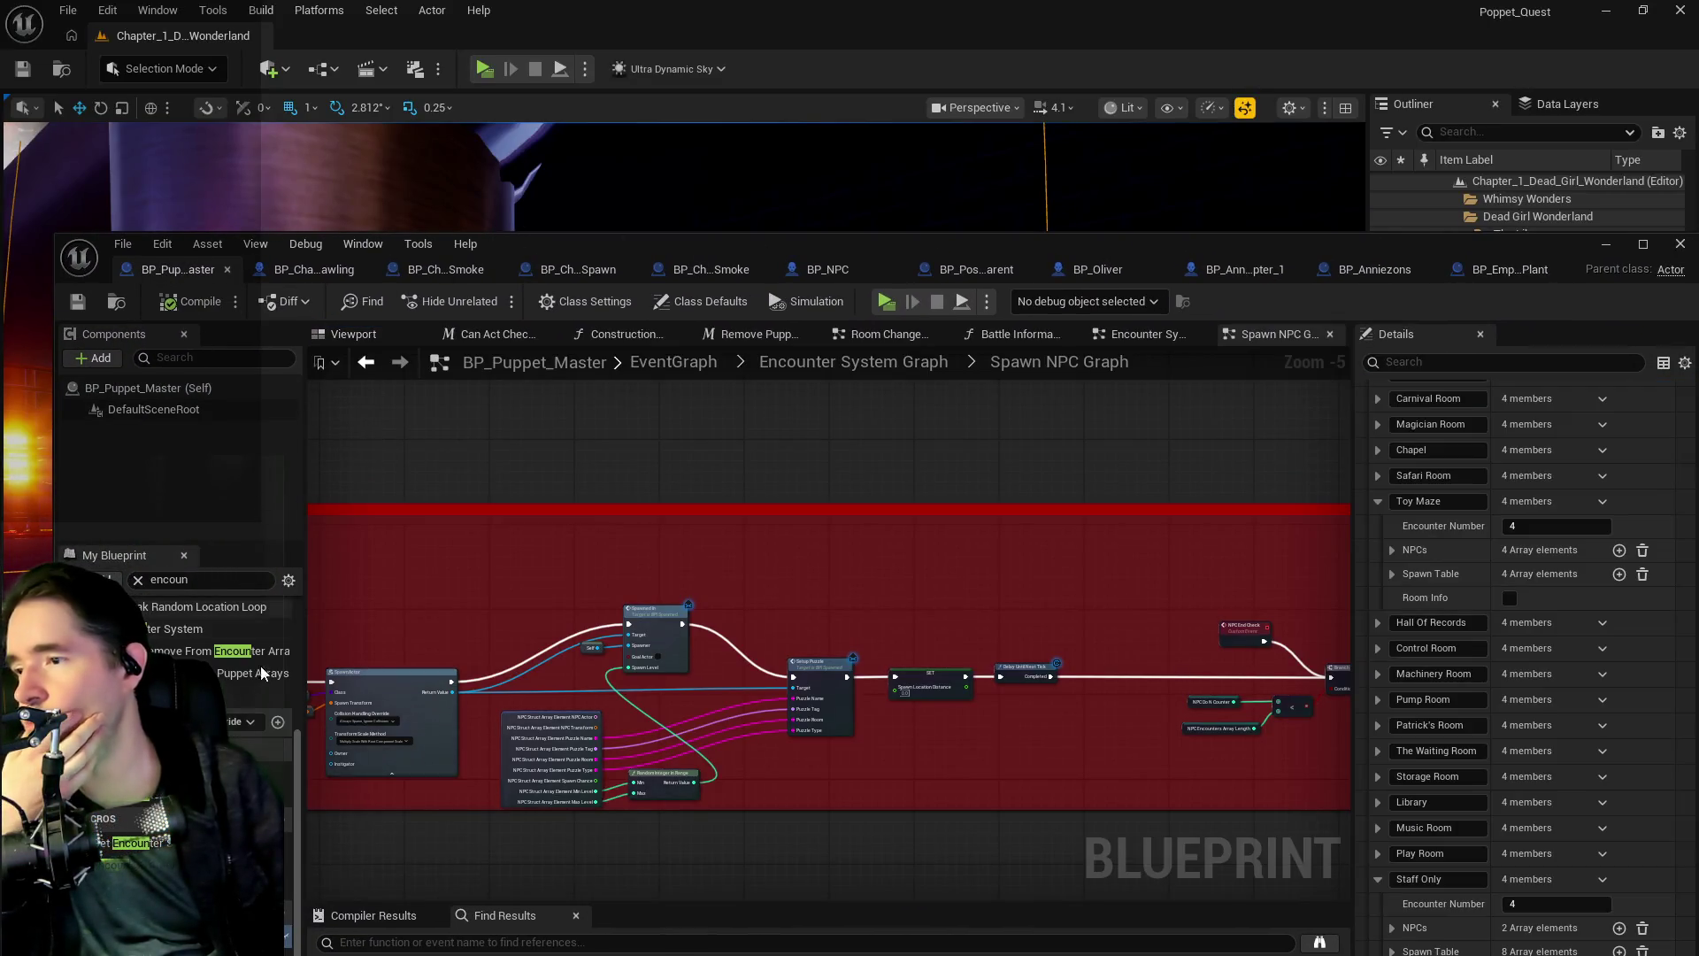
- Expand the Chapel spawn table and set its first two entries' spawn chance to 30
click(1376, 501)
click(1377, 449)
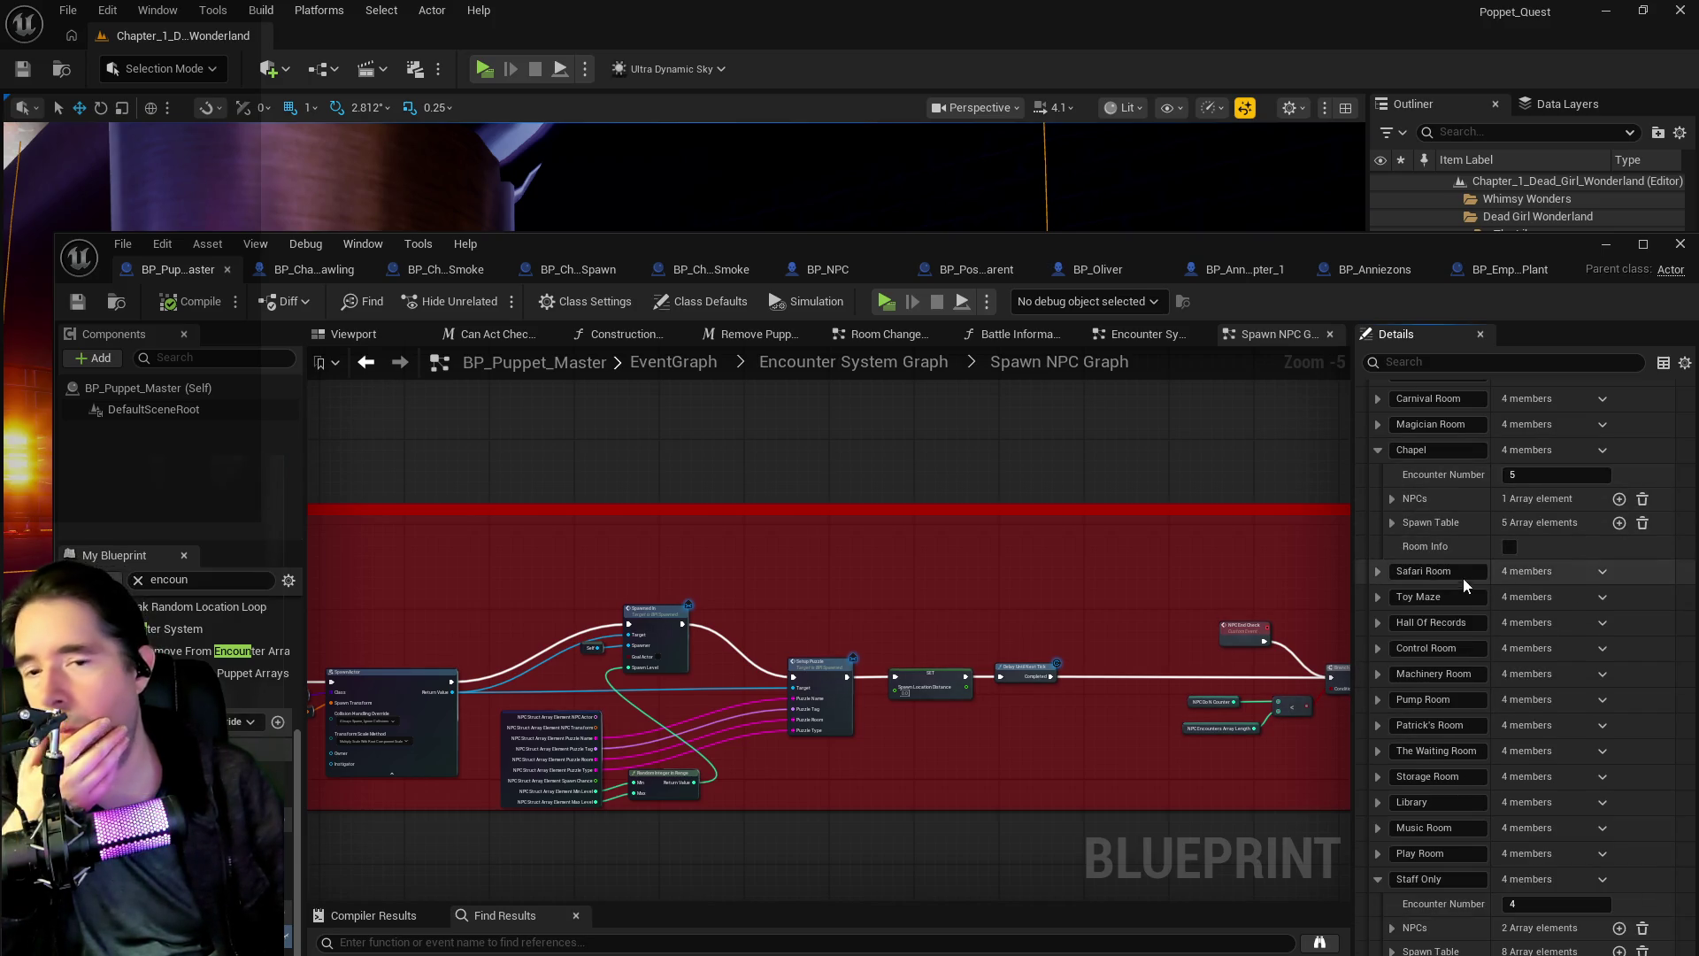
click(1390, 499)
click(1392, 548)
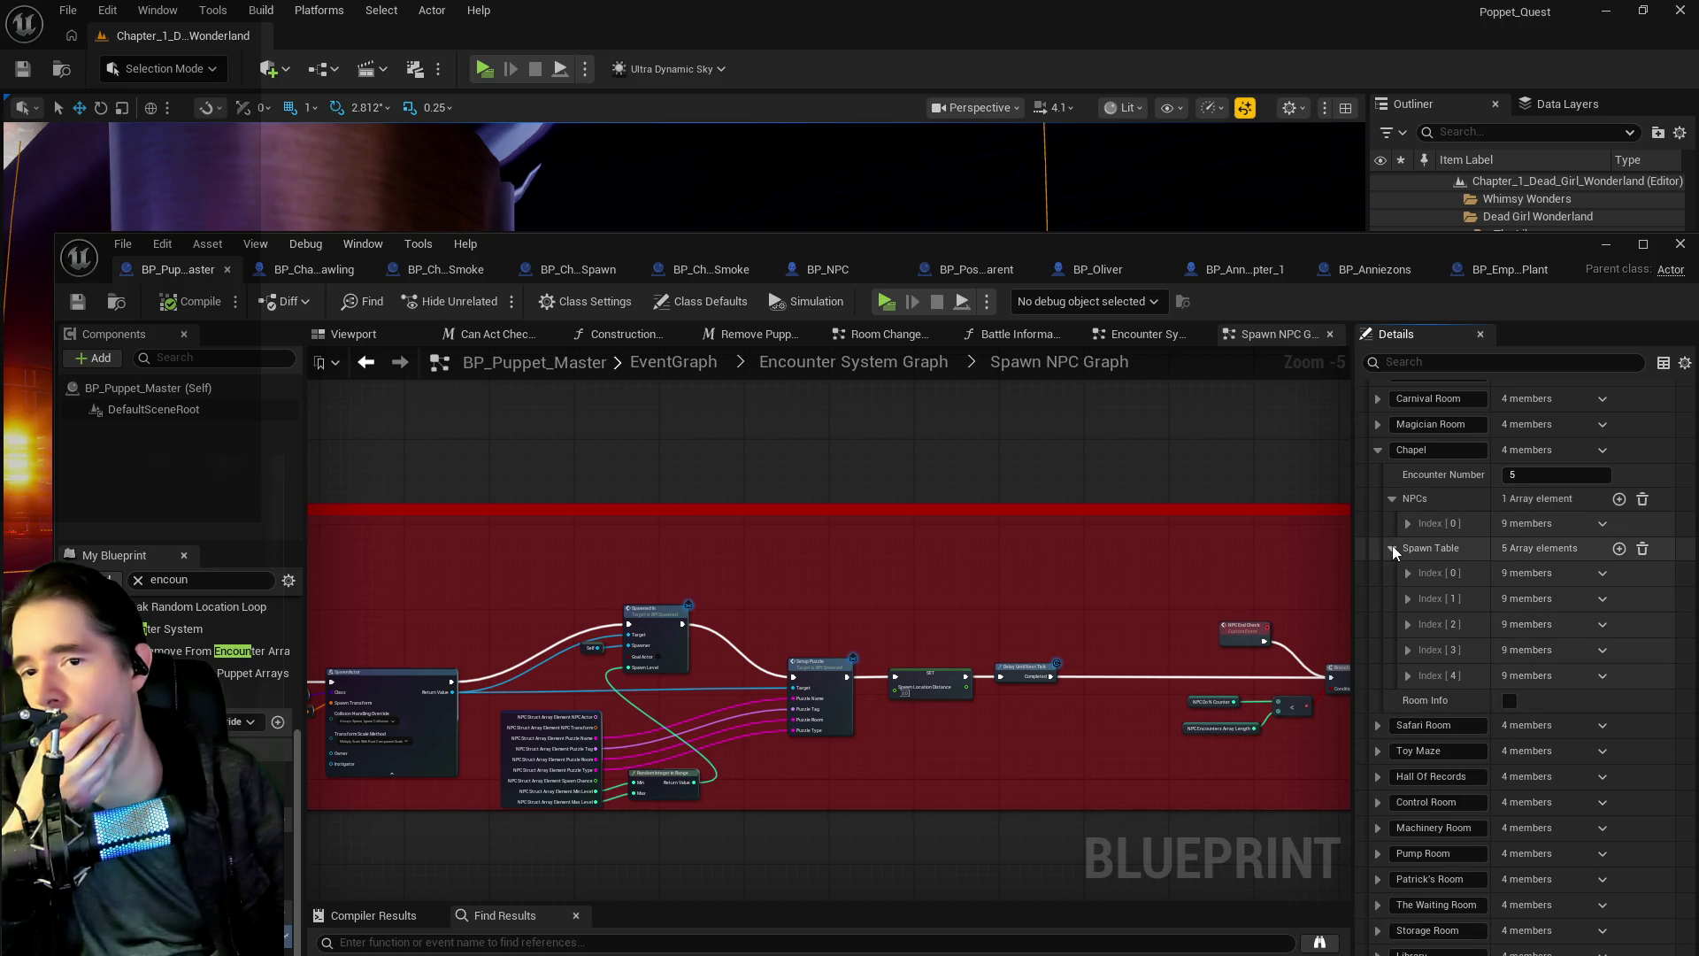
click(1406, 573)
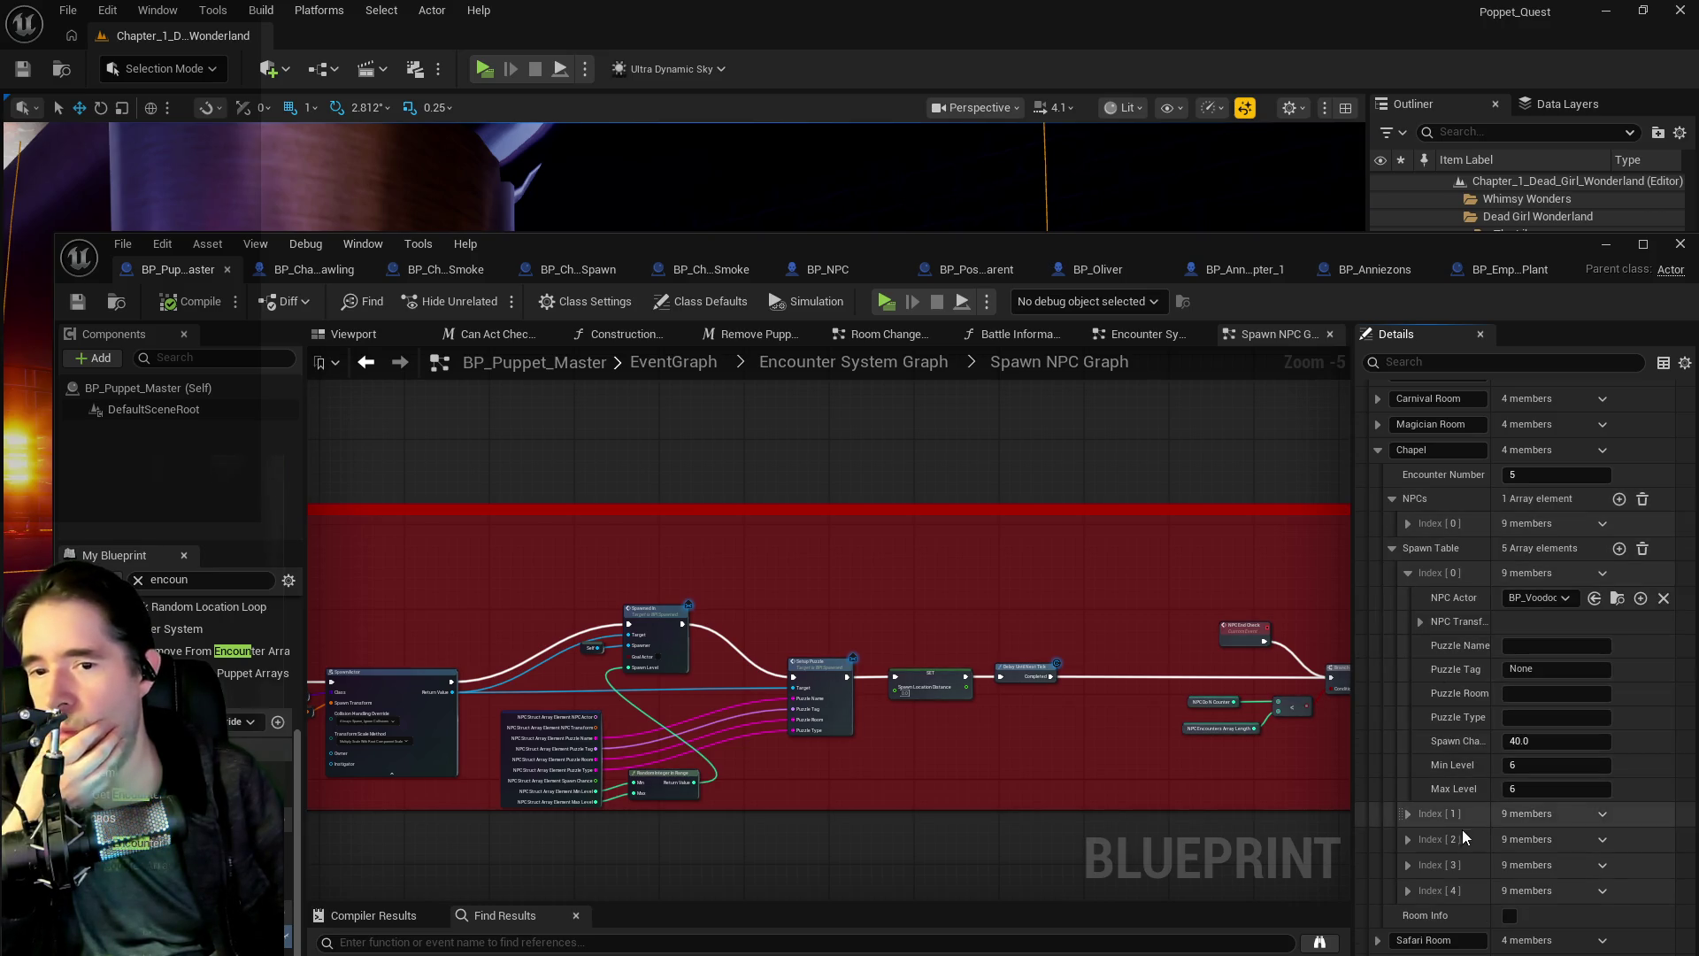
click(1406, 813)
scroll(1443, 801, down, 3)
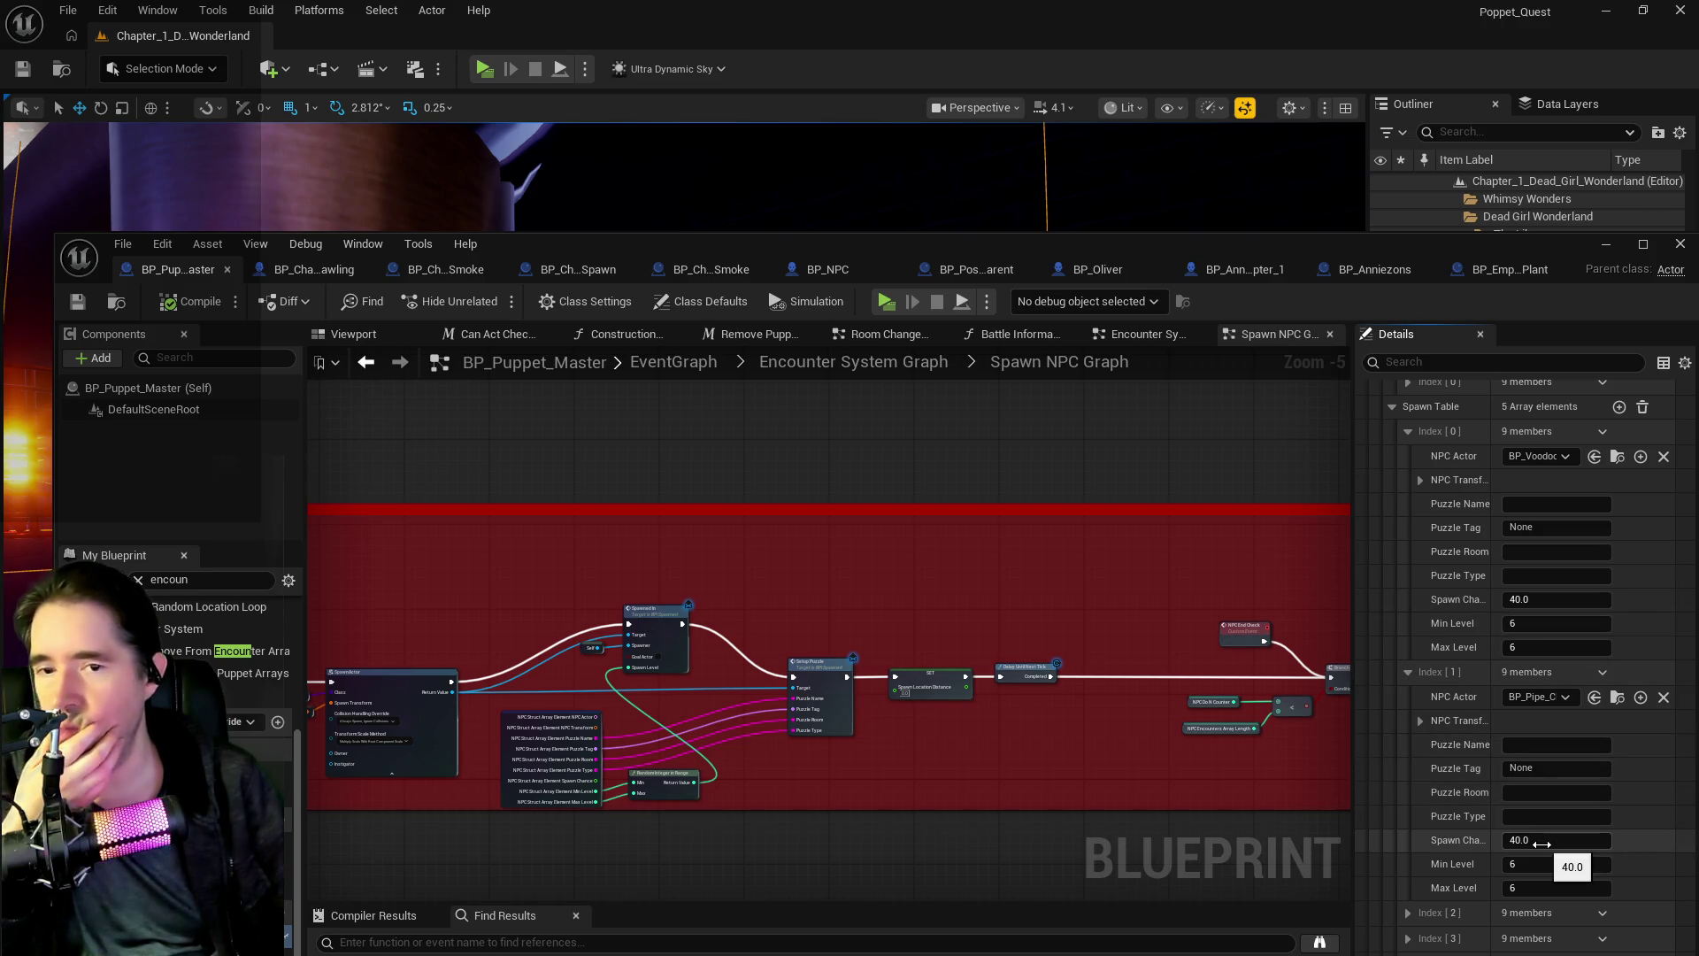
drag(1541, 843, 1526, 843)
click(1572, 600)
text(30)
key(Return)
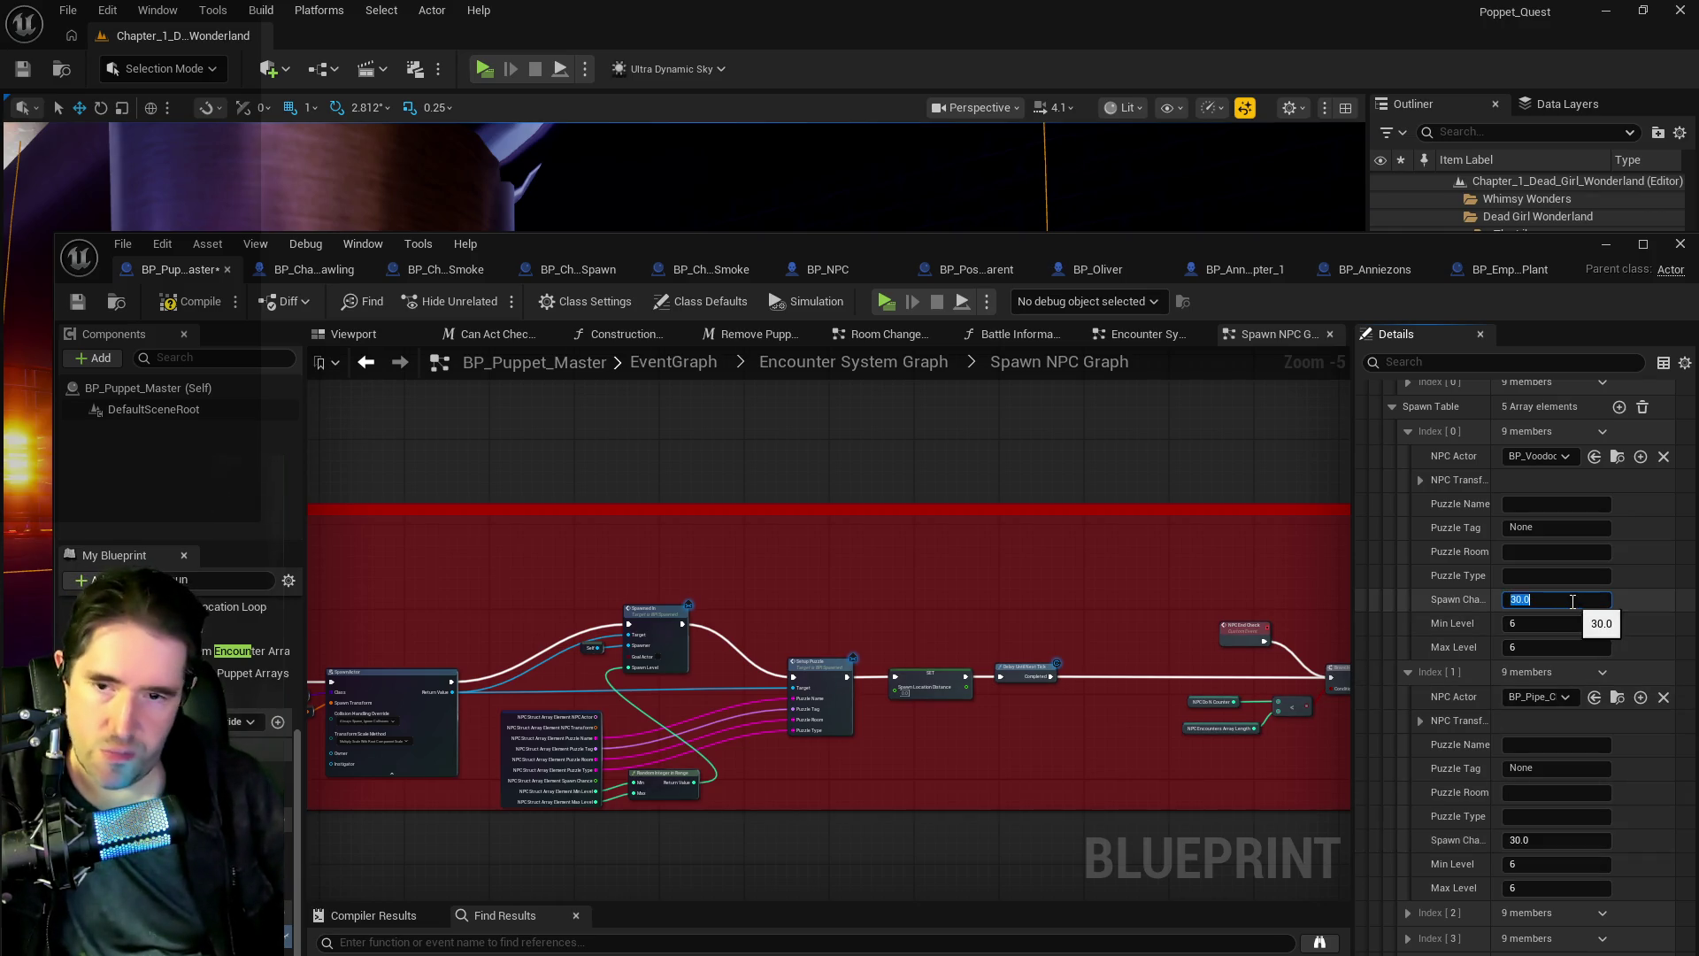
- Set the Chapel's third spawn entry to 30 and the fourth to 10
click(1407, 672)
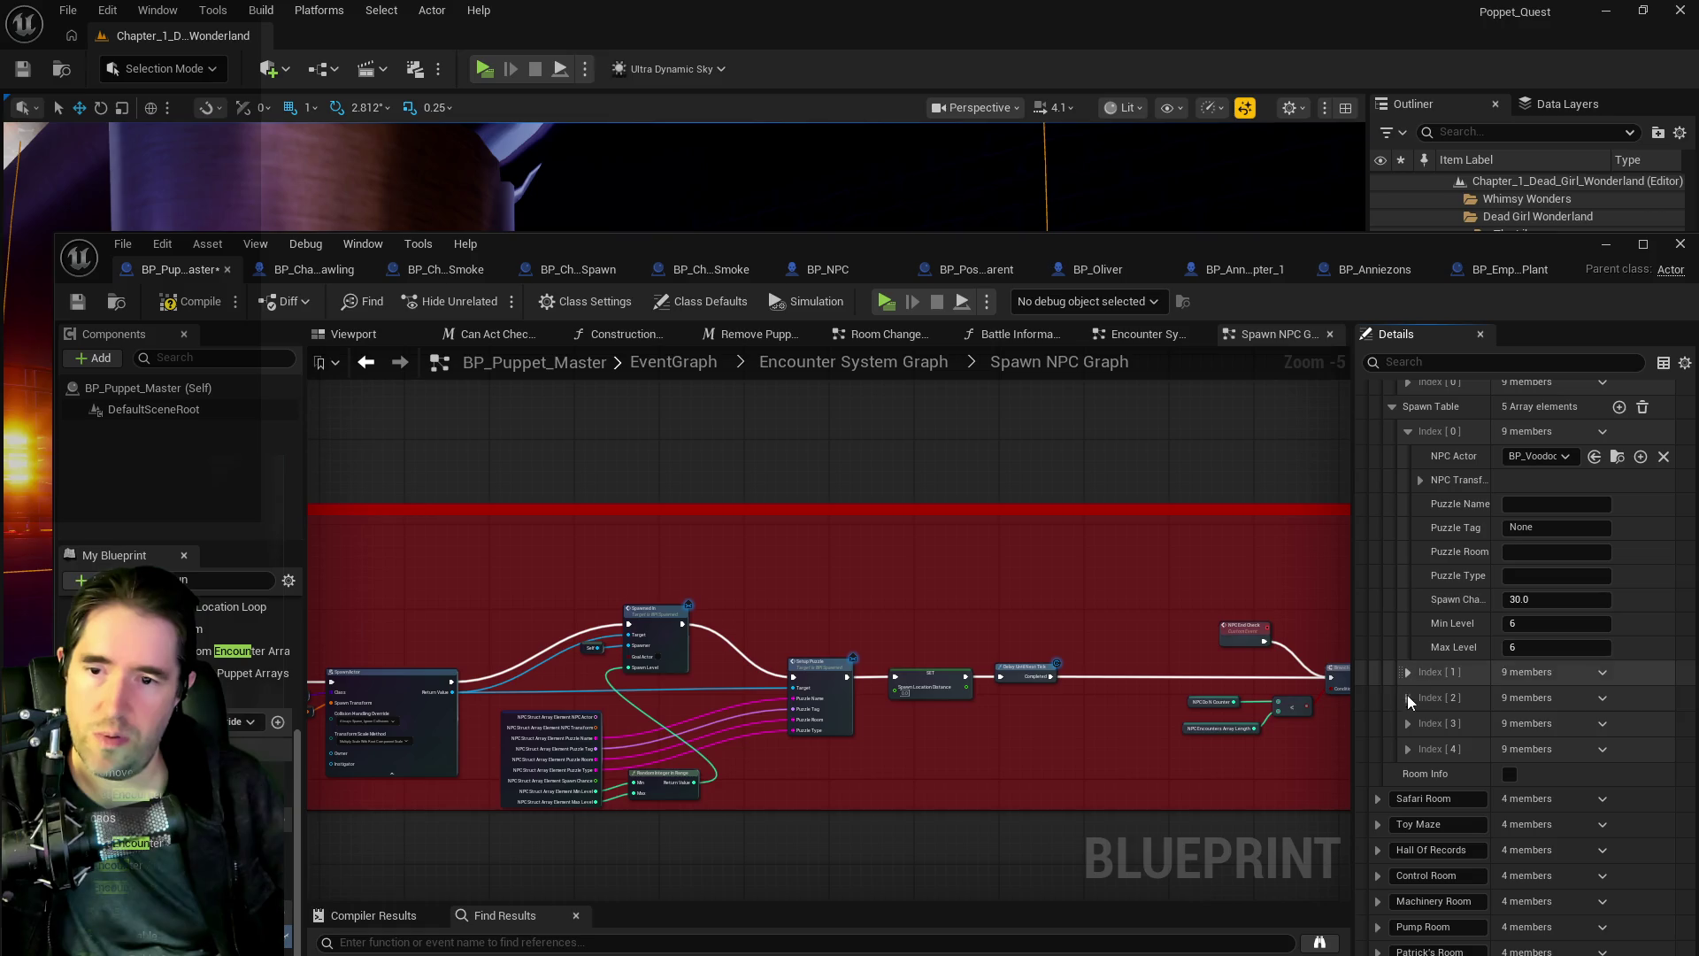
click(1408, 697)
click(1537, 865)
text(30)
key(Return)
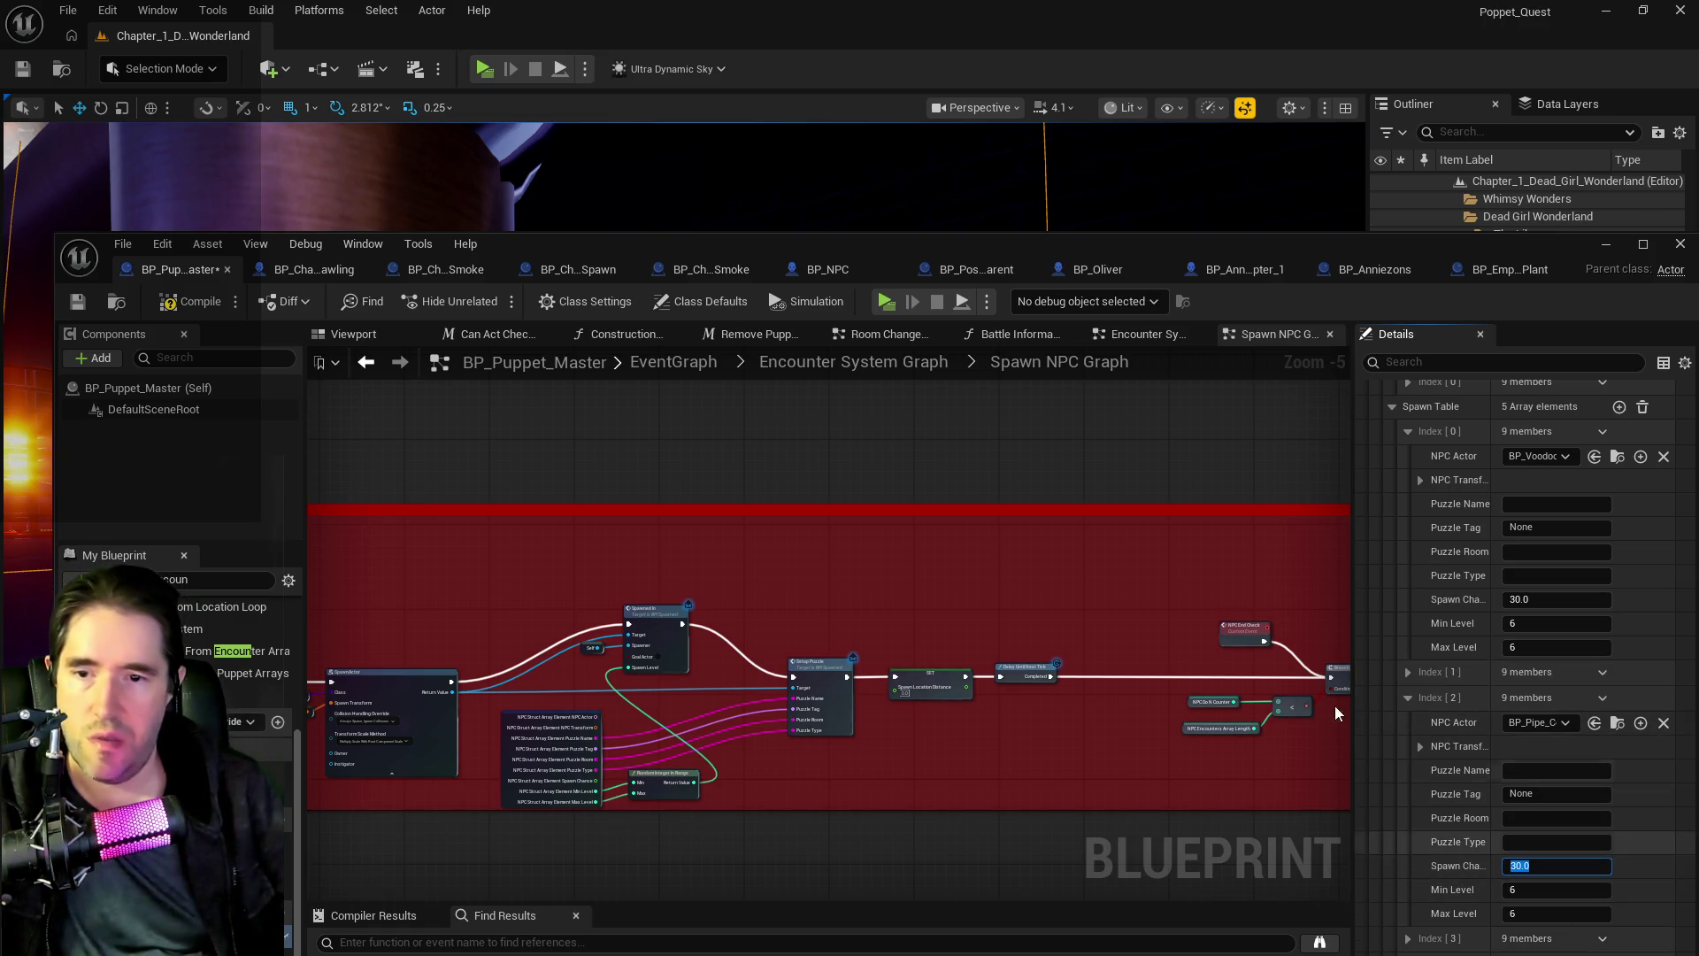
click(1408, 698)
click(1408, 722)
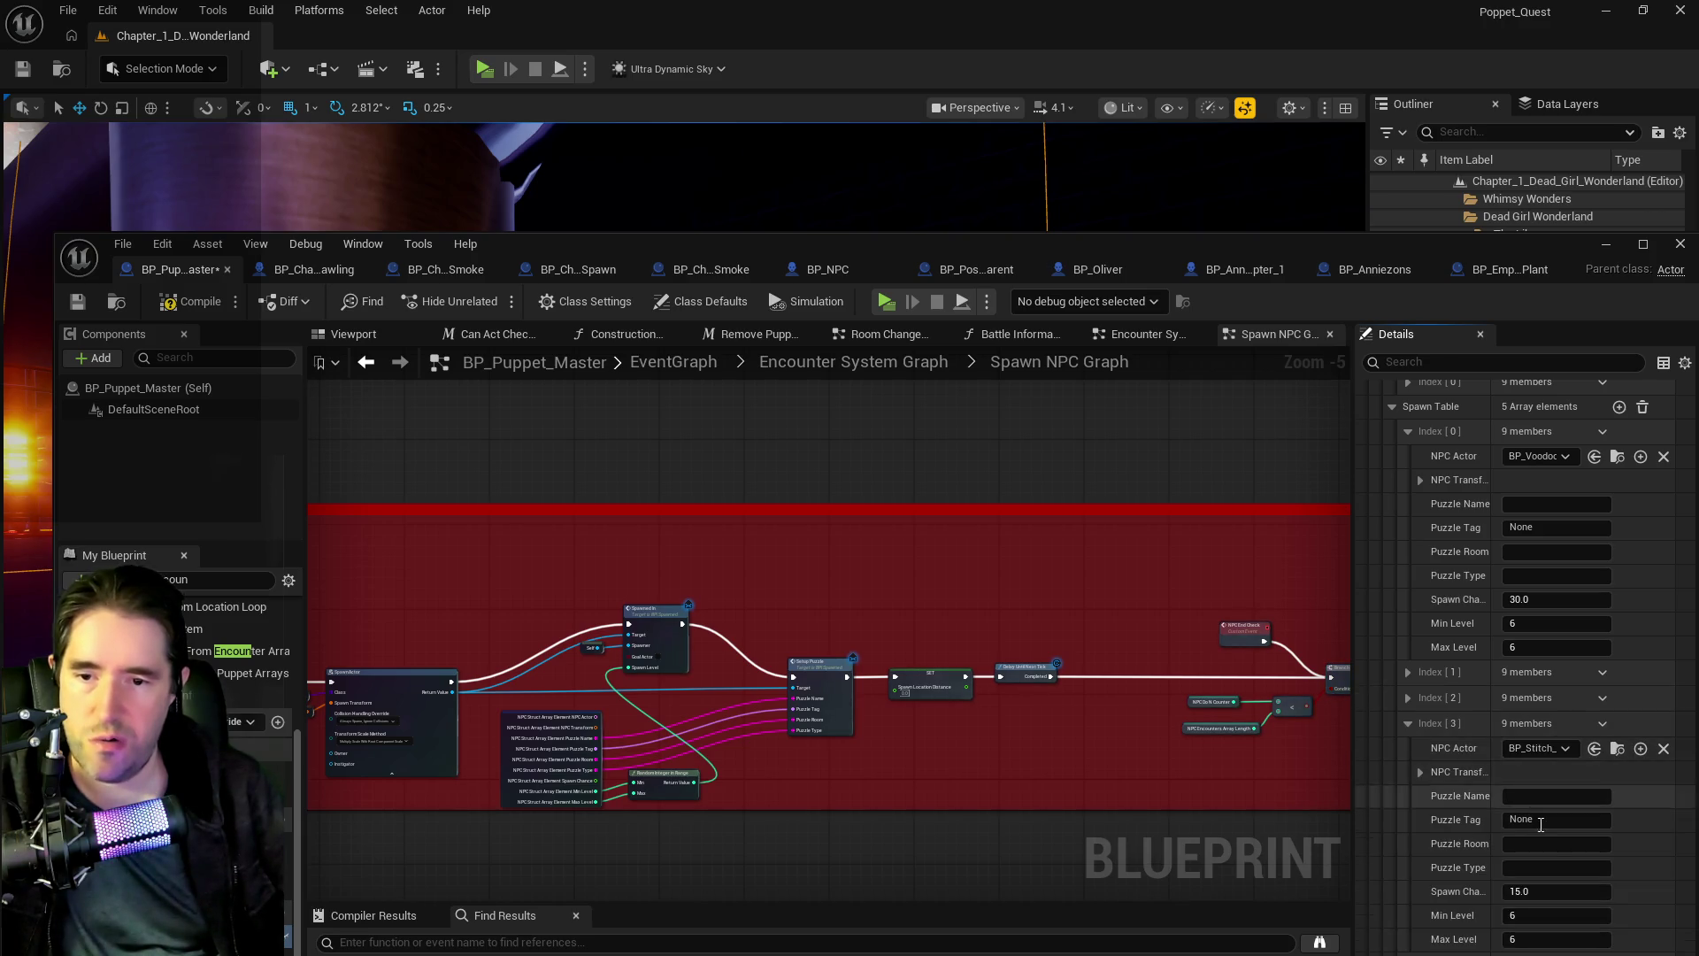
click(1542, 891)
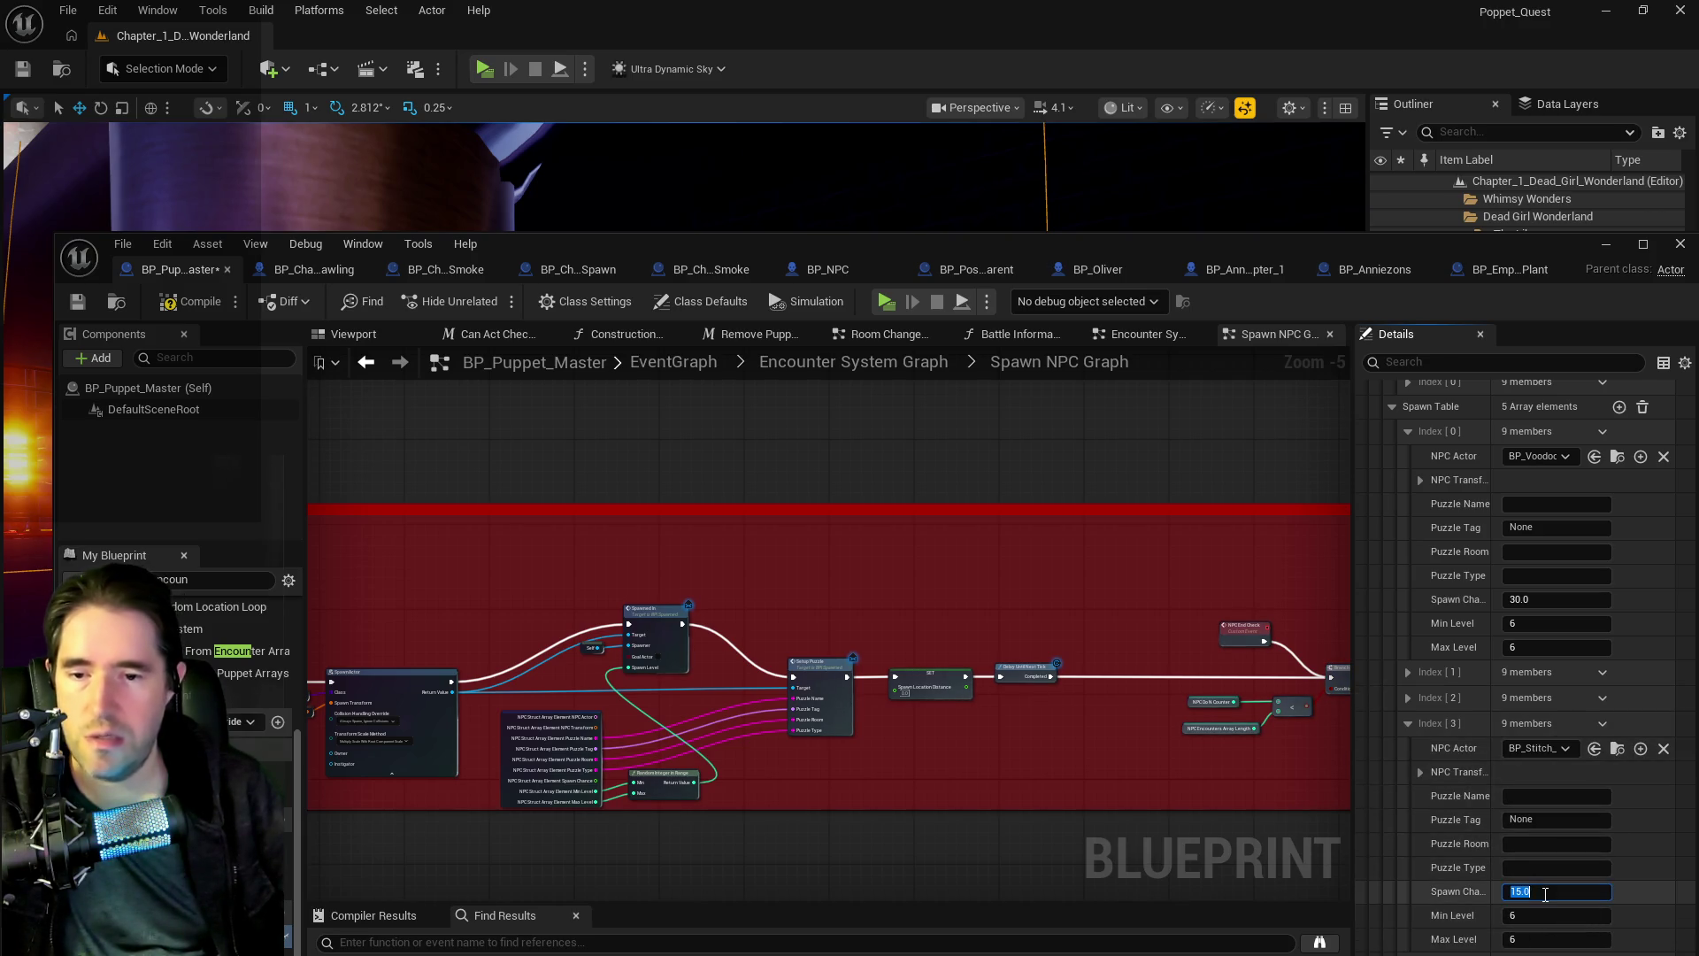
text(10)
click(1408, 723)
click(1408, 750)
scroll(1408, 752, down, 2)
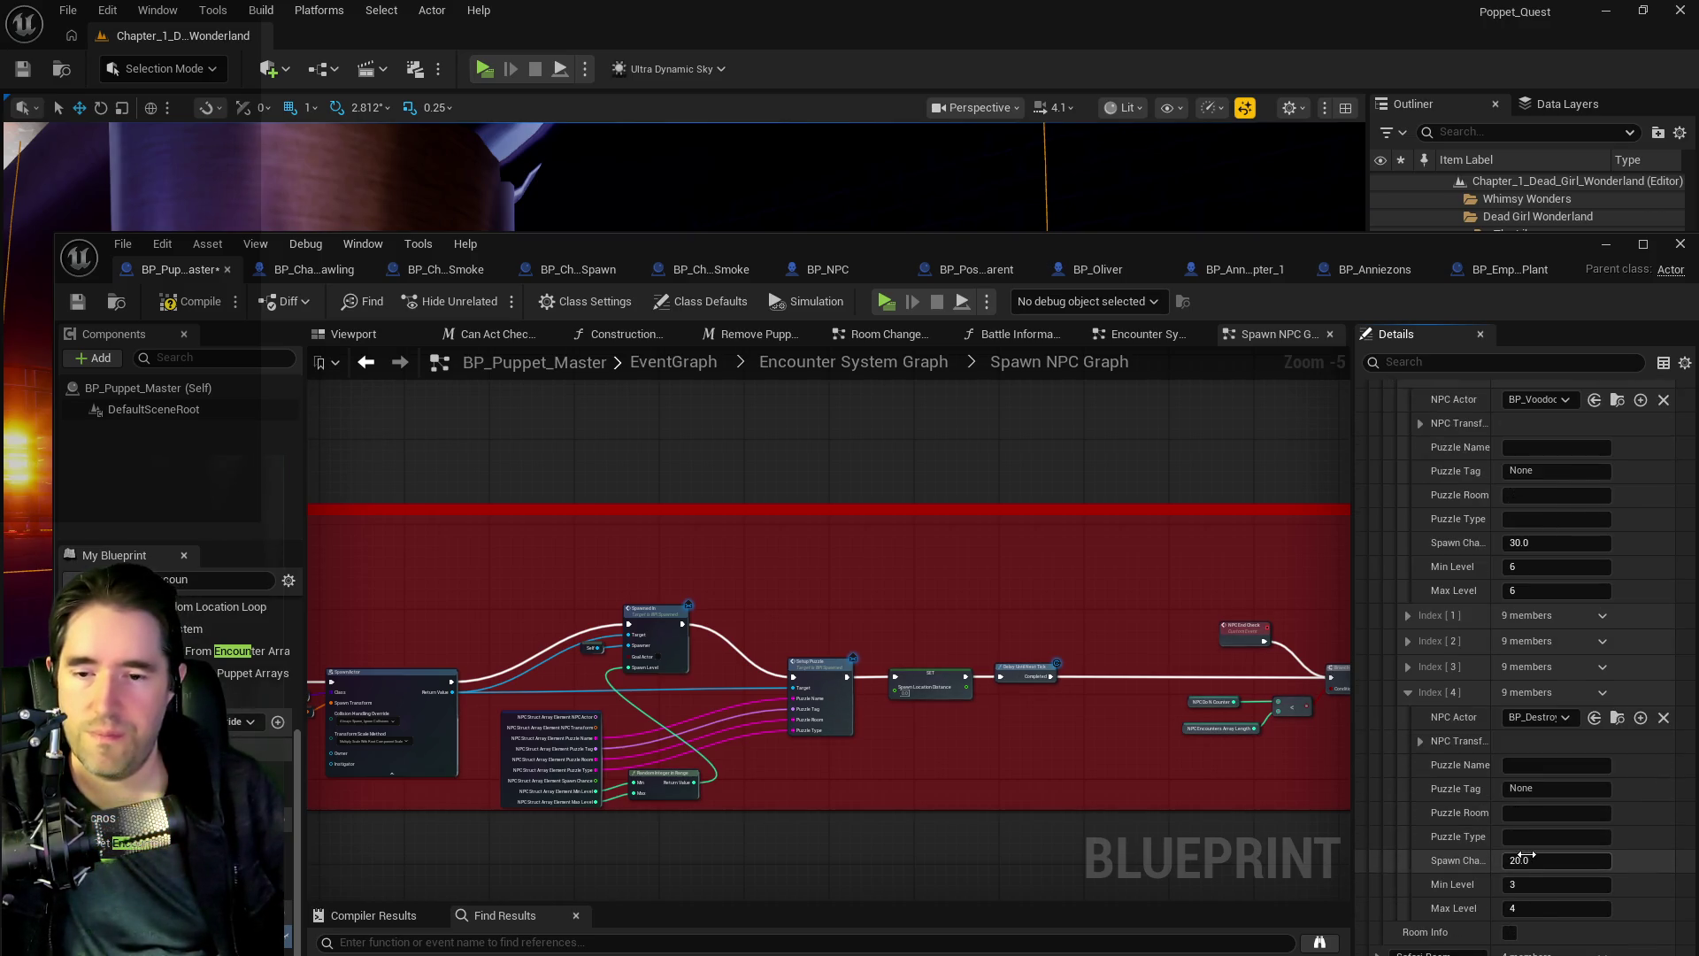
click(1544, 860)
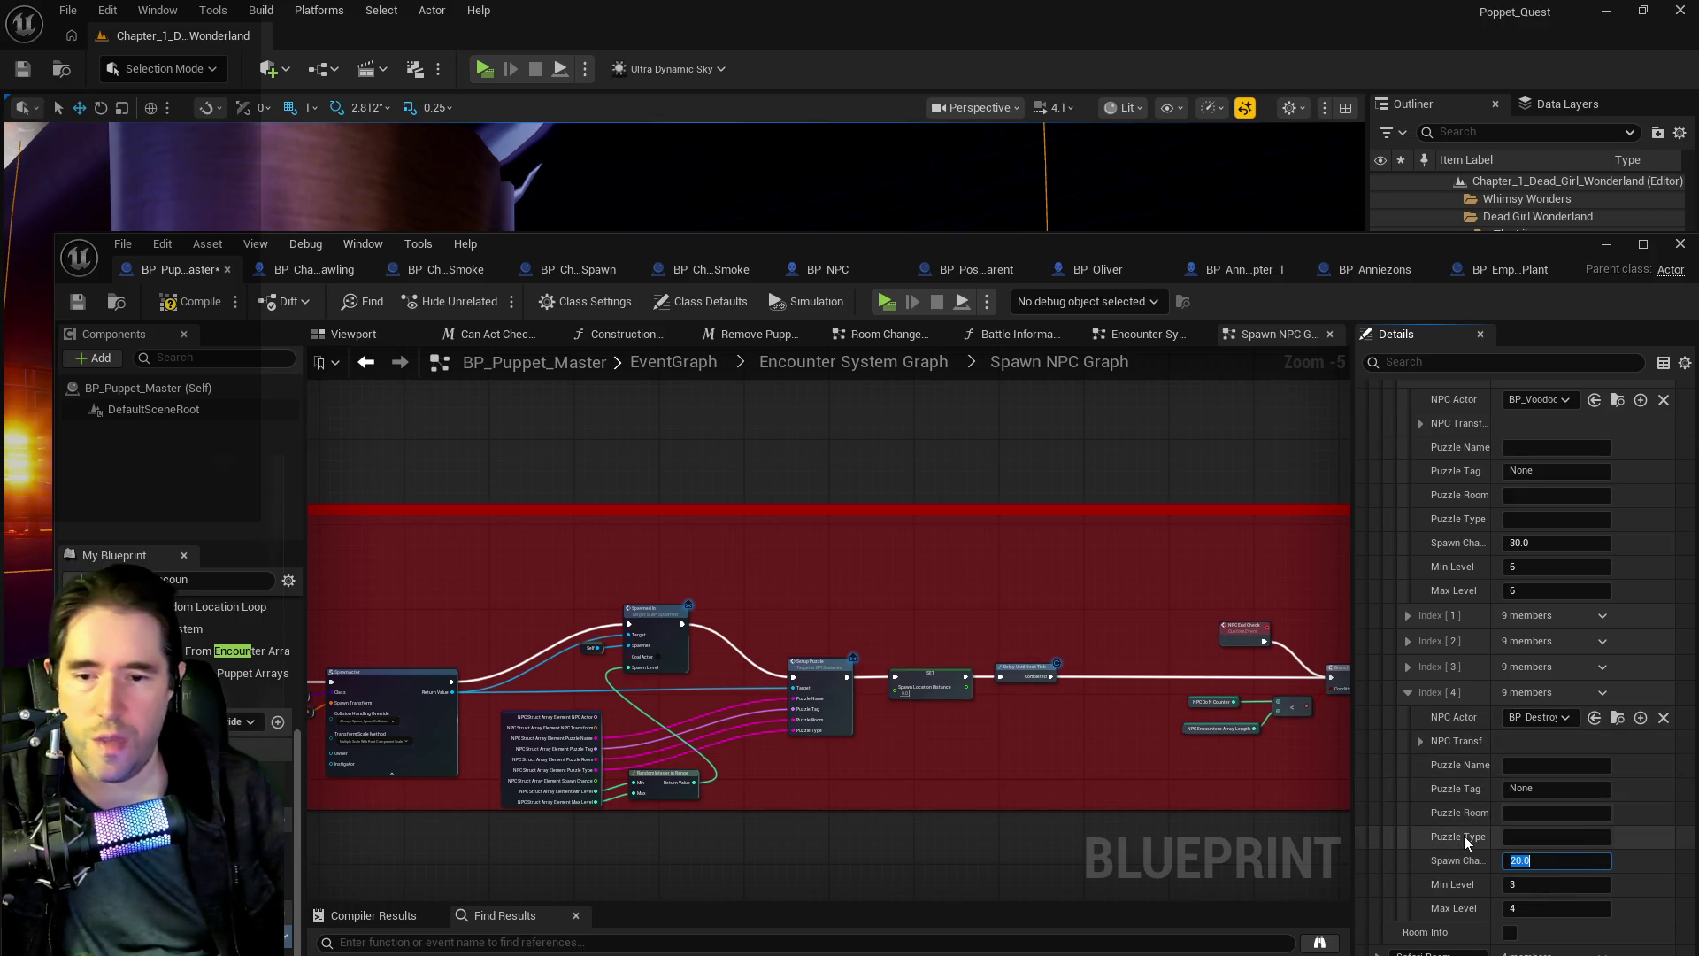
- Set the Chapel's Encounter Number to 4, then compile and save BP_Puppet_Master
scroll(1453, 841, up, 10)
click(1519, 613)
text(4)
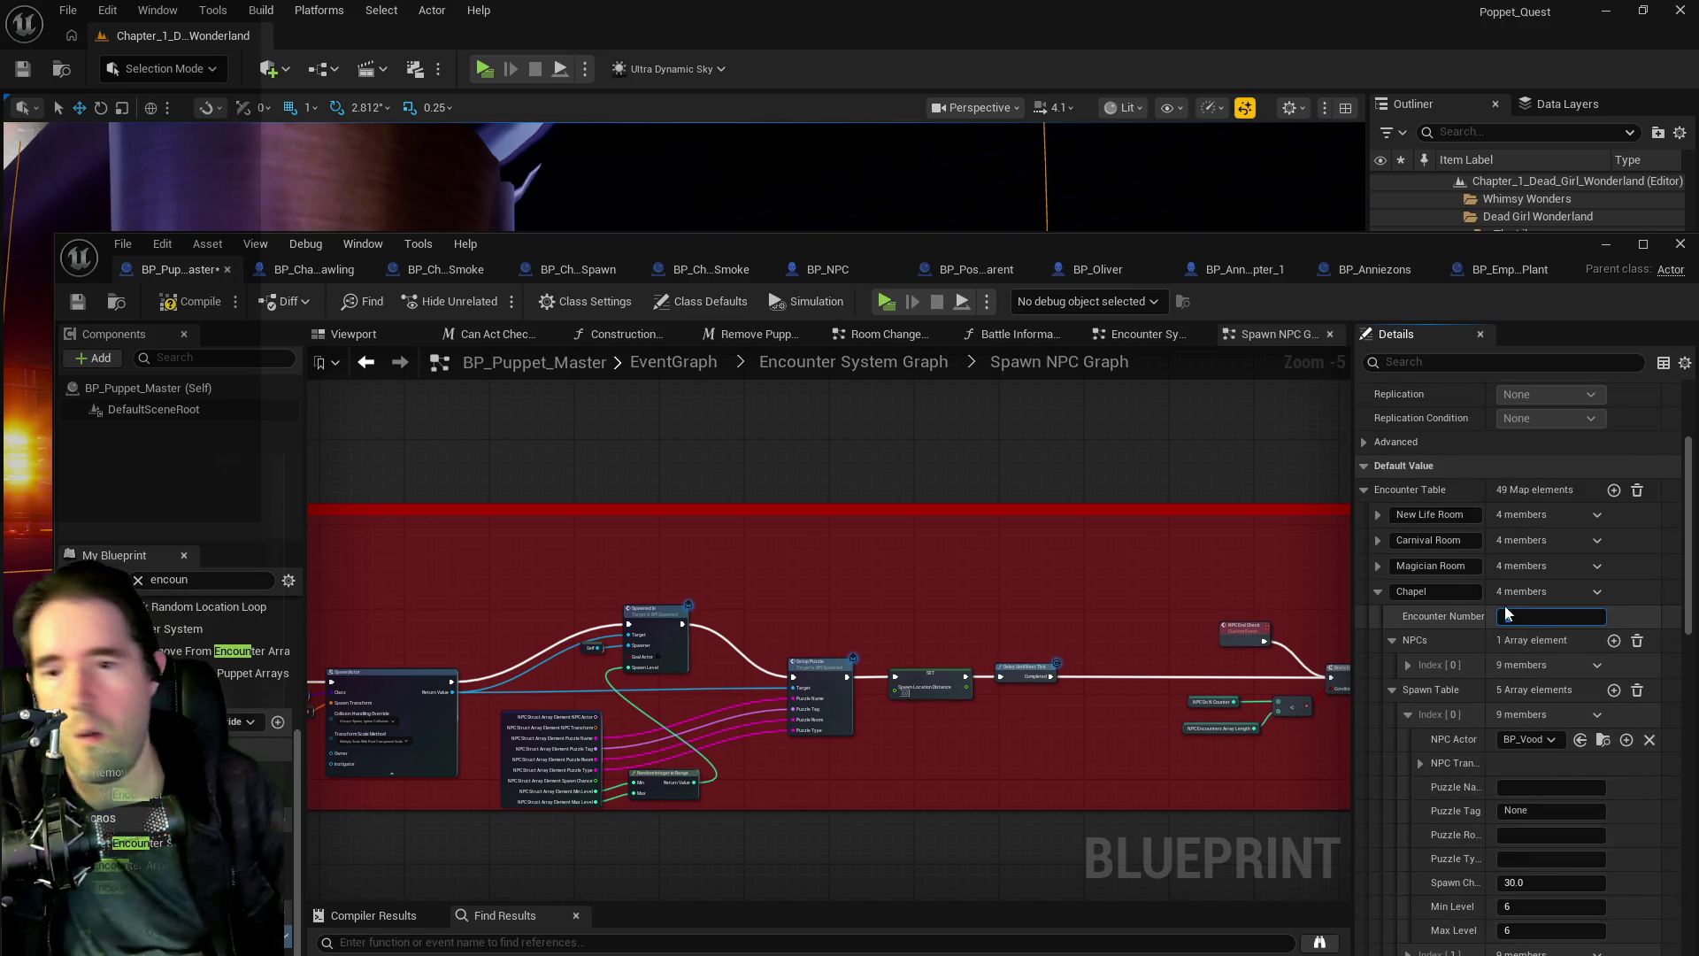
click(221, 306)
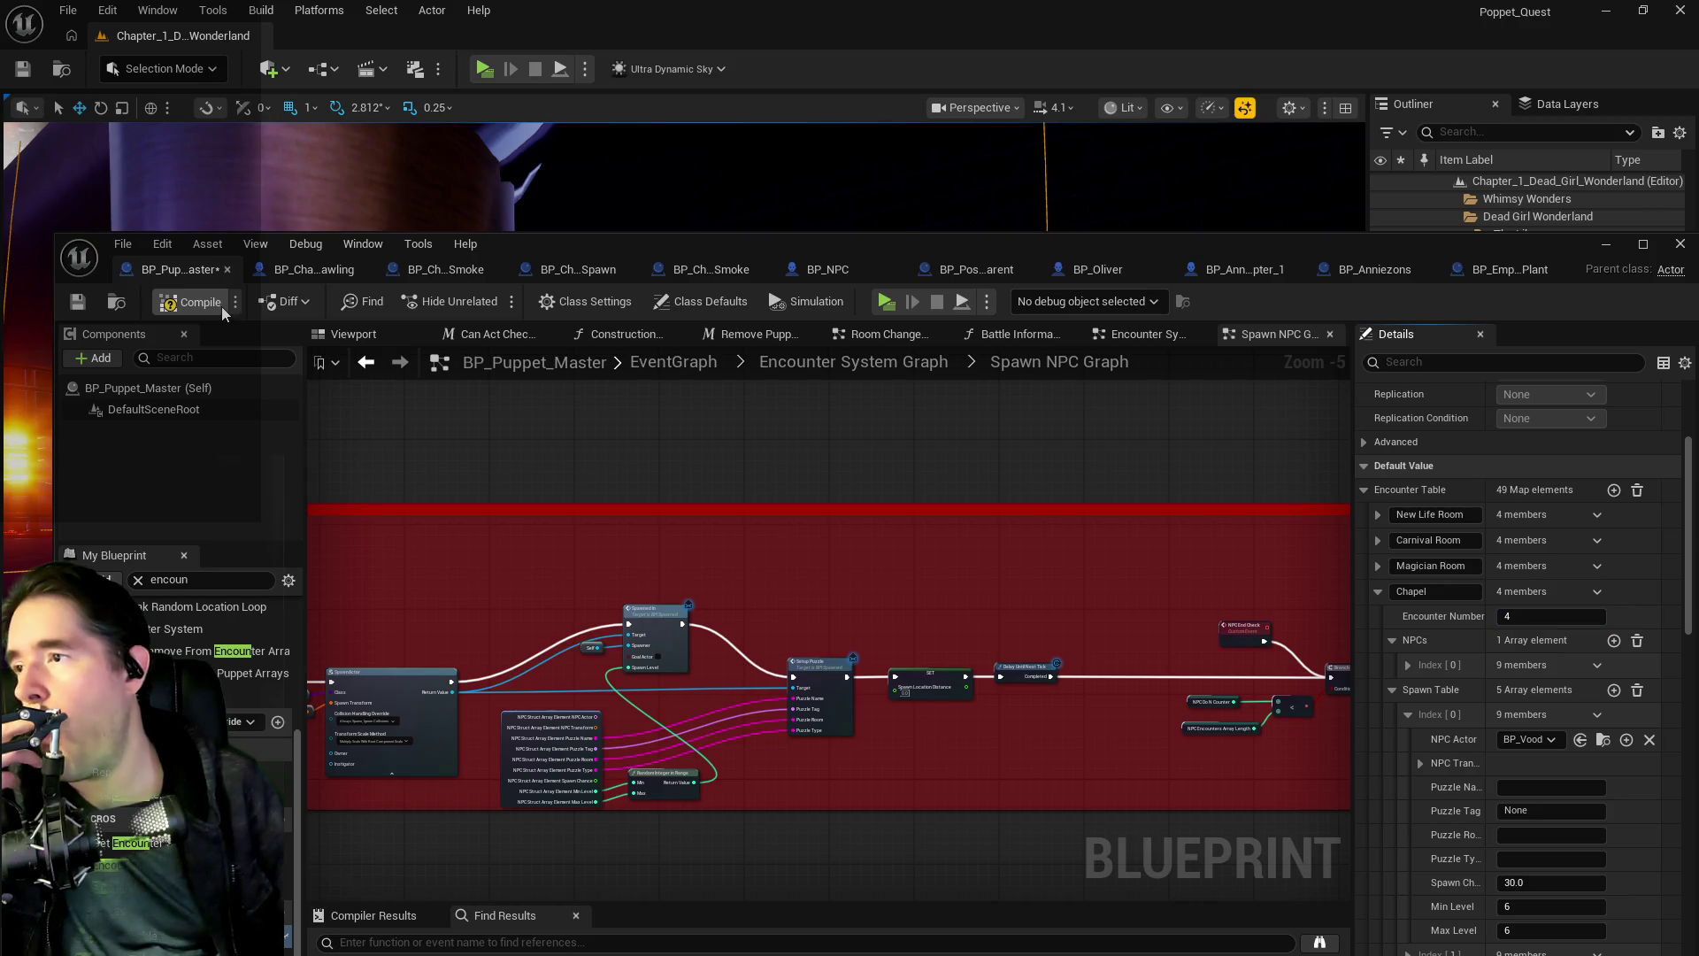
click(77, 302)
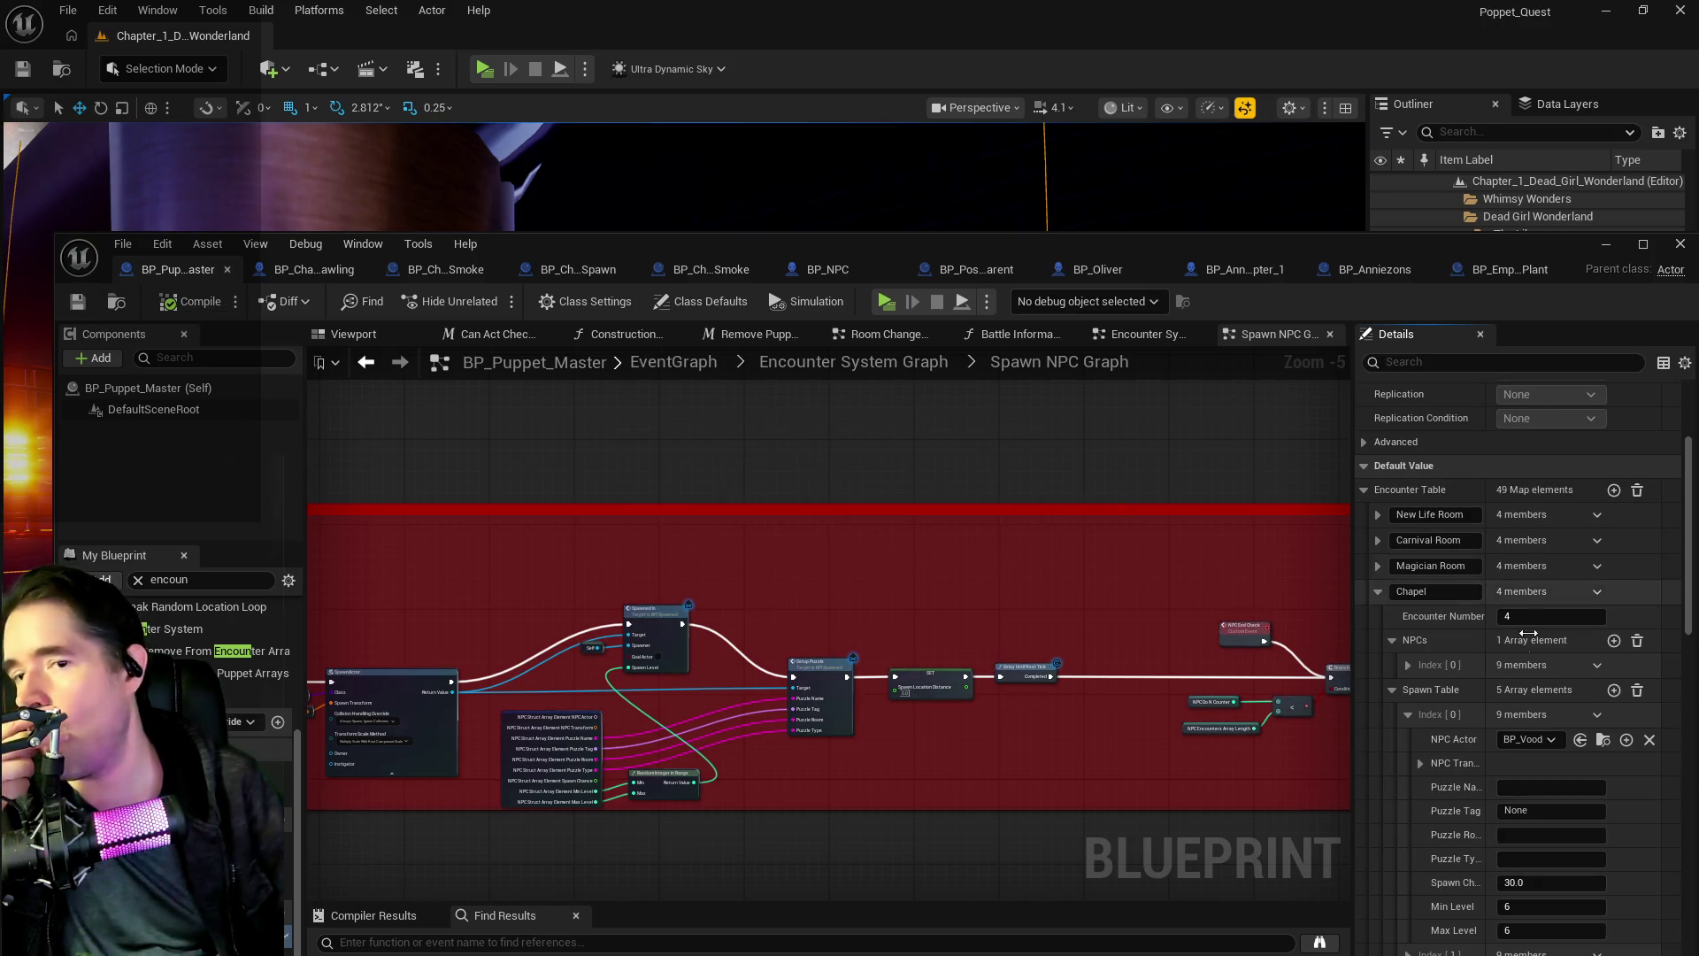
scroll(1507, 729, up, 4)
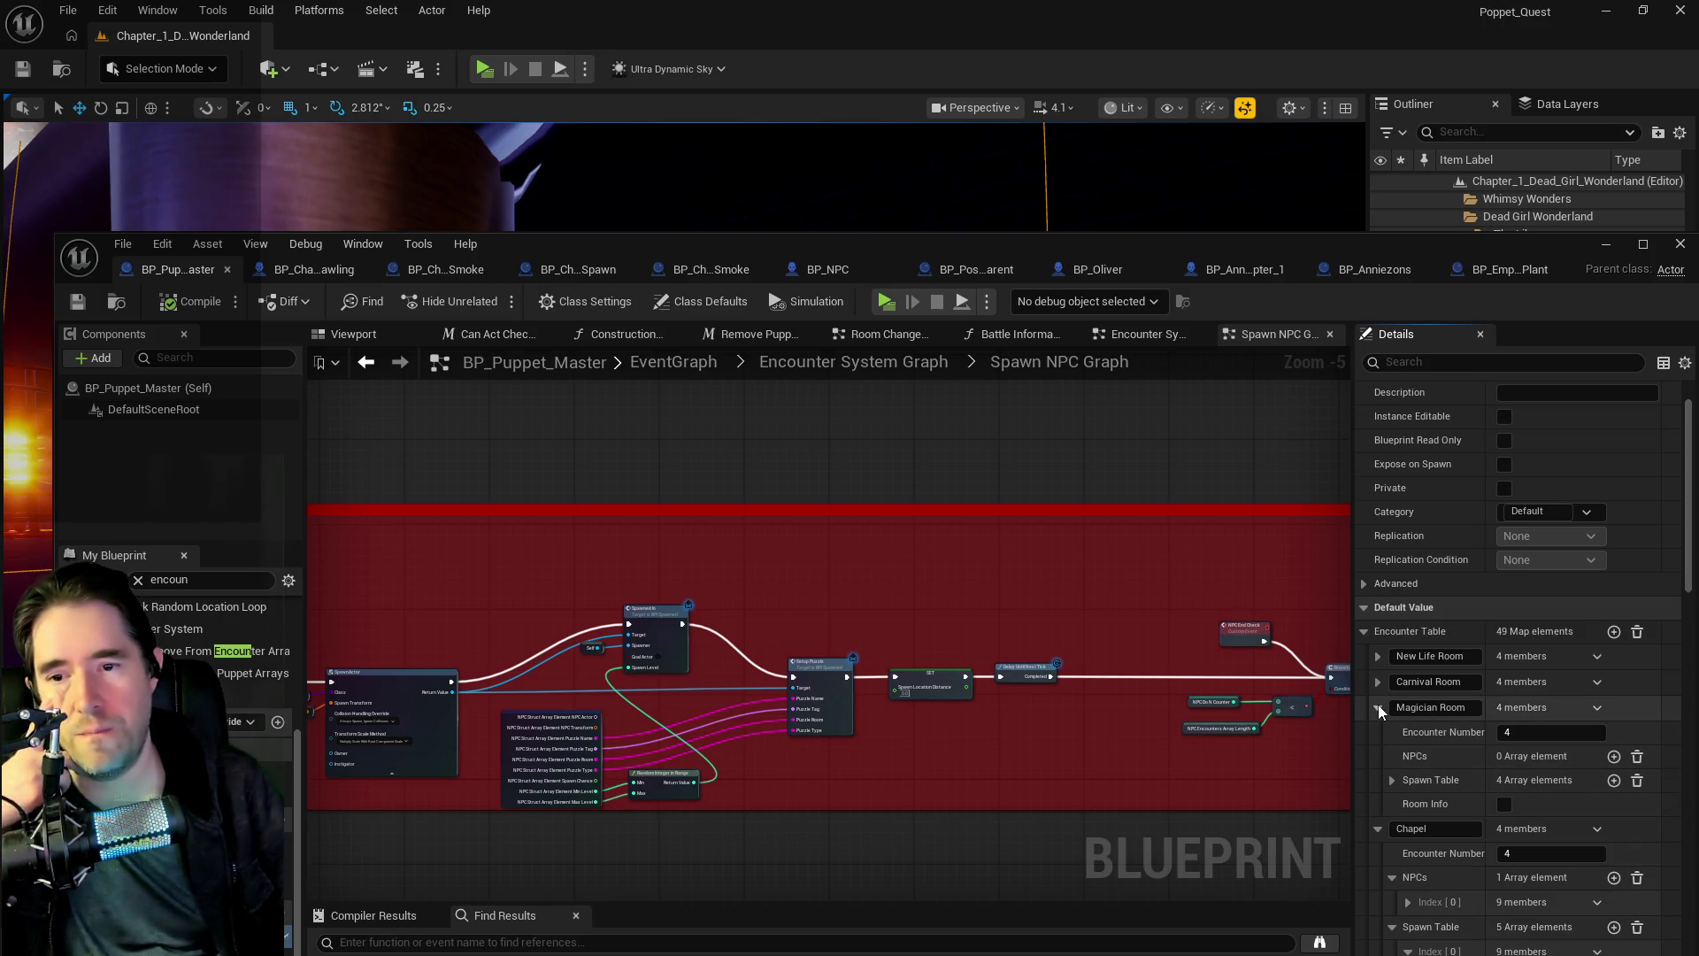
- Inspect New Life Room's Spawn Table Index [0], then pan BP_Poppet's Magician graph to Create Block
click(1382, 657)
click(1382, 657)
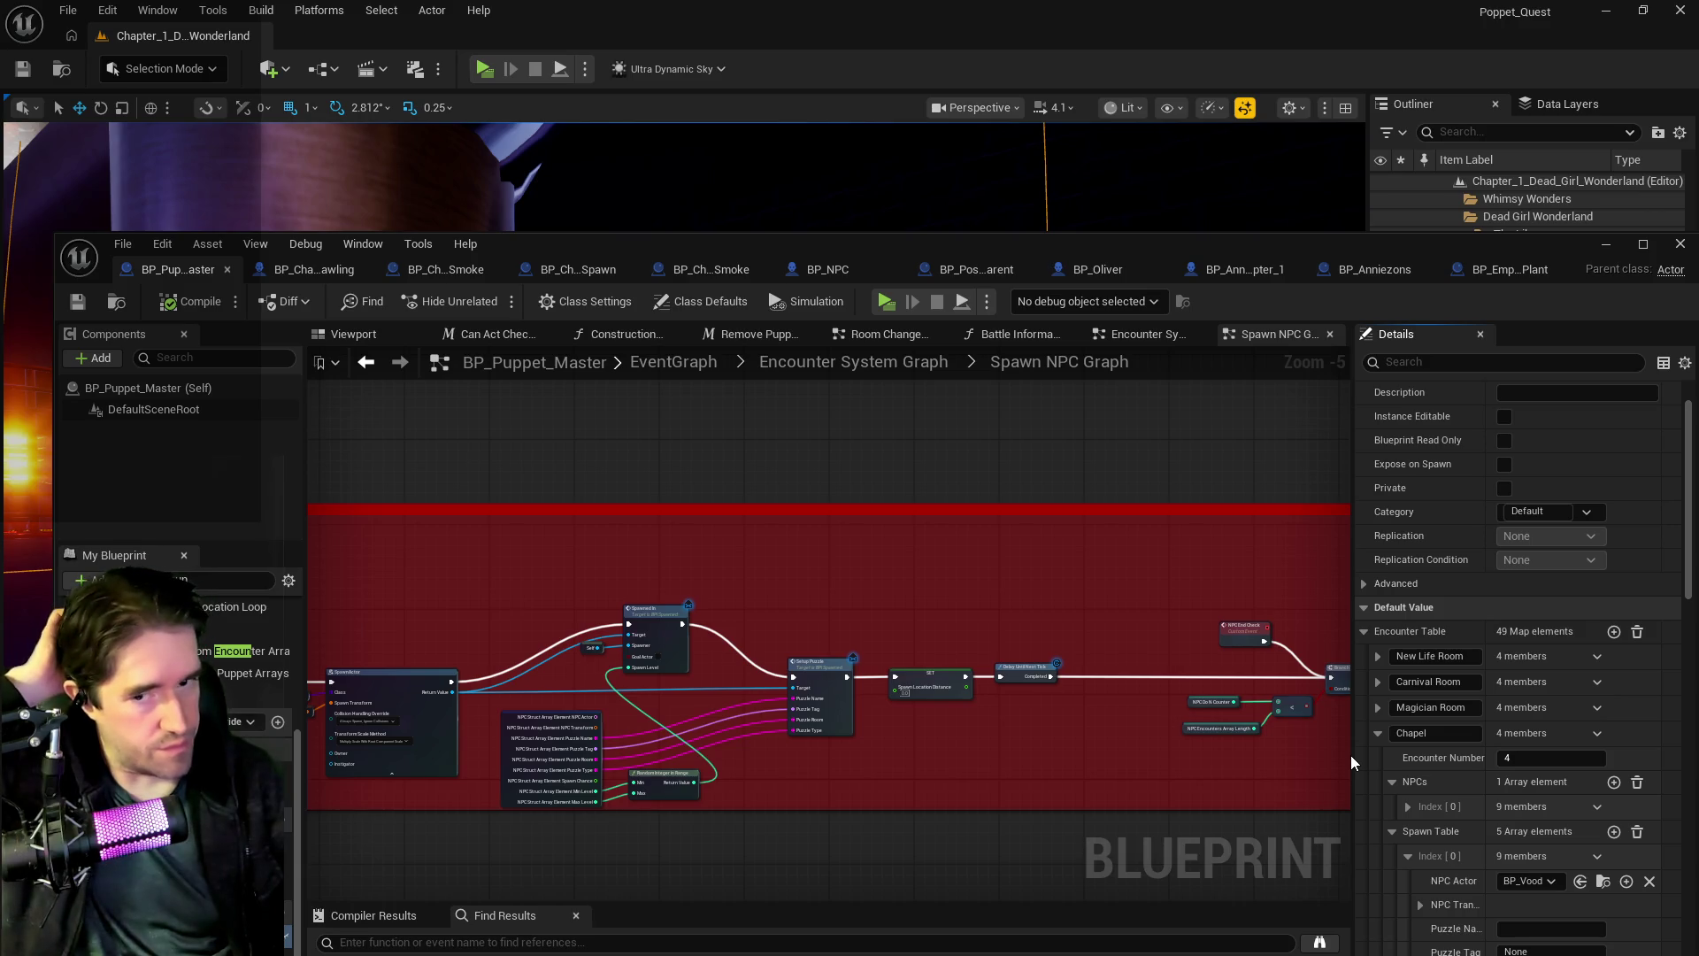
click(1376, 656)
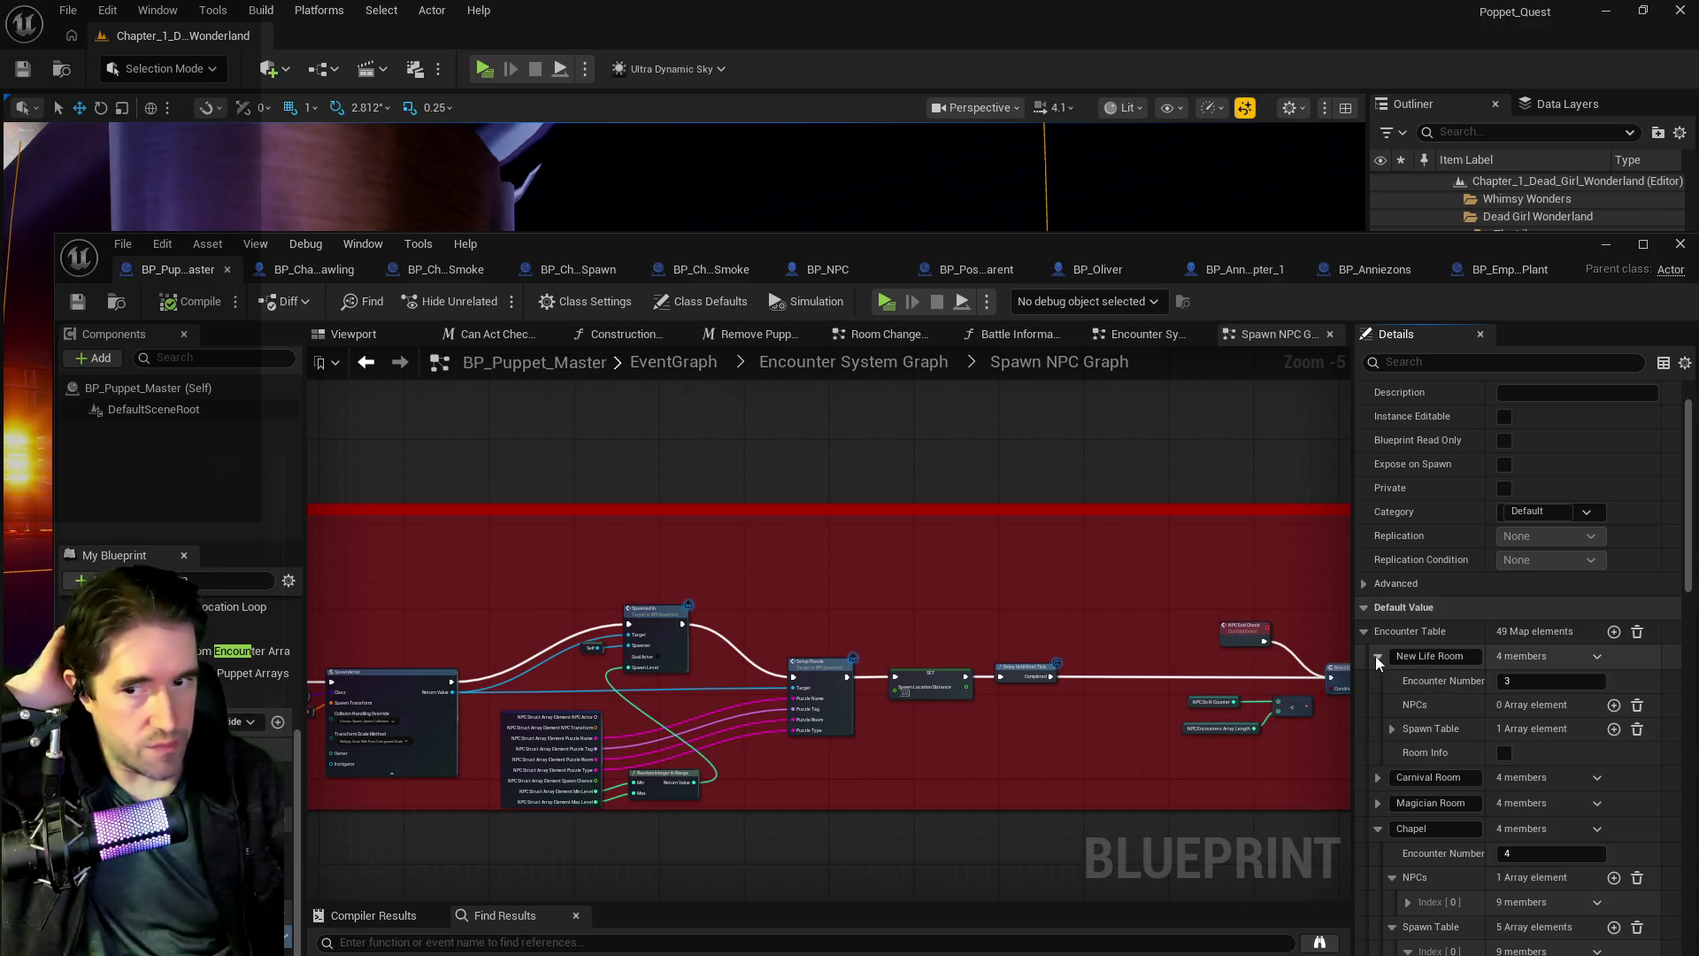
click(1391, 729)
click(1406, 753)
scroll(1420, 787, down, 3)
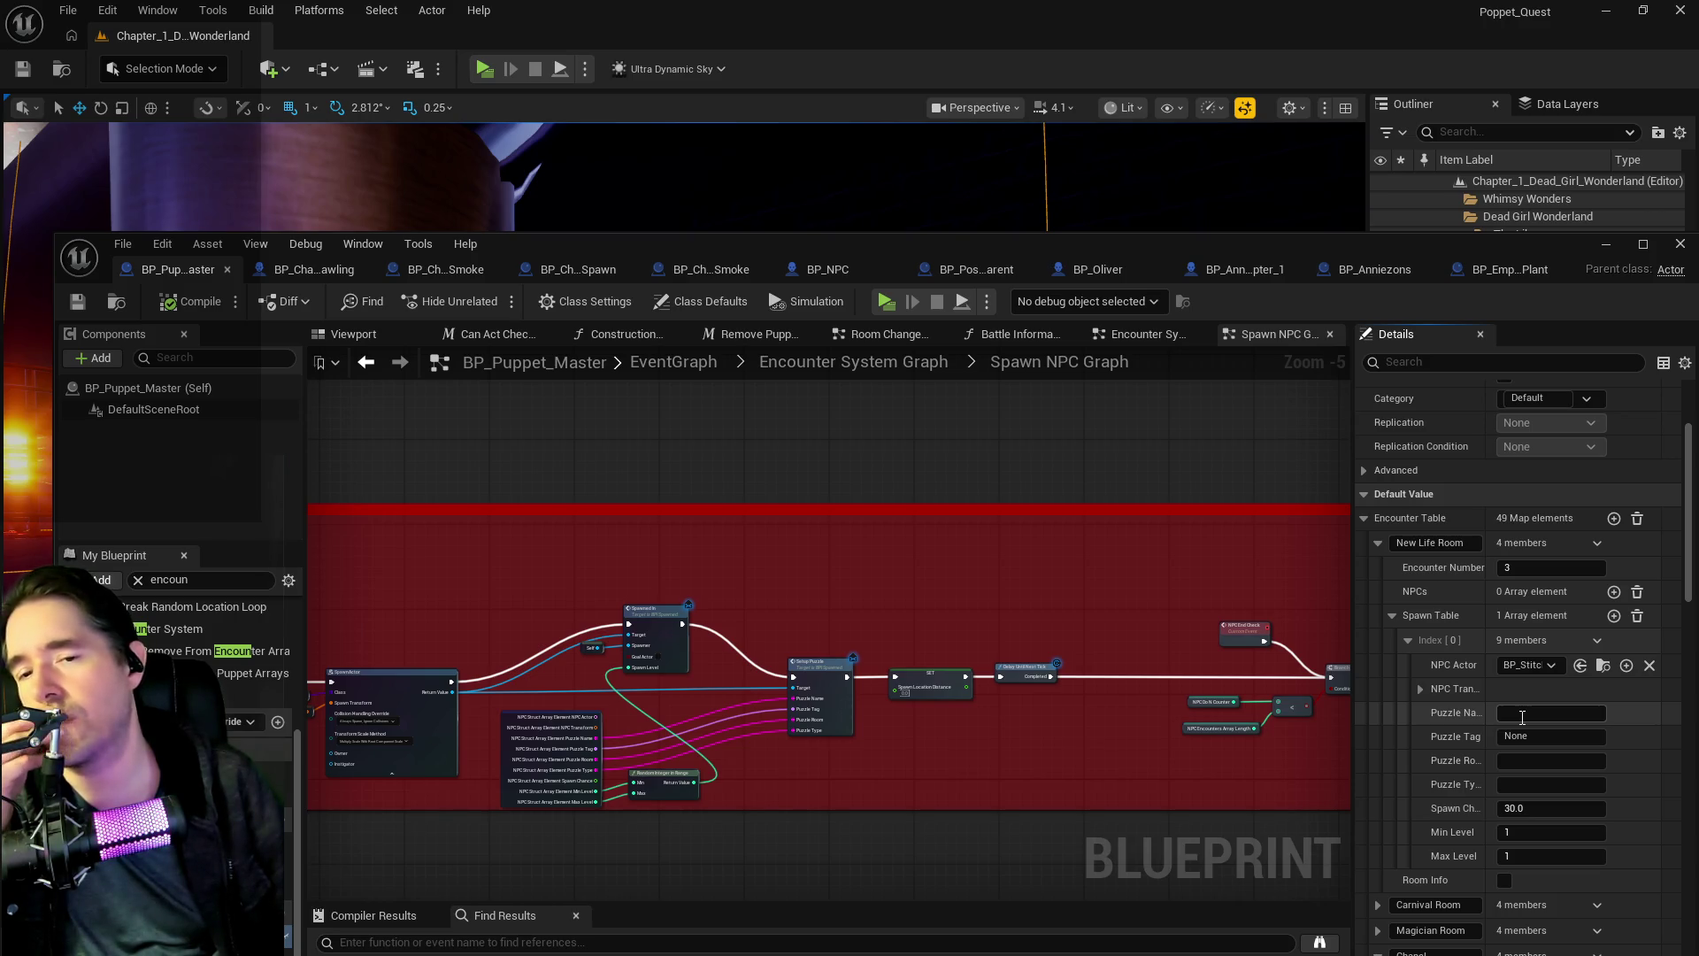
scroll(1521, 743, down, 1)
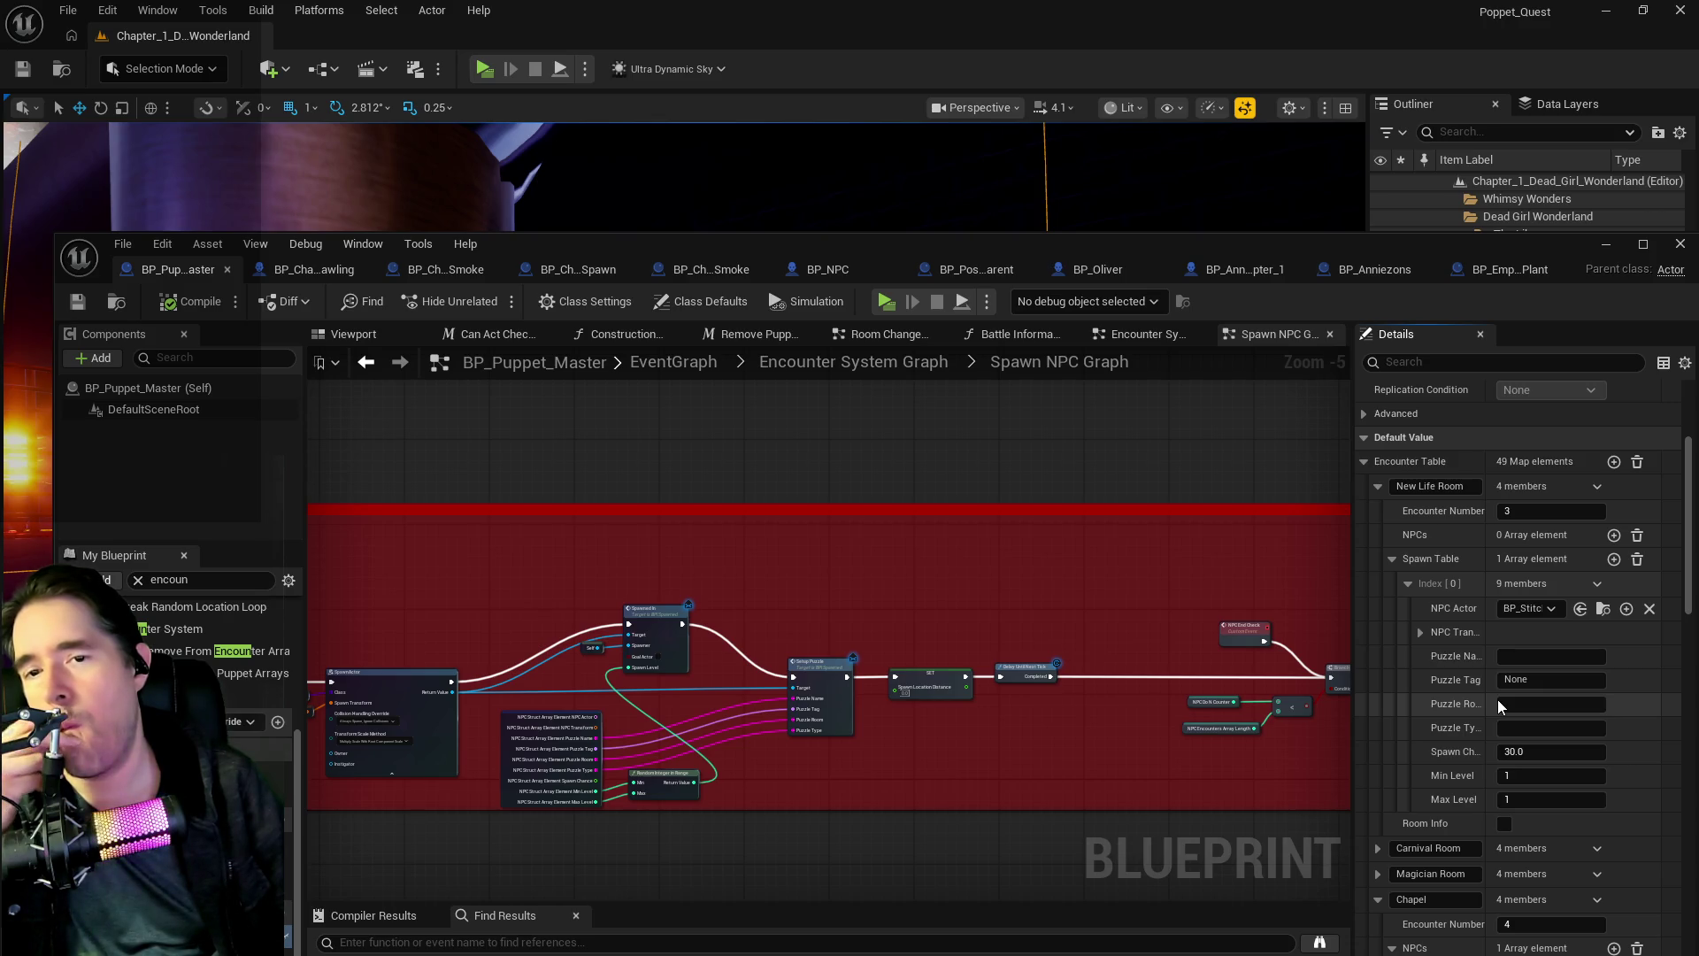
scroll(1497, 699, down, 3)
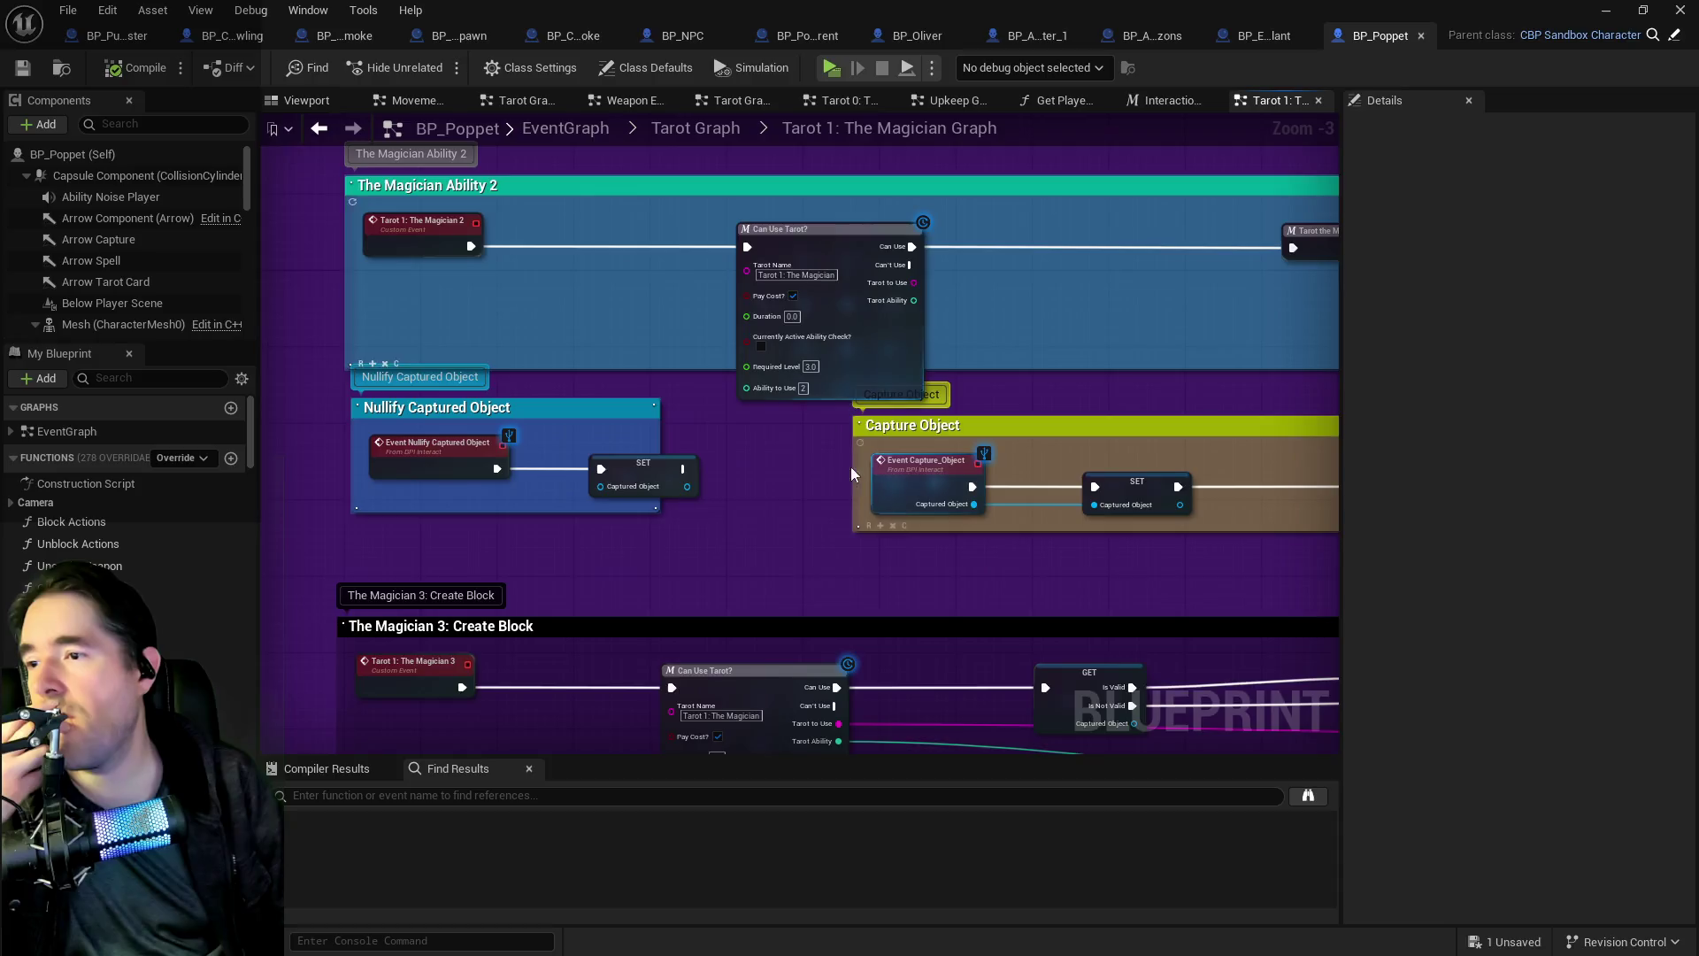
scroll(852, 465, down, 2)
mouse_move(832, 534)
mouse_down()
mouse_move(782, 315)
mouse_move(500, 394)
mouse_move(741, 470)
mouse_up()
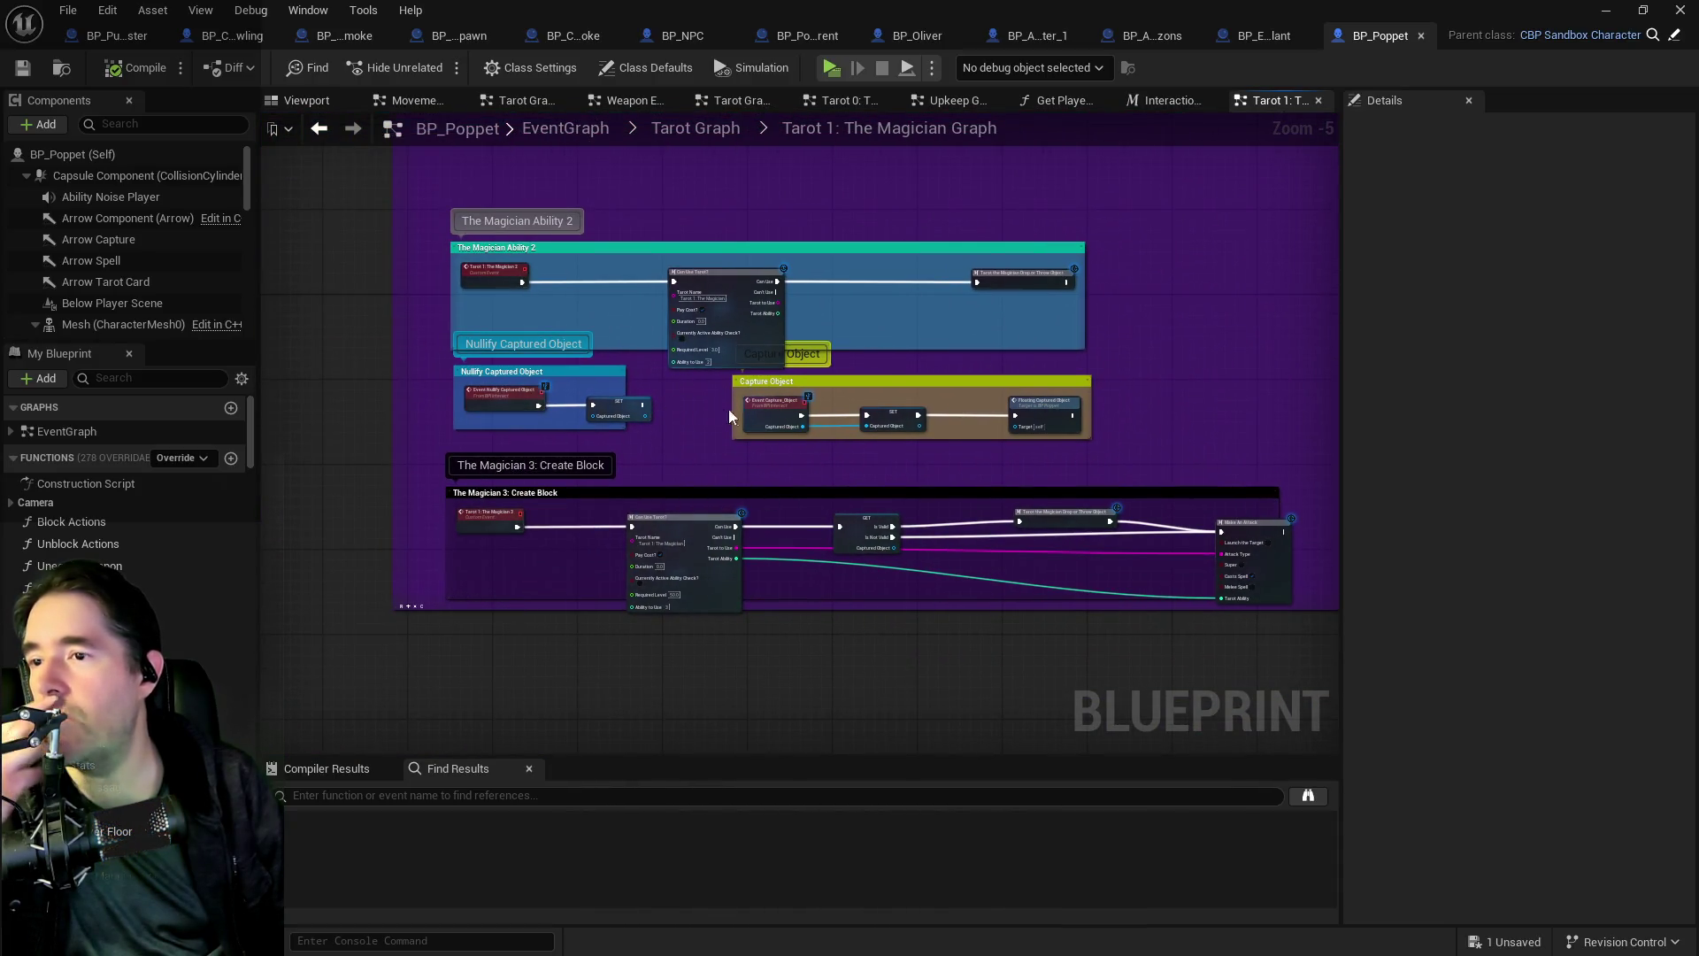
- Jump from the Capture Object comment to the Floating Captured Object event
scroll(729, 409, up, 4)
scroll(958, 527, down, 4)
drag(964, 523, 637, 474)
scroll(637, 475, up, 2)
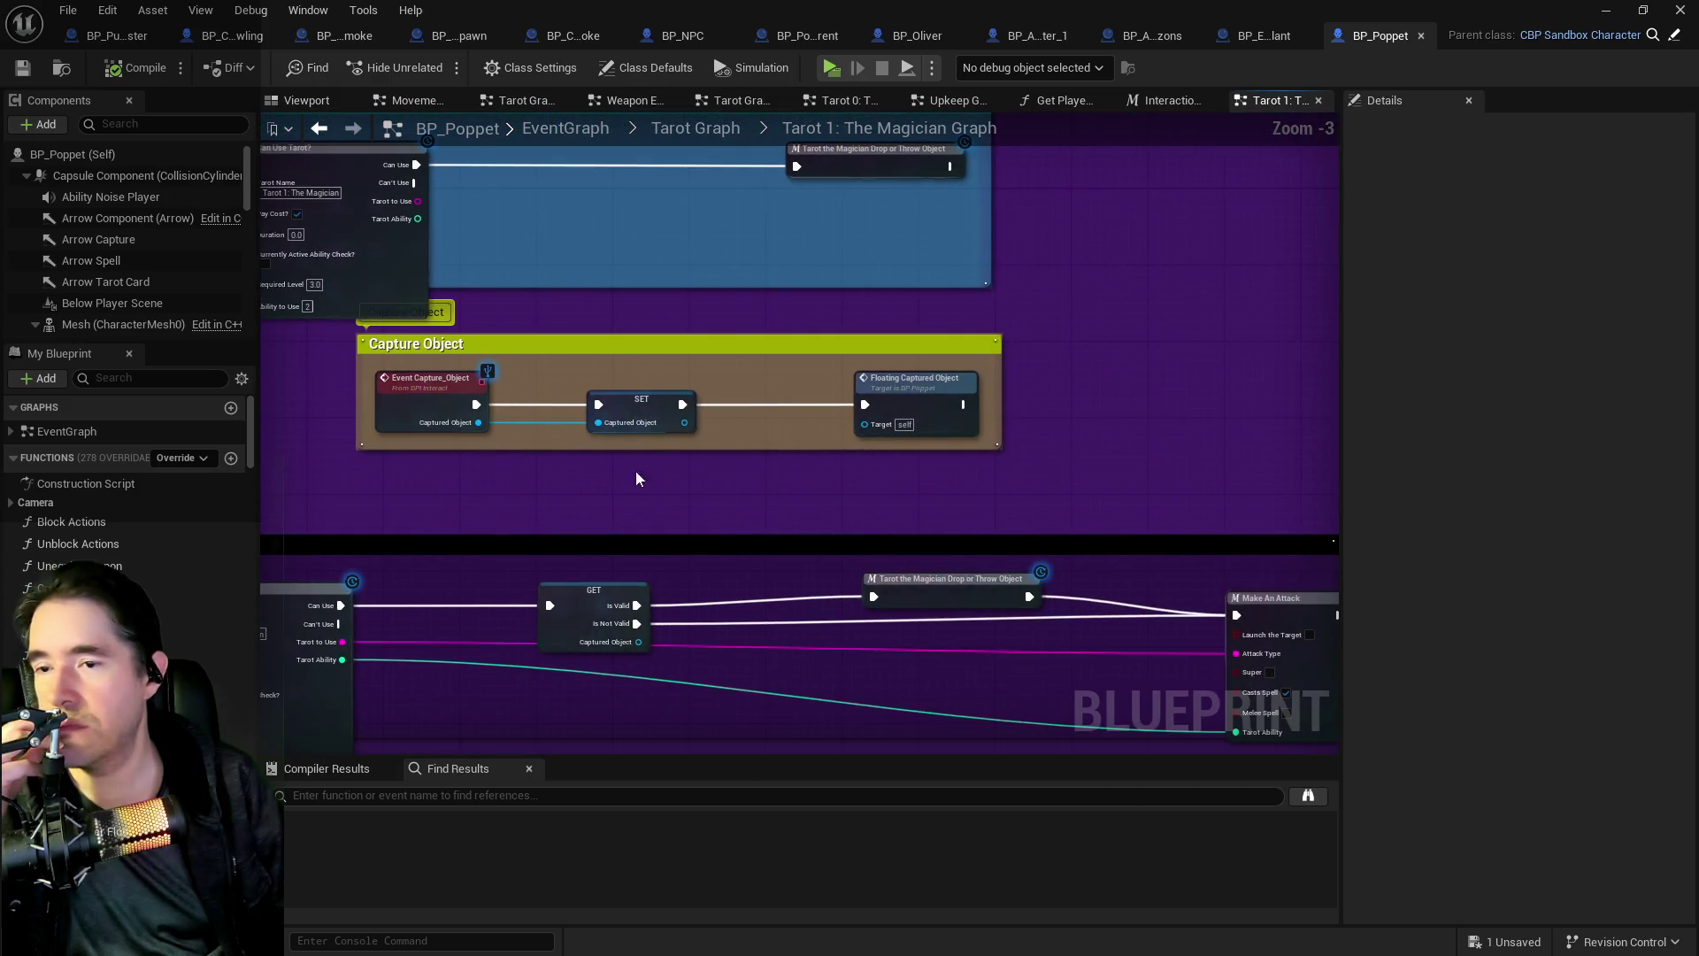
double_click(911, 381)
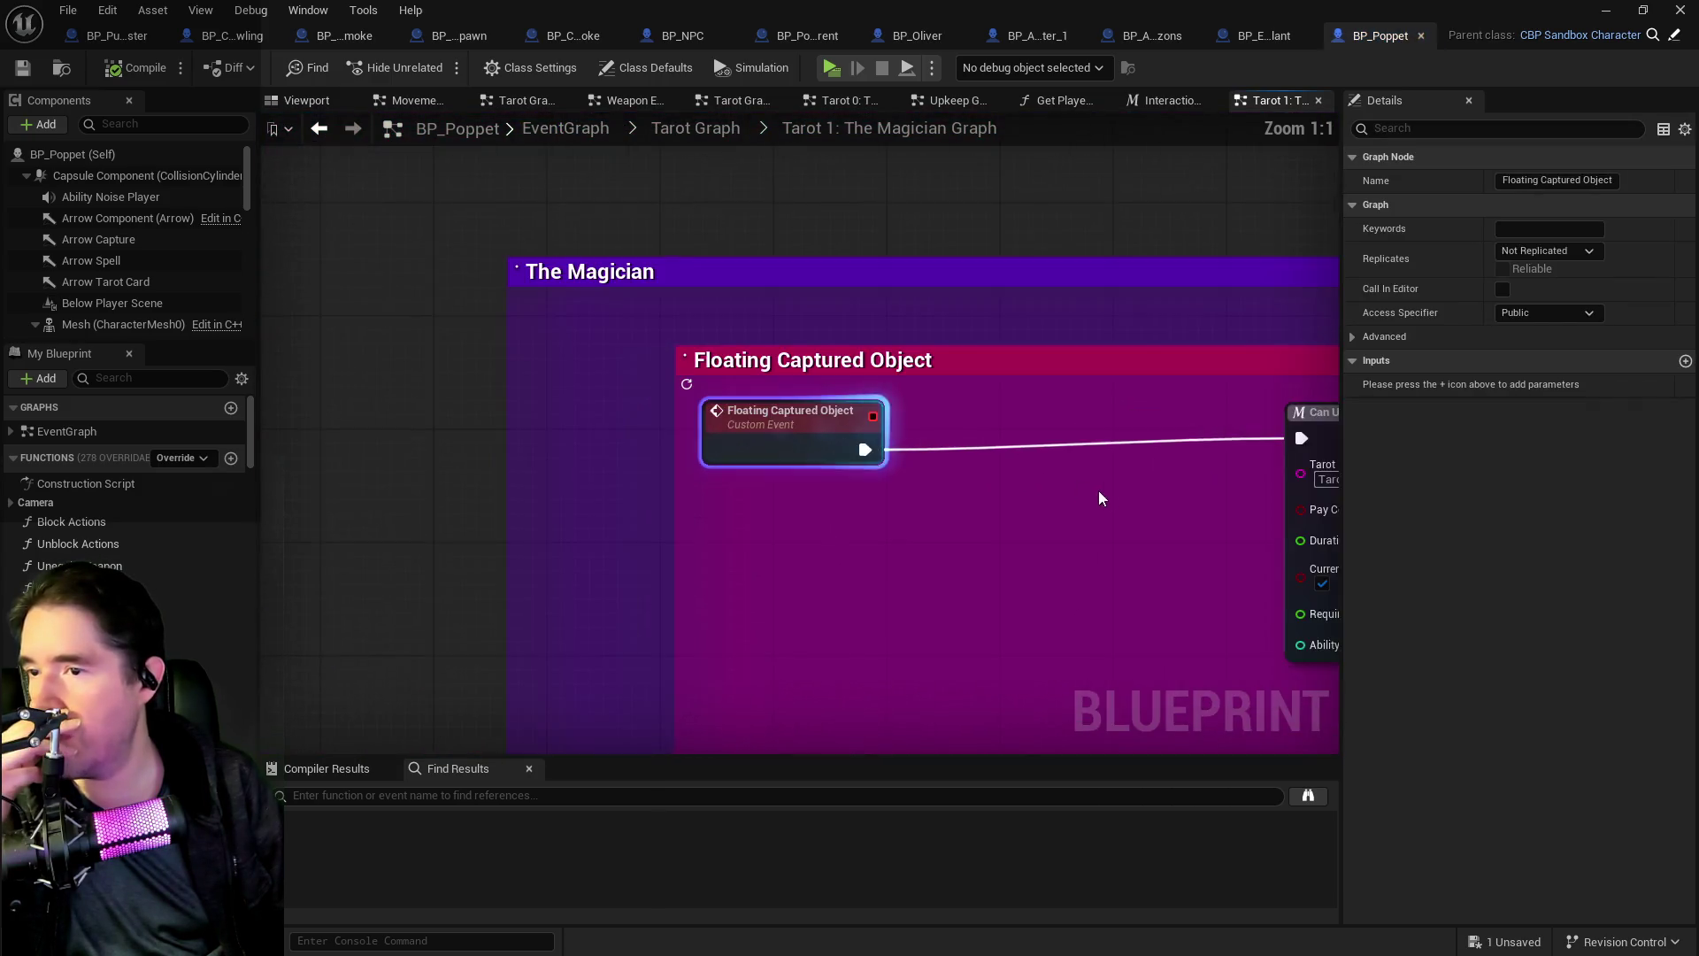
drag(936, 474, 493, 341)
scroll(694, 383, down, 3)
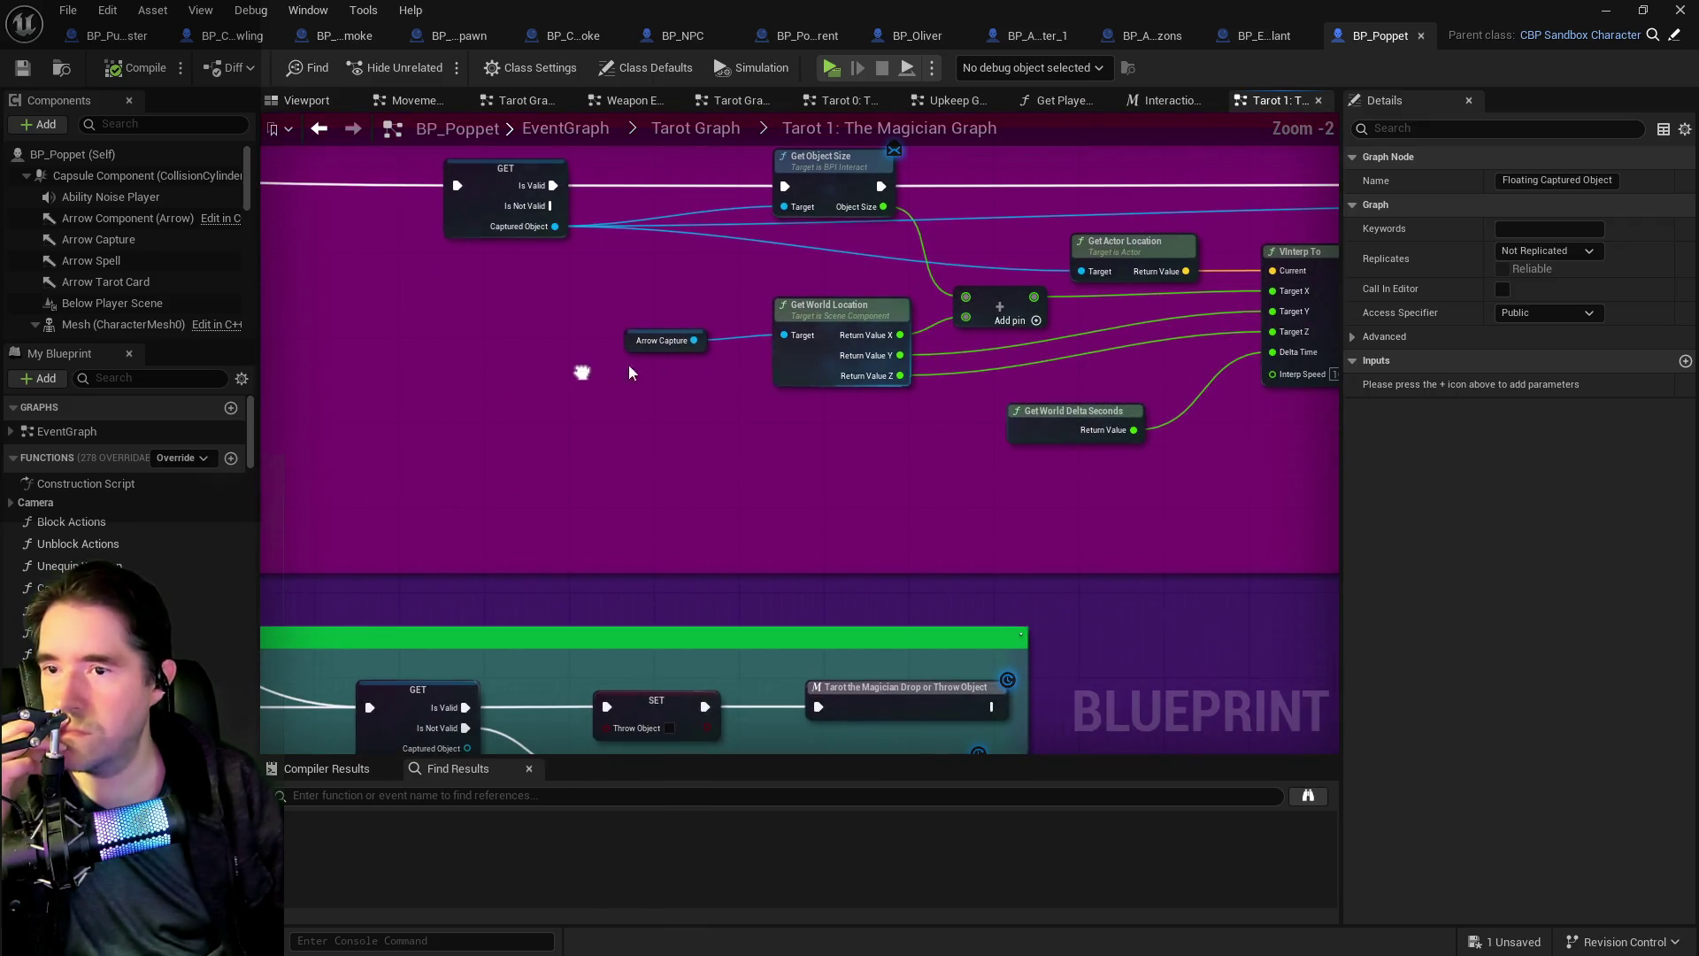
- Inspect the VInterp To and Get Object Size nodes, then select the Arrow Capture component
mouse_move(972, 481)
mouse_down()
mouse_move(781, 449)
mouse_move(667, 474)
mouse_move(906, 505)
mouse_move(811, 591)
mouse_up()
scroll(897, 501, down, 1)
scroll(929, 485, down, 4)
scroll(884, 531, up, 3)
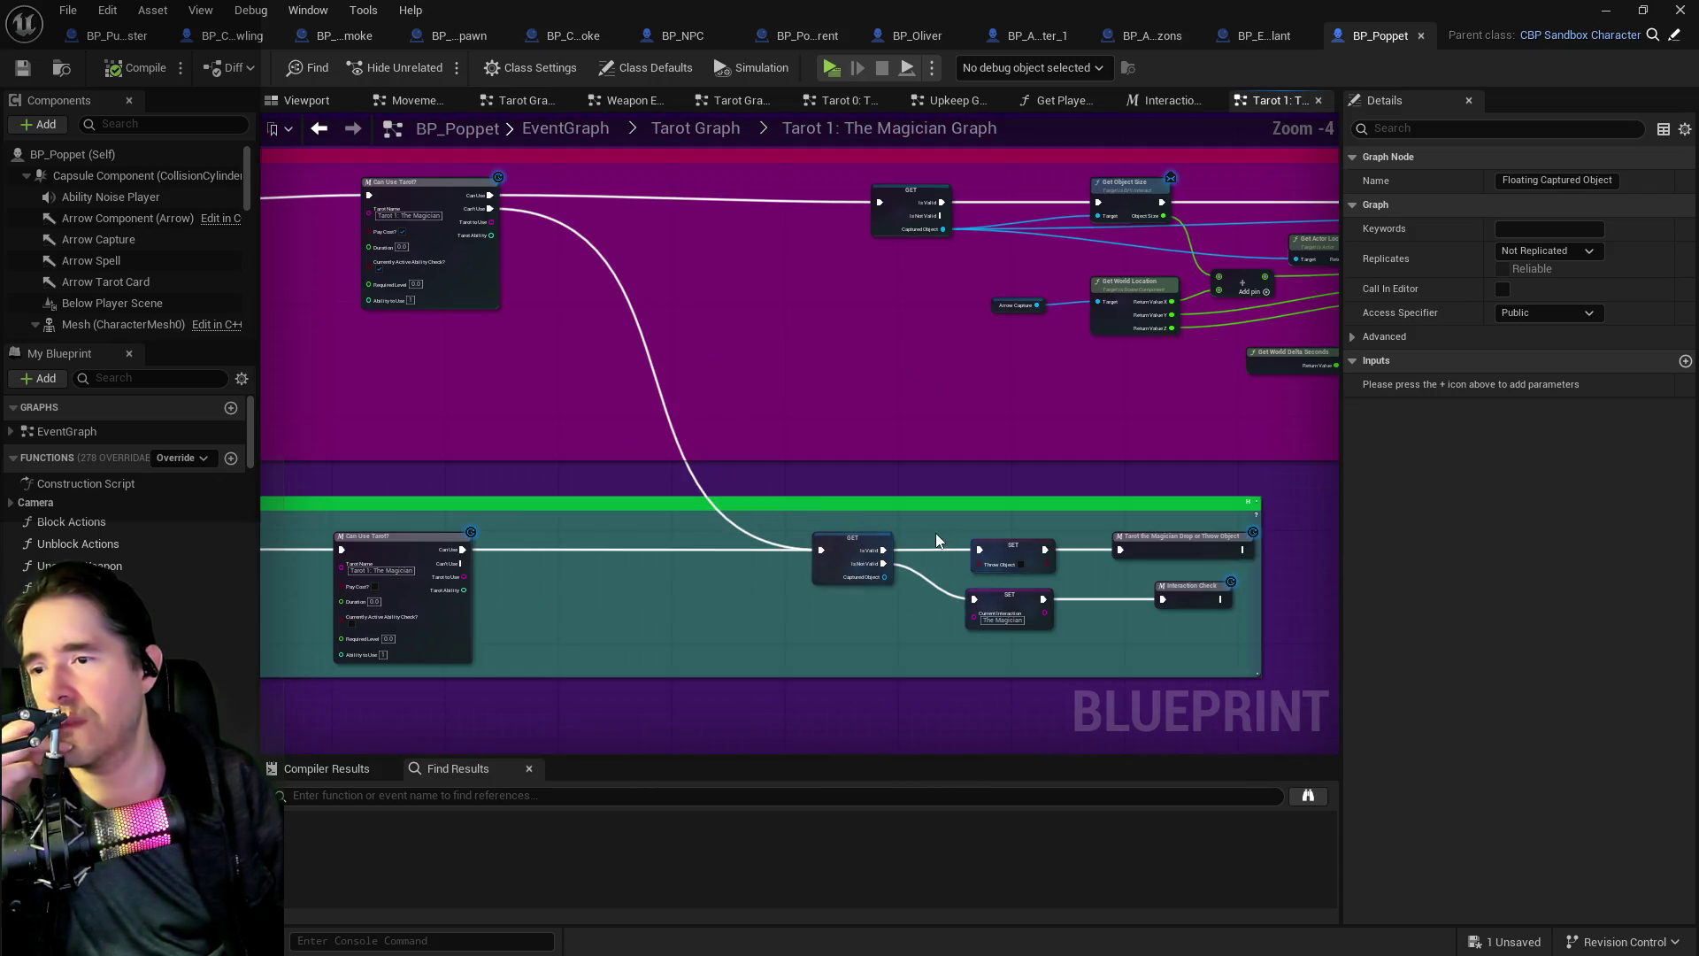
mouse_move(786, 554)
mouse_down()
mouse_move(785, 406)
mouse_move(707, 458)
mouse_up()
scroll(809, 358, up, 1)
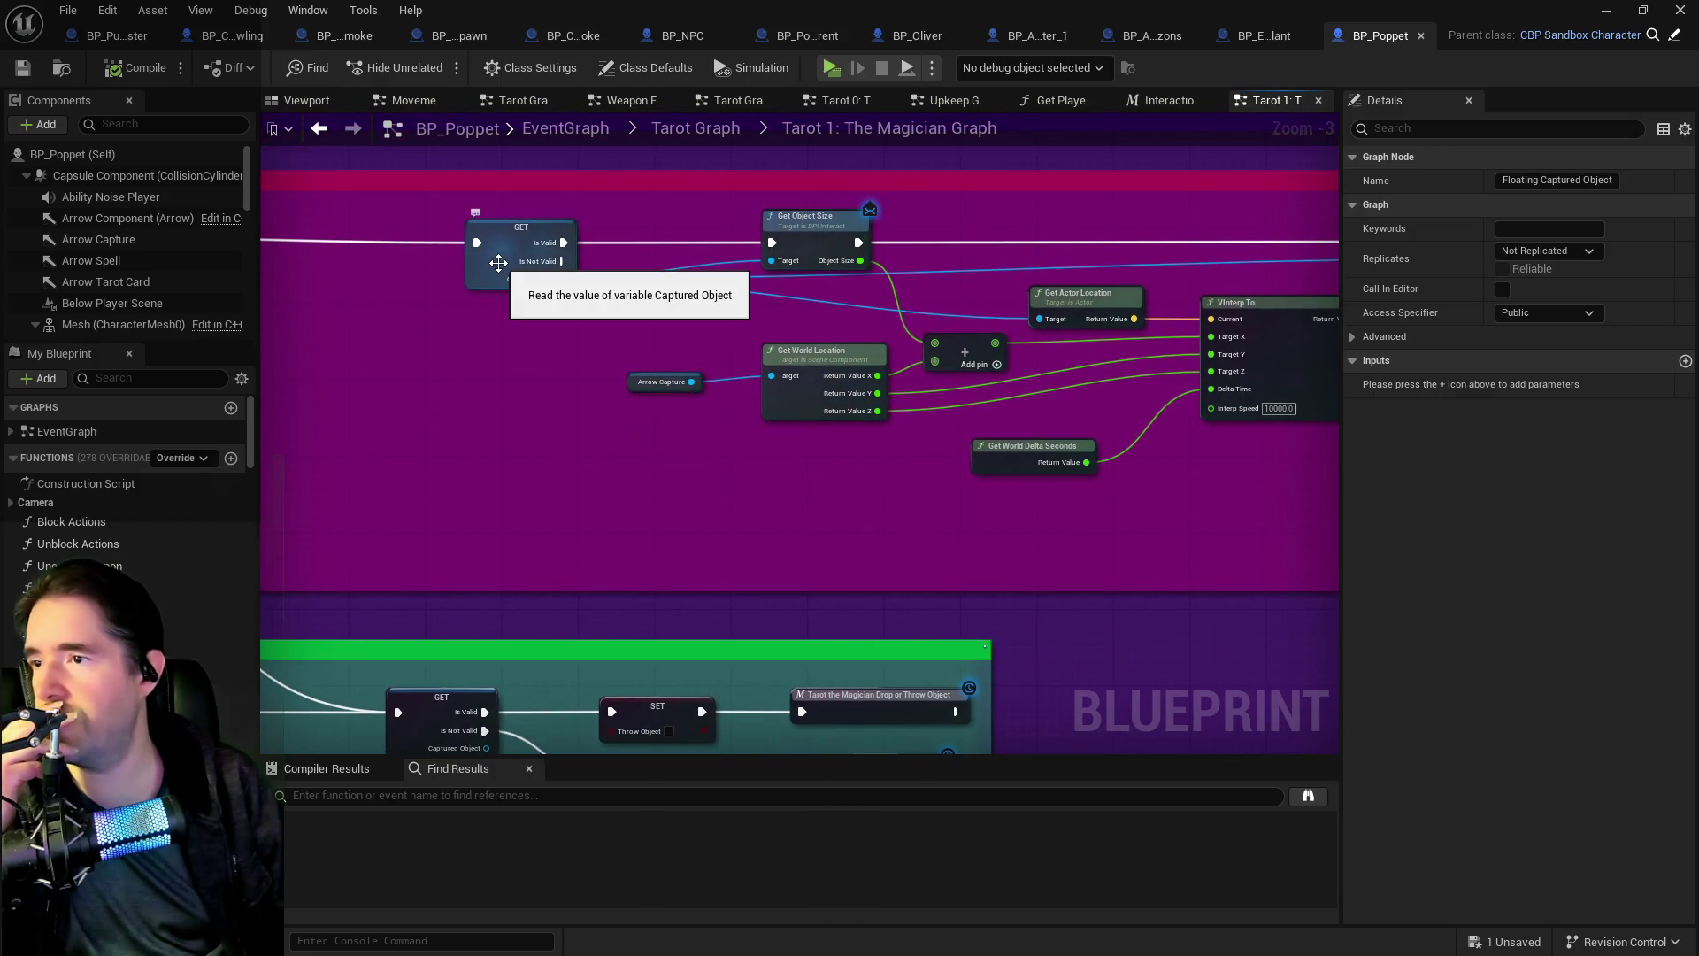
drag(758, 330, 586, 340)
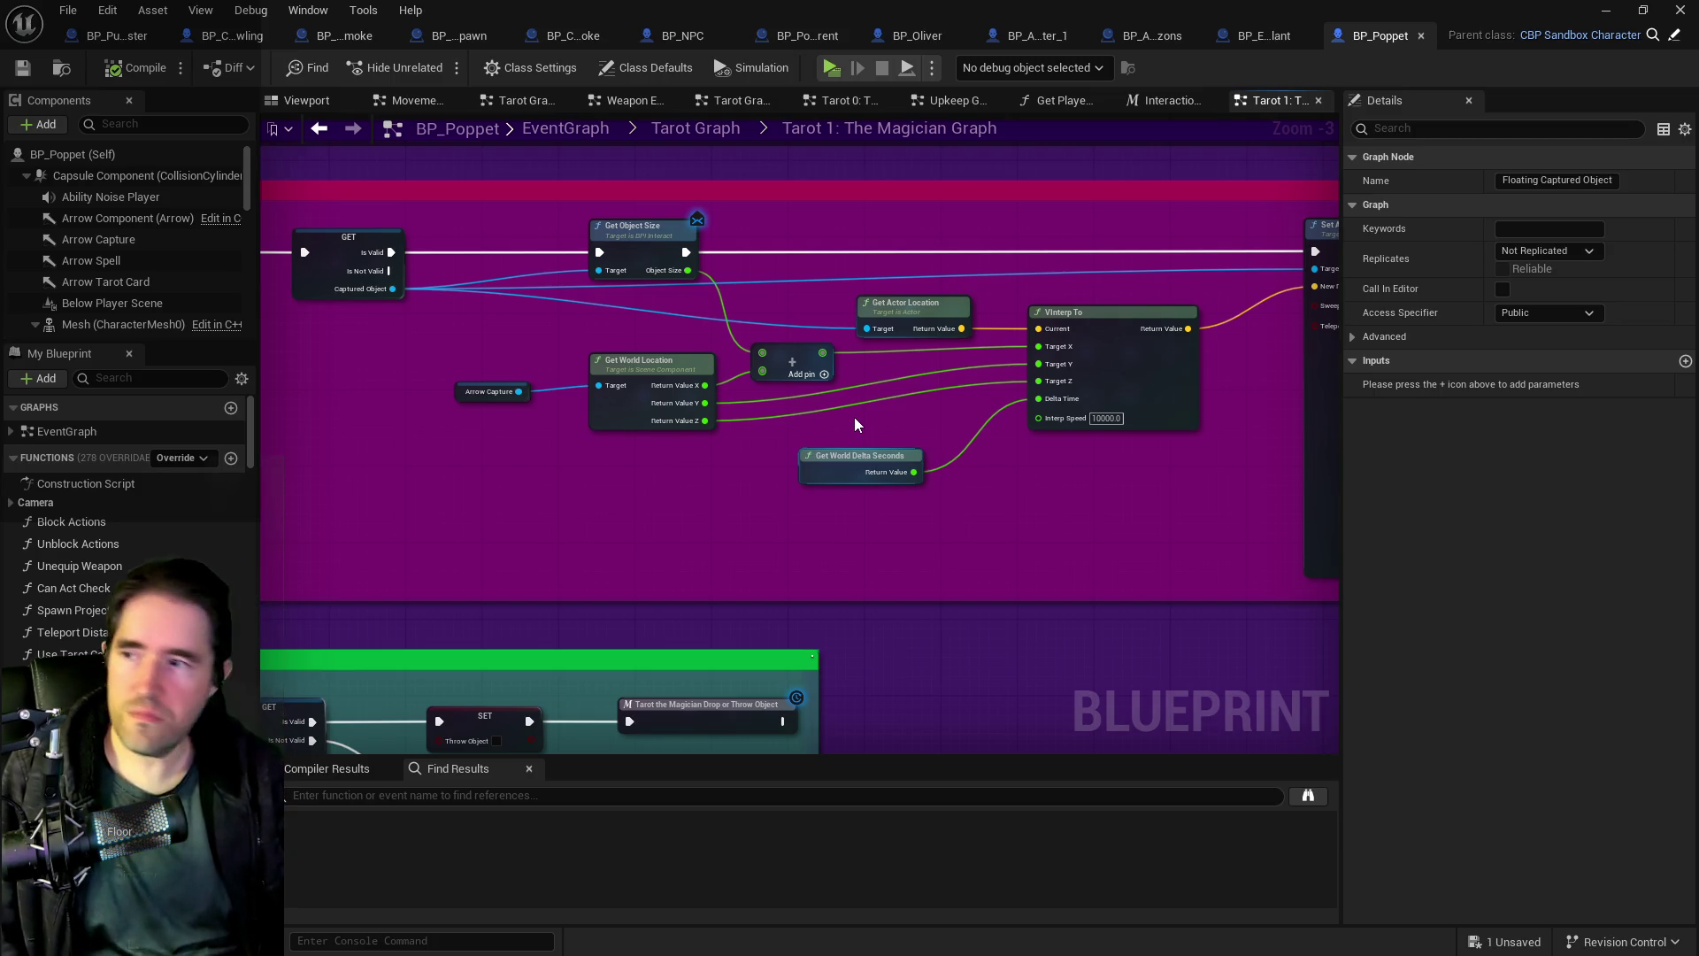
click(125, 241)
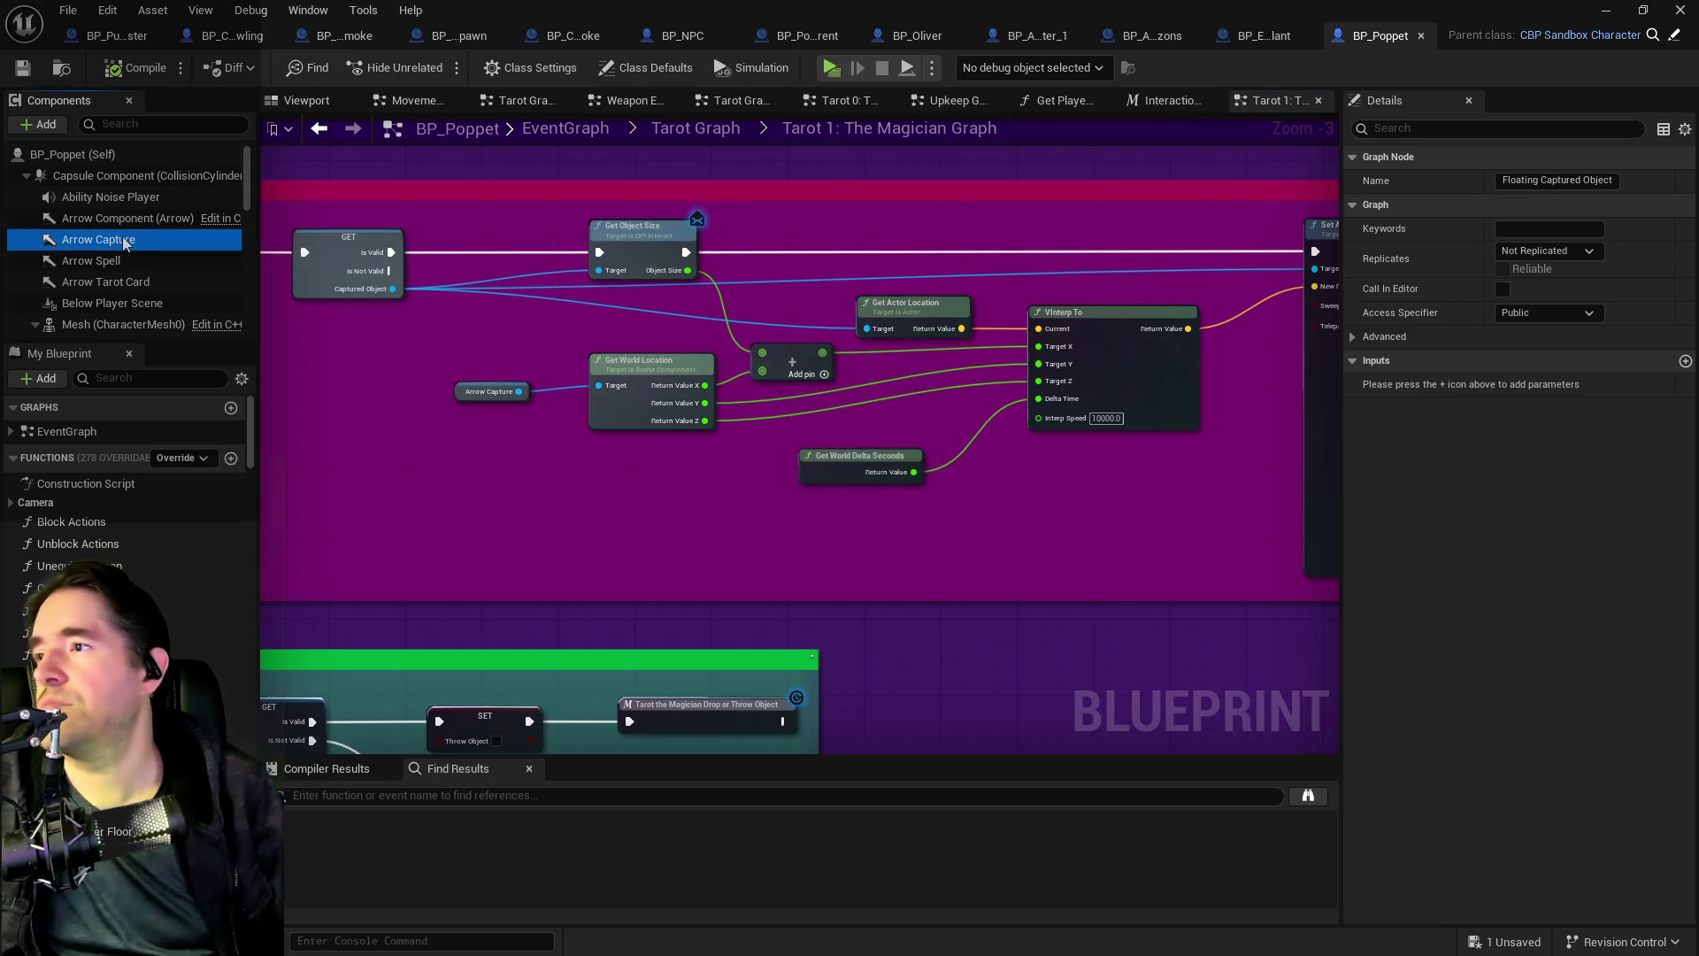
- Inspect the Capsule and Arrow Capture component properties in BP_Poppet
click(115, 177)
click(113, 237)
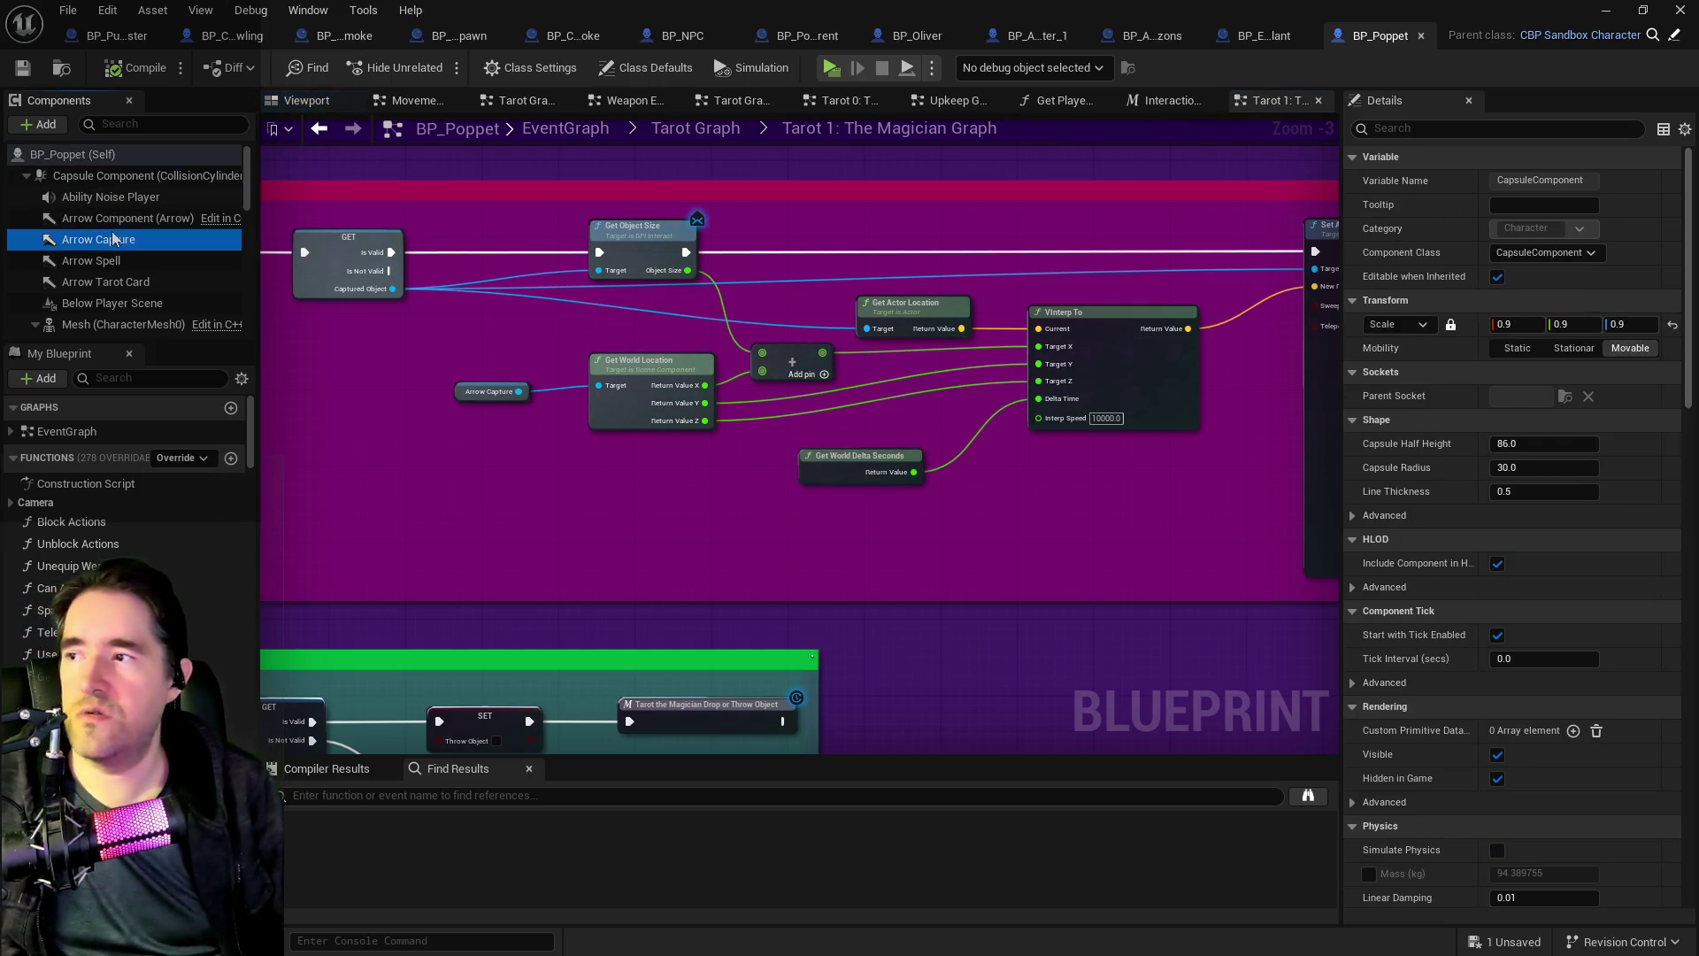
scroll(102, 274, down, 5)
scroll(93, 283, up, 5)
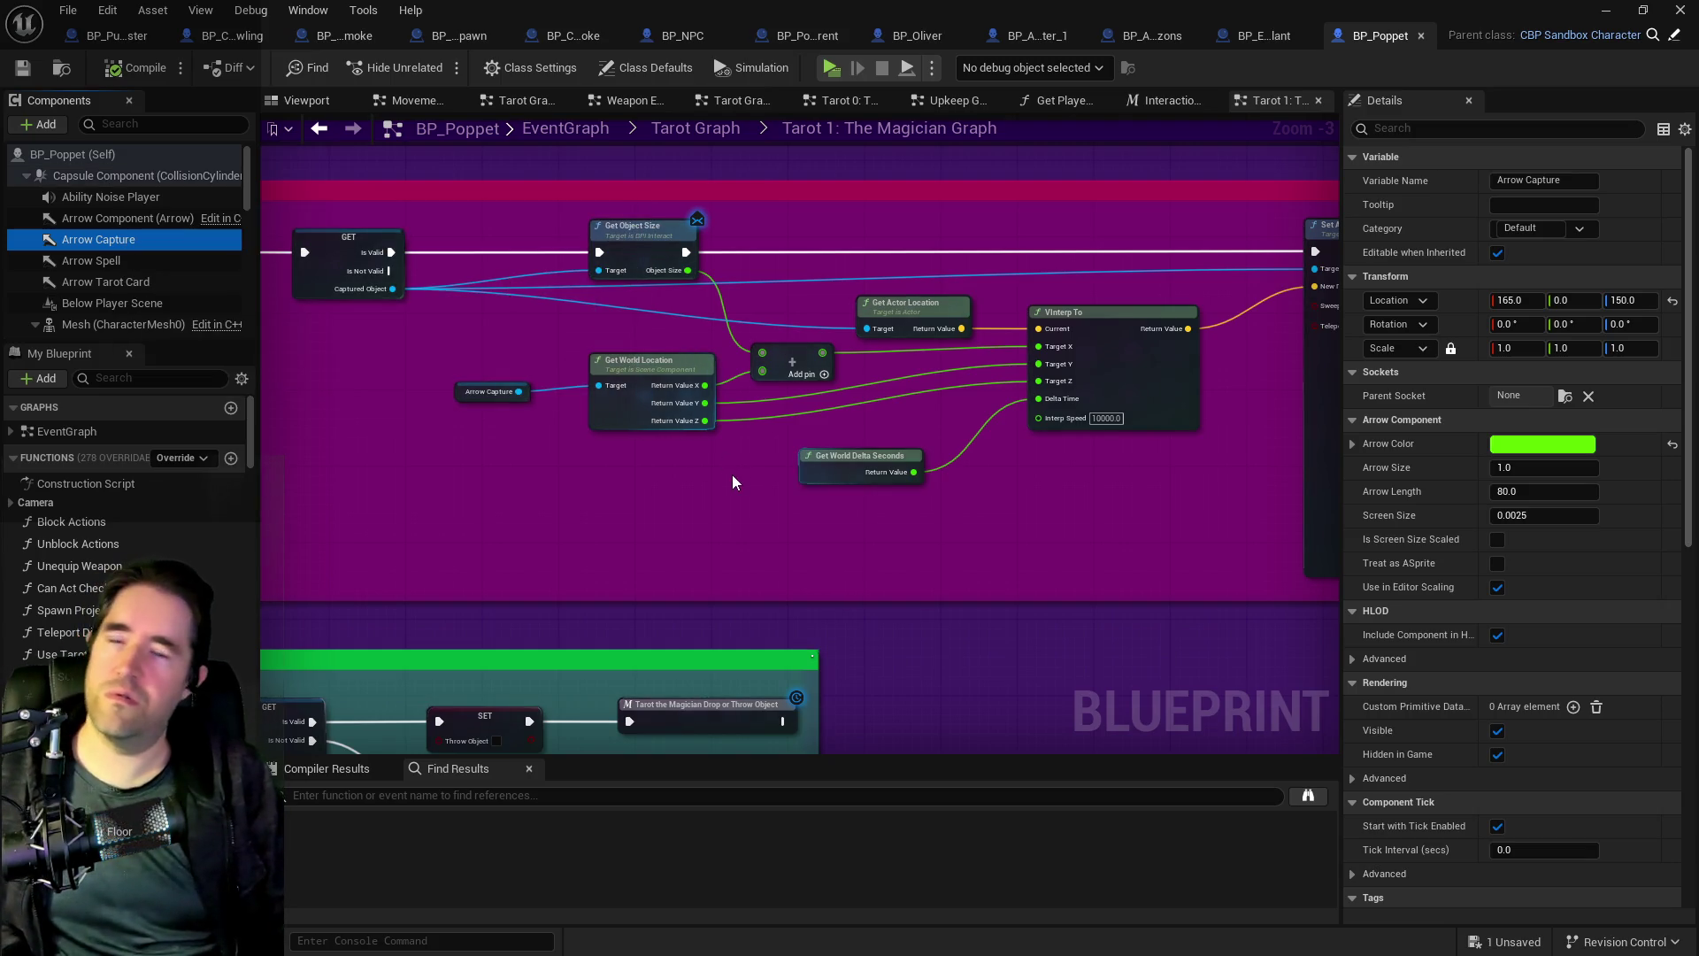
- Review Set Actor Relative Location, Floating Captured Object, GET and Get Object Size, then return to the level editor
mouse_move(1077, 515)
mouse_down()
mouse_move(721, 505)
mouse_move(698, 519)
mouse_move(758, 568)
mouse_up()
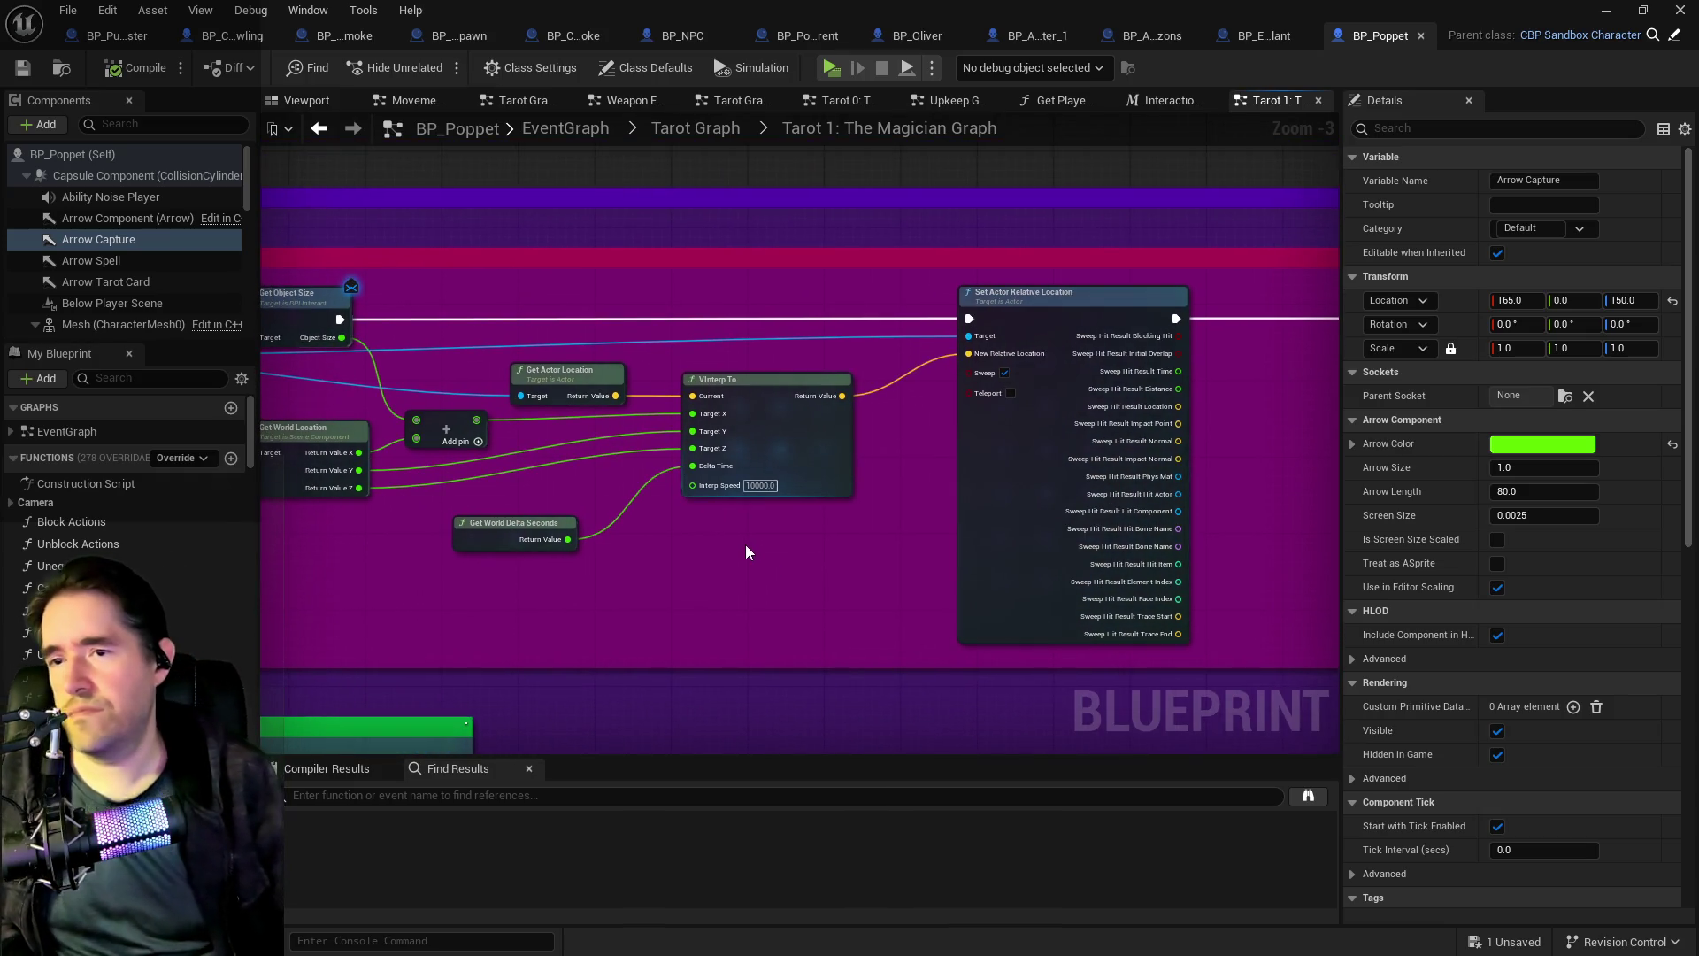
mouse_move(1043, 561)
mouse_down()
mouse_move(608, 547)
mouse_move(938, 503)
mouse_up()
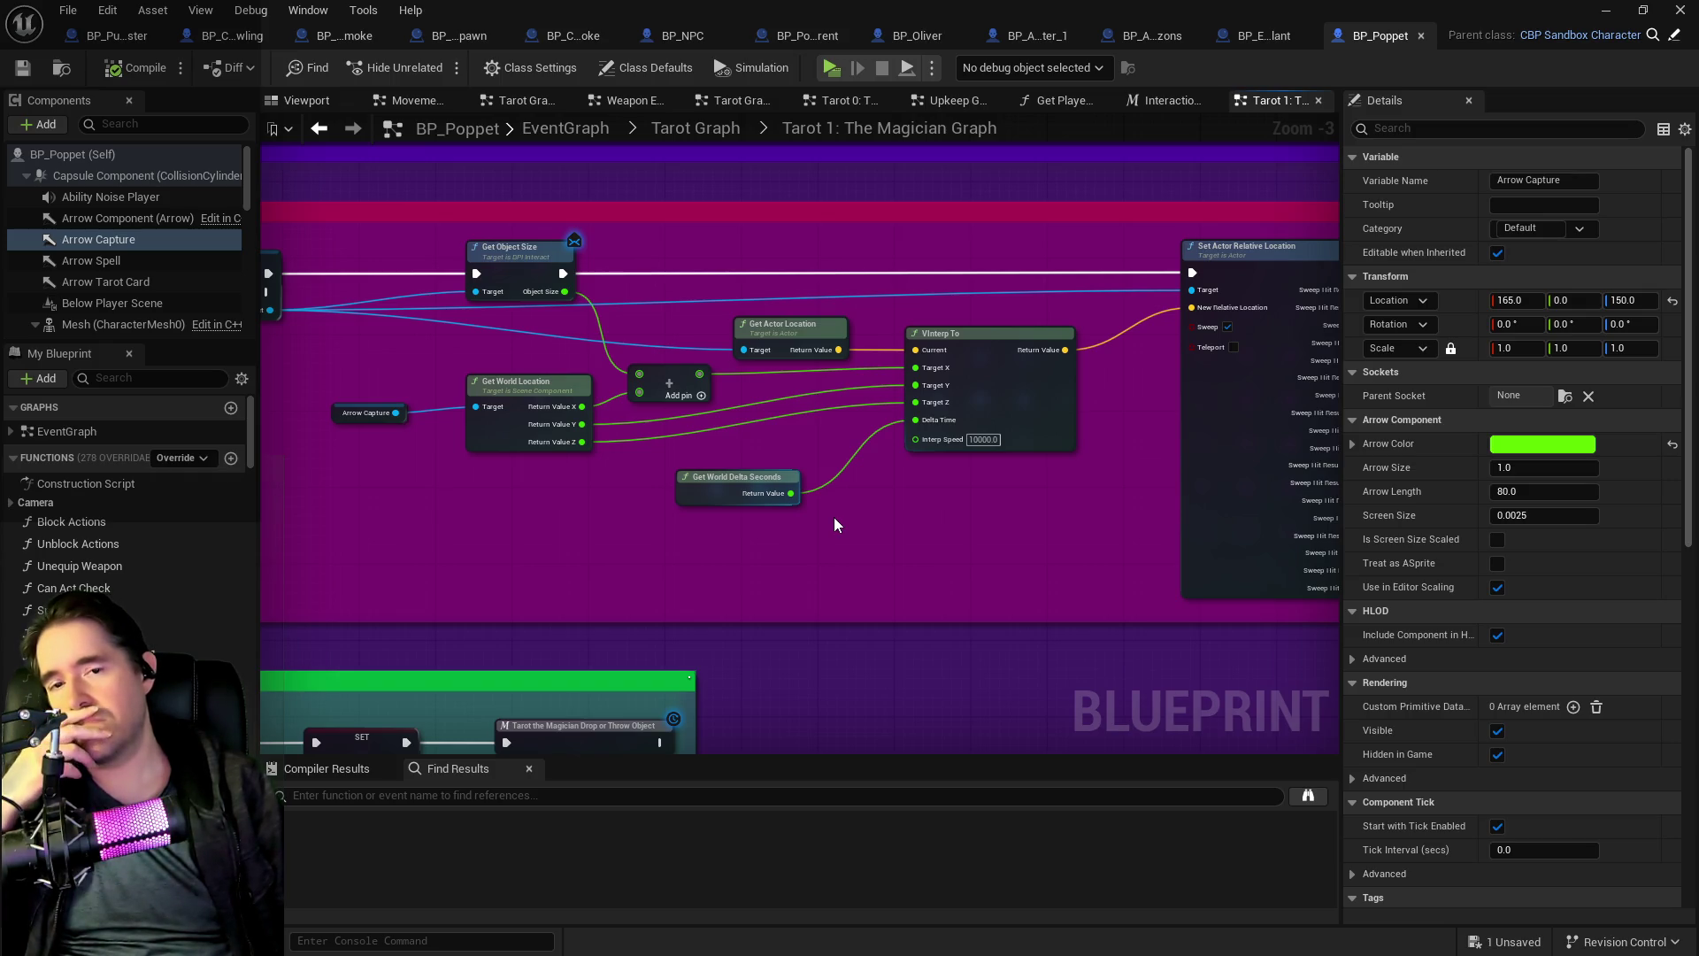
drag(830, 519, 629, 525)
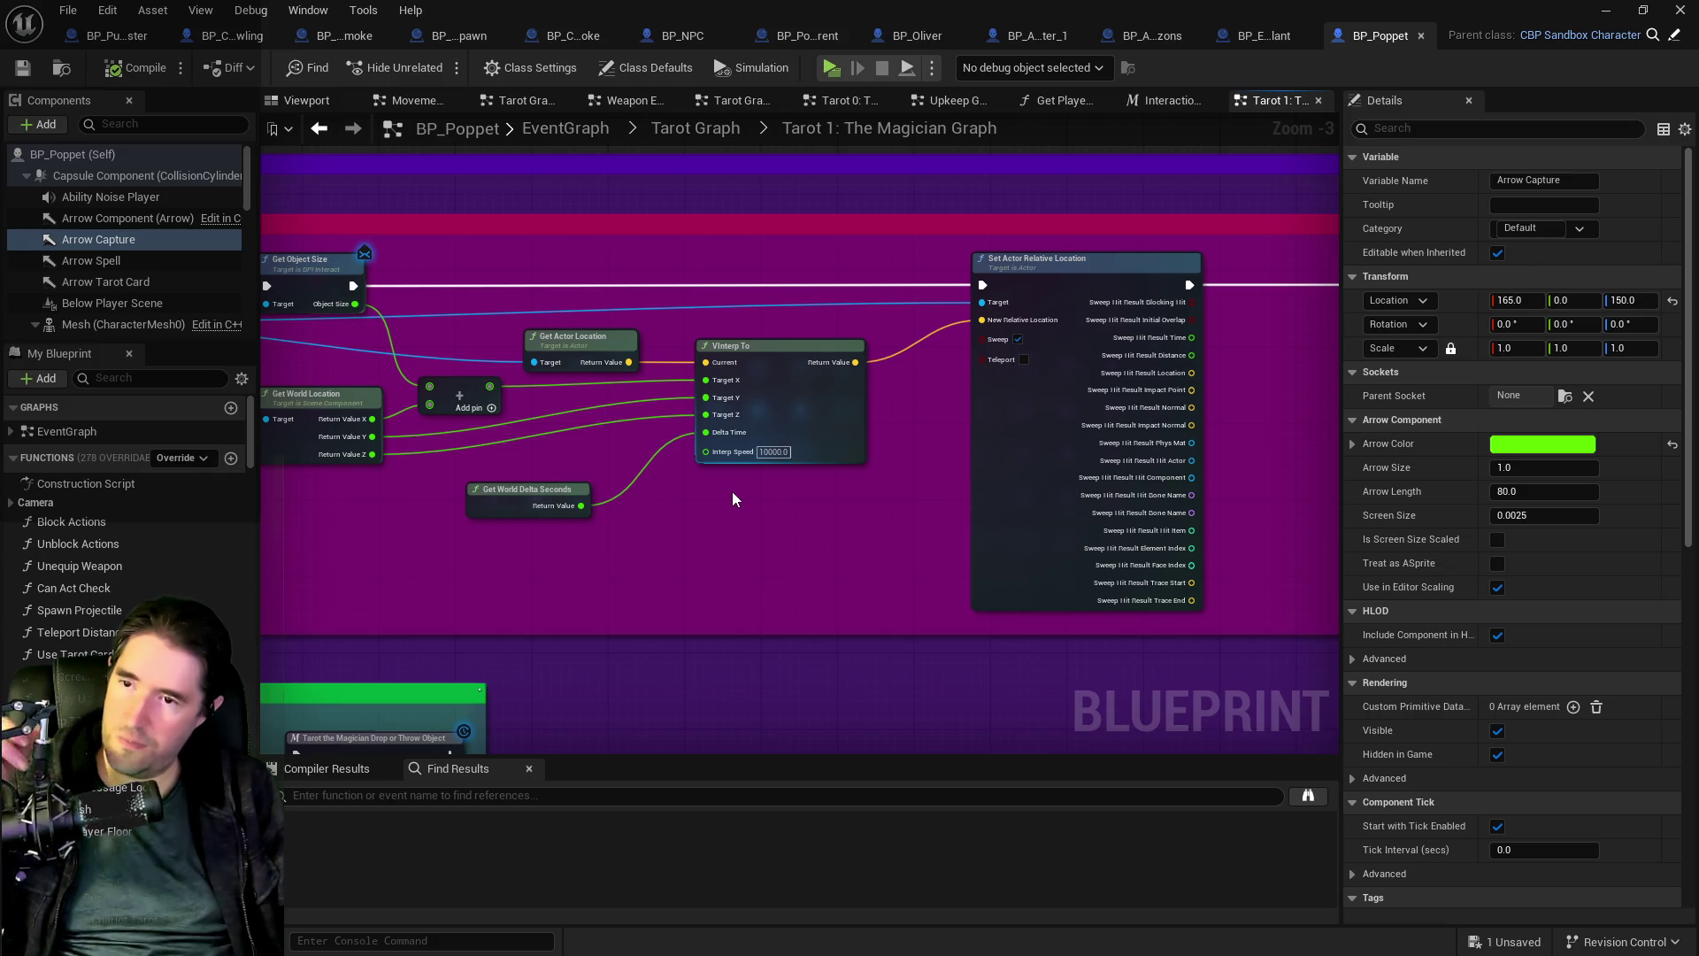
mouse_move(732, 498)
mouse_down()
mouse_move(311, 494)
mouse_move(1003, 506)
mouse_up()
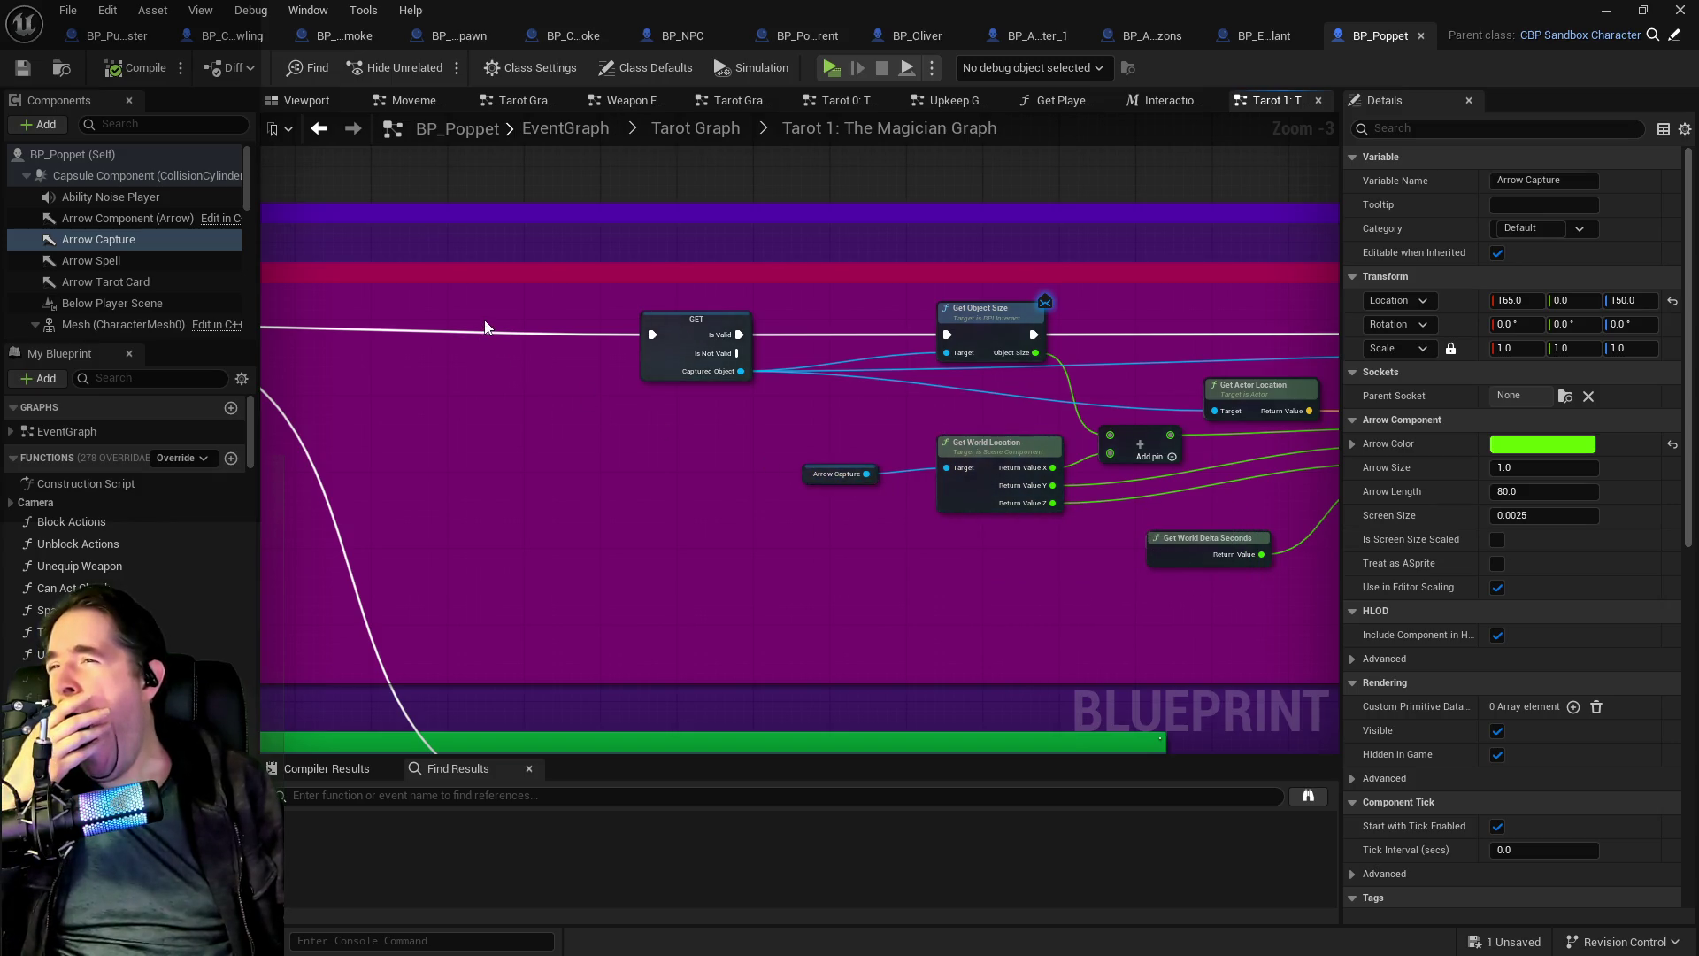
key(alt+Tab)
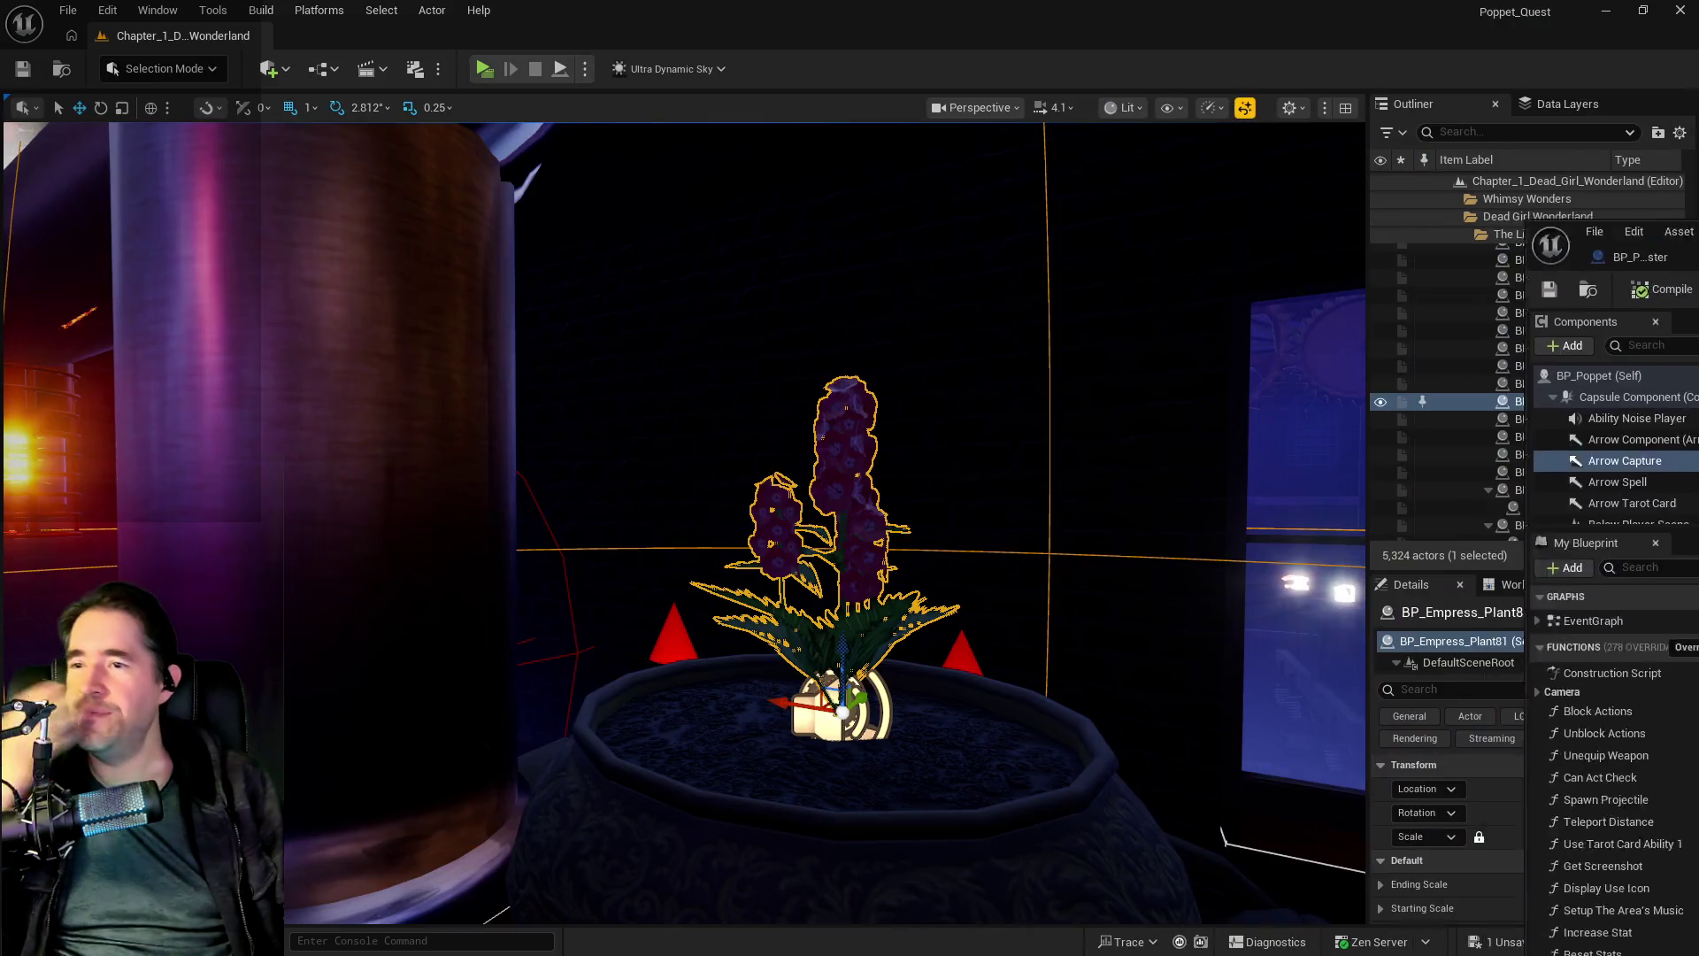
- Walk the character to the Magician Room box and capture it in a floating bubble
key(f)
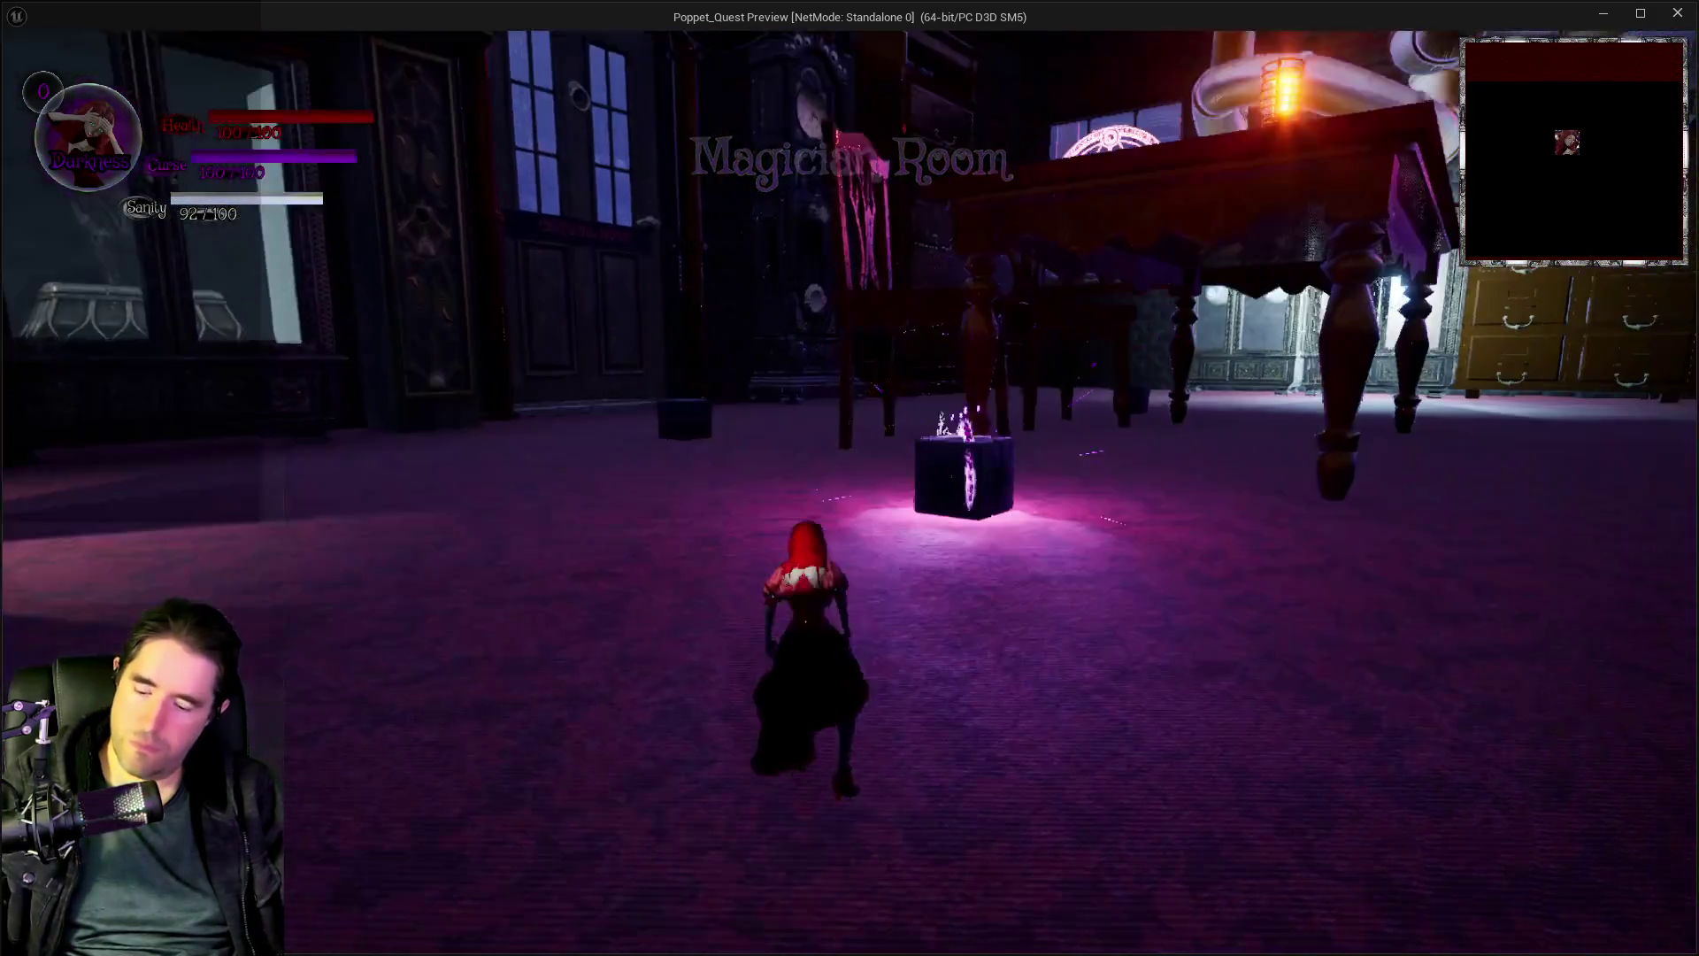
key(Tab)
key(Tab)
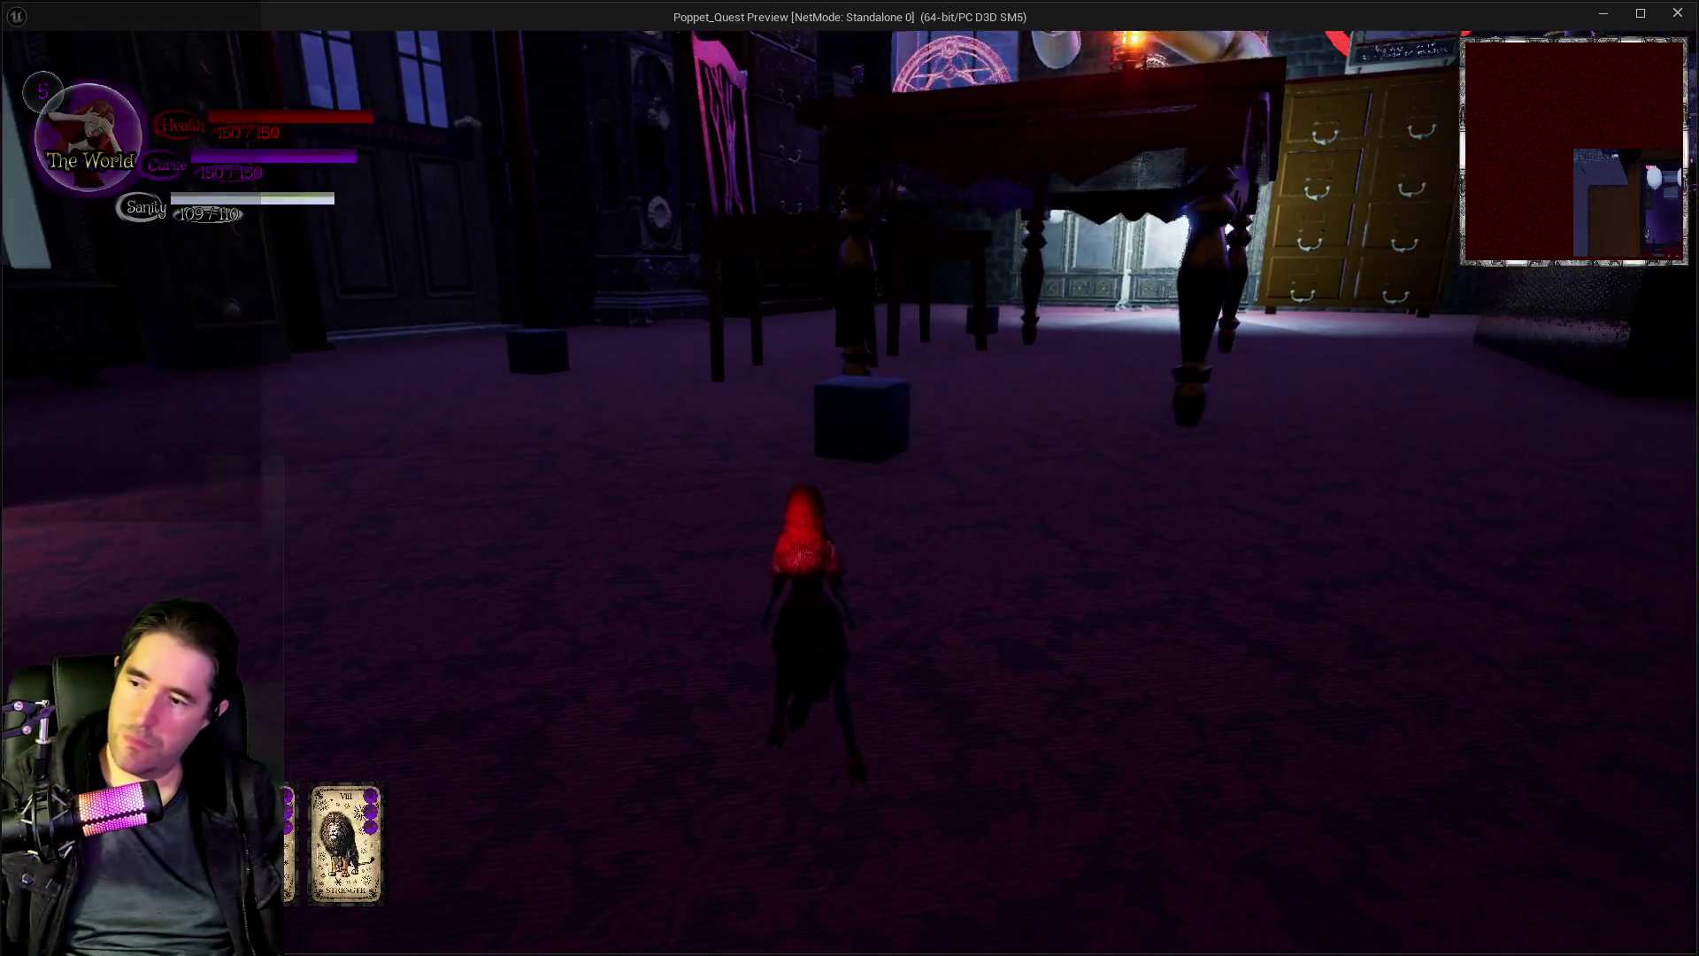
key(w)
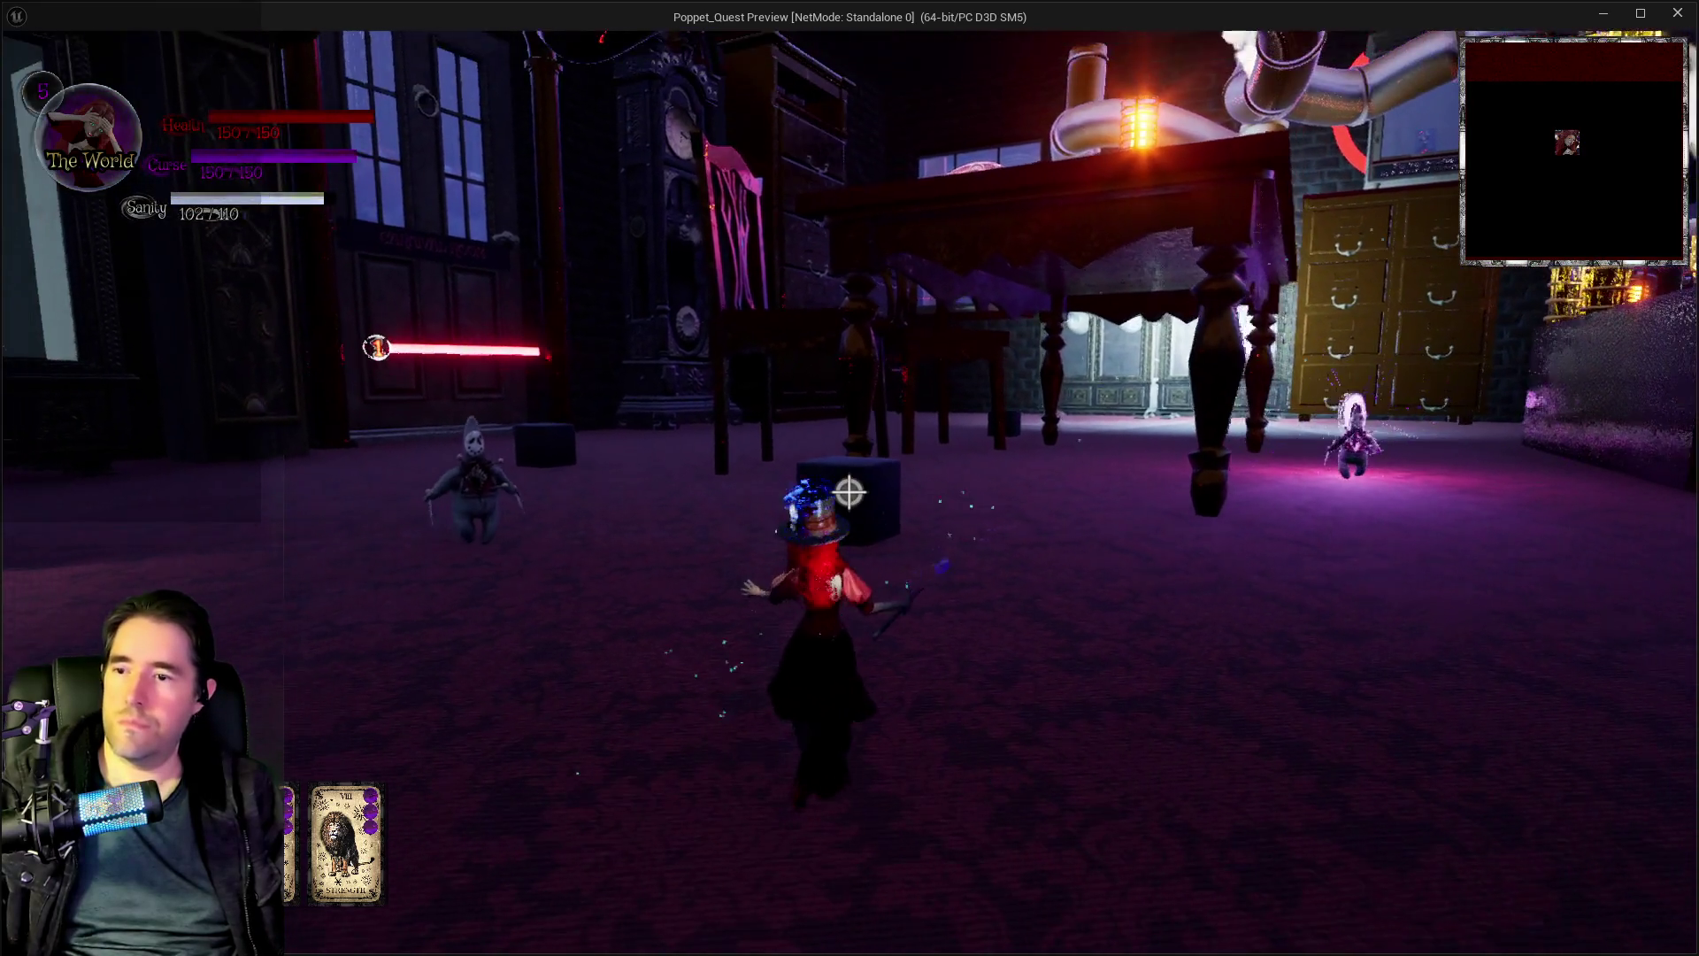
click(847, 492)
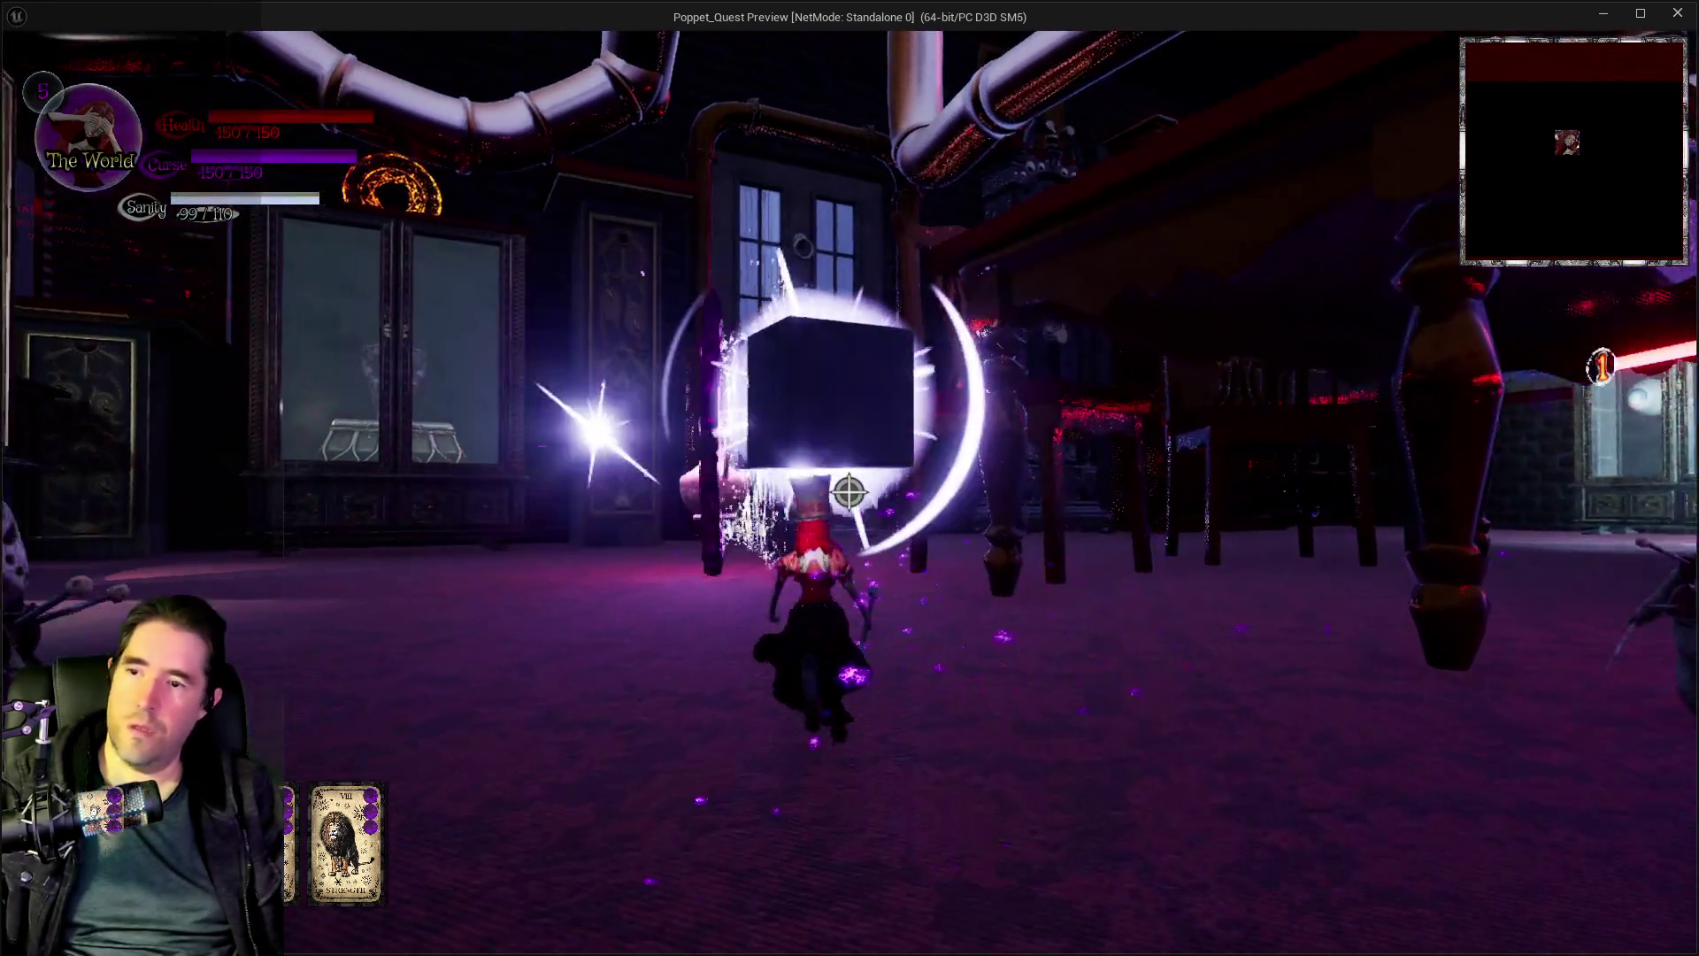
- Use the Magician ability on the captured box, walk away, and cycle cards to Light then Darkness
click(847, 492)
key(w)
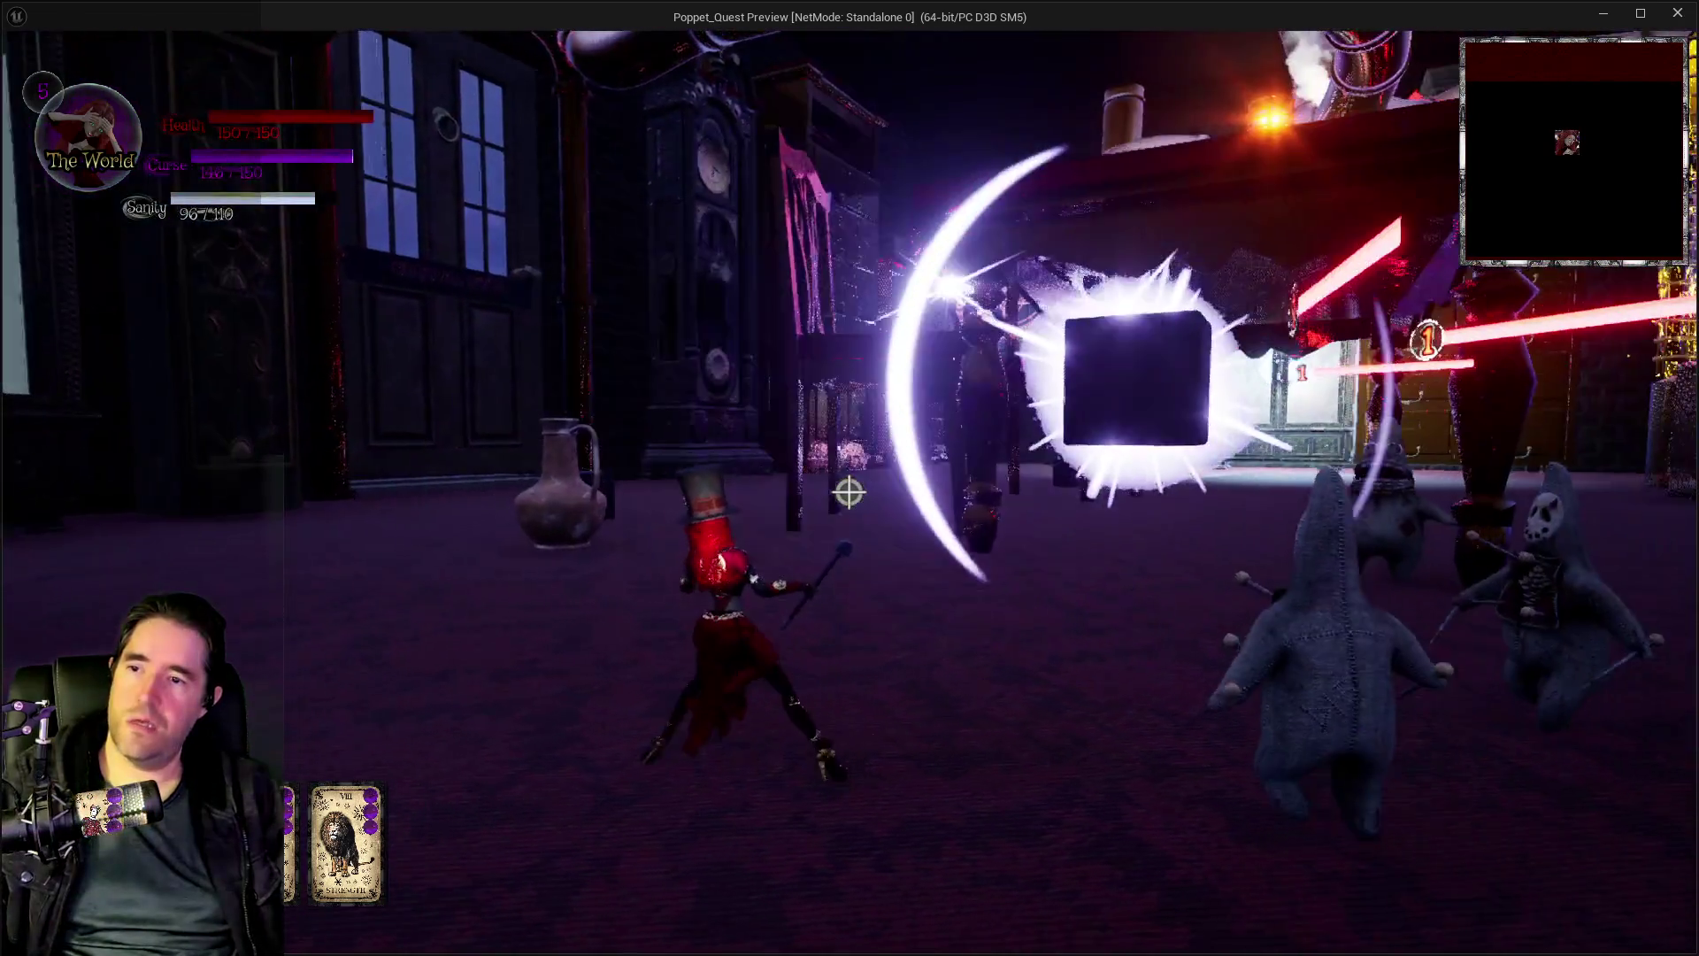
key(e)
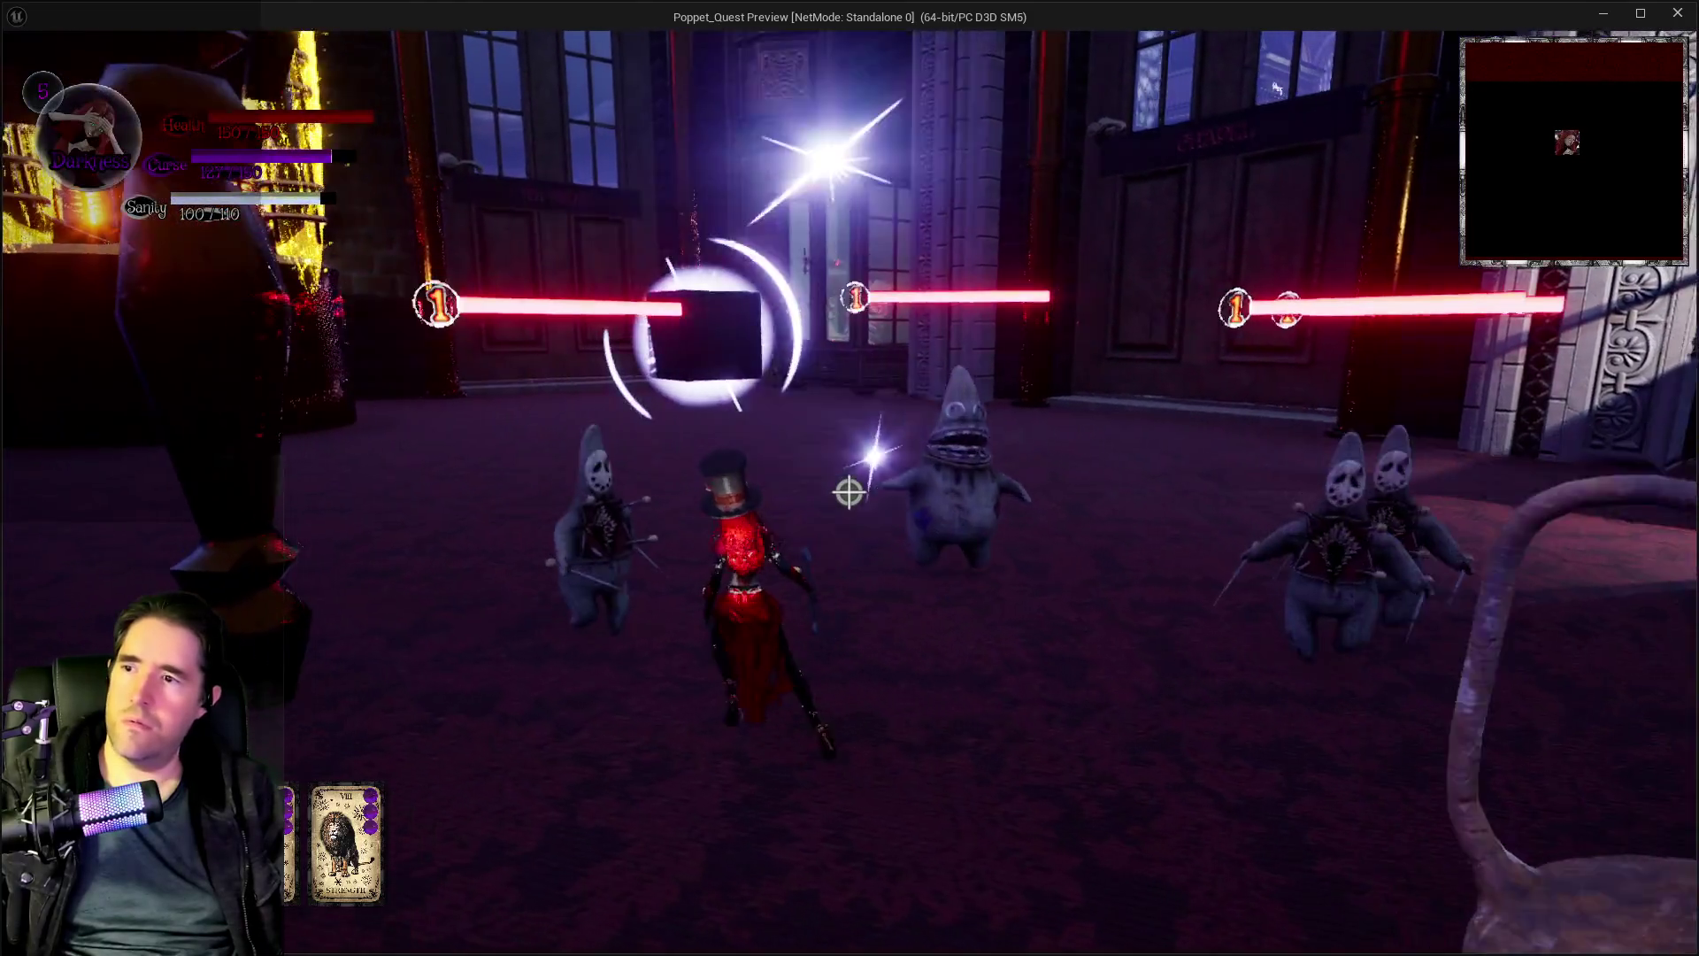
key(e)
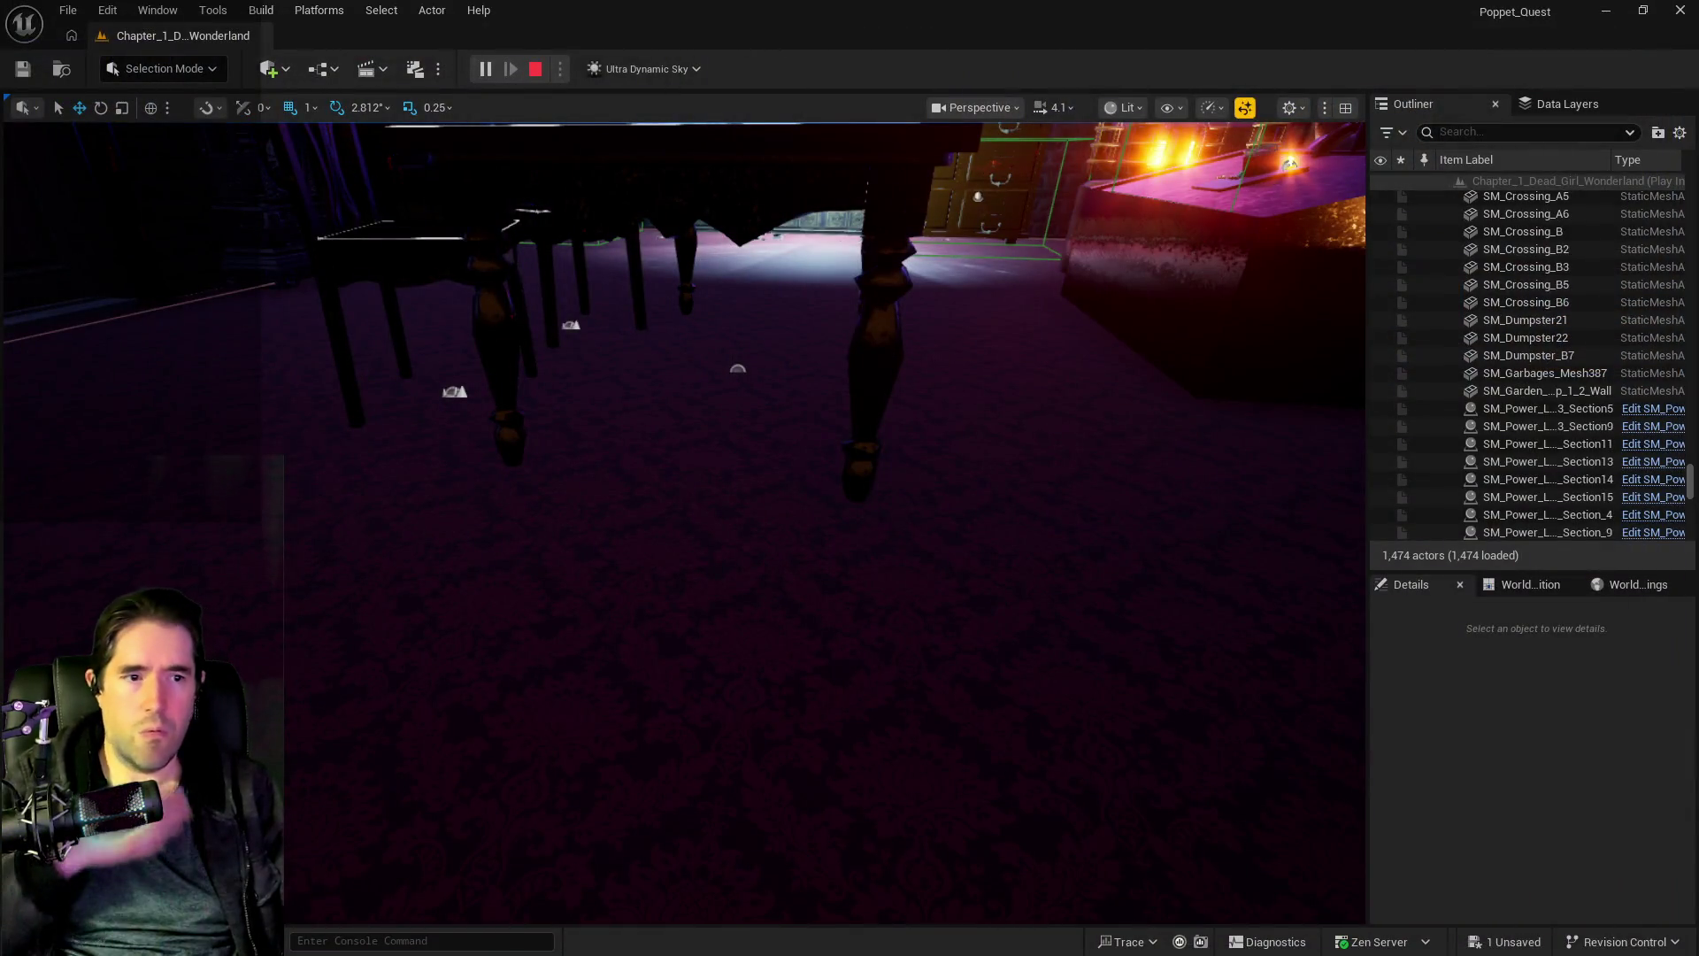
- Stop the play-test and look around the Can Use Tarot? node in the Magician graph
click(1563, 427)
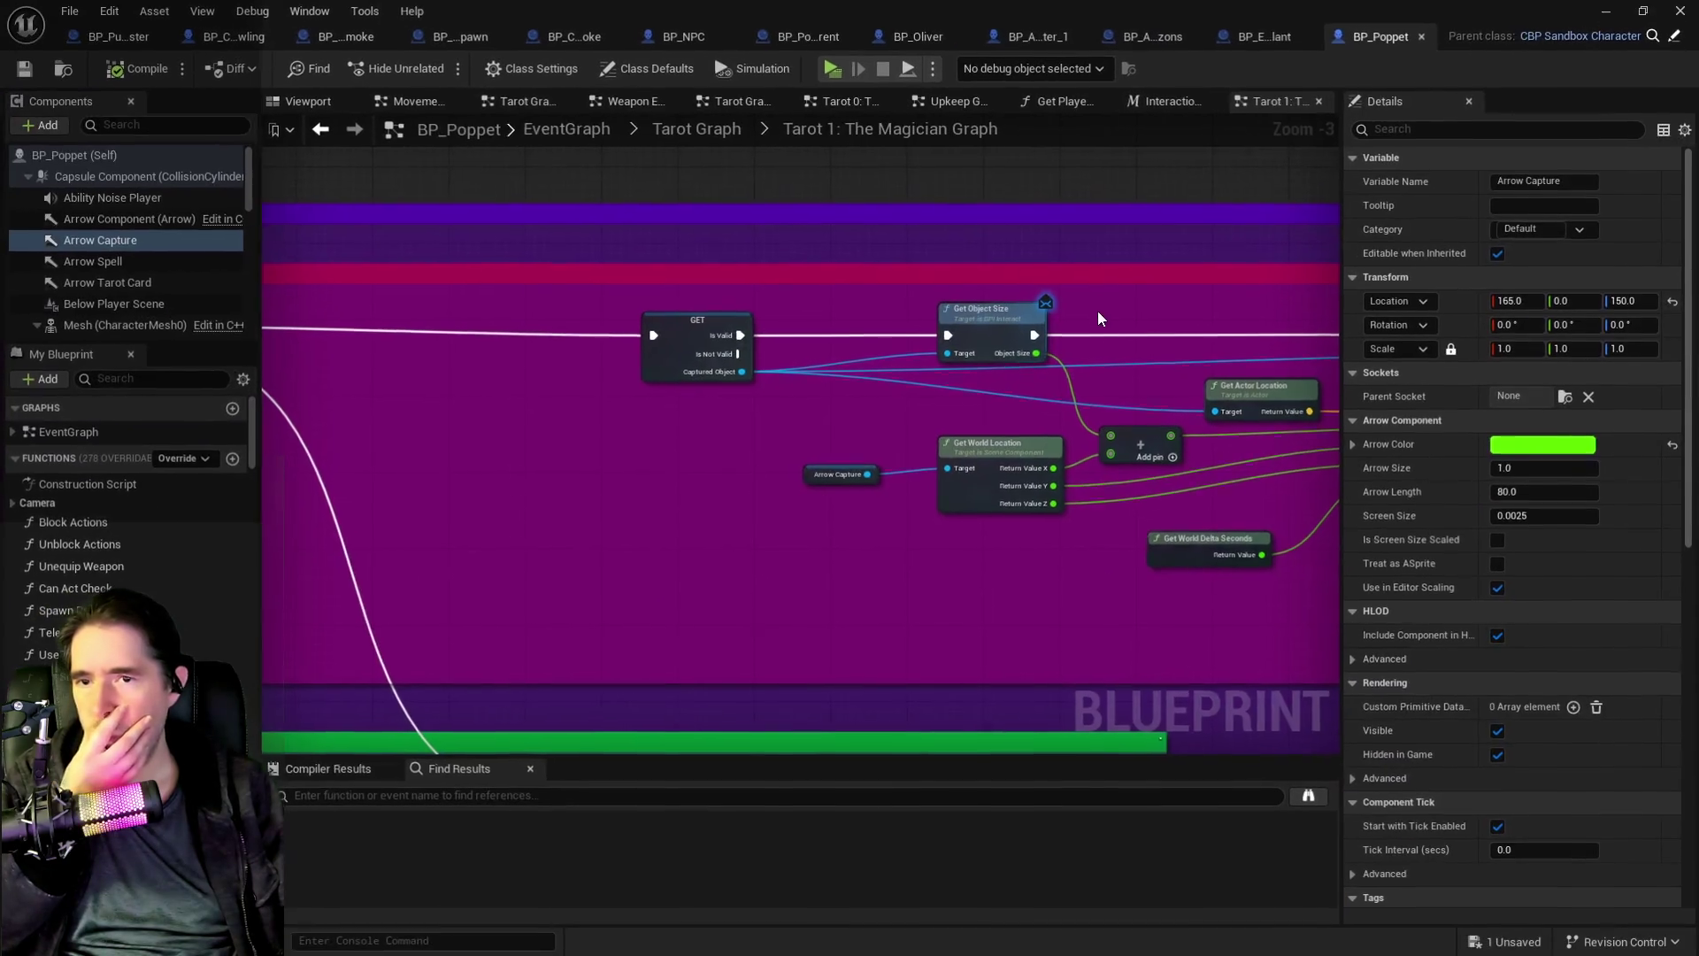
scroll(1097, 435, down, 1)
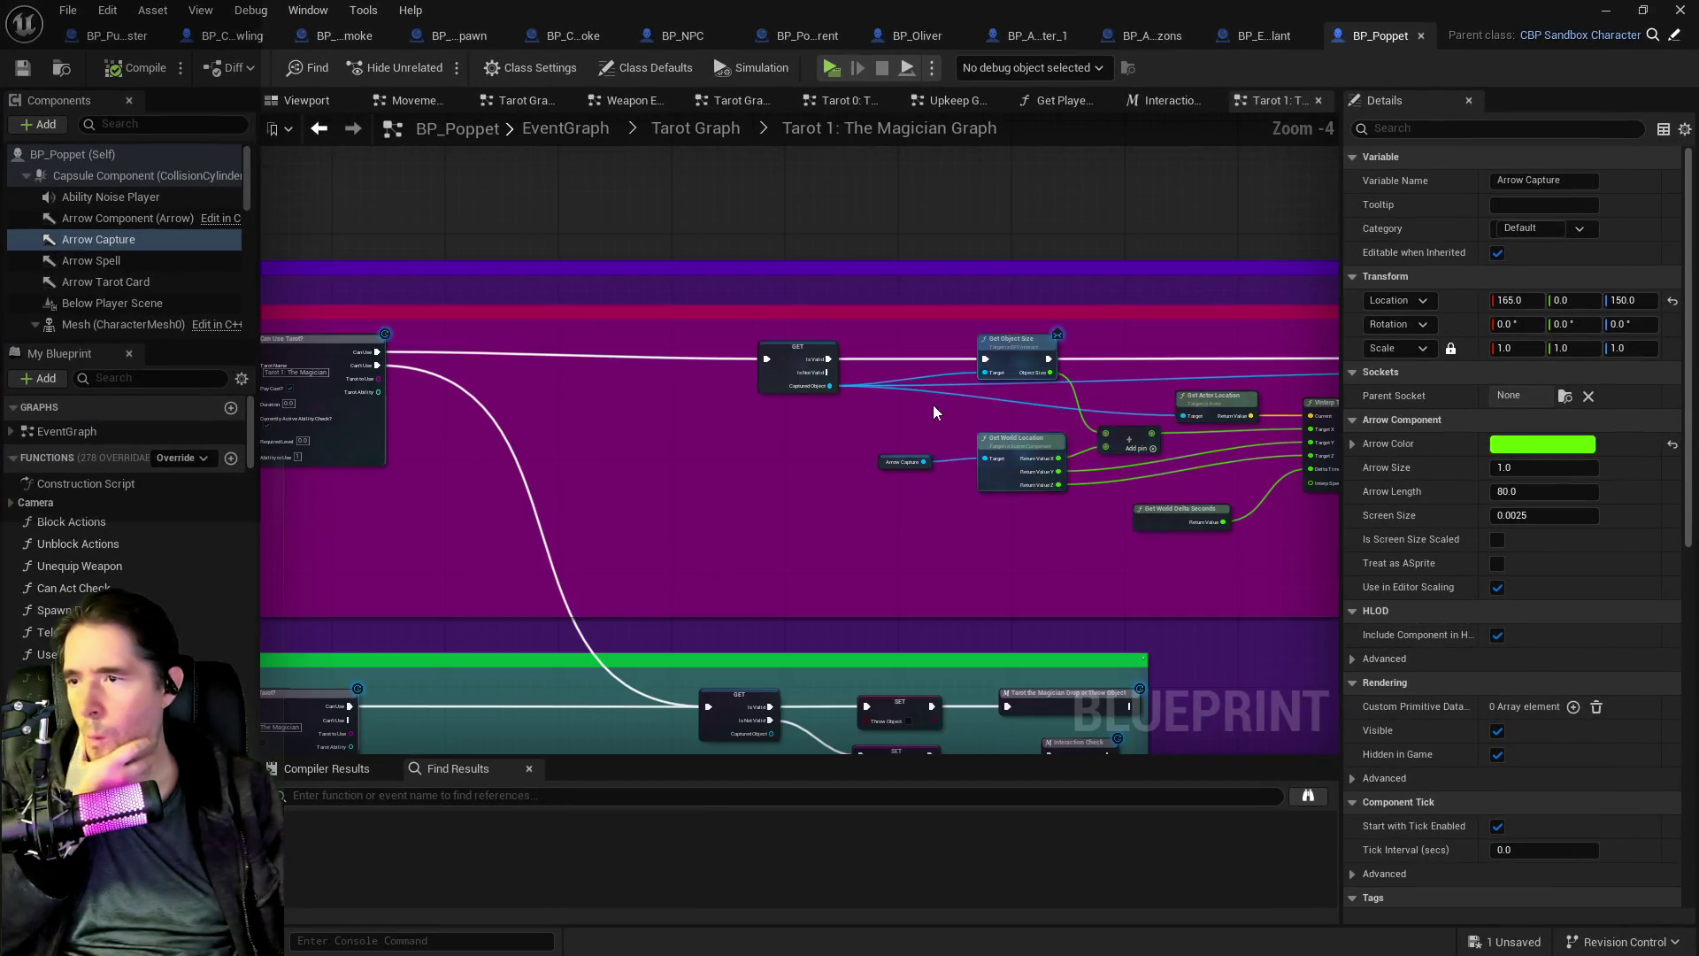
scroll(920, 327, up, 1)
mouse_move(986, 484)
mouse_down()
mouse_move(905, 295)
mouse_move(841, 538)
mouse_up()
scroll(852, 486, down, 1)
- Trace the capture chain through GET, VInterp To, Set Actor Relative Location and Floating Captured Object
mouse_move(970, 511)
mouse_down()
mouse_move(395, 505)
mouse_move(653, 505)
mouse_move(602, 513)
mouse_up()
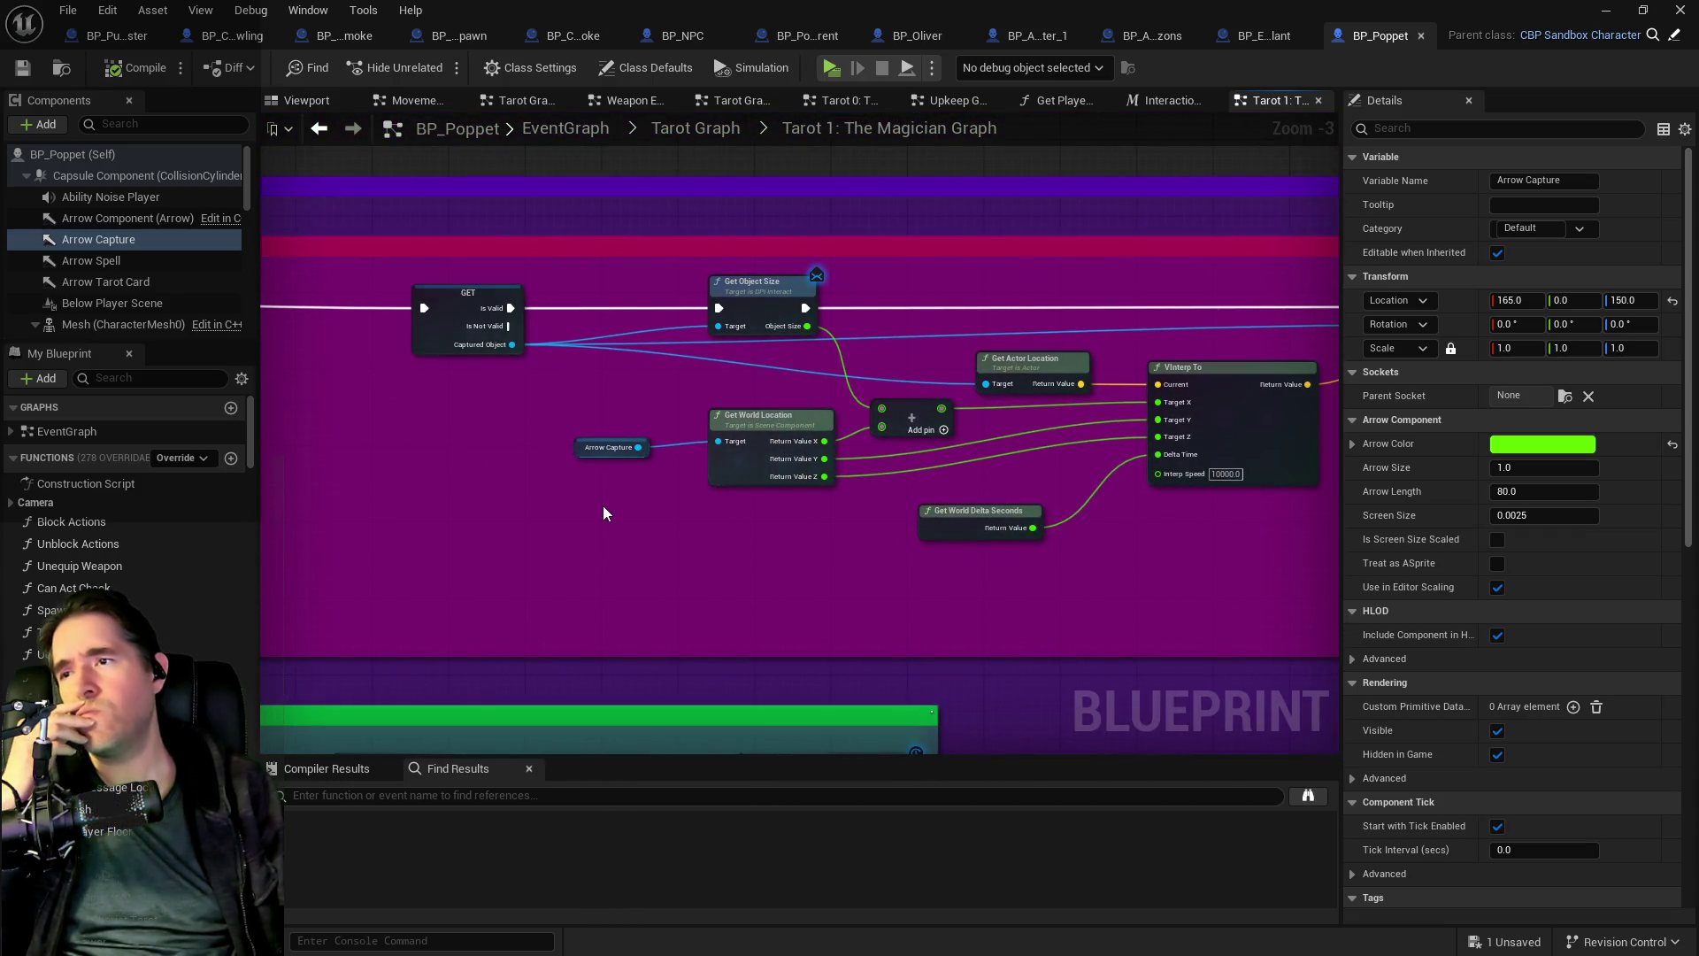
mouse_move(914, 555)
mouse_down()
mouse_move(641, 539)
mouse_move(785, 576)
mouse_move(1156, 588)
mouse_move(475, 586)
mouse_up()
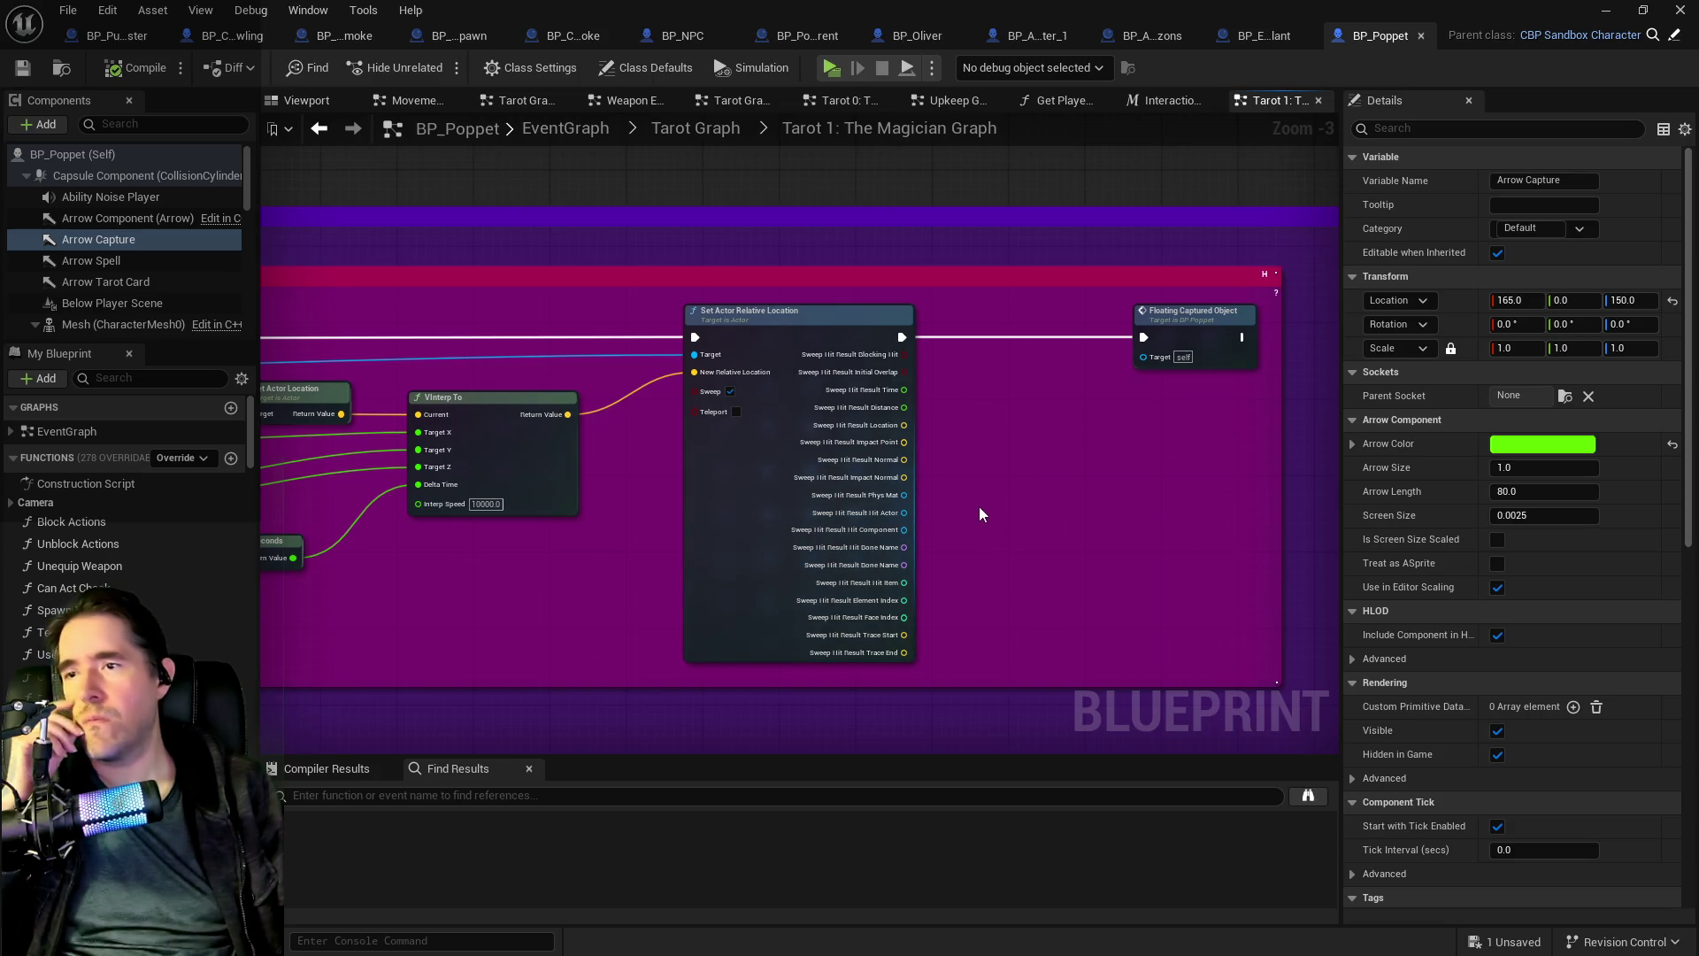
mouse_move(660, 487)
mouse_down()
mouse_move(795, 503)
mouse_move(411, 536)
mouse_up()
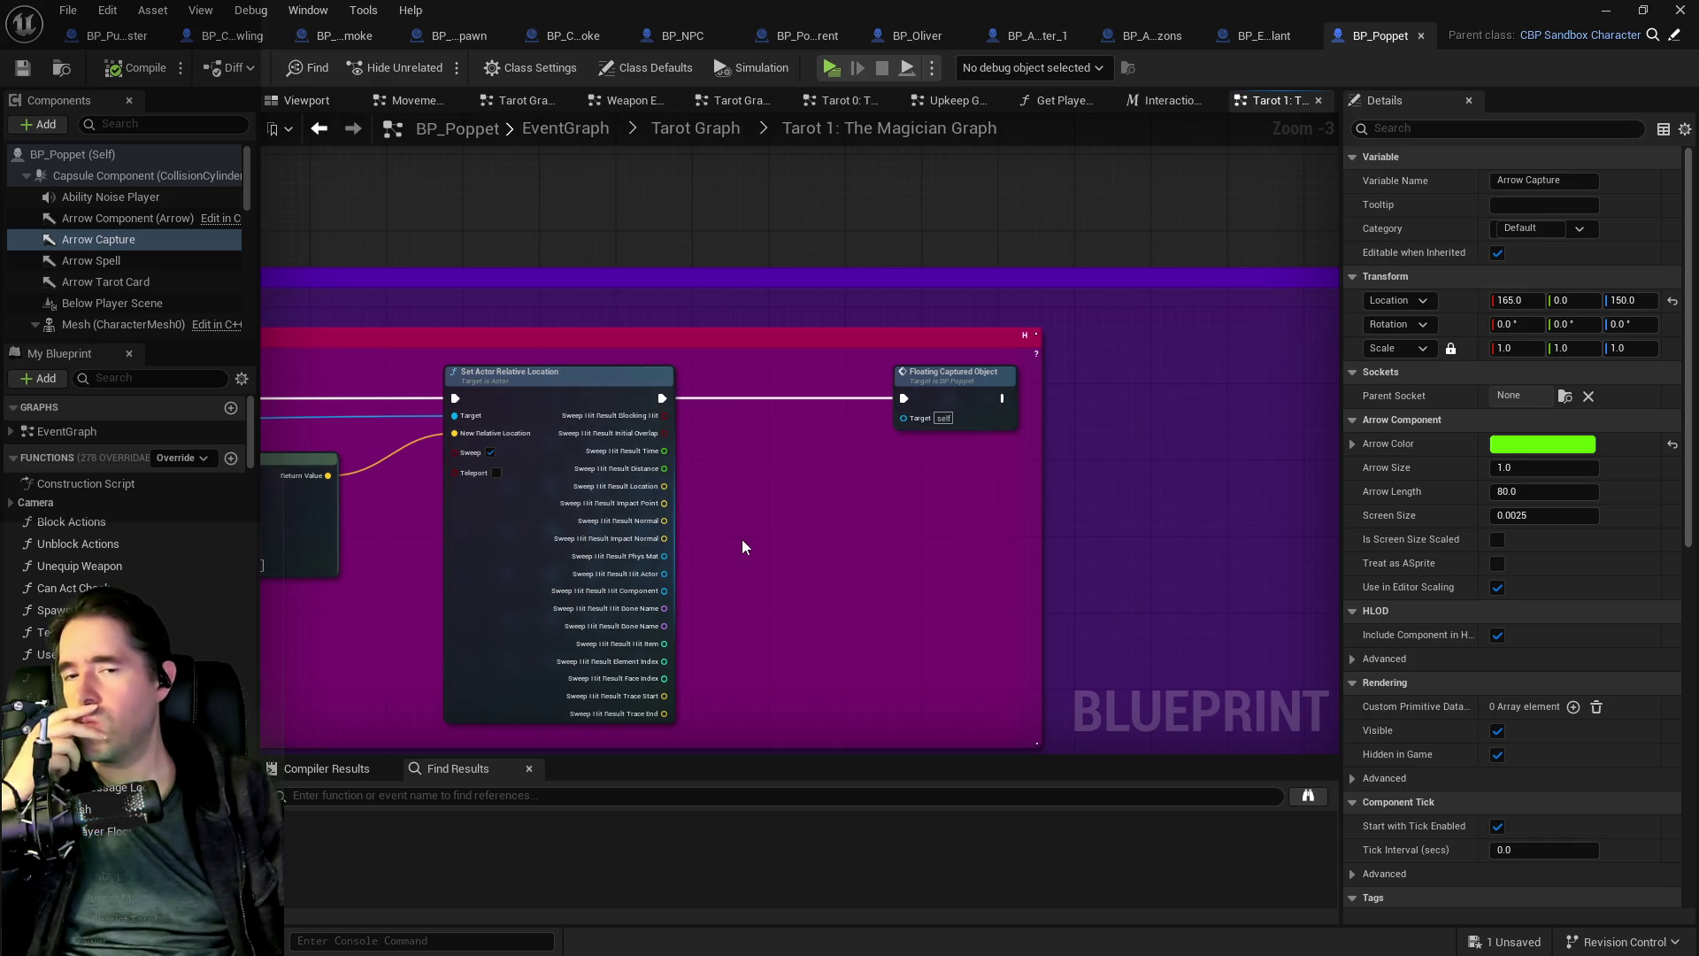
mouse_move(741, 539)
mouse_down()
mouse_move(963, 539)
mouse_move(265, 575)
mouse_up()
drag(645, 564, 725, 553)
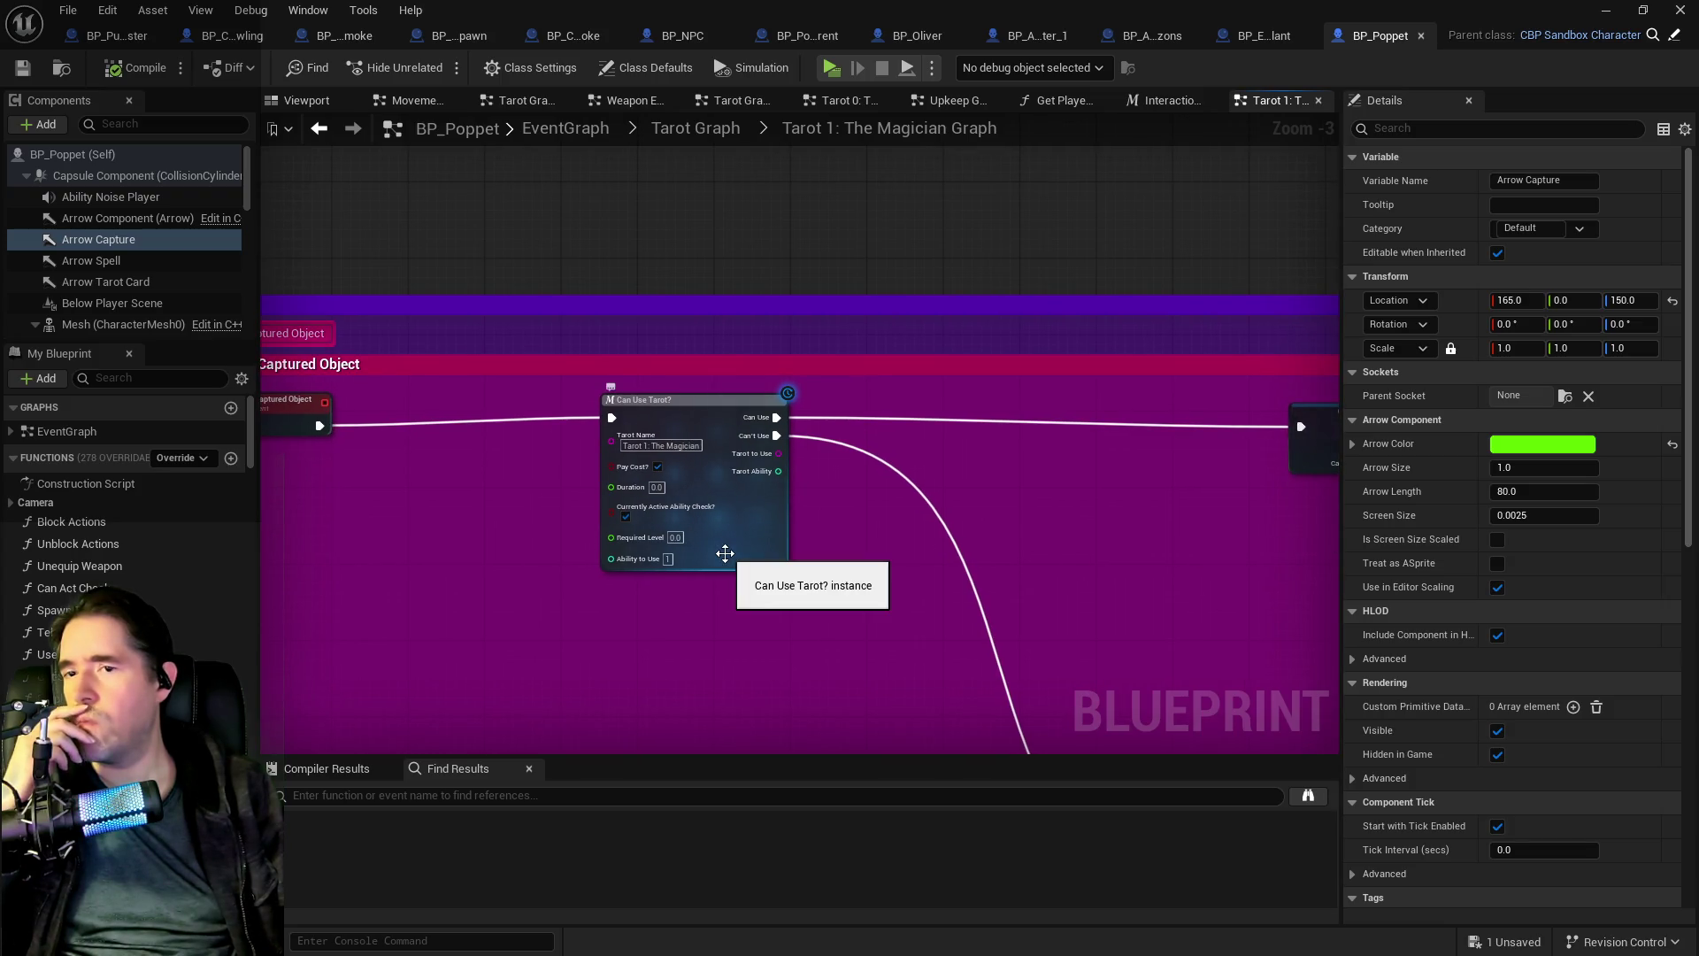
drag(931, 546, 398, 557)
- Zoom out to see both Magician comment sections and open Tarot The Magician Drop Or Throw Object
drag(1064, 506, 1139, 456)
click(1186, 400)
mouse_move(549, 458)
mouse_down()
mouse_move(869, 383)
mouse_move(1244, 492)
mouse_up()
scroll(849, 379, down, 2)
mouse_move(1031, 478)
mouse_down()
mouse_move(637, 342)
mouse_move(677, 504)
mouse_up()
scroll(637, 341, down, 3)
scroll(968, 508, up, 3)
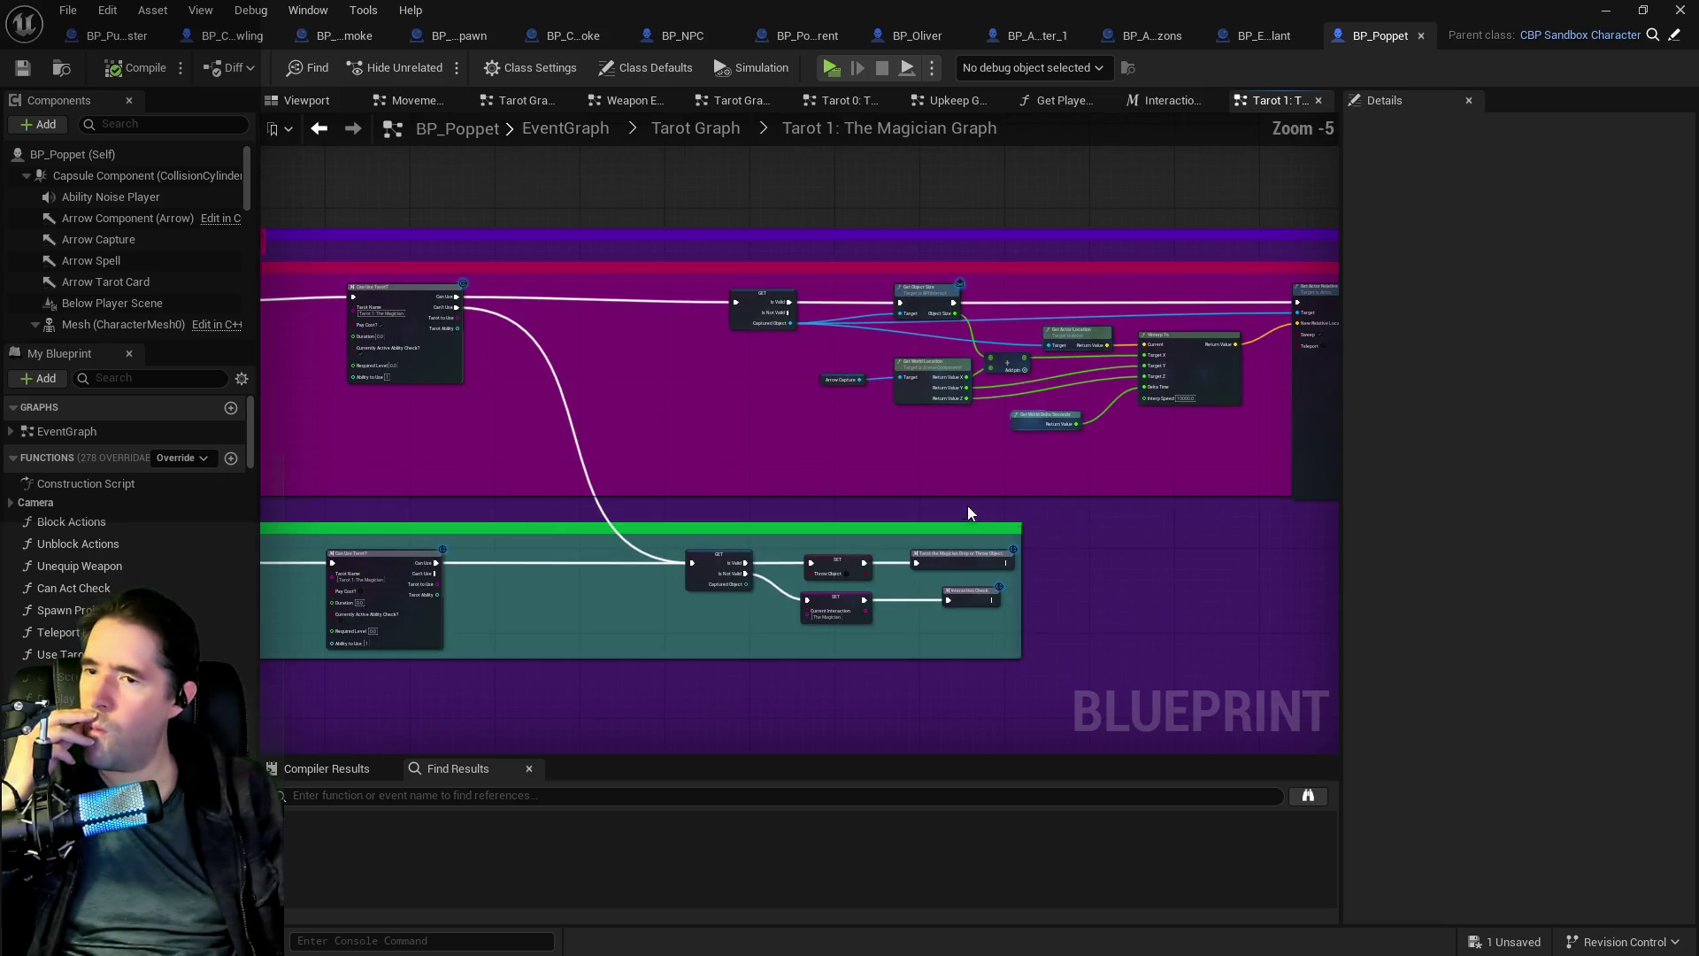
double_click(963, 566)
- Move the Weapon Owner and Delay group right and shift Player Stats and FIND to open space
scroll(974, 434, up, 4)
mouse_move(1058, 444)
mouse_down()
mouse_move(558, 432)
mouse_move(1275, 454)
mouse_up()
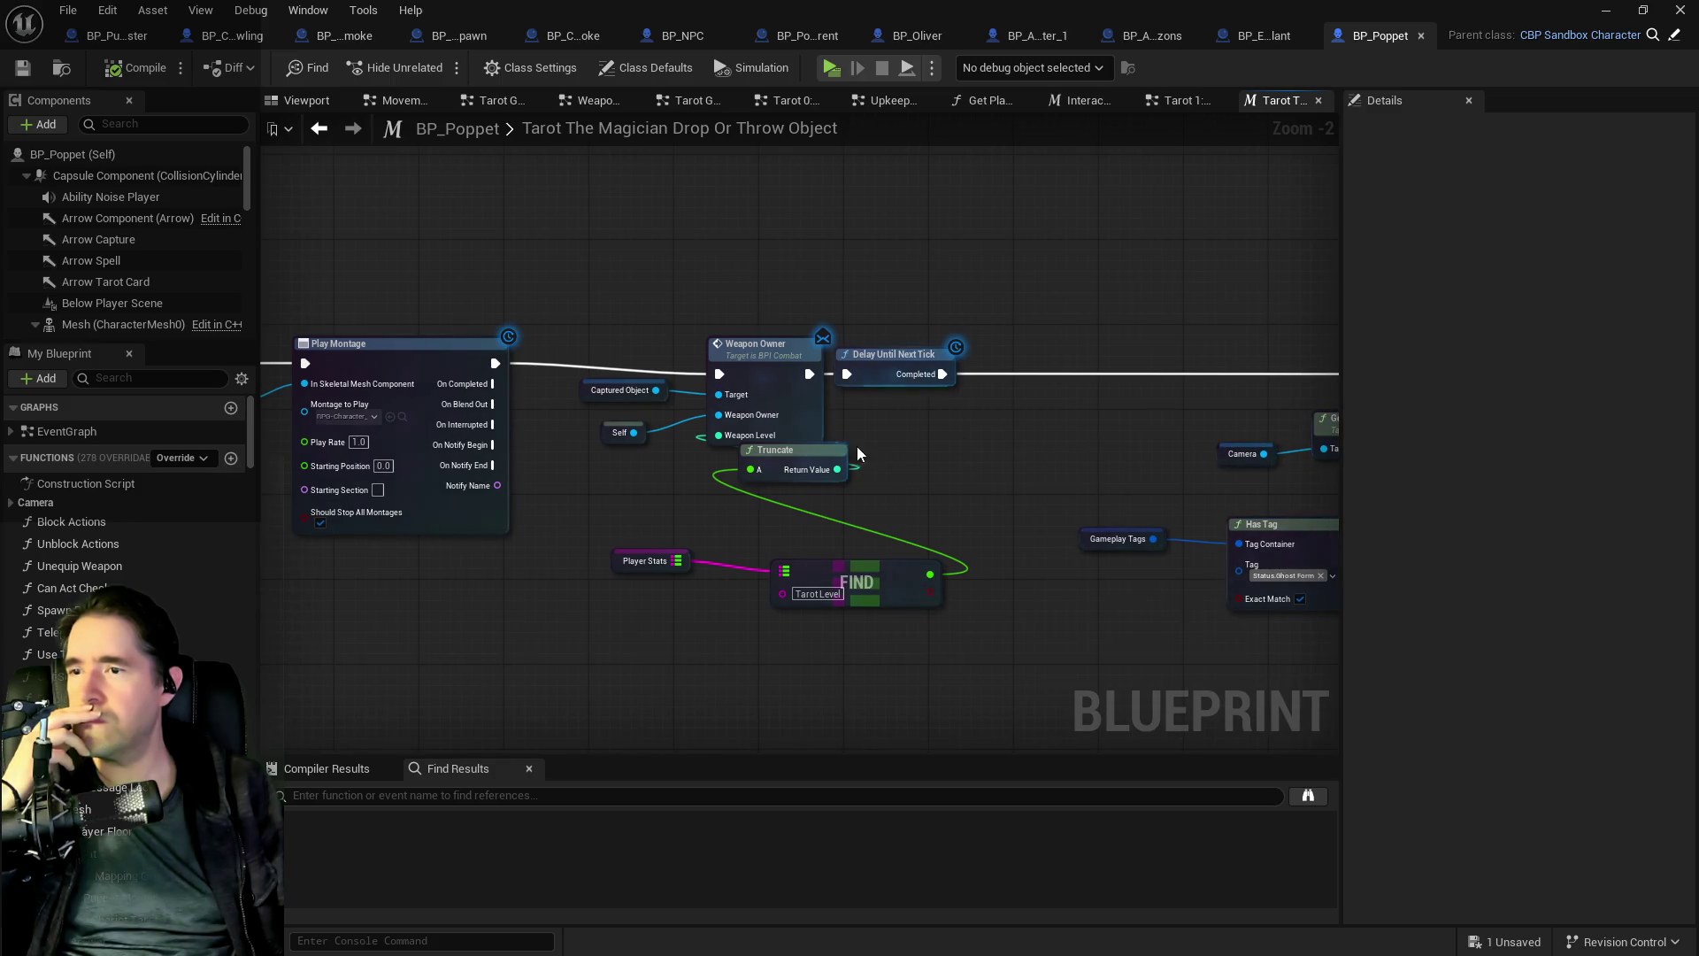
drag(754, 457, 1189, 402)
drag(824, 482, 426, 453)
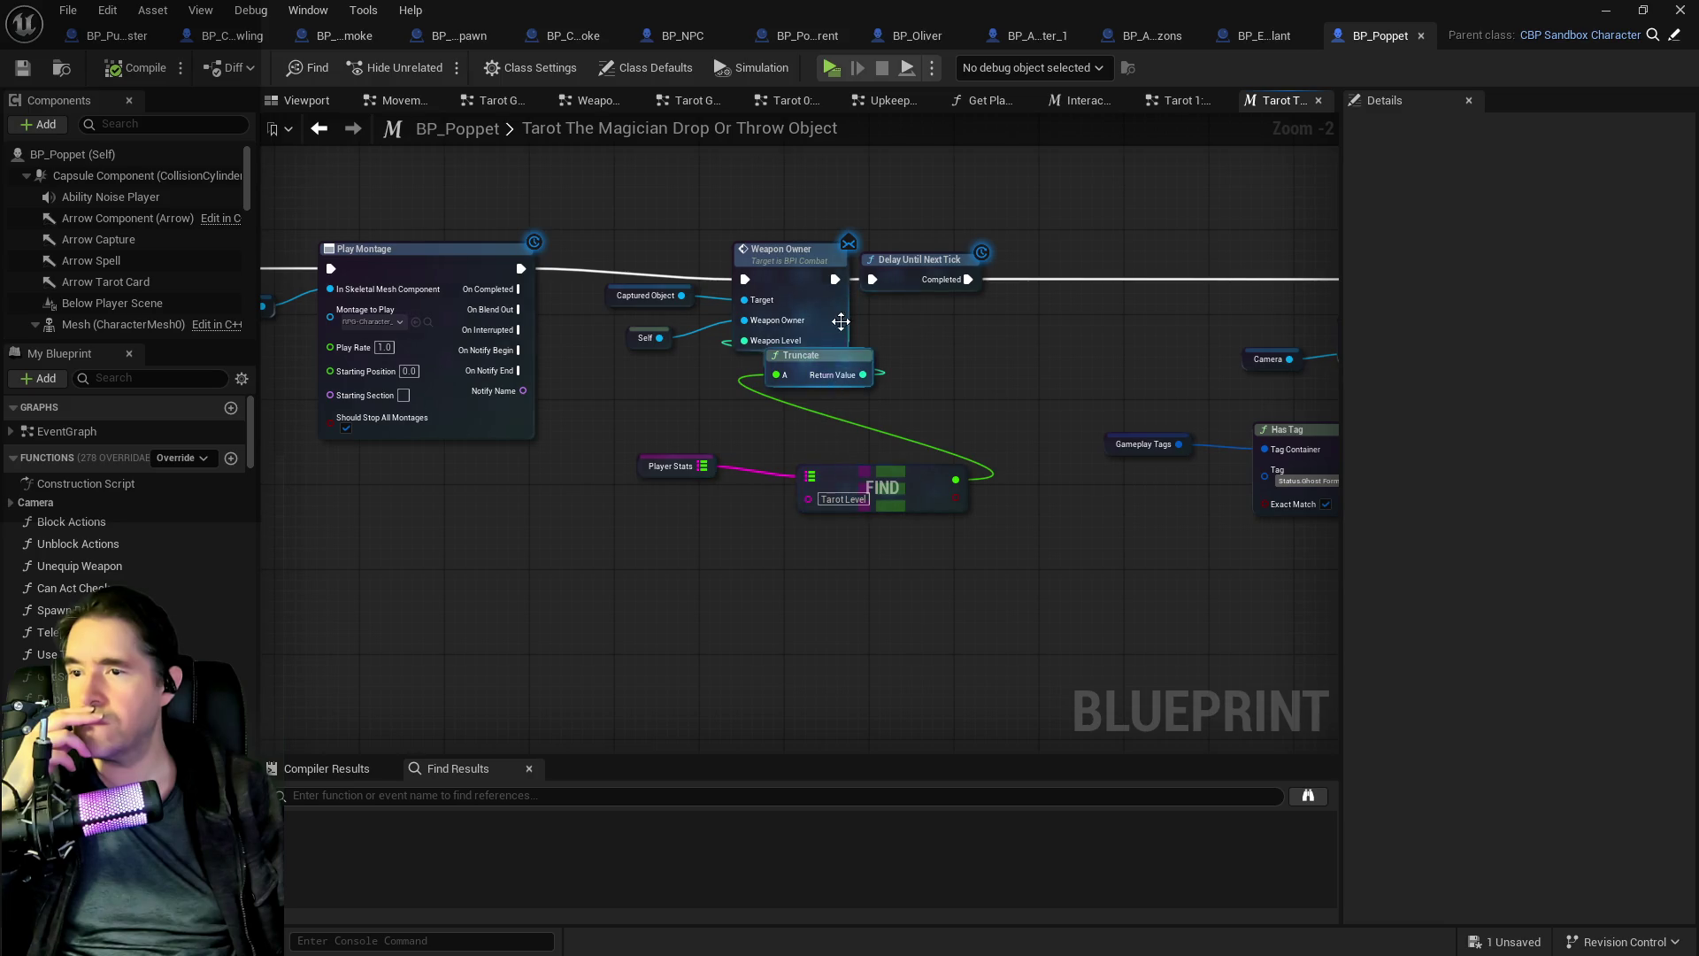
drag(926, 335, 949, 315)
drag(923, 259, 1211, 258)
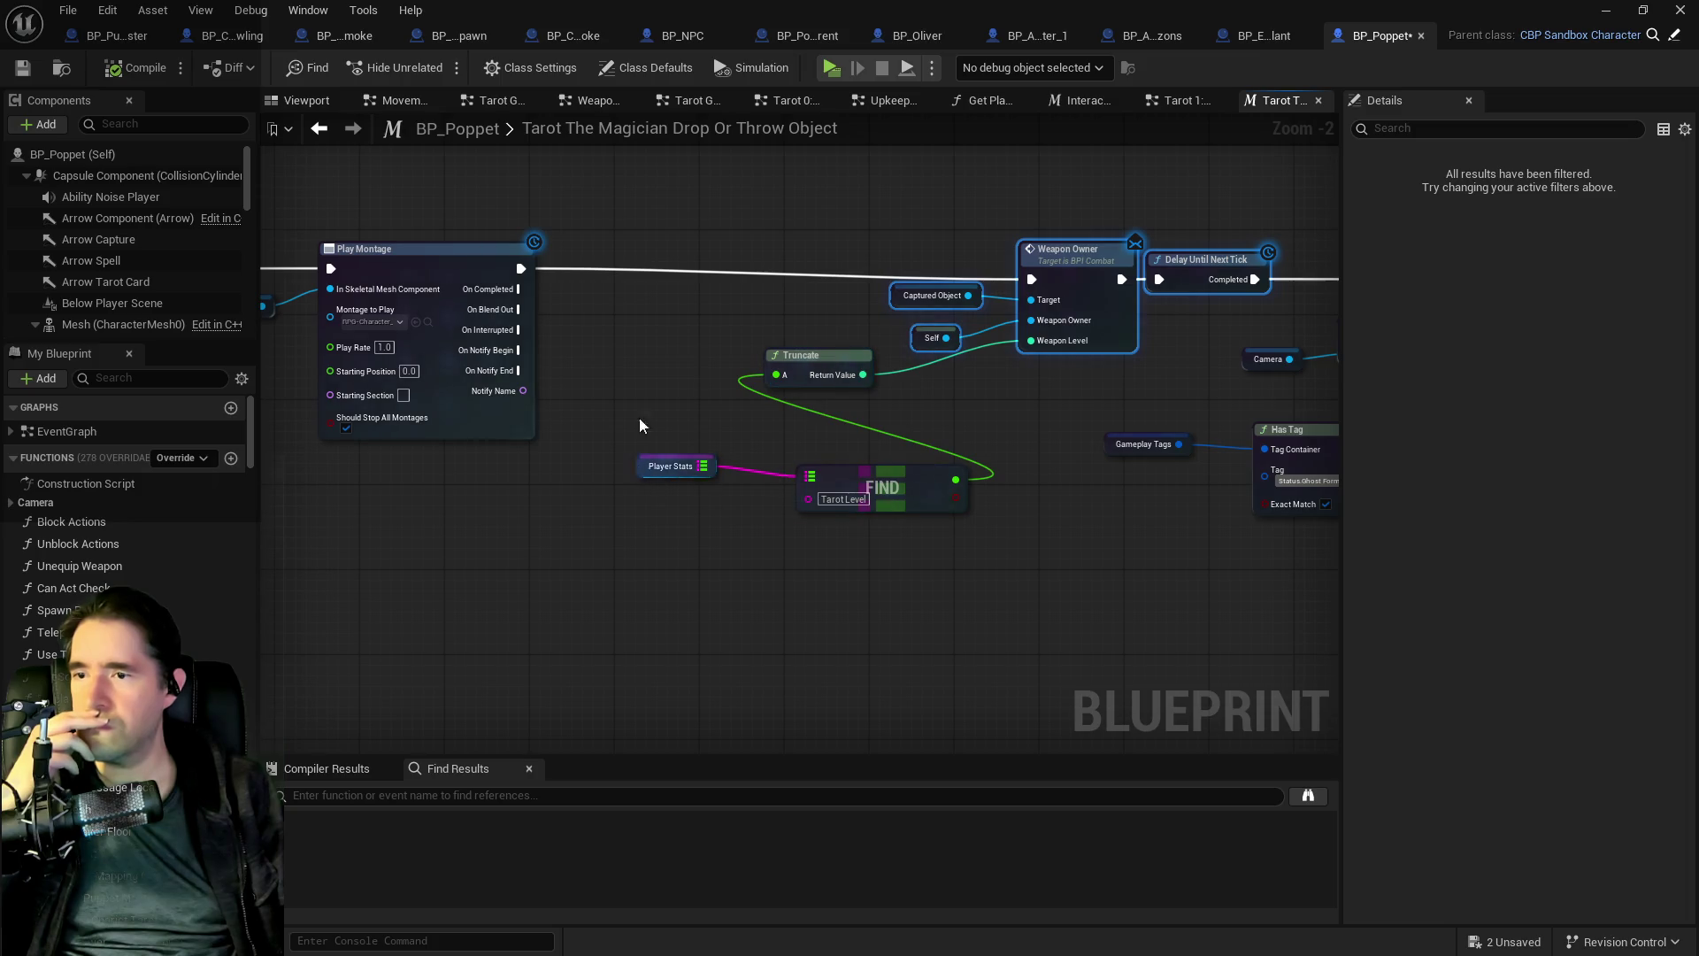
mouse_move(706, 433)
mouse_down()
mouse_move(892, 483)
mouse_move(803, 439)
mouse_move(1307, 440)
mouse_up()
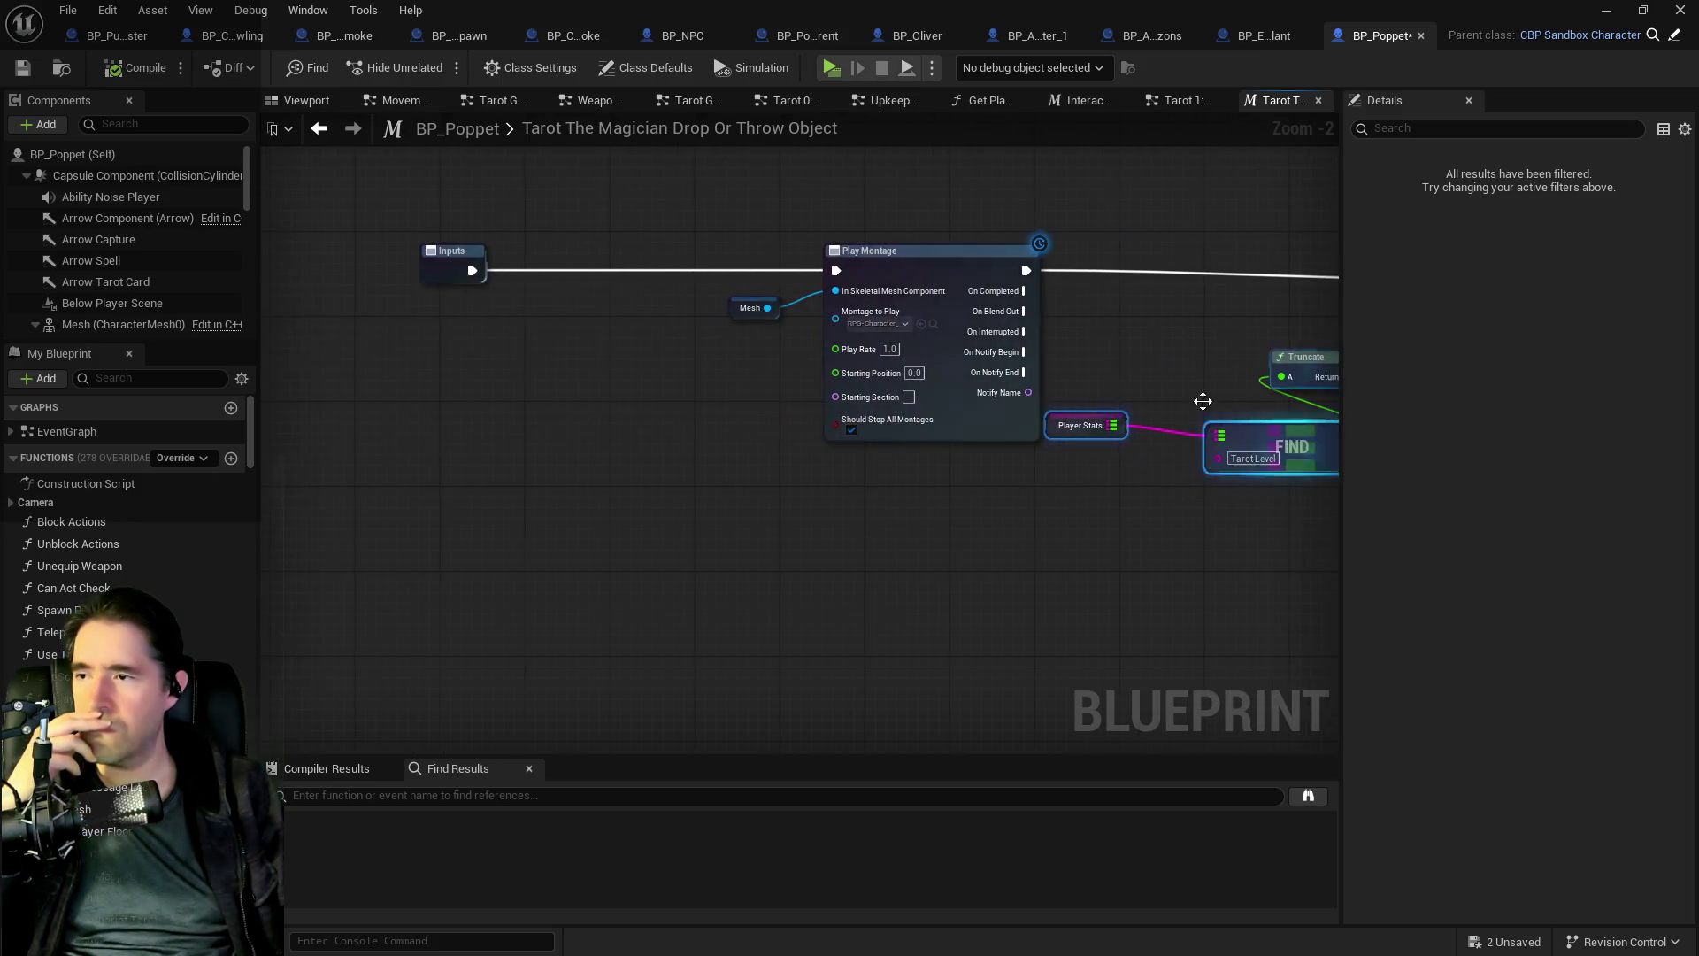
- Shift Play Montage with its Inputs and Mesh nodes left and reposition Player Stats
mouse_move(435, 156)
mouse_down()
mouse_move(1003, 290)
mouse_move(738, 290)
mouse_up()
drag(996, 359, 1267, 454)
drag(1120, 389, 1110, 368)
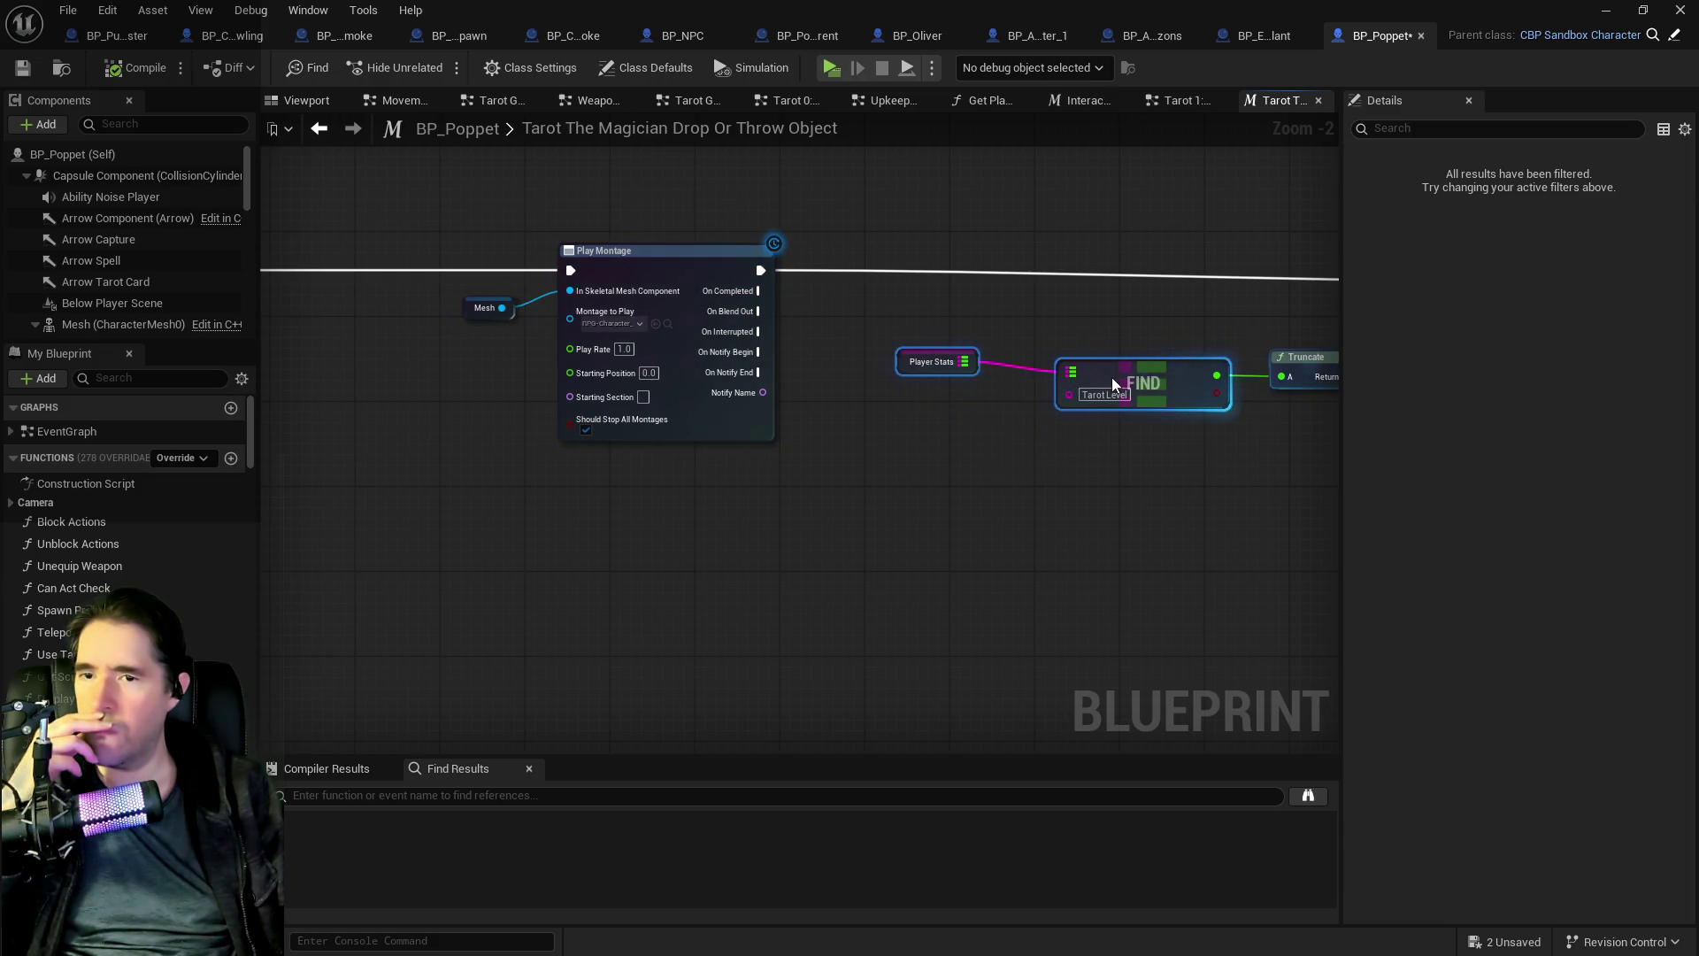
click(929, 361)
mouse_move(902, 364)
mouse_down()
mouse_move(921, 380)
mouse_move(571, 414)
mouse_move(478, 462)
mouse_move(911, 505)
mouse_move(598, 551)
mouse_up()
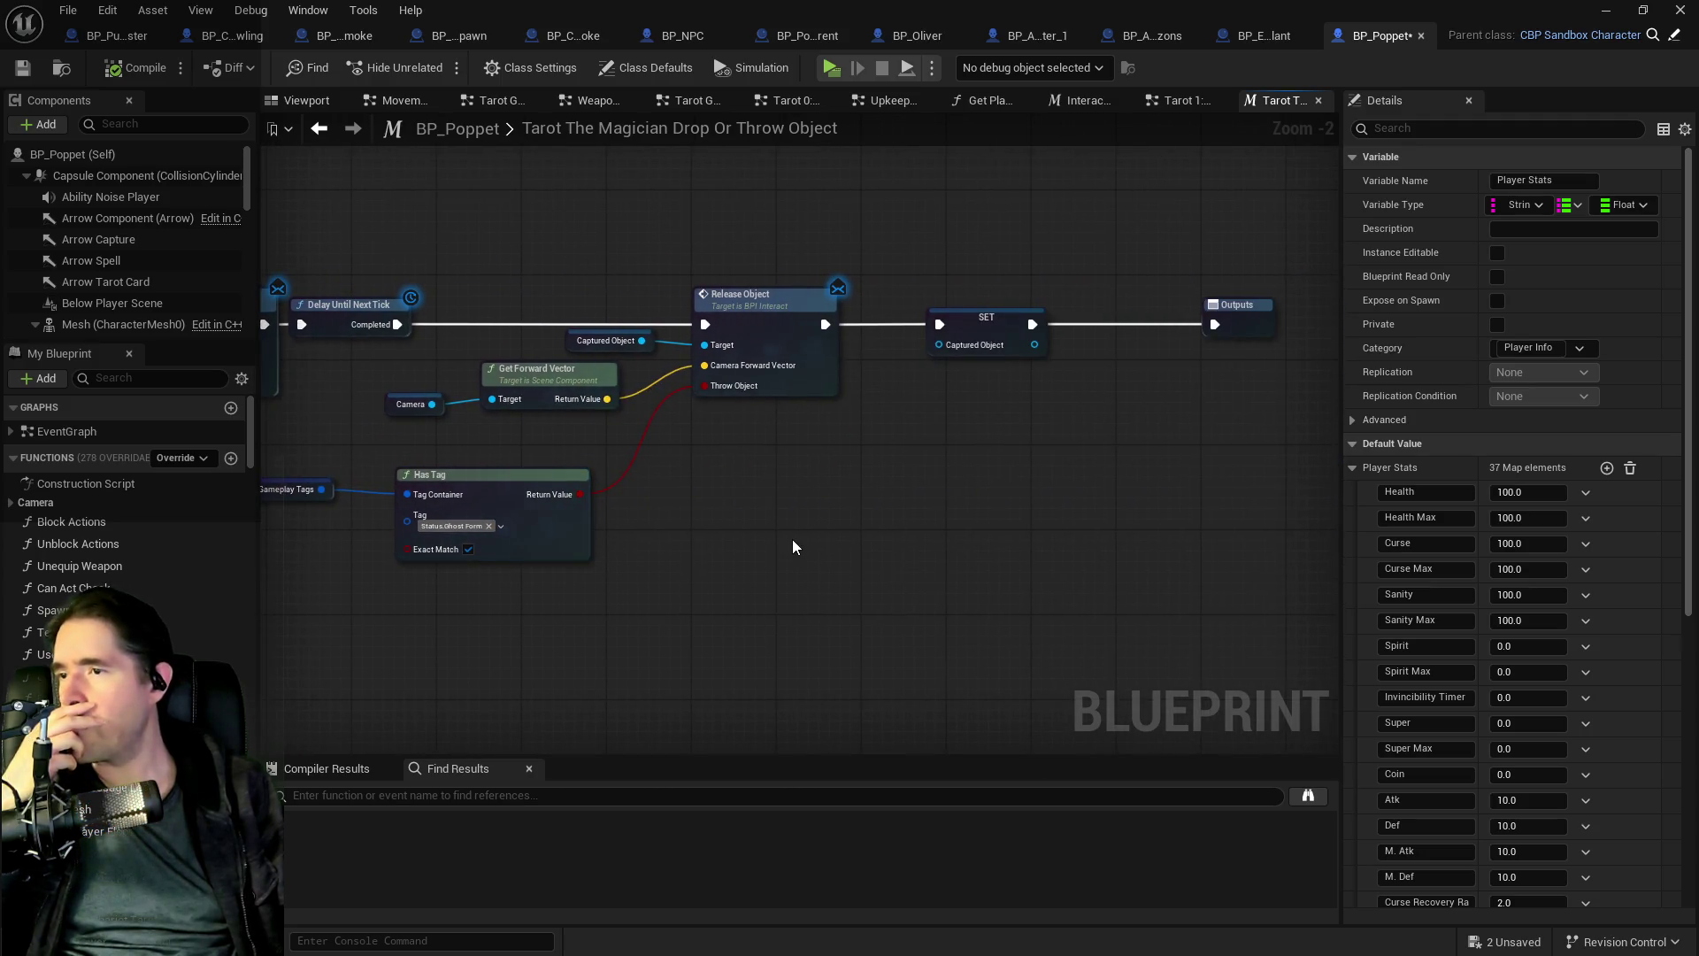
- Review the rearranged nodes from Outputs through Release Object and SET, then return to the level editor
drag(793, 539, 1078, 556)
scroll(1062, 558, down, 2)
mouse_move(688, 567)
mouse_down()
mouse_move(987, 552)
mouse_move(523, 535)
mouse_up()
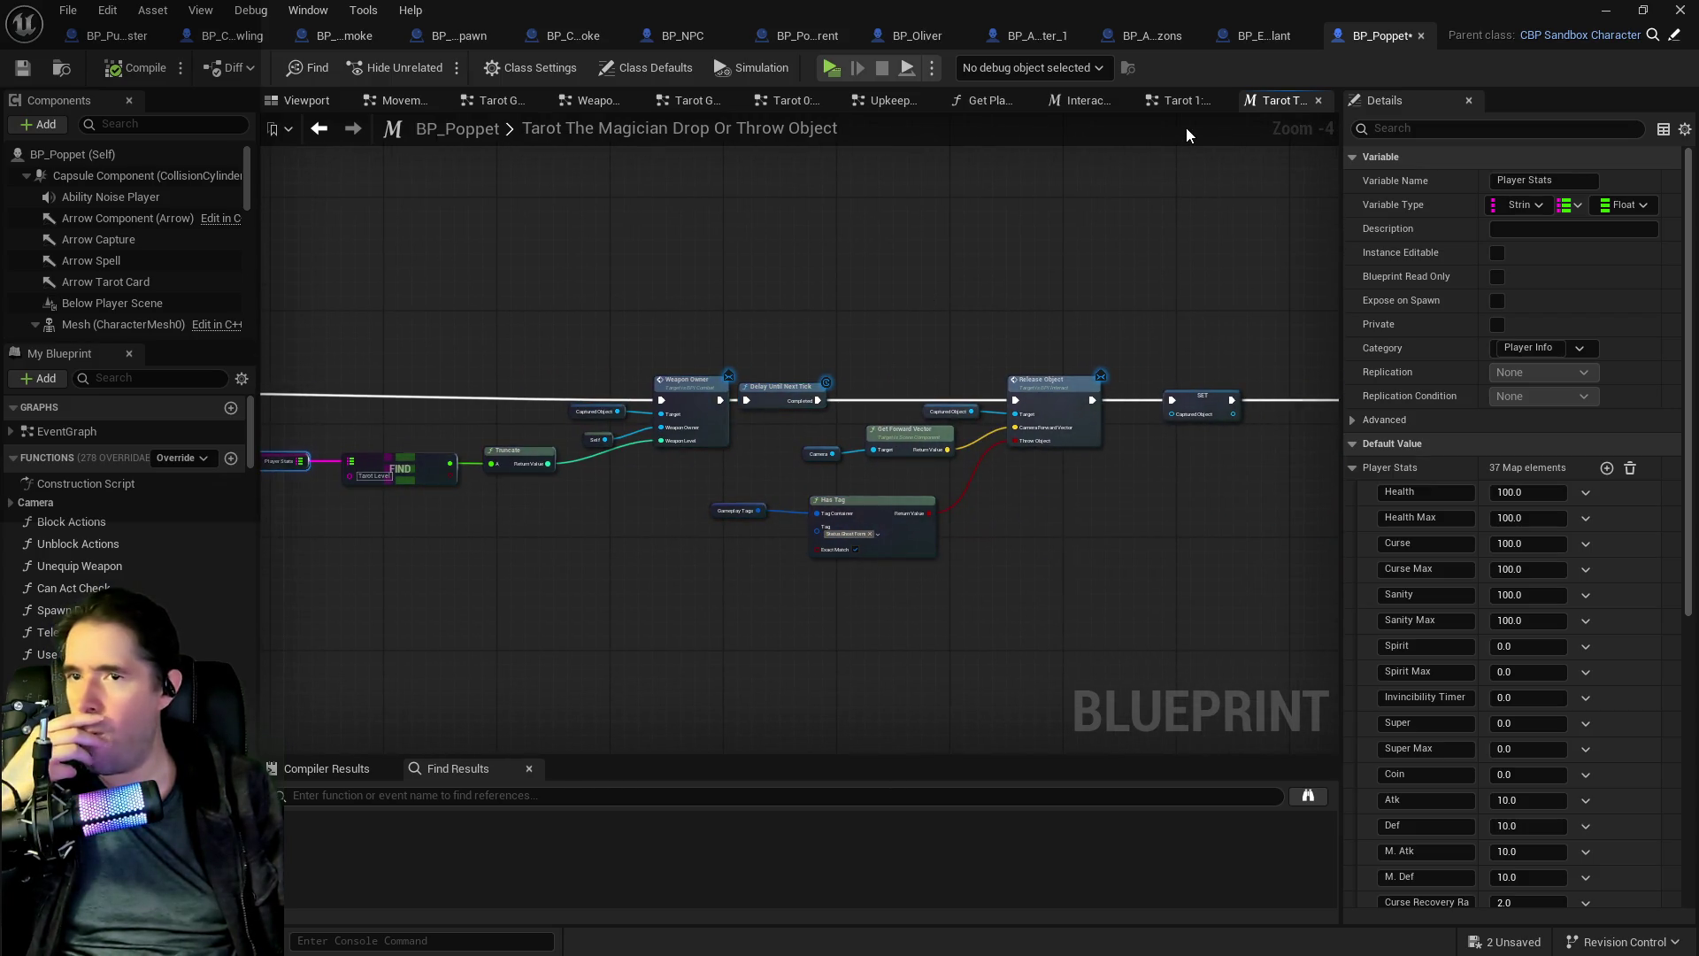
drag(1186, 143, 810, 252)
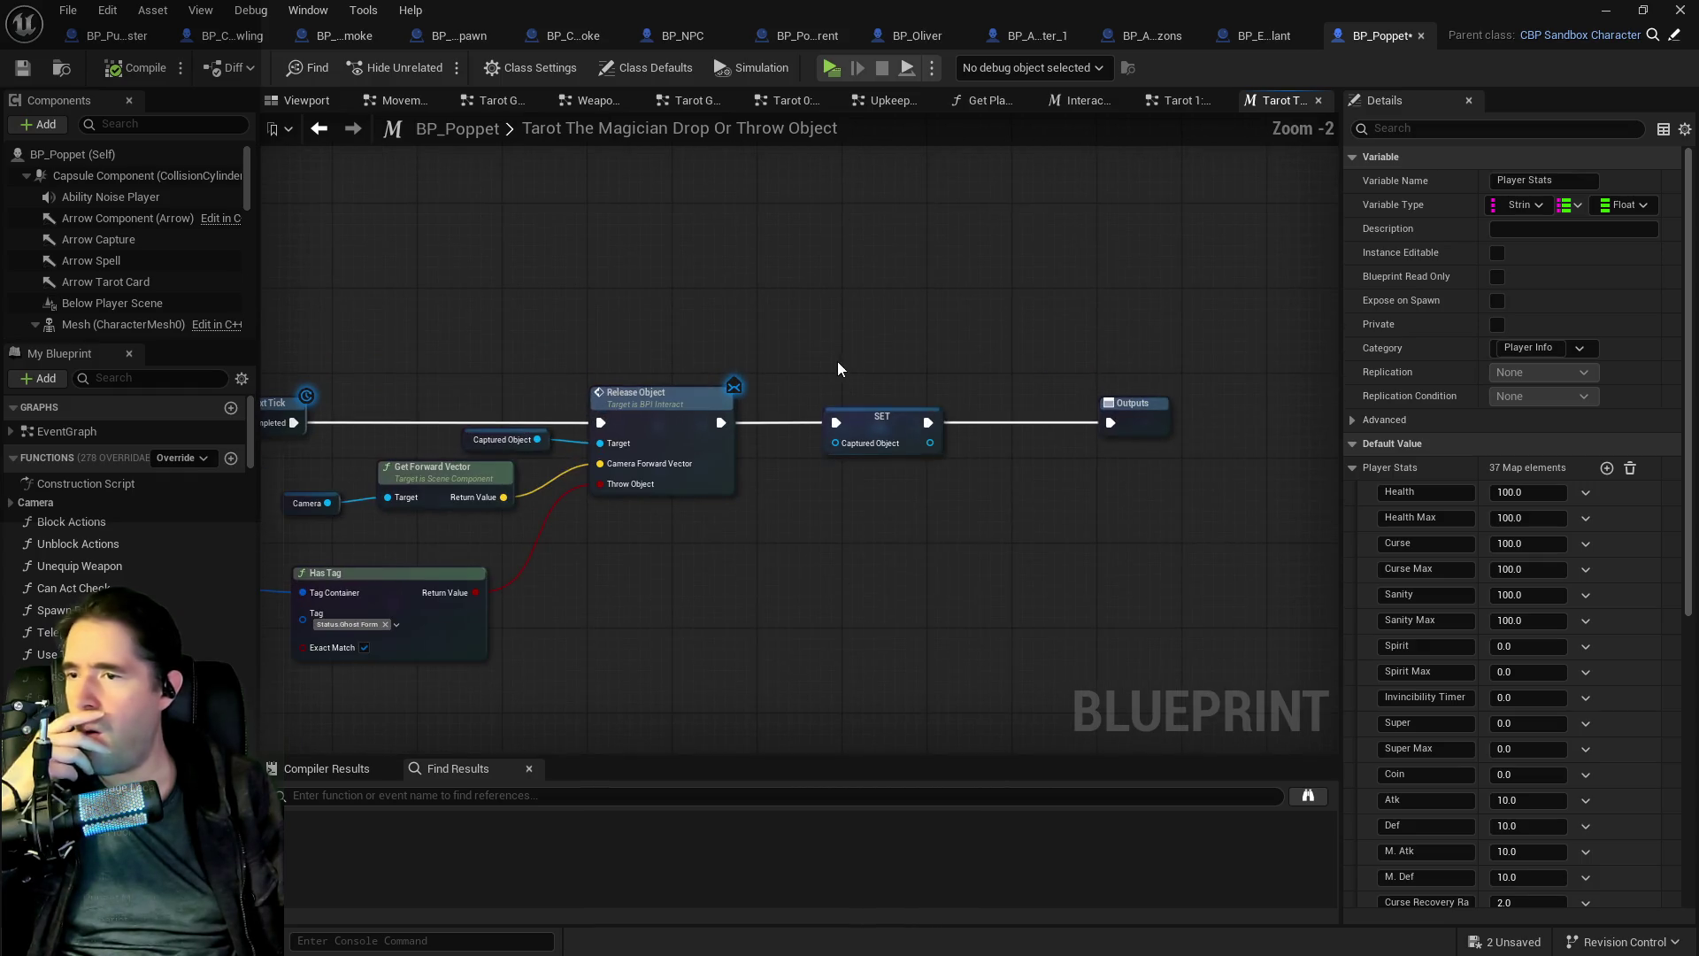
scroll(839, 368, up, 2)
drag(839, 368, 1215, 343)
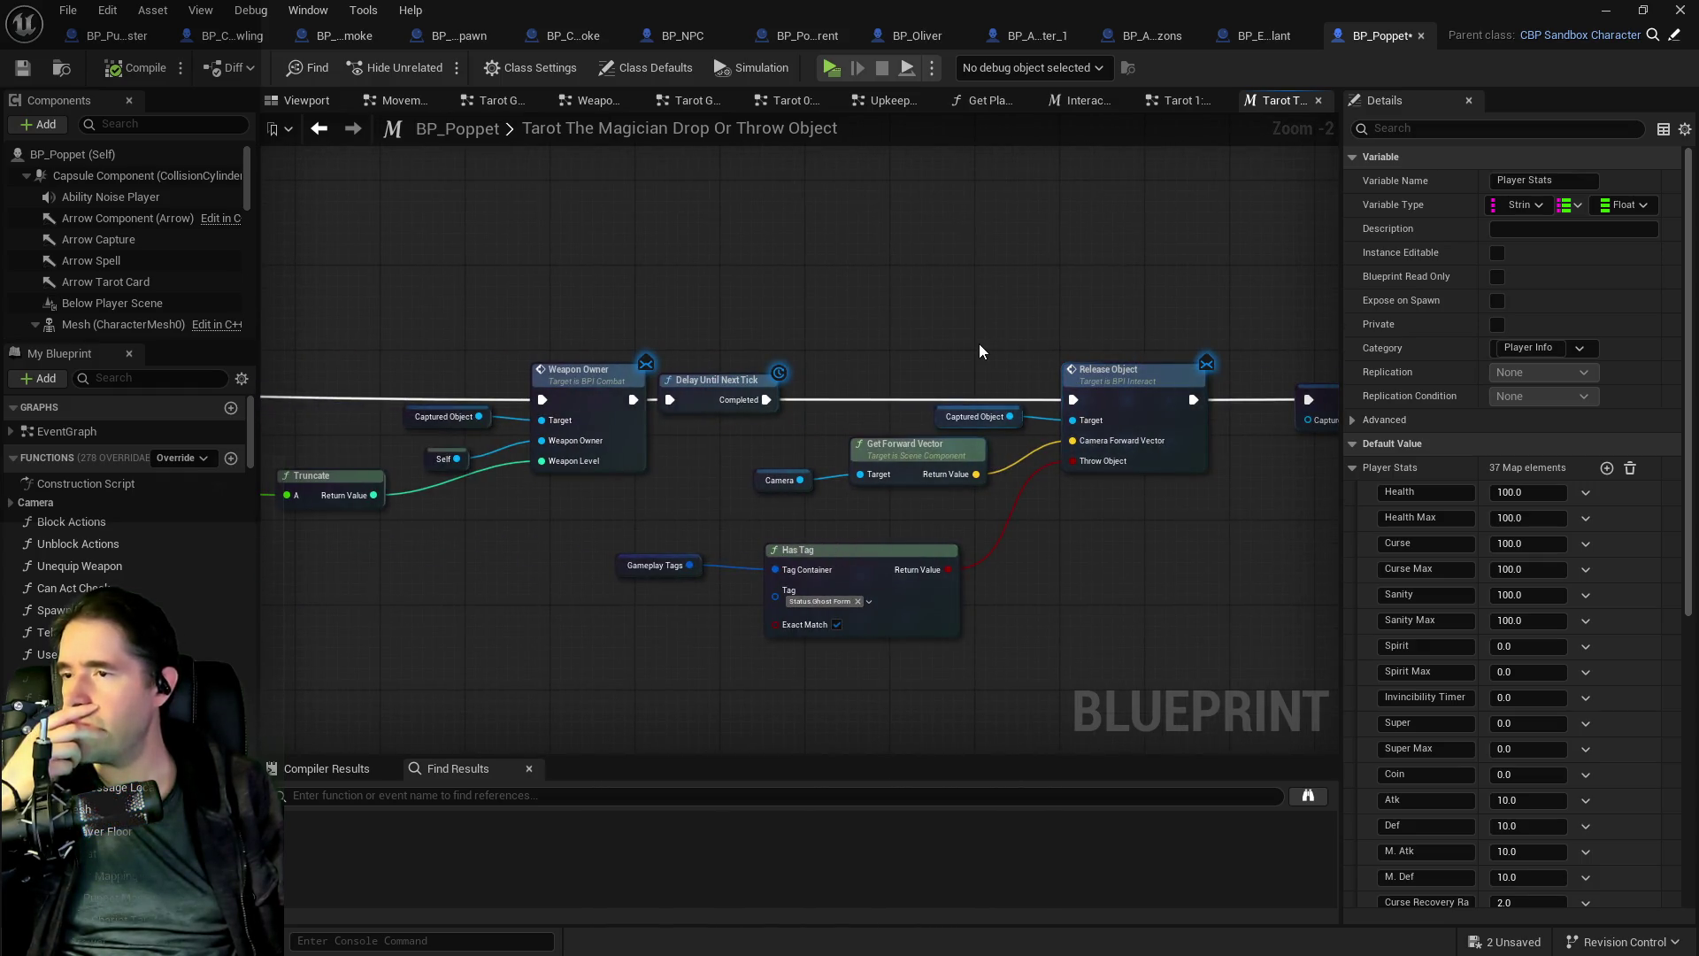
drag(978, 351, 758, 295)
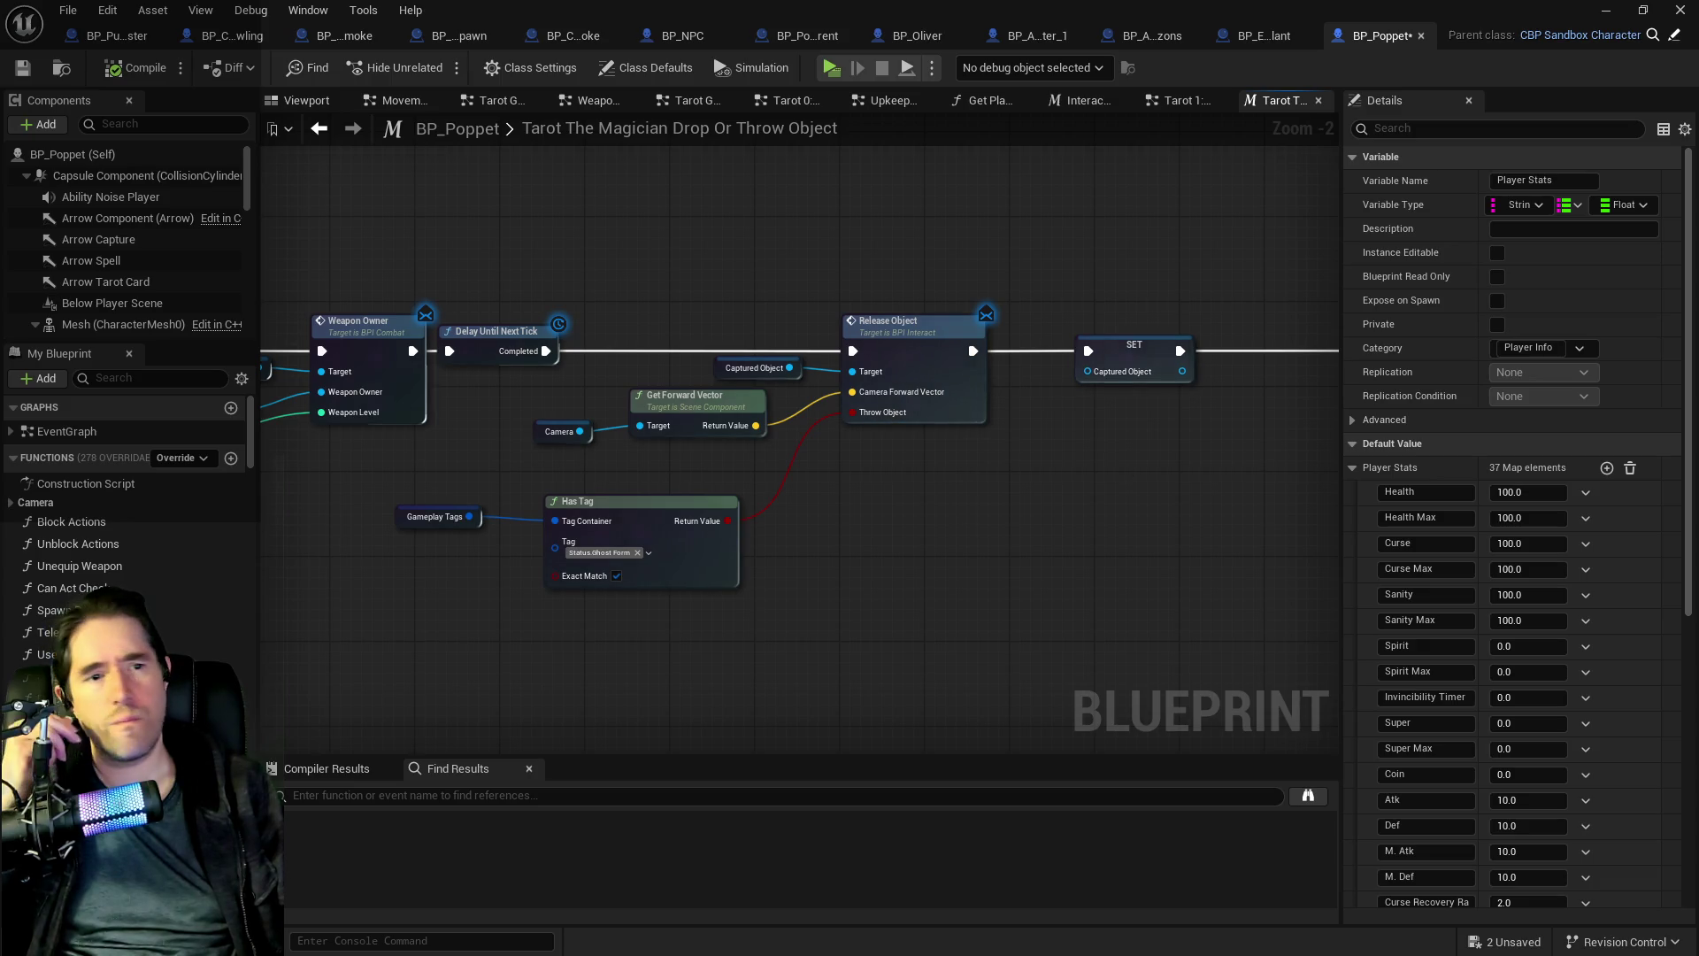
key(alt+Tab)
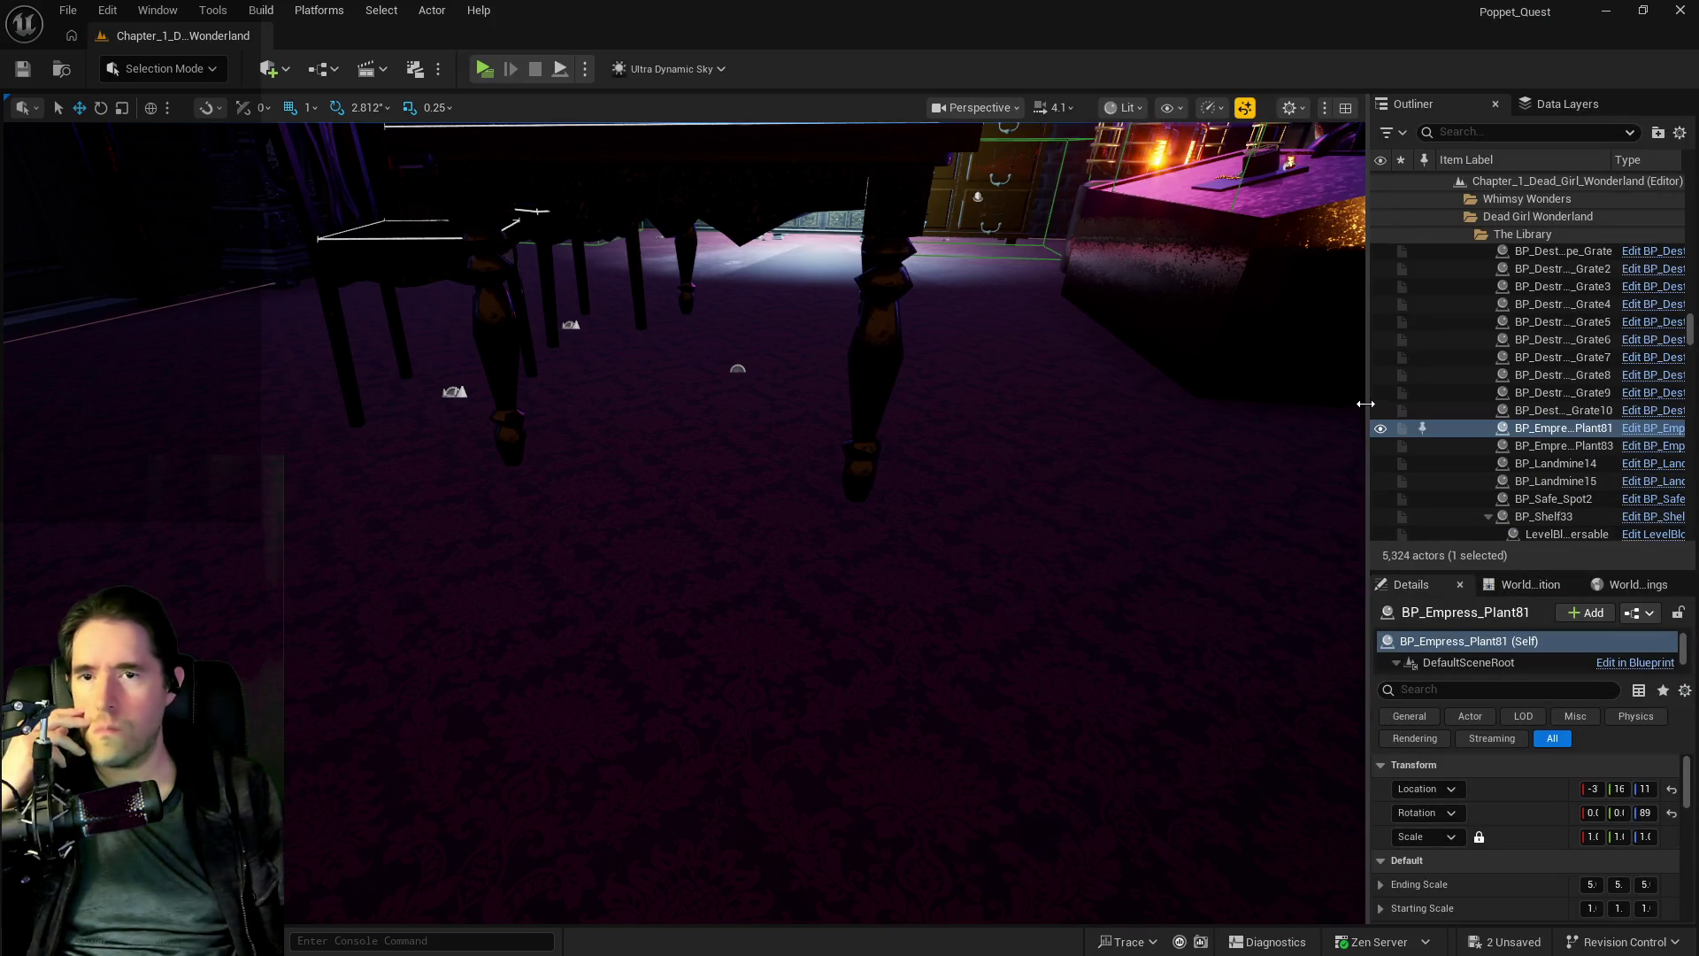
- Select BP_Room_Magician_Room and check its Spawn Array settings before switching to Moveable_Parent
scroll(1524, 851, down, 10)
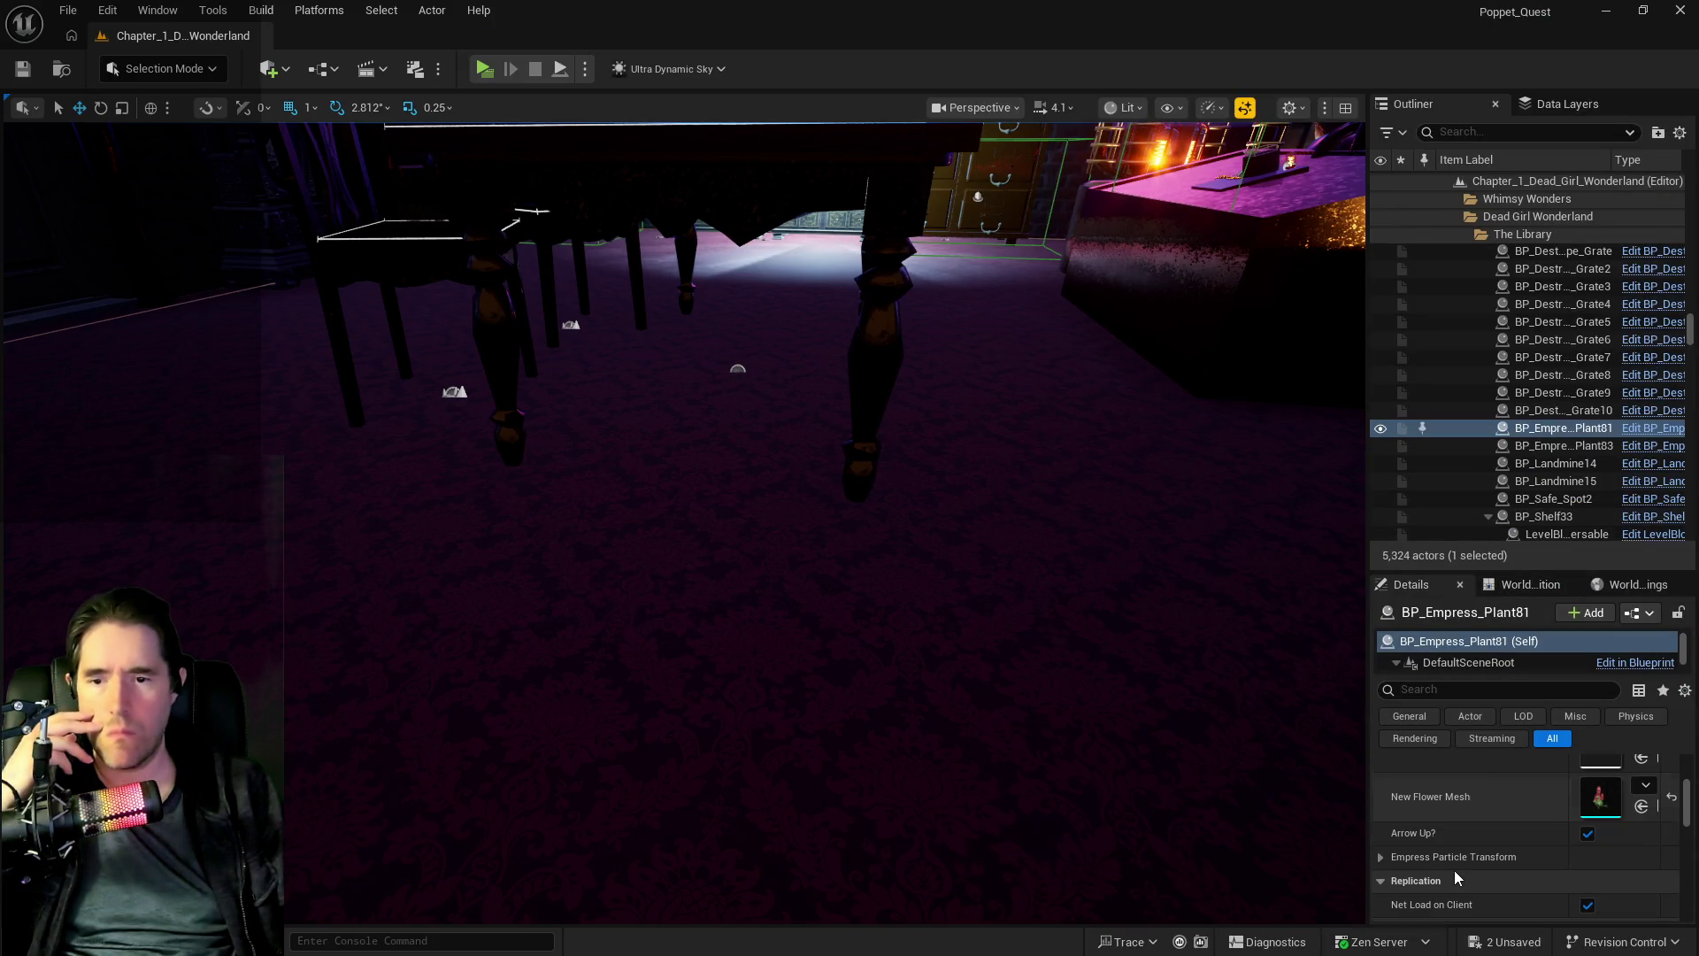
key(f)
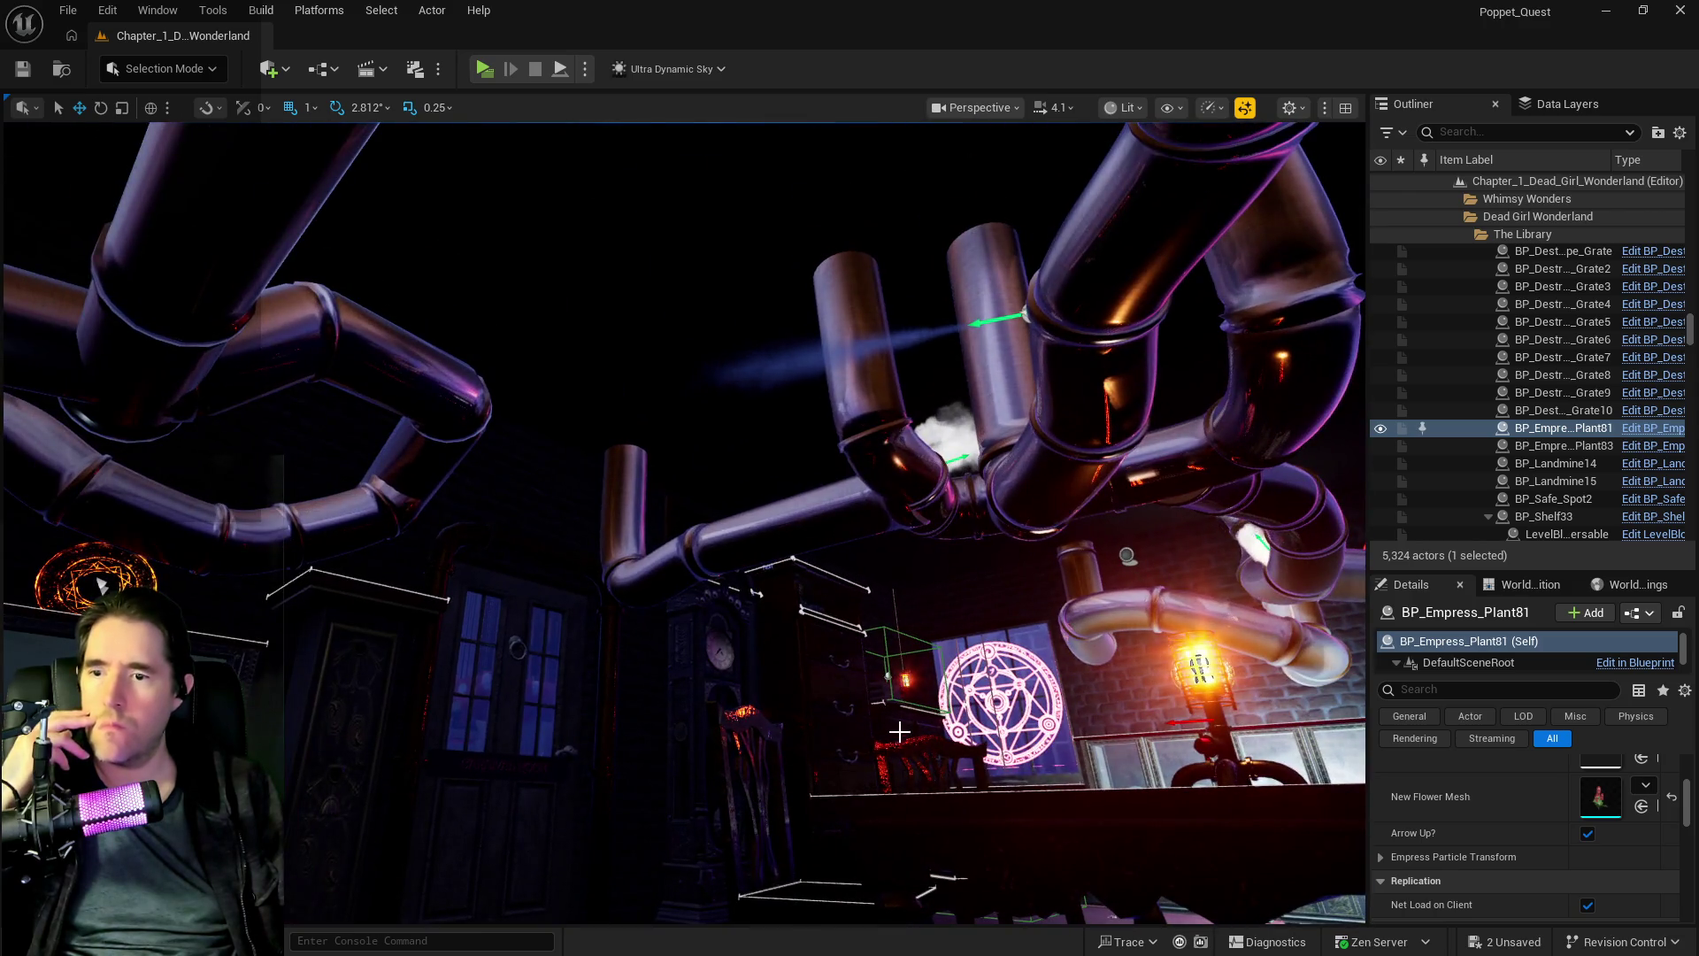
click(1127, 556)
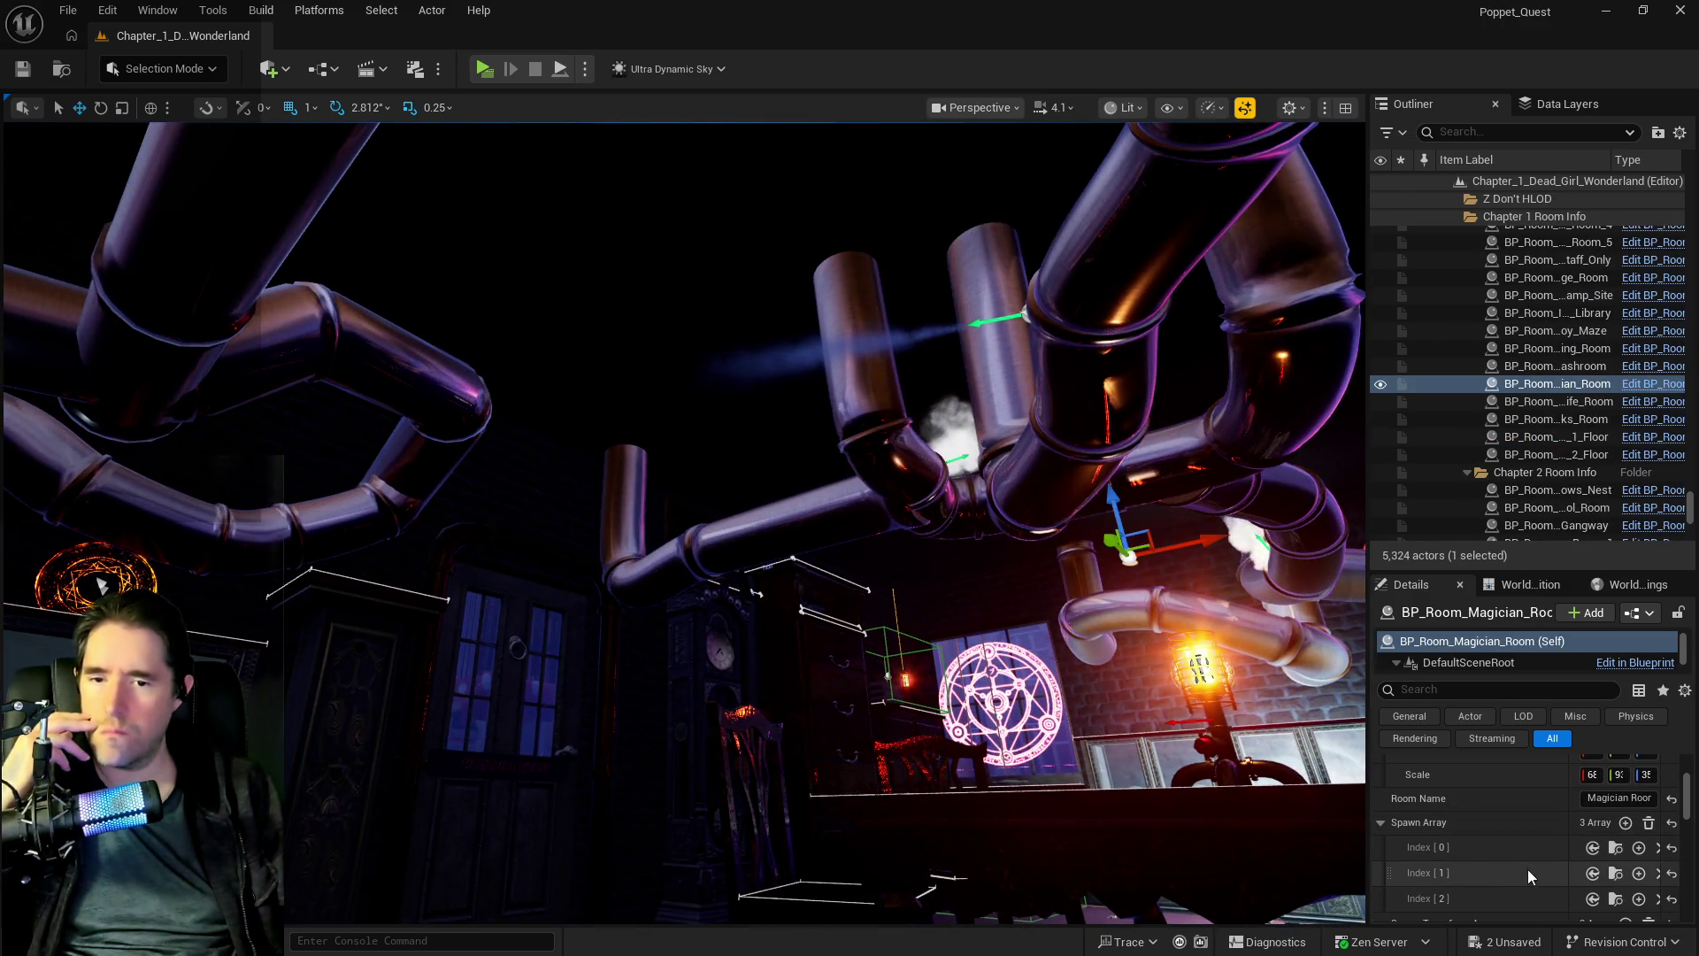
scroll(1527, 869, down, 2)
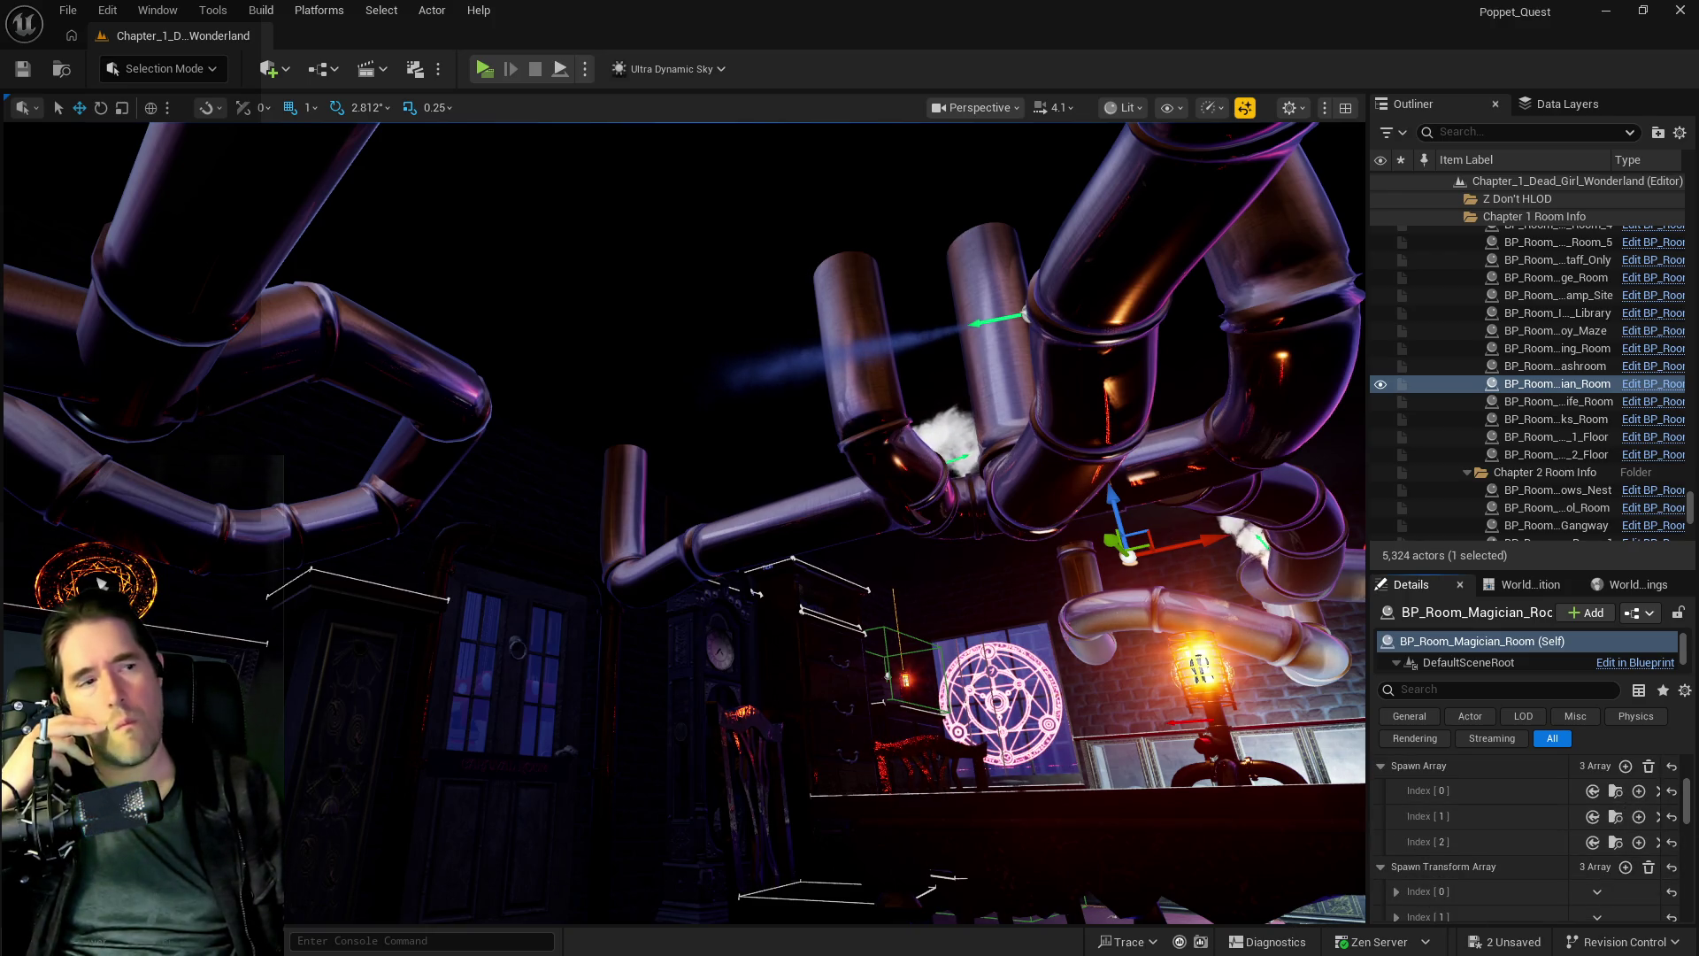
key(alt+Tab)
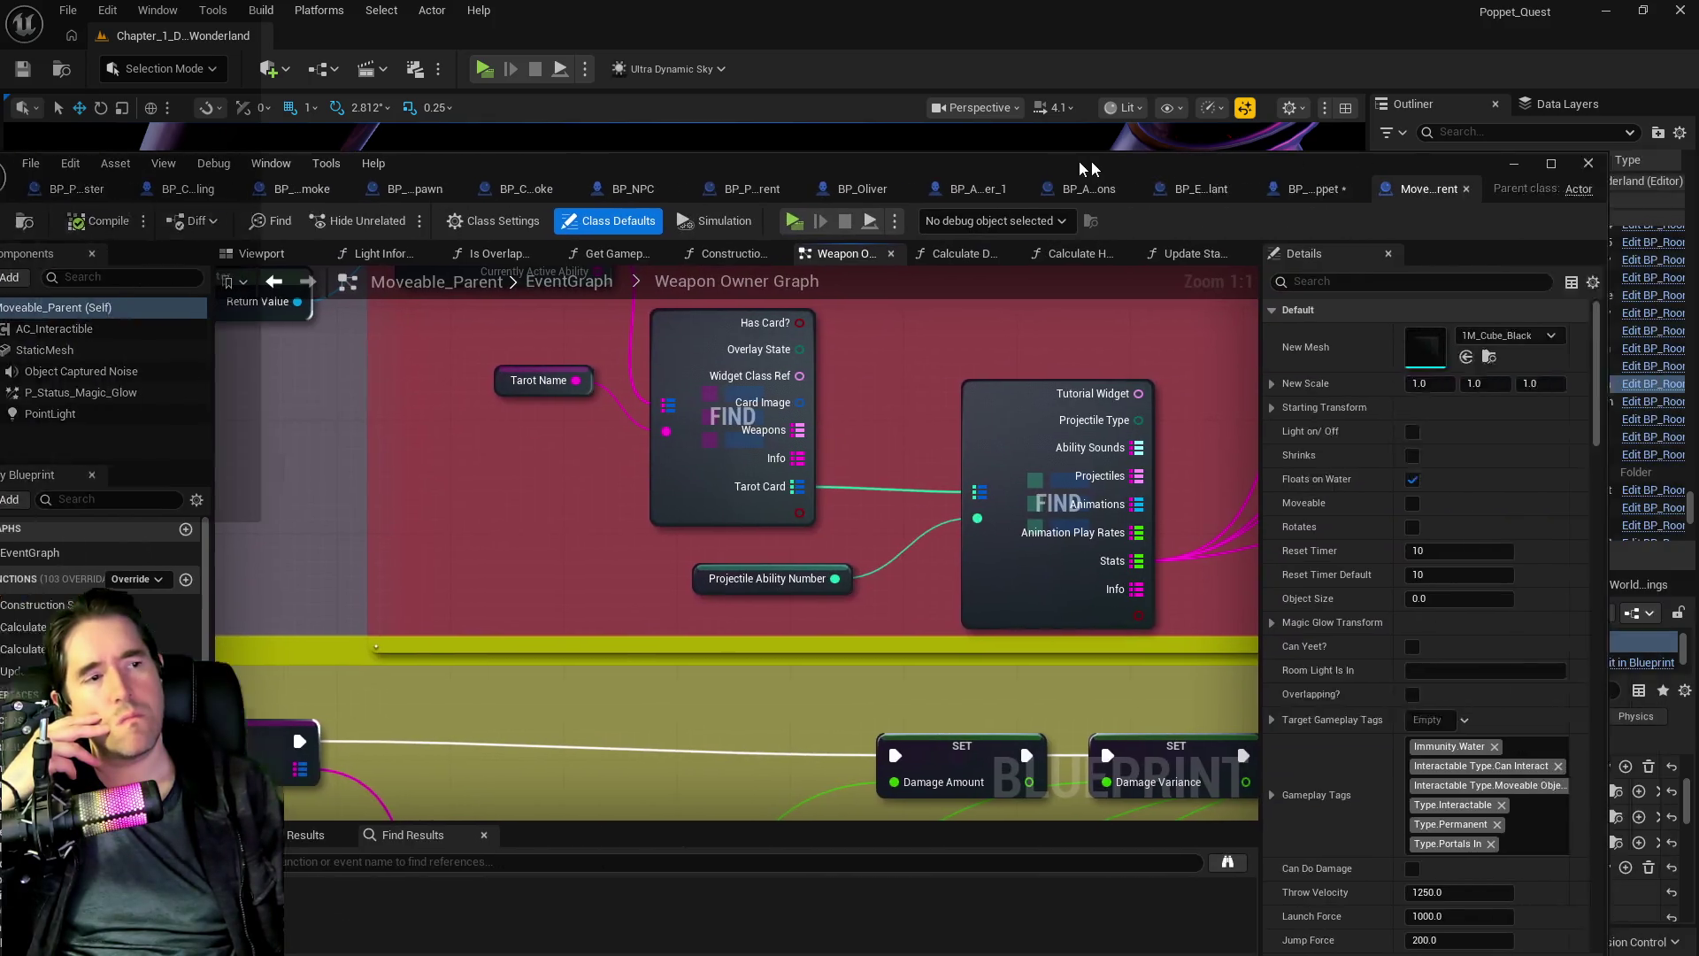
- Review the Weapon Owner Graph's Has Tag, OR, Branch, Setup Poppet Projectile and Damage nodes
scroll(741, 366, down, 6)
scroll(611, 566, up, 3)
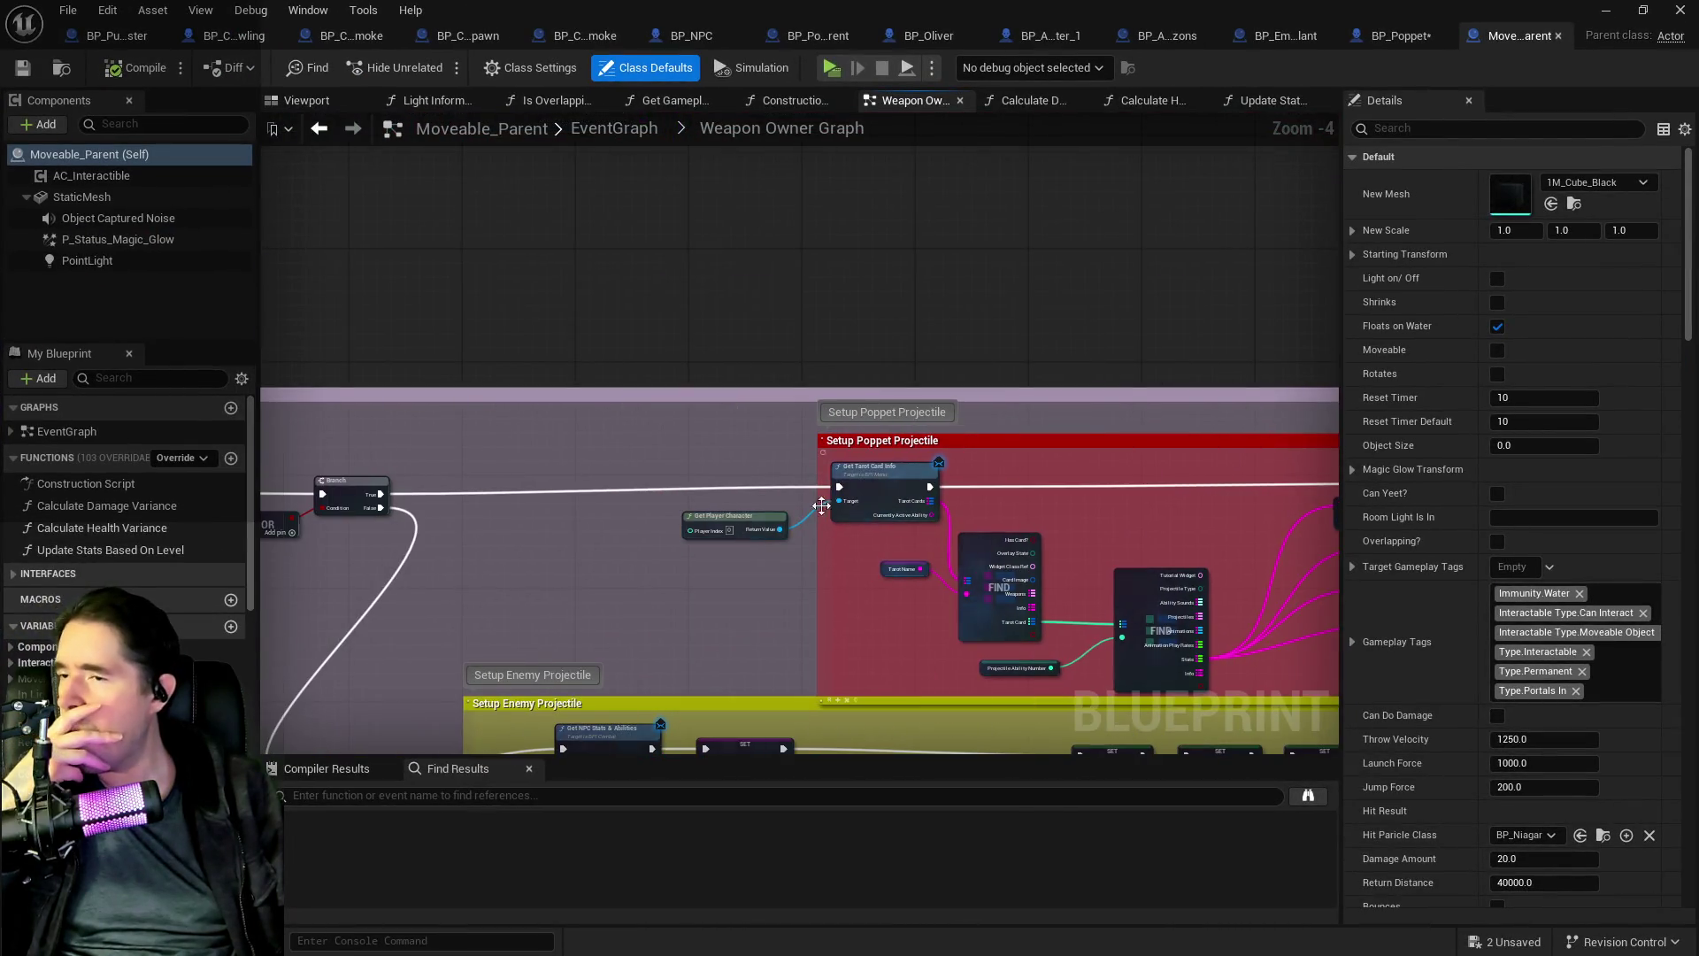
drag(543, 532, 1202, 512)
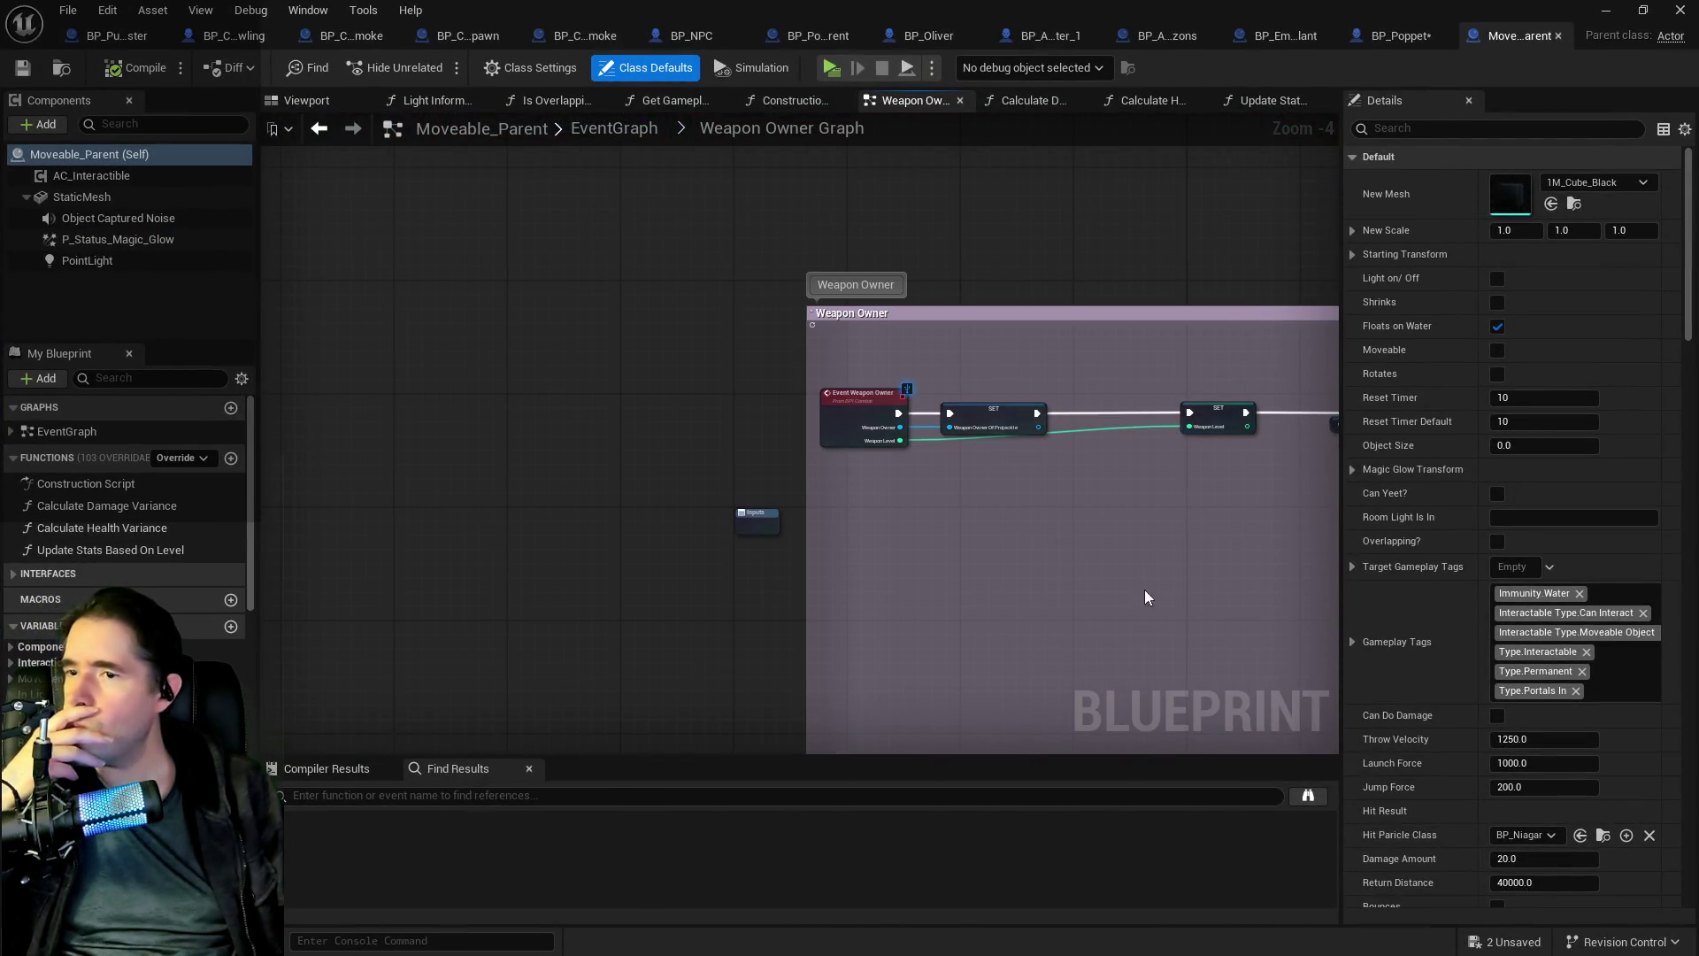
scroll(1144, 597, down, 3)
scroll(543, 429, up, 4)
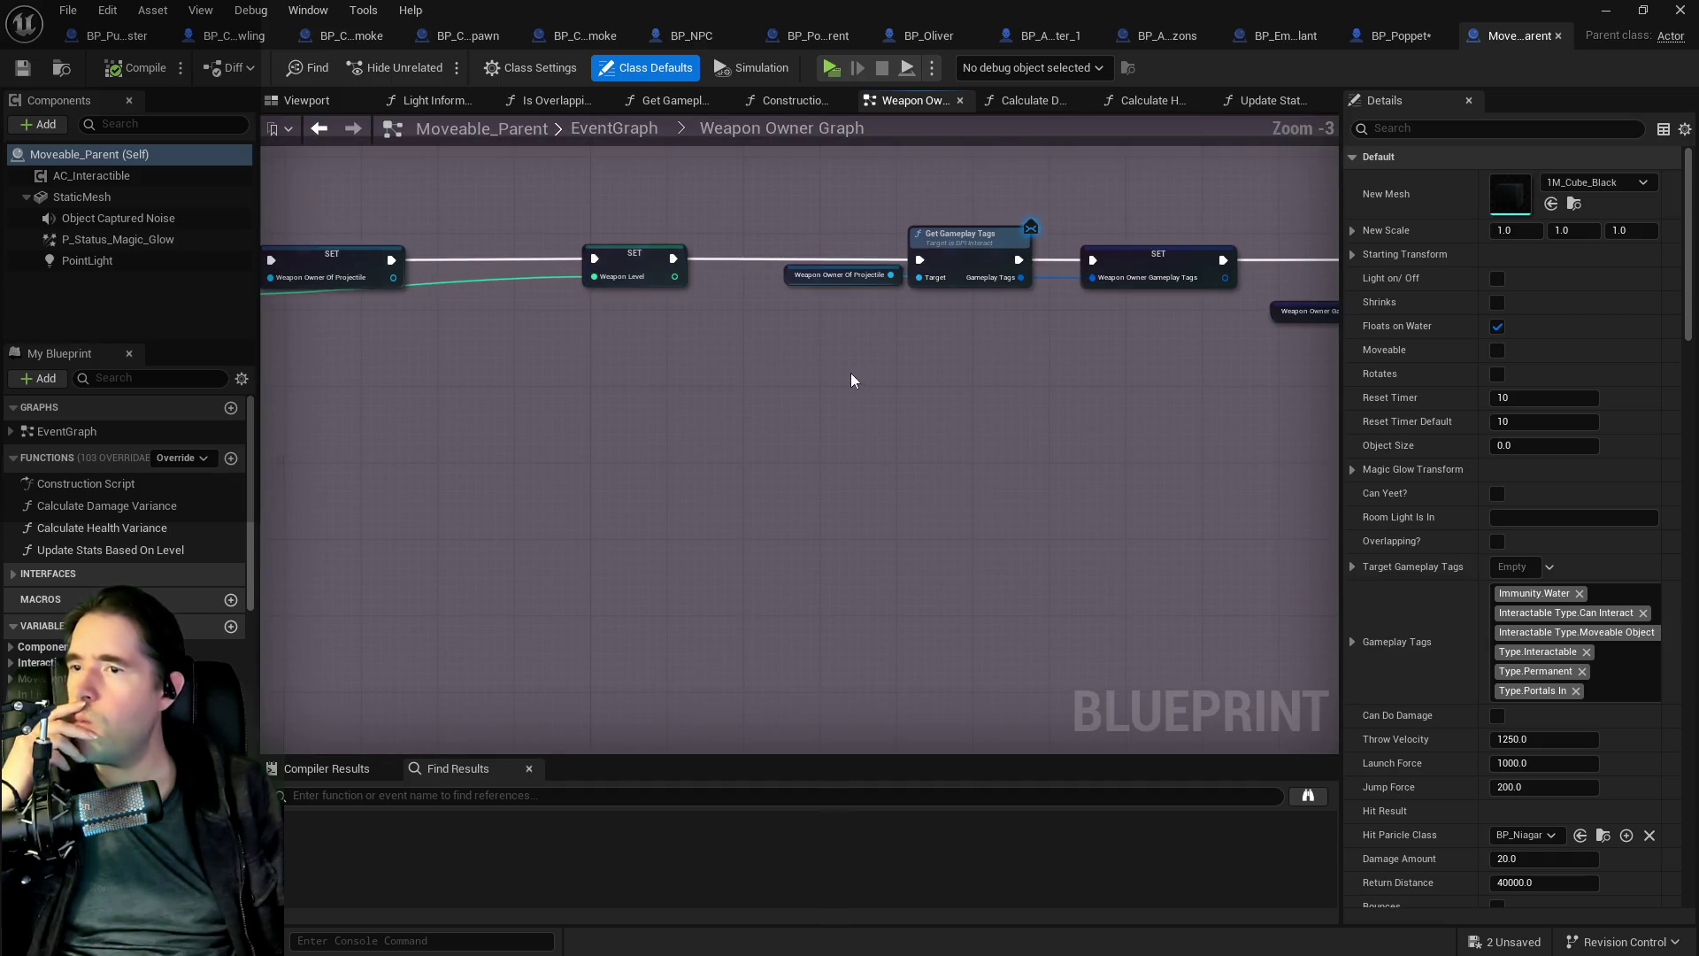
drag(911, 390, 387, 411)
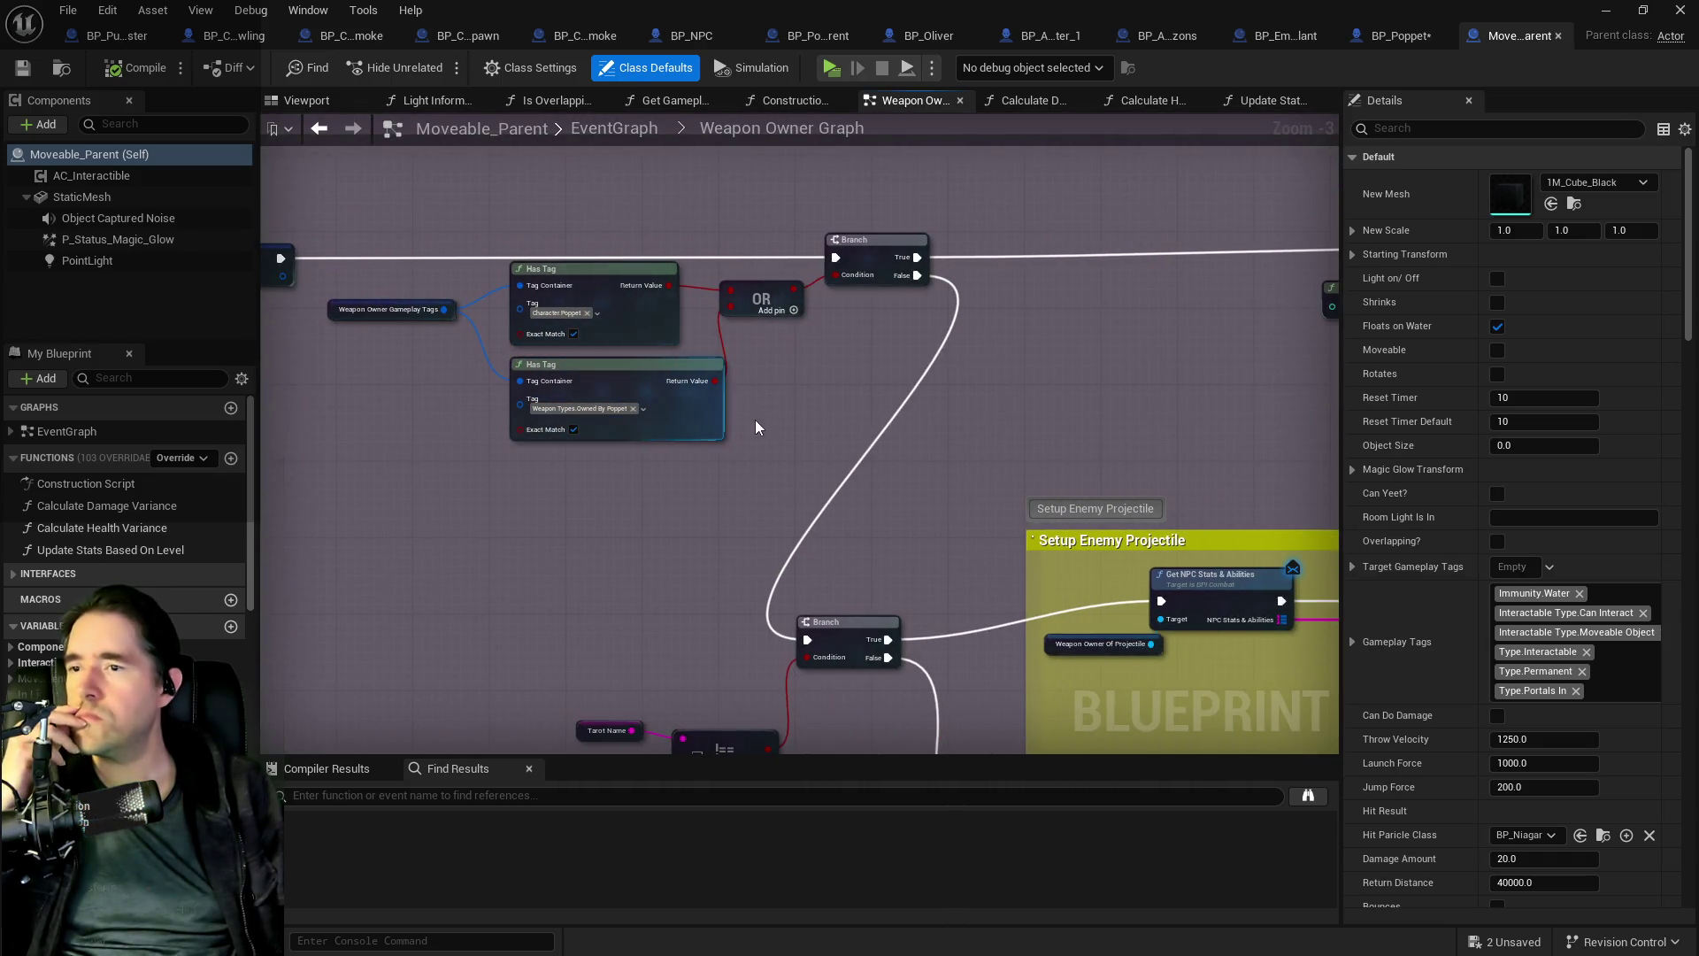
drag(998, 439, 434, 428)
drag(1268, 430, 372, 408)
drag(452, 699, 451, 359)
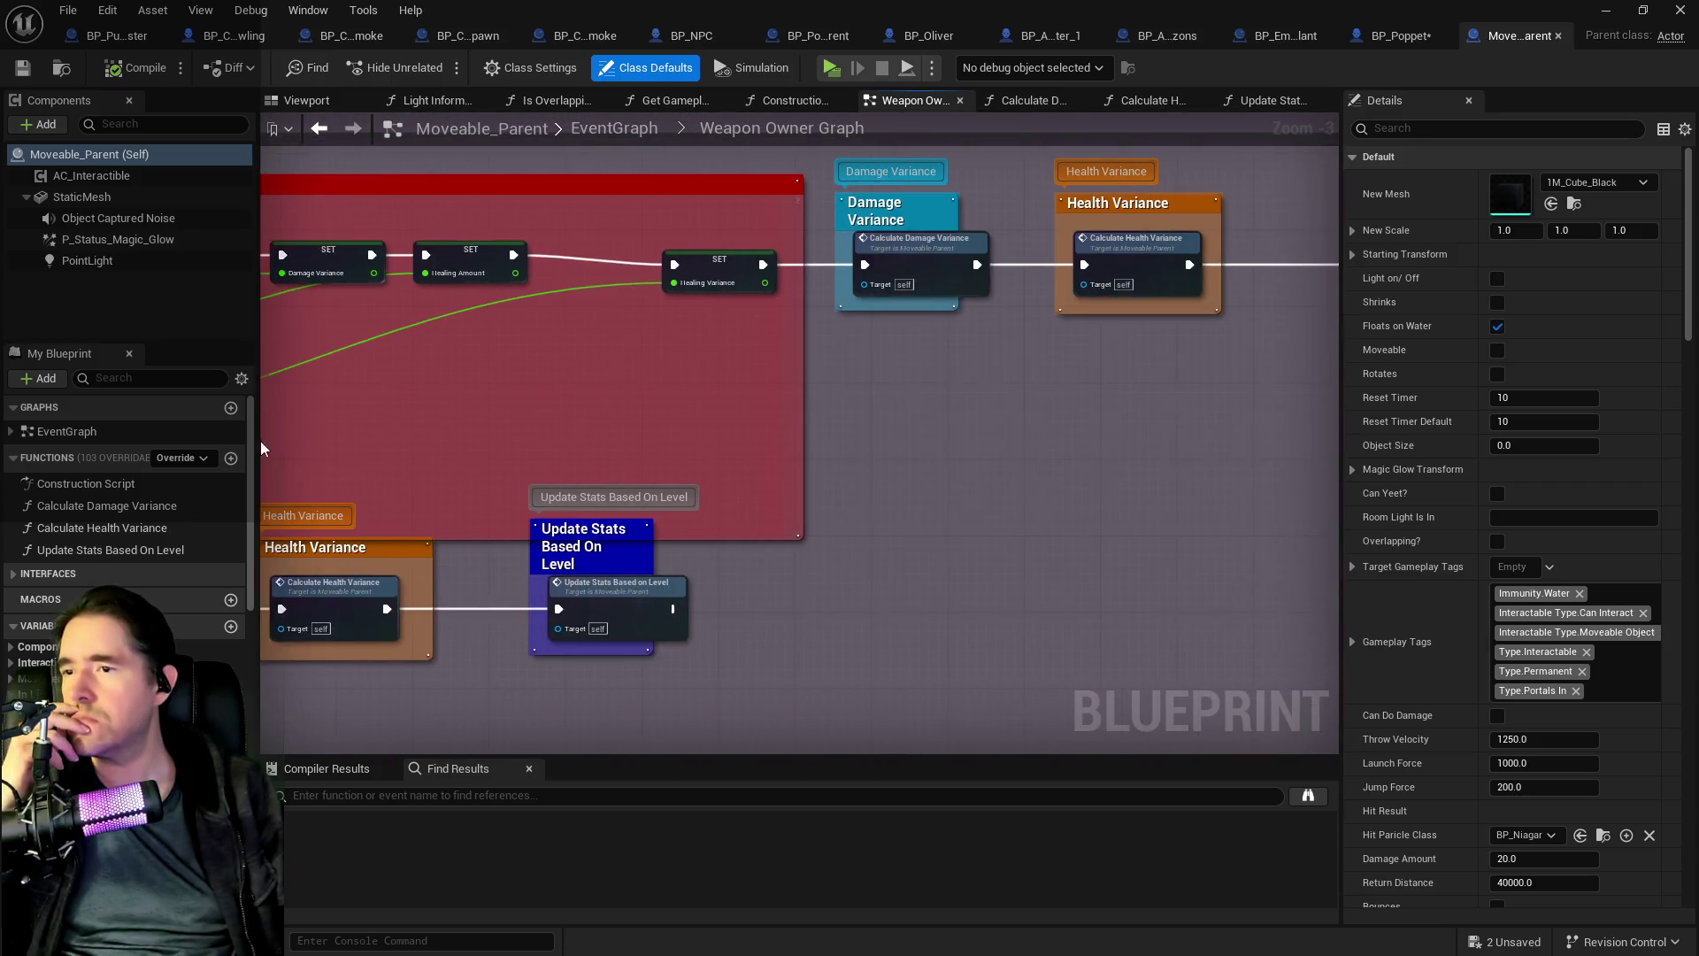
scroll(610, 451, down, 2)
mouse_move(780, 468)
mouse_down()
mouse_move(645, 466)
mouse_move(885, 424)
mouse_move(909, 404)
mouse_up()
scroll(888, 415, down, 4)
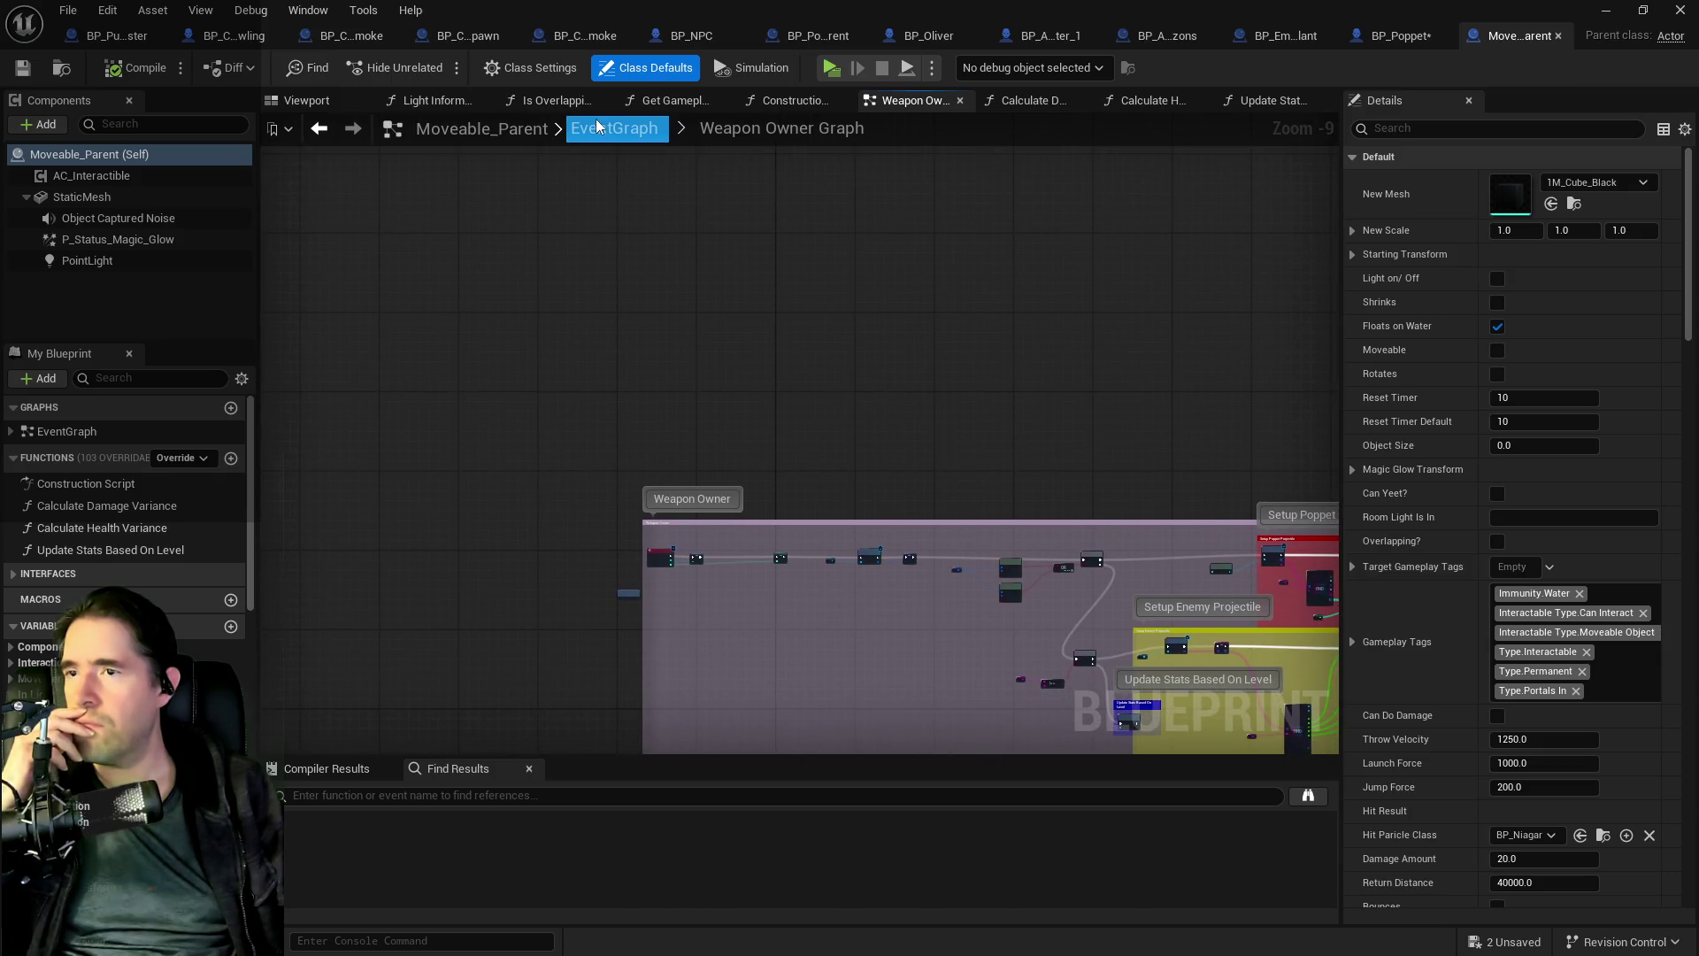
- Return to the full EventGraph and open the collapsed Pick Up/Drop graph
click(598, 126)
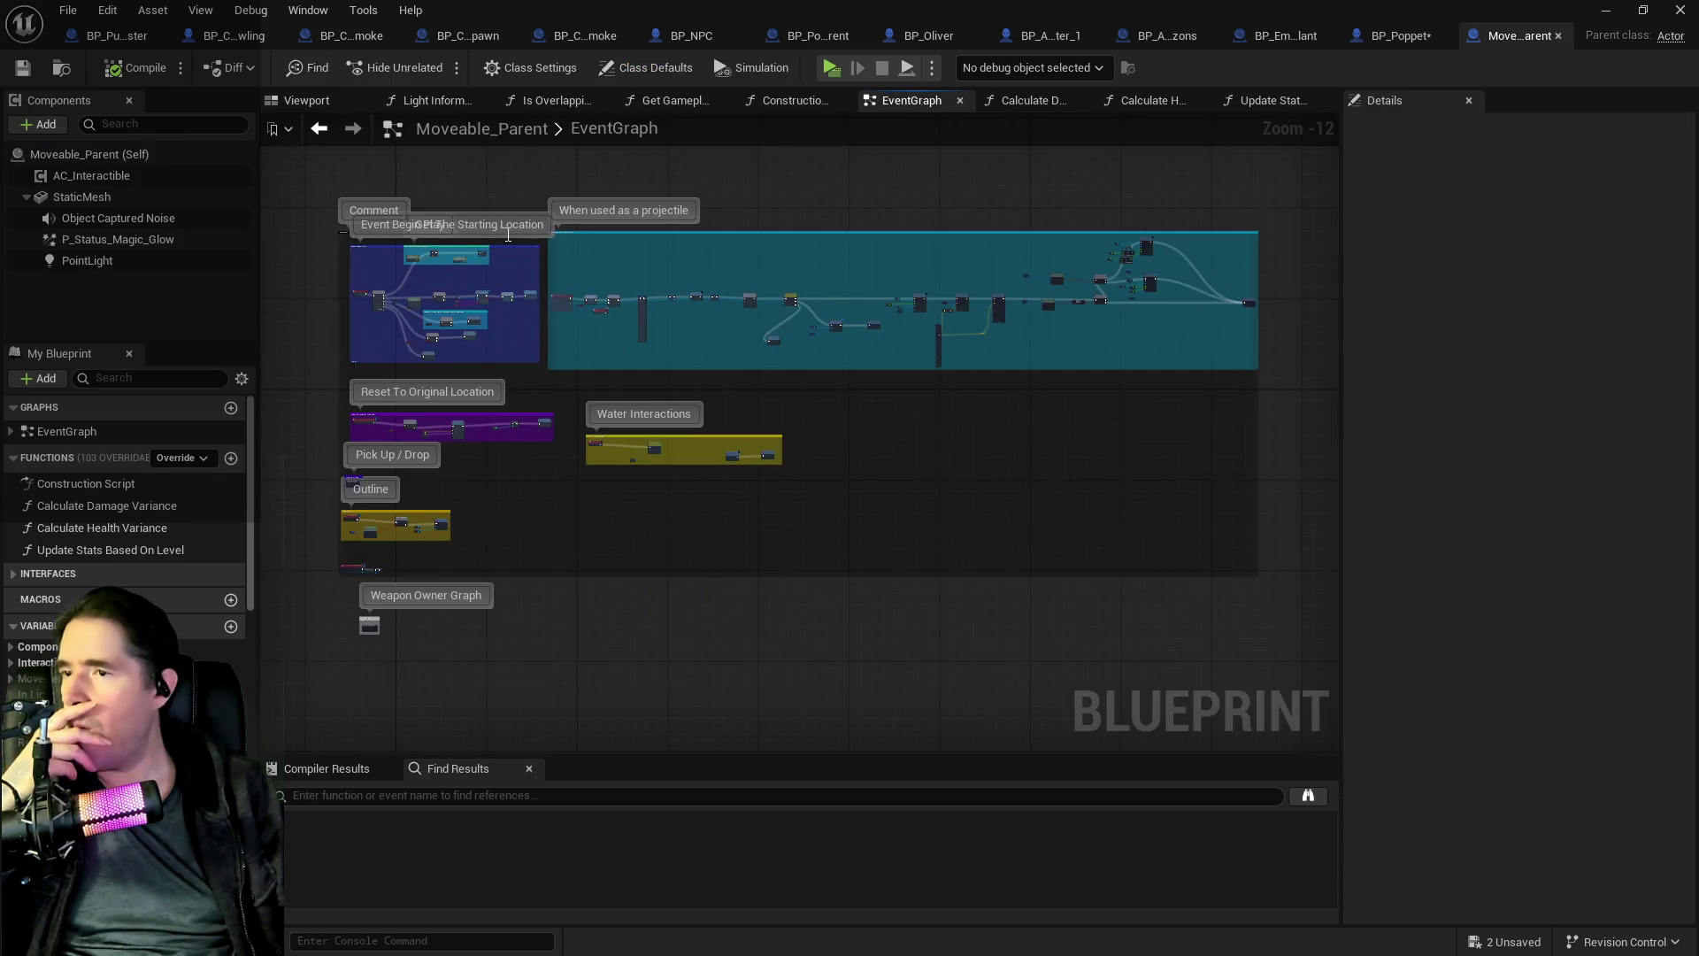
drag(551, 244, 732, 405)
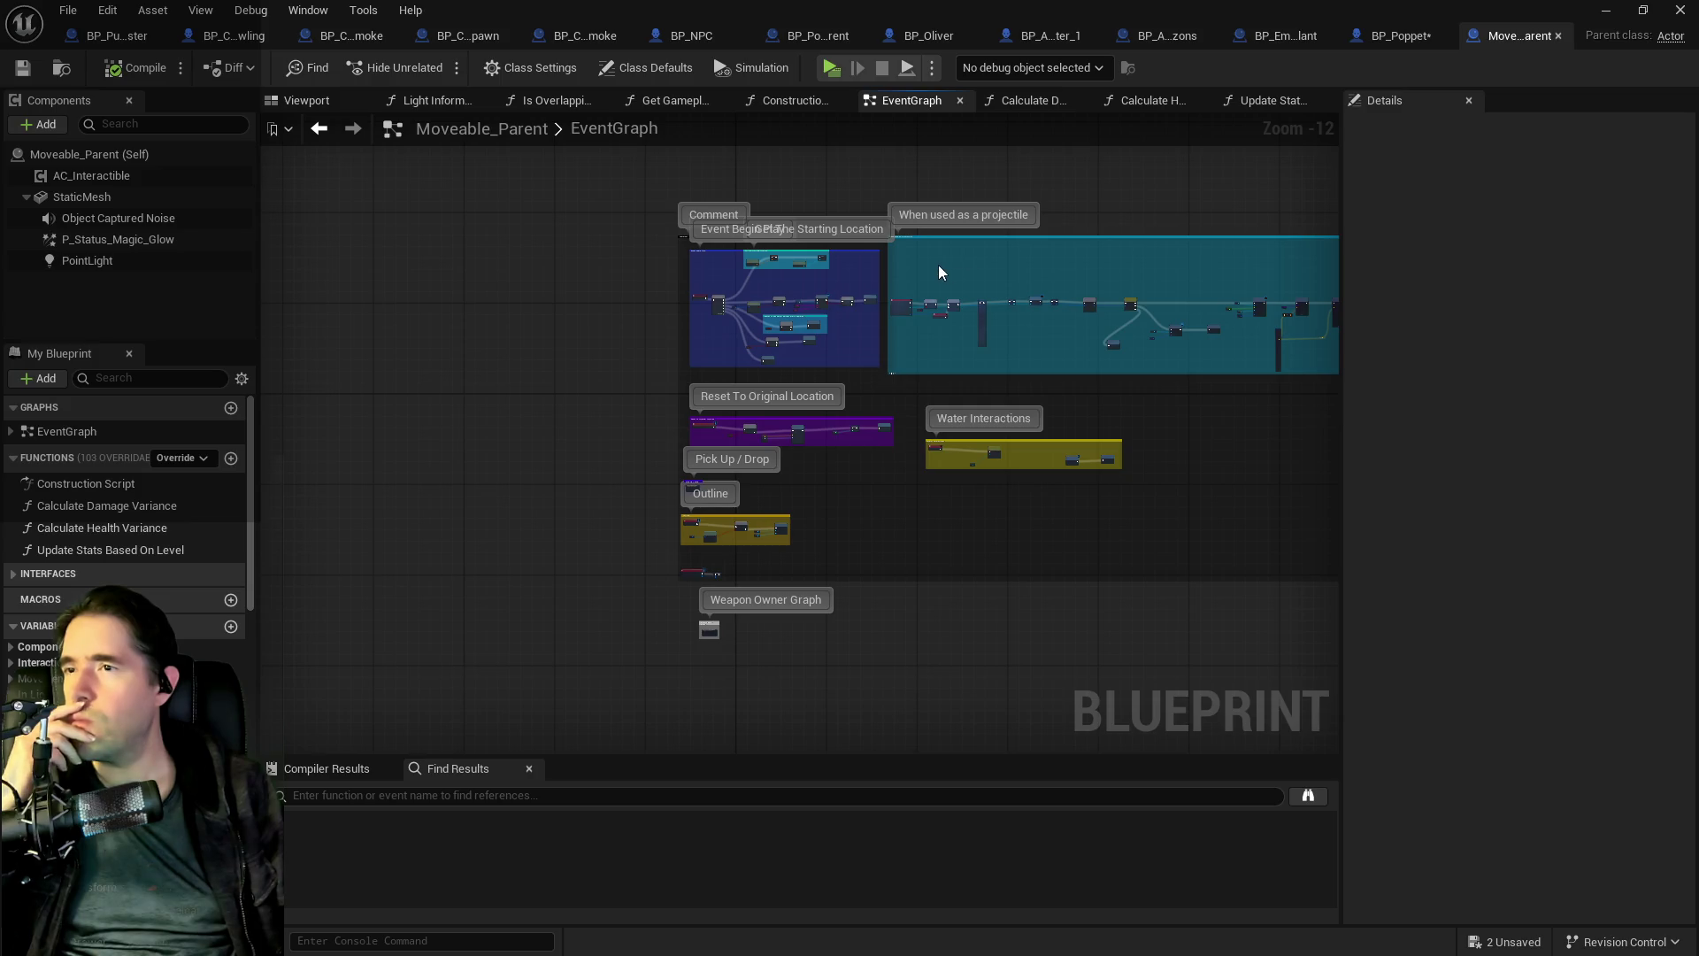
scroll(973, 429, up, 8)
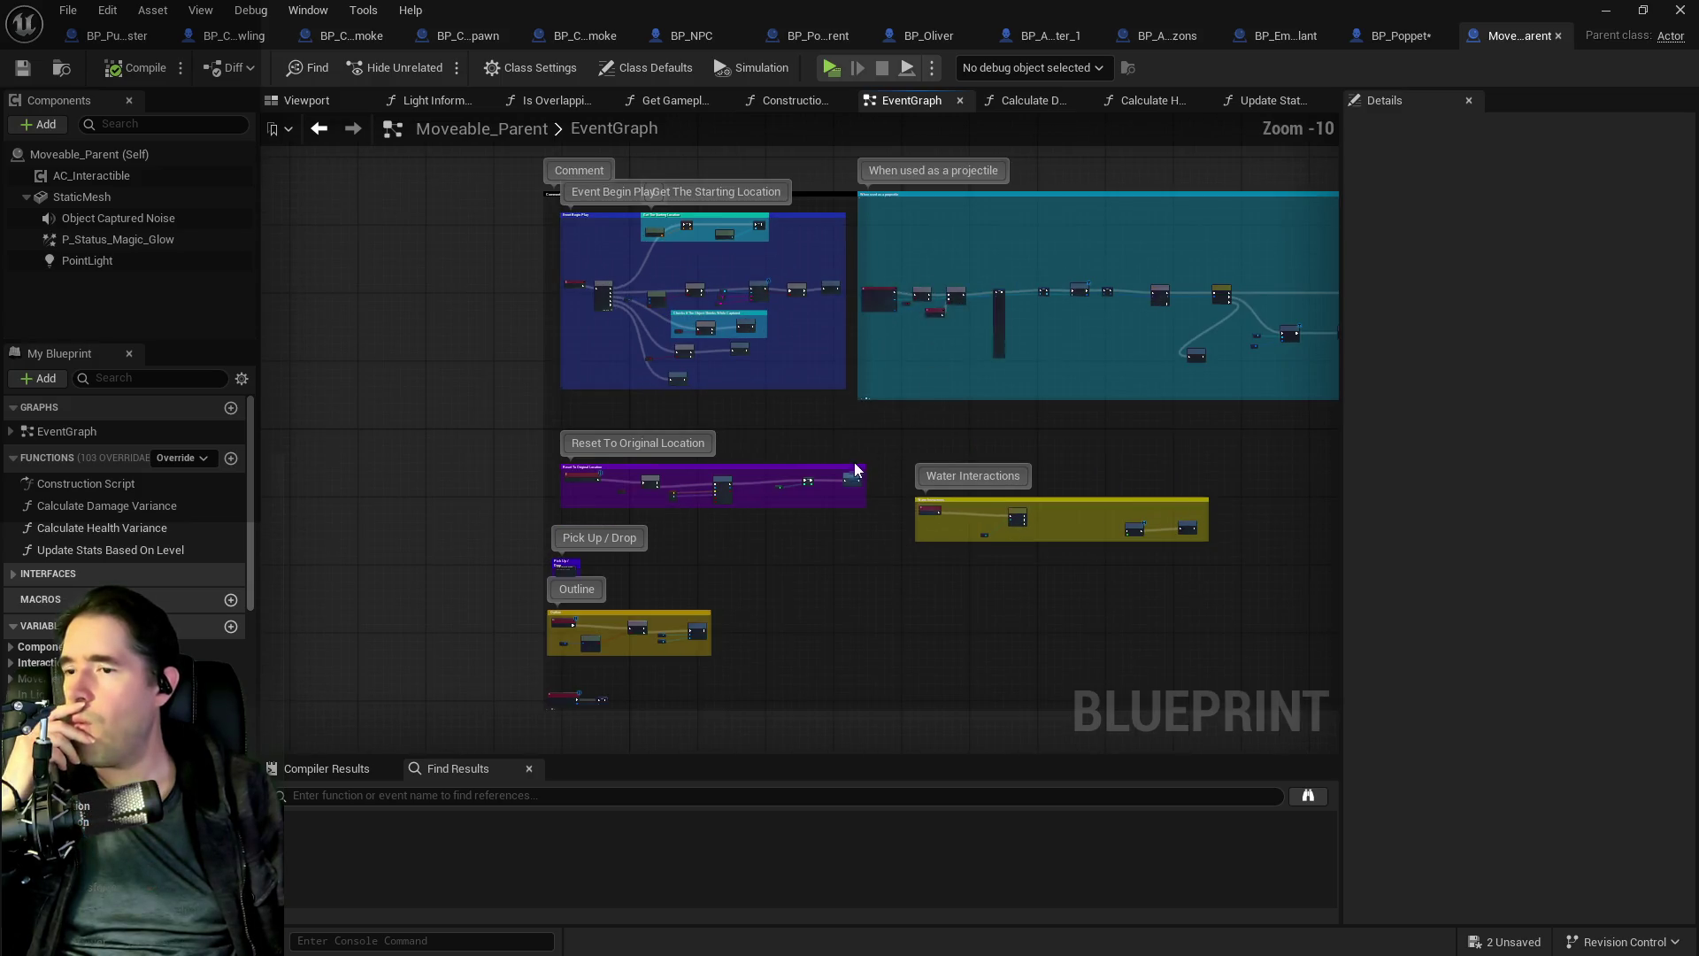
drag(974, 429, 1078, 483)
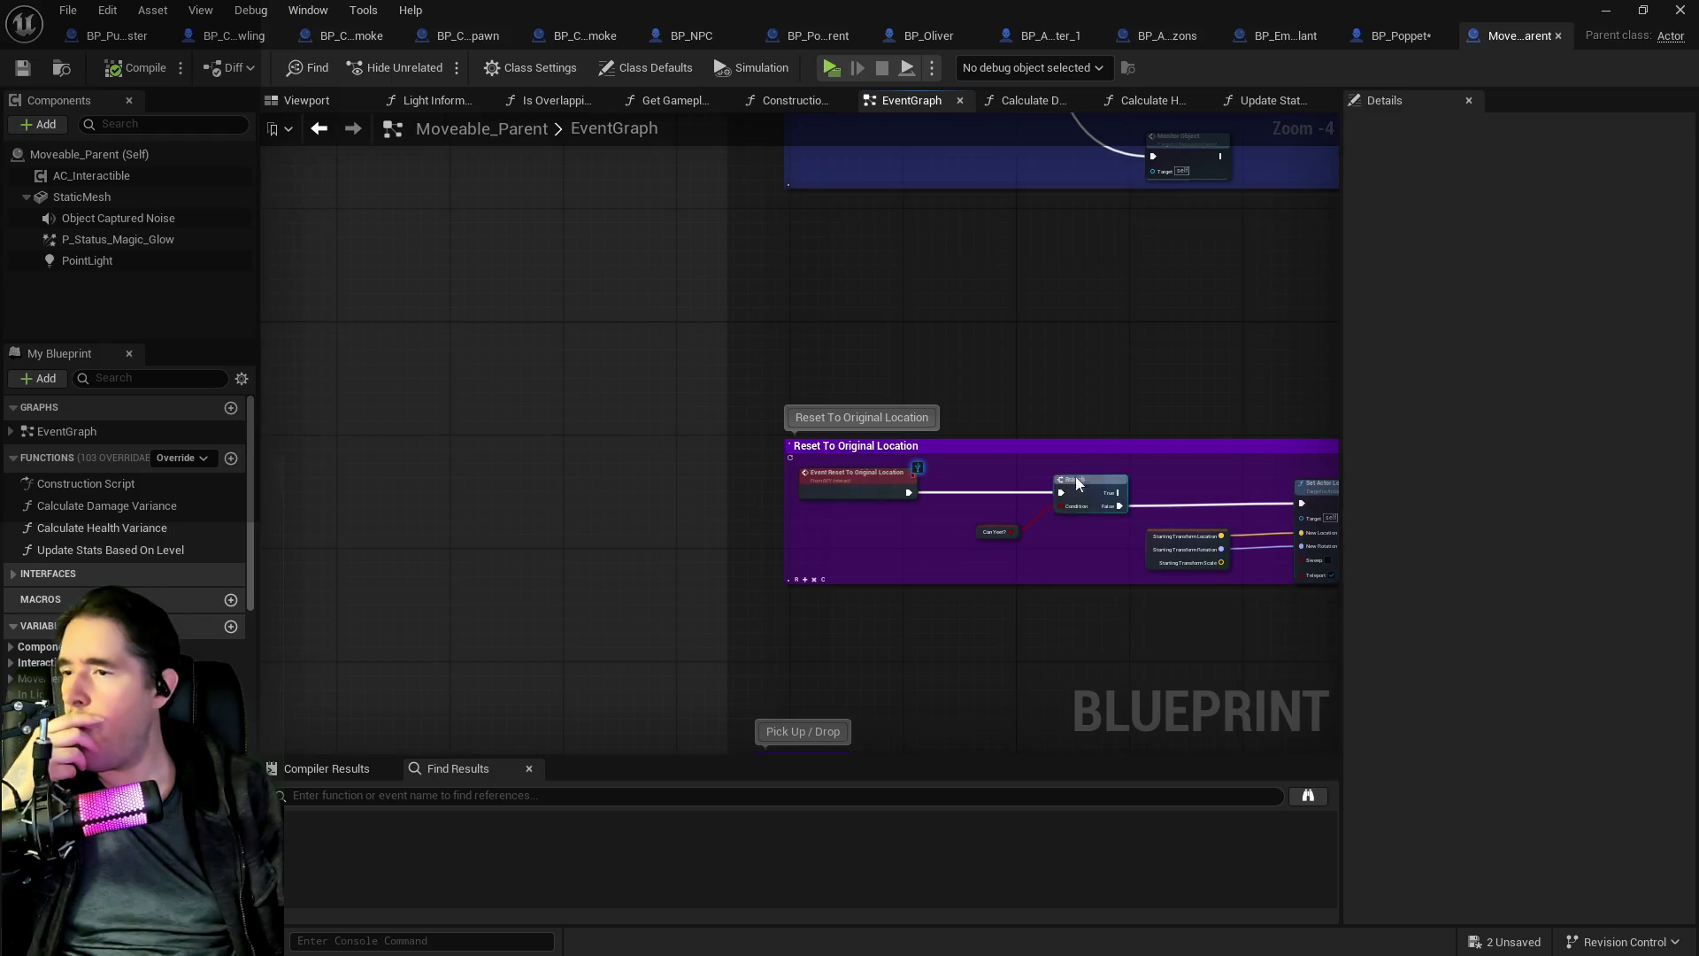
drag(913, 708, 579, 369)
drag(593, 561, 601, 387)
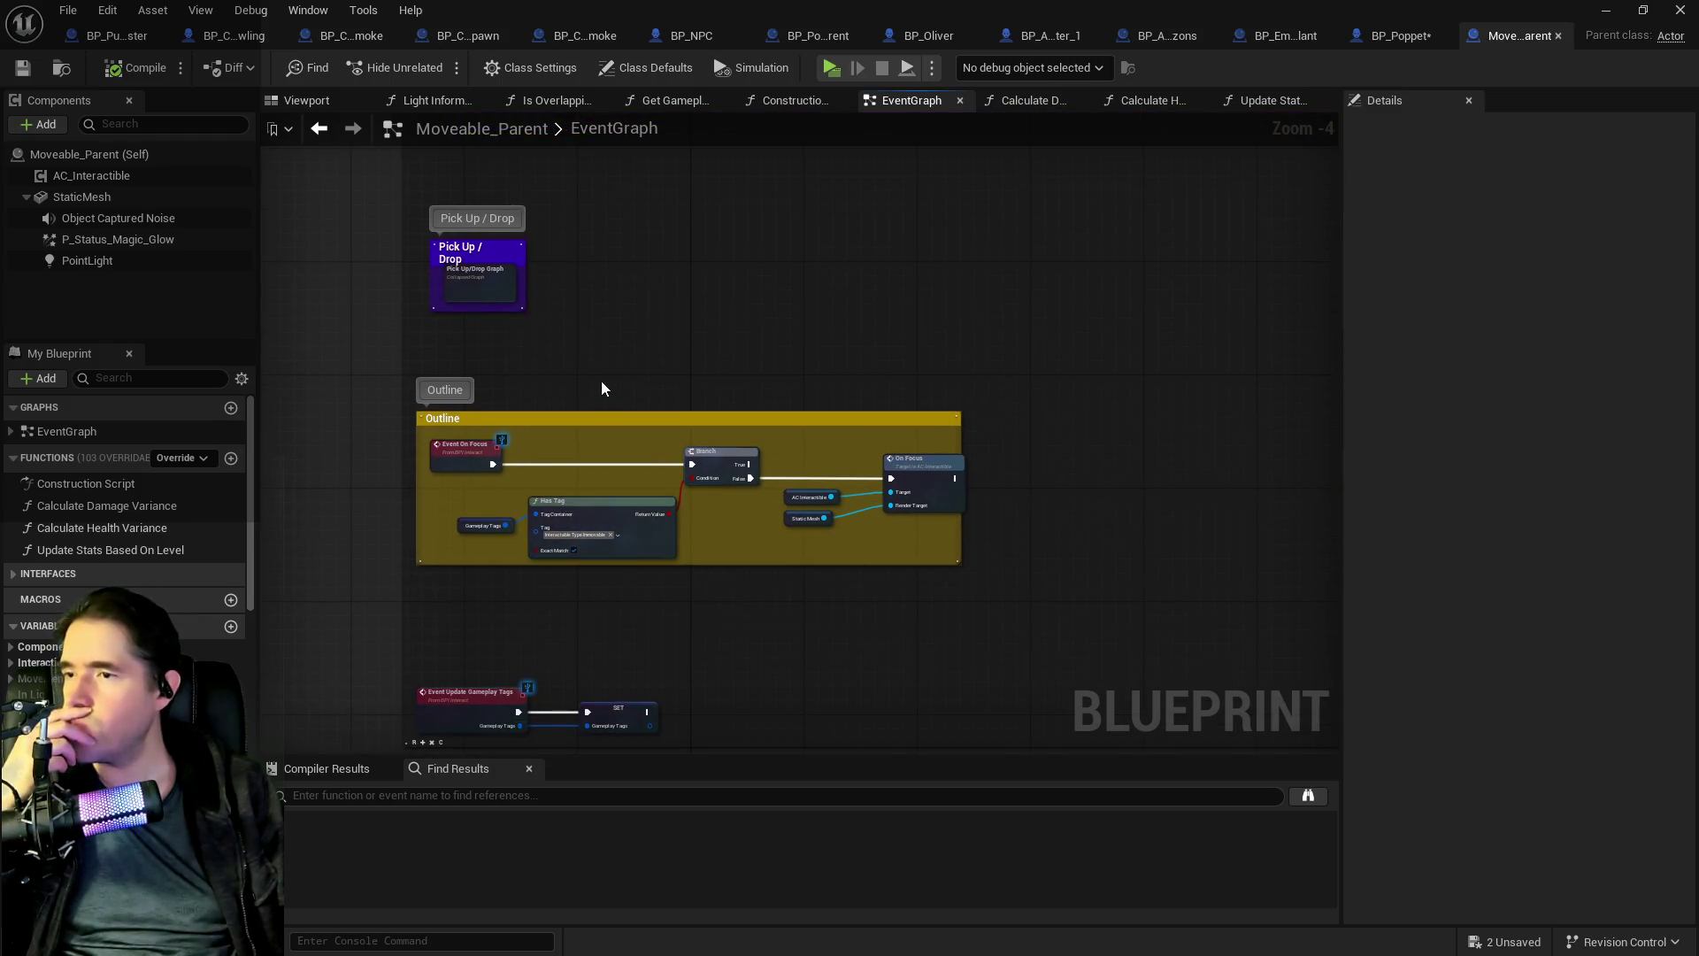
double_click(498, 289)
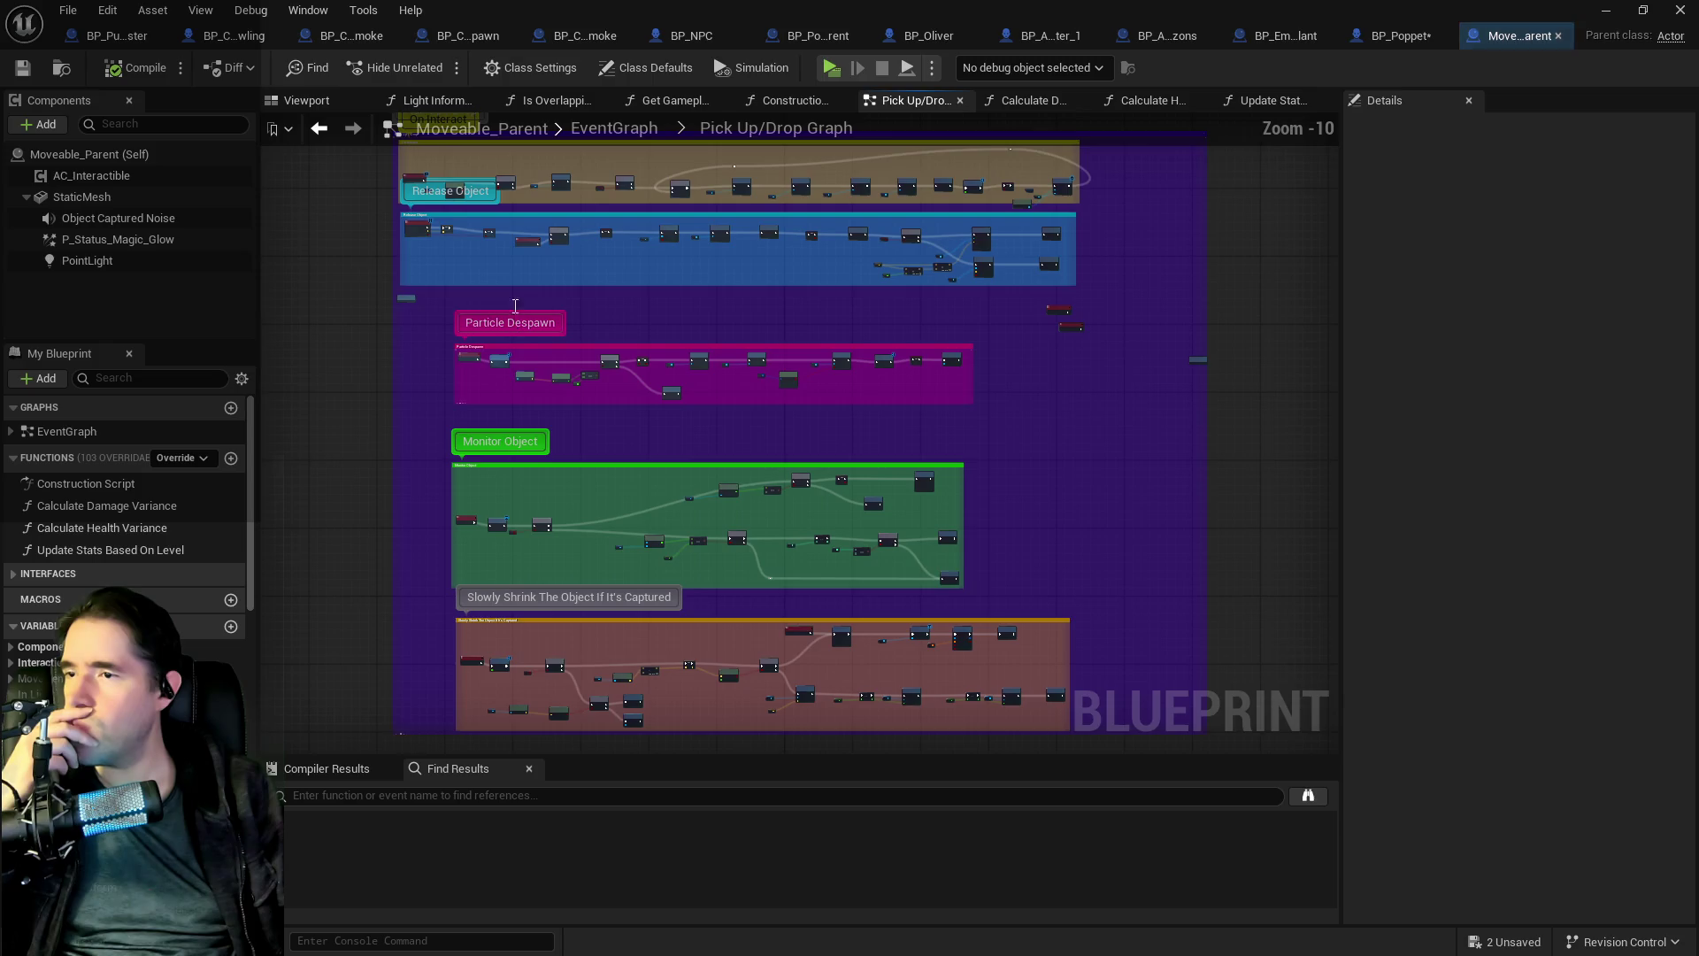
- Follow the On Interact and Release Object chains, including the Do Once and physics nodes
scroll(625, 370, up, 2)
scroll(625, 370, up, 2)
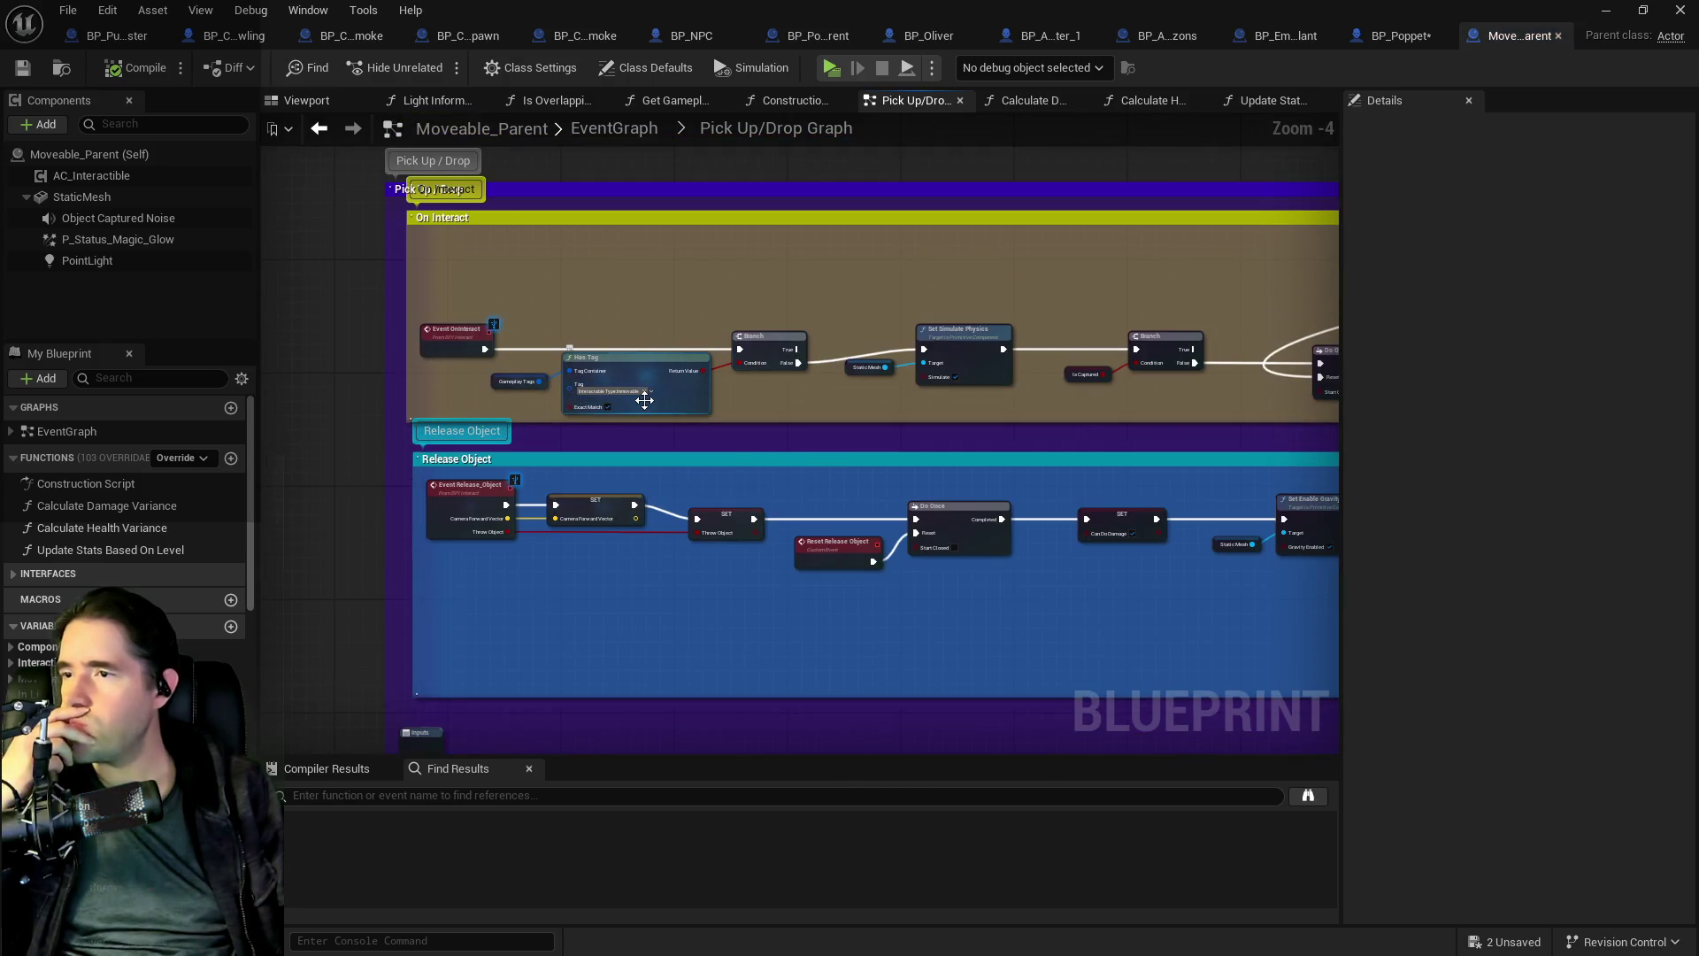
drag(728, 392, 840, 491)
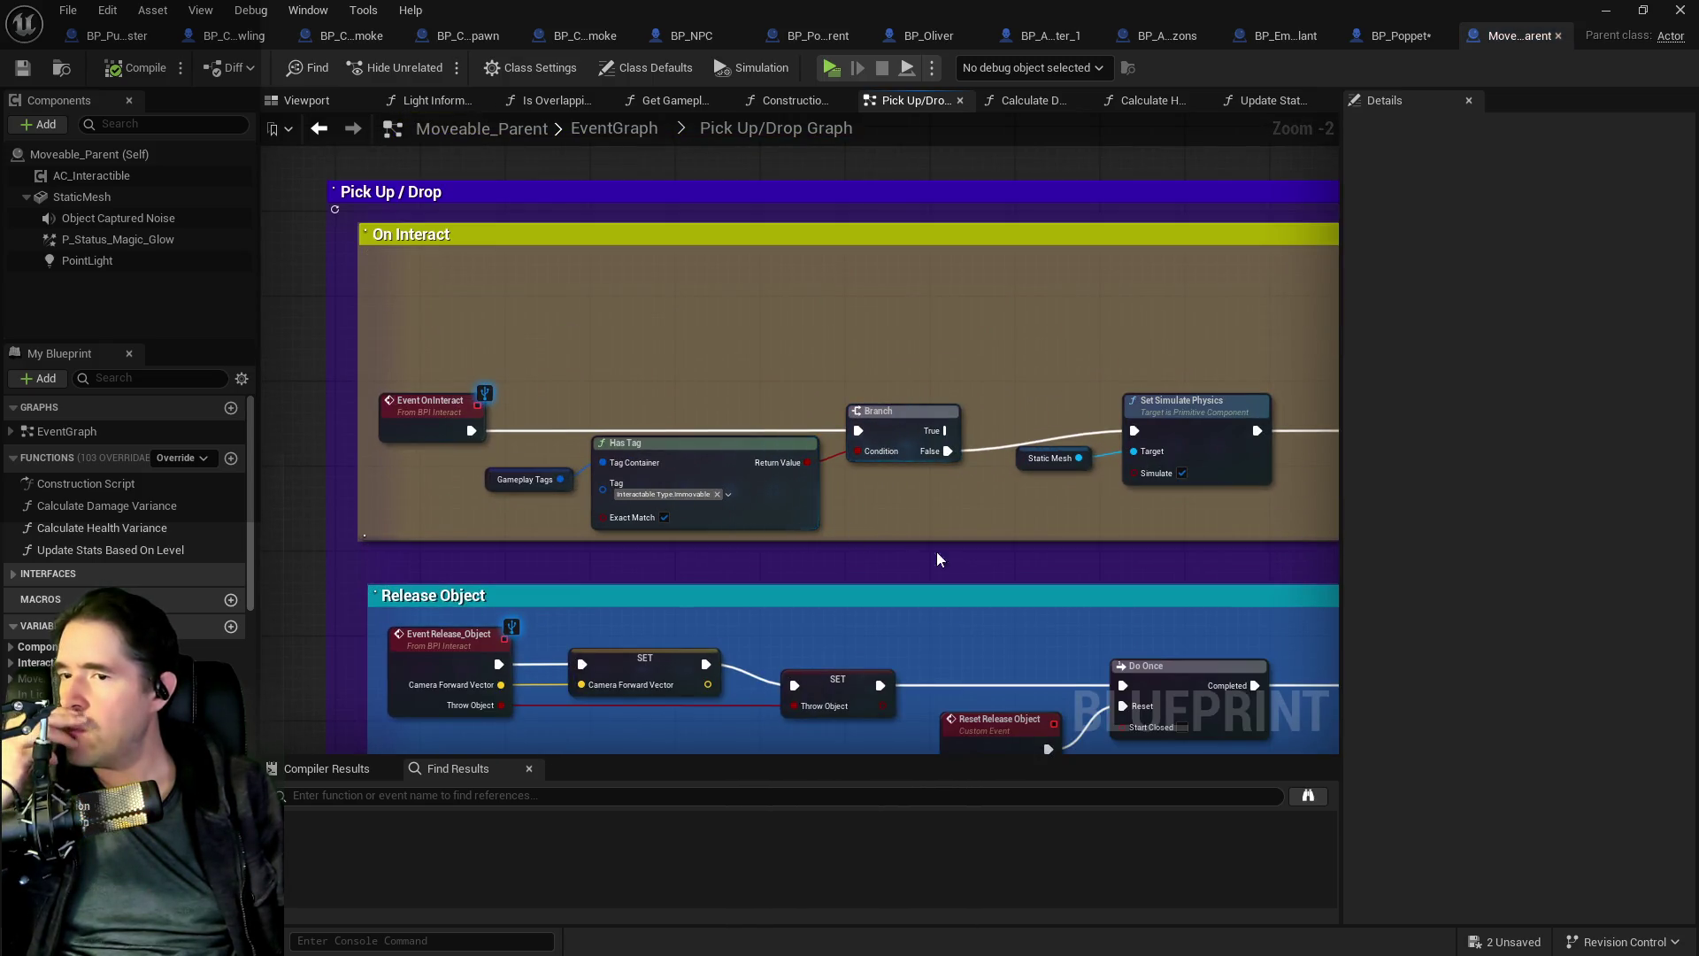
mouse_move(1006, 528)
mouse_down()
mouse_move(956, 486)
mouse_move(407, 379)
mouse_move(588, 426)
mouse_move(788, 443)
mouse_move(900, 380)
mouse_move(950, 391)
mouse_move(682, 395)
mouse_move(699, 384)
mouse_up()
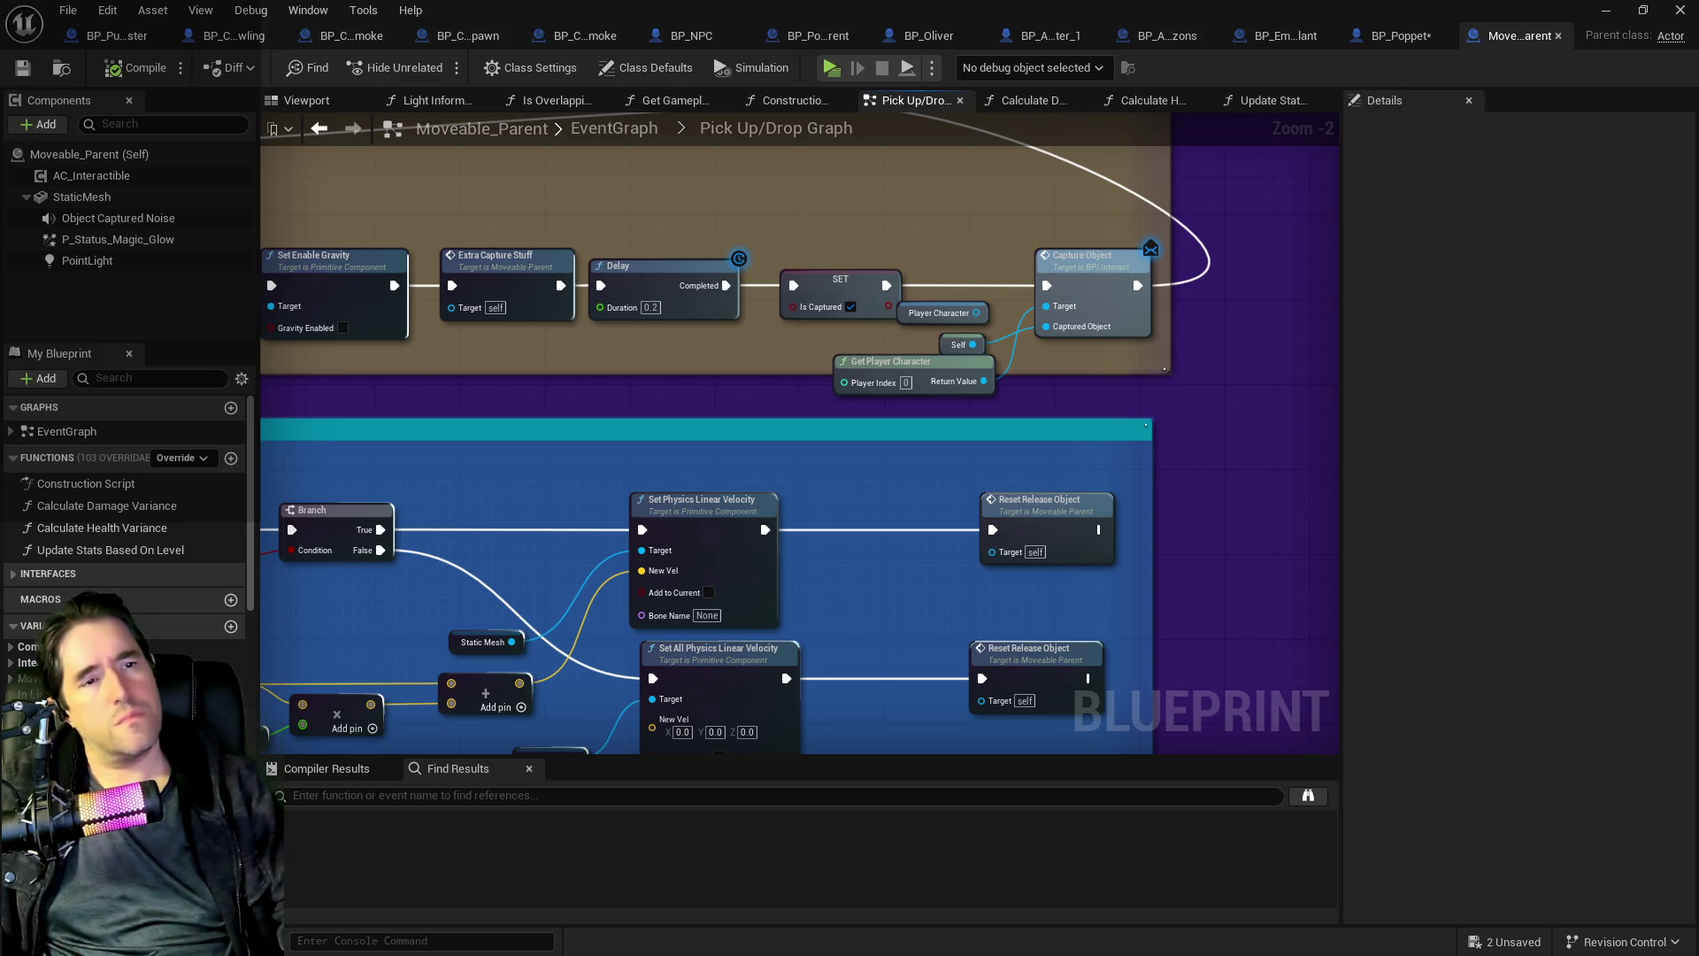
drag(1309, 478, 1074, 450)
scroll(1340, 439, down, 5)
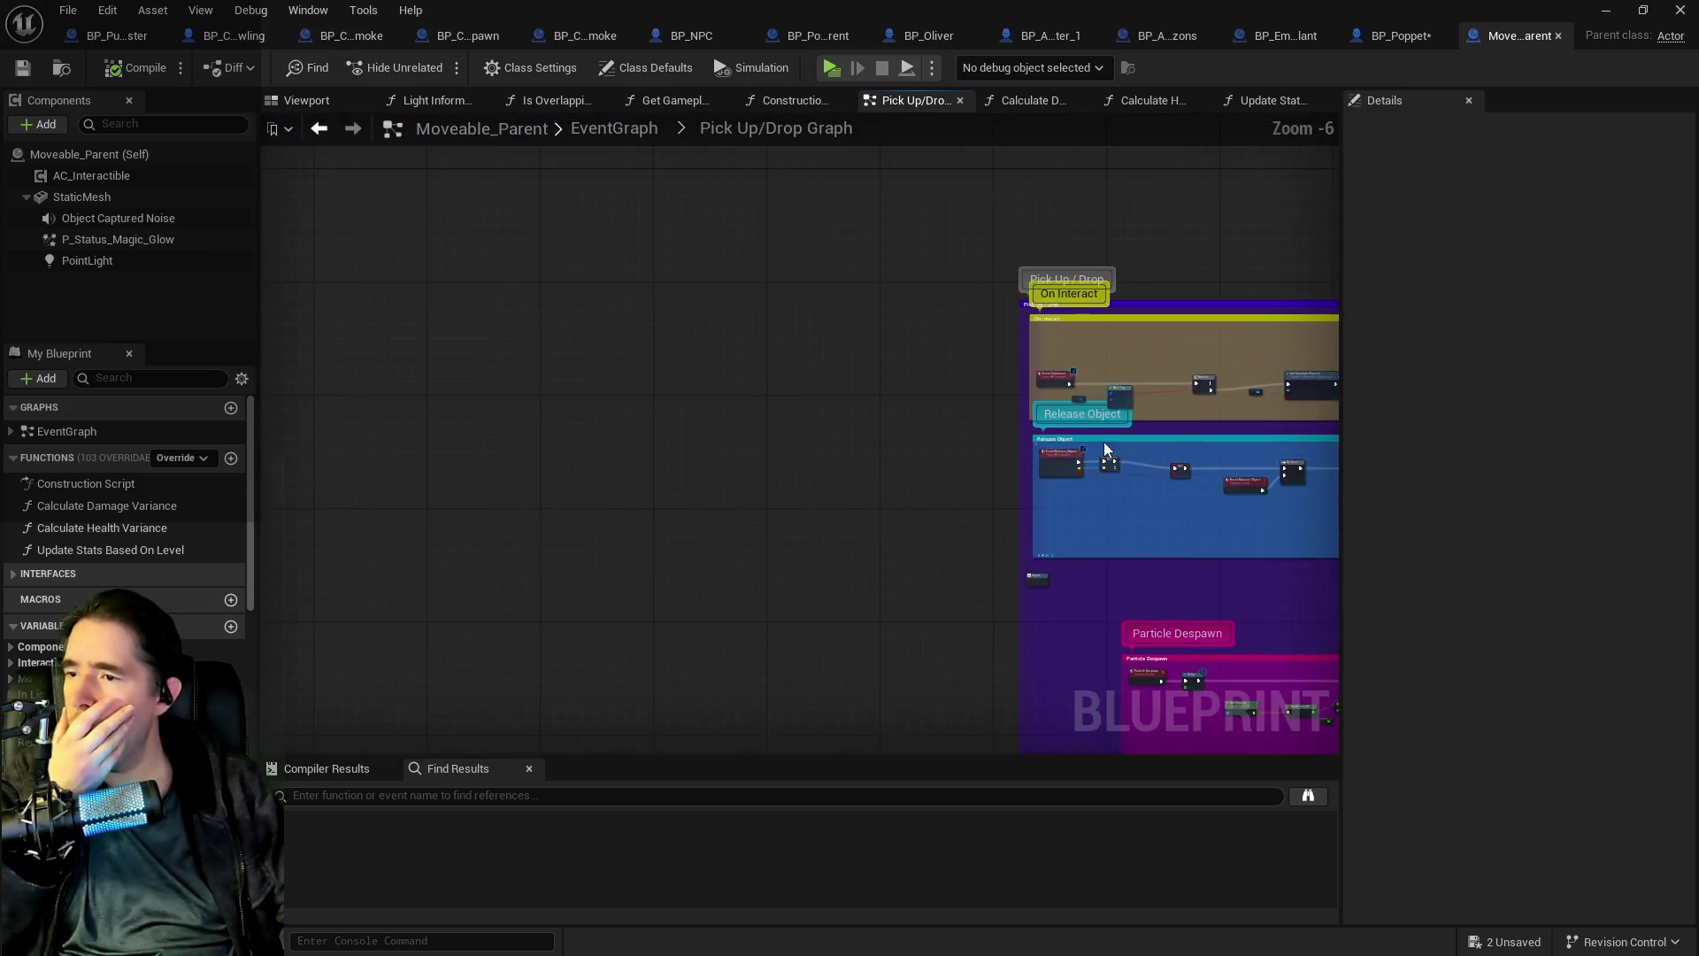
scroll(1101, 539, up, 2)
drag(1100, 546, 657, 455)
scroll(660, 448, up, 1)
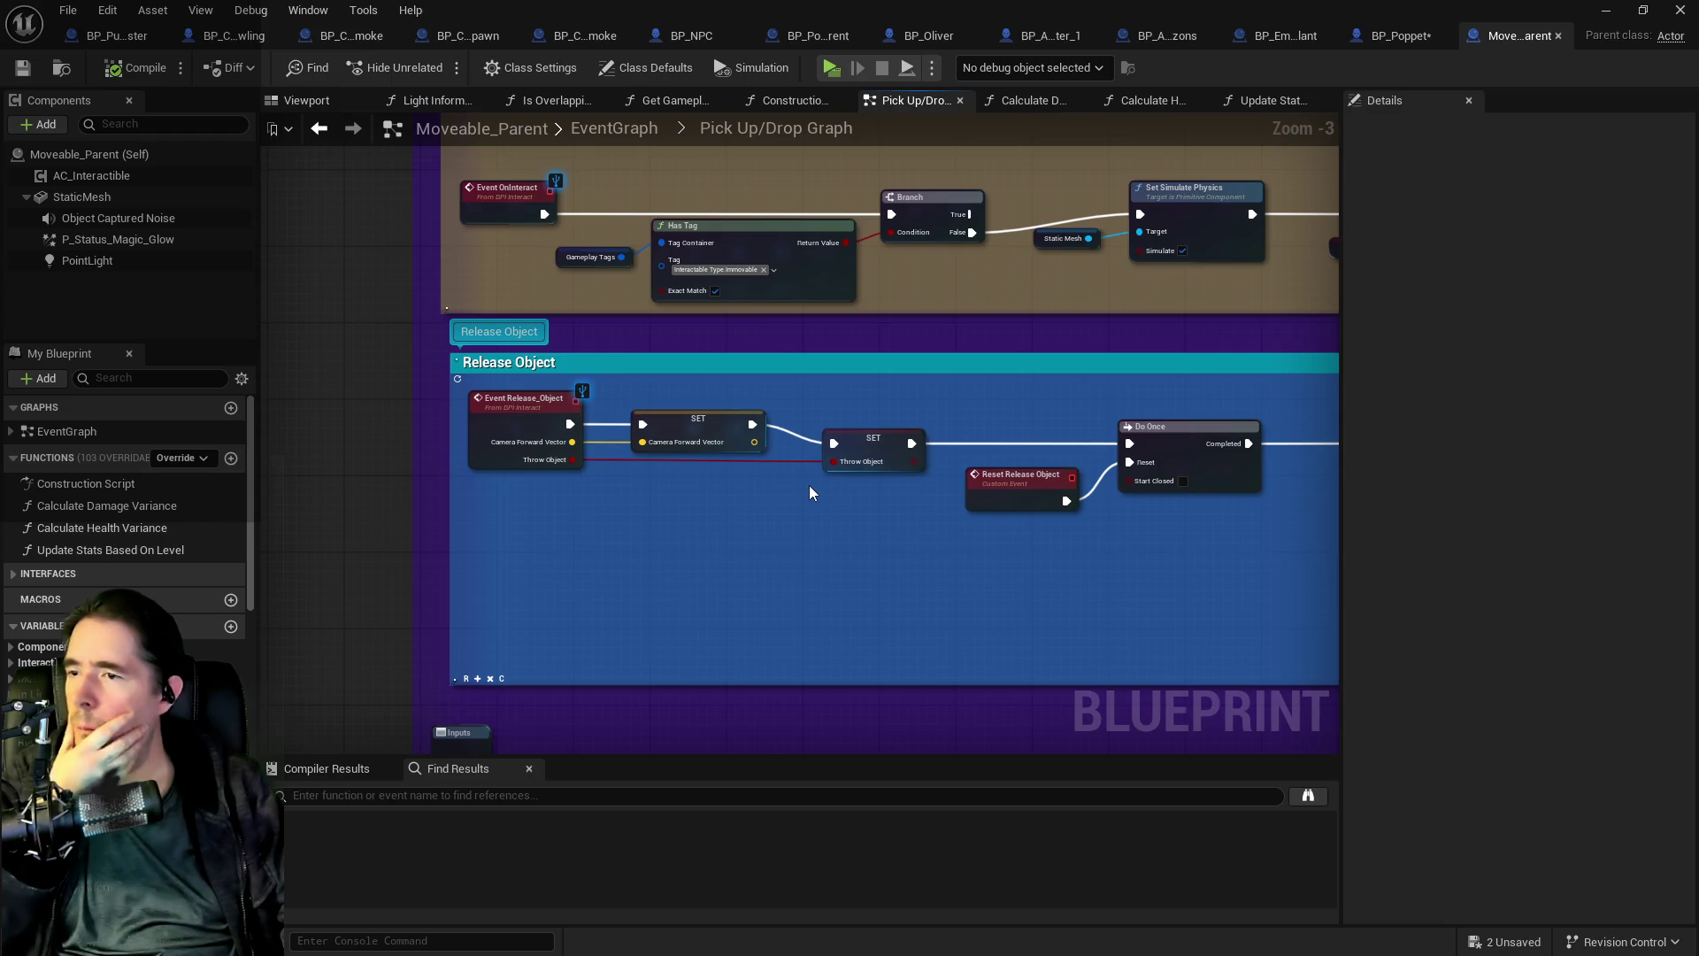
drag(854, 544, 720, 516)
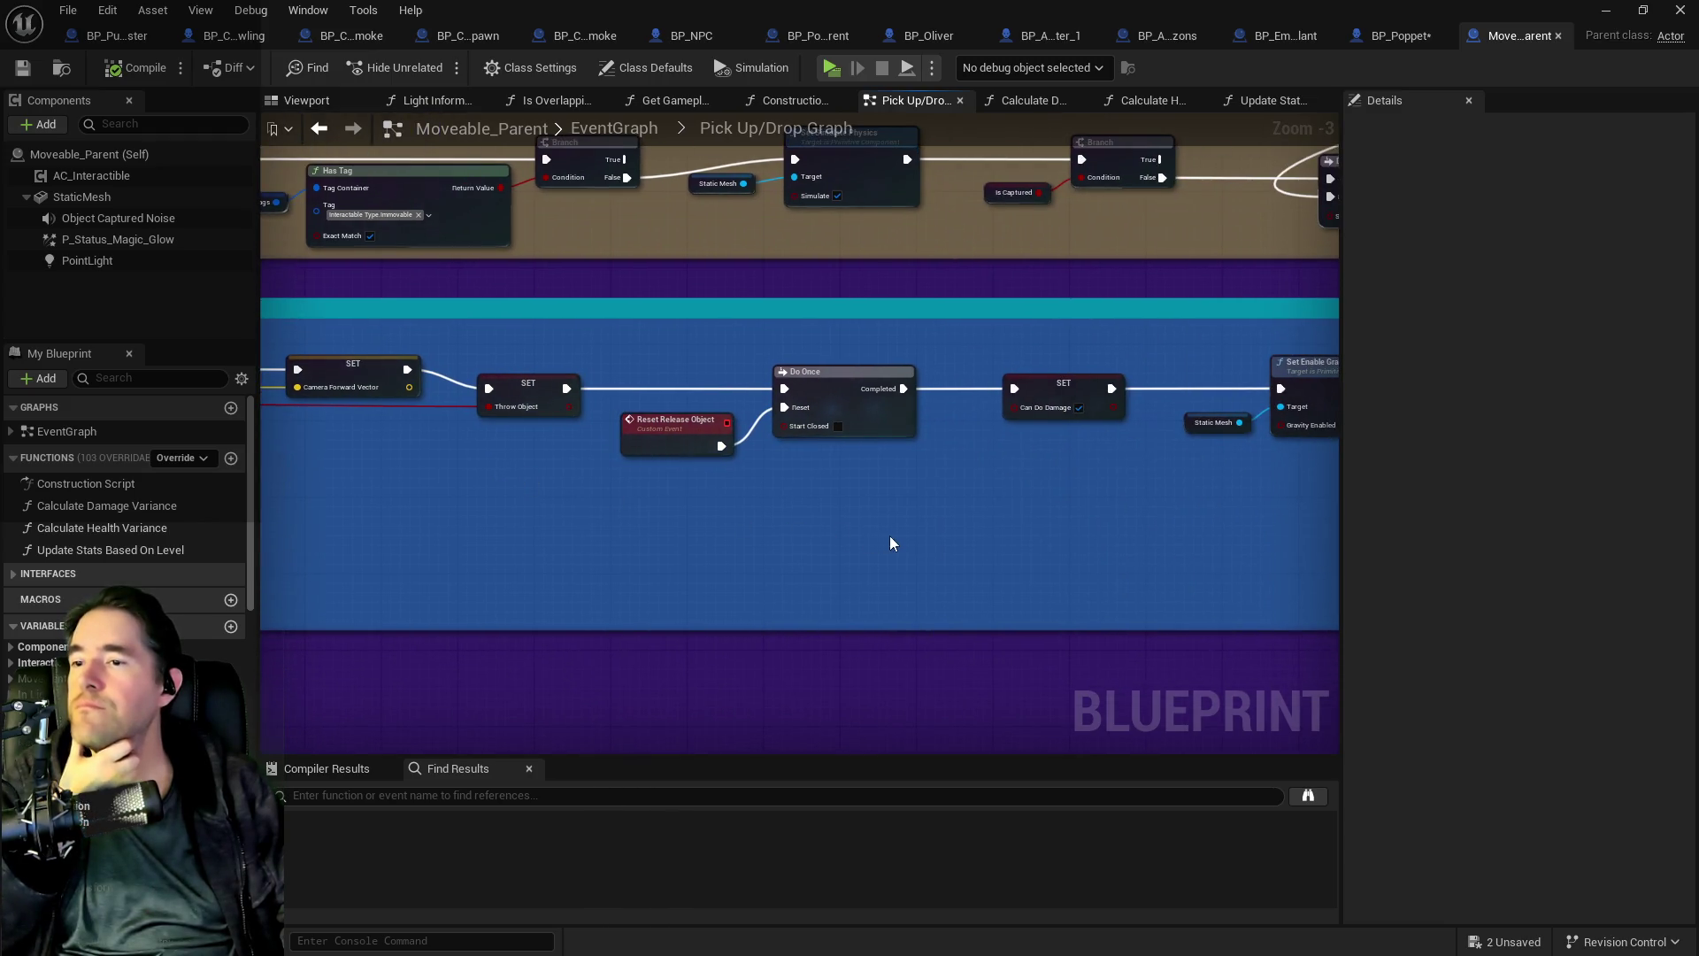
drag(890, 535, 496, 363)
scroll(692, 423, down, 2)
- Check the Particle Despawn and Monitor Object sections, re-centre on capture nodes, then switch to BP_Poppet
drag(692, 443, 974, 428)
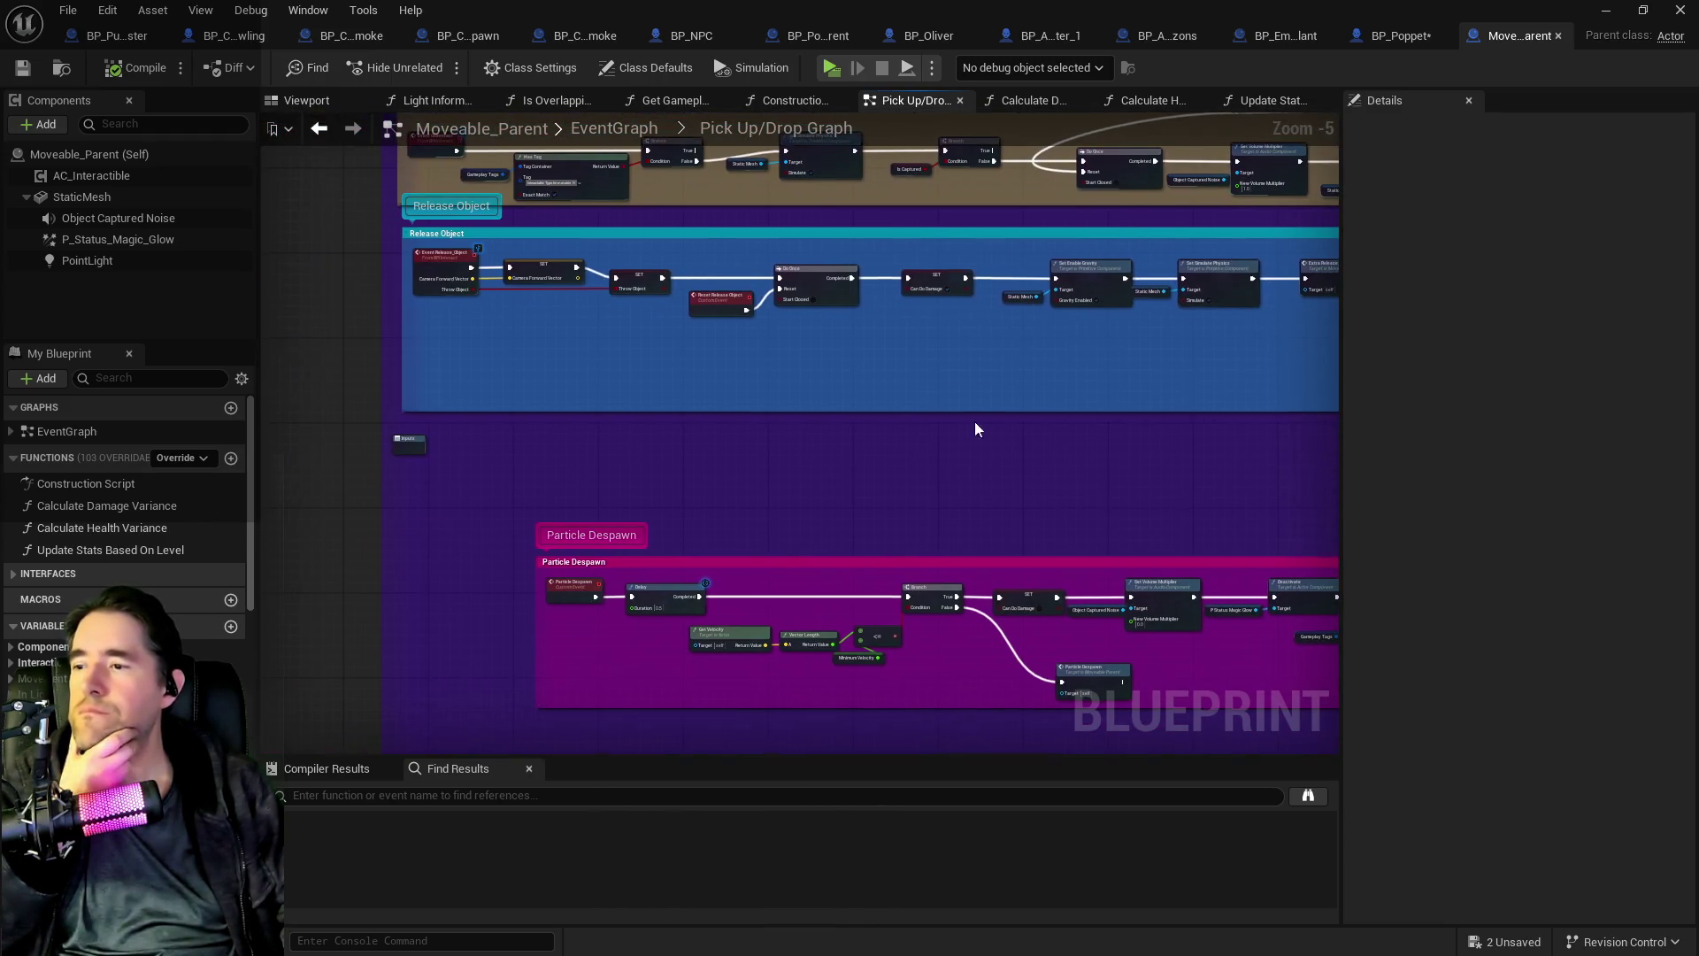
mouse_move(888, 461)
mouse_down()
mouse_move(590, 154)
mouse_move(885, 116)
mouse_up()
mouse_move(732, 560)
mouse_down()
mouse_move(750, 475)
mouse_move(725, 752)
mouse_up()
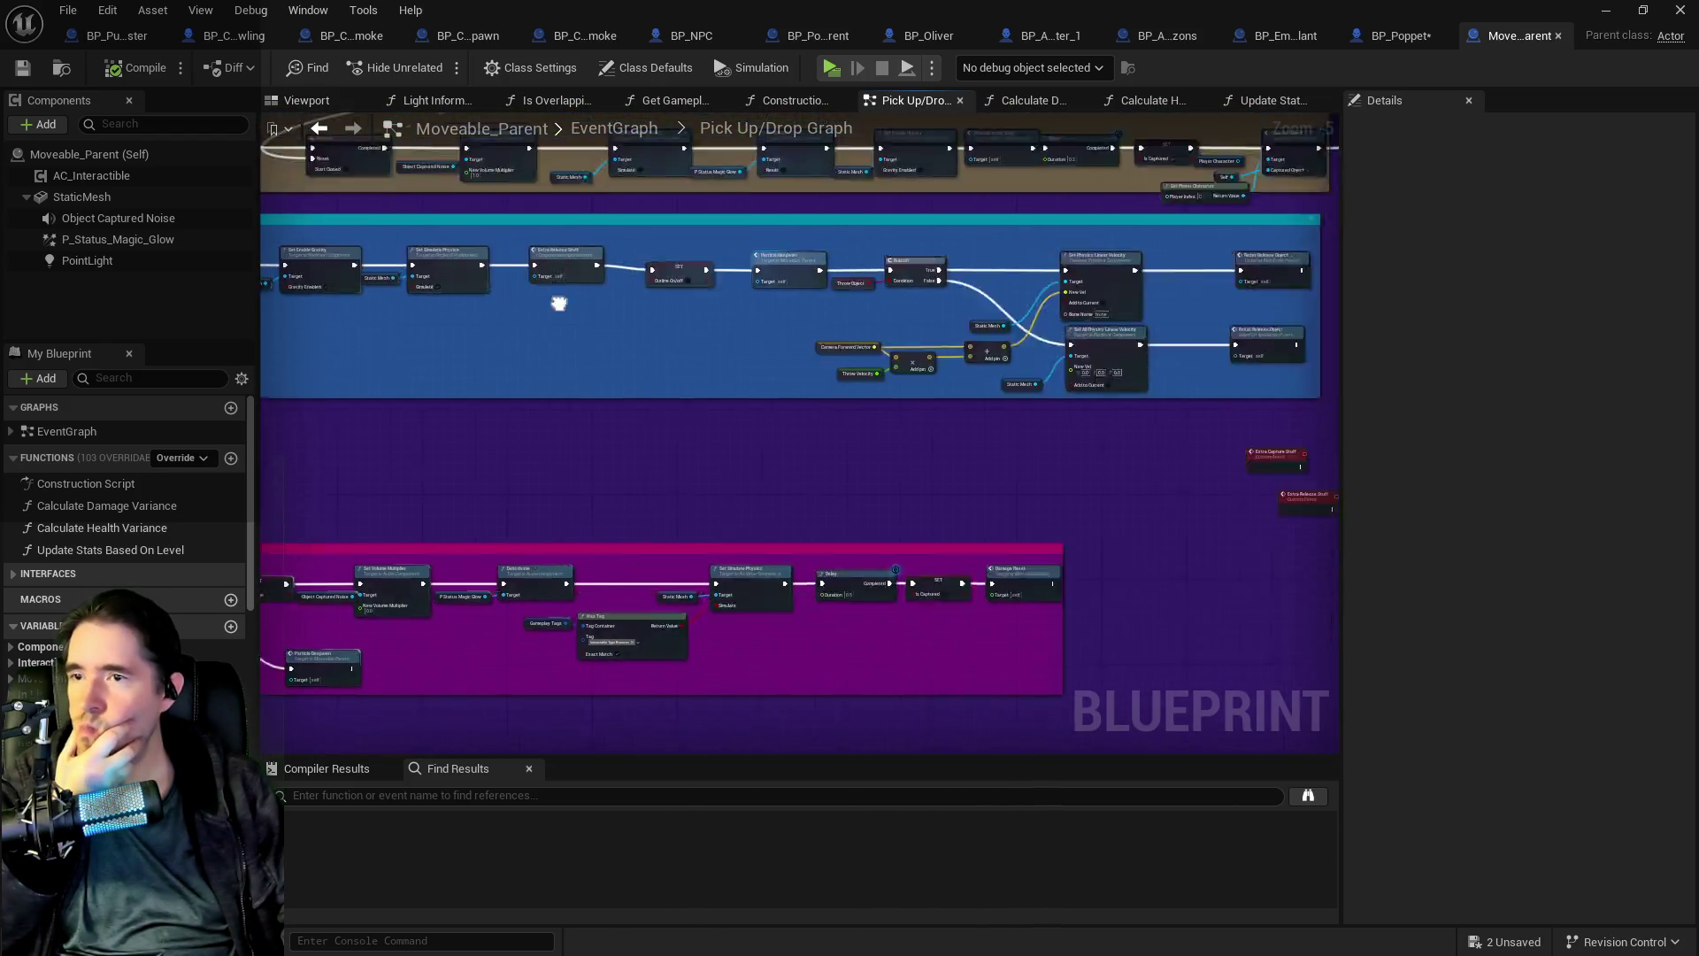
drag(561, 303, 434, 532)
scroll(708, 482, up, 3)
mouse_move(917, 504)
mouse_down()
mouse_move(354, 482)
mouse_move(407, 459)
mouse_move(639, 441)
mouse_move(685, 398)
mouse_move(684, 333)
mouse_up()
scroll(686, 464, down, 2)
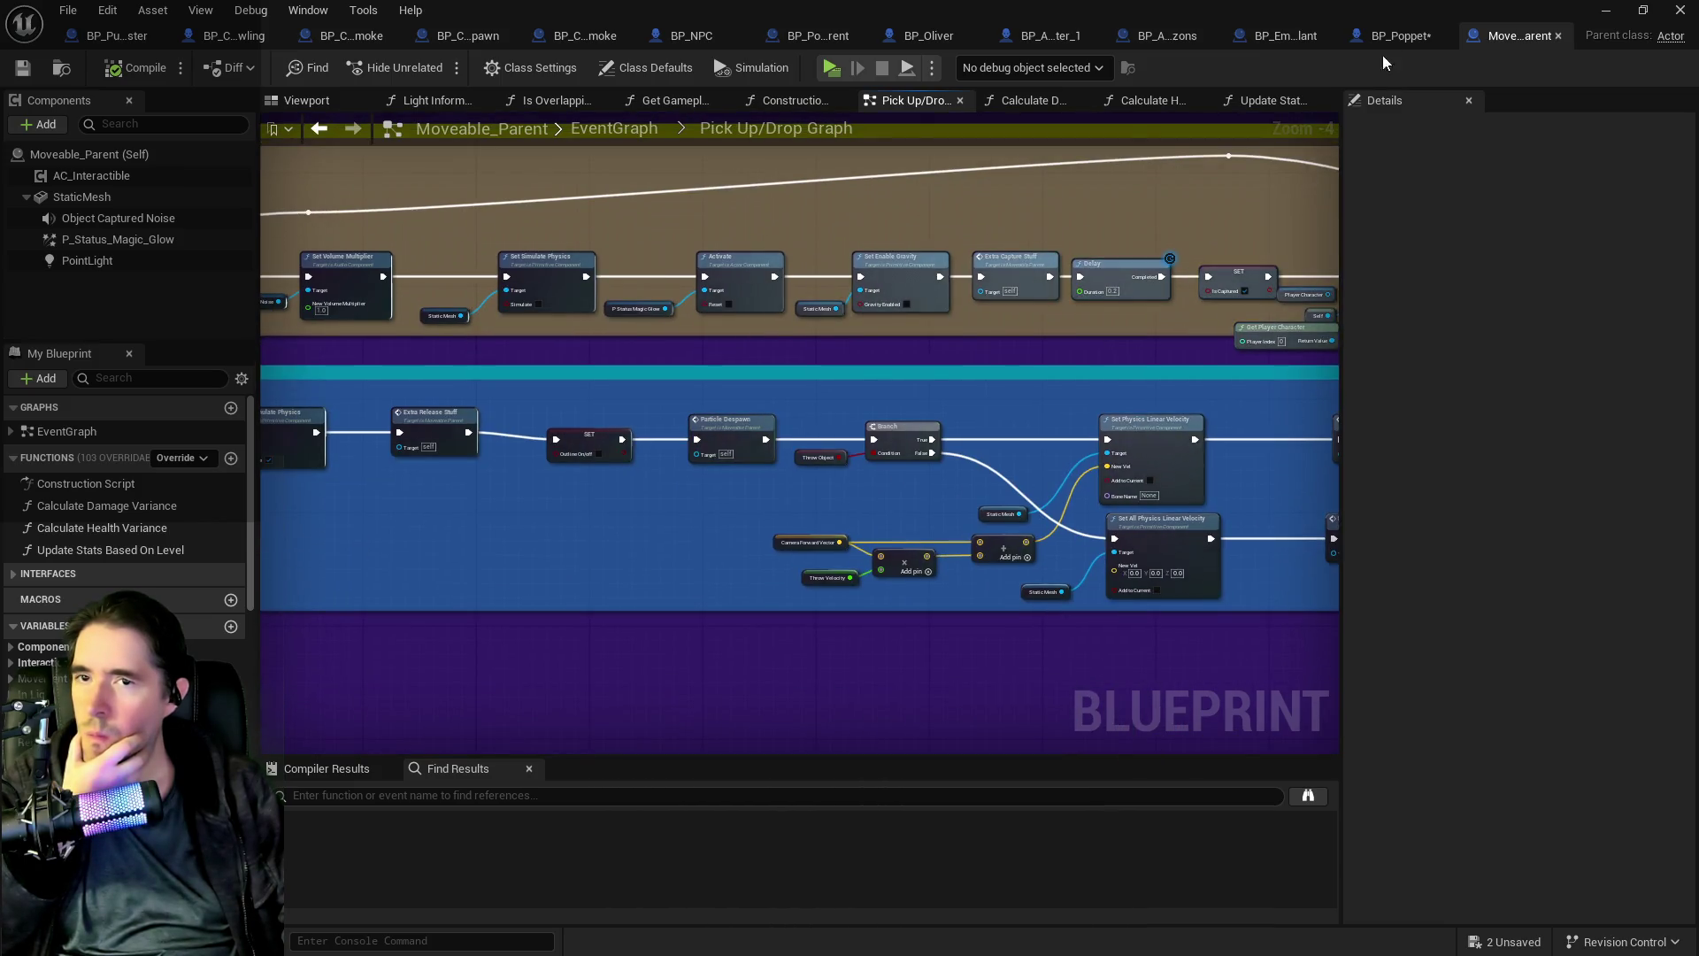
click(1401, 36)
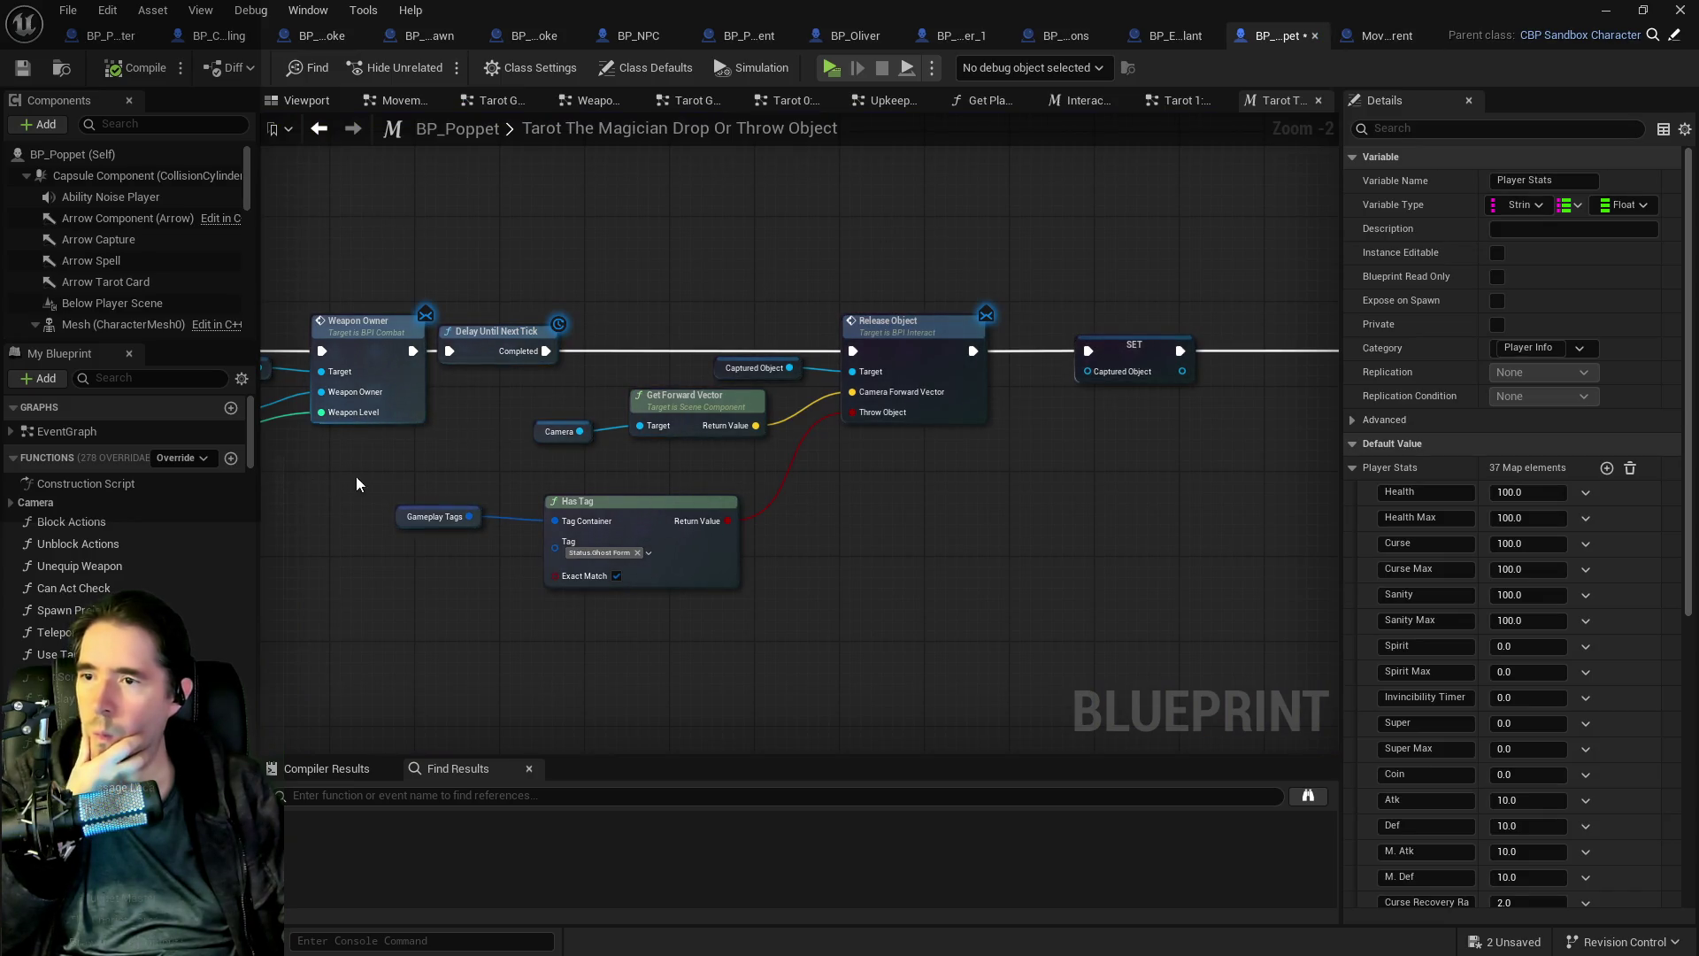
drag(355, 476, 699, 396)
click(148, 377)
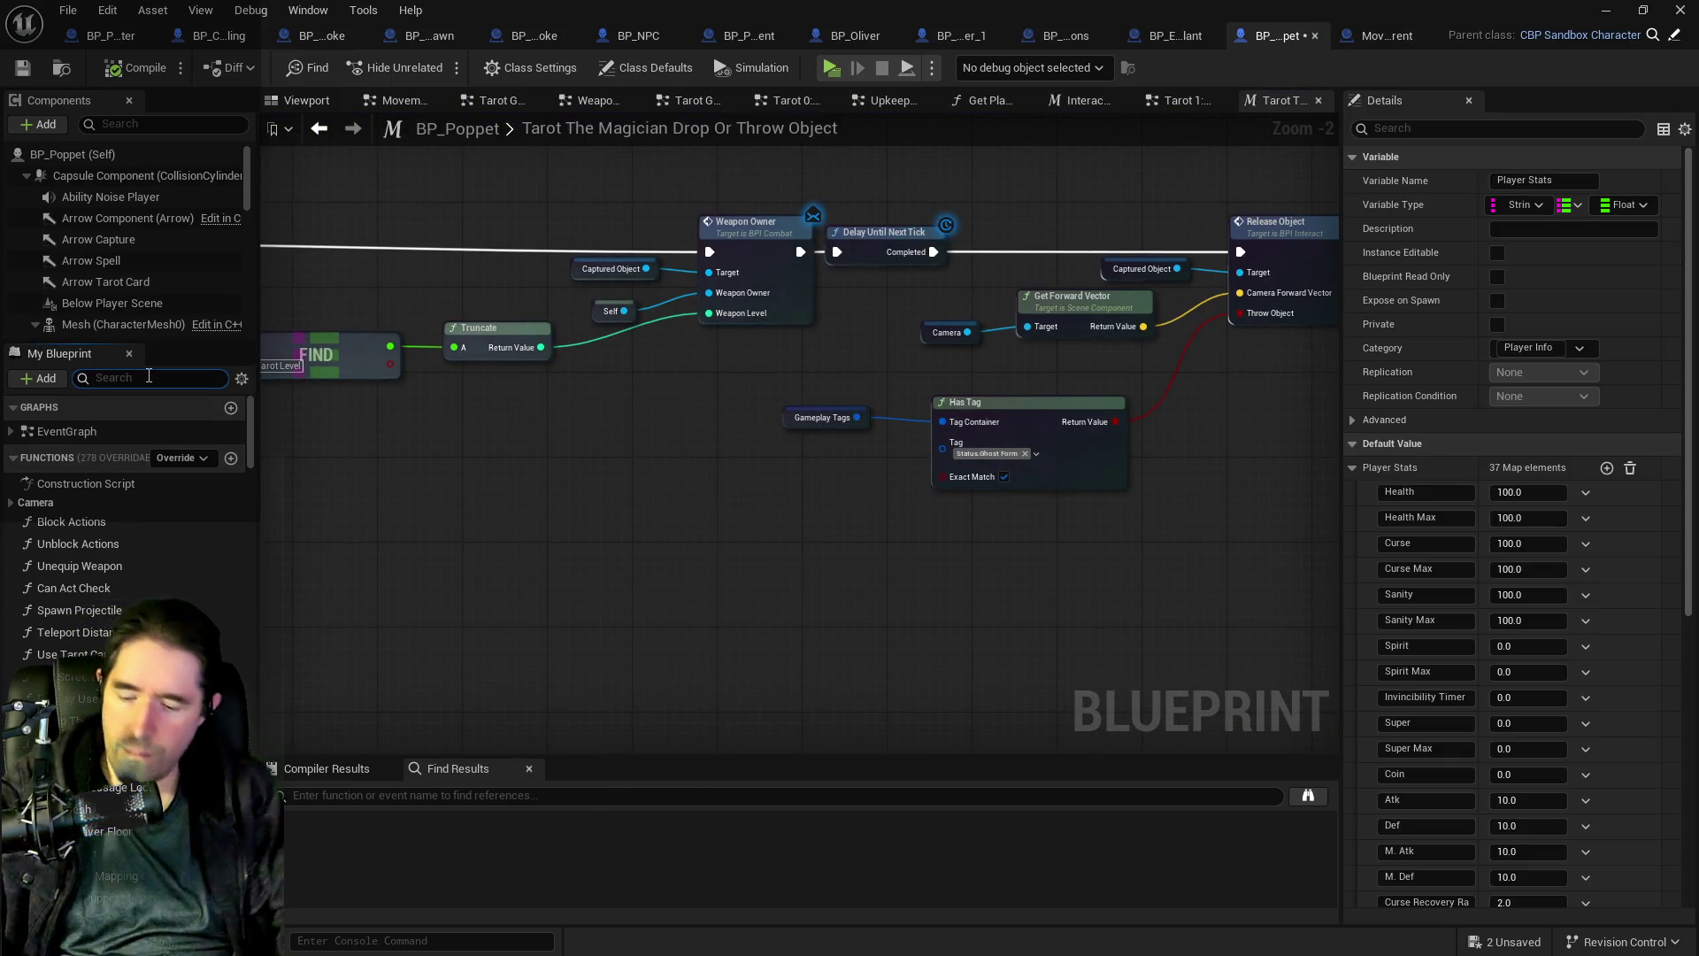
text(cpcapture o)
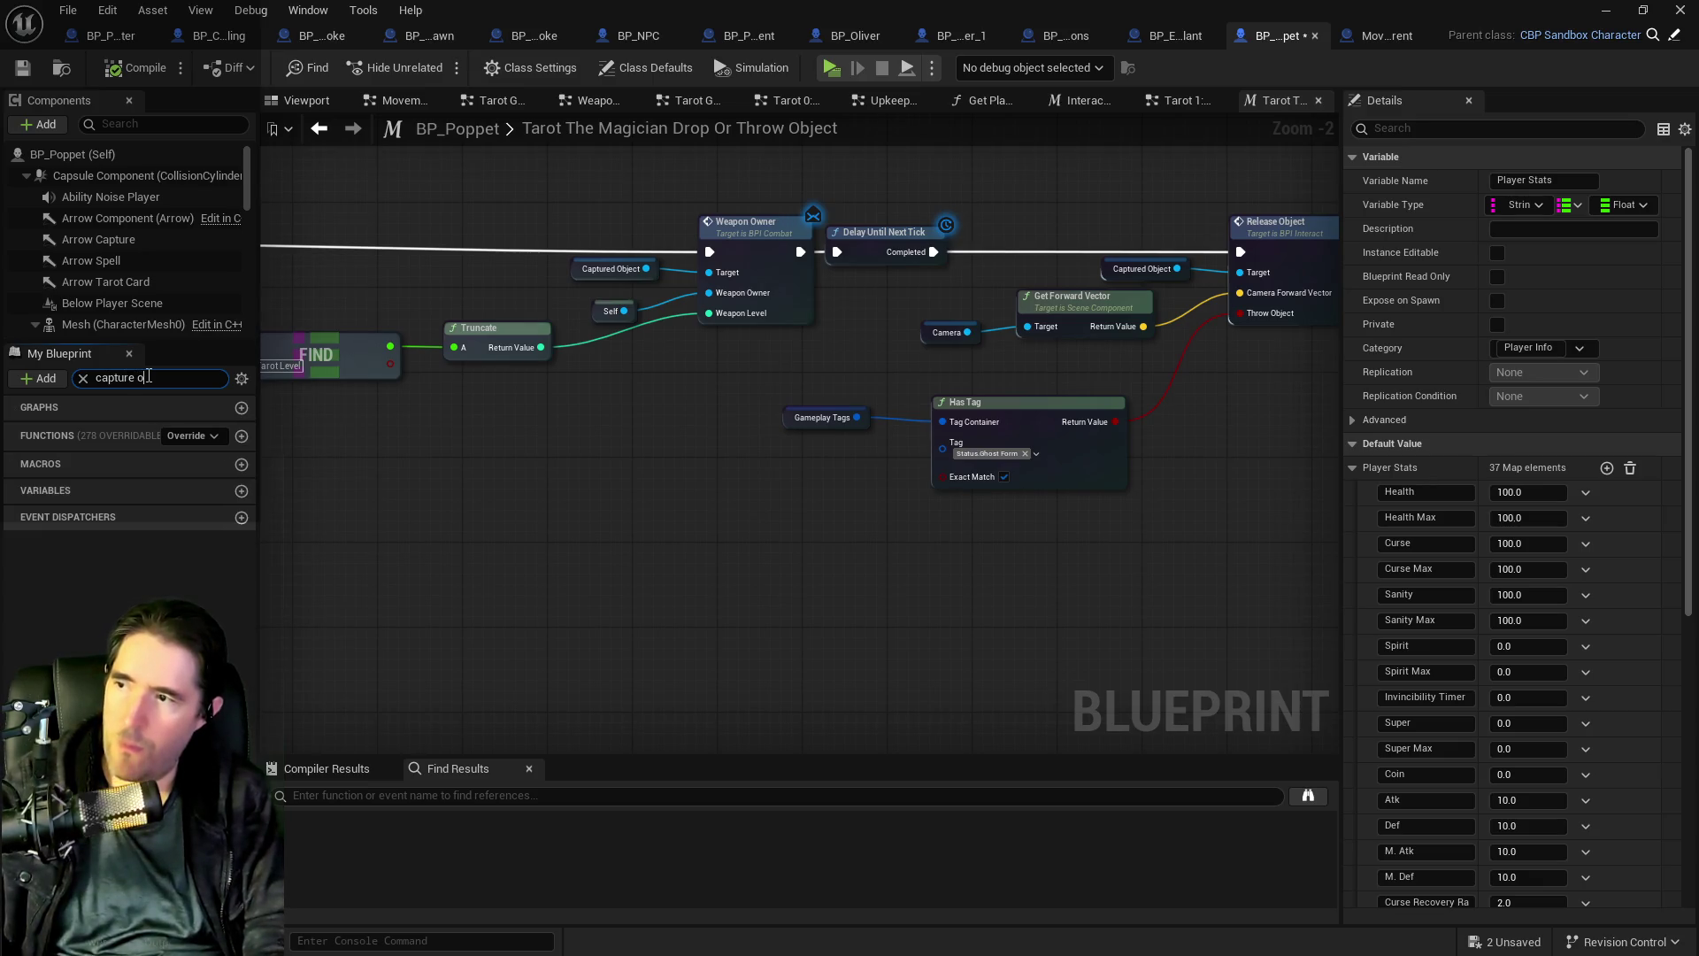
text(b)
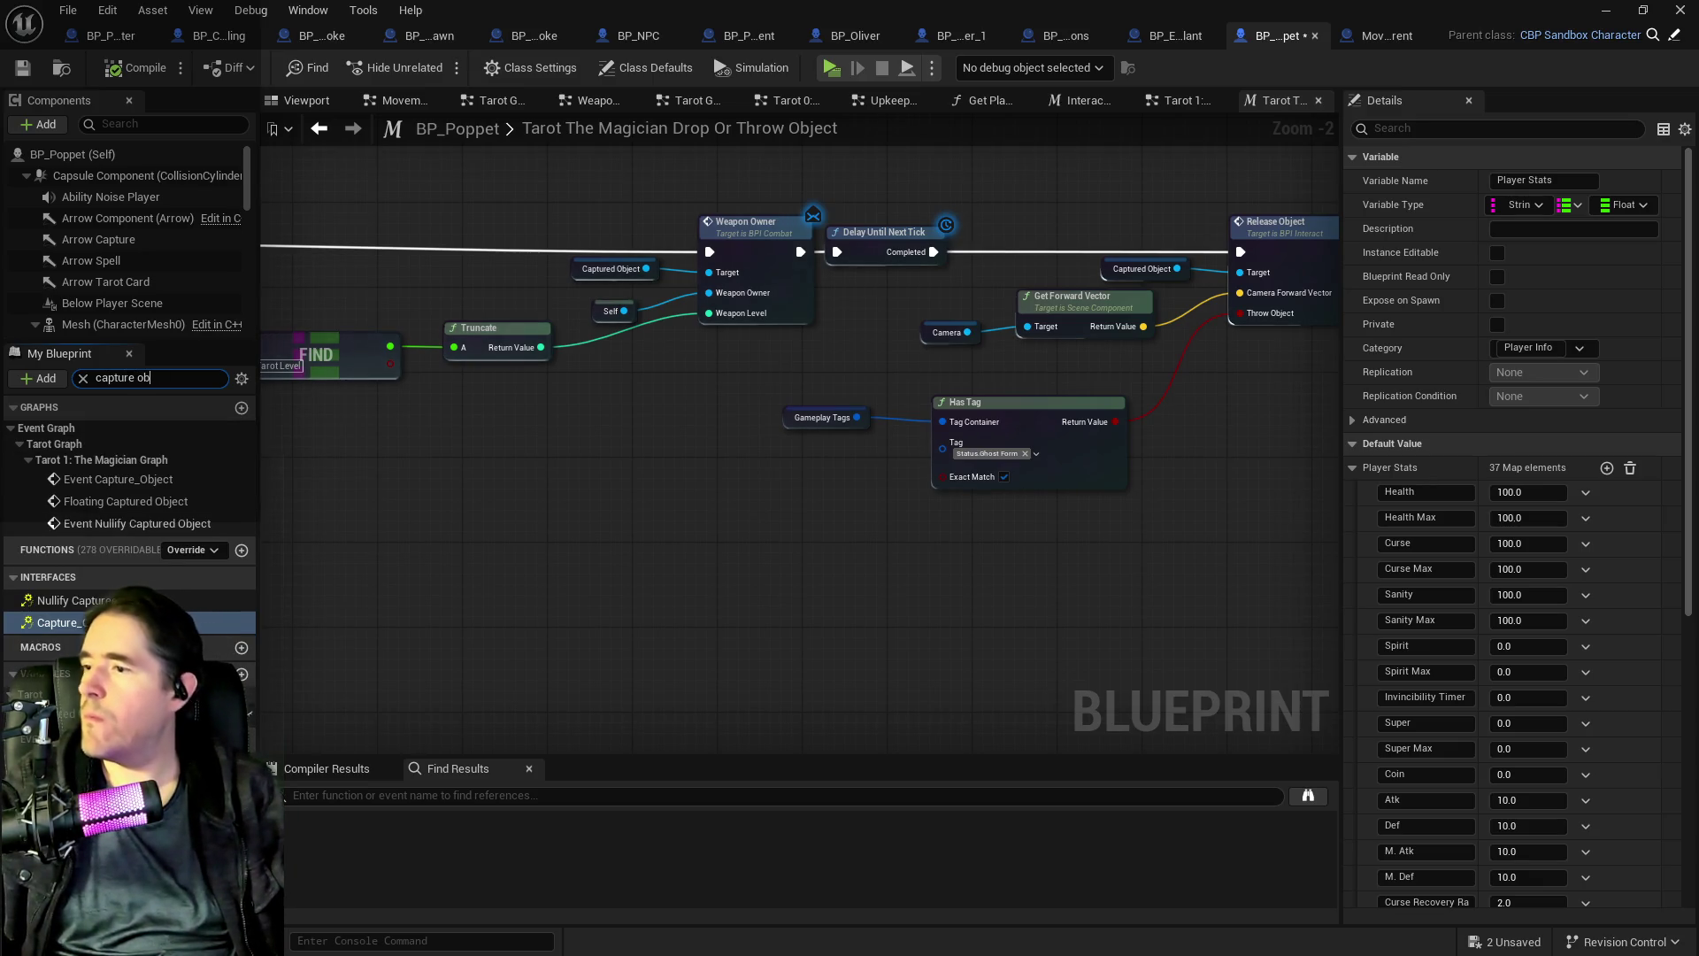
double_click(239, 502)
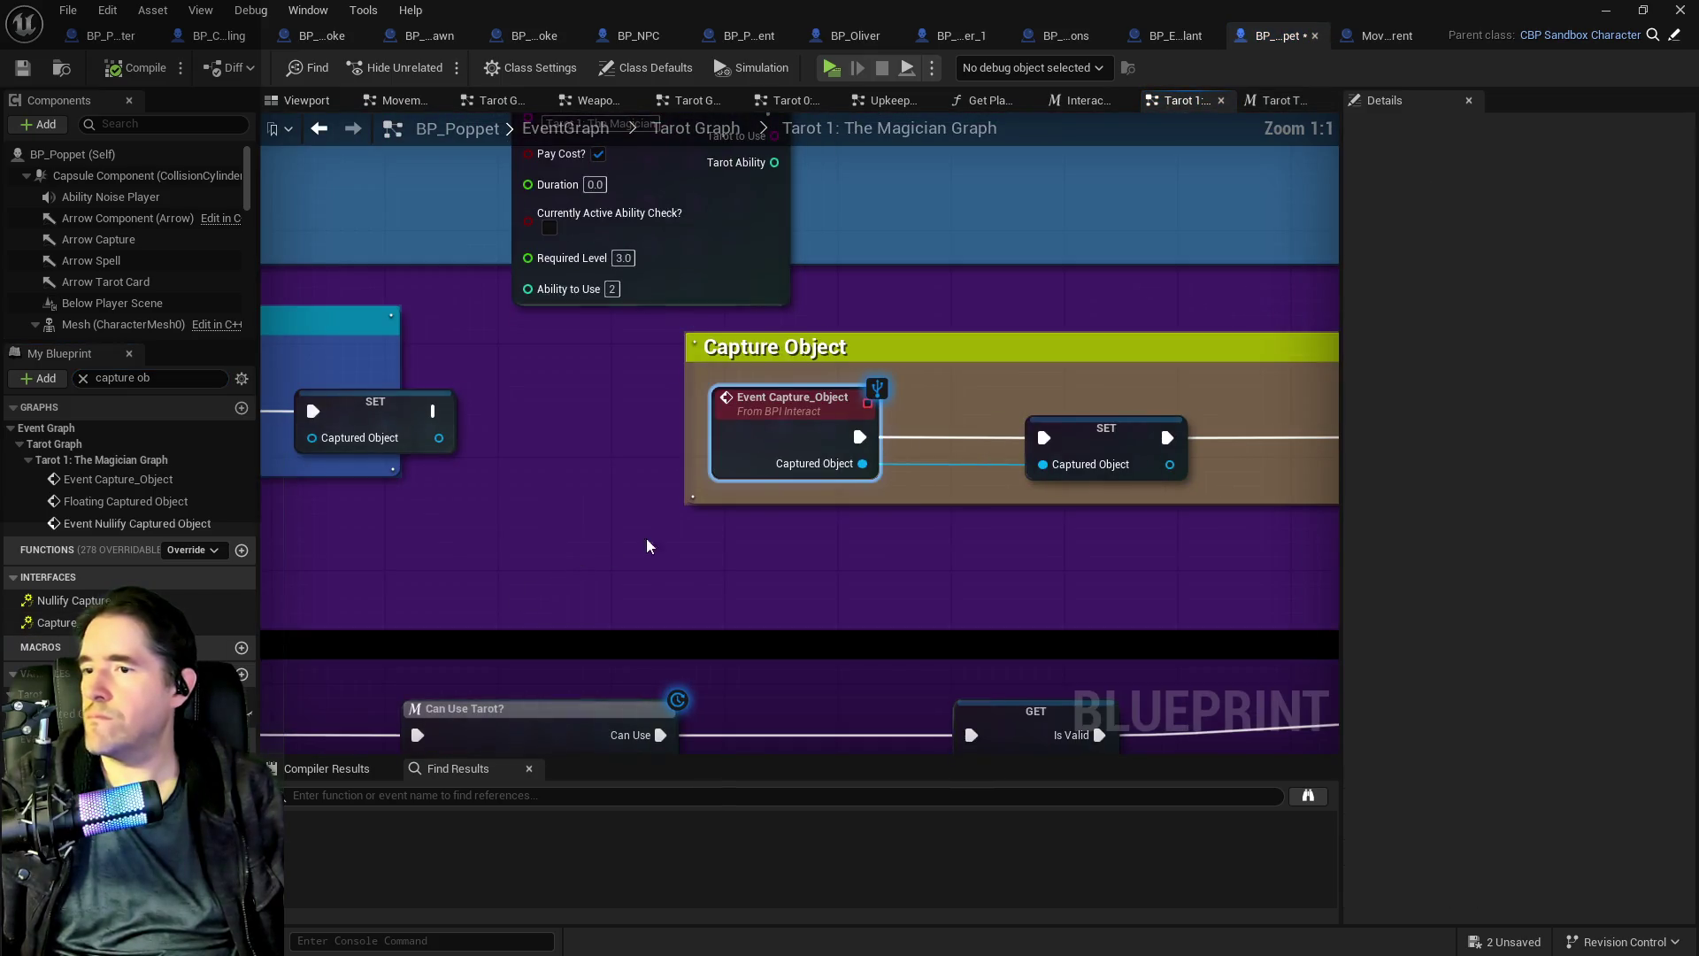
scroll(620, 546, down, 1)
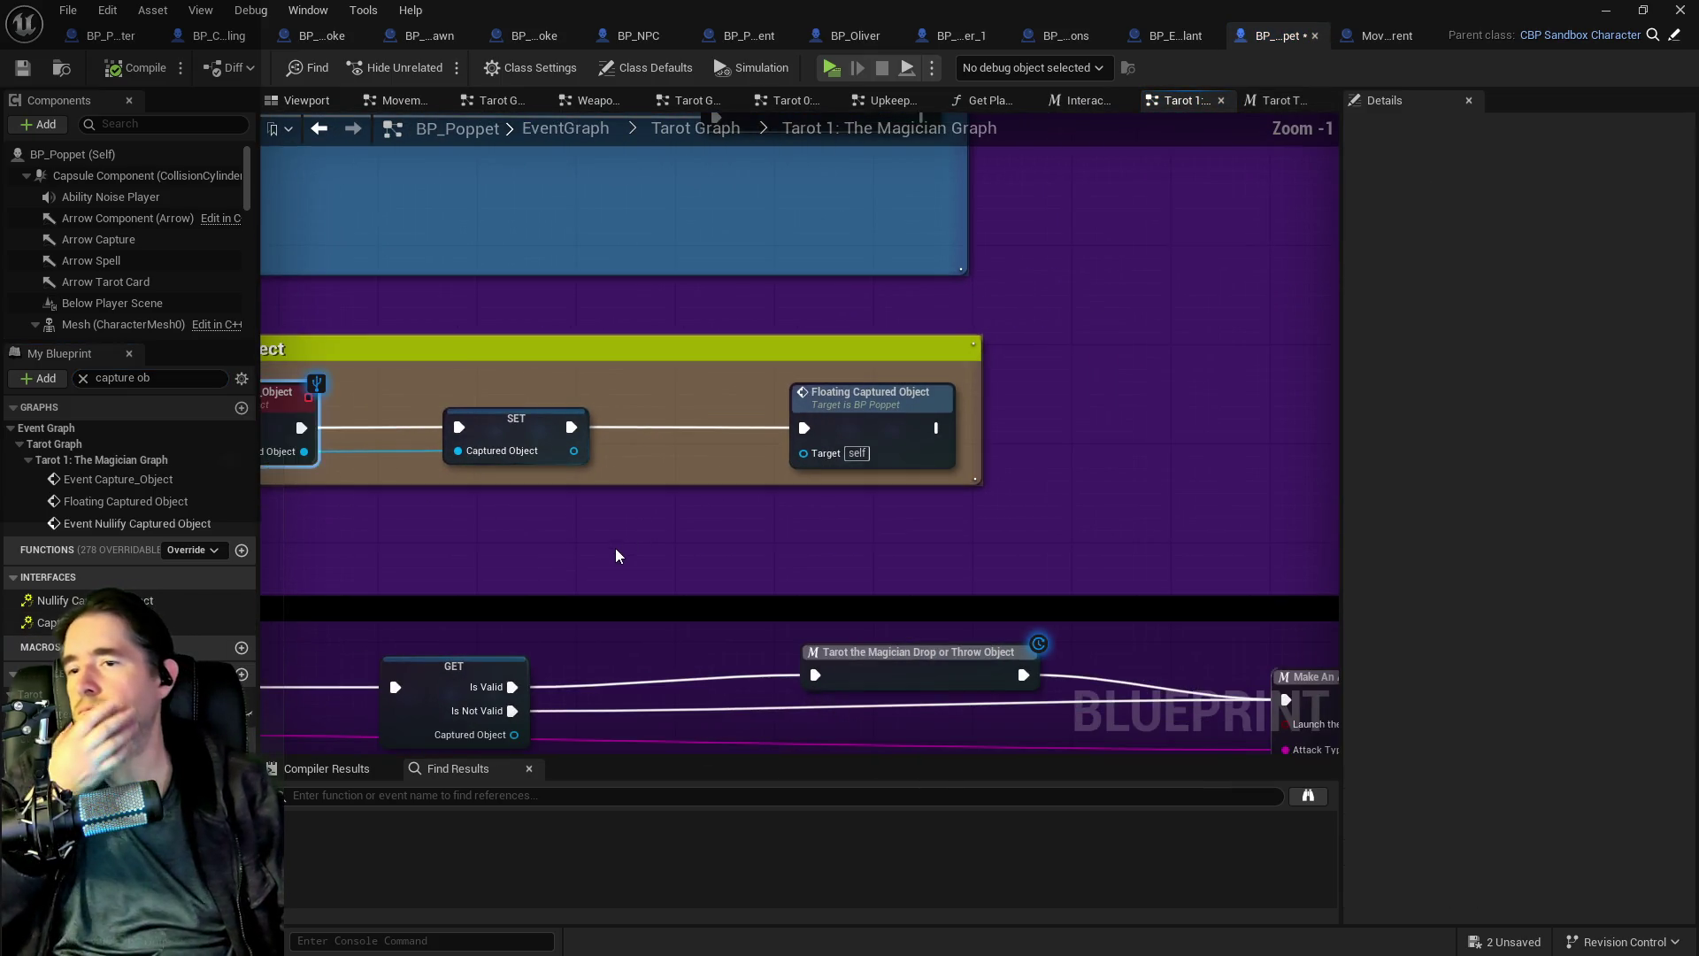
double_click(829, 434)
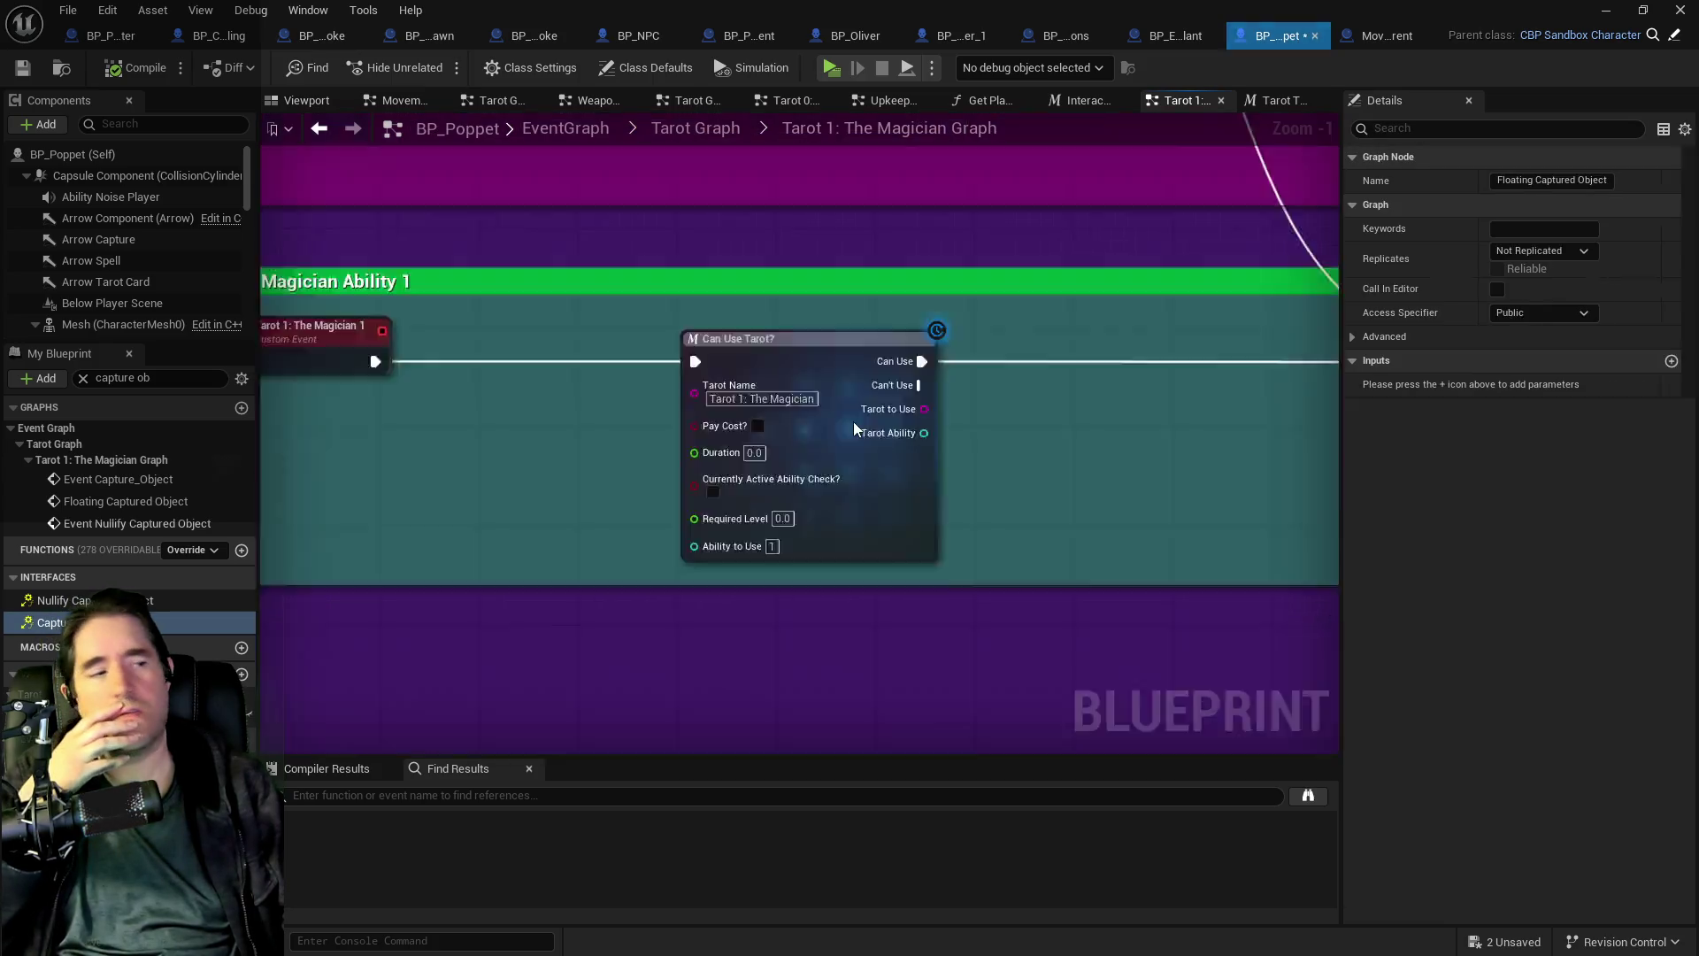
scroll(1159, 509, down, 3)
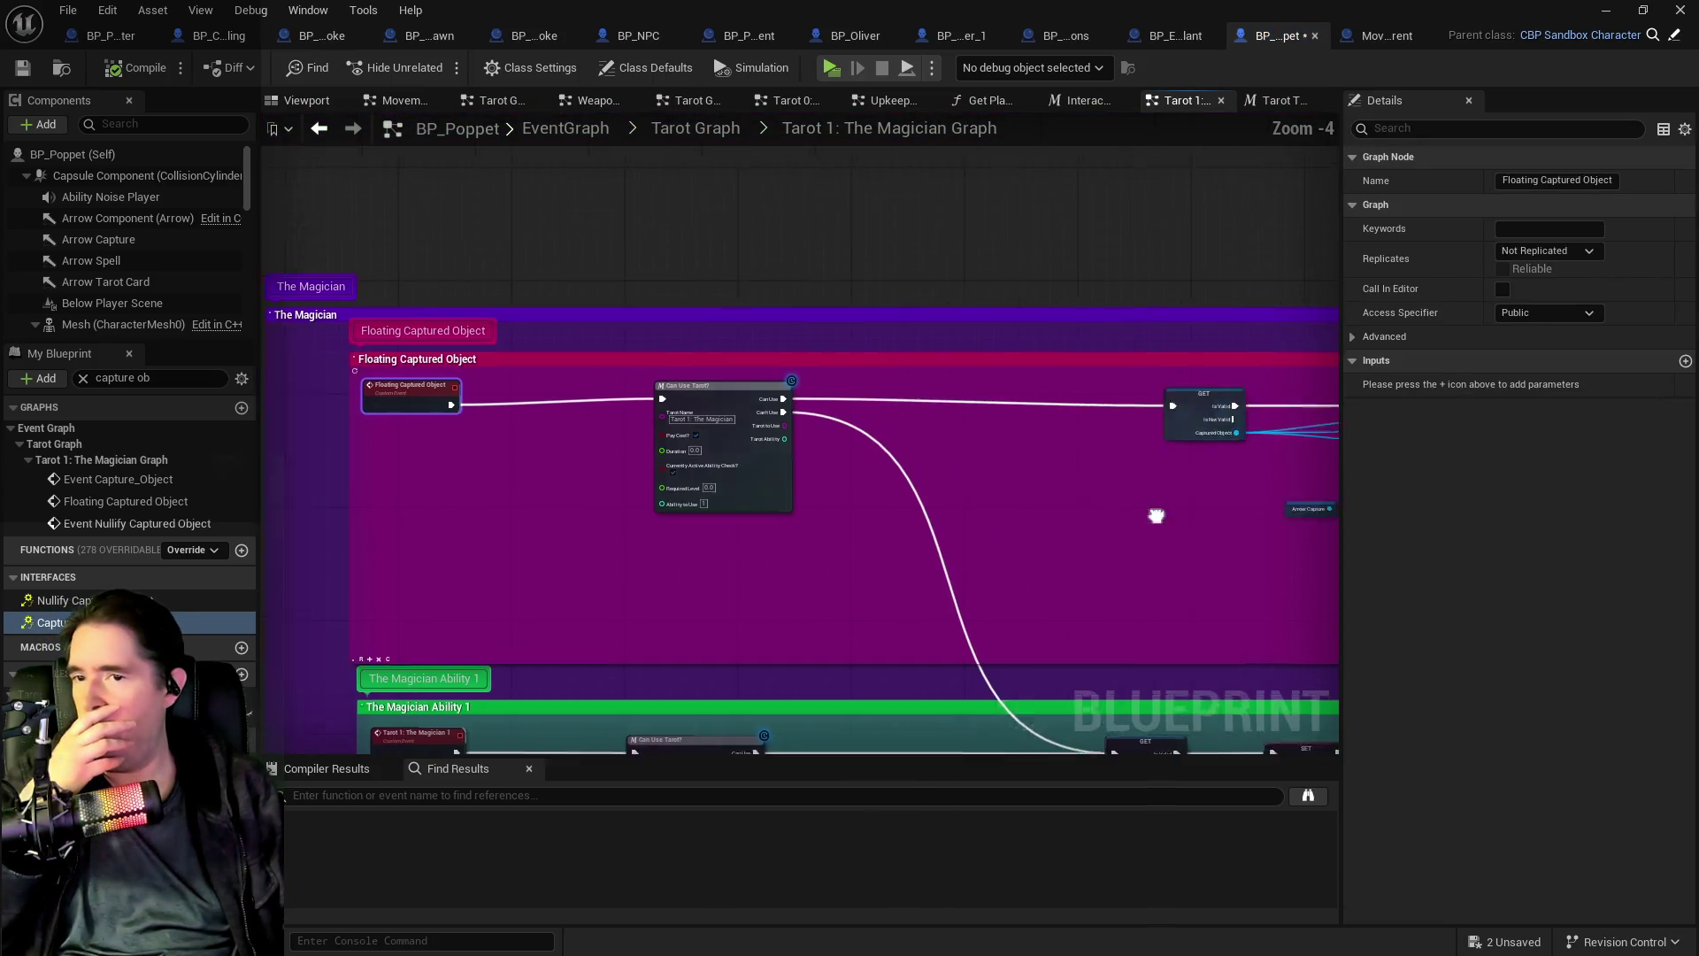
mouse_move(697, 487)
mouse_down()
mouse_move(869, 432)
mouse_move(534, 423)
mouse_move(589, 419)
mouse_up()
drag(929, 401, 1490, 474)
double_click(126, 501)
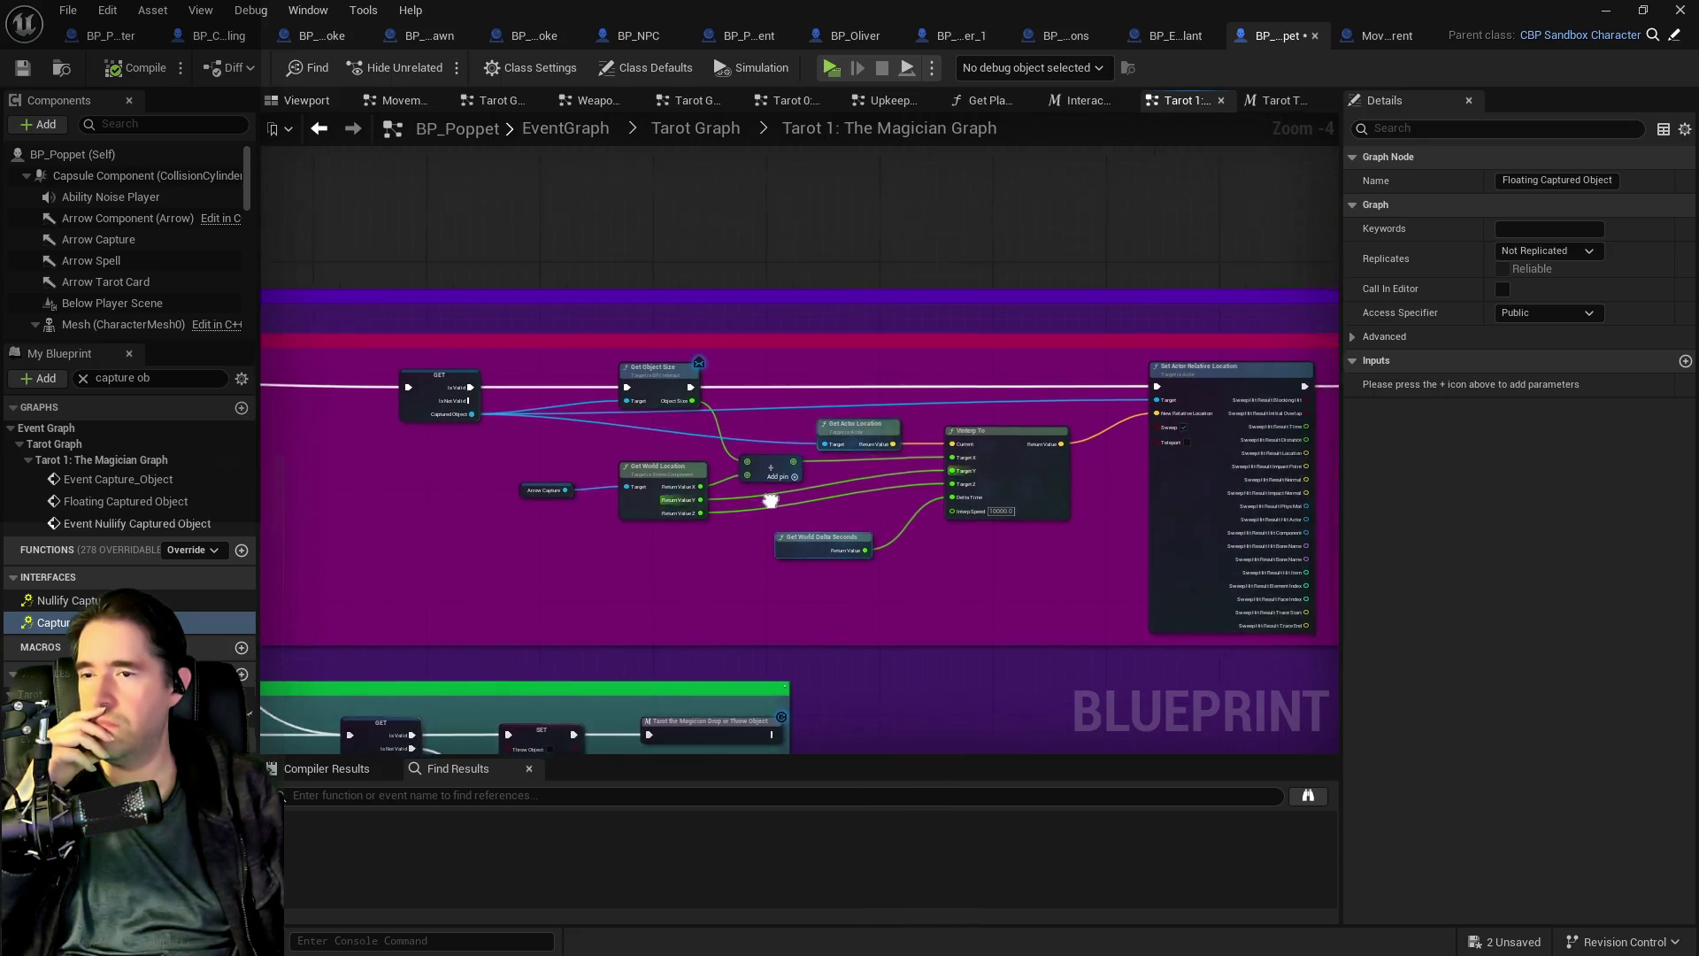
drag(1001, 617, 1061, 182)
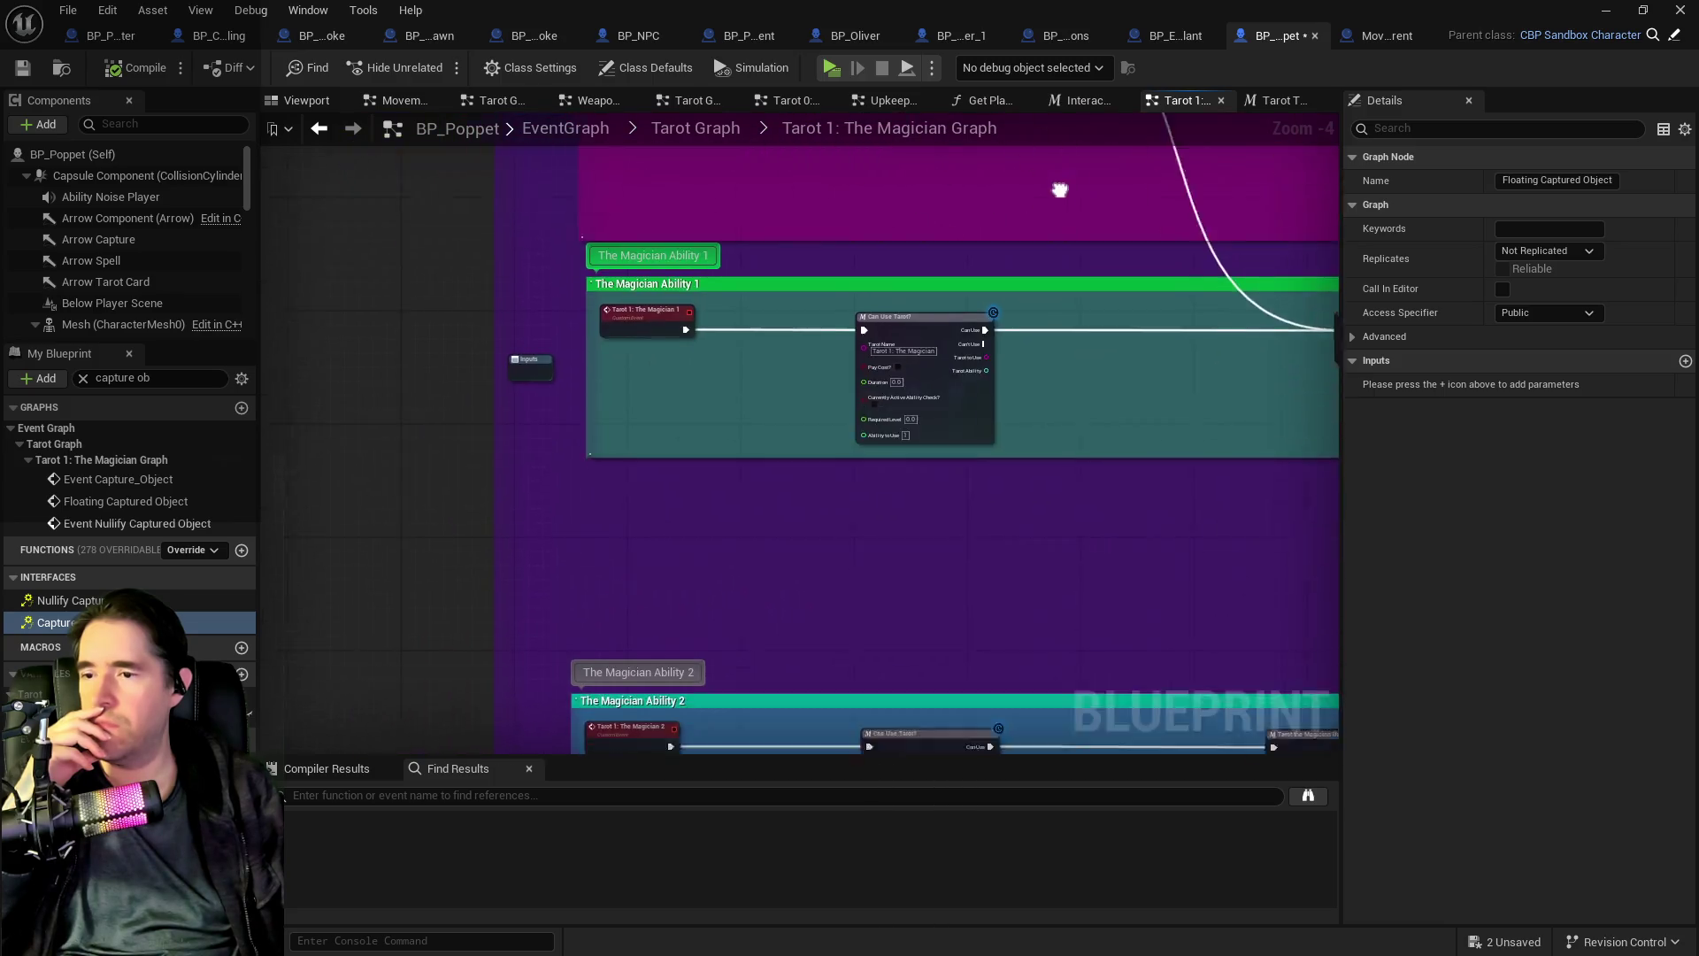
scroll(1071, 428, down, 3)
click(811, 566)
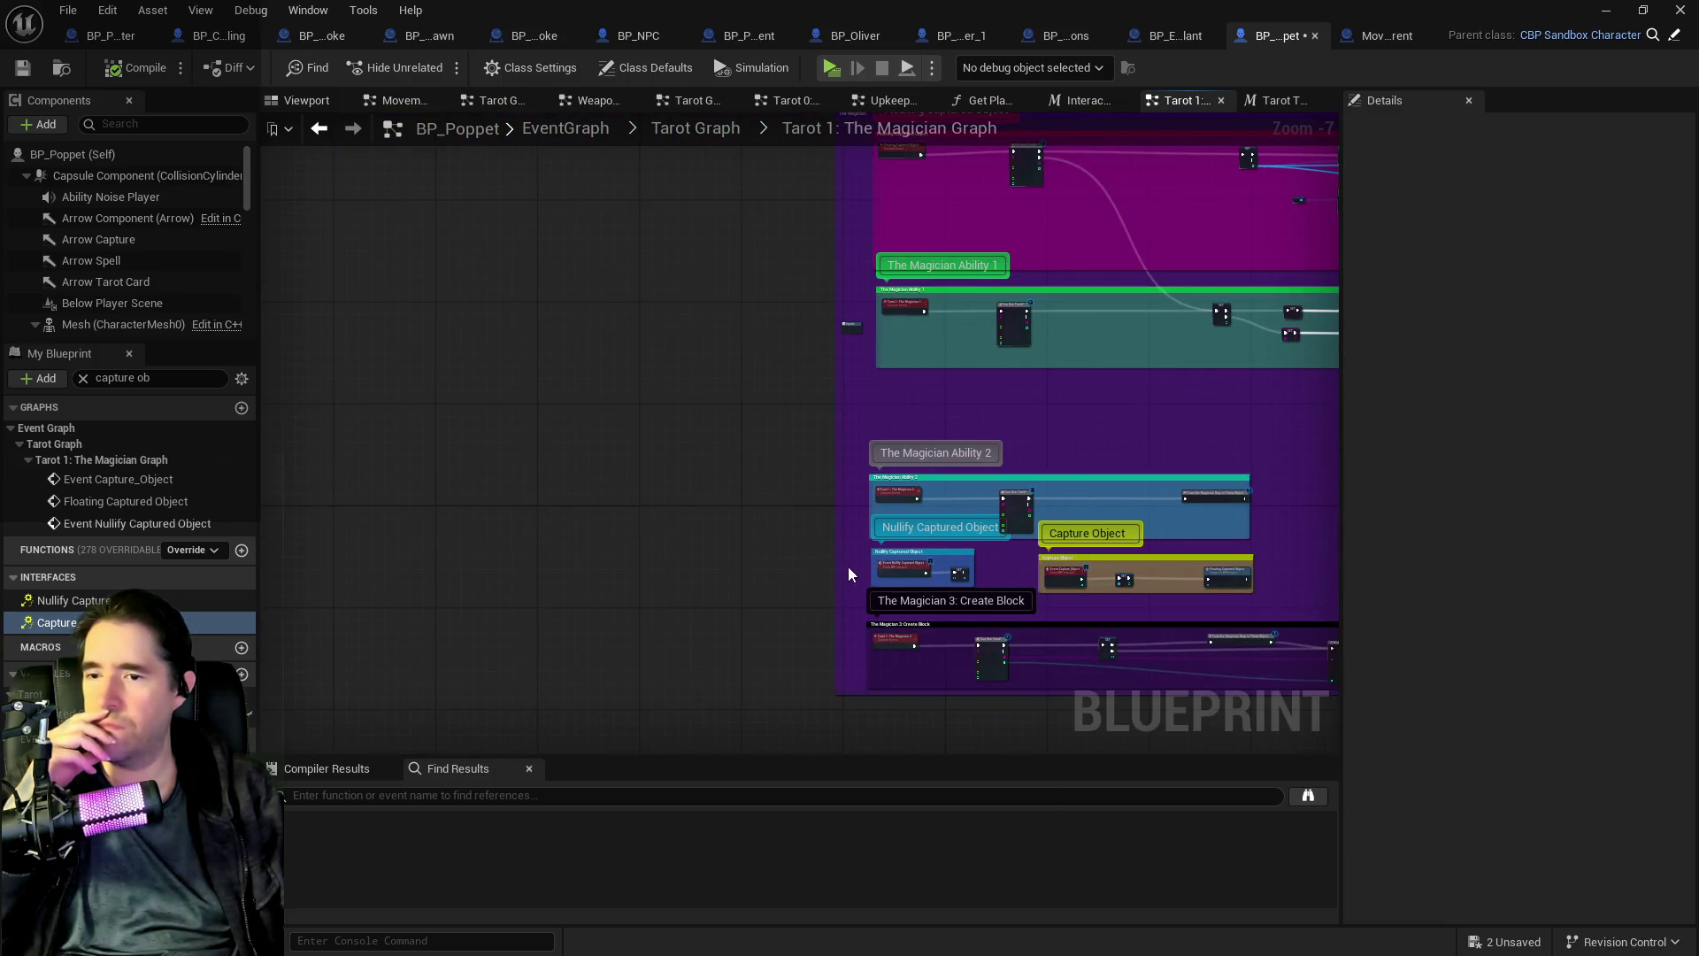
scroll(848, 566, up, 5)
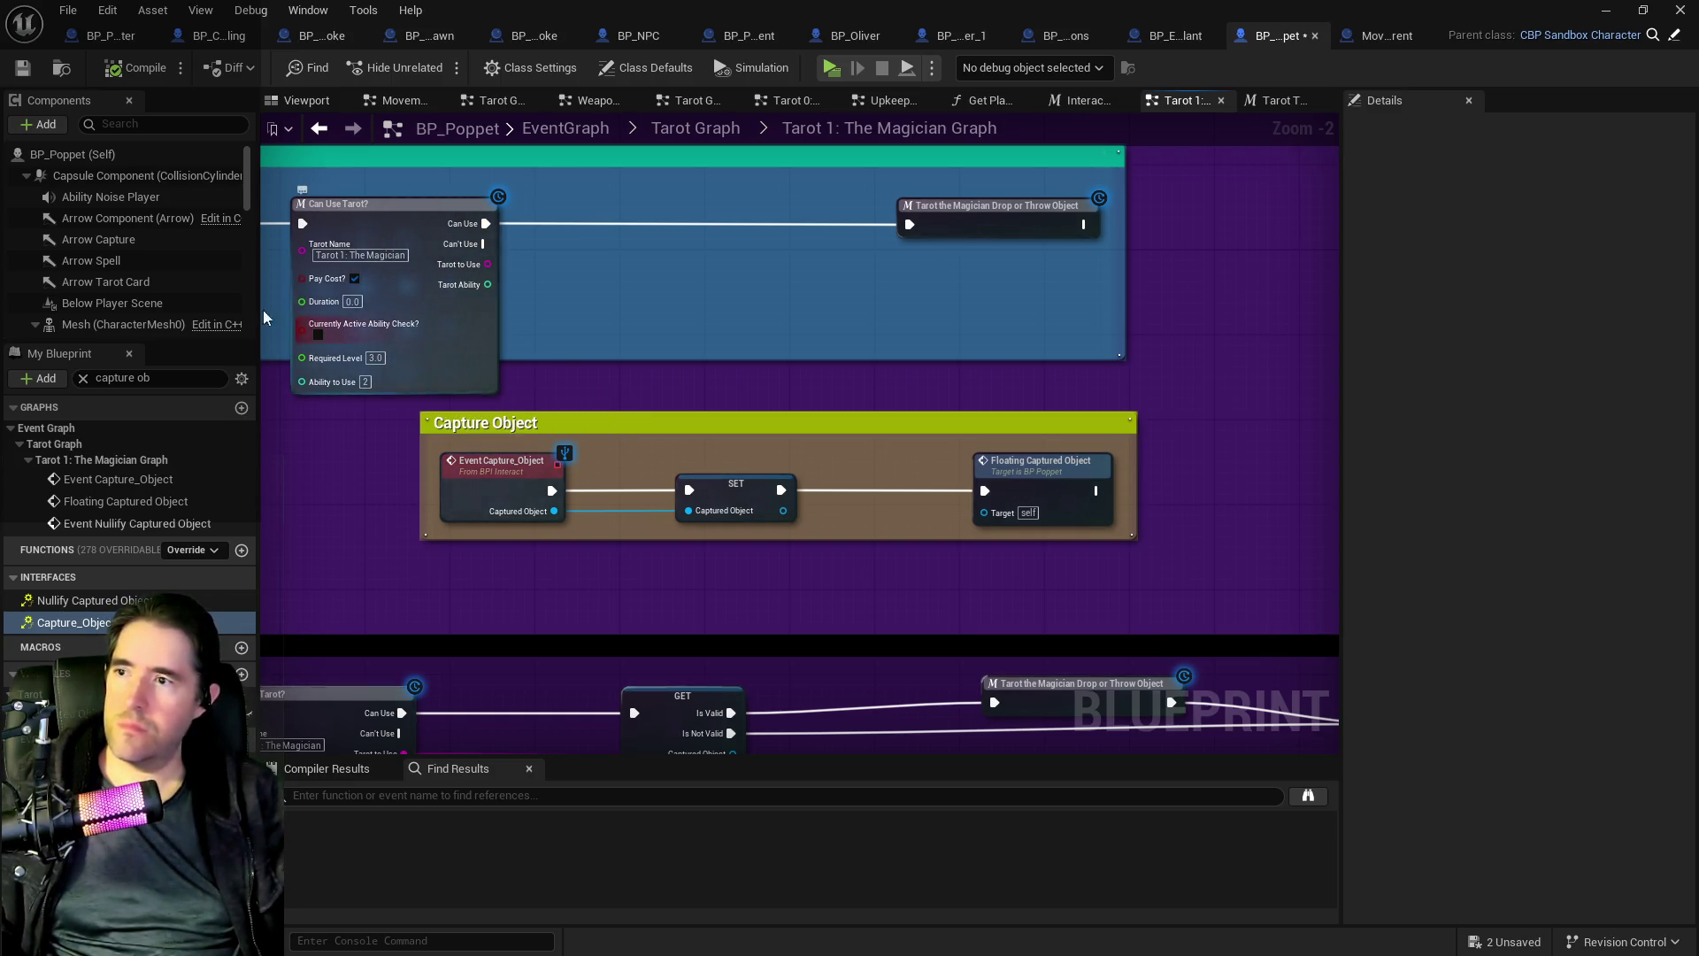
scroll(130, 325, down, 2)
- Open the Poppet_Doll skeletal mesh asset from the SkeletalMesh component
click(97, 324)
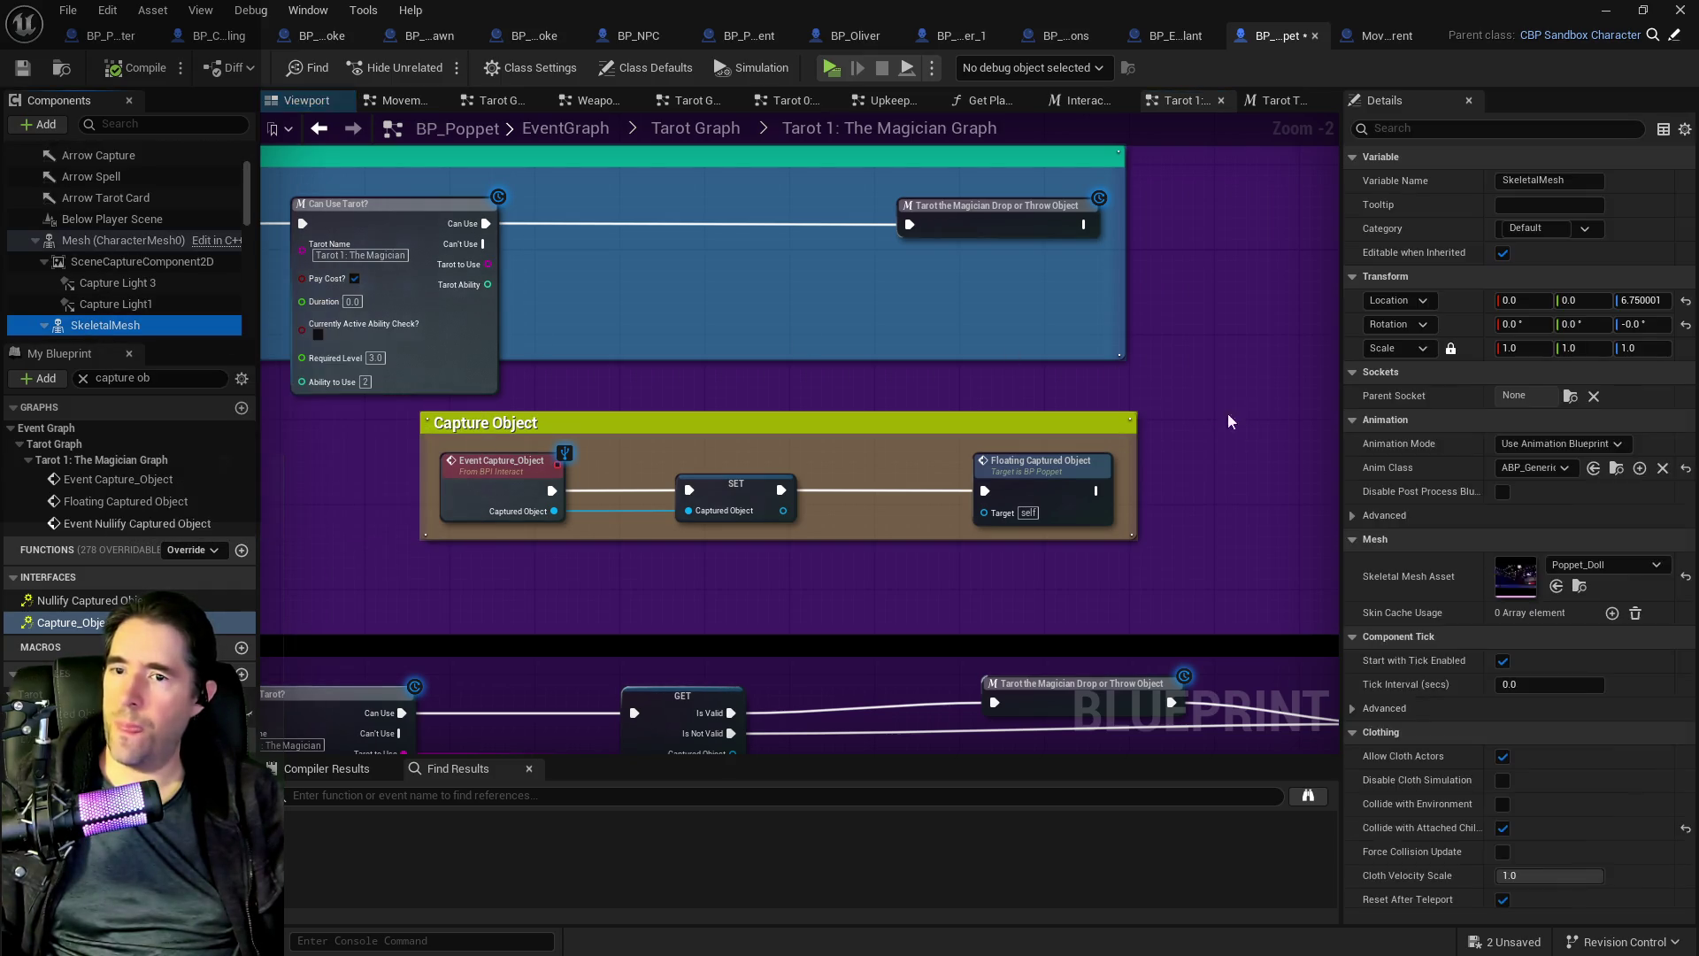
click(1510, 586)
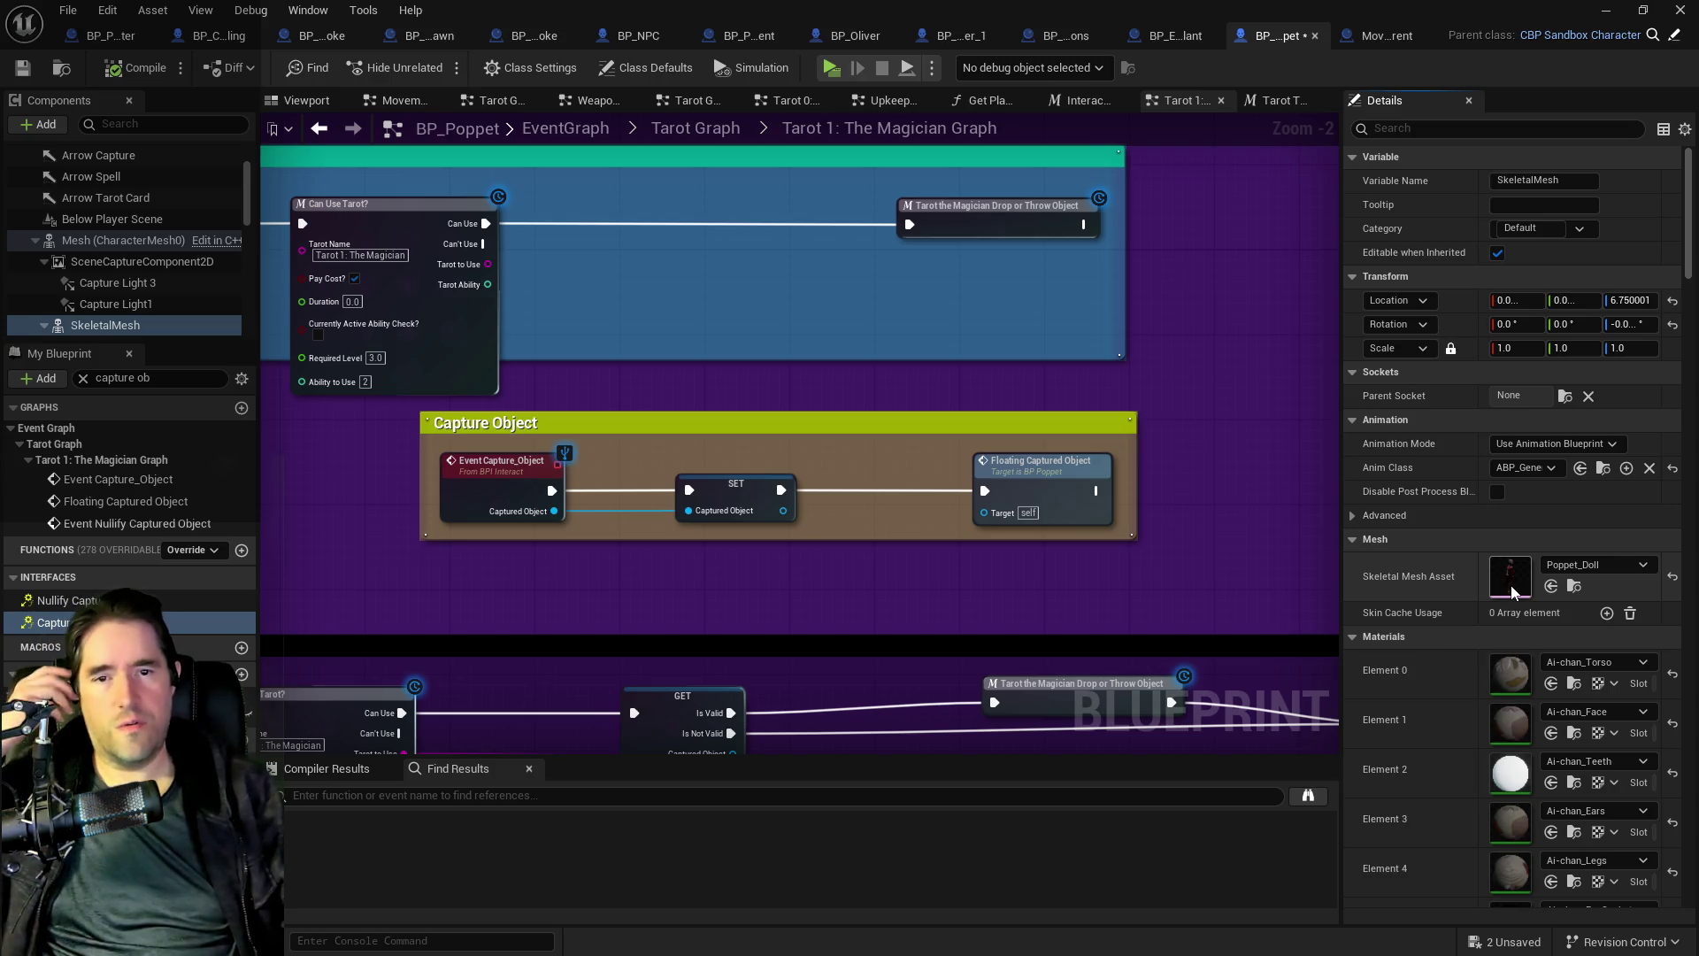
double_click(1510, 586)
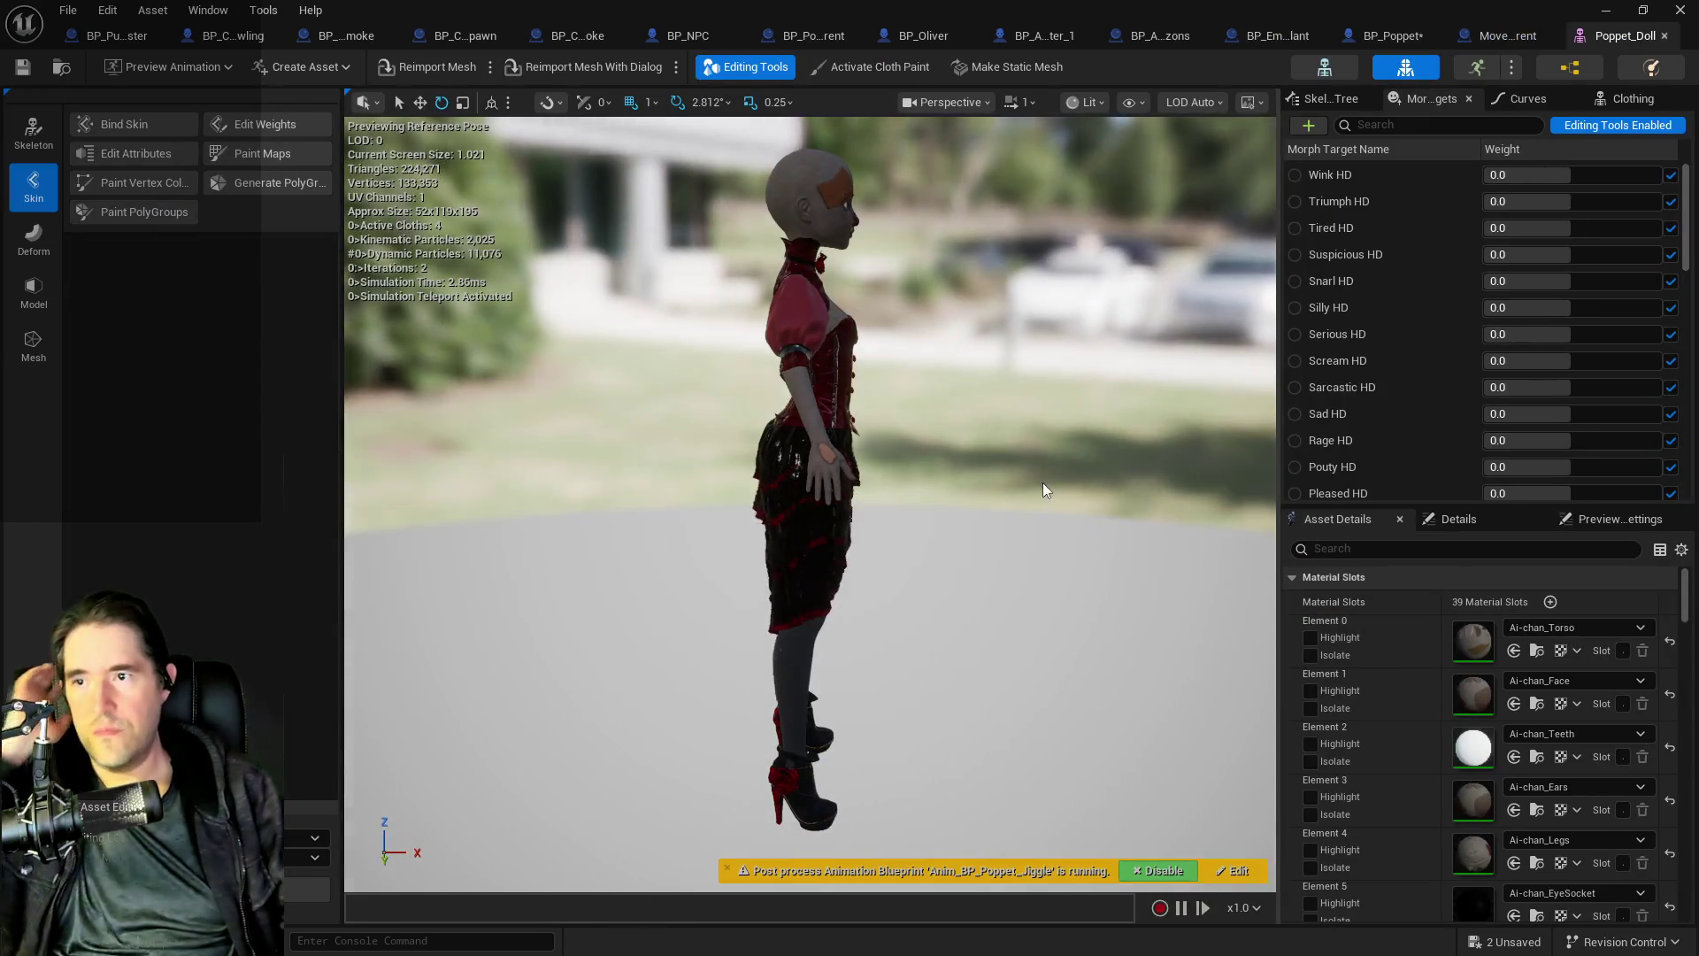
mouse_move(1000, 483)
mouse_down()
mouse_move(1115, 464)
mouse_move(1008, 469)
mouse_move(1052, 467)
mouse_up()
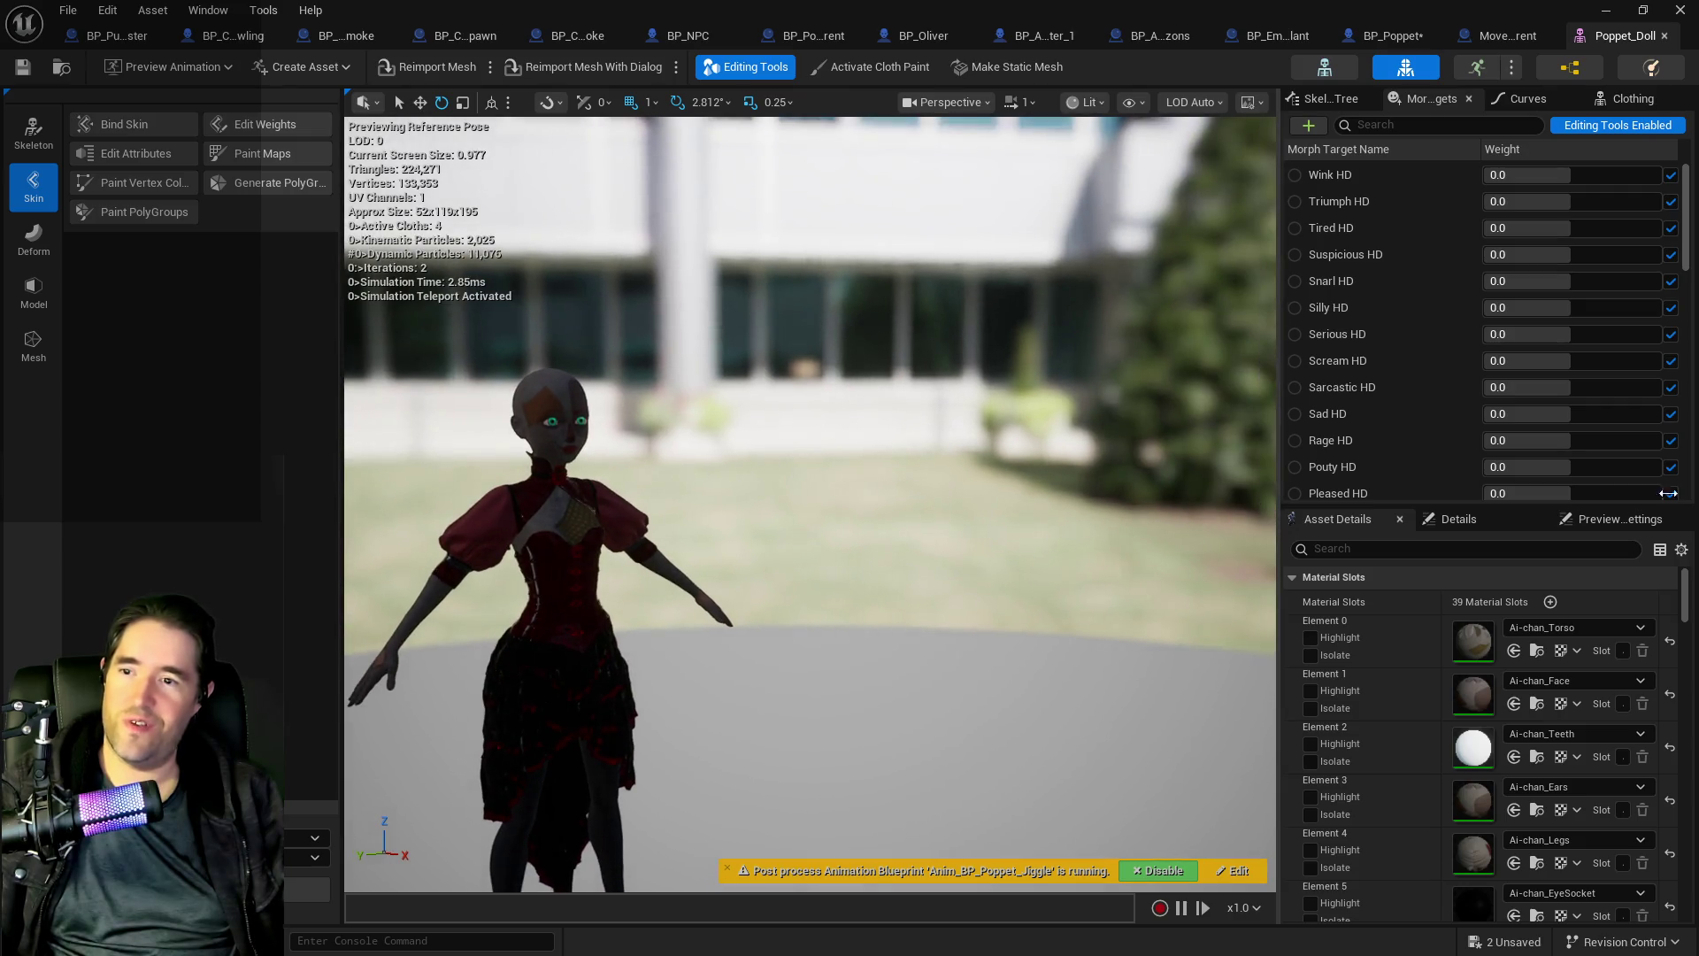
- Show the Skeleton Tree and select the chestUpper bone
click(1623, 100)
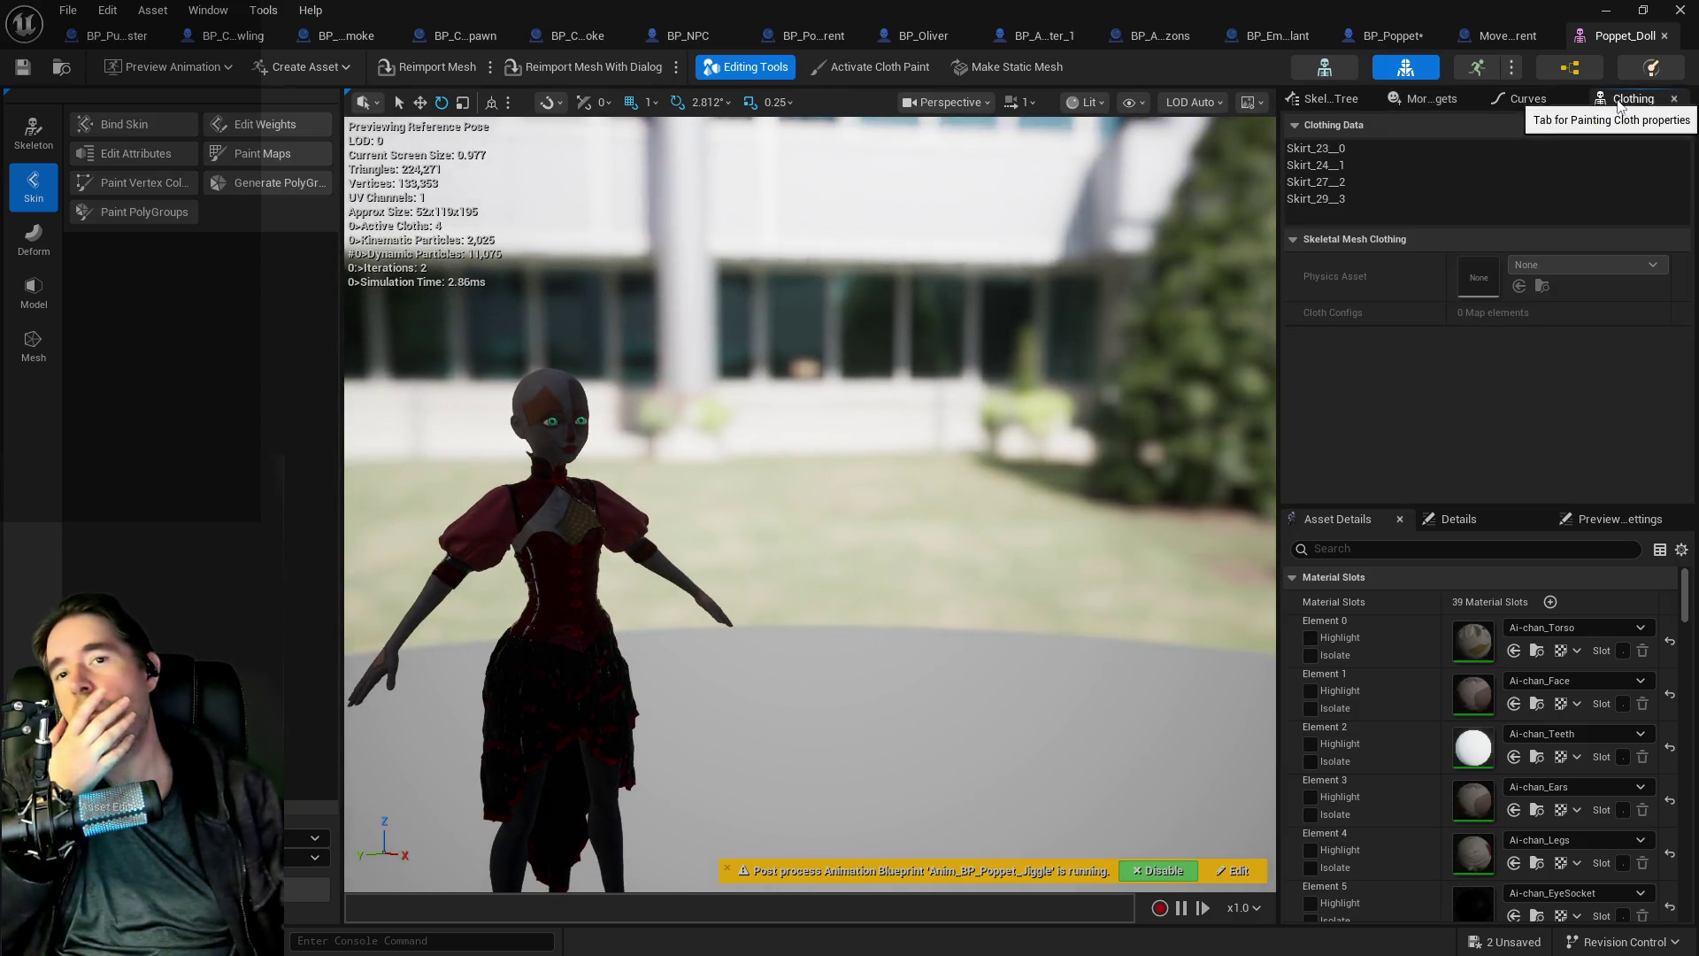
click(1332, 100)
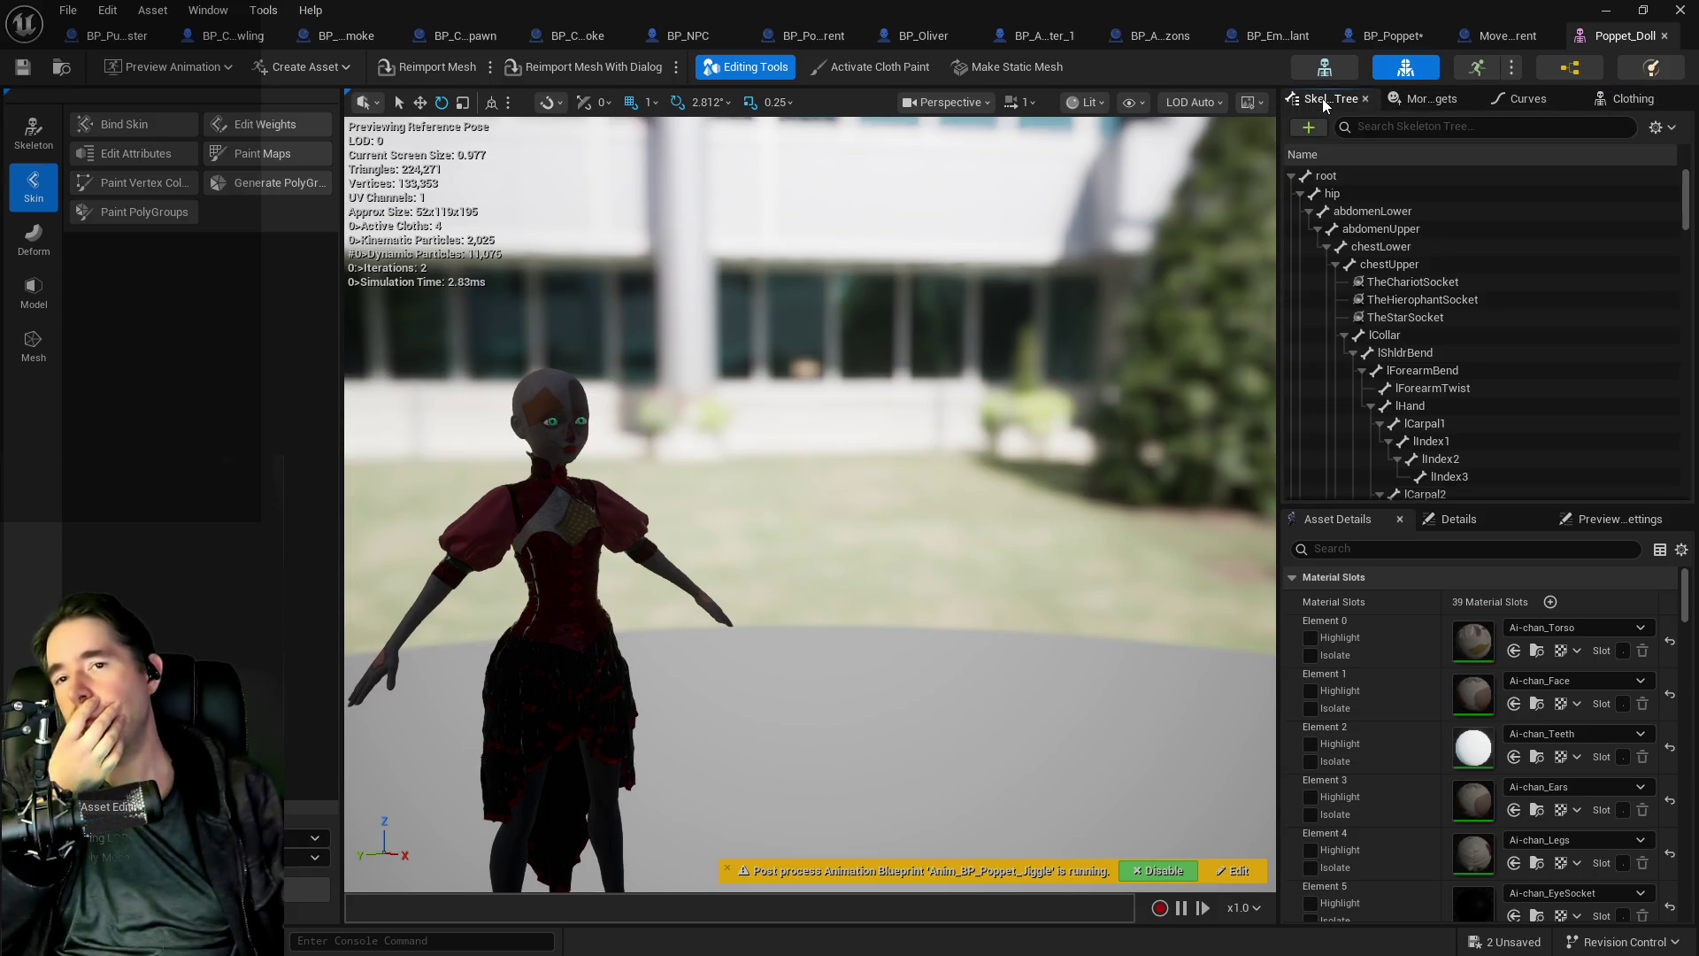
click(1369, 249)
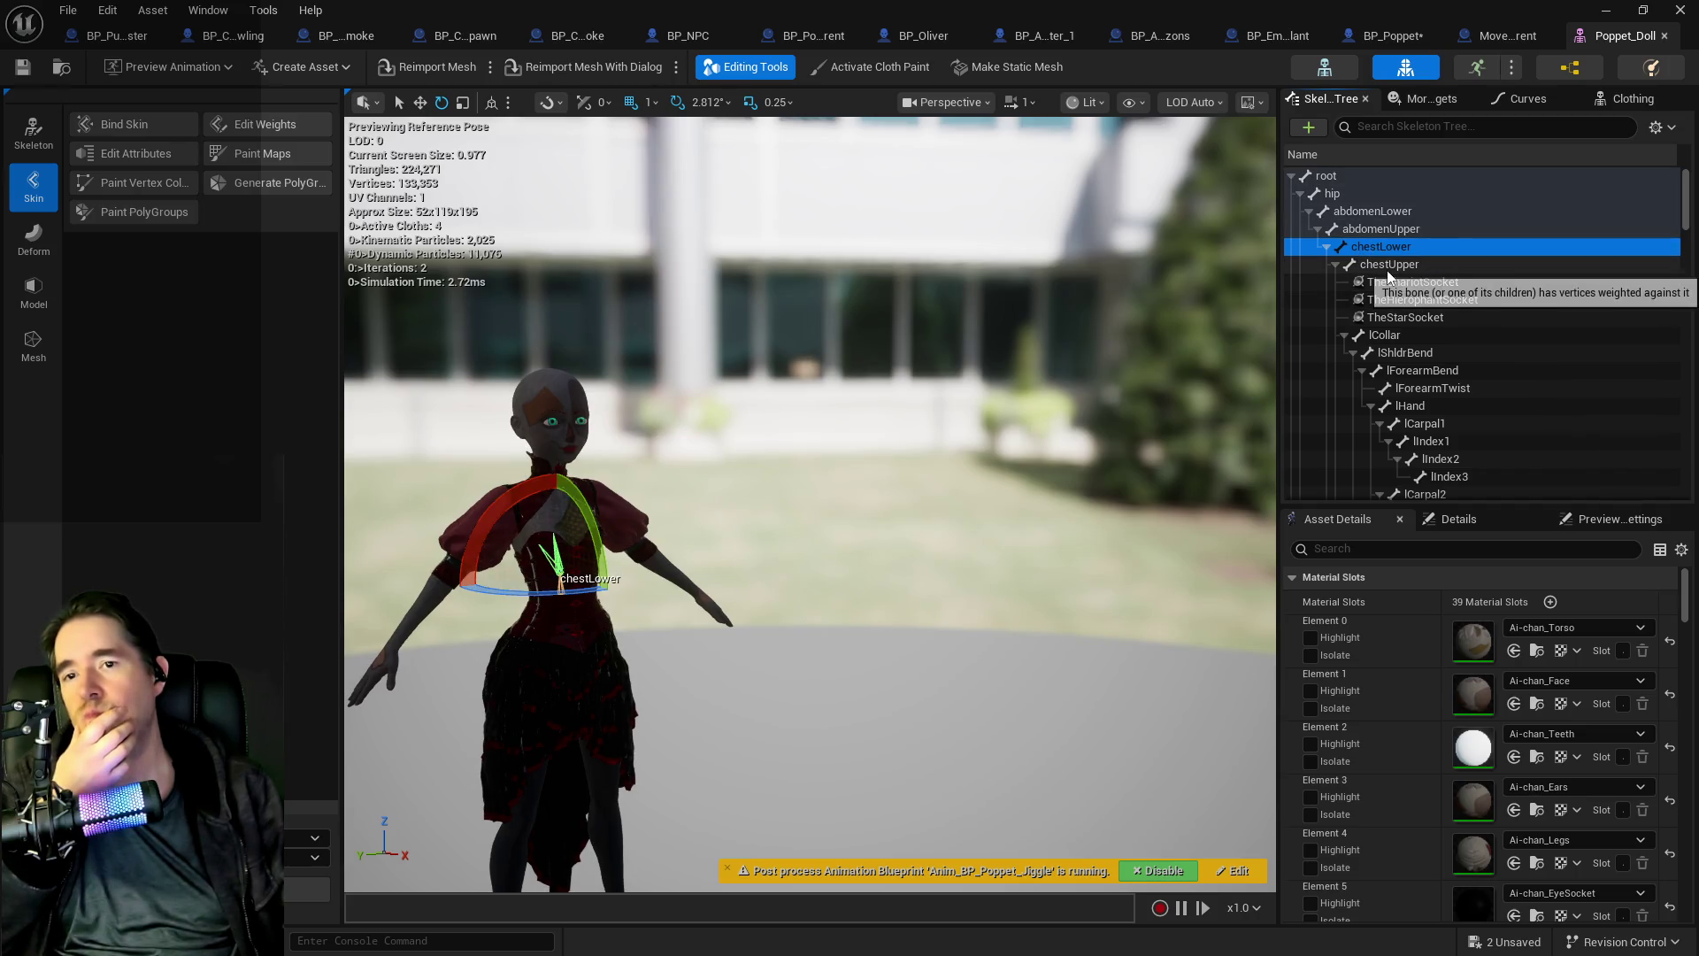
click(1388, 269)
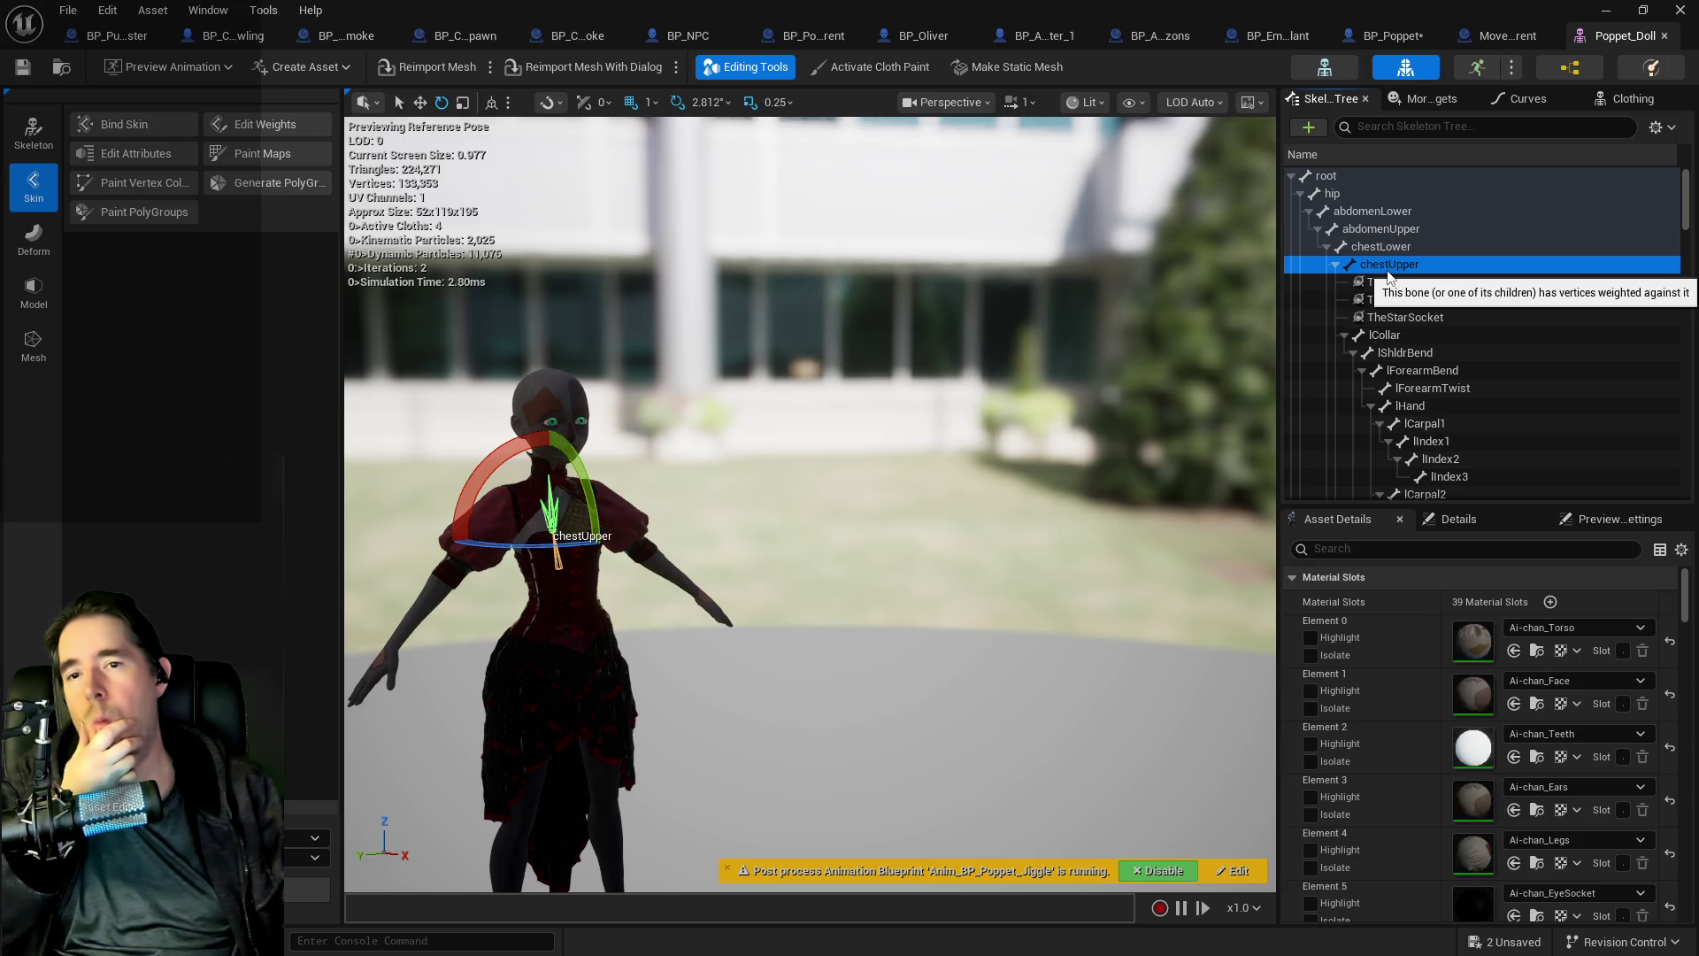
- Add a socket under chestUpper and name it 'Magician Socket'
right_click(1390, 273)
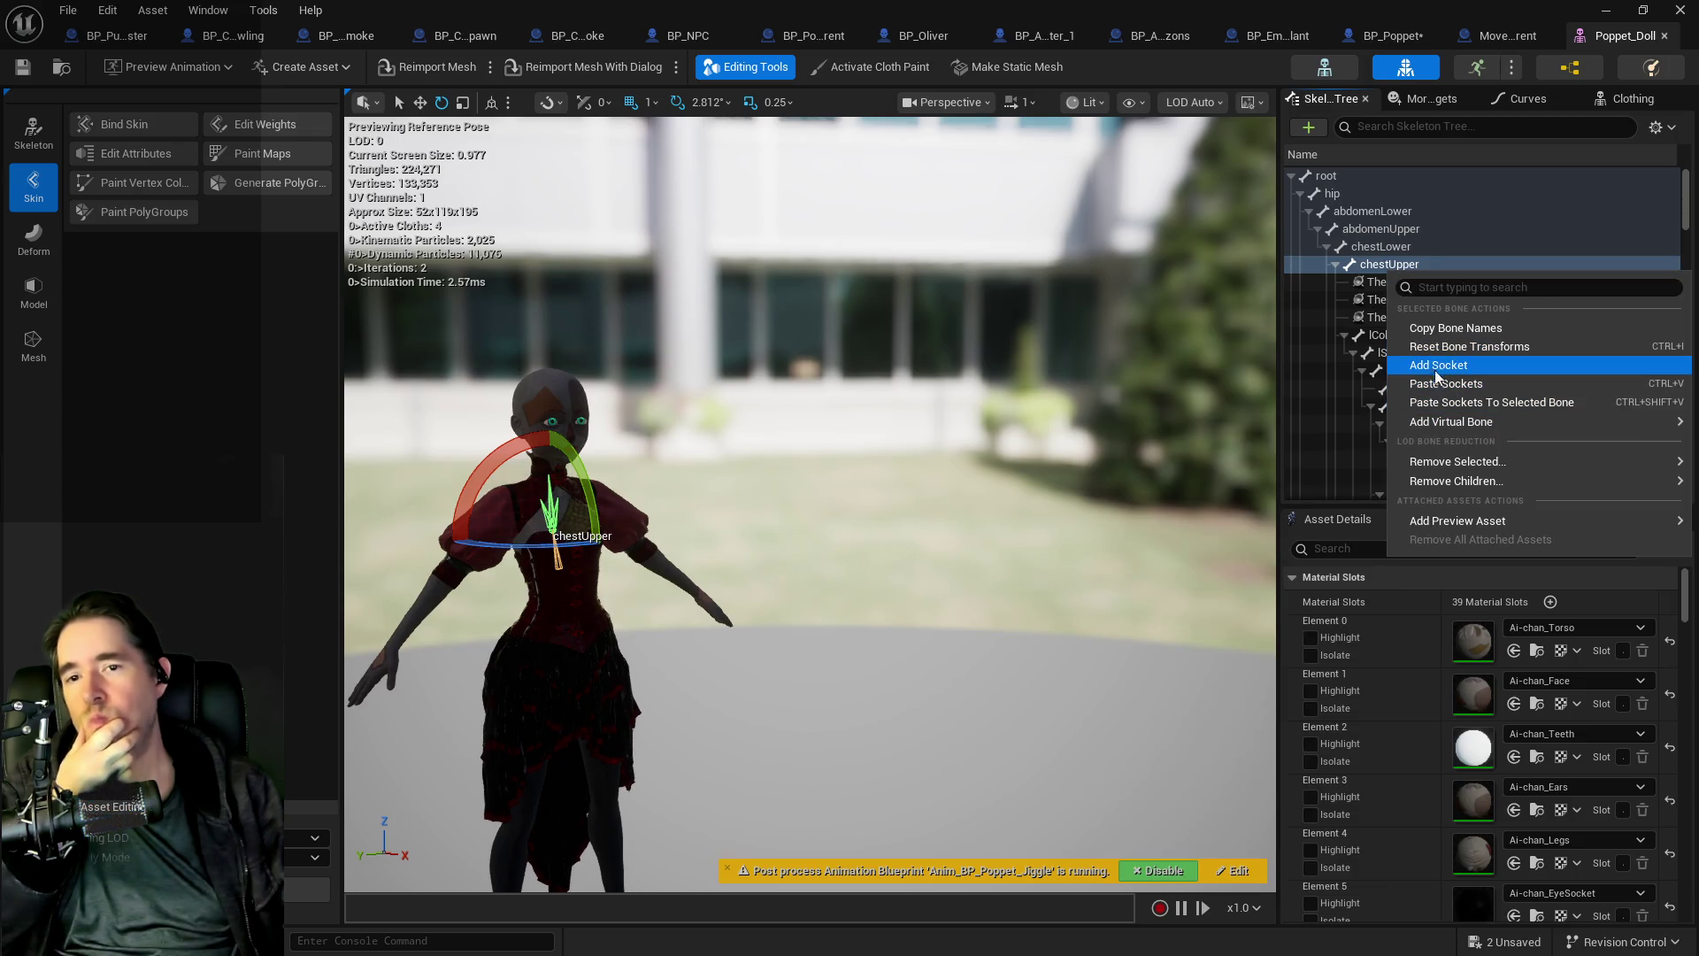
click(1432, 363)
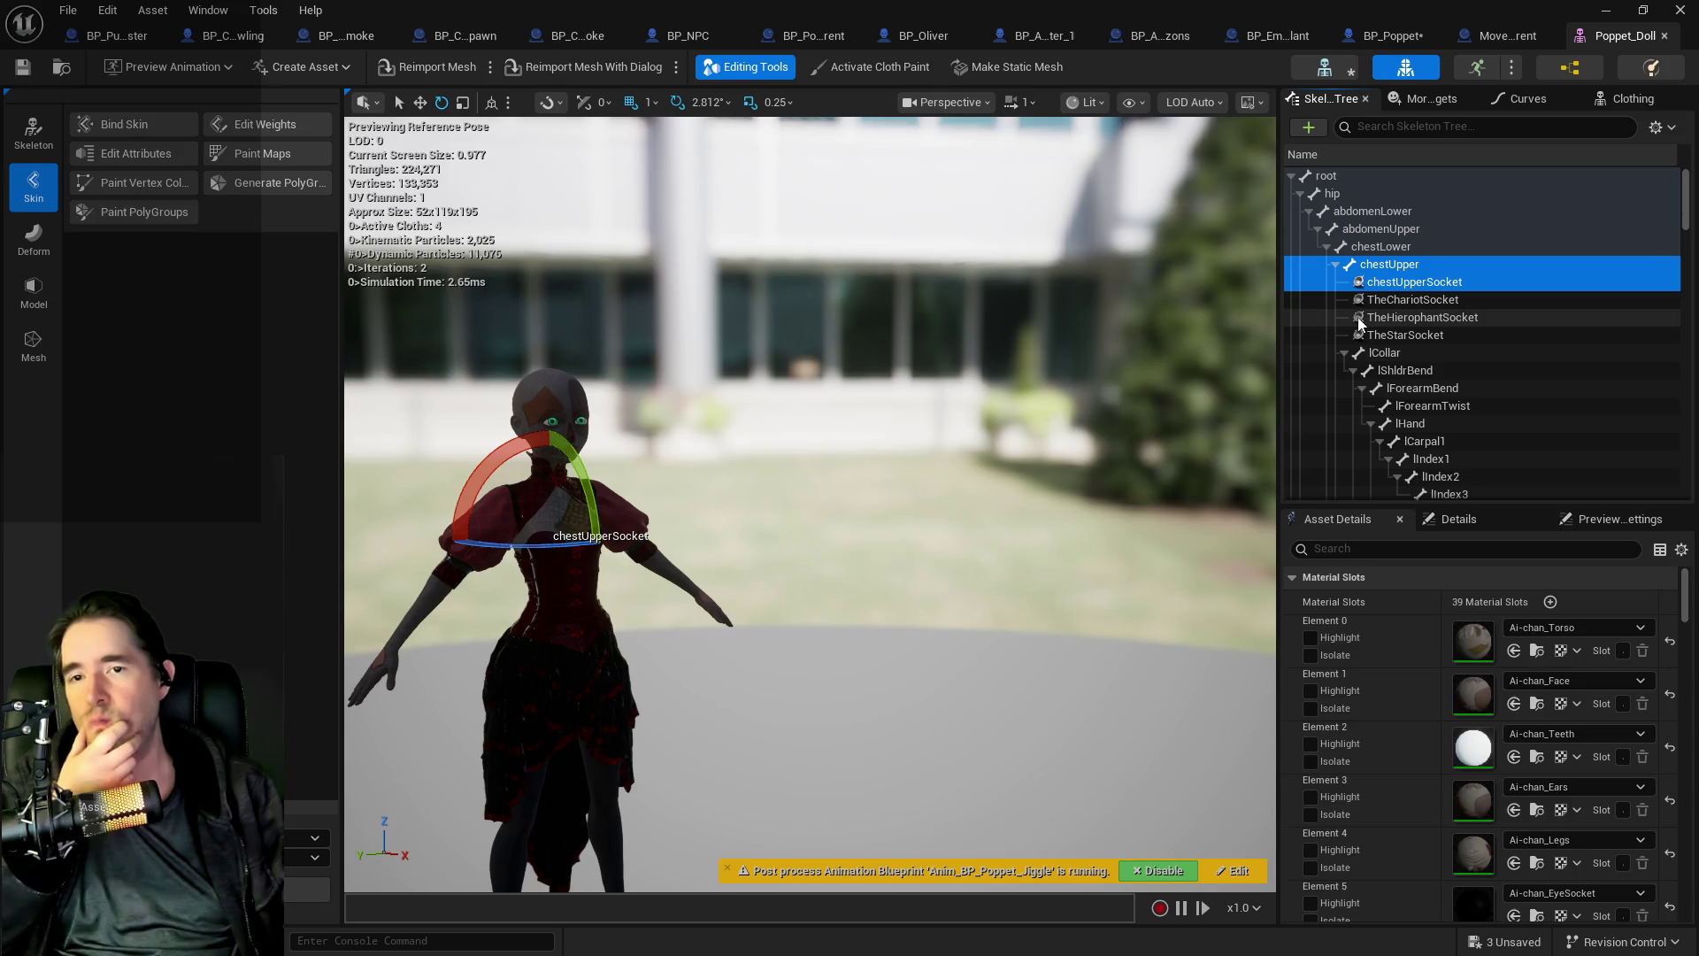
click(1419, 283)
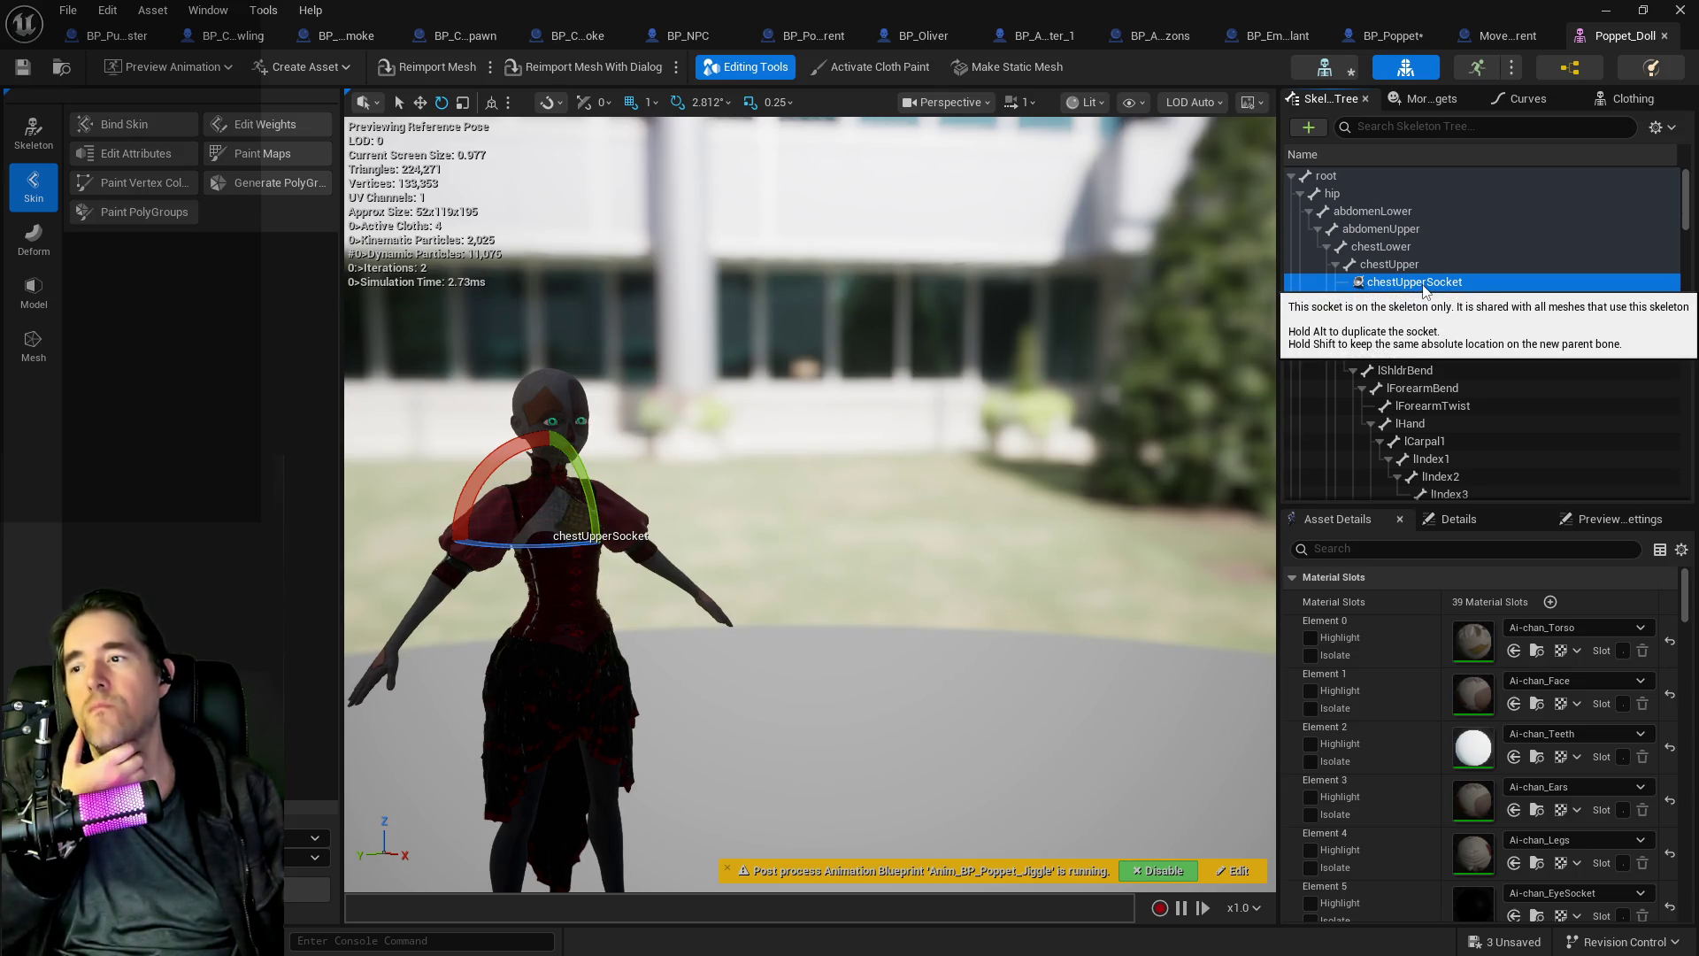
click(1422, 284)
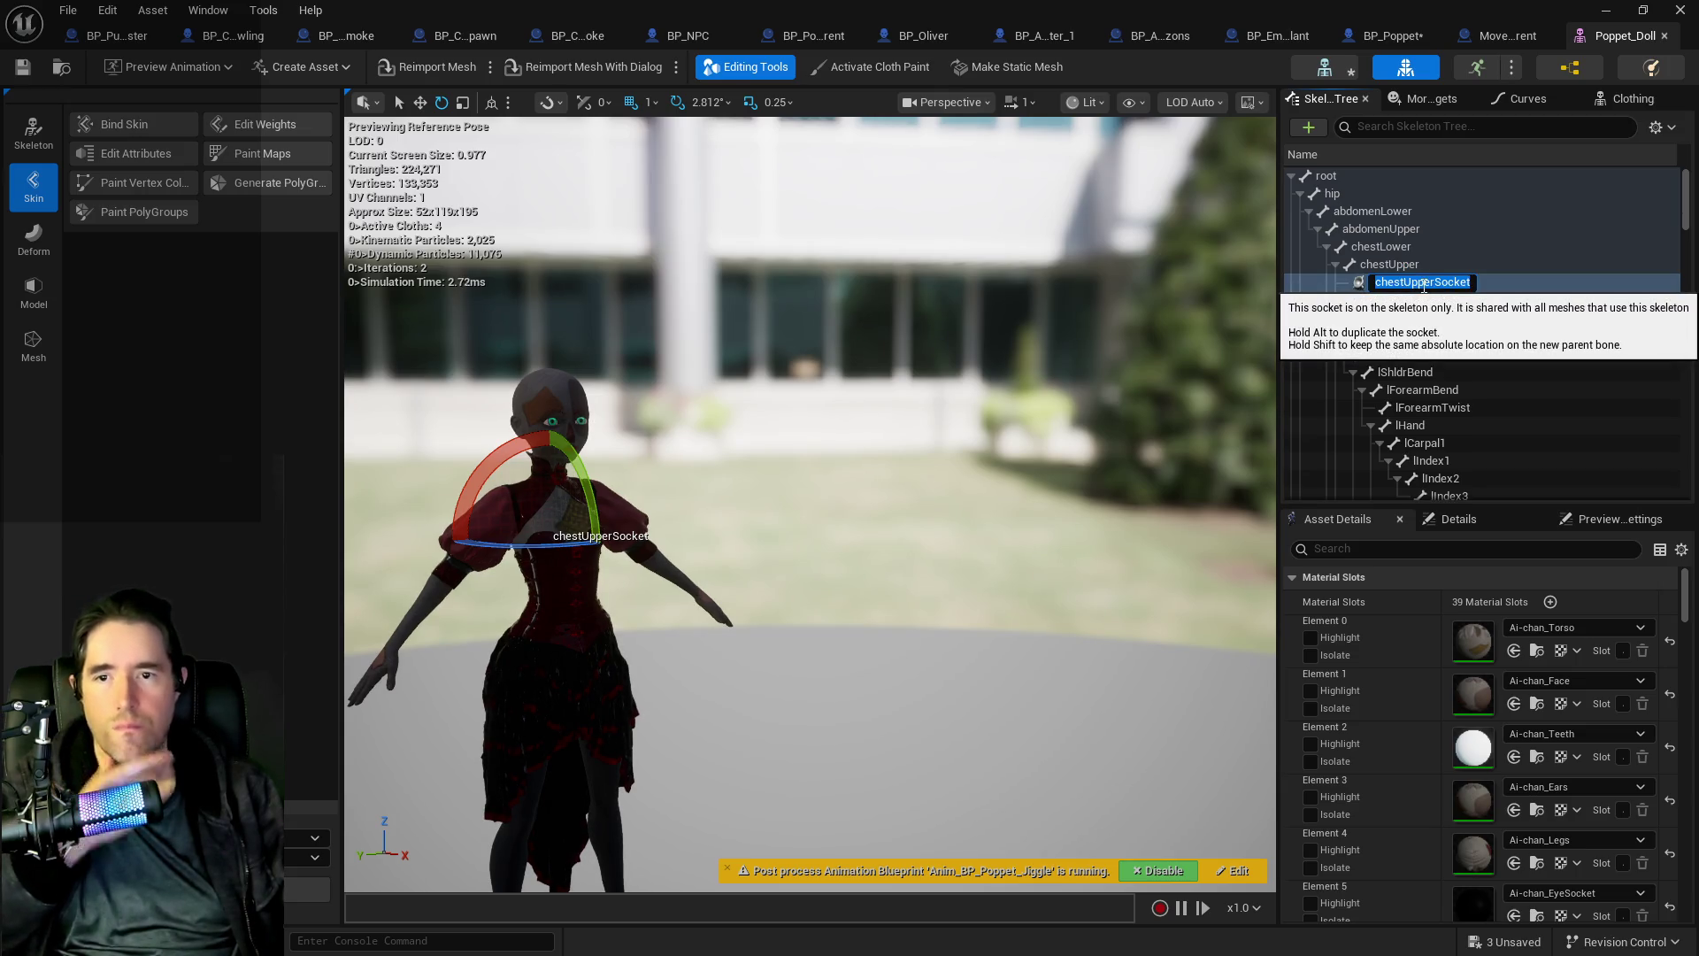
text(Magicci)
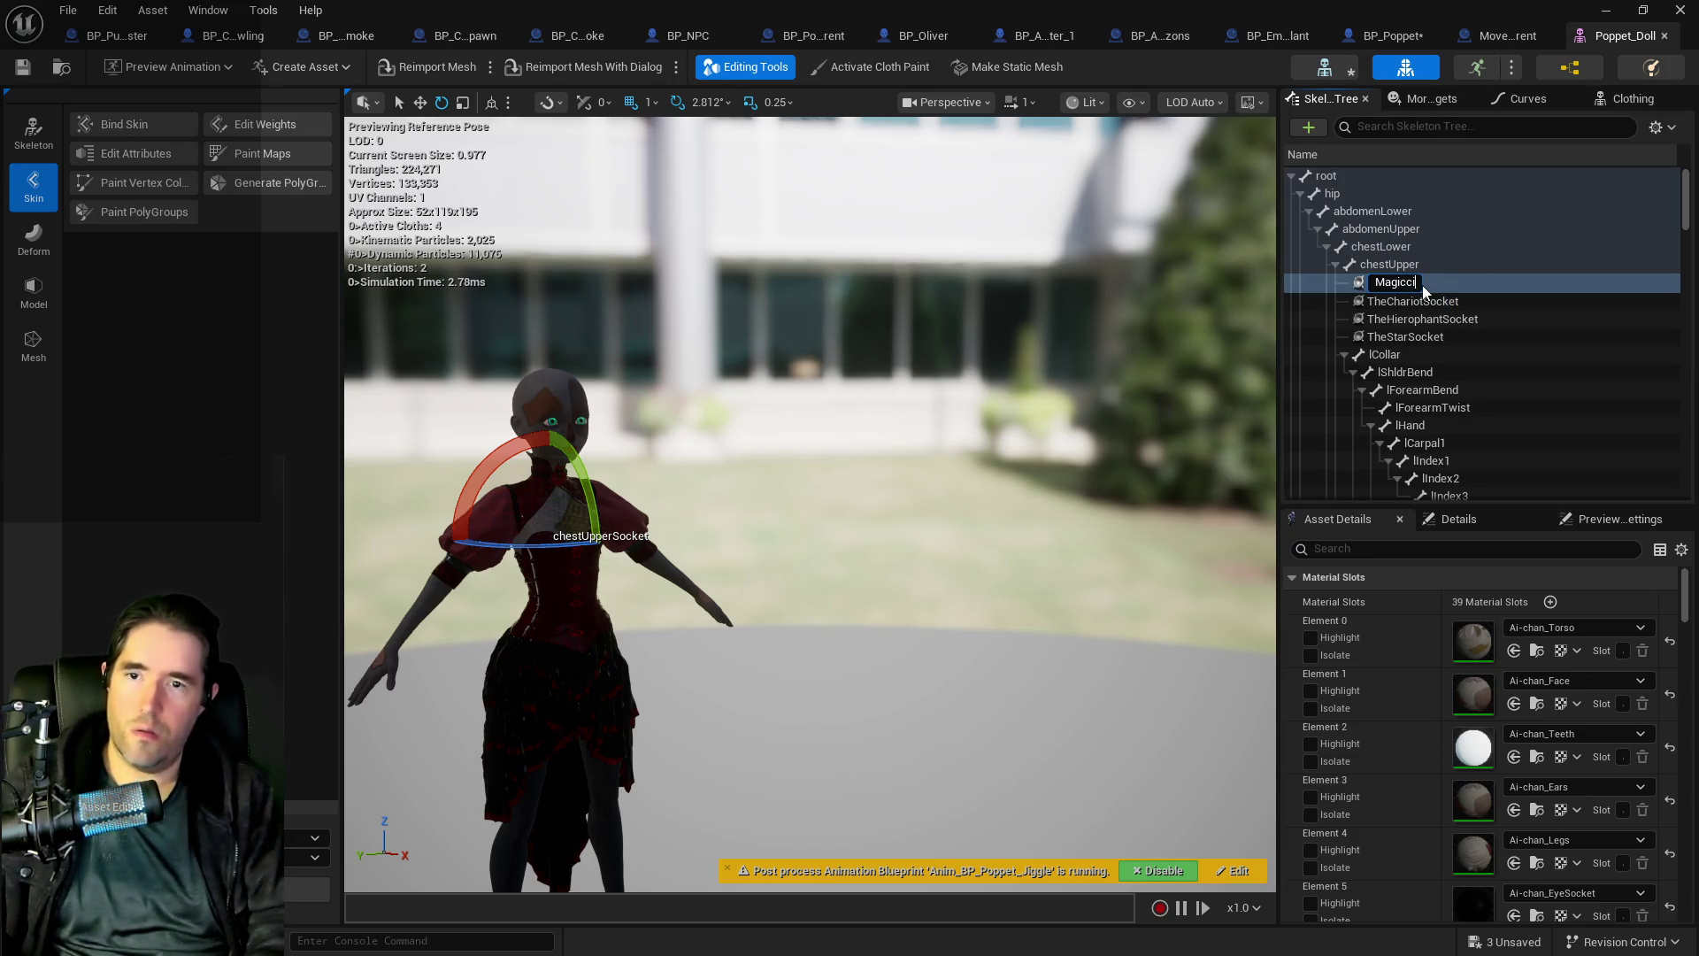
key(BackSpace)
key(BackSpace)
text(ian )
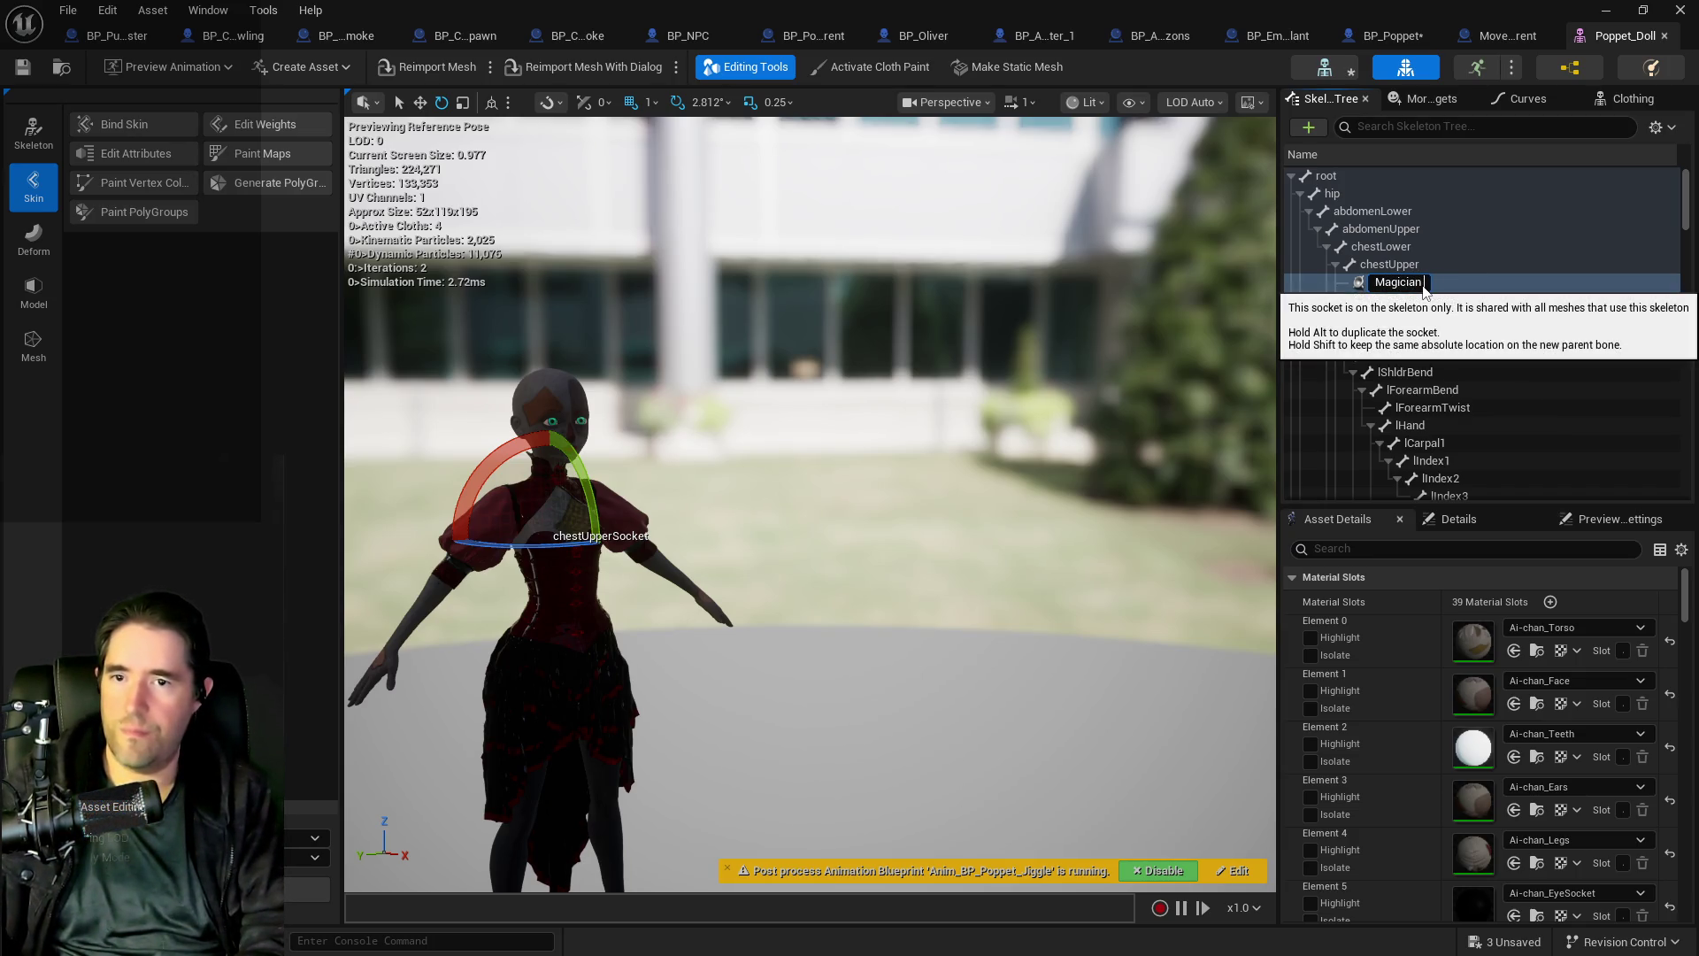
text(Socket)
key(Return)
- Move Magician Socket out from the chest and slightly up, then save Poppet_Doll
mouse_move(978, 474)
mouse_down()
mouse_move(1151, 478)
mouse_move(724, 294)
mouse_up()
click(420, 102)
drag(632, 515, 856, 524)
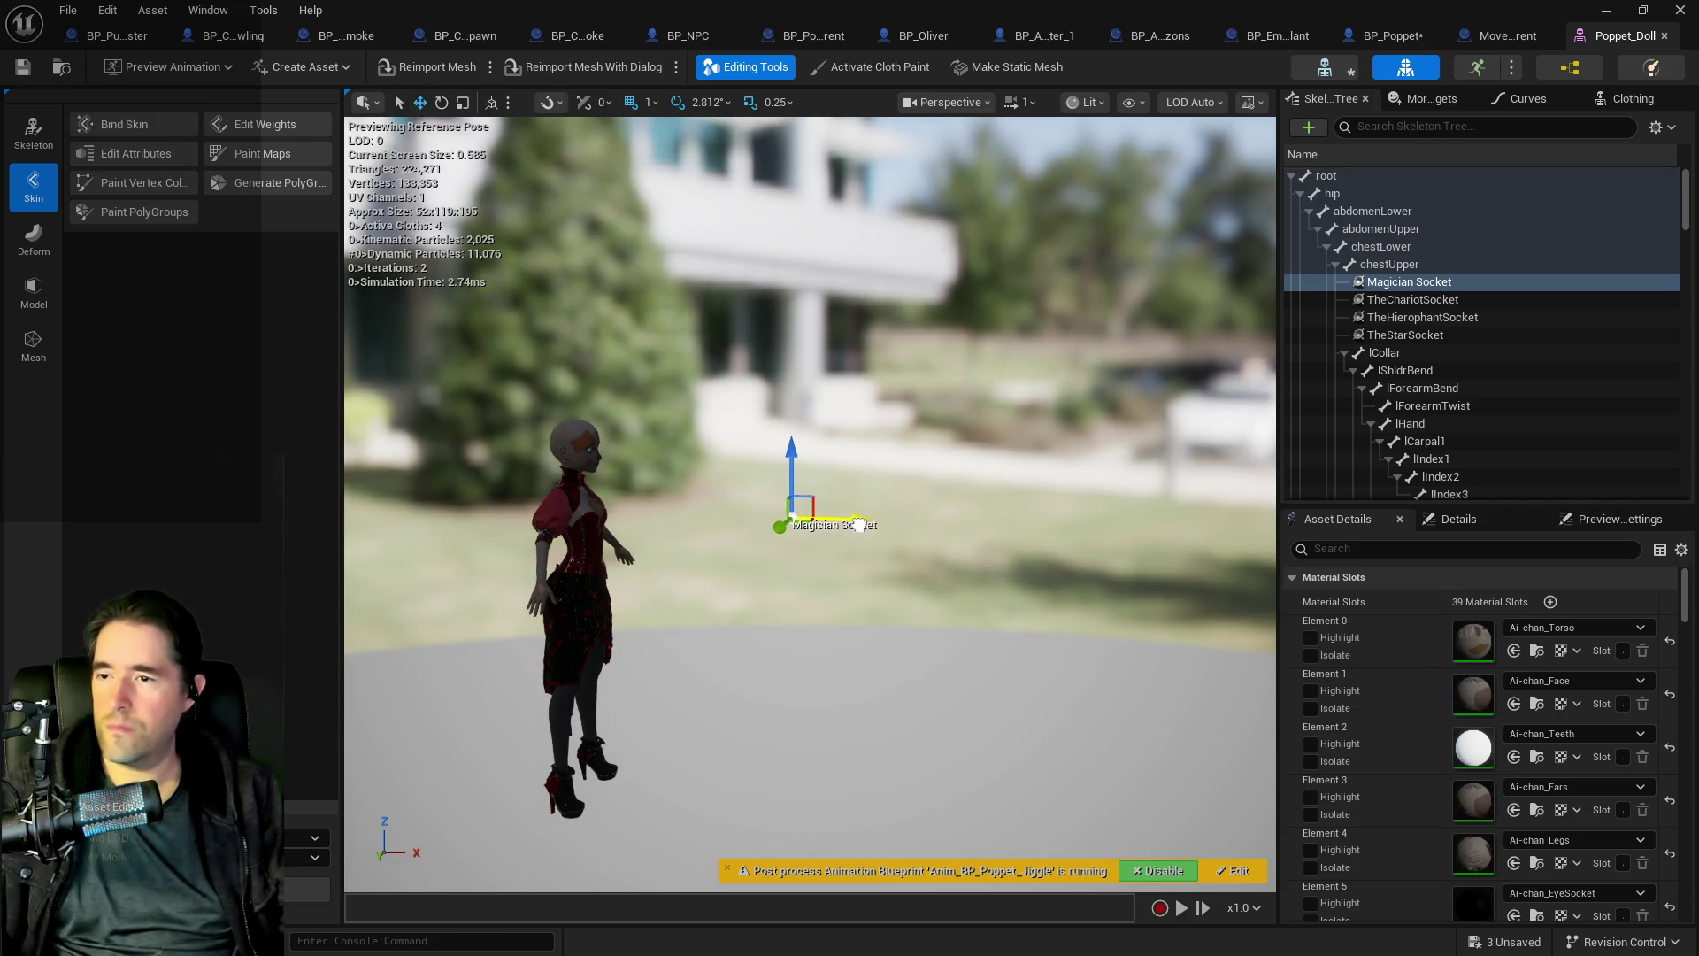
drag(792, 451, 788, 366)
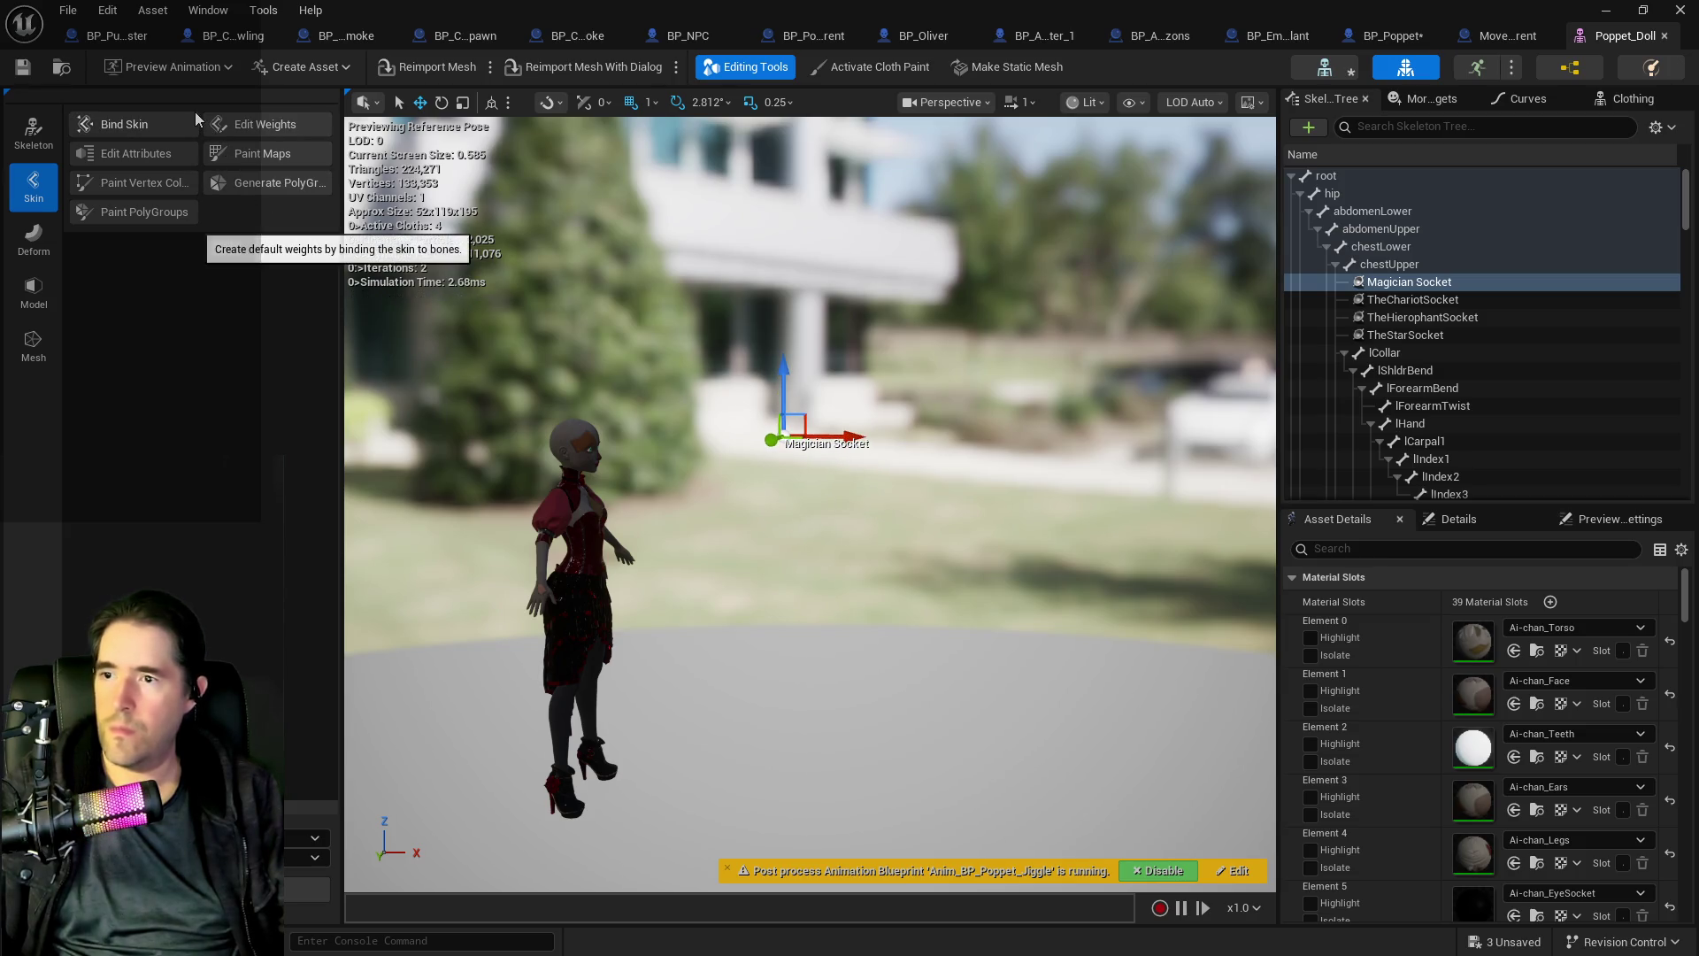
click(19, 70)
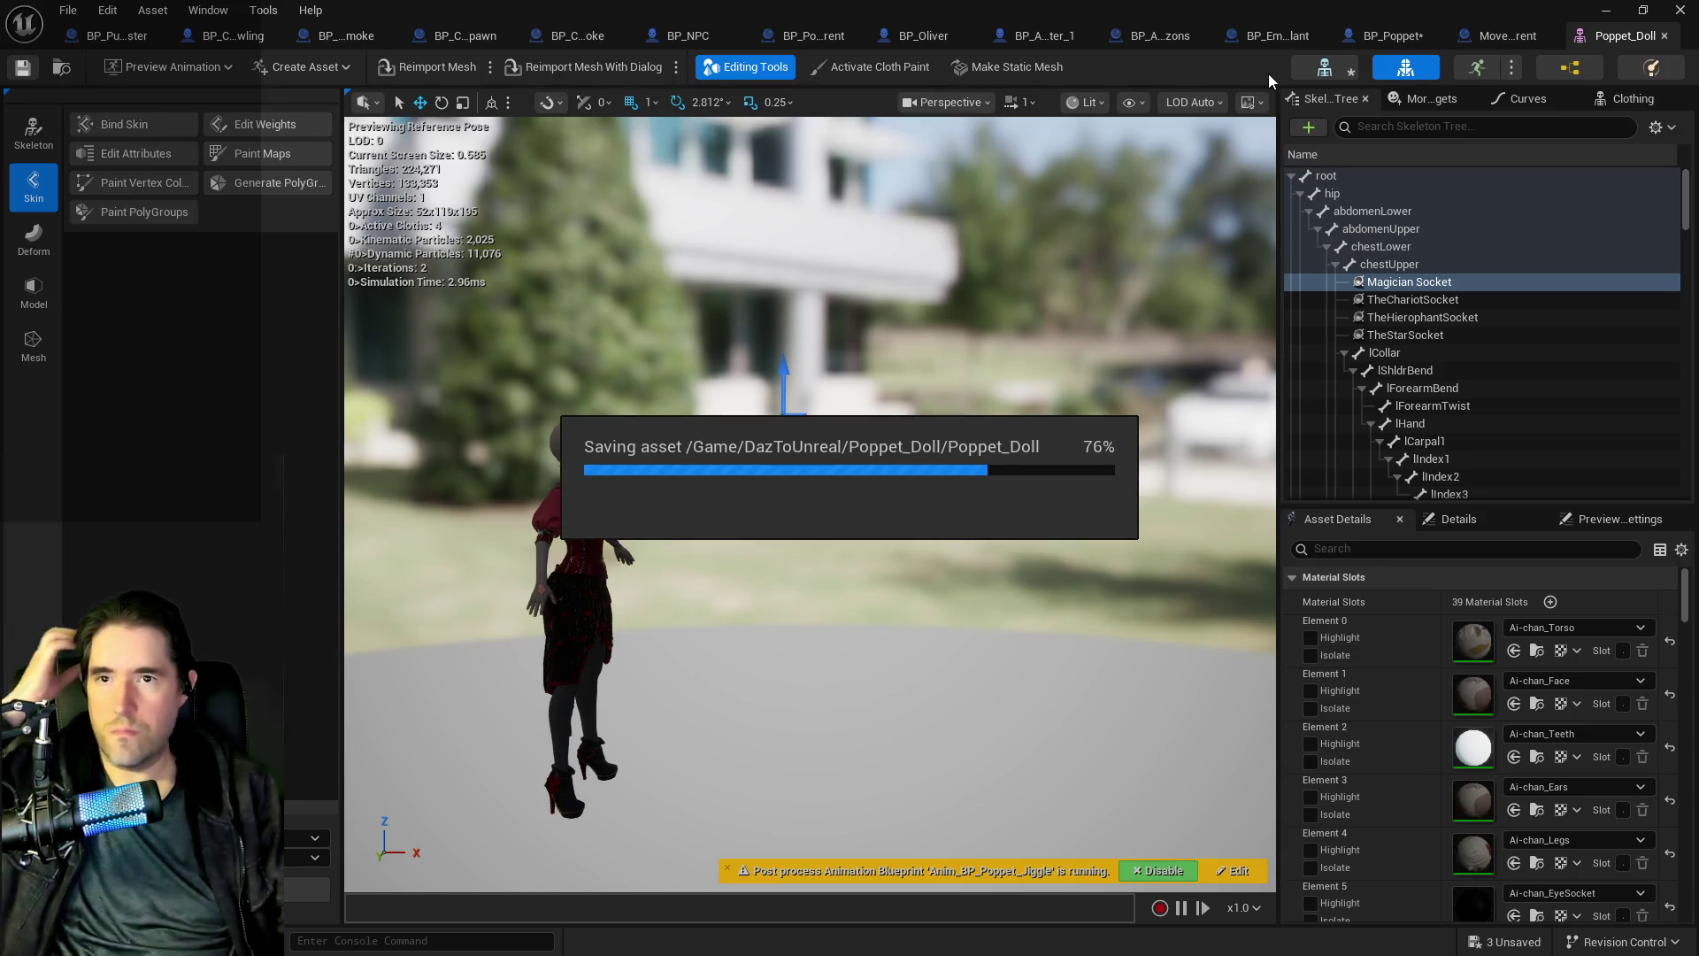
click(1368, 45)
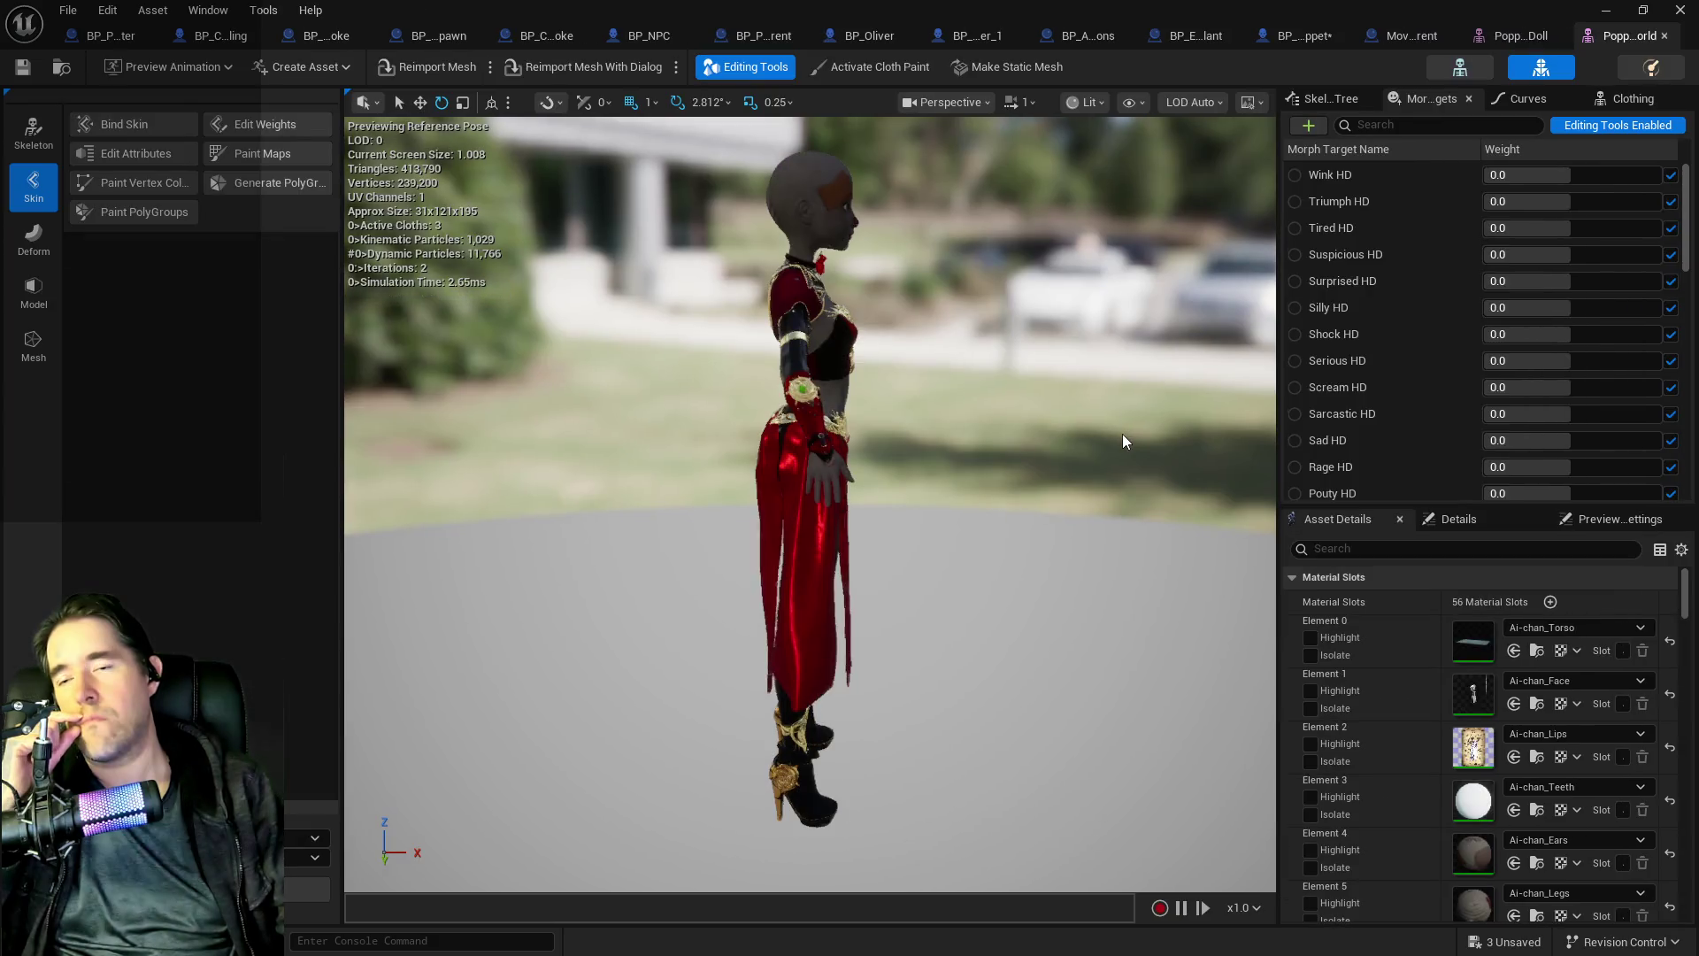
- Check Magician Socket in the Poppet_Doll skeleton tree
drag(1118, 434, 894, 440)
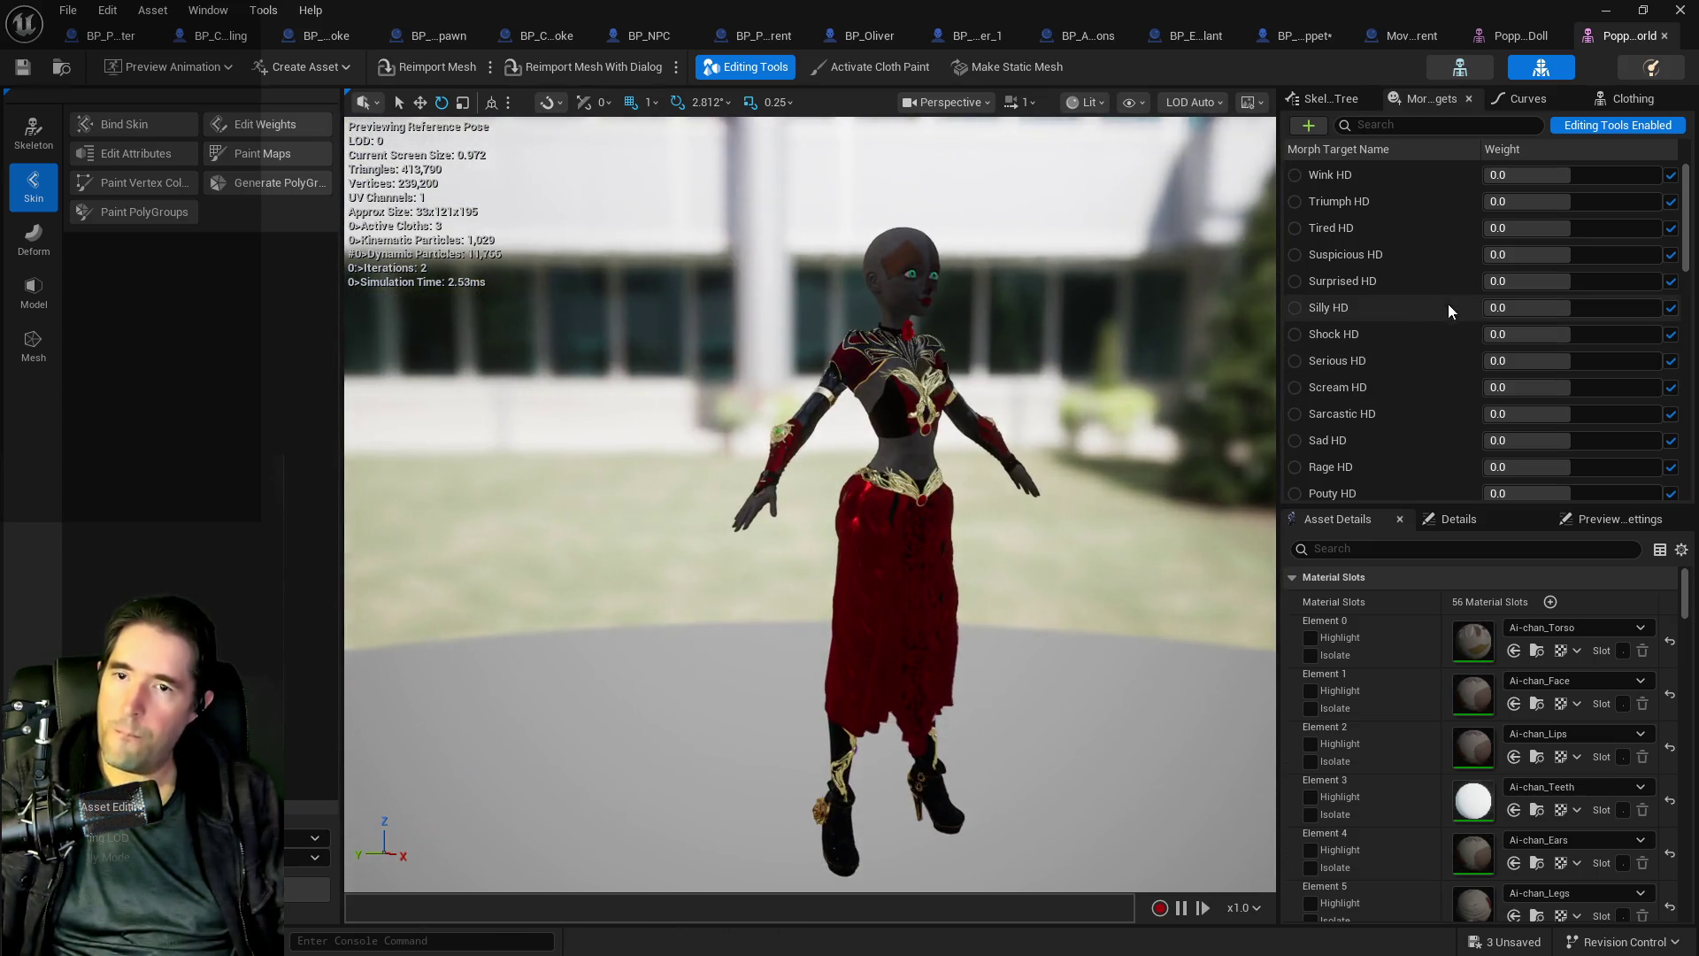
click(1328, 98)
click(1485, 39)
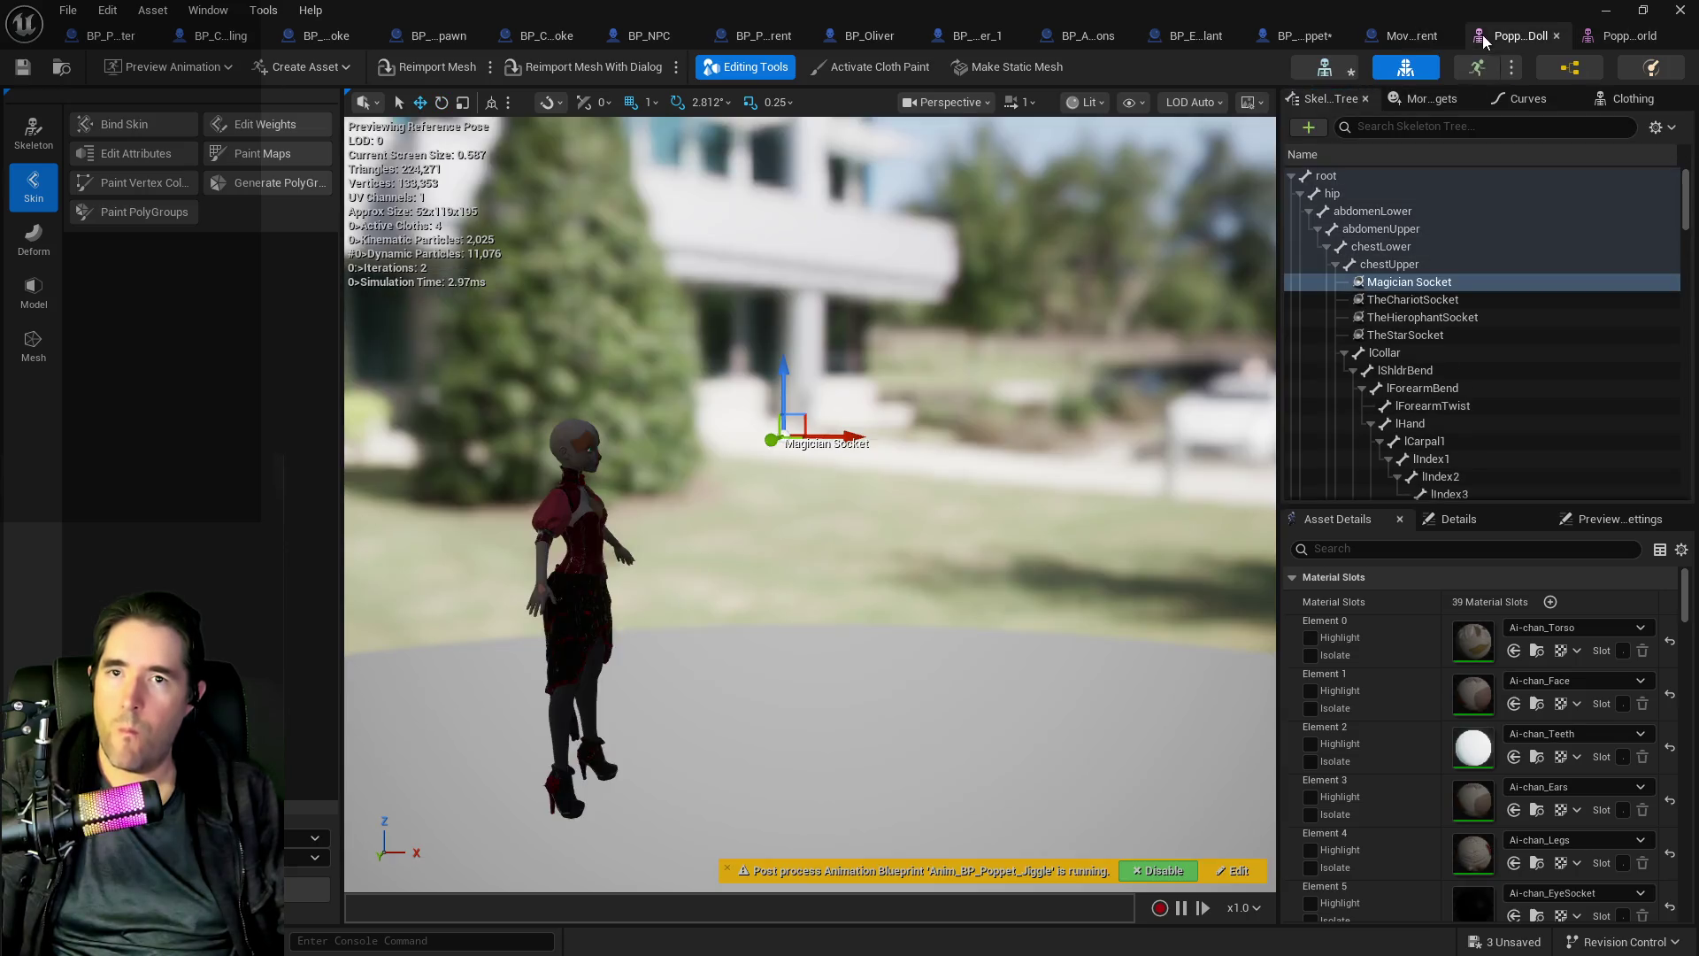
right_click(1380, 285)
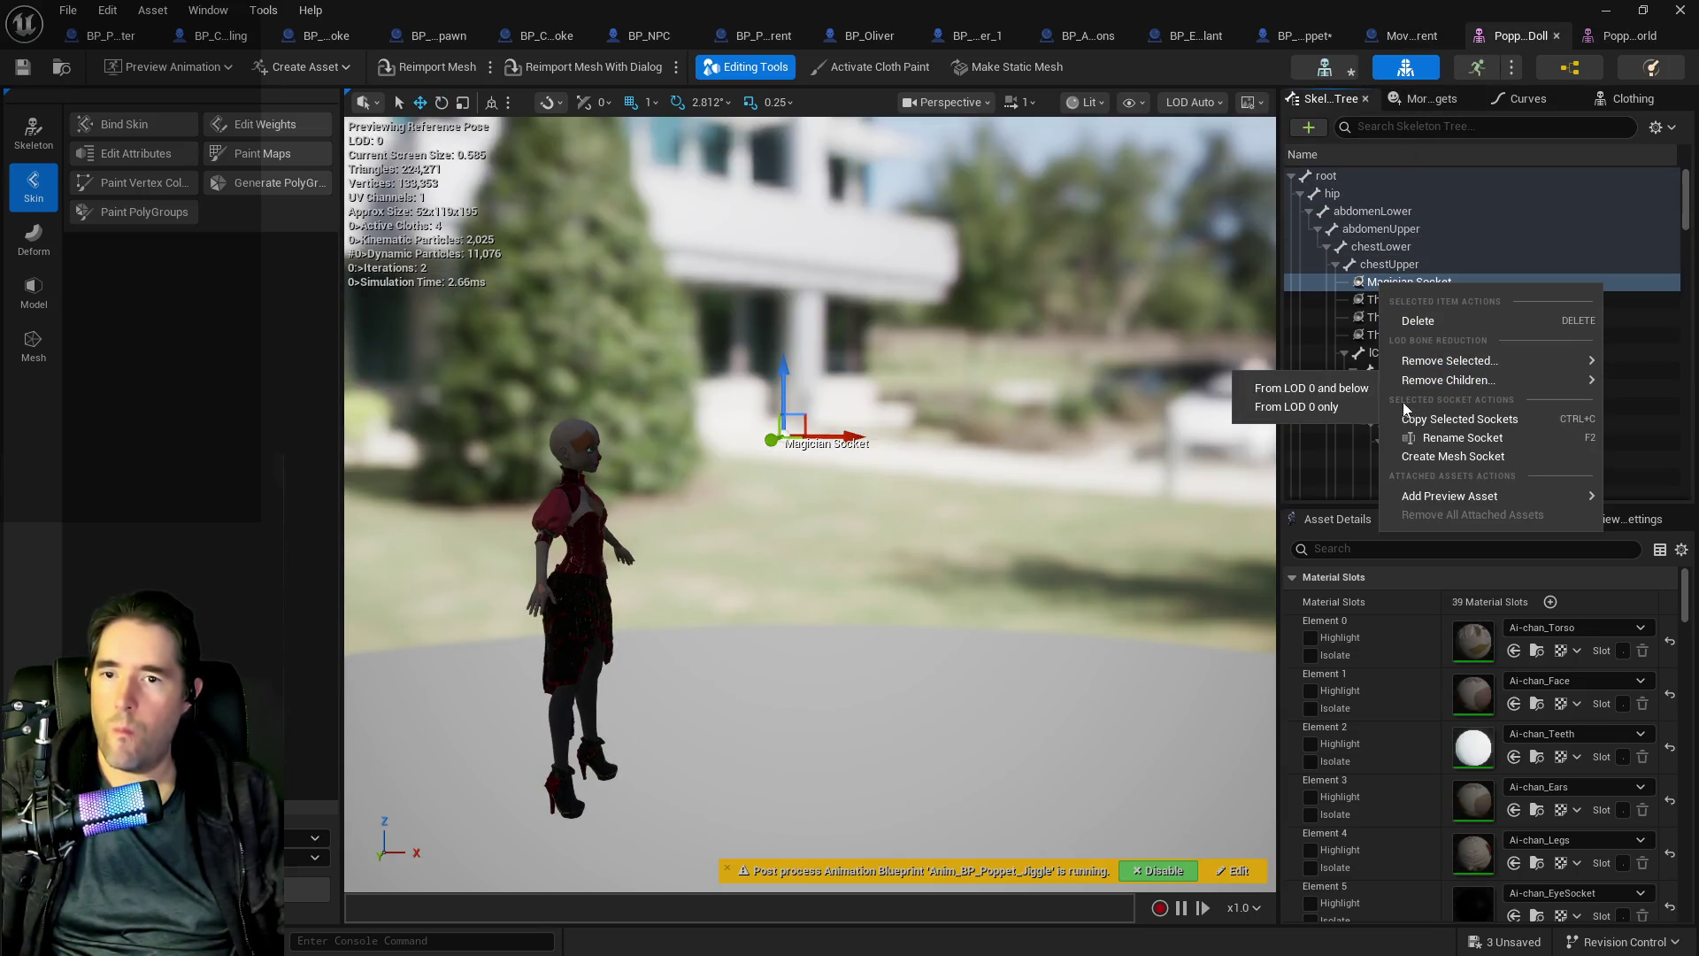
key(Escape)
- Paste Magician Socket onto chestUpper in the Poppet_World mesh and save it
click(1598, 37)
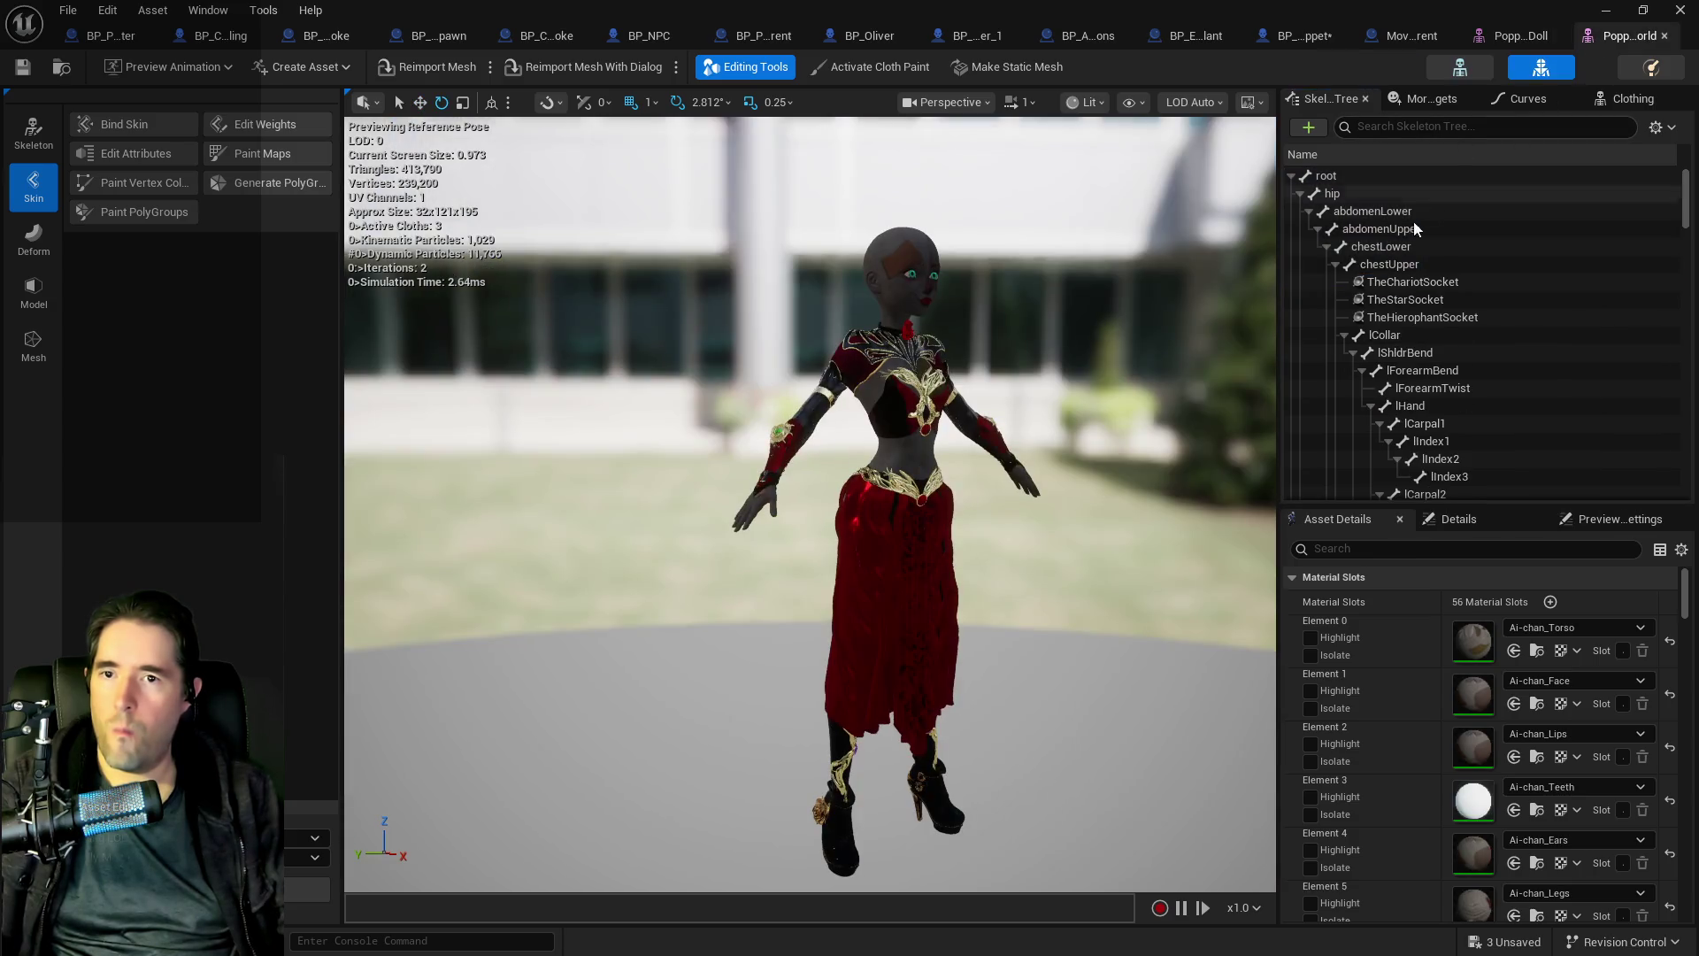
right_click(1391, 265)
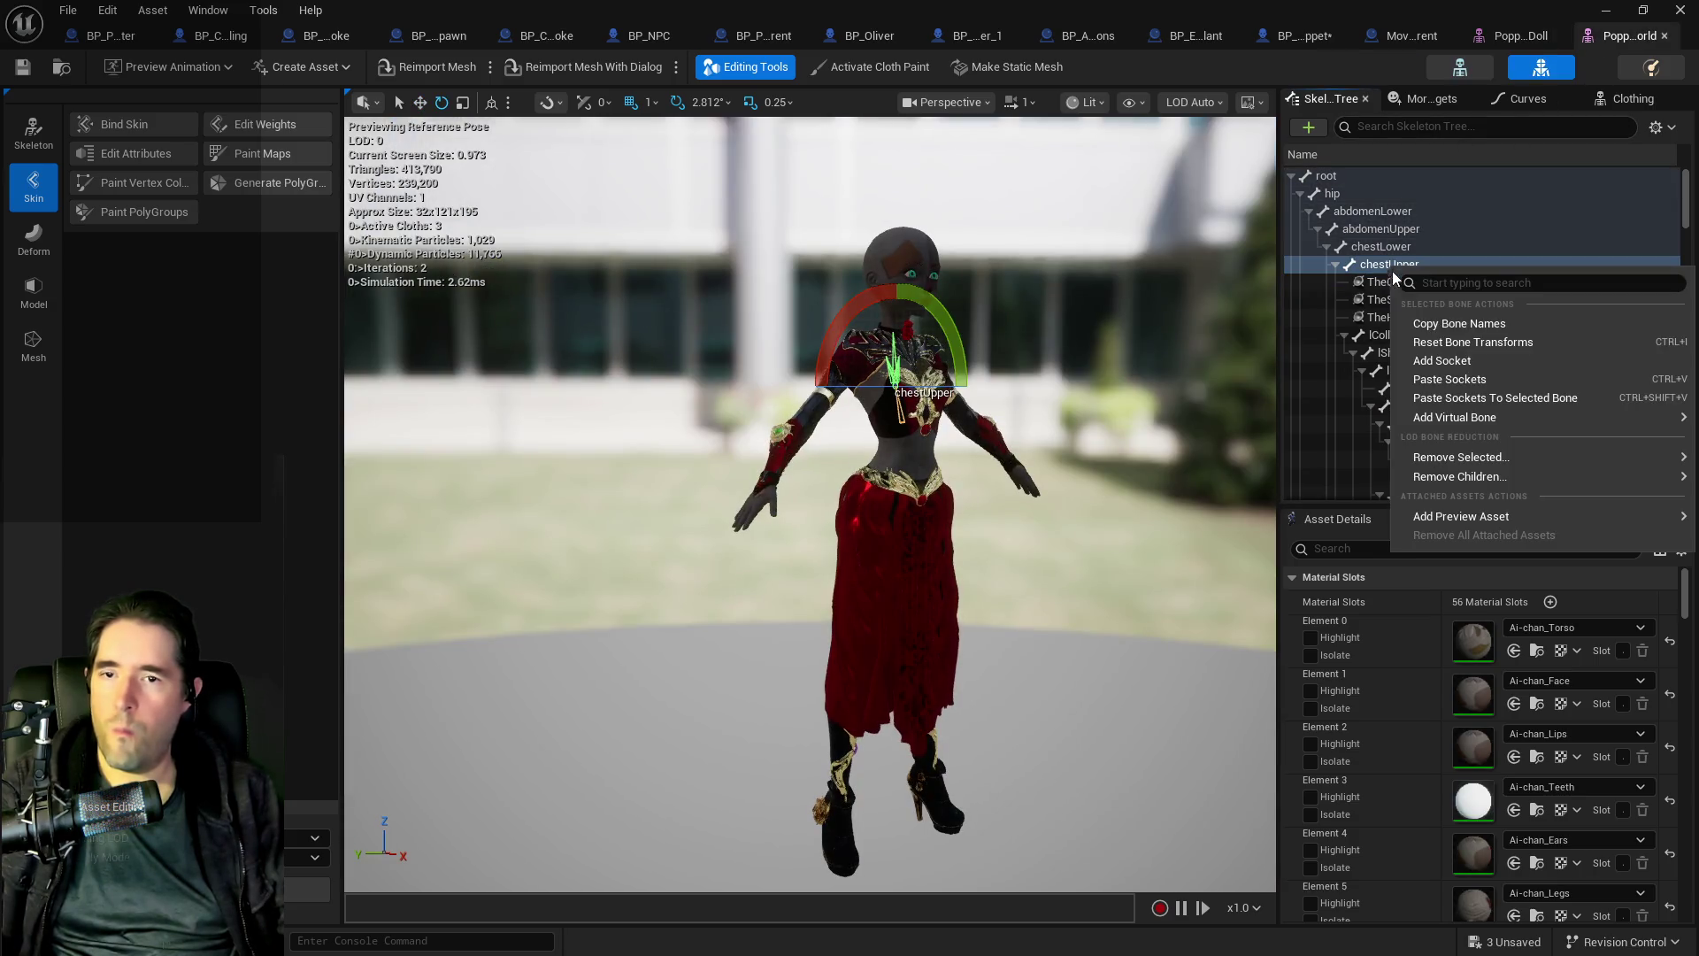
click(1429, 380)
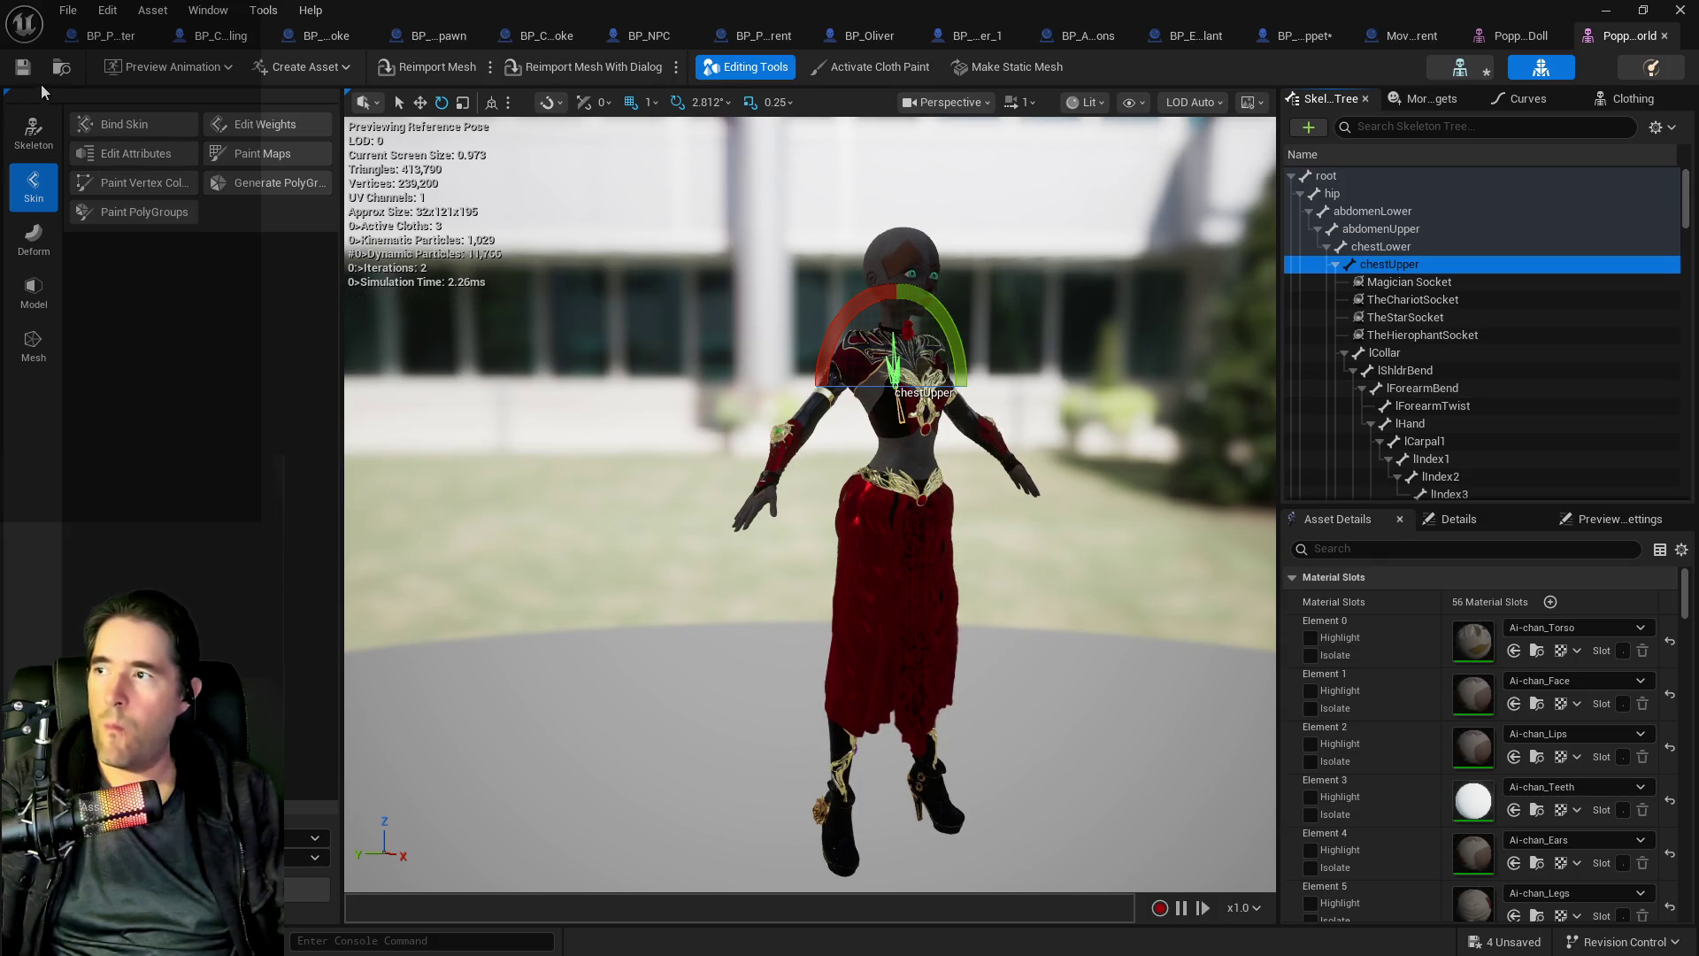
click(29, 71)
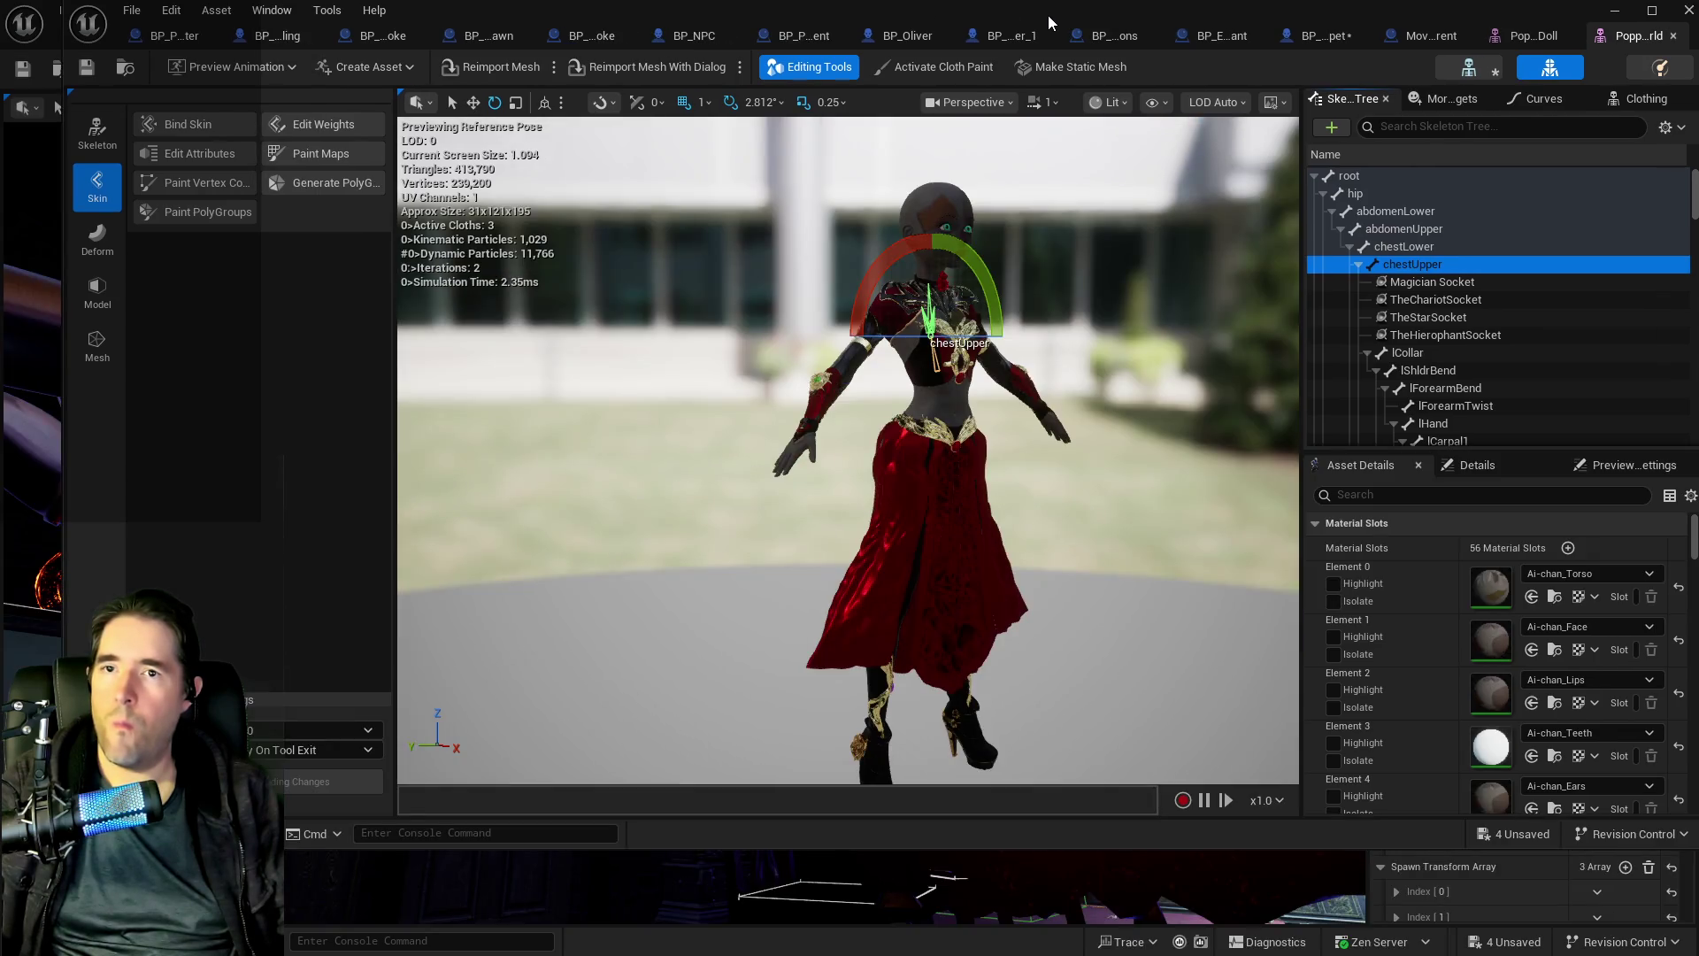
- Bring BP_Poppet's Tarot 1: The Magician graph back into view
mouse_move(1048, 14)
mouse_down()
mouse_move(903, 60)
mouse_move(1053, 4)
mouse_up()
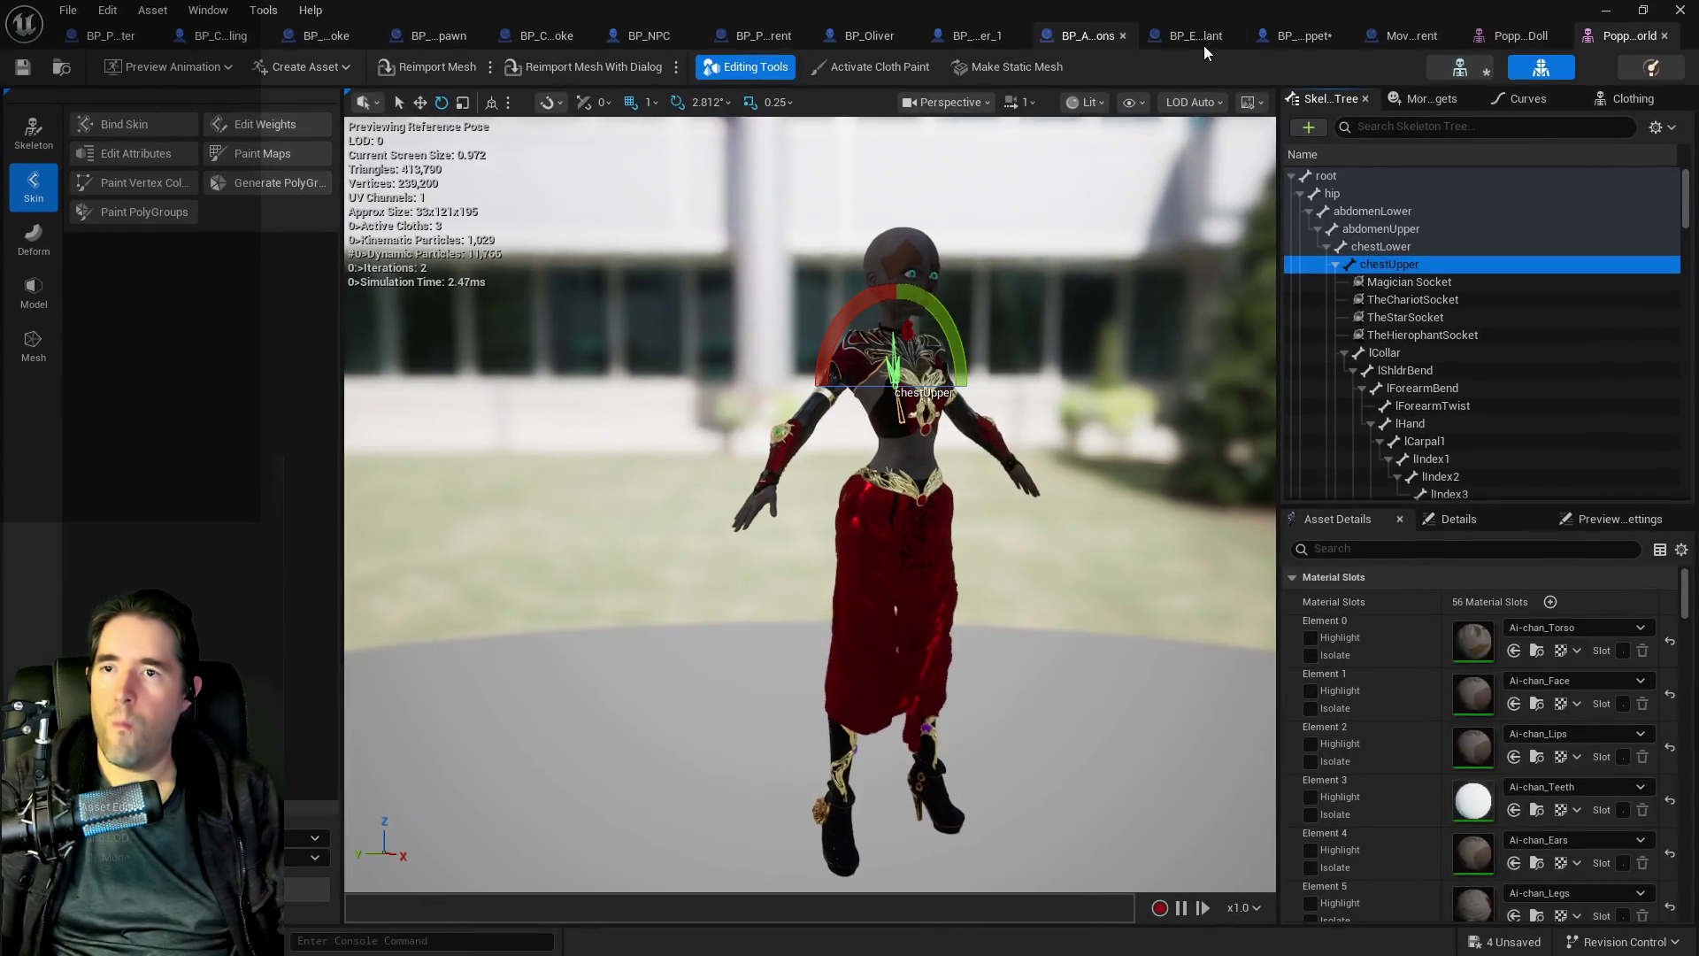
click(1111, 35)
scroll(894, 358, down, 2)
mouse_move(916, 295)
mouse_down()
mouse_move(1073, 197)
mouse_move(947, 357)
mouse_move(796, 368)
mouse_move(727, 454)
mouse_up()
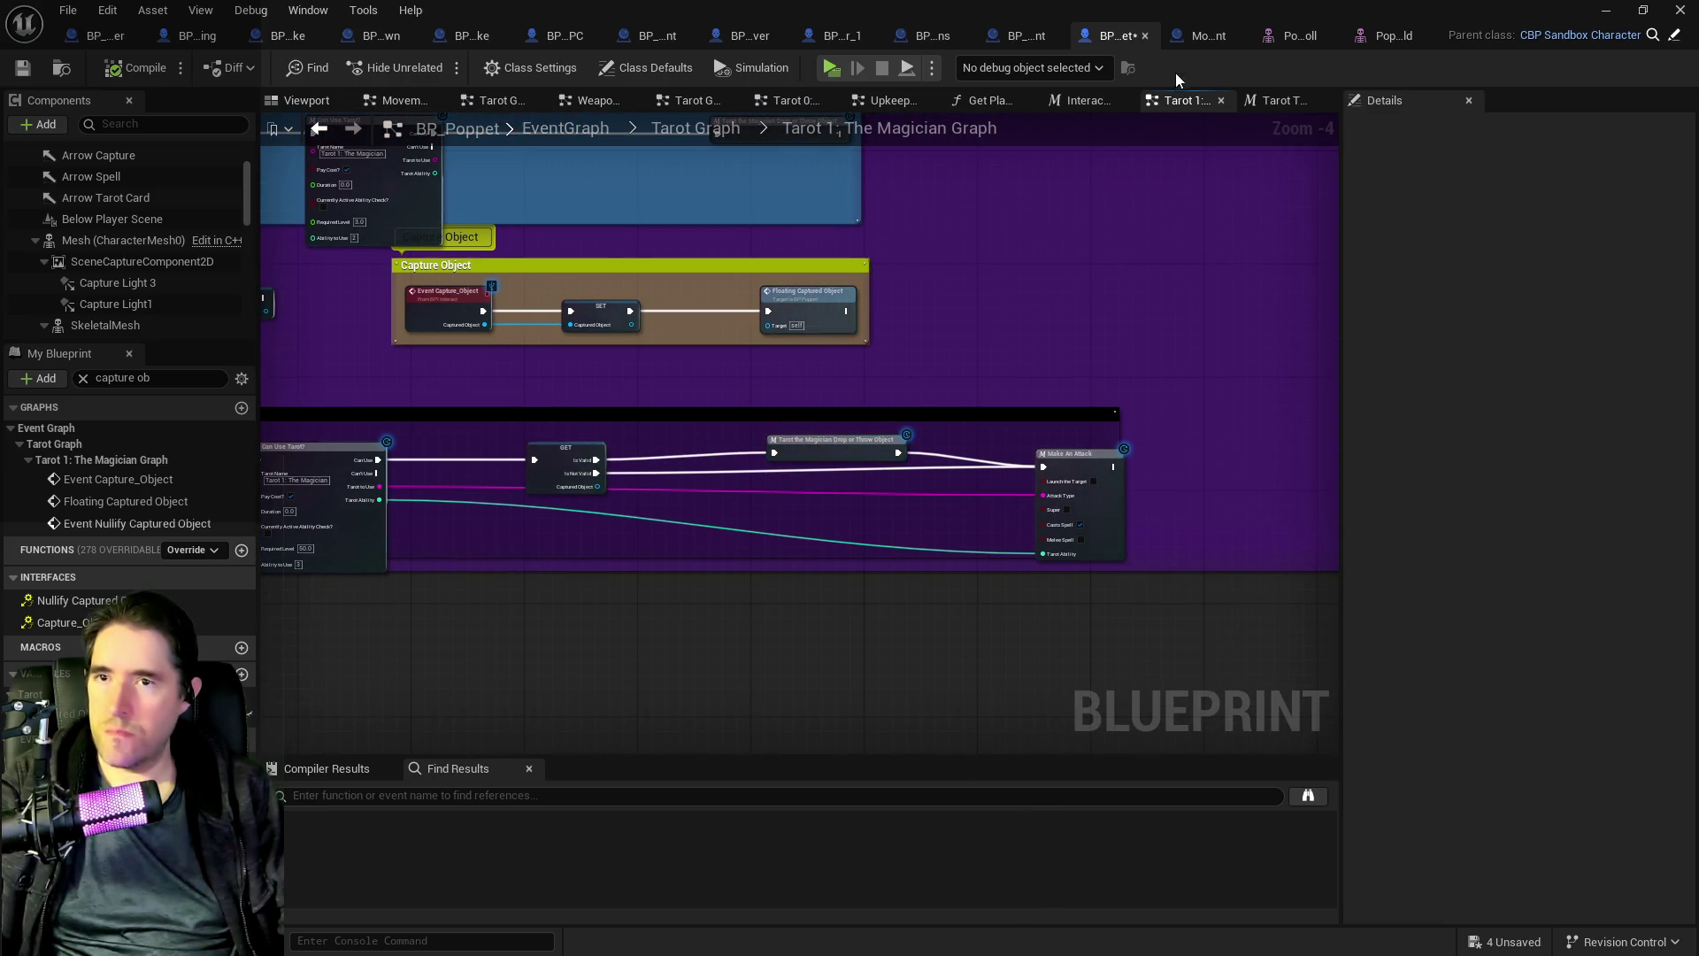
click(1184, 42)
mouse_move(889, 428)
mouse_down()
mouse_move(808, 436)
mouse_move(933, 334)
mouse_up()
scroll(1027, 354, up, 1)
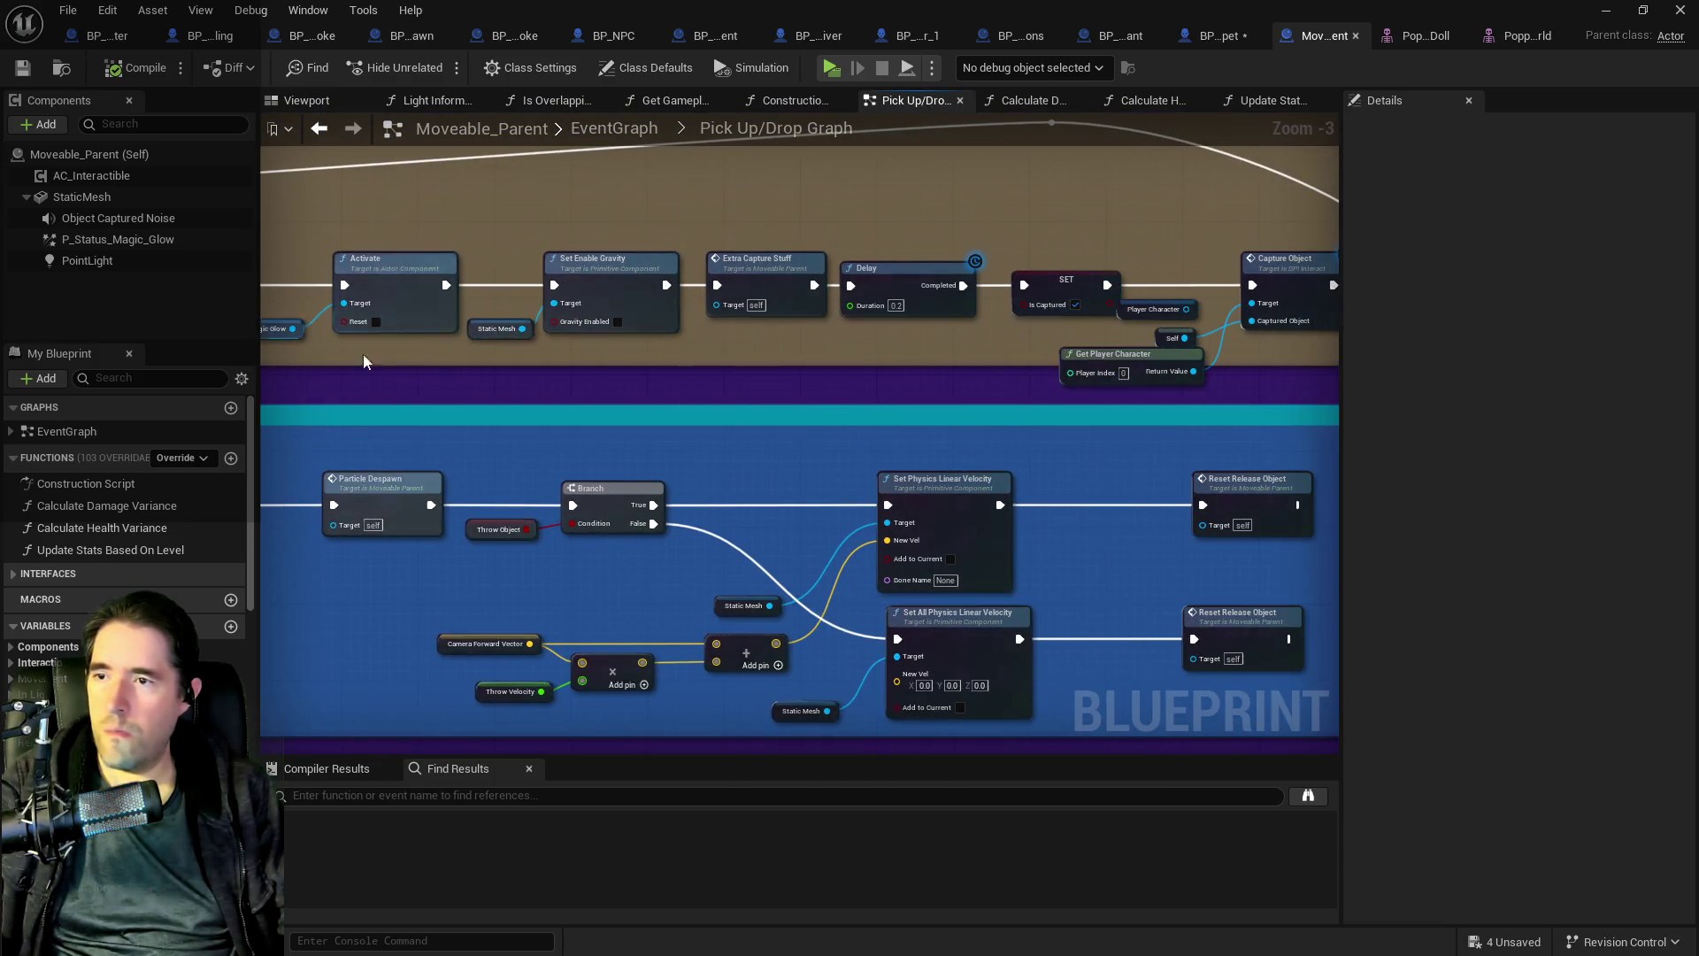
drag(643, 337, 486, 327)
mouse_move(838, 336)
mouse_down()
mouse_move(799, 342)
mouse_move(1176, 250)
mouse_move(956, 368)
mouse_move(751, 352)
mouse_move(1150, 340)
mouse_up()
scroll(956, 368, down, 2)
drag(1318, 336, 301, 292)
mouse_move(1328, 266)
mouse_down()
mouse_move(1124, 324)
mouse_move(930, 324)
mouse_up()
click(1218, 35)
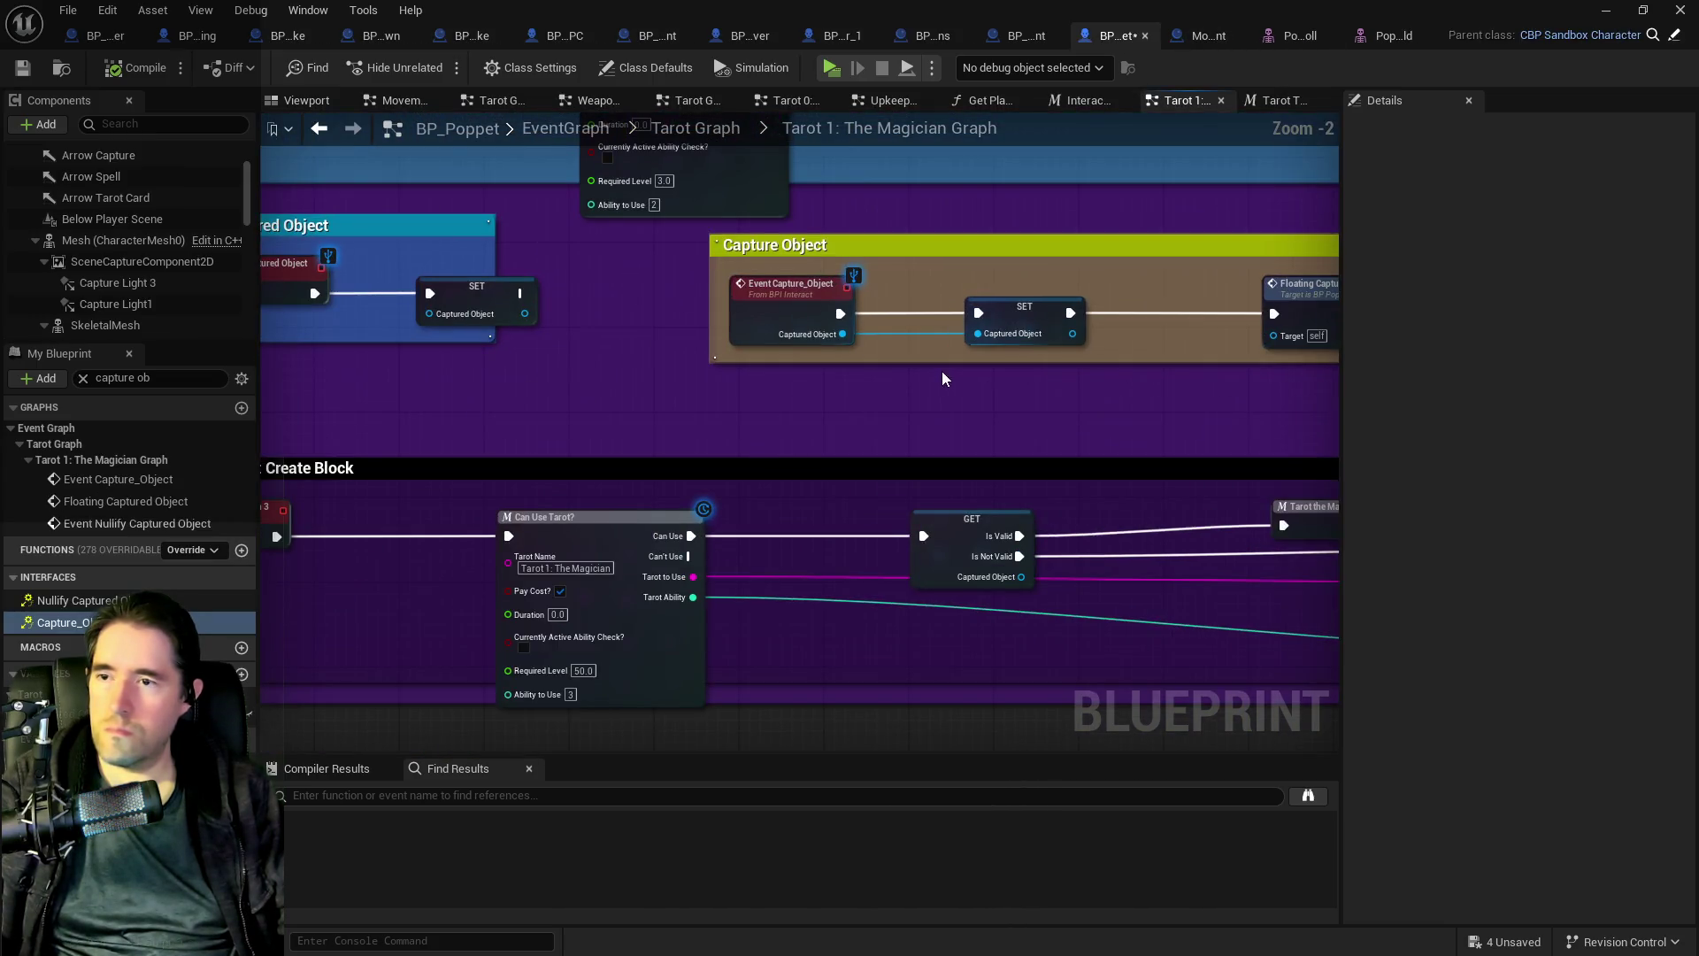
drag(942, 370, 737, 427)
scroll(736, 427, up, 1)
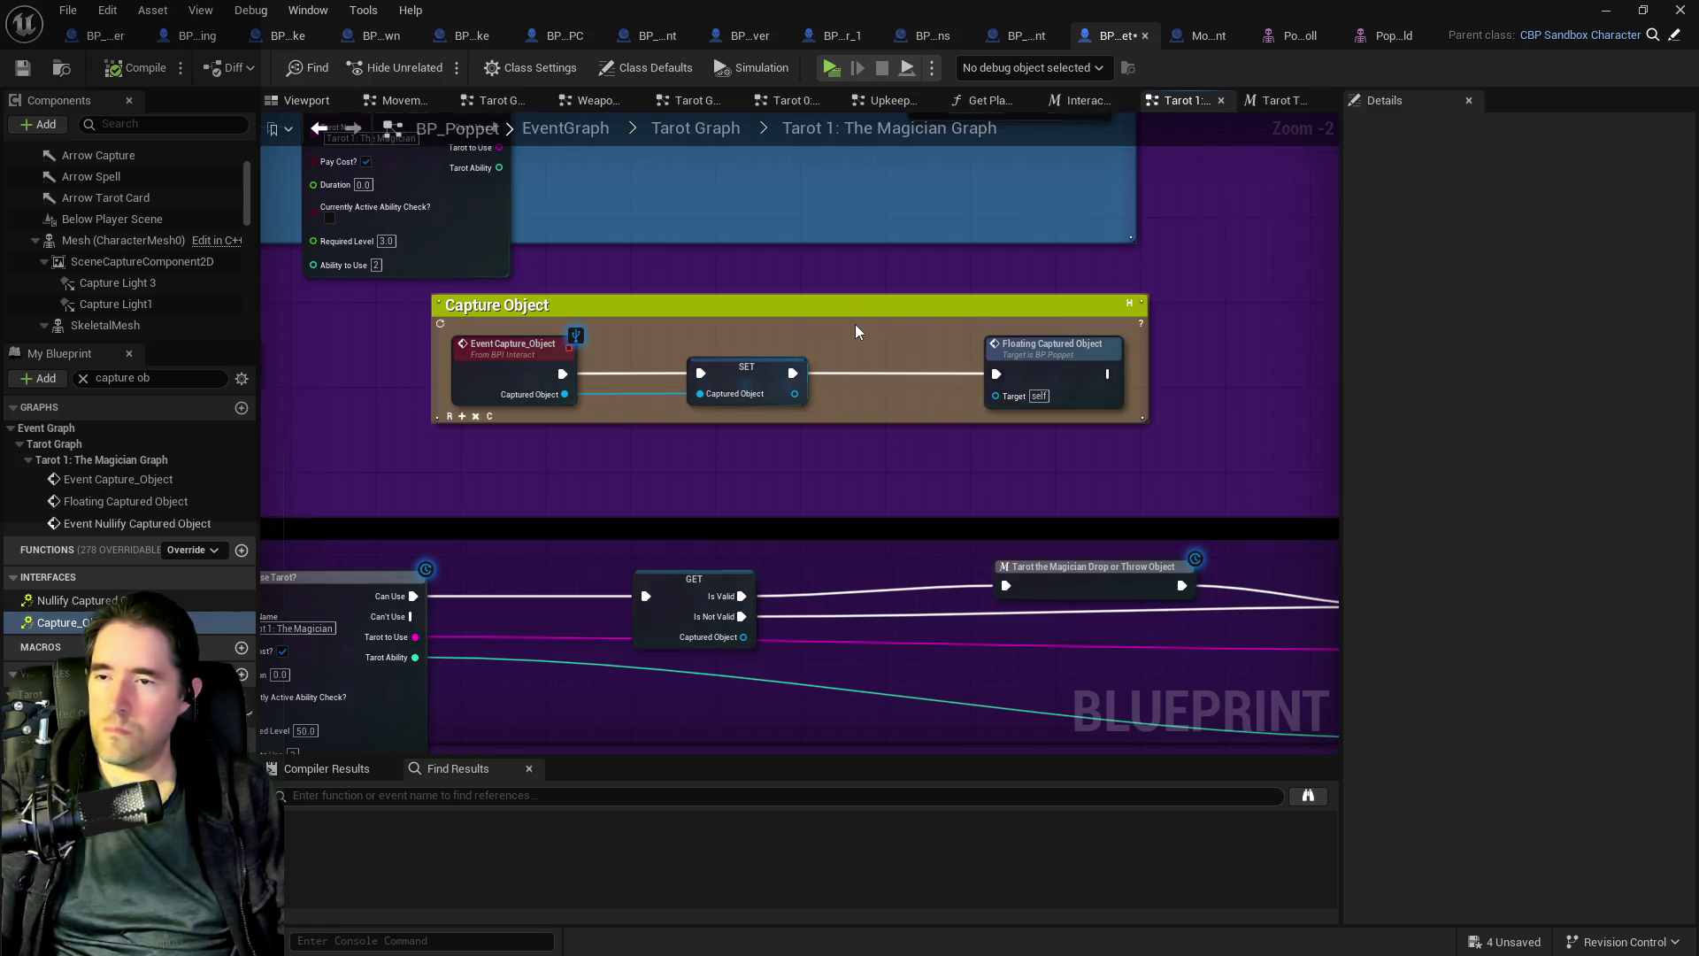
scroll(853, 319, down, 3)
mouse_move(830, 284)
mouse_down()
mouse_move(778, 687)
mouse_move(866, 551)
mouse_up()
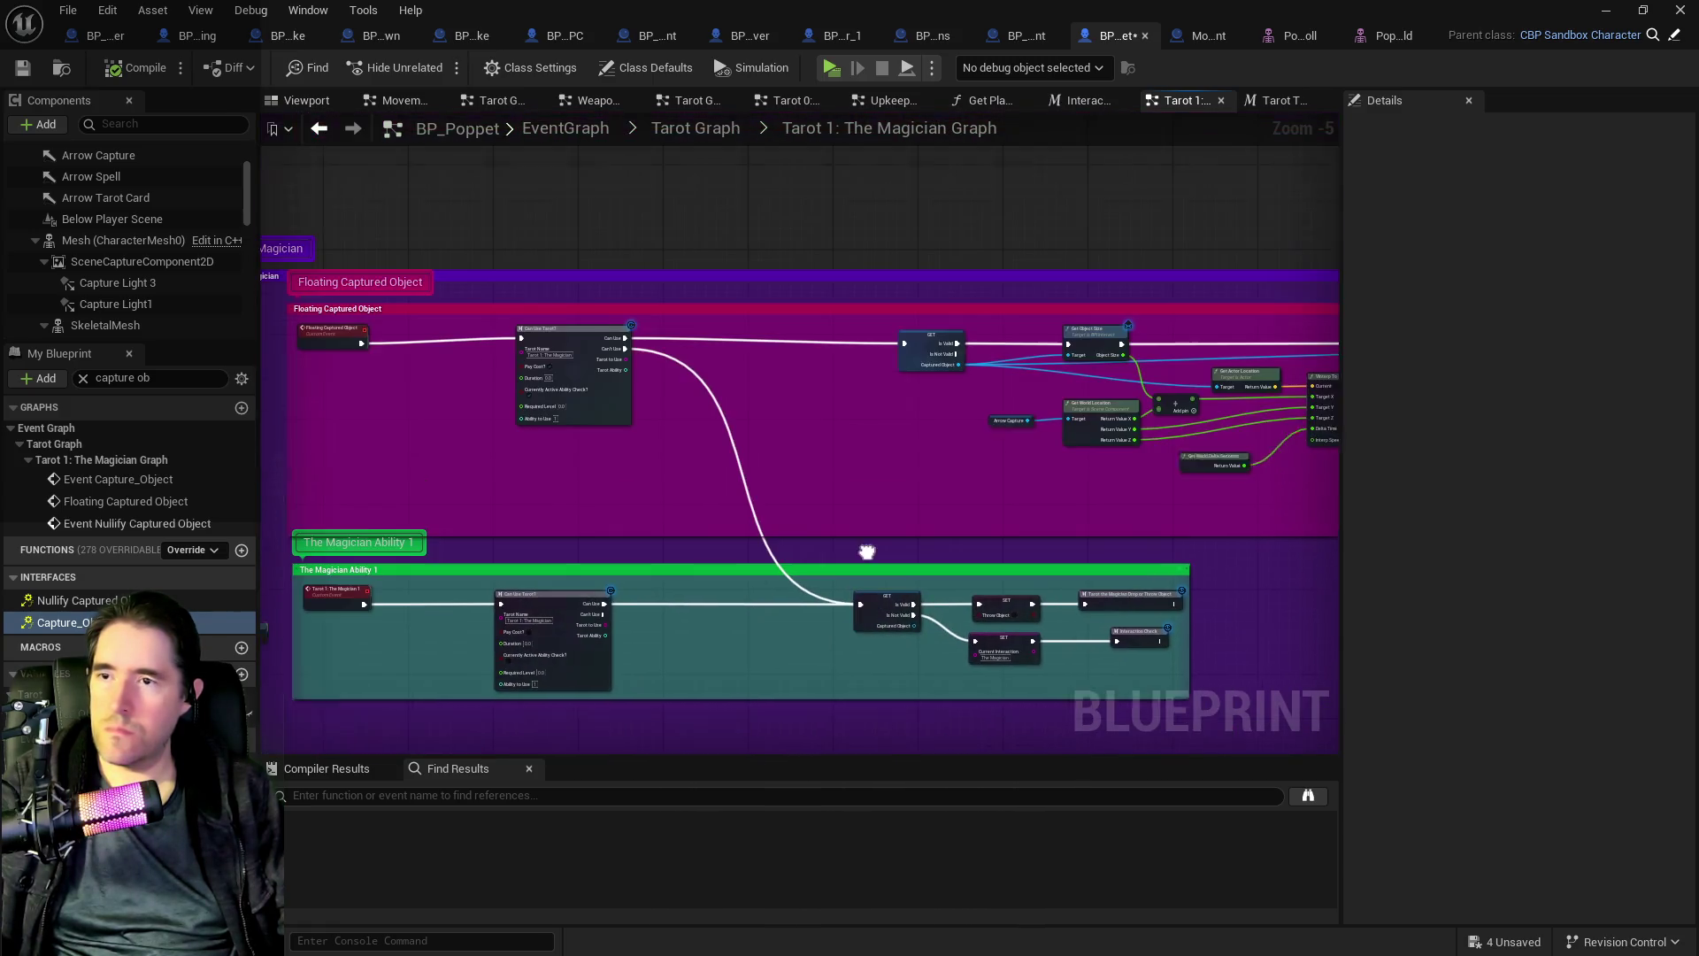
scroll(920, 443, up, 2)
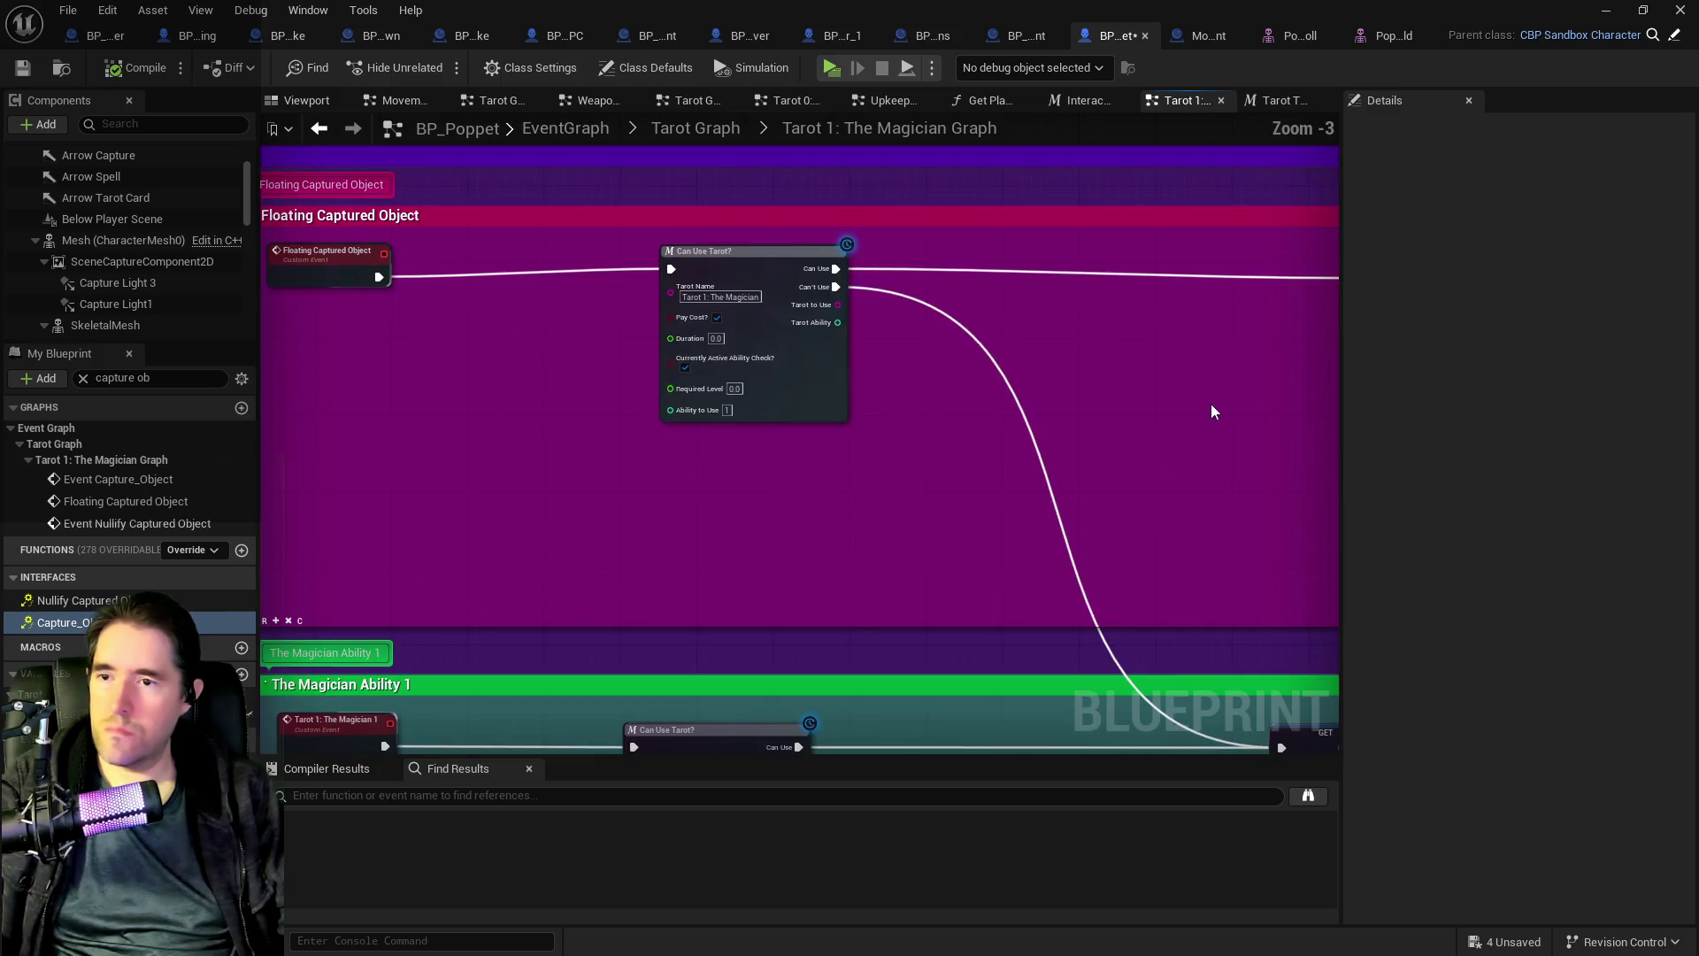
drag(1212, 412, 795, 431)
drag(1047, 489, 776, 446)
mouse_move(1001, 429)
mouse_down()
mouse_move(834, 405)
mouse_move(685, 437)
mouse_up()
mouse_move(1166, 433)
mouse_down()
mouse_move(796, 421)
mouse_move(1297, 349)
mouse_move(937, 352)
mouse_up()
scroll(618, 390, down, 1)
mouse_move(672, 393)
mouse_down()
mouse_move(614, 391)
mouse_move(771, 444)
mouse_move(648, 358)
mouse_move(798, 400)
mouse_move(499, 337)
mouse_up()
scroll(648, 357, up, 1)
scroll(724, 357, up, 1)
mouse_move(531, 531)
mouse_down()
mouse_move(549, 295)
mouse_move(568, 258)
mouse_up()
drag(1028, 381, 460, 301)
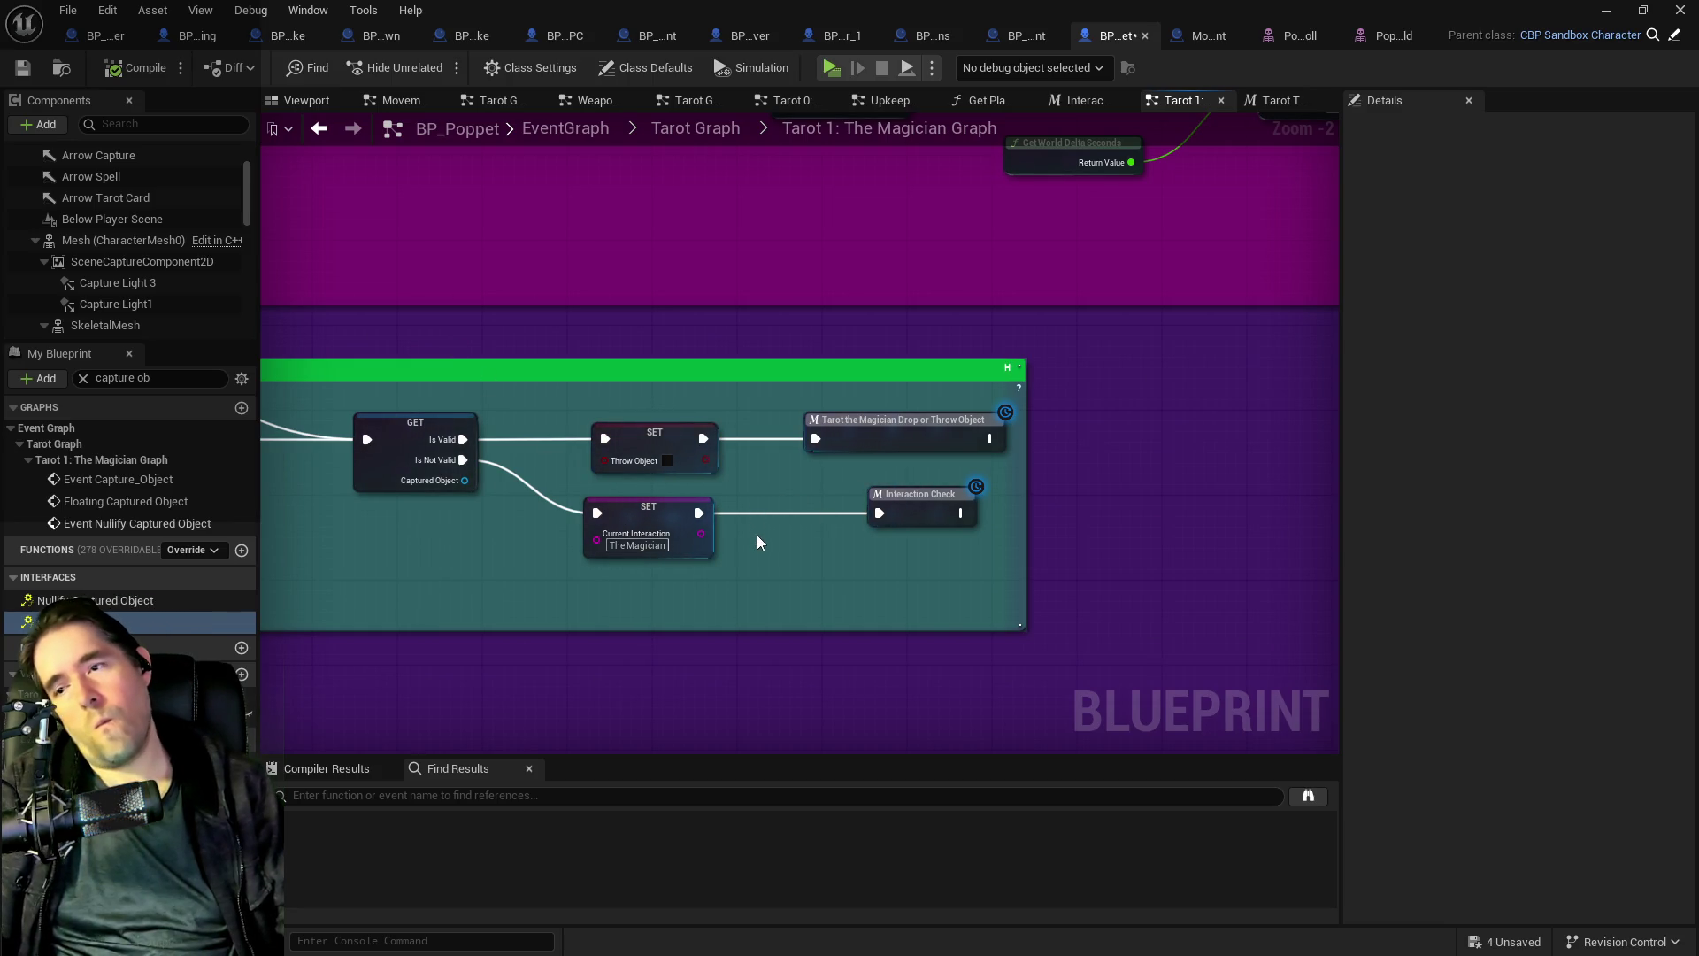
scroll(757, 550, down, 1)
mouse_move(569, 576)
mouse_down()
mouse_move(652, 425)
mouse_move(680, 576)
mouse_move(1058, 283)
mouse_move(1103, 267)
mouse_up()
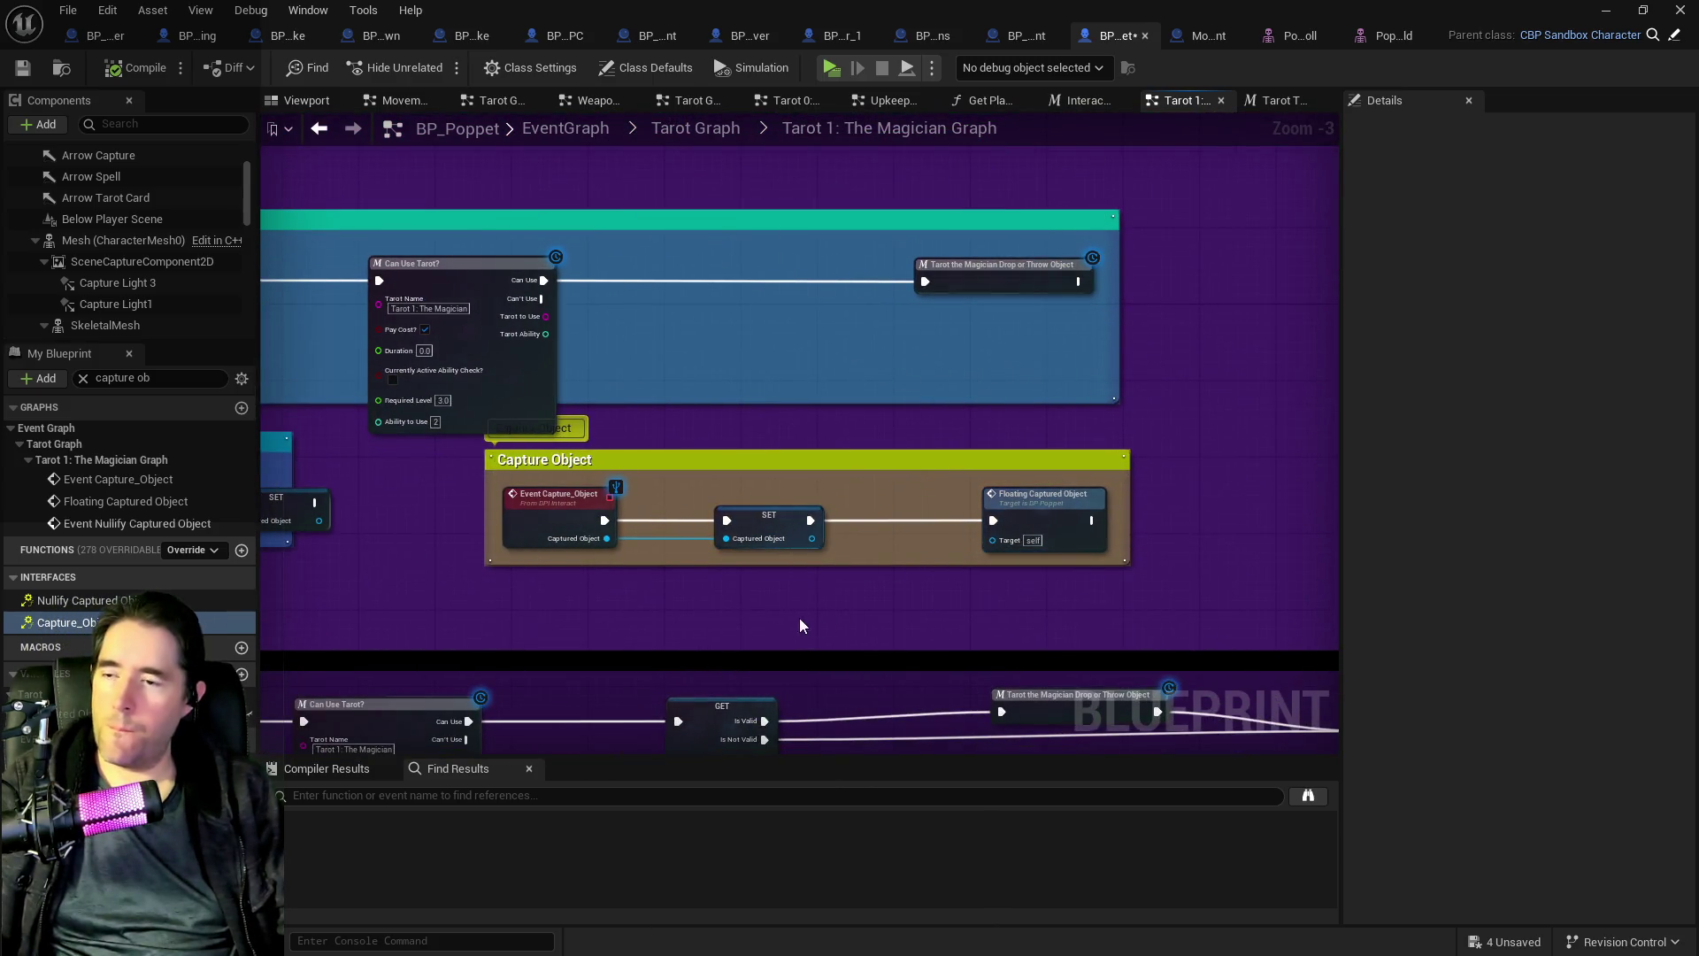
mouse_move(796, 562)
mouse_down()
mouse_move(549, 520)
mouse_move(681, 488)
mouse_up()
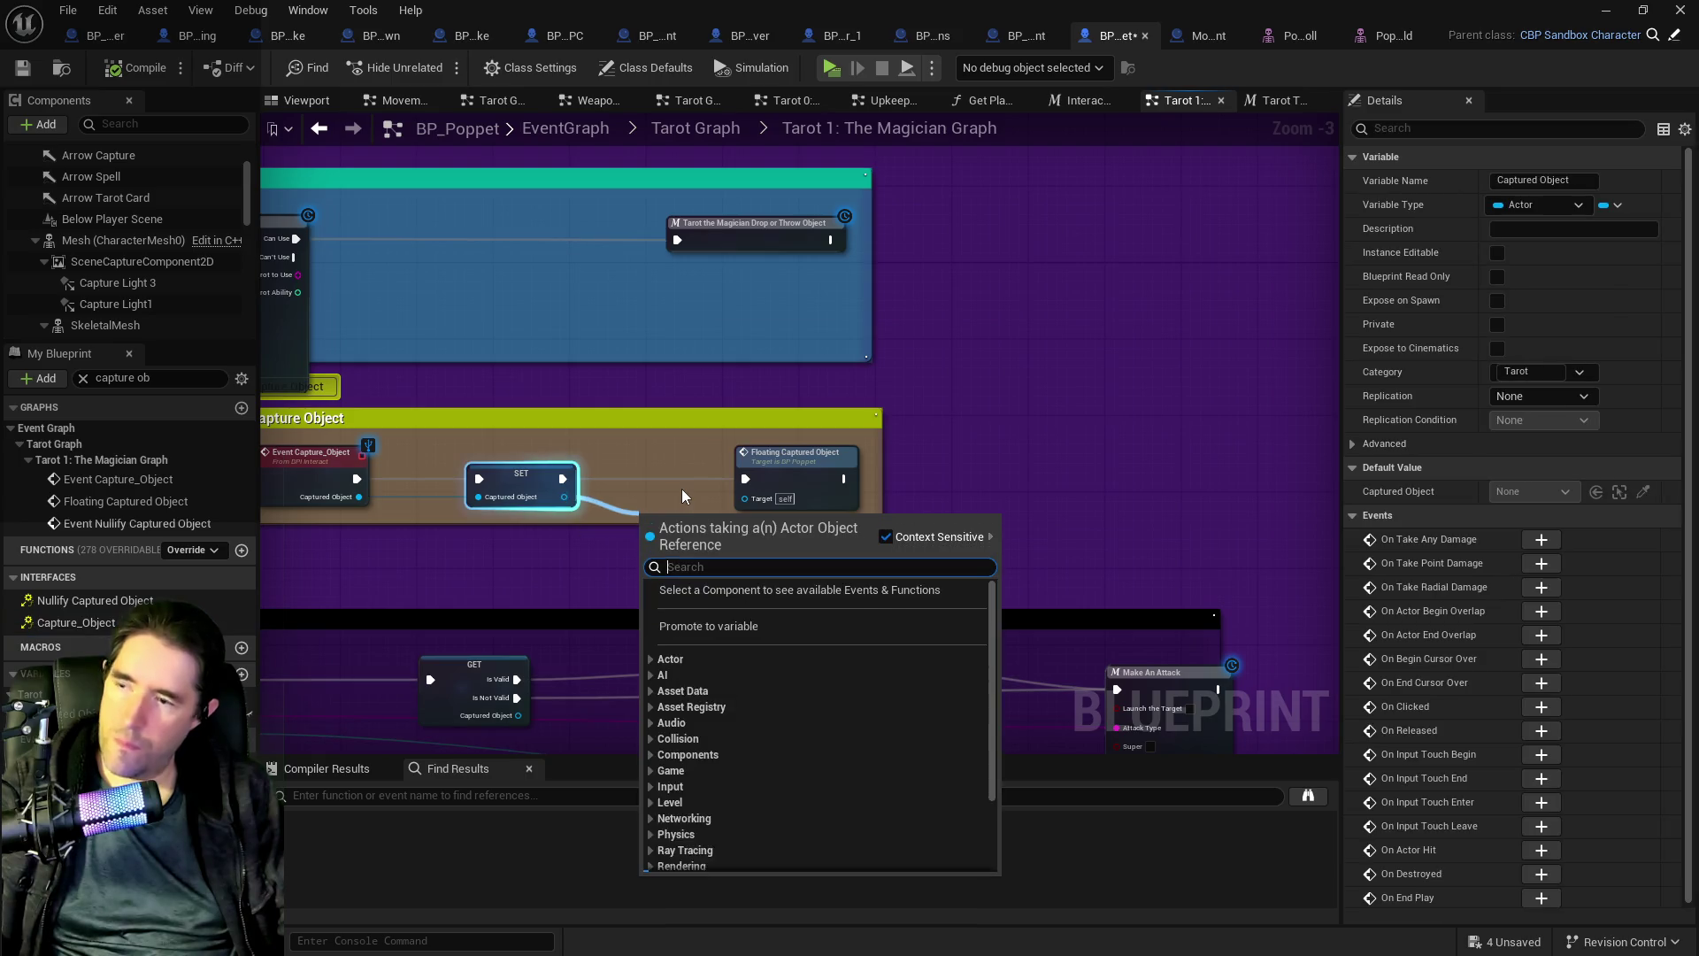
- Add an Attach Actor To Component node inside the Capture Object section
text(attach a)
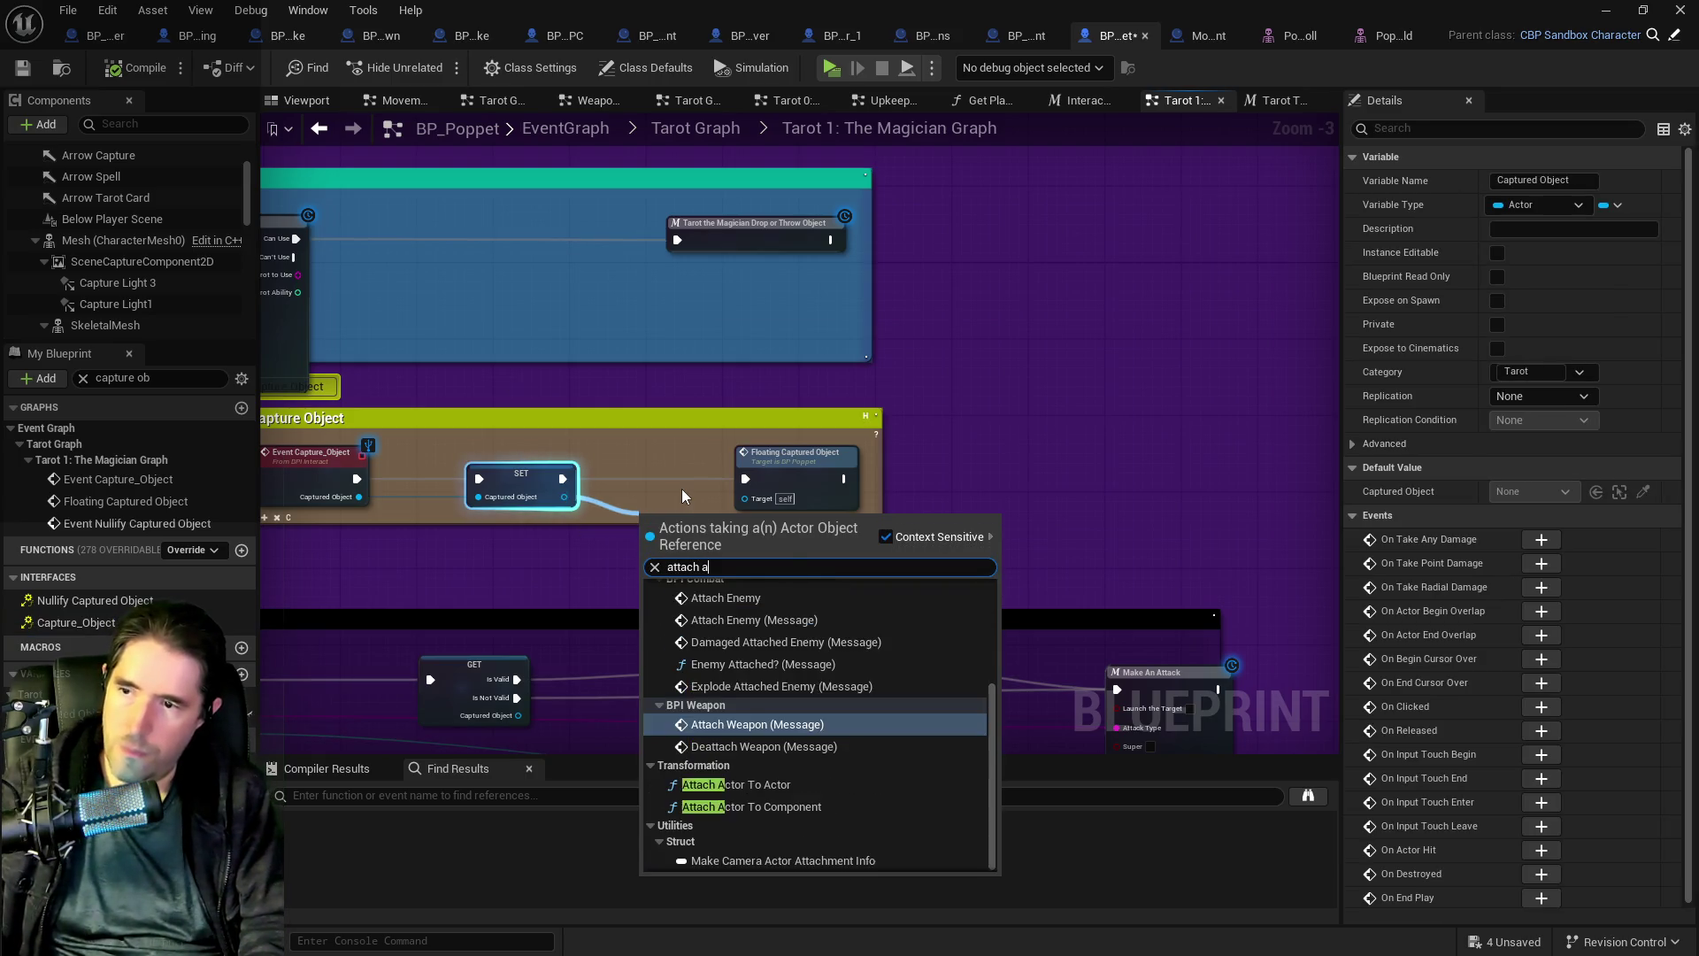
text(ctor to)
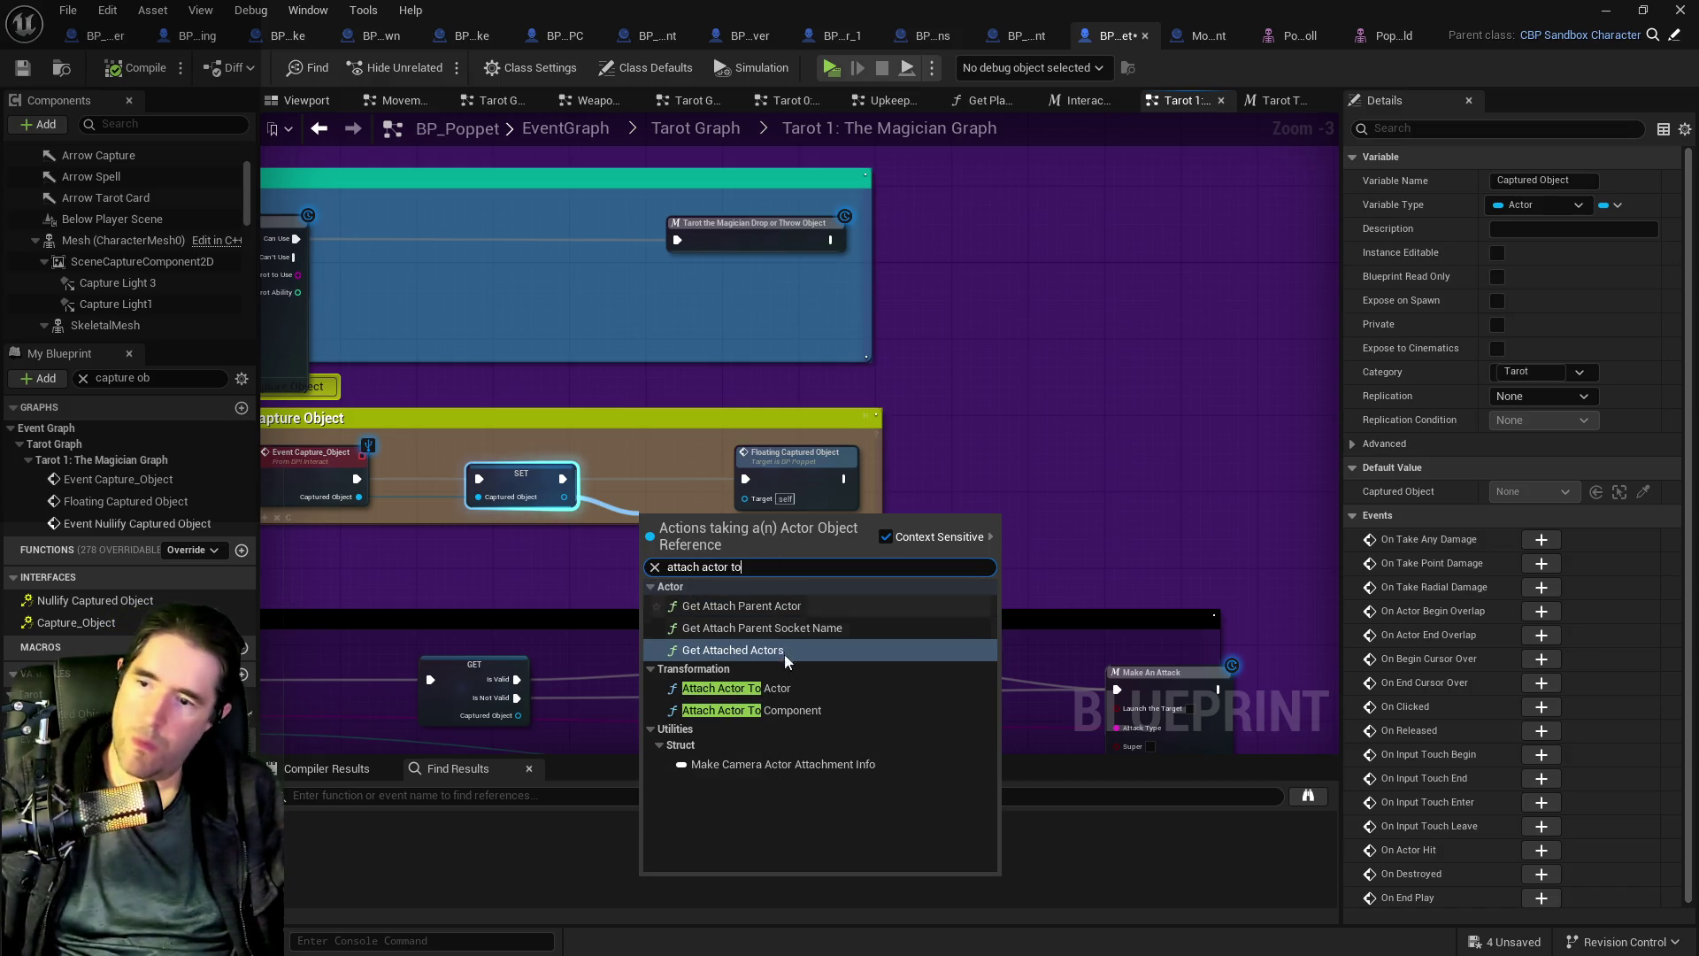
click(767, 712)
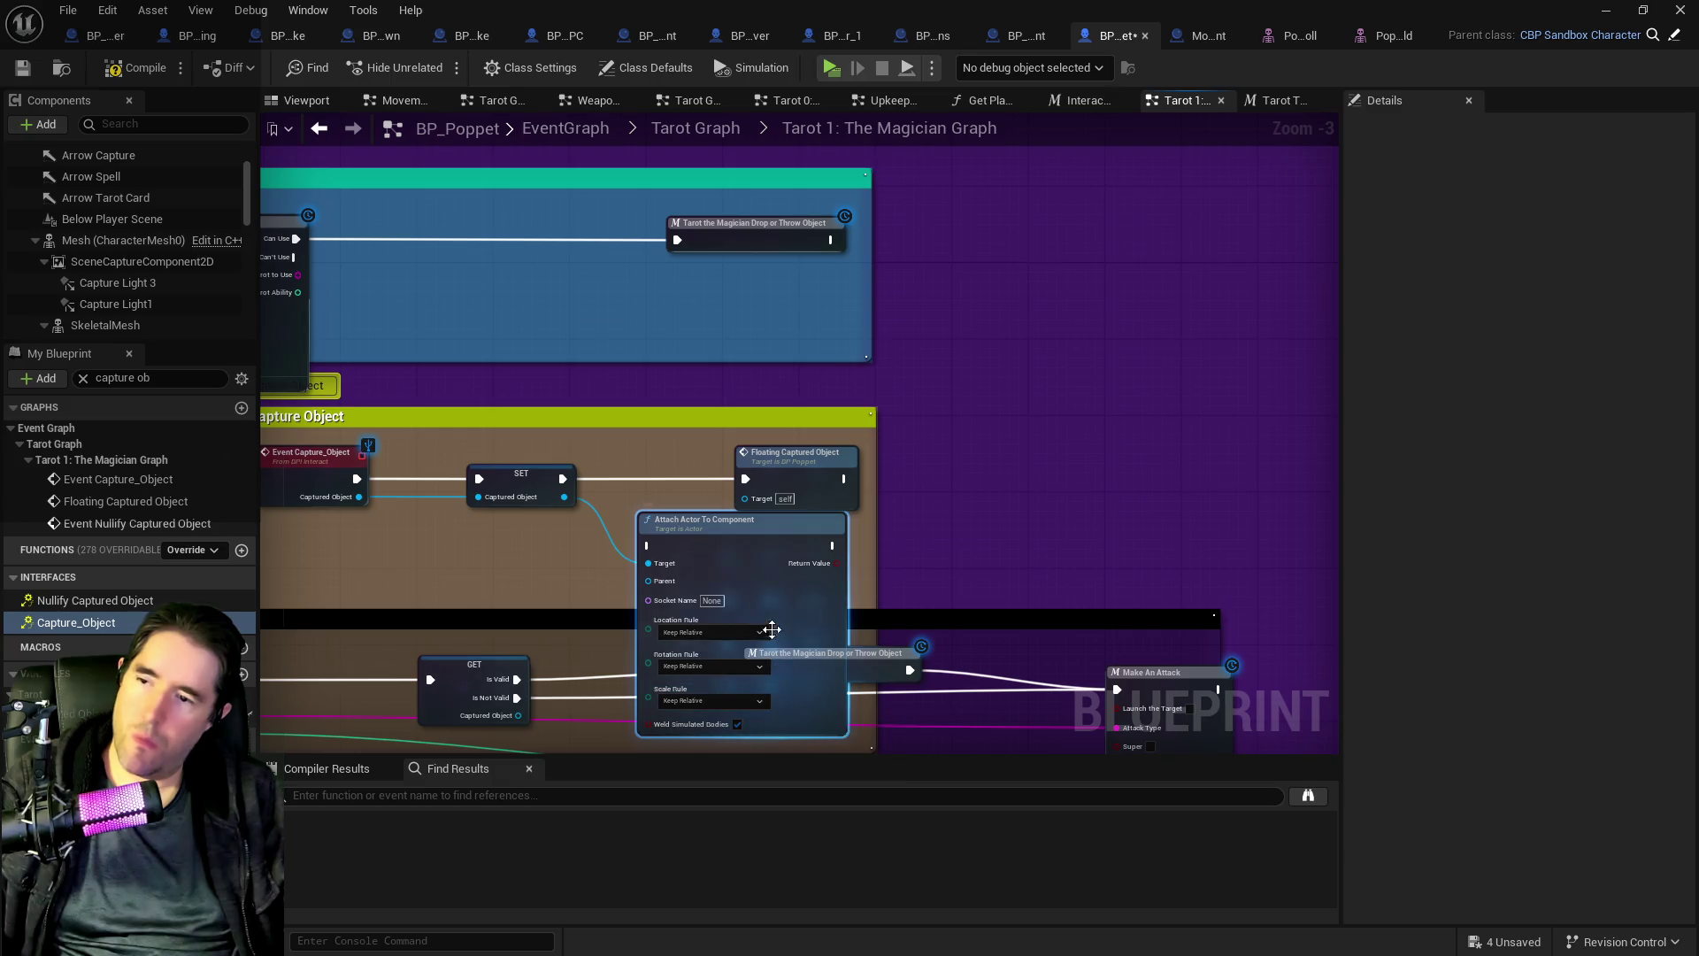
mouse_move(785, 531)
mouse_down()
mouse_move(1101, 396)
mouse_move(1092, 439)
mouse_up()
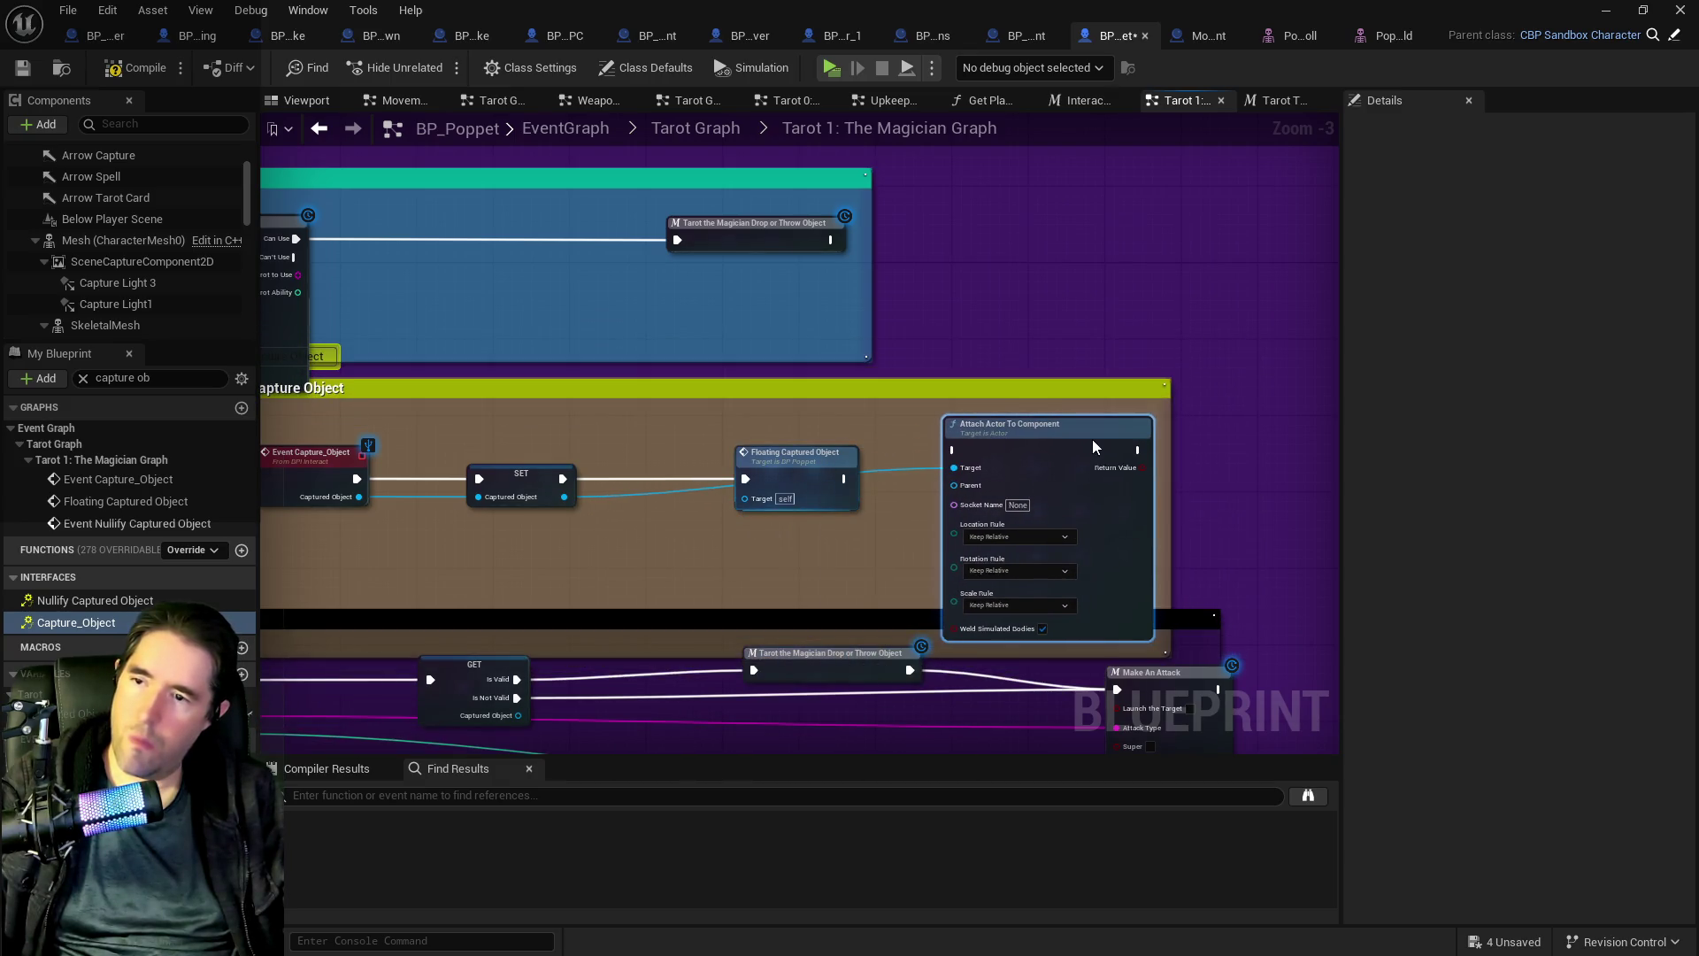
scroll(1136, 468, up, 2)
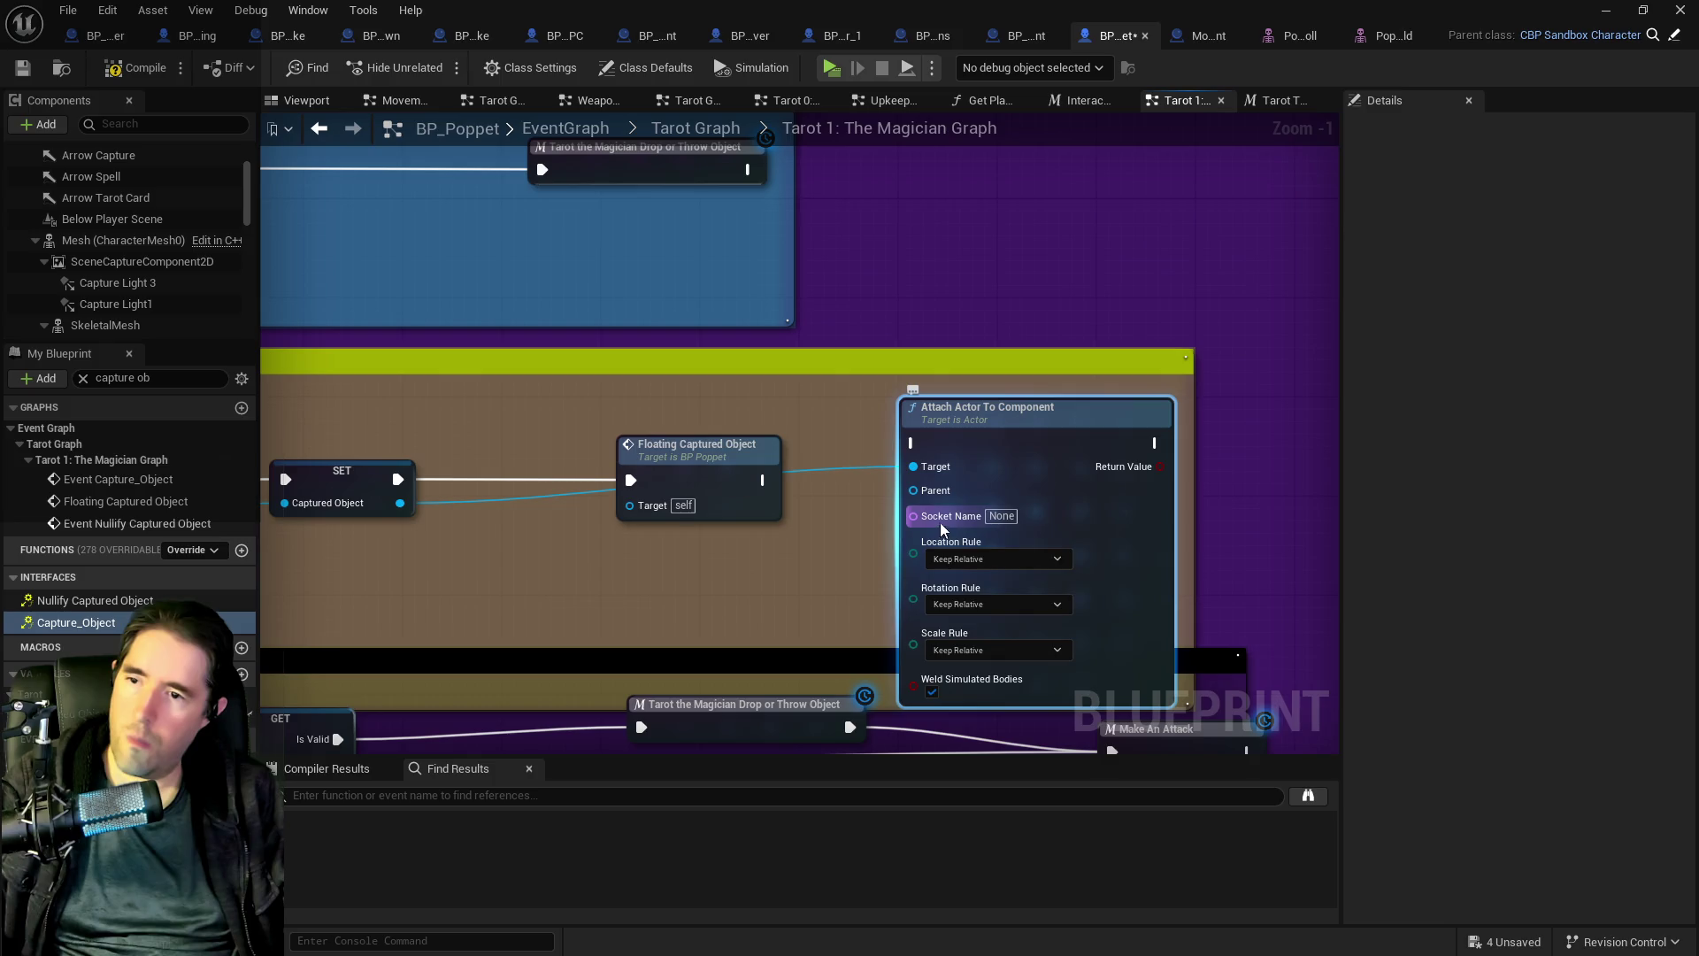
- Make the Skeletal Mesh the attach parent, with Socket Name 'Magician Socket'
click(1001, 515)
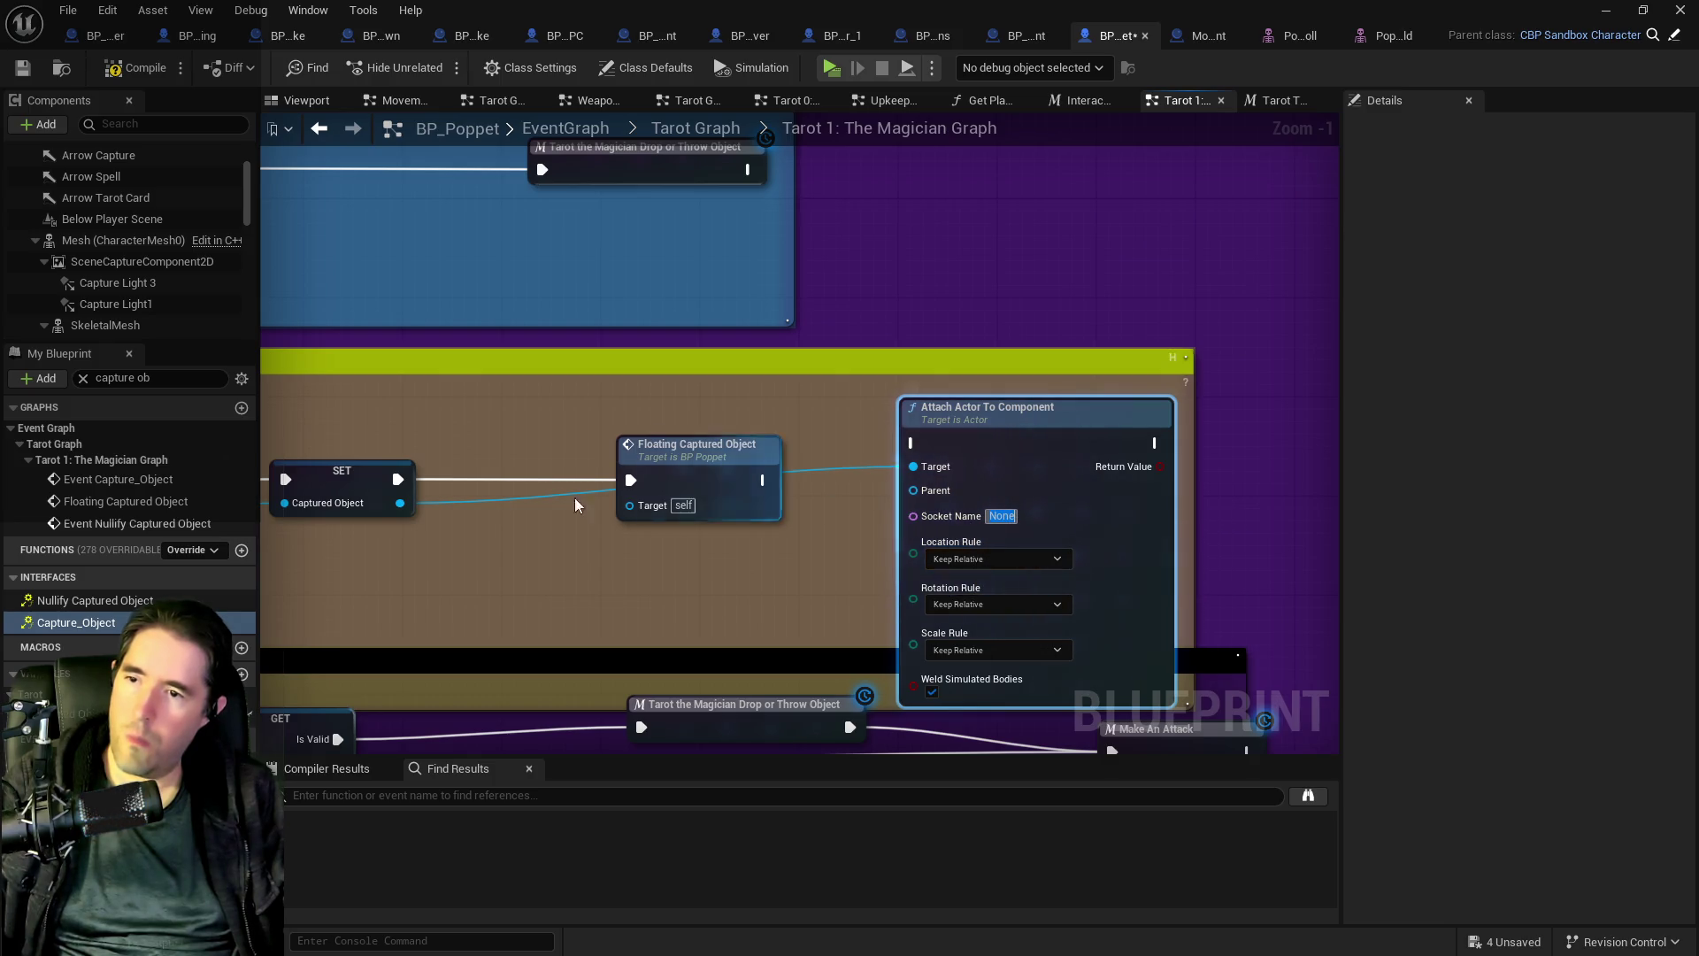
click(103, 324)
mouse_move(103, 325)
mouse_down()
mouse_move(748, 560)
mouse_move(912, 490)
mouse_up()
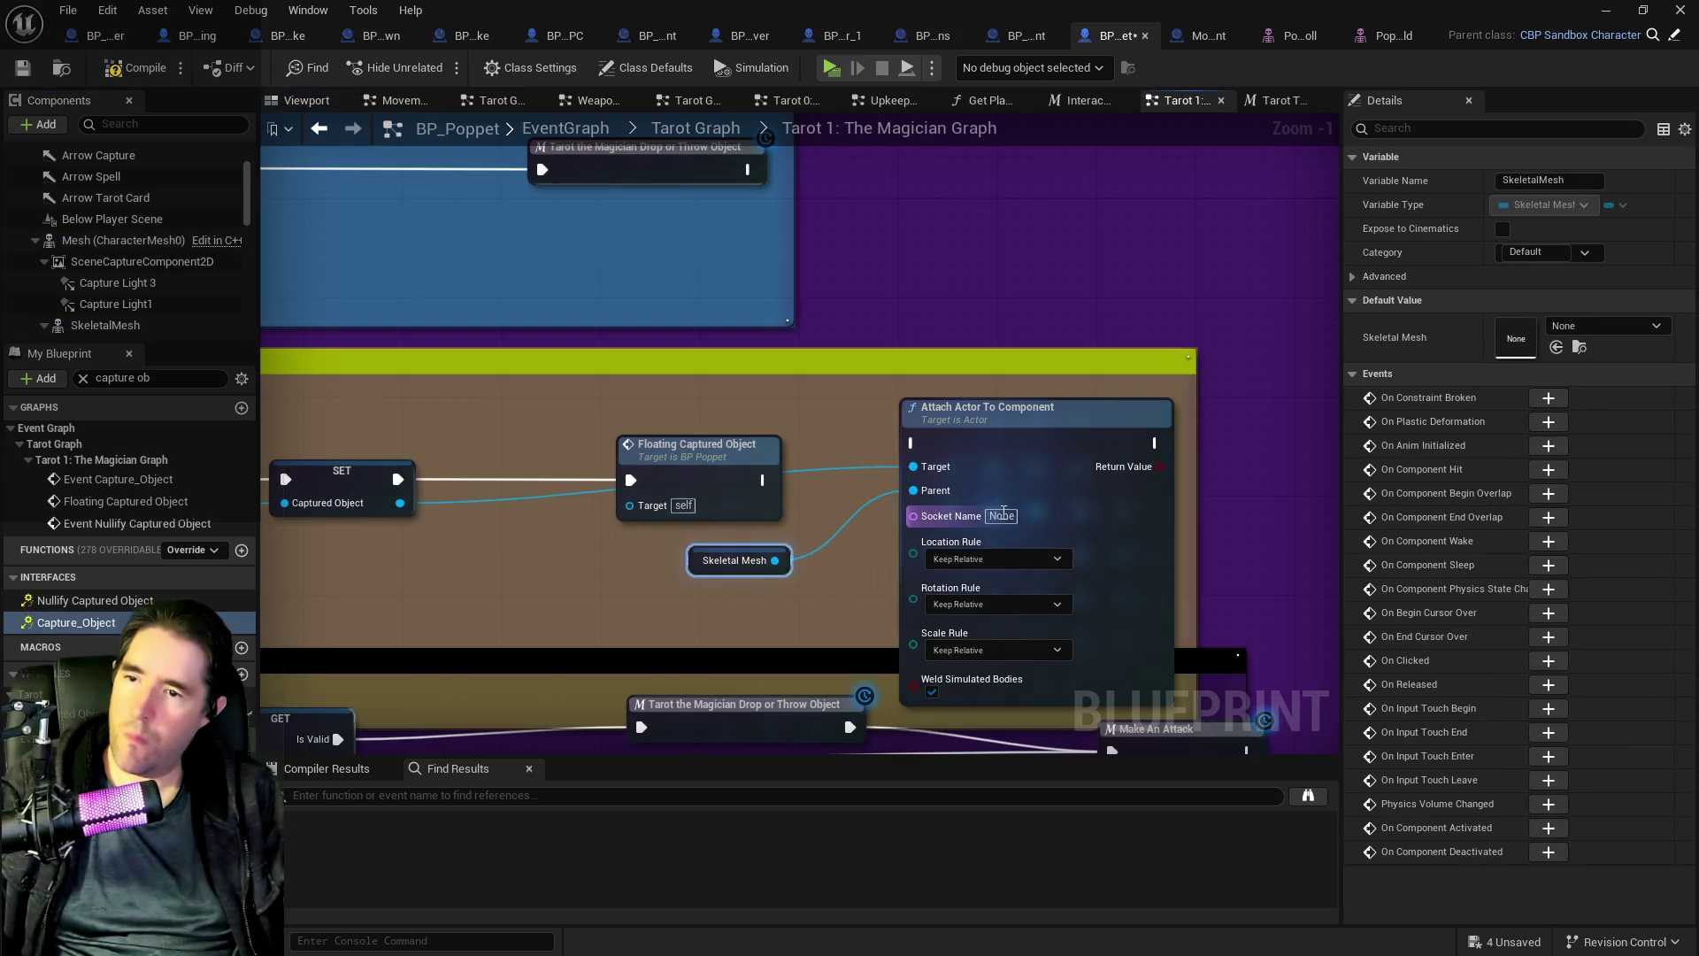
click(1026, 512)
text(M)
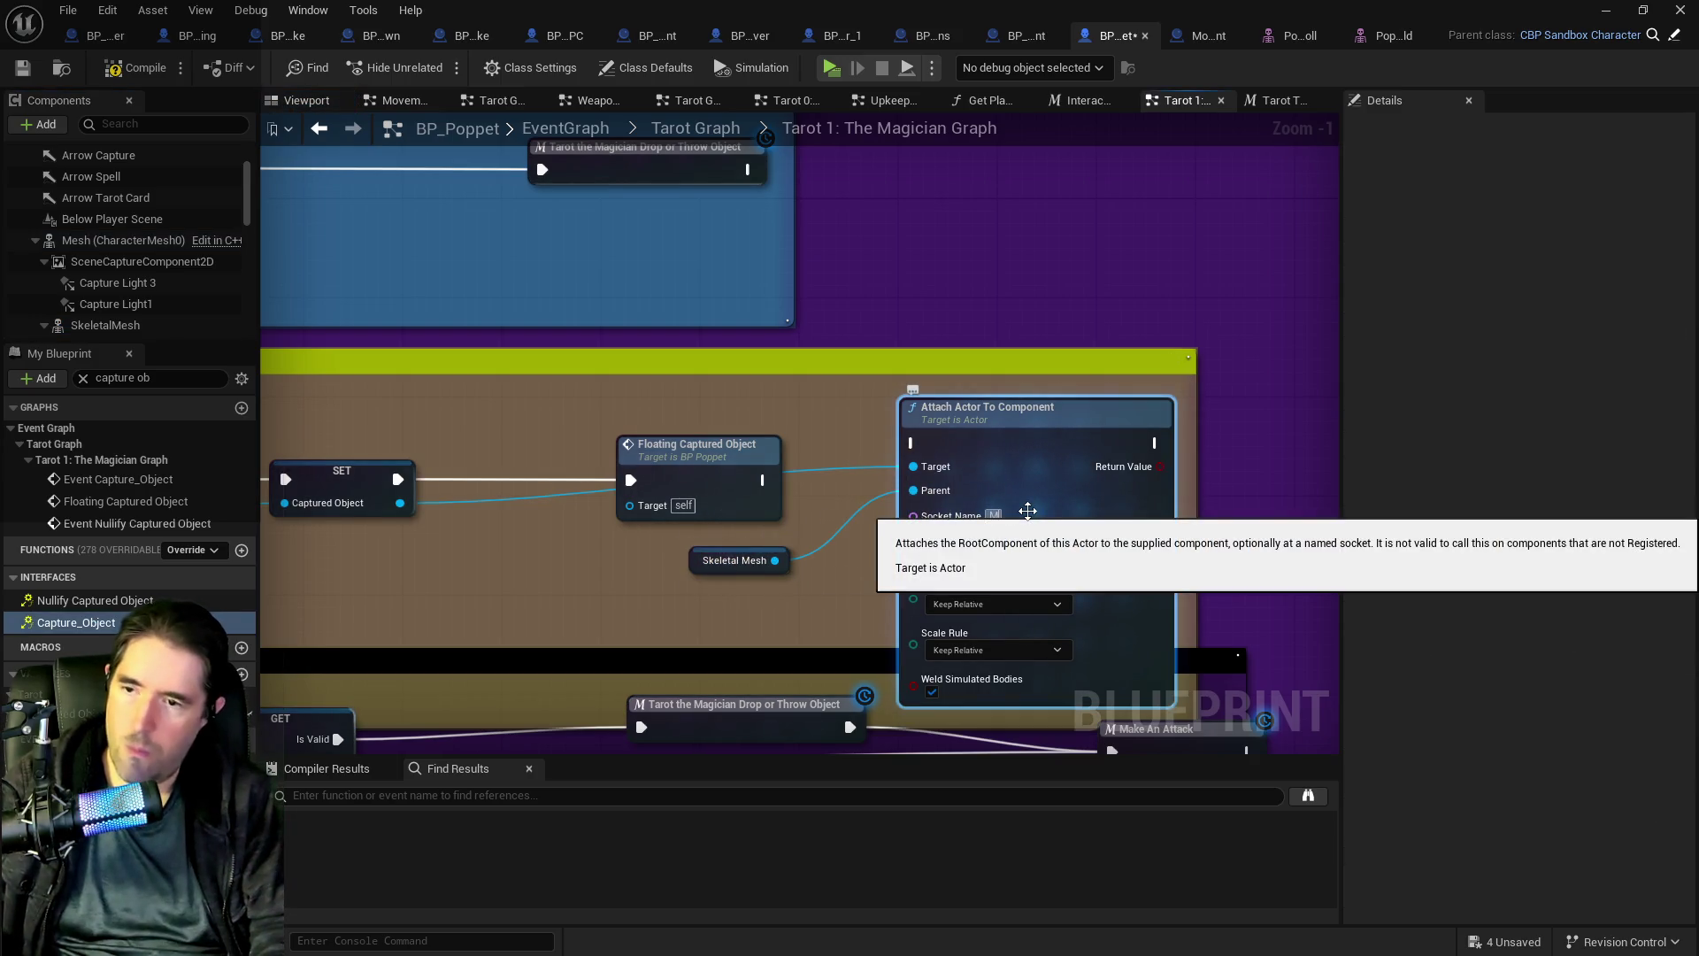
text(agician Socket)
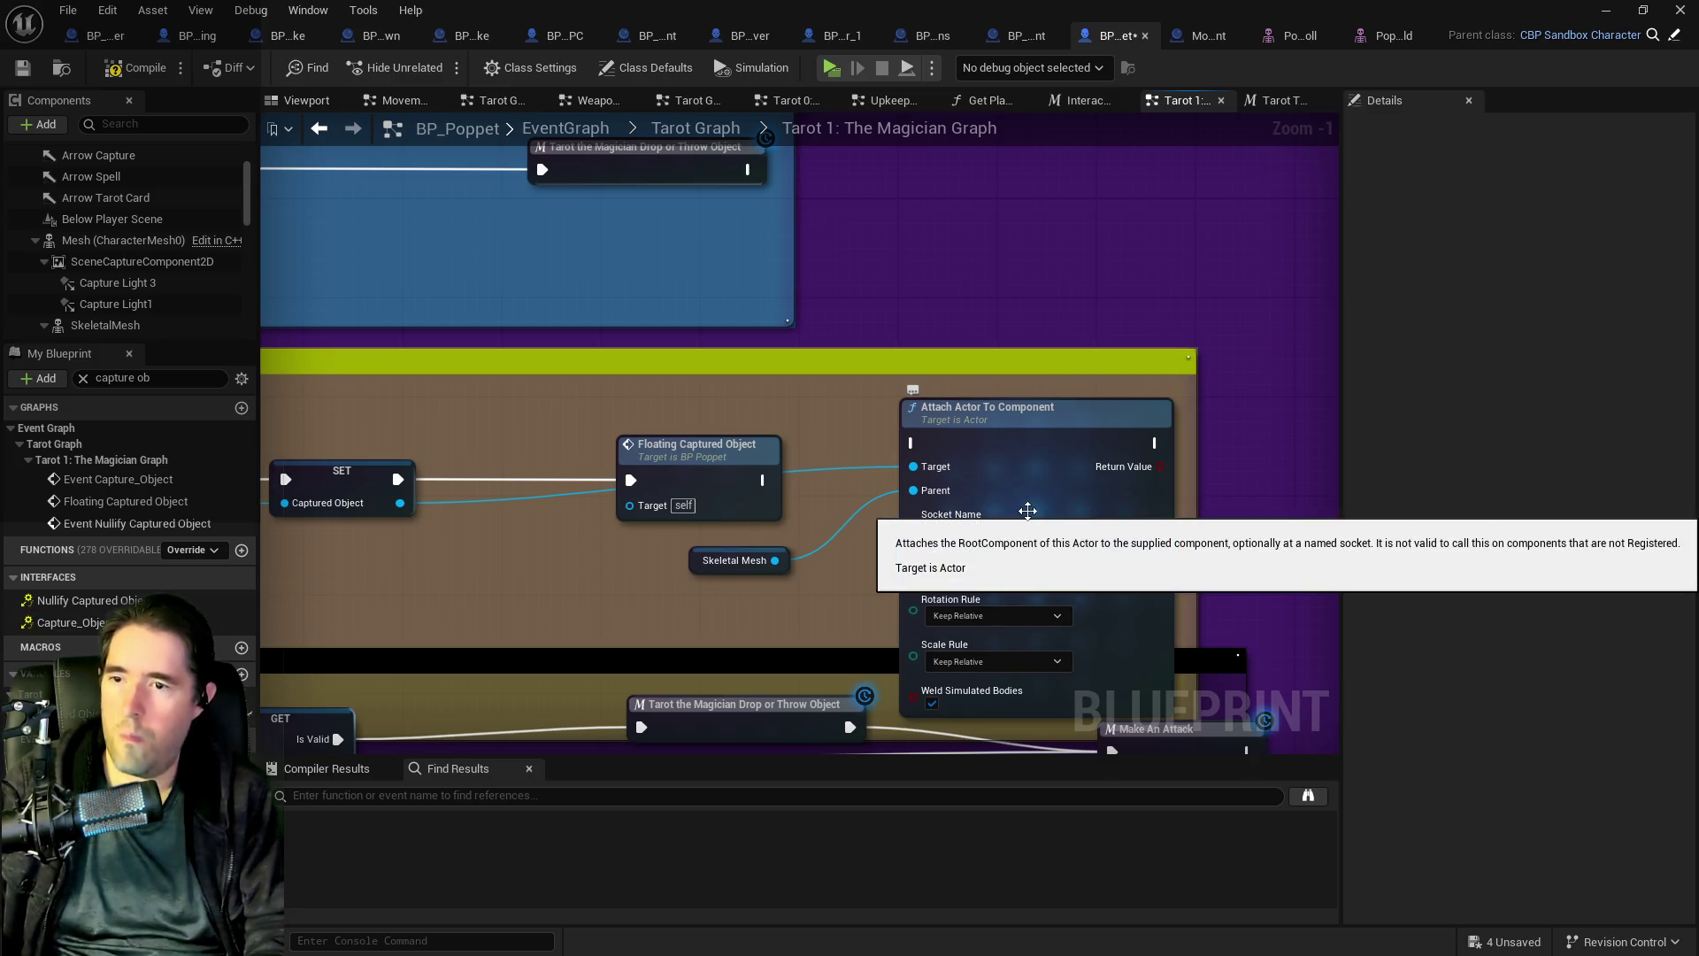
key(Return)
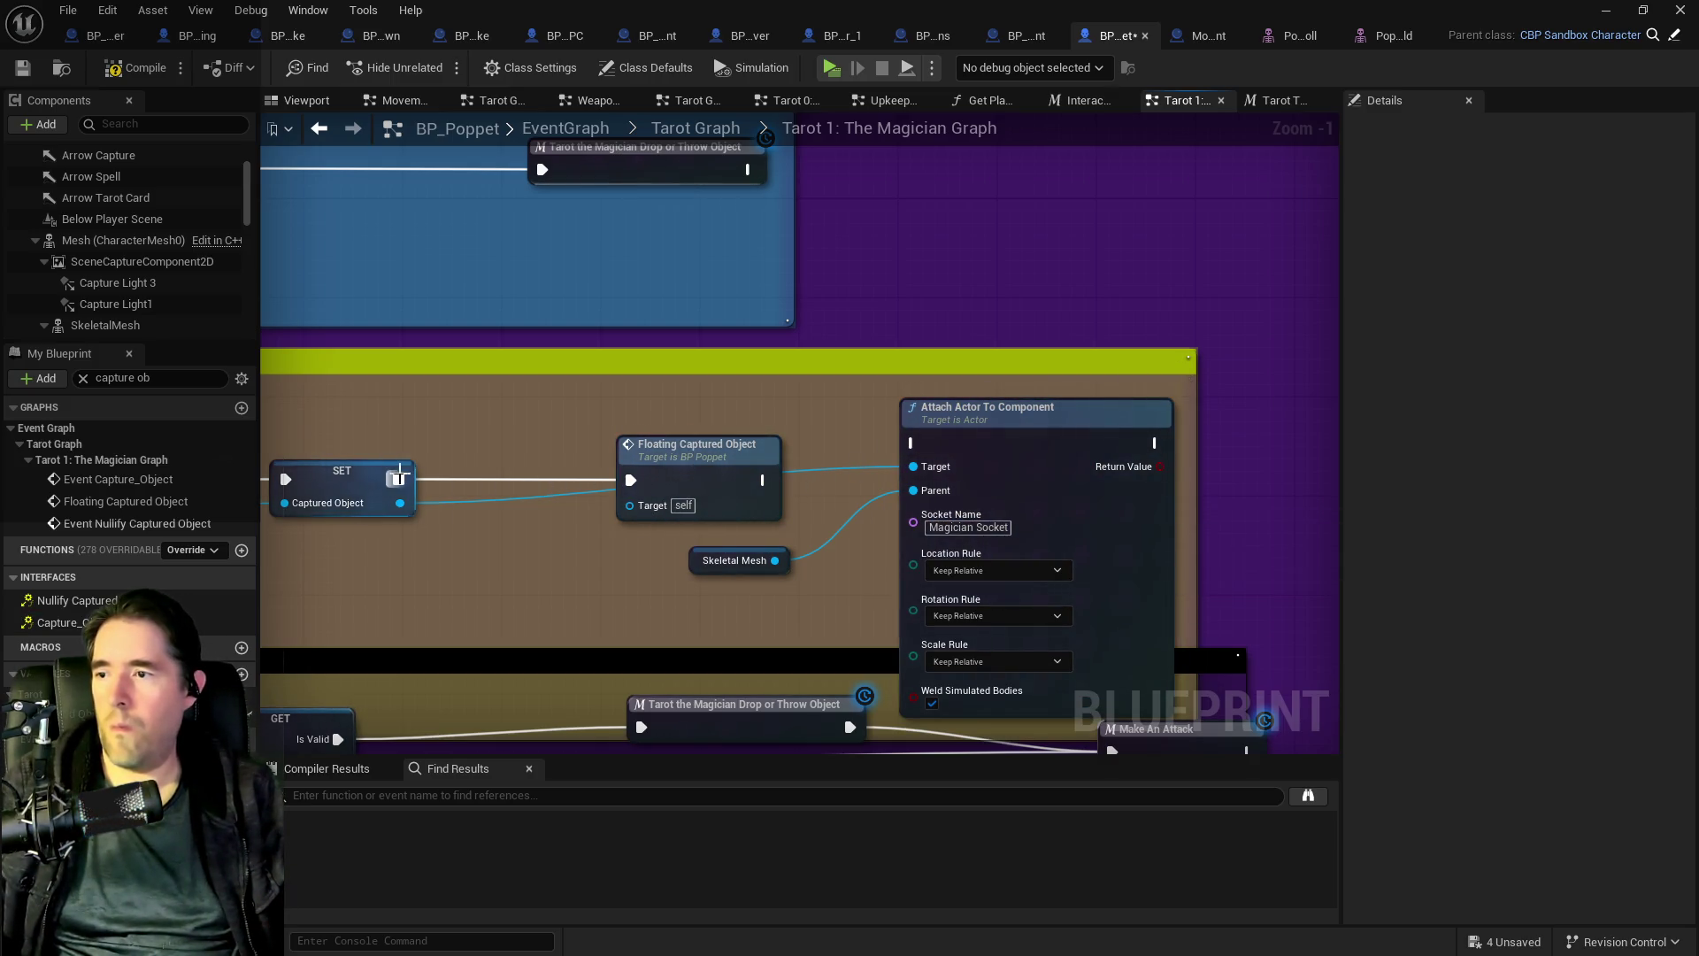
- Route the exec flow SET Captured Object → Attach Actor To Component → Floating Captured Object
mouse_move(726, 475)
mouse_down()
mouse_move(1358, 475)
mouse_move(1278, 461)
mouse_up()
drag(991, 442, 1189, 485)
mouse_move(704, 477)
mouse_down()
mouse_move(1101, 462)
mouse_move(1208, 429)
mouse_up()
drag(708, 563, 700, 527)
scroll(689, 460, down, 5)
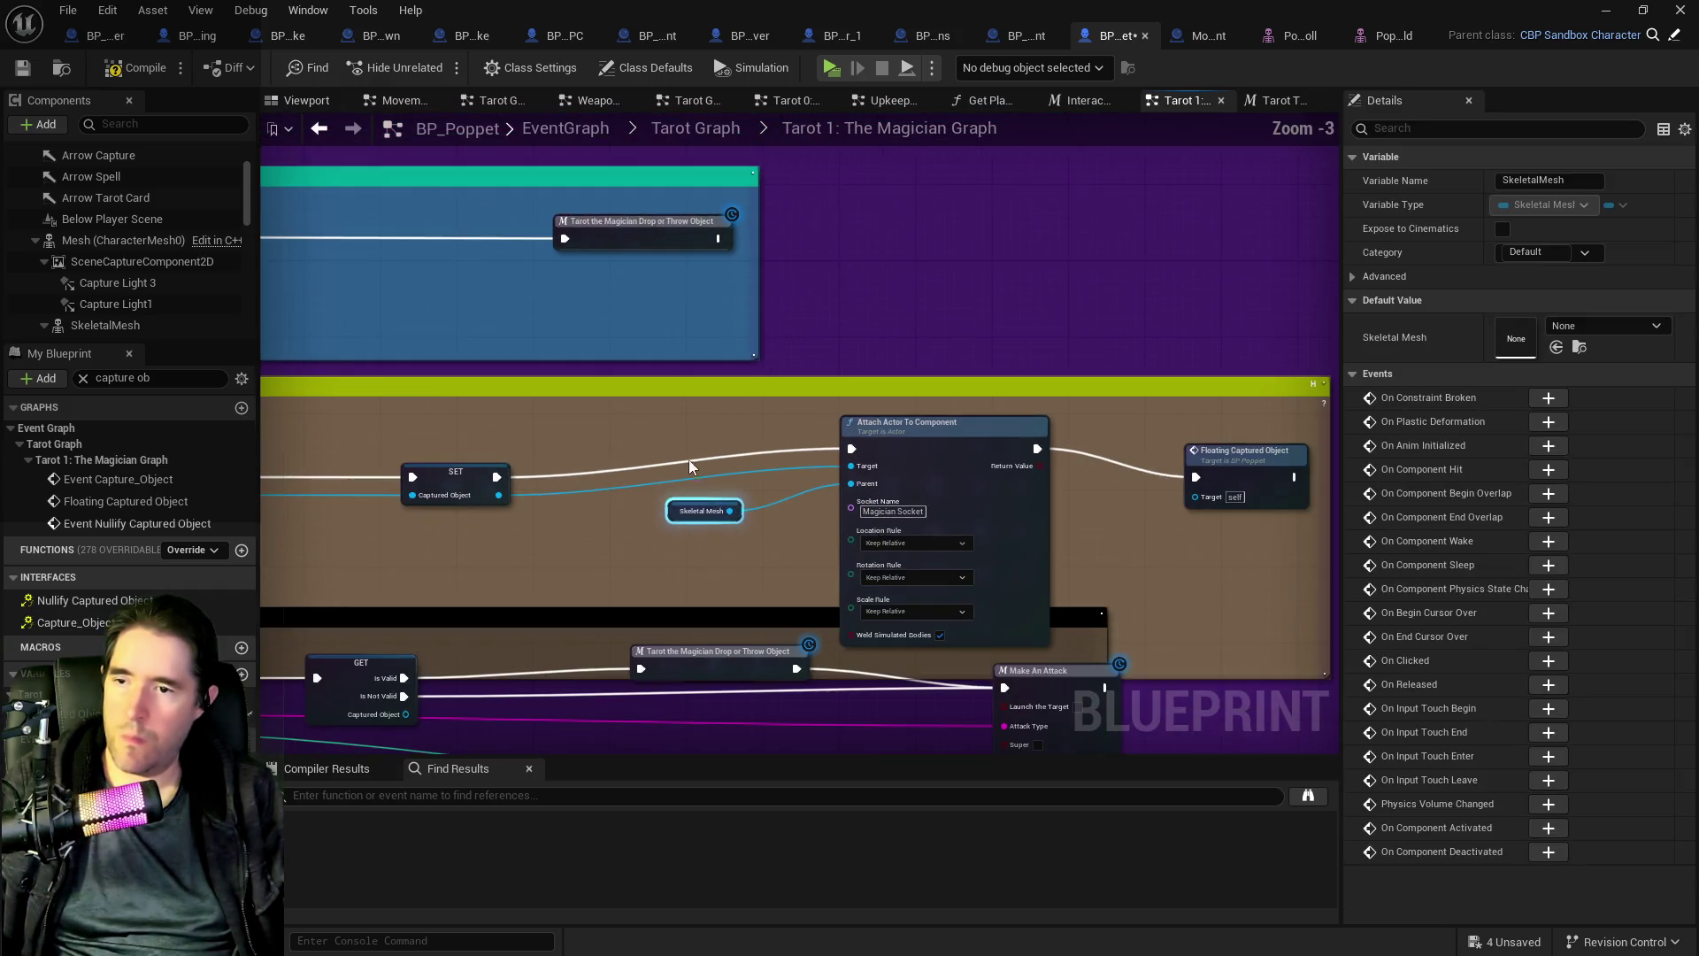
mouse_move(486, 447)
mouse_down()
mouse_move(1006, 449)
mouse_move(1075, 433)
mouse_move(1056, 413)
mouse_up()
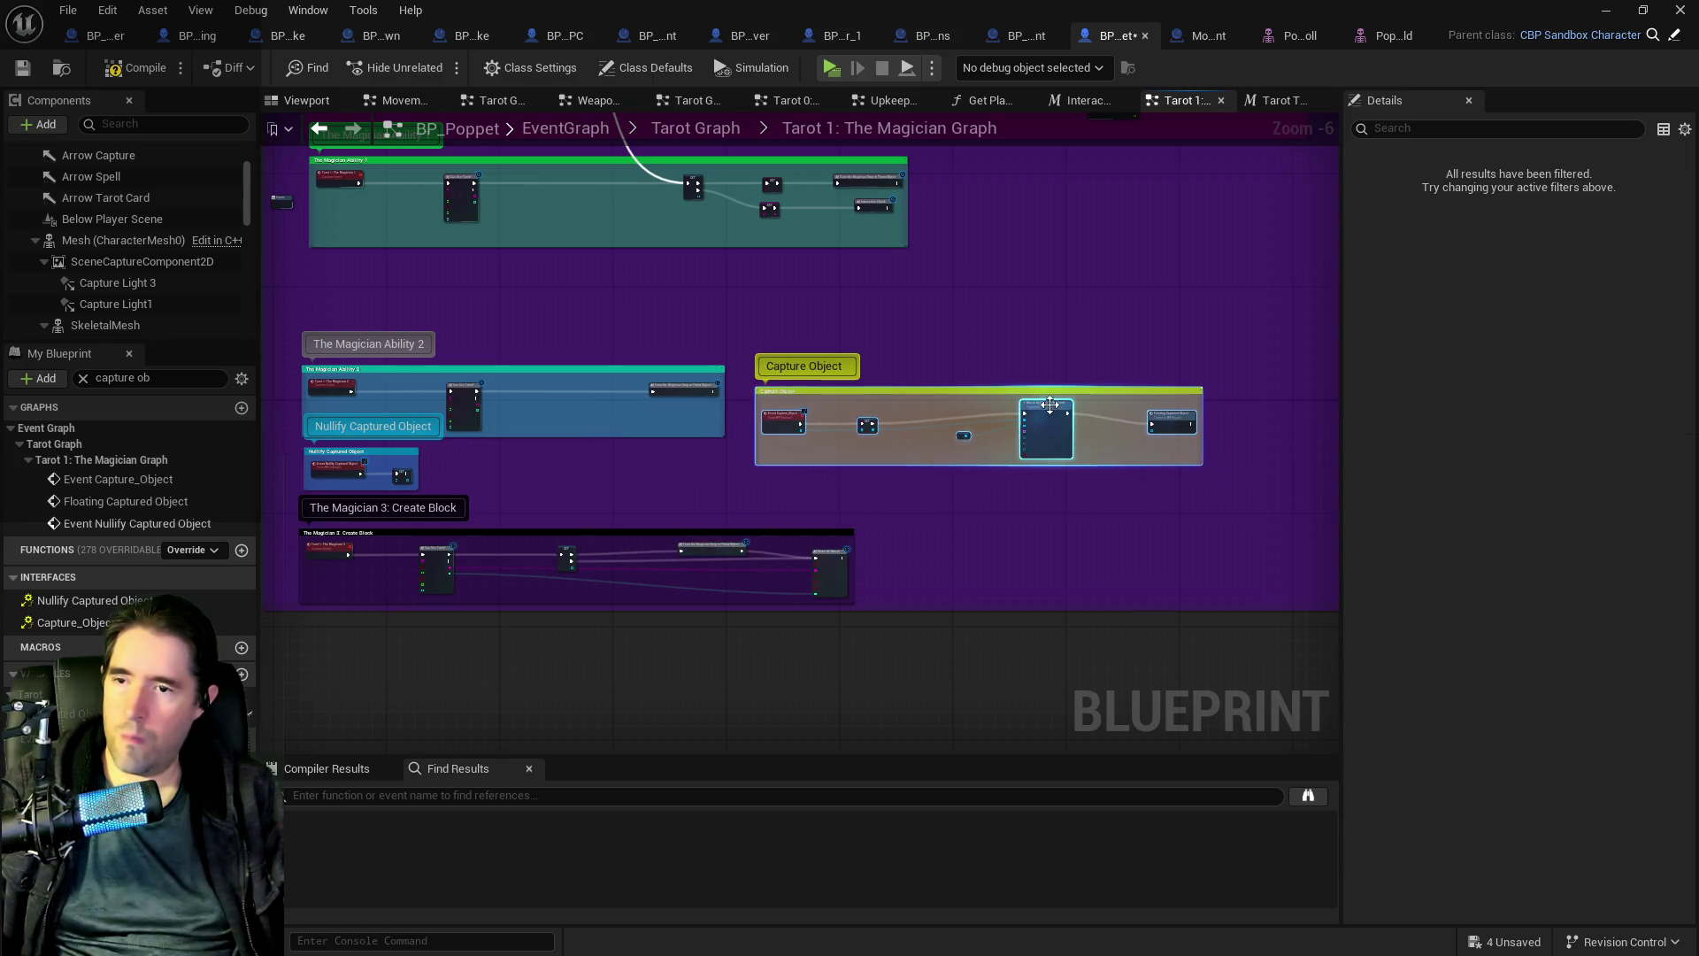
- Start a 'deatt' action search from the Skeletal Mesh node, then dismiss it unused
scroll(1057, 412, up, 3)
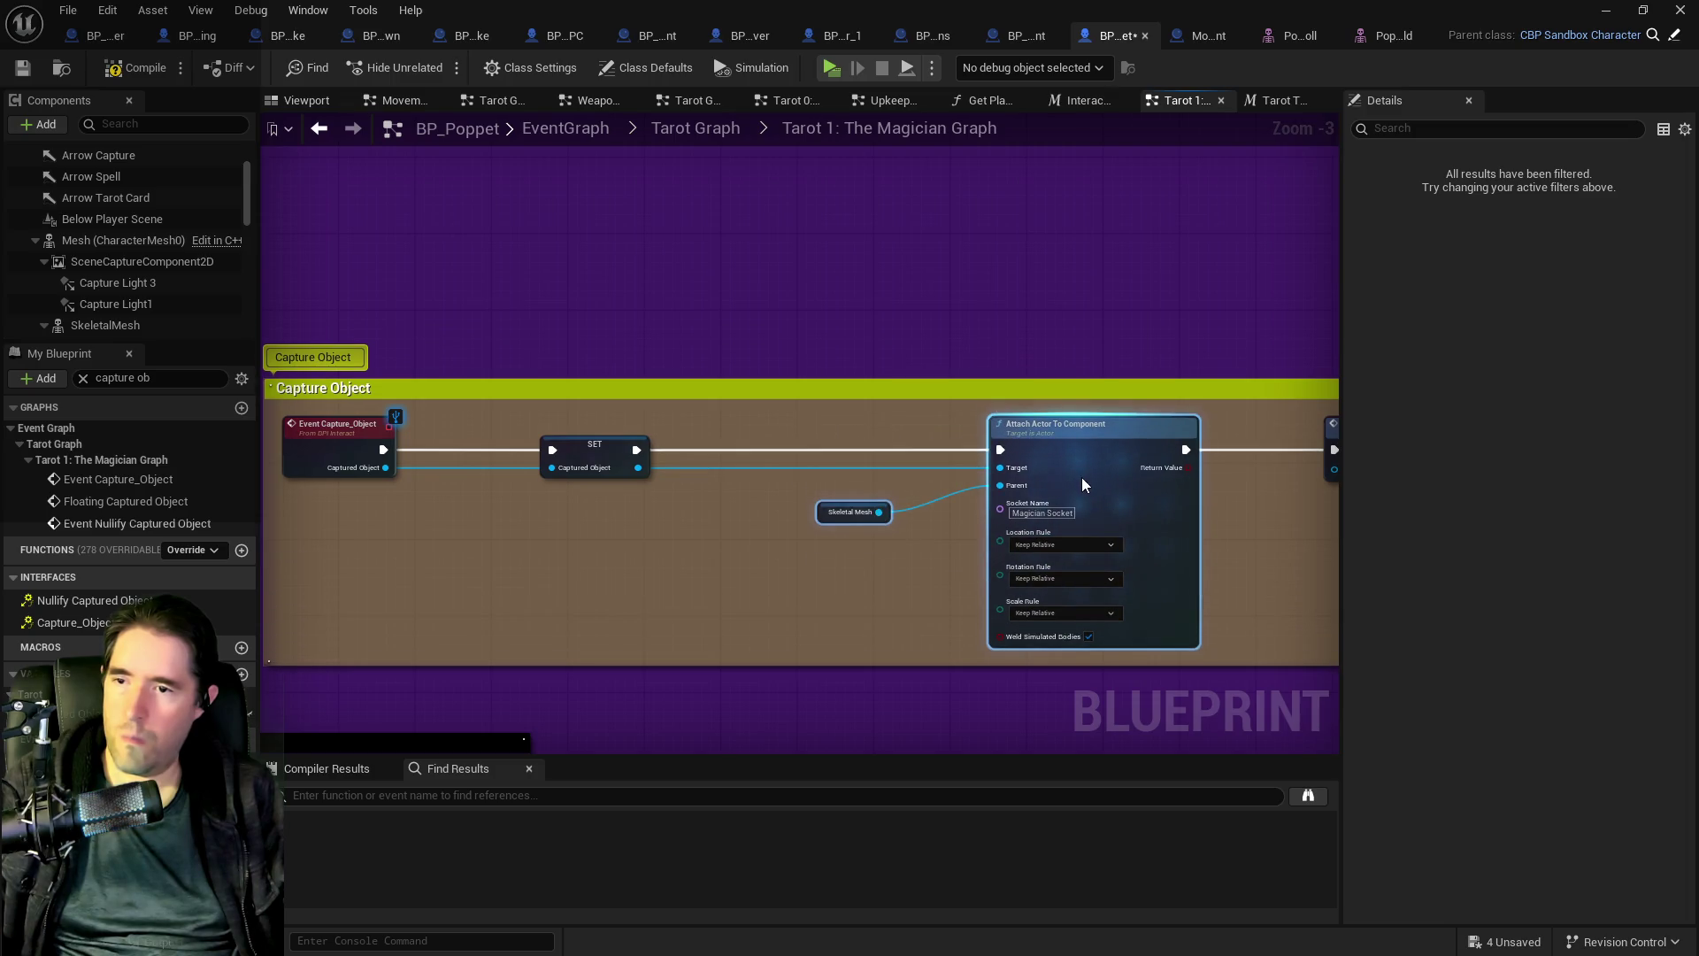
scroll(835, 533, down, 1)
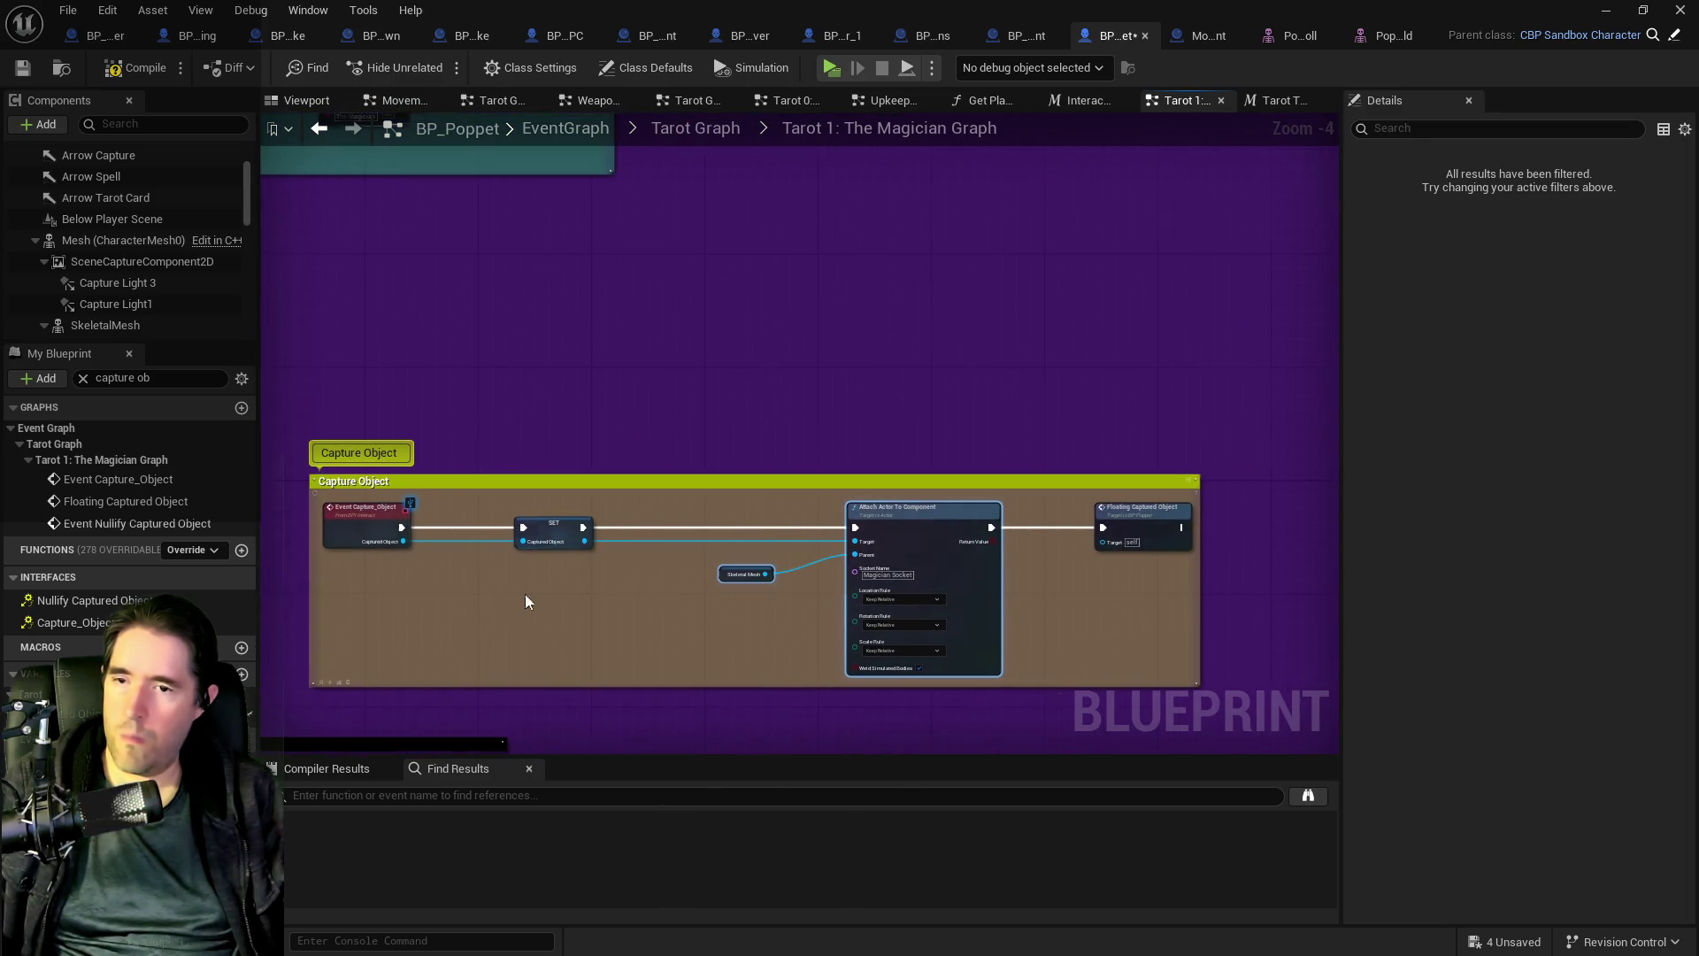
scroll(650, 464, down, 2)
scroll(688, 489, up, 2)
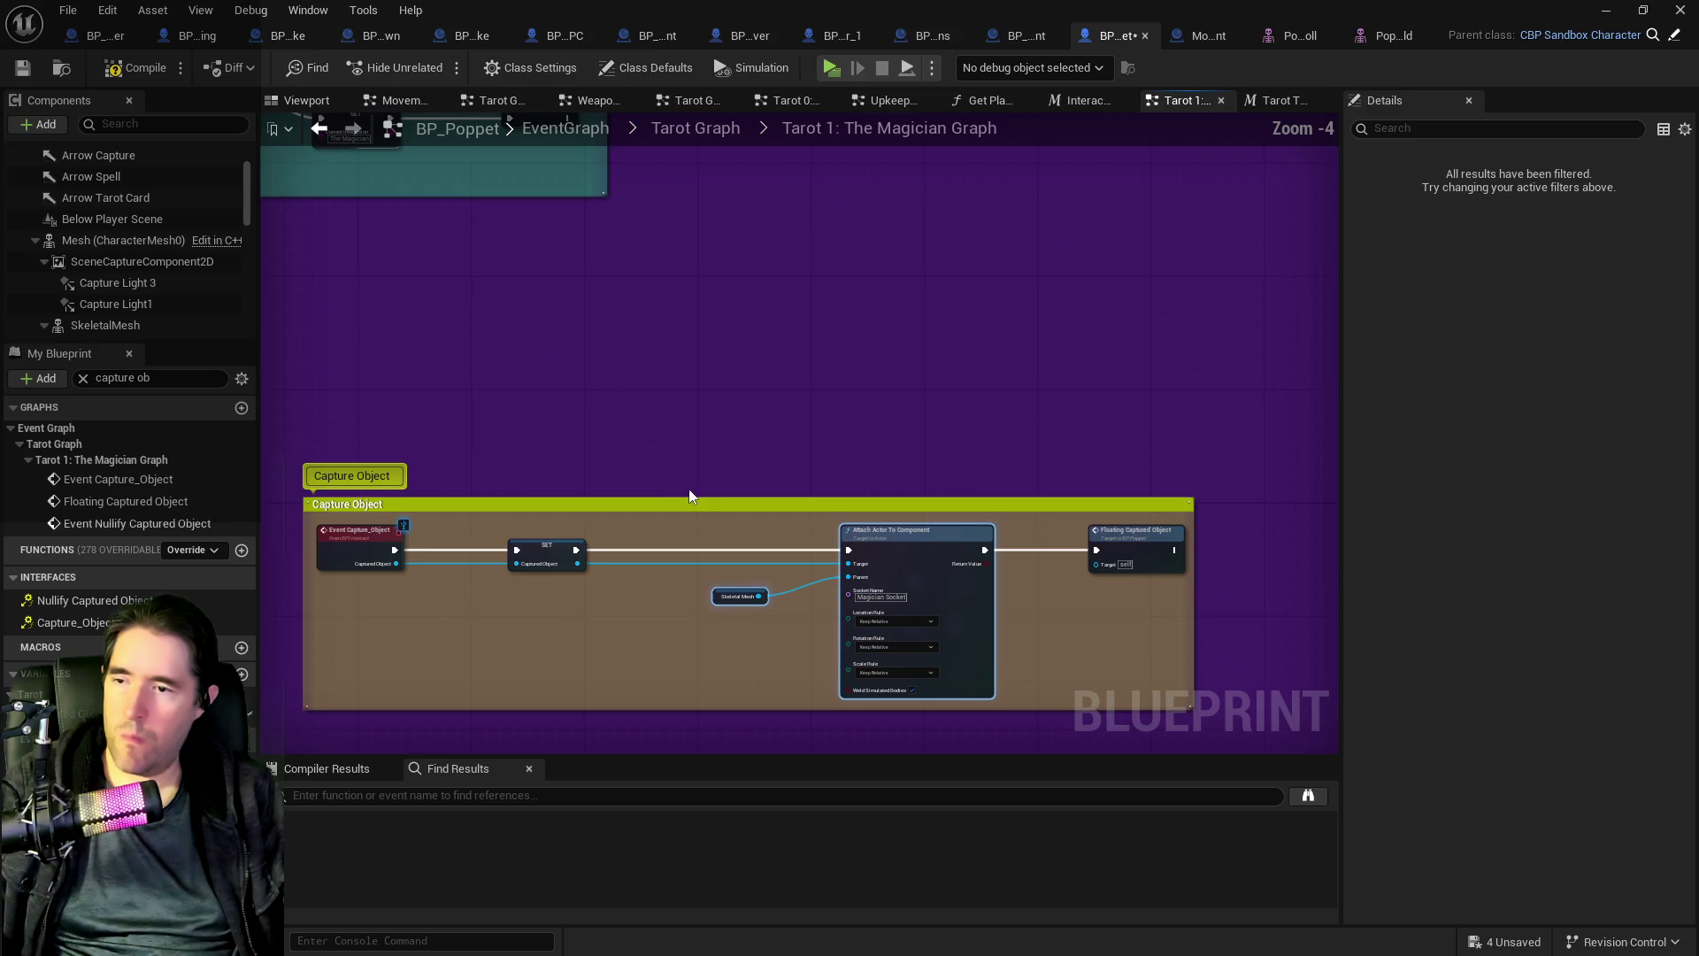
click(717, 602)
scroll(725, 549, down, 2)
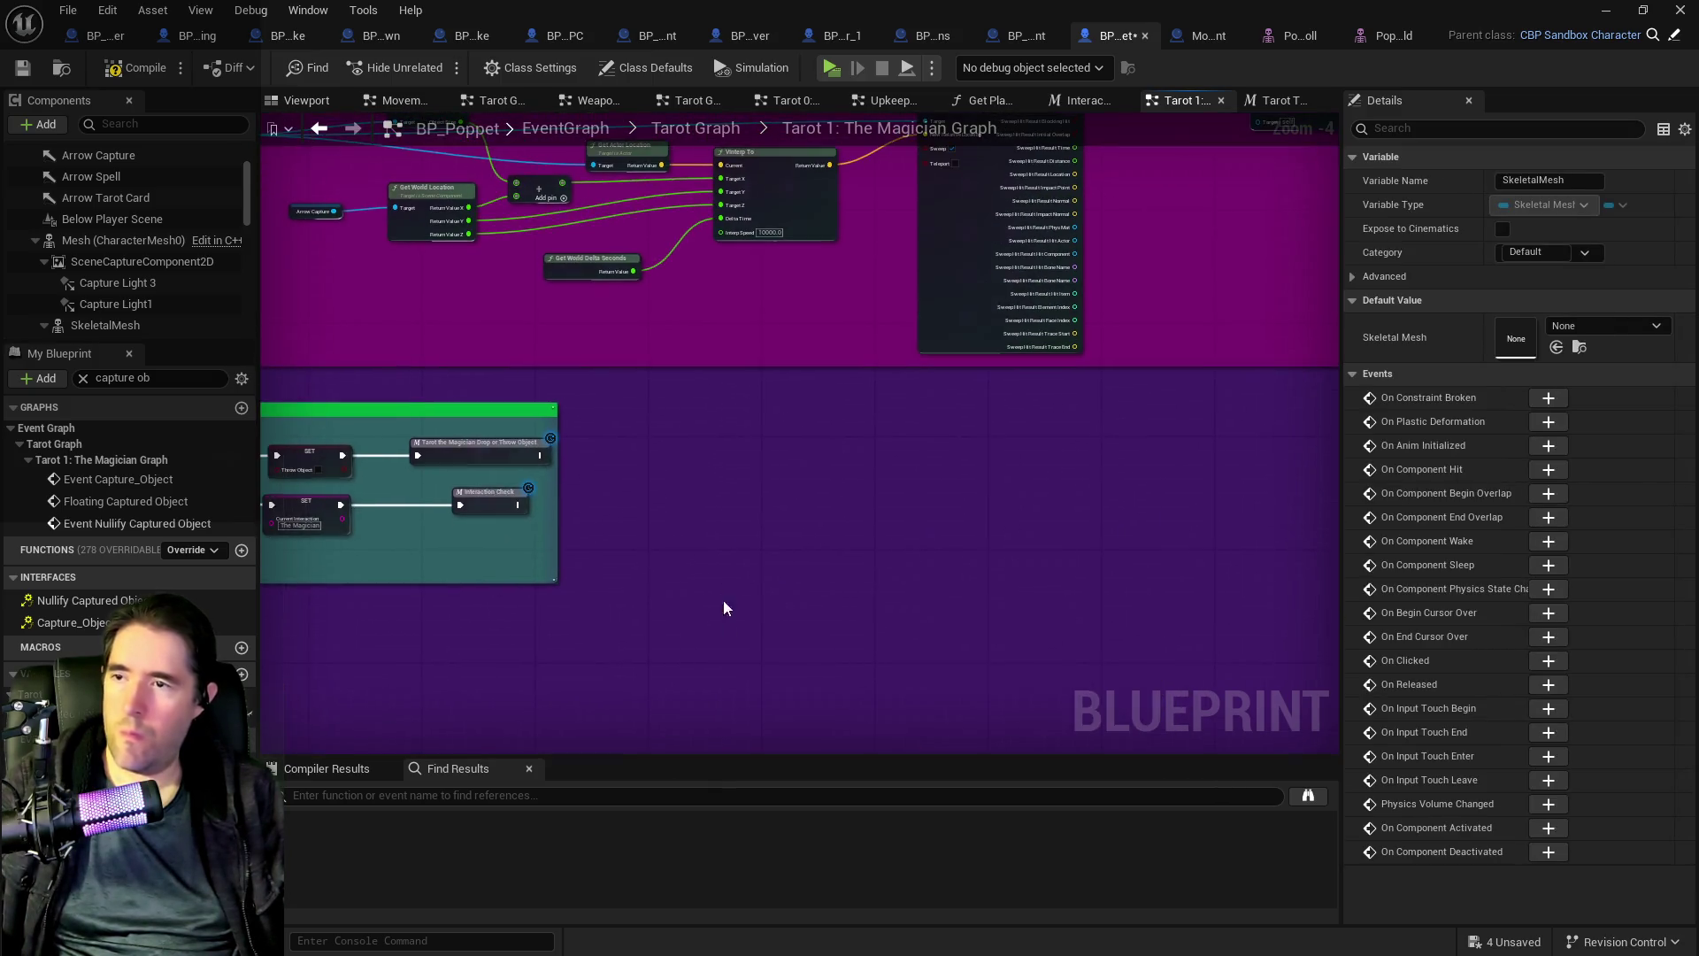
scroll(751, 478, up, 3)
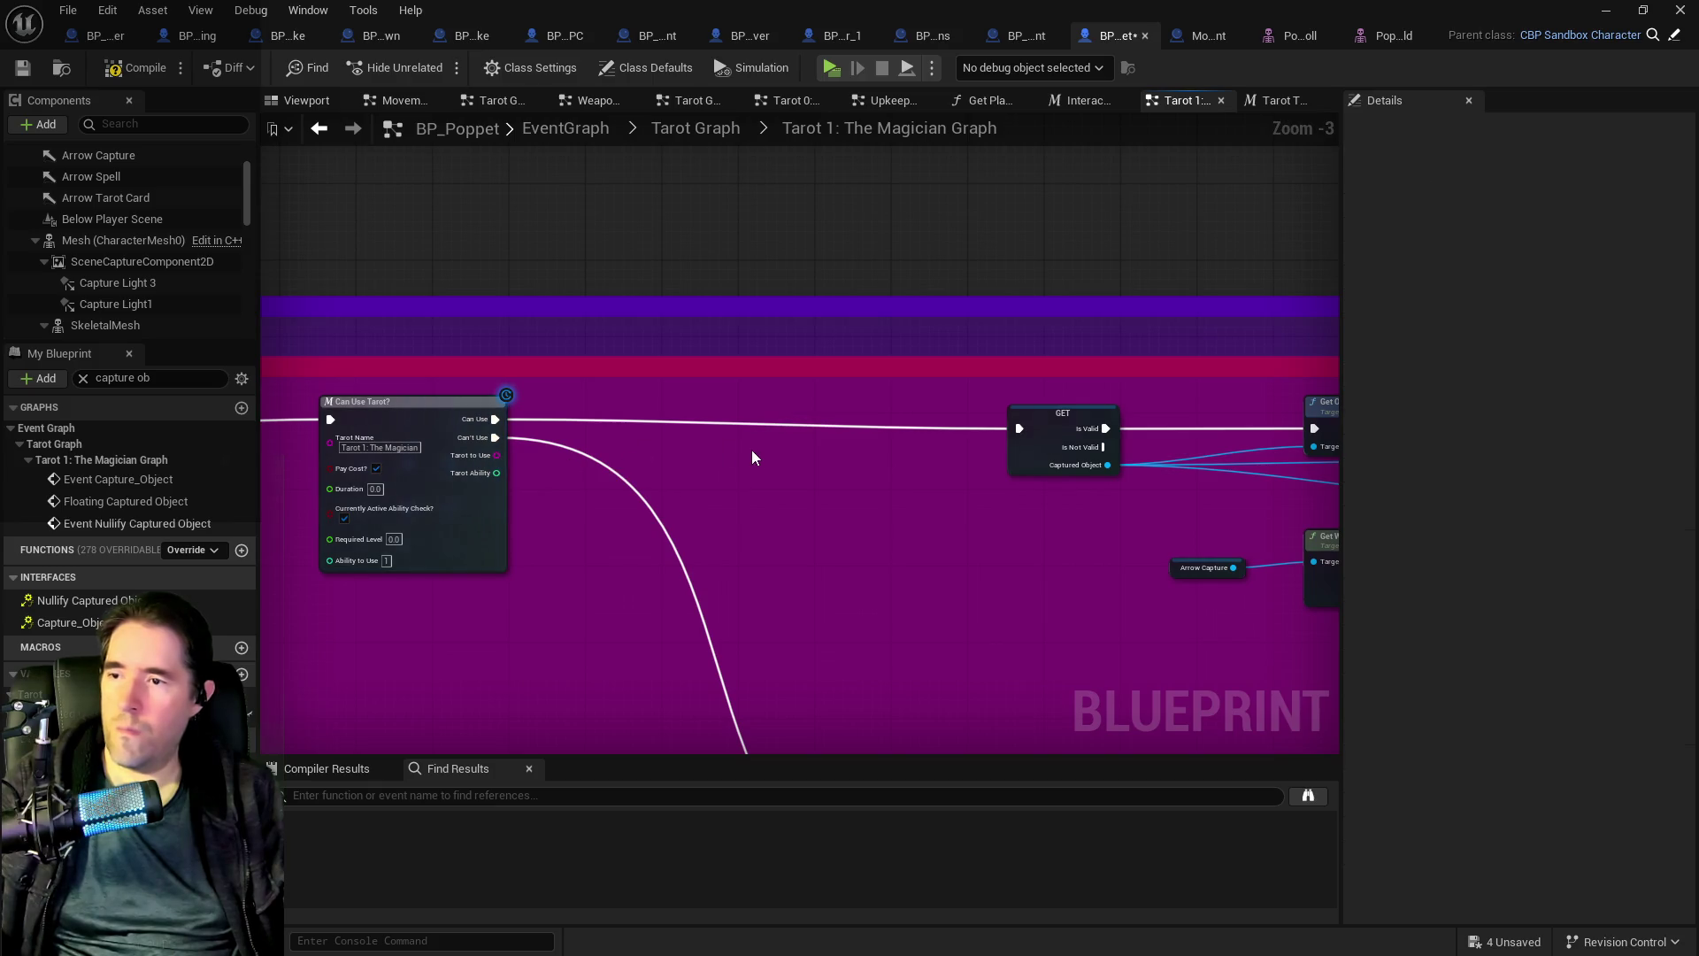
drag(780, 452, 873, 437)
text(d)
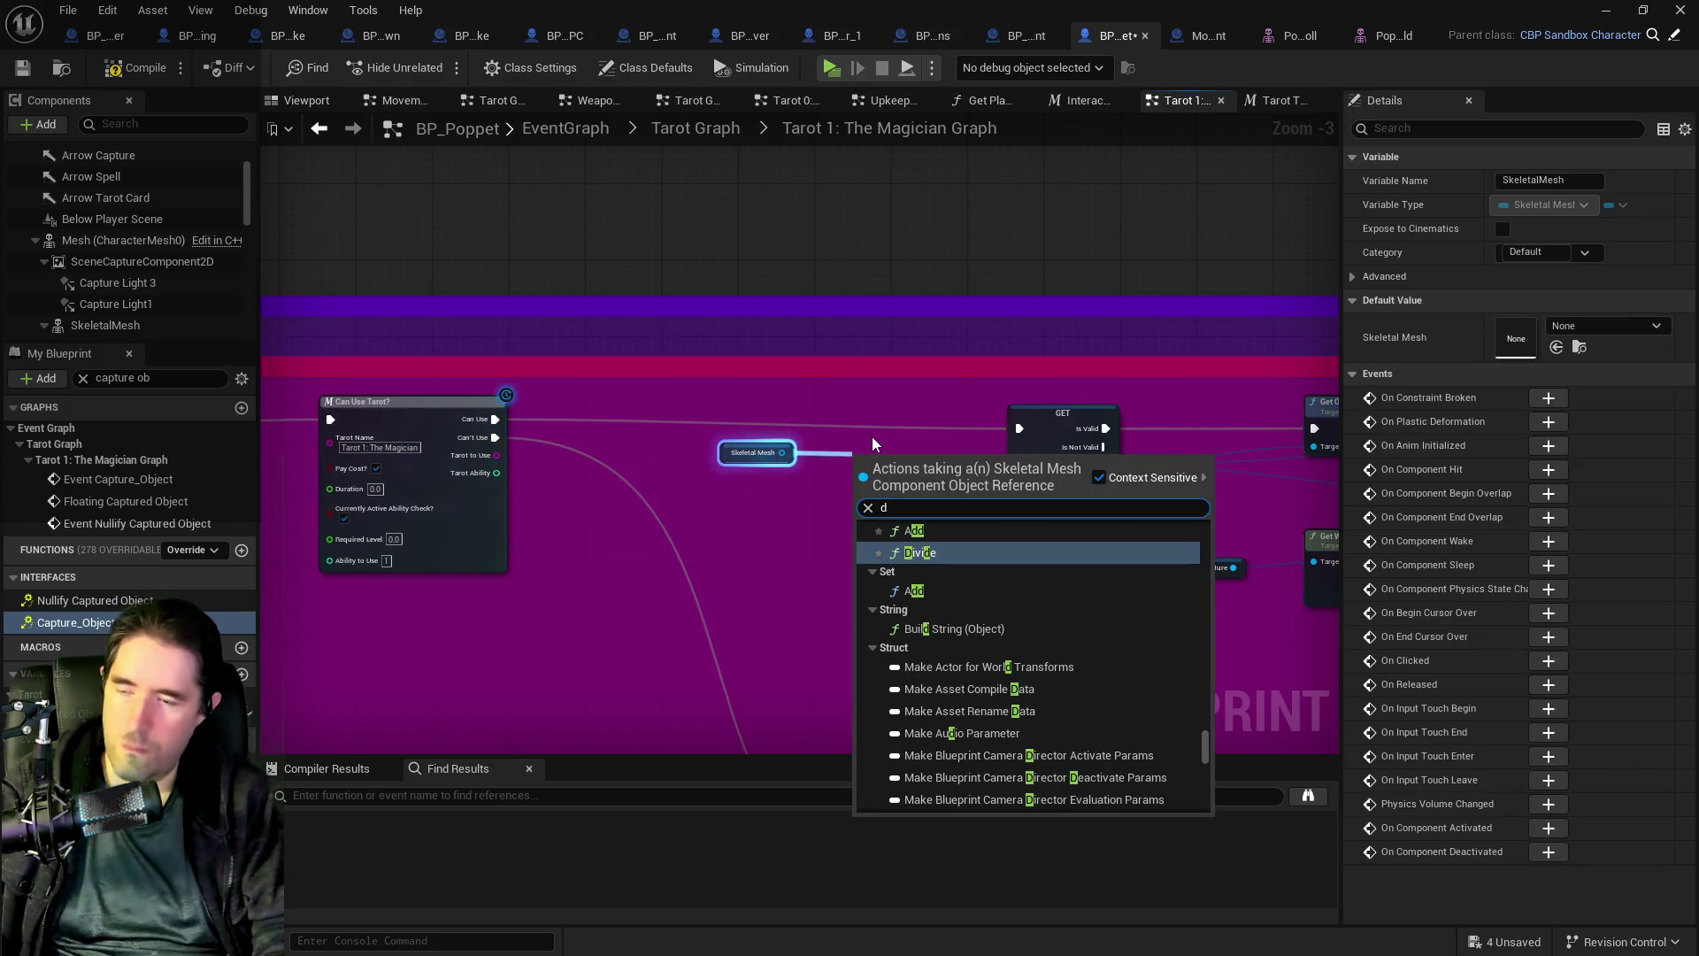
text(eatt)
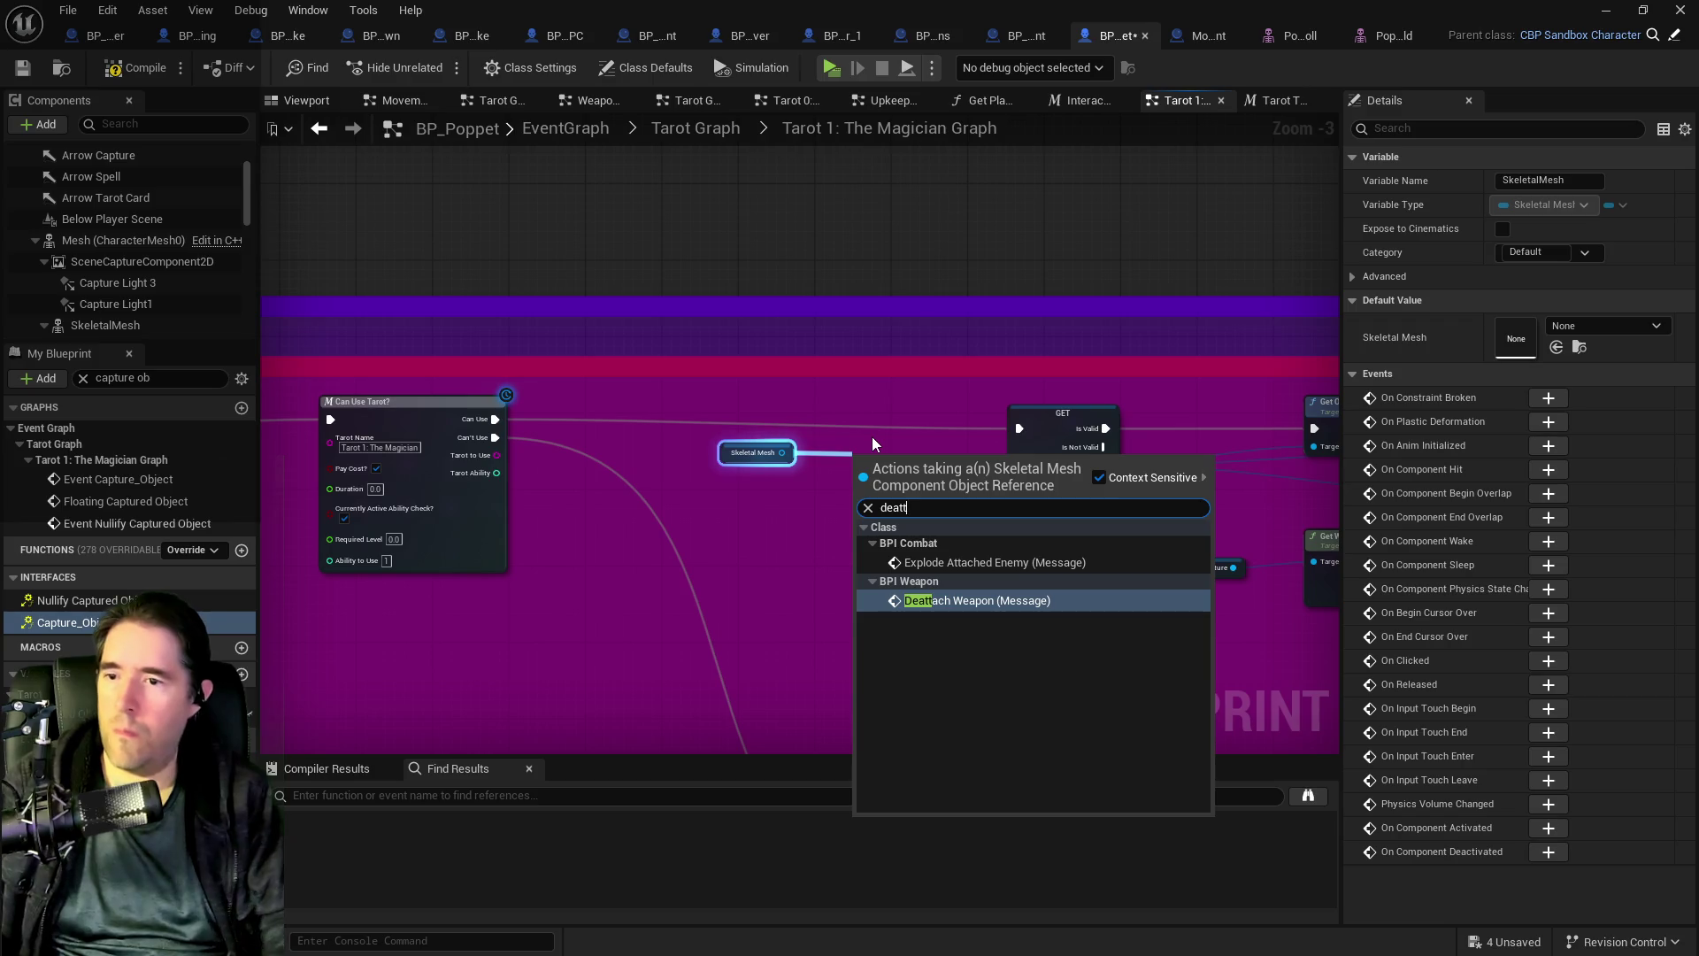
click(798, 516)
- Pan to the Magician Ability 2, Nullify Captured Object and Capture Object comments
drag(805, 485, 628, 317)
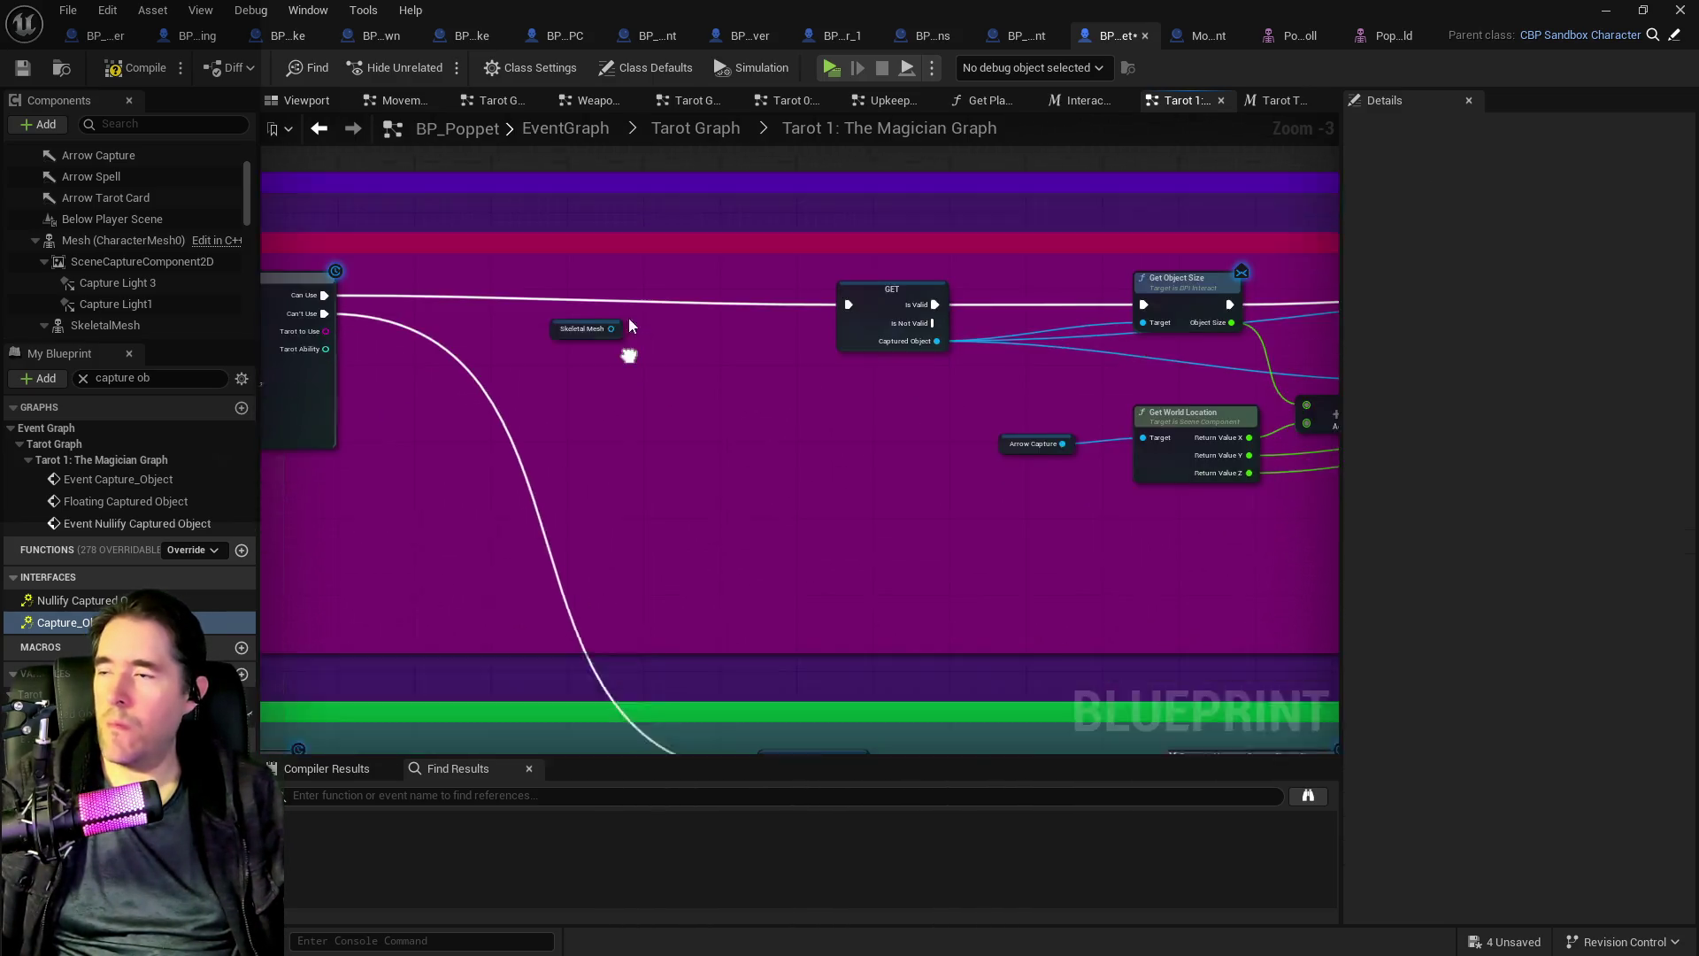
scroll(628, 327, down, 4)
mouse_move(905, 619)
mouse_down()
mouse_move(852, 290)
mouse_move(846, 462)
mouse_up()
scroll(974, 582, up, 3)
mouse_move(790, 634)
mouse_down()
mouse_move(691, 471)
mouse_move(801, 595)
mouse_move(786, 512)
mouse_move(925, 549)
mouse_move(864, 725)
mouse_move(1052, 443)
mouse_move(1042, 539)
mouse_move(1146, 413)
mouse_up()
mouse_move(911, 504)
mouse_down()
mouse_move(596, 546)
mouse_move(313, 533)
mouse_up()
mouse_move(617, 304)
mouse_down()
mouse_move(752, 312)
mouse_move(796, 266)
mouse_move(881, 299)
mouse_up()
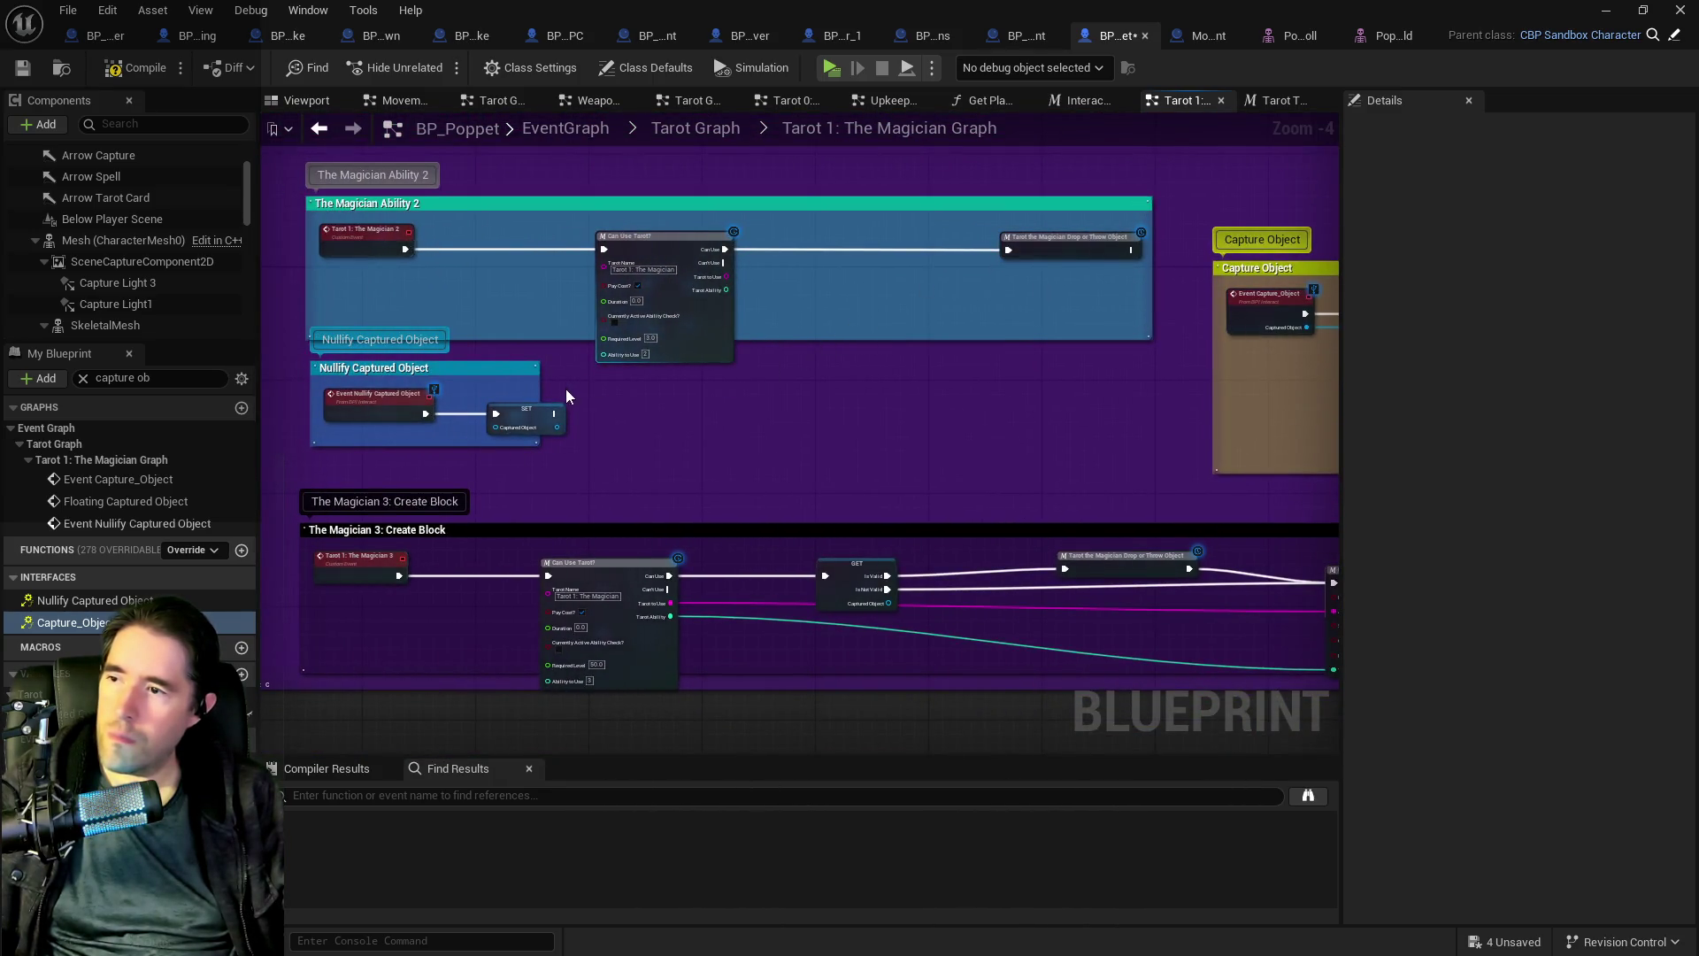
scroll(567, 396, up, 1)
mouse_move(842, 436)
mouse_down()
mouse_move(354, 416)
mouse_move(673, 425)
mouse_up()
- Try 'deat', 'una' and 'attach' action searches from the SET node, adding nothing
mouse_move(265, 391)
mouse_down()
mouse_move(401, 336)
mouse_move(528, 343)
mouse_up()
text(deatt)
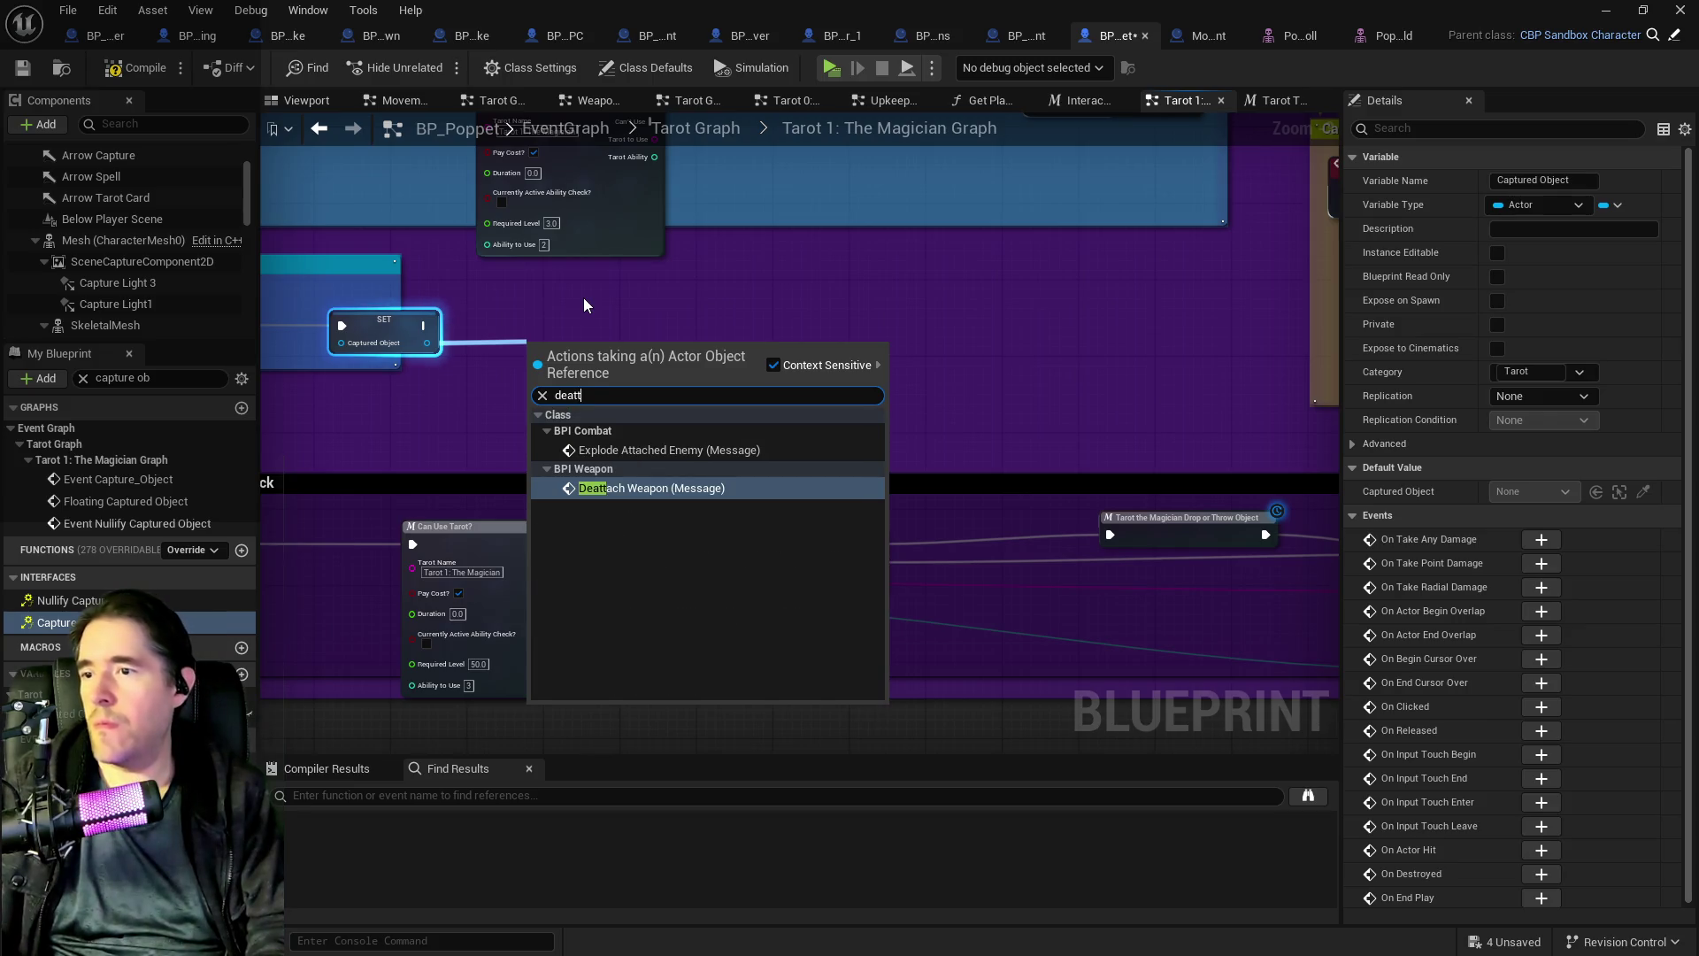
key(BackSpace)
key(BackSpace)
key(BackSpace)
key(BackSpace)
key(BackSpace)
text(una)
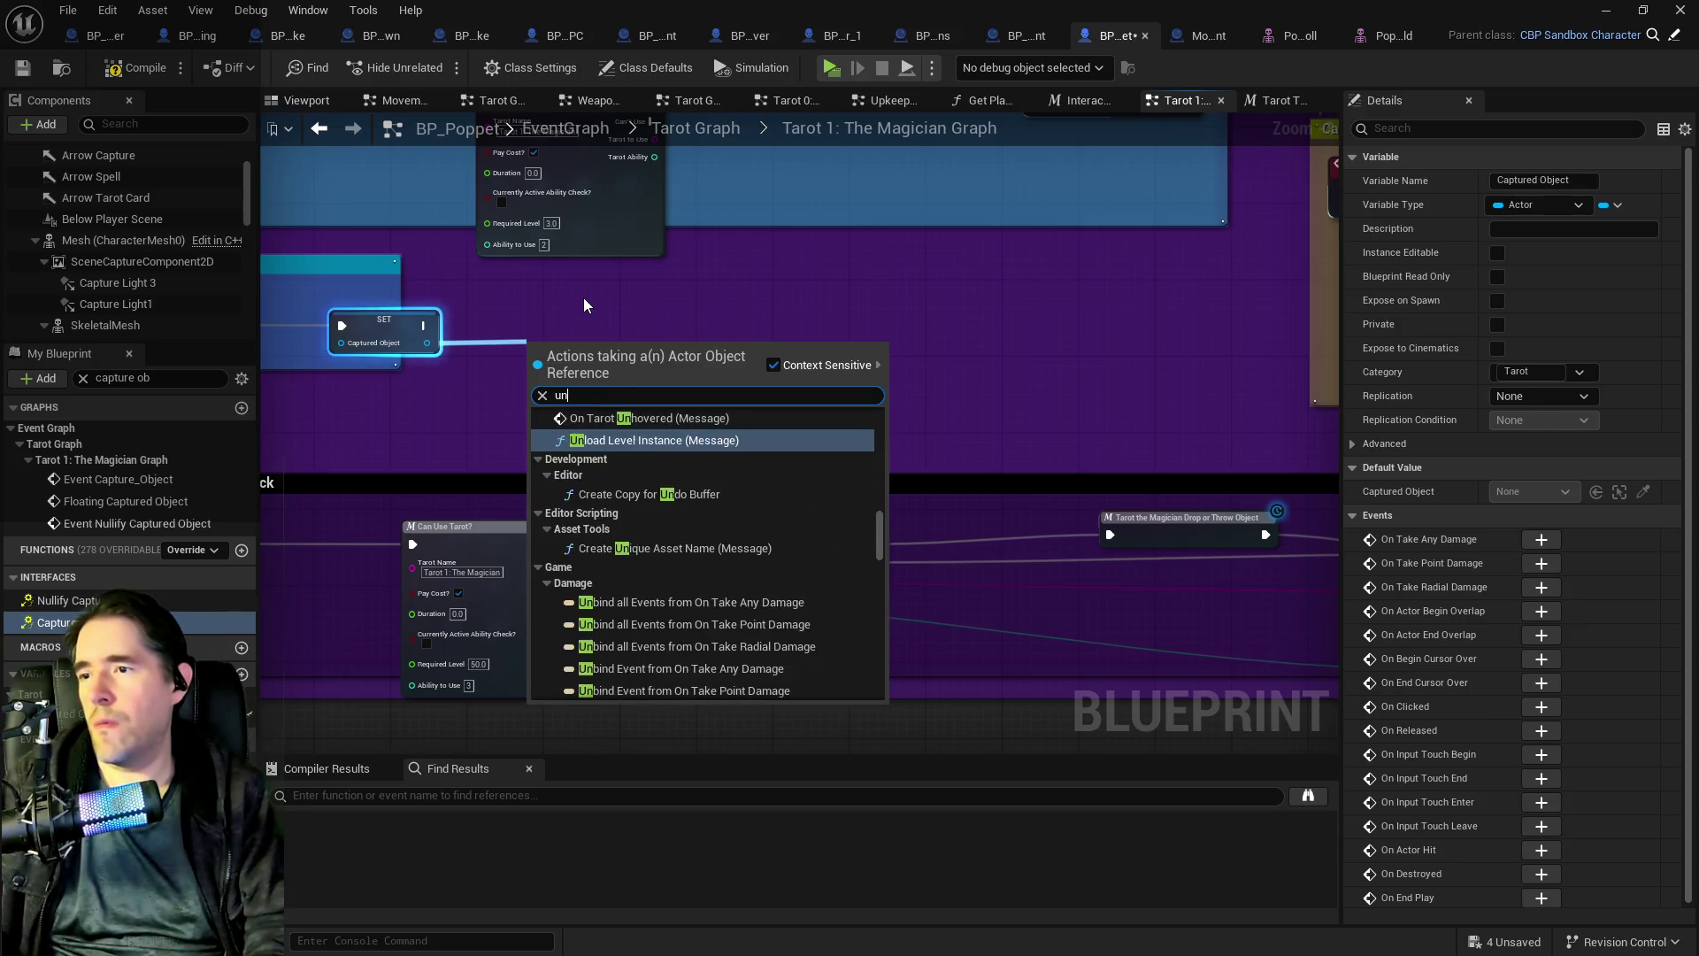
key(BackSpace)
key(BackSpace)
key(BackSpace)
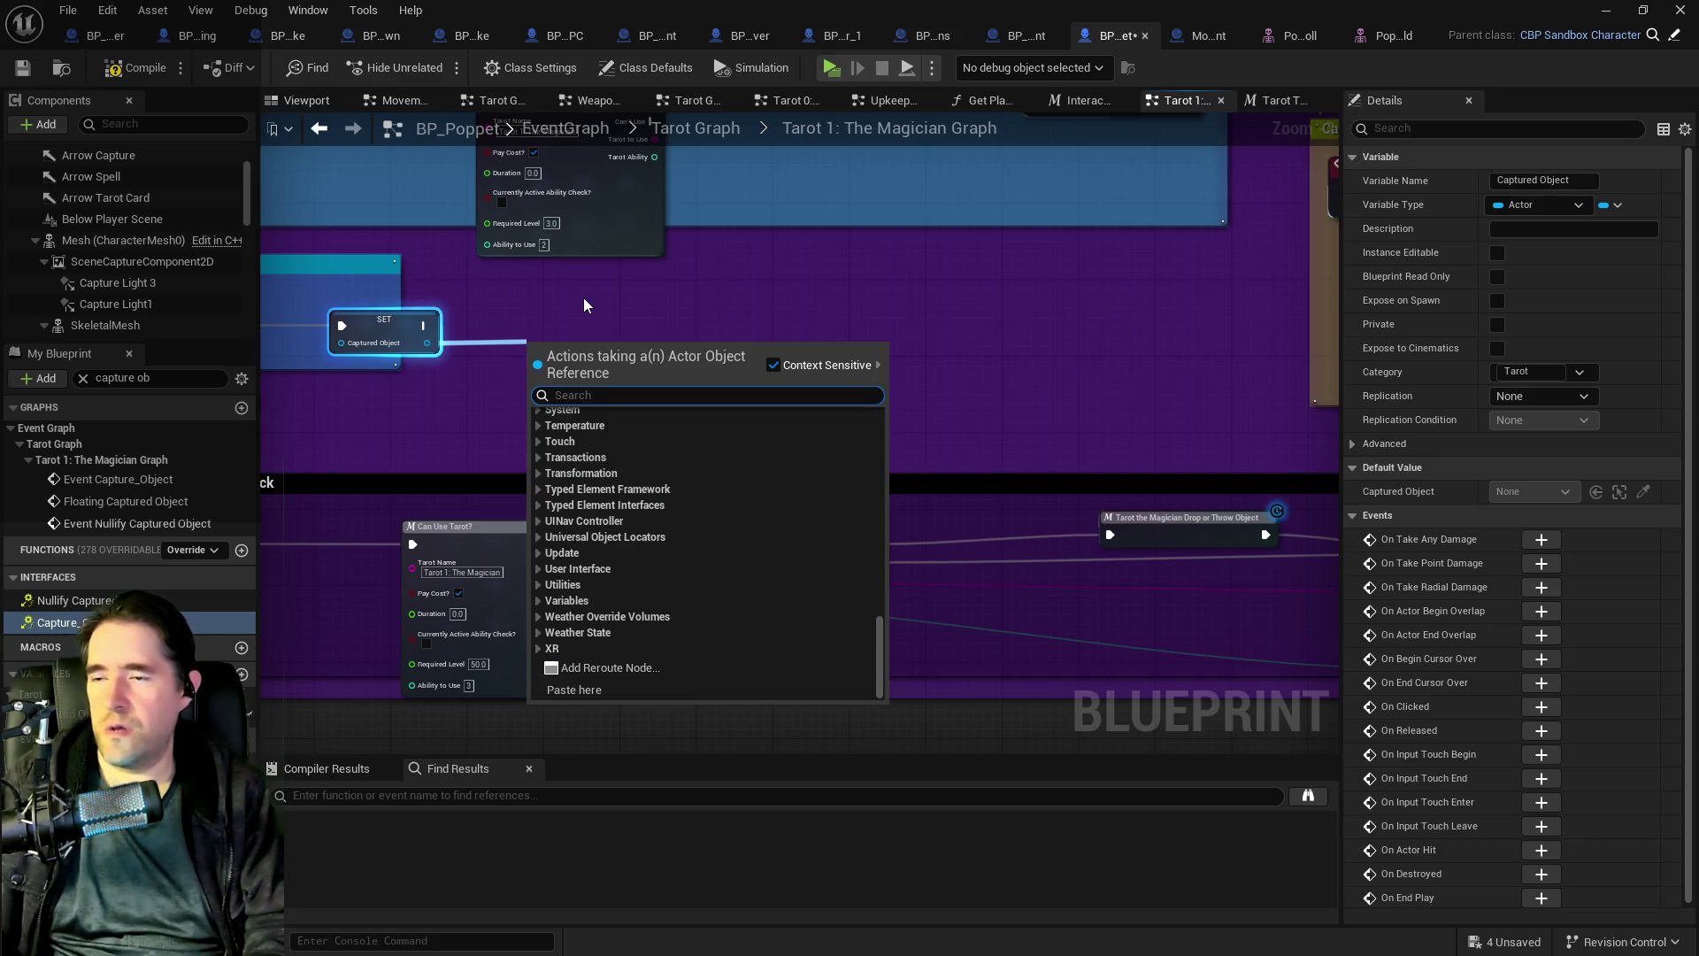
text(attach)
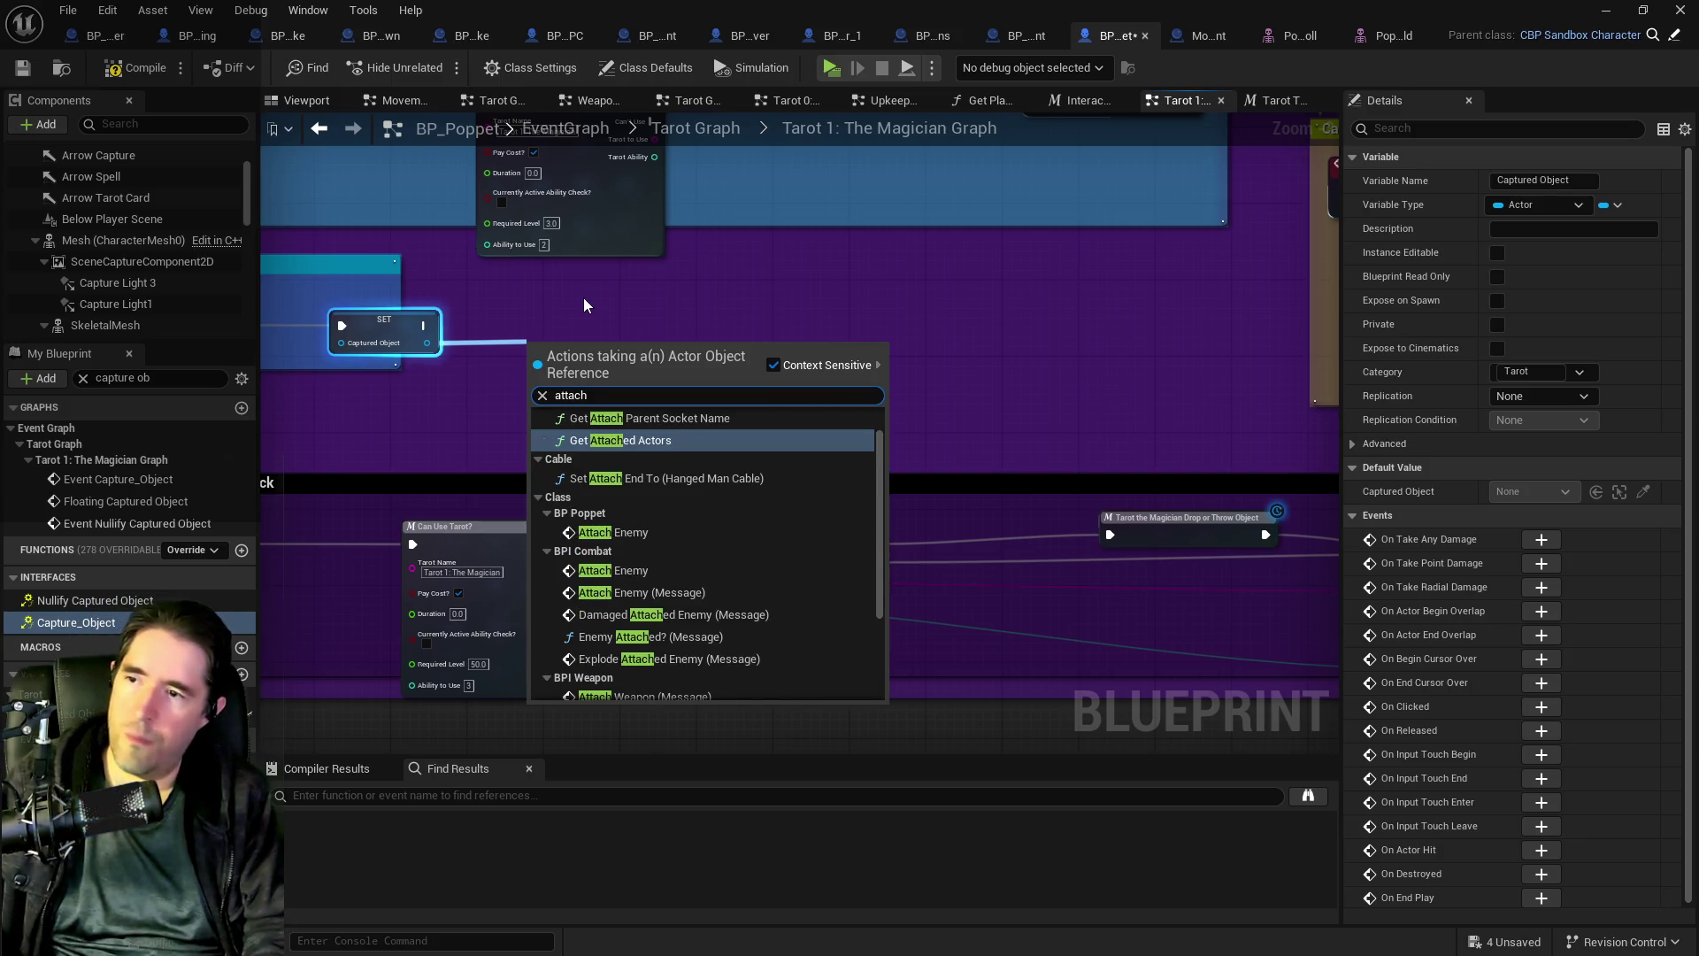
scroll(706, 447, down, 3)
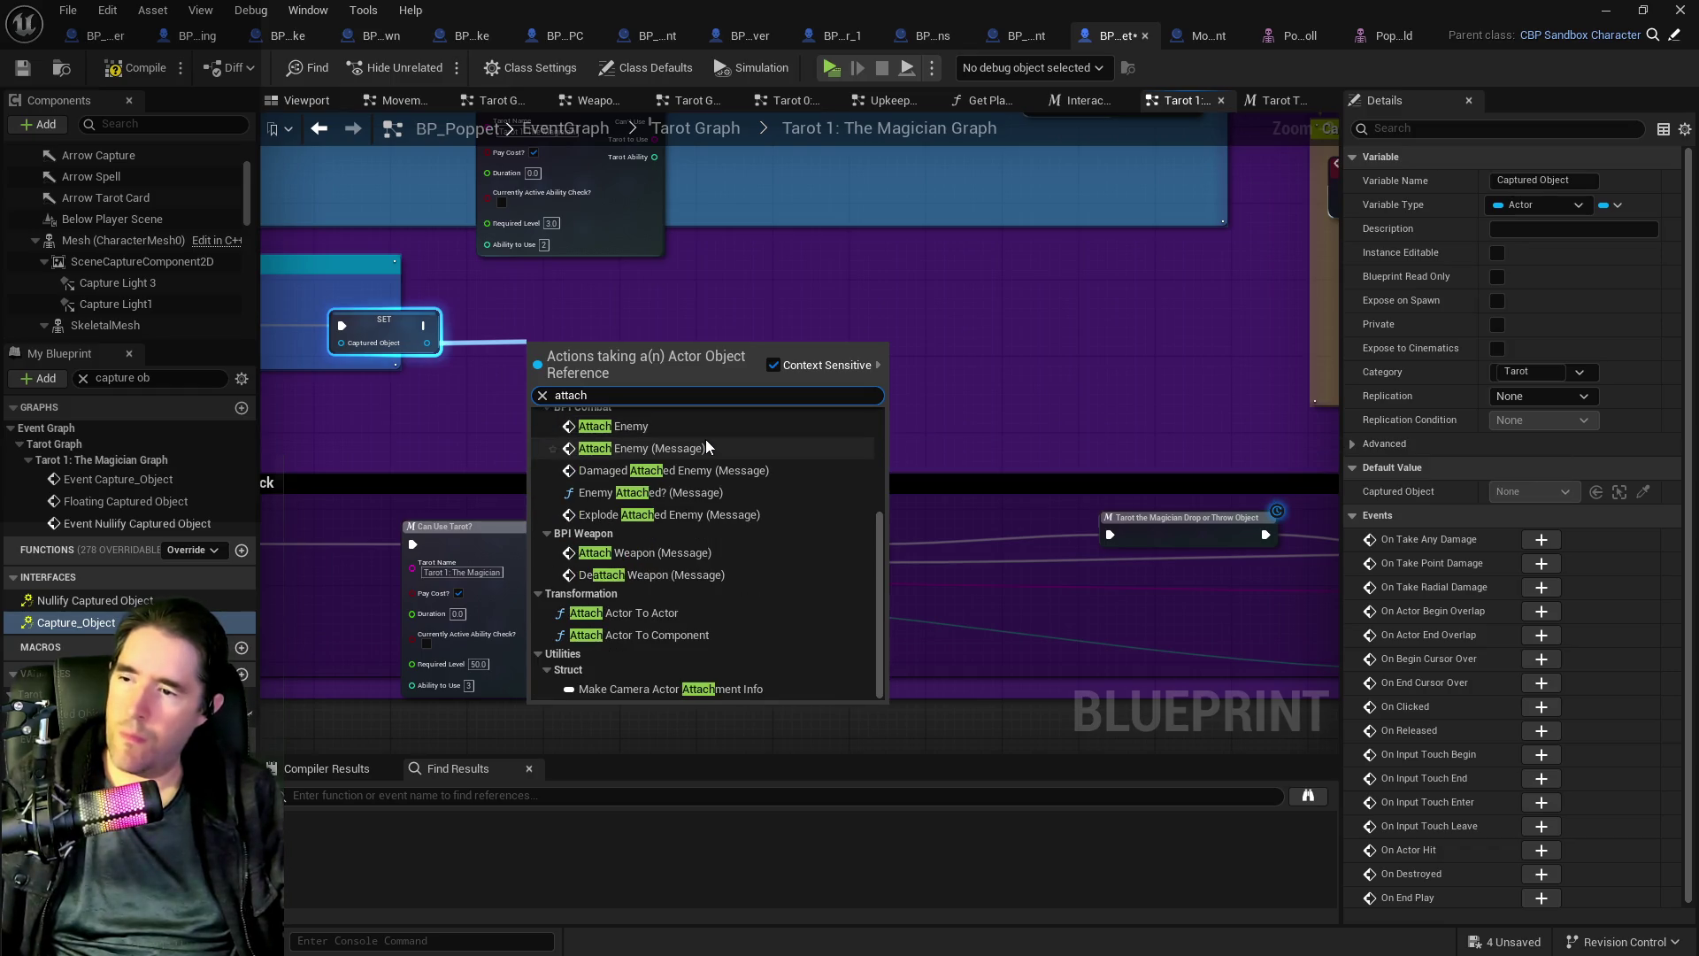
click(1088, 383)
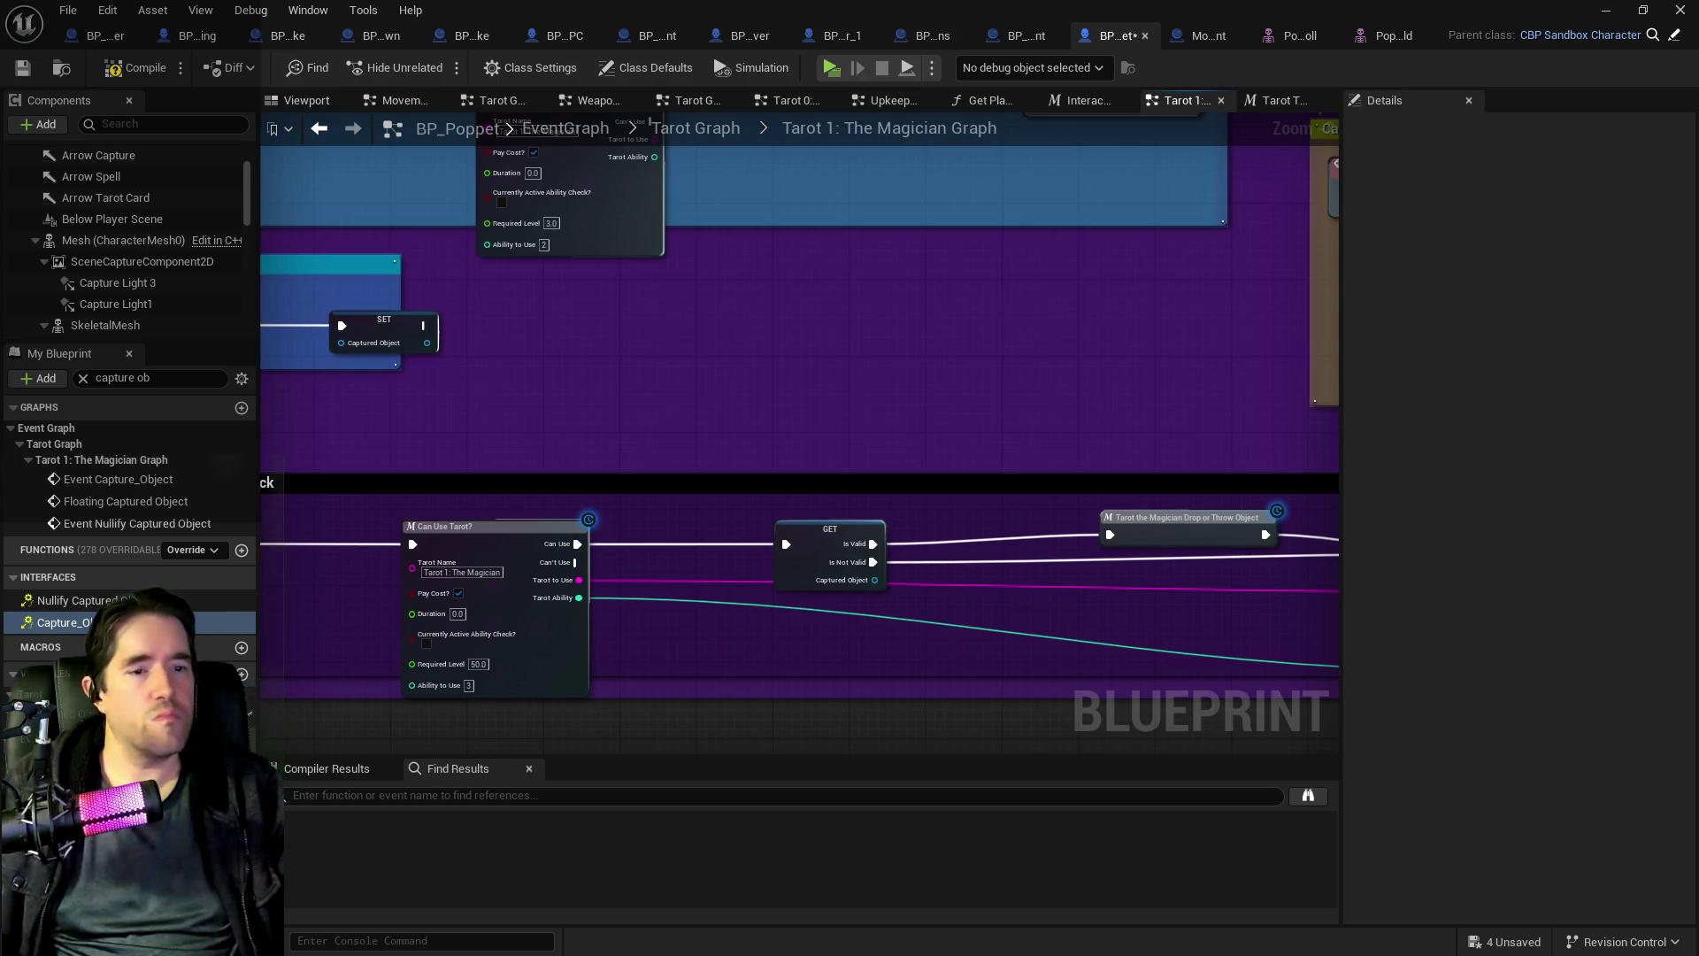
- Add Detach From Actor after the Captured Object SET in Nullify Captured Object
scroll(750, 314, down, 5)
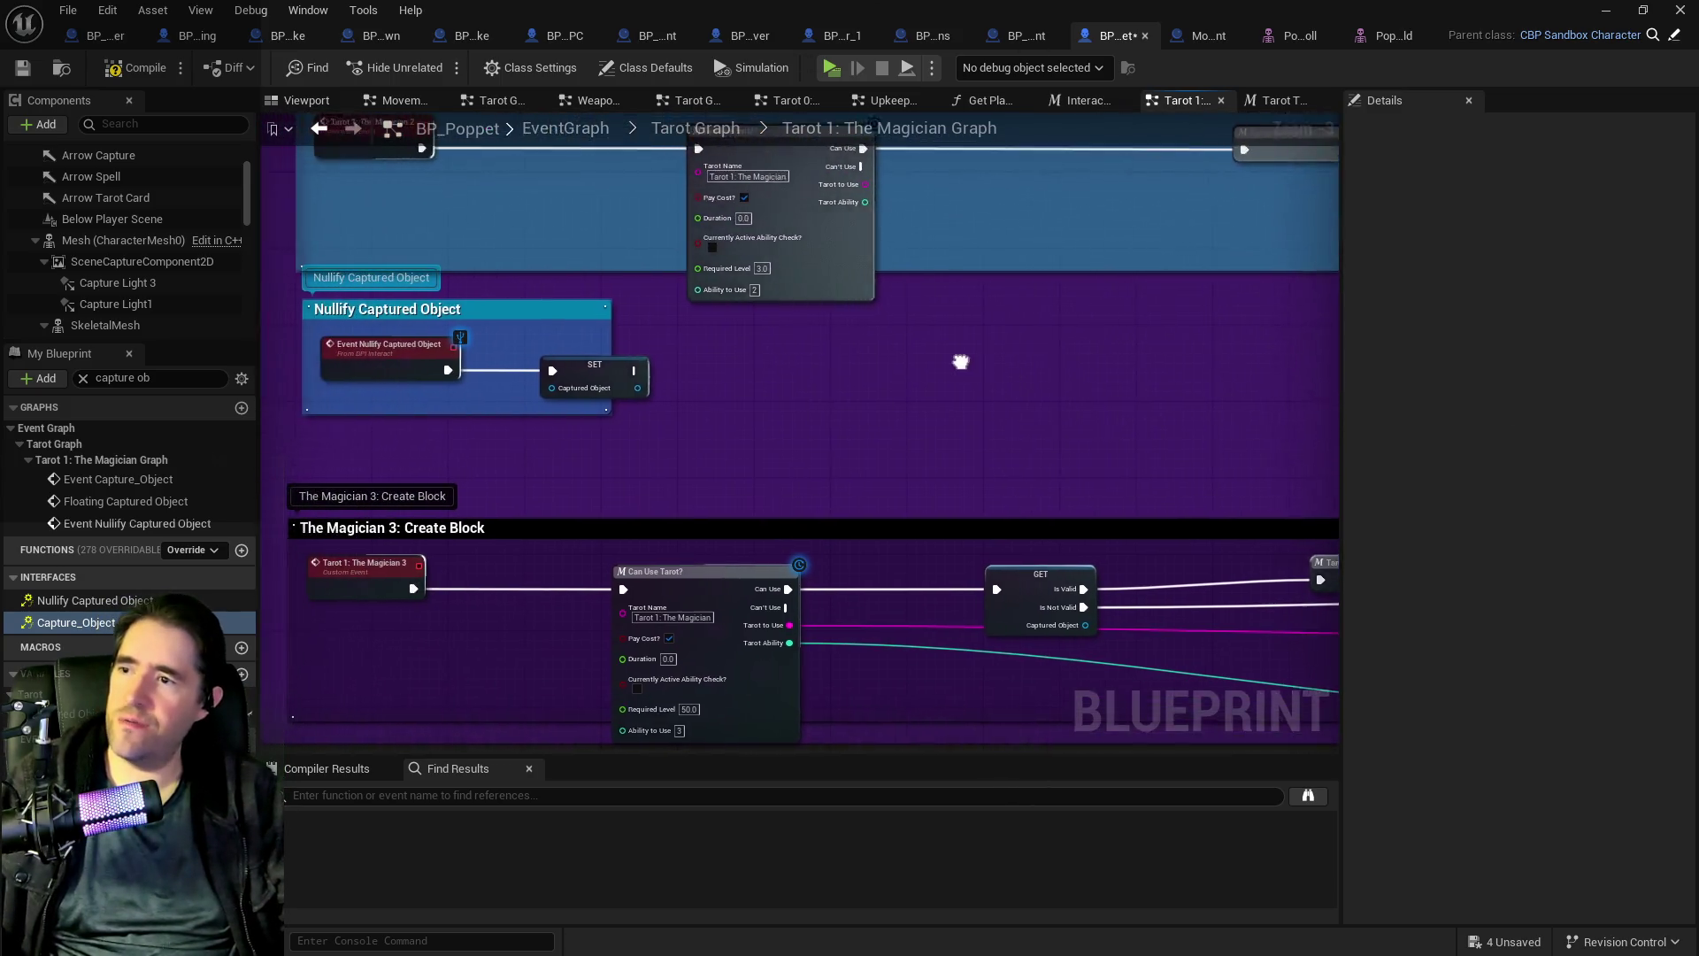
mouse_move(665, 448)
mouse_down()
mouse_move(808, 384)
mouse_move(823, 395)
mouse_move(655, 476)
mouse_up()
scroll(662, 467, up, 1)
text(deta)
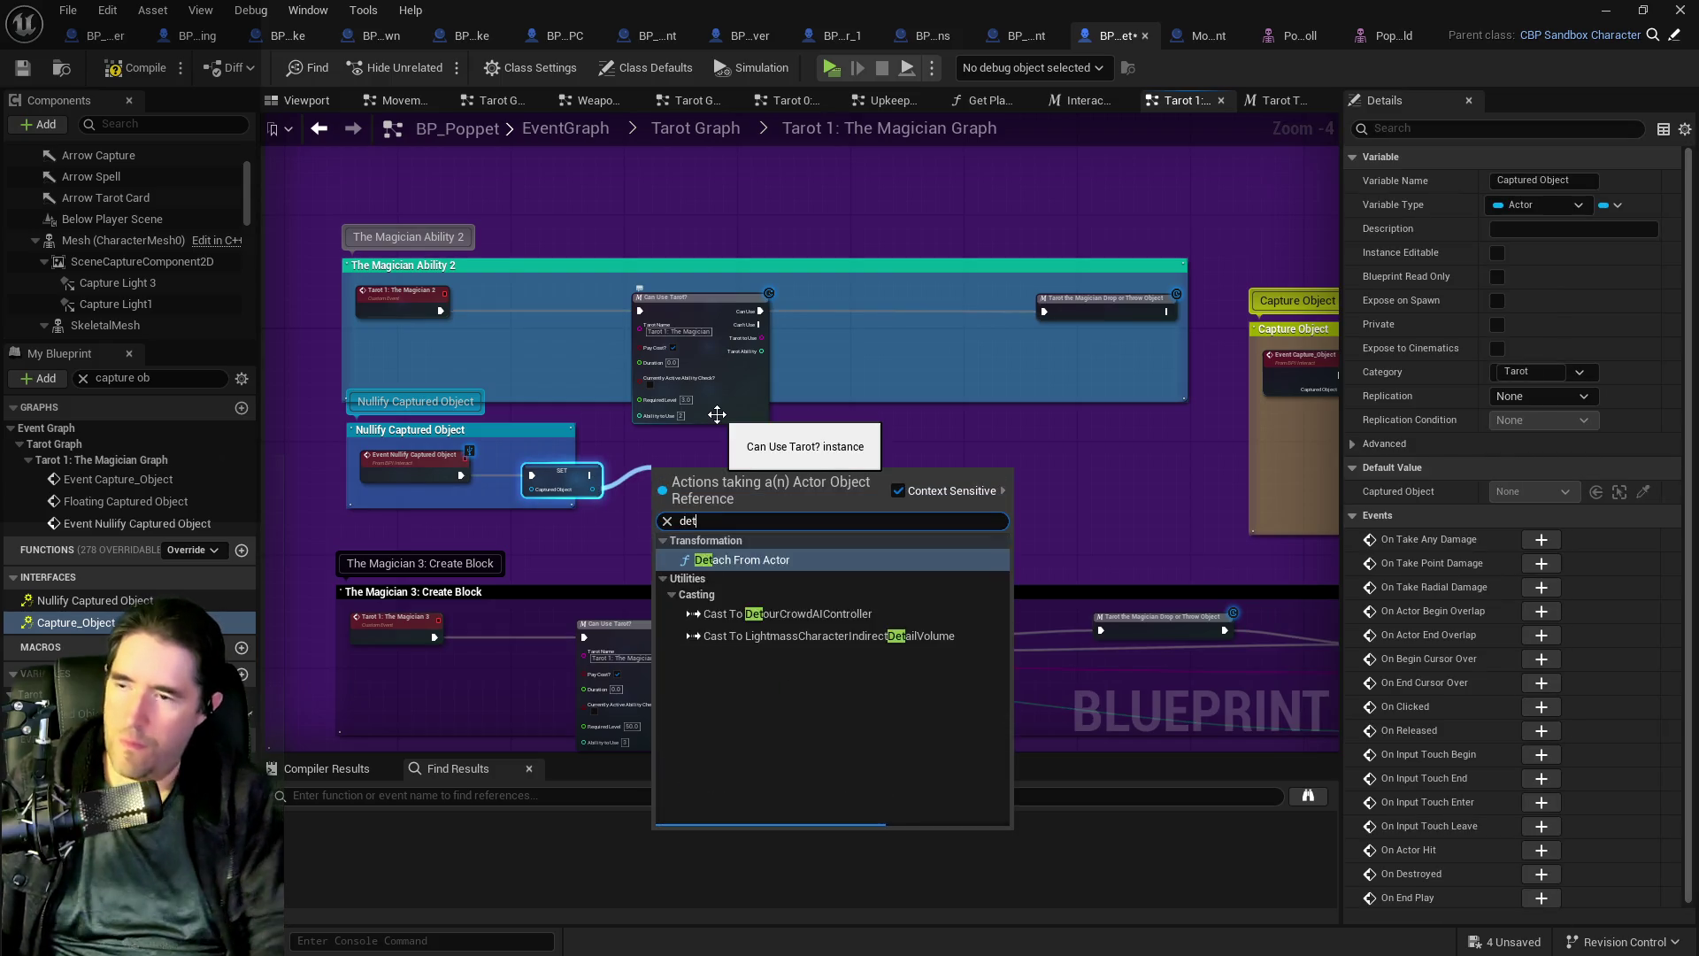
key(Return)
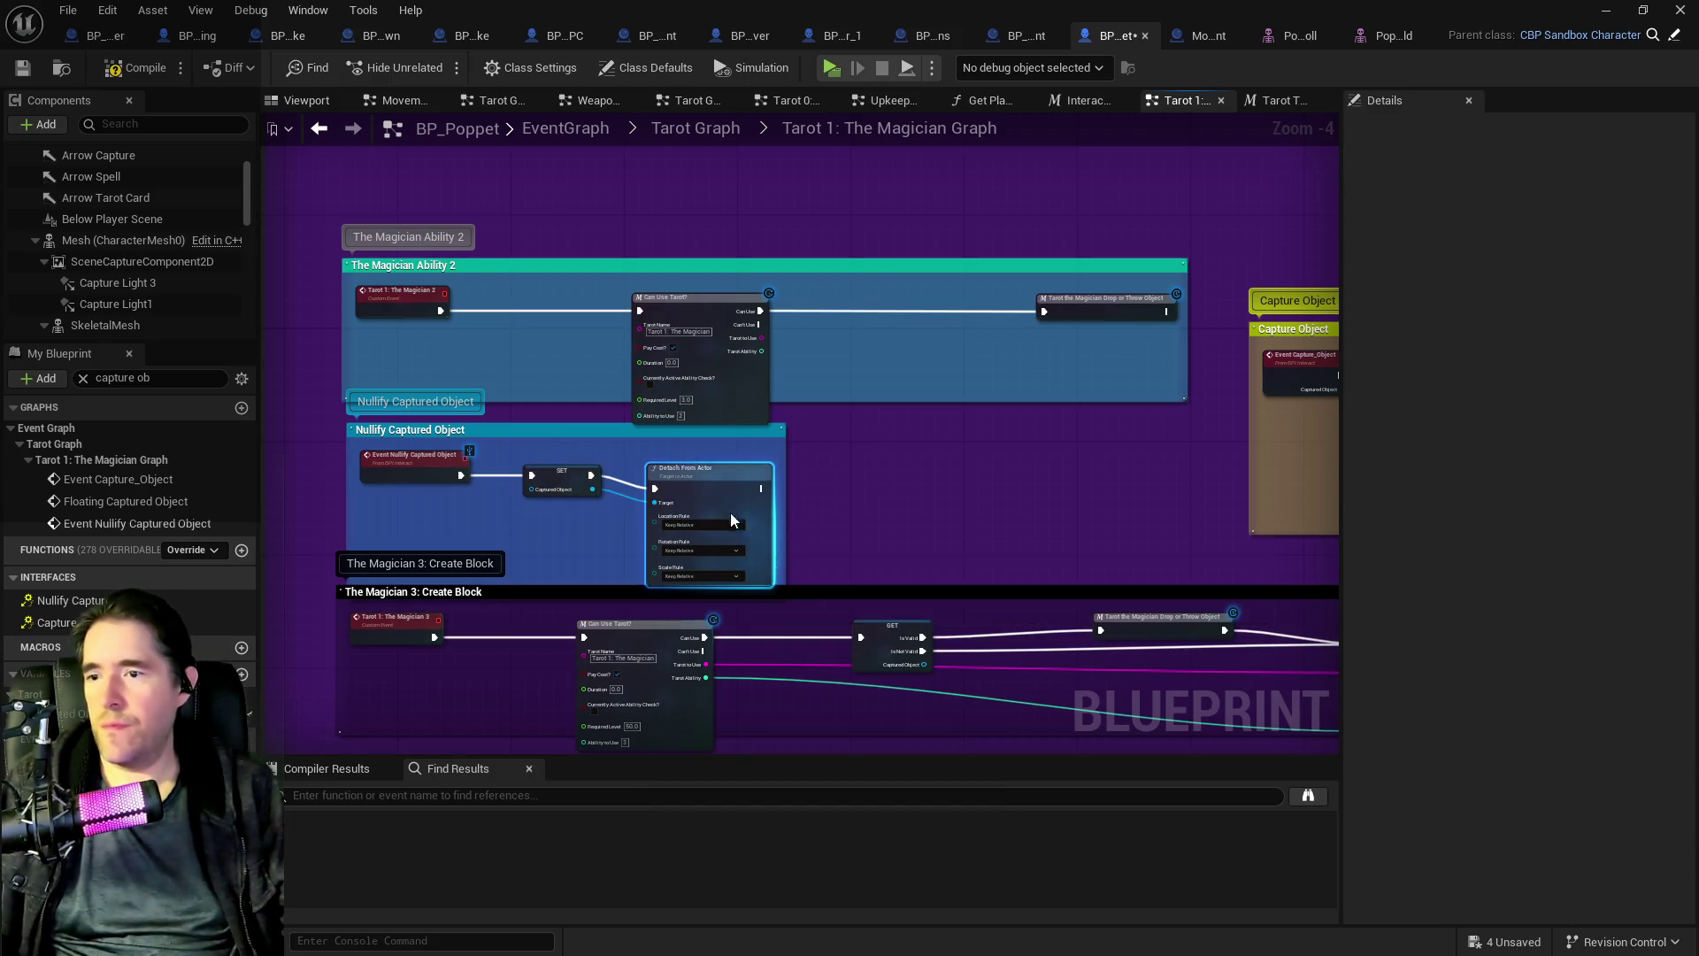
- Remove an extra pasted Detach From Actor node
mouse_move(719, 477)
mouse_down()
mouse_move(874, 479)
mouse_move(633, 467)
mouse_up()
scroll(888, 439, down, 2)
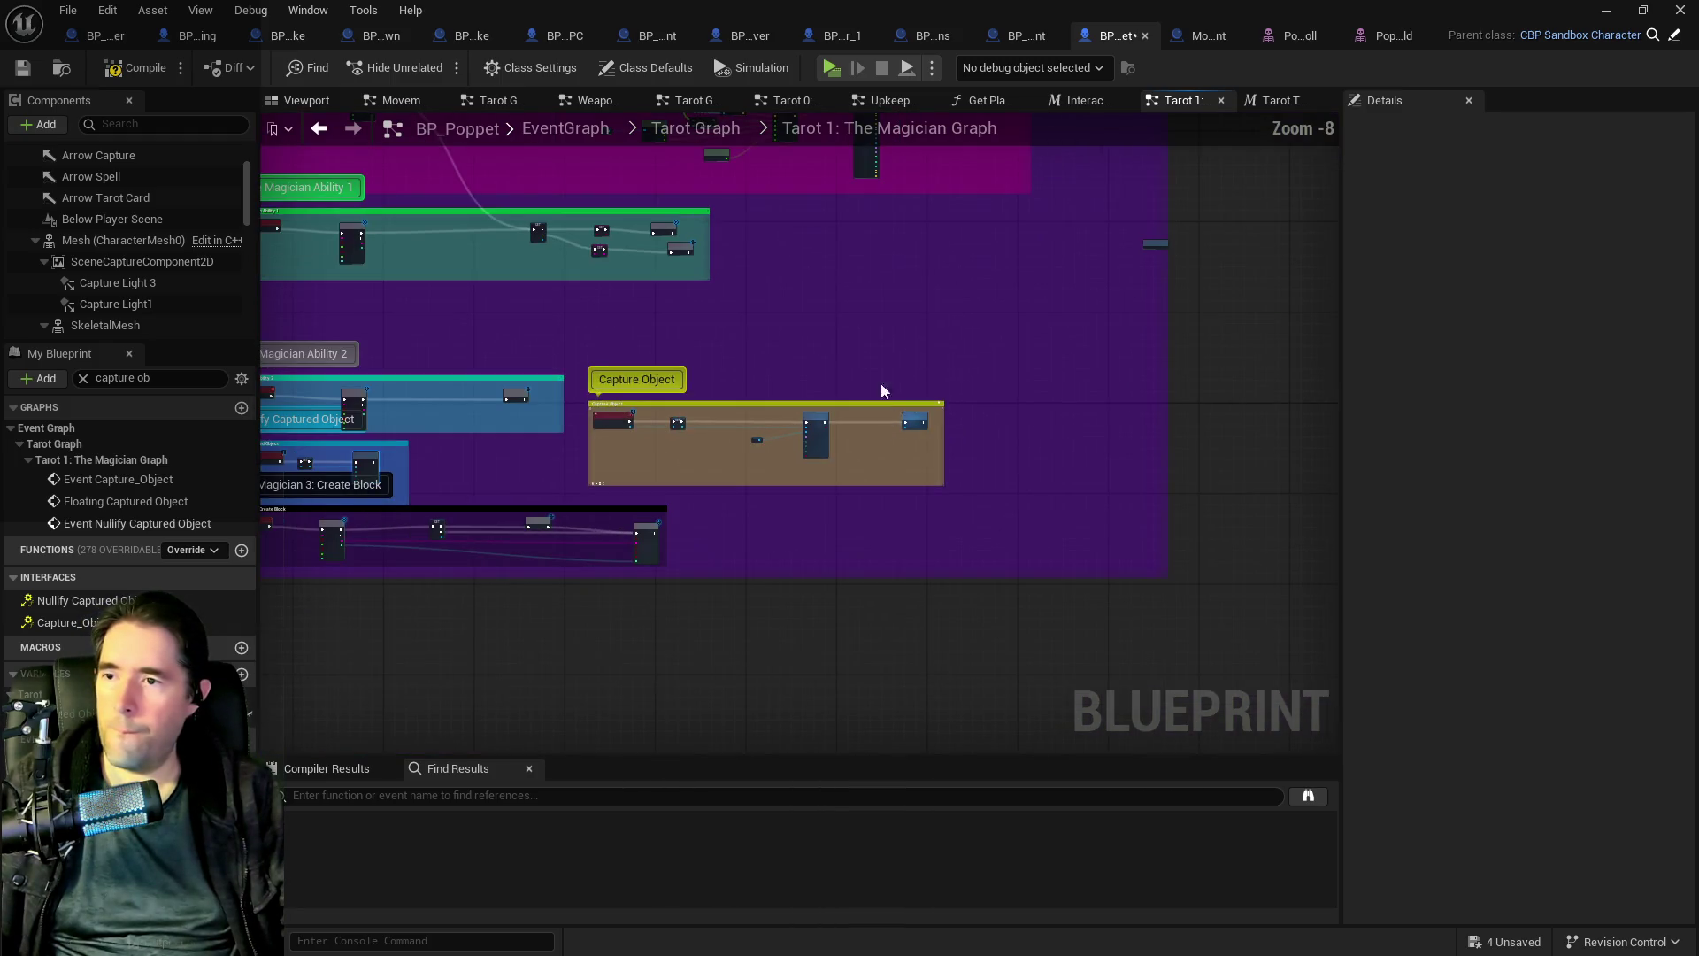
drag(558, 503, 740, 577)
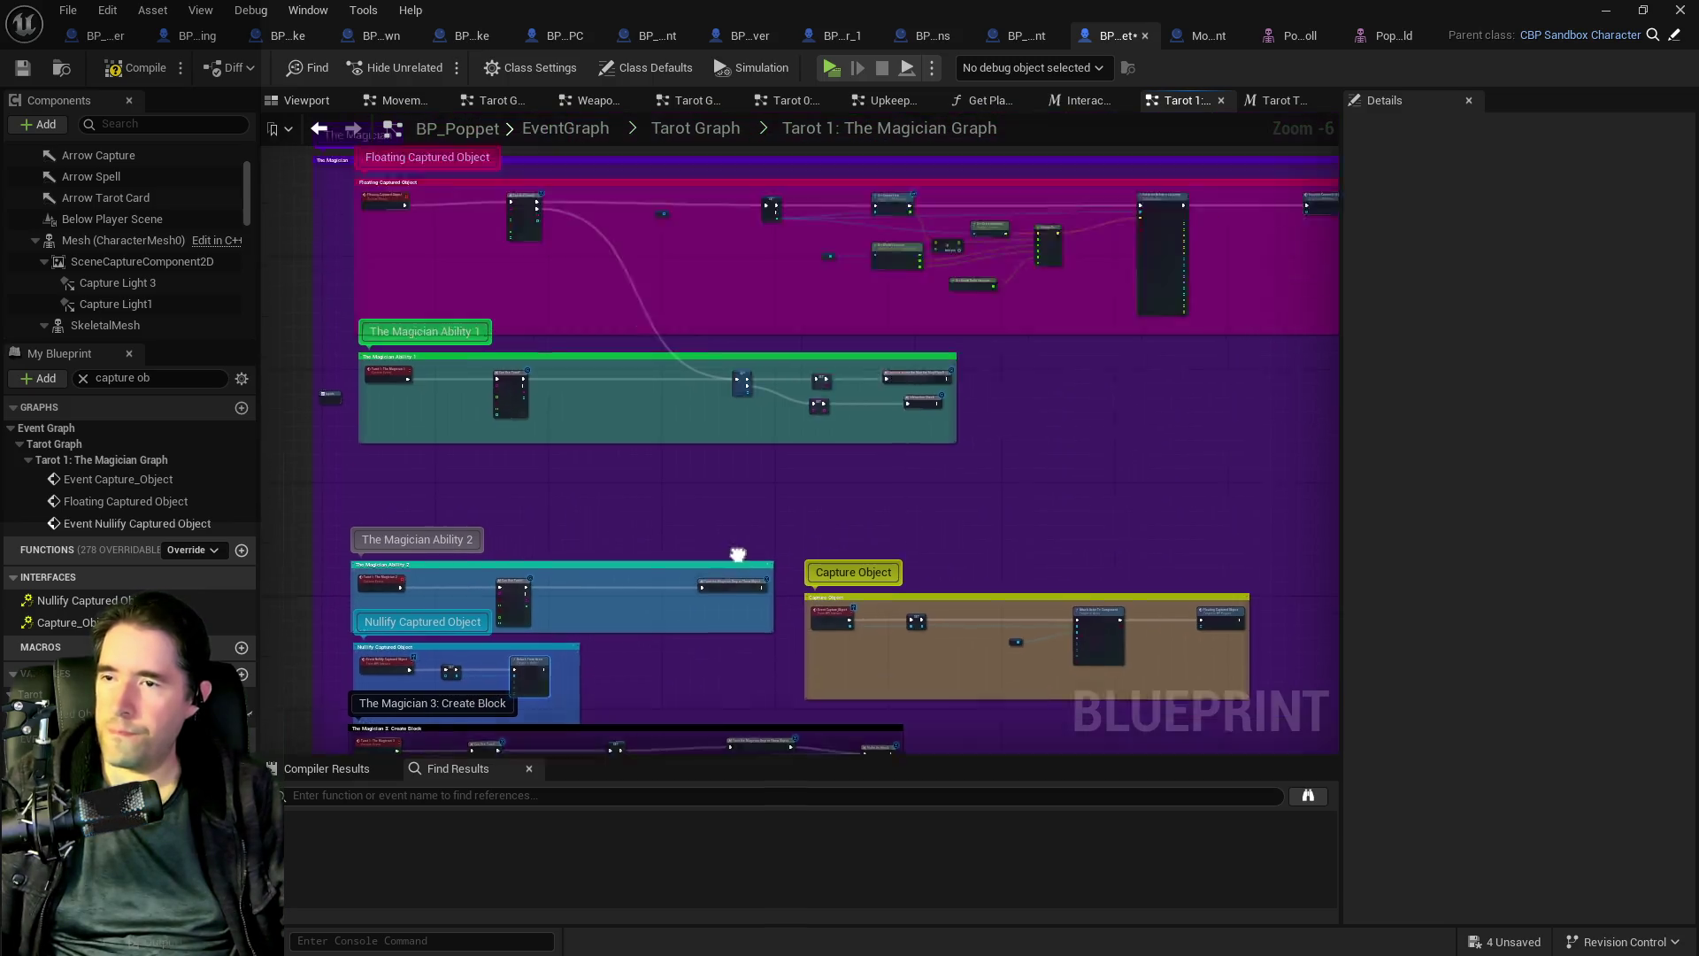
scroll(703, 571, up, 2)
mouse_move(579, 535)
mouse_down()
mouse_move(579, 704)
mouse_move(703, 460)
mouse_up()
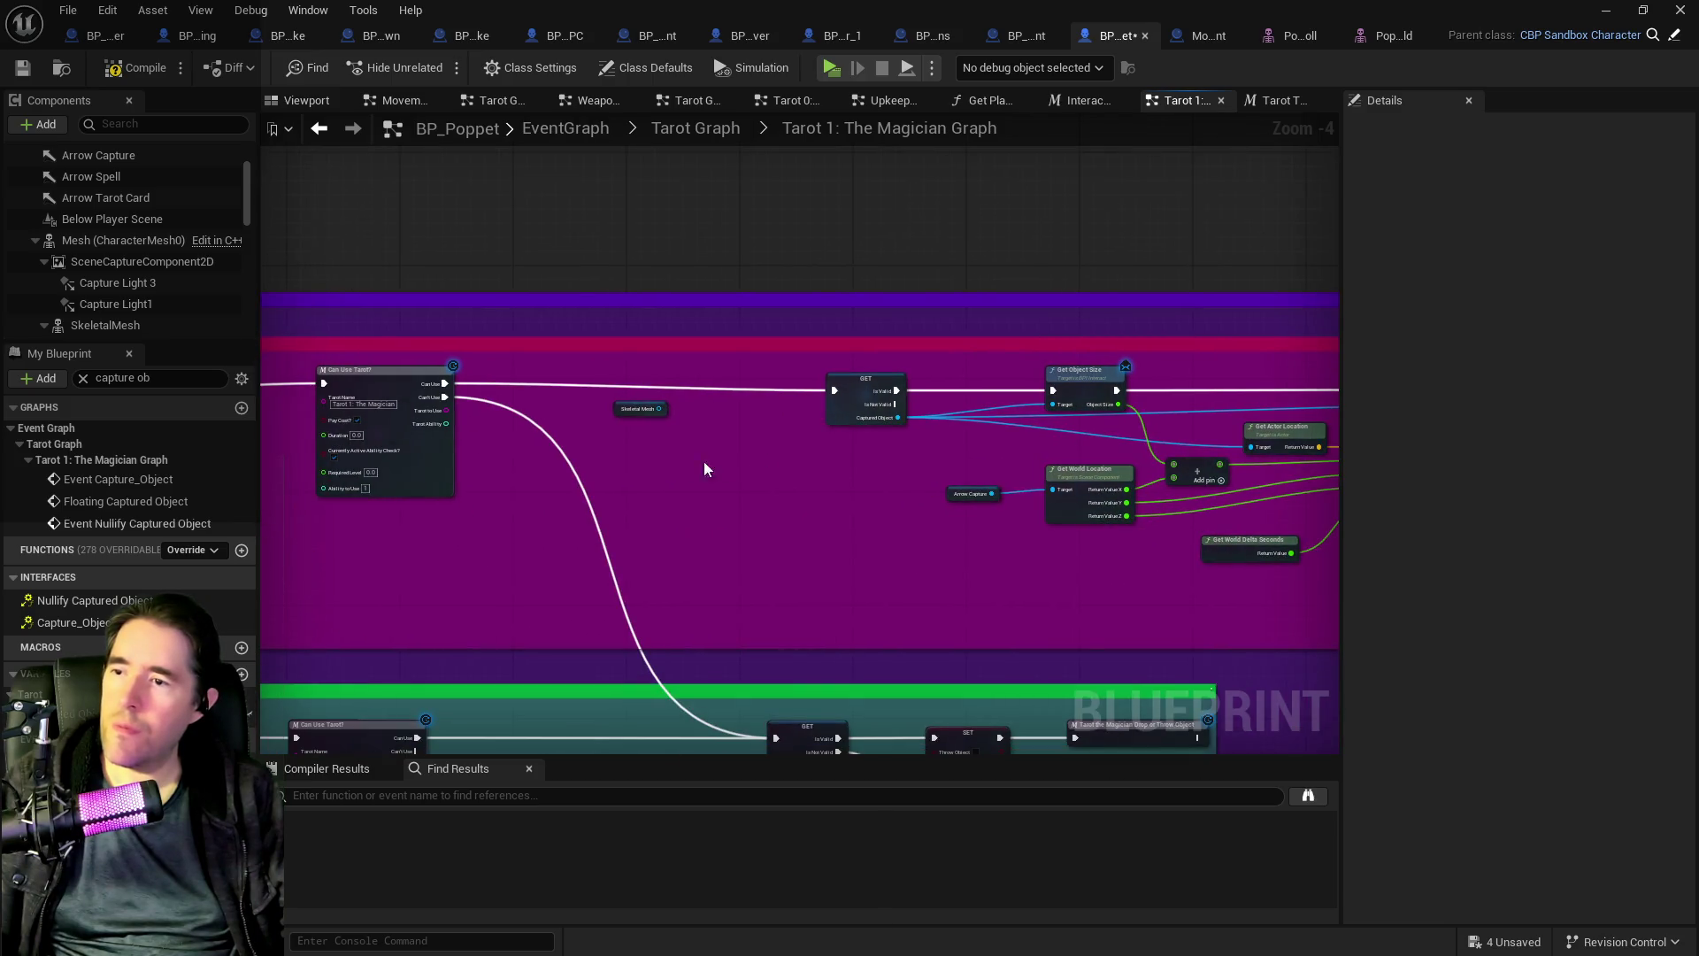
key(ctrl+v)
scroll(676, 437, up, 2)
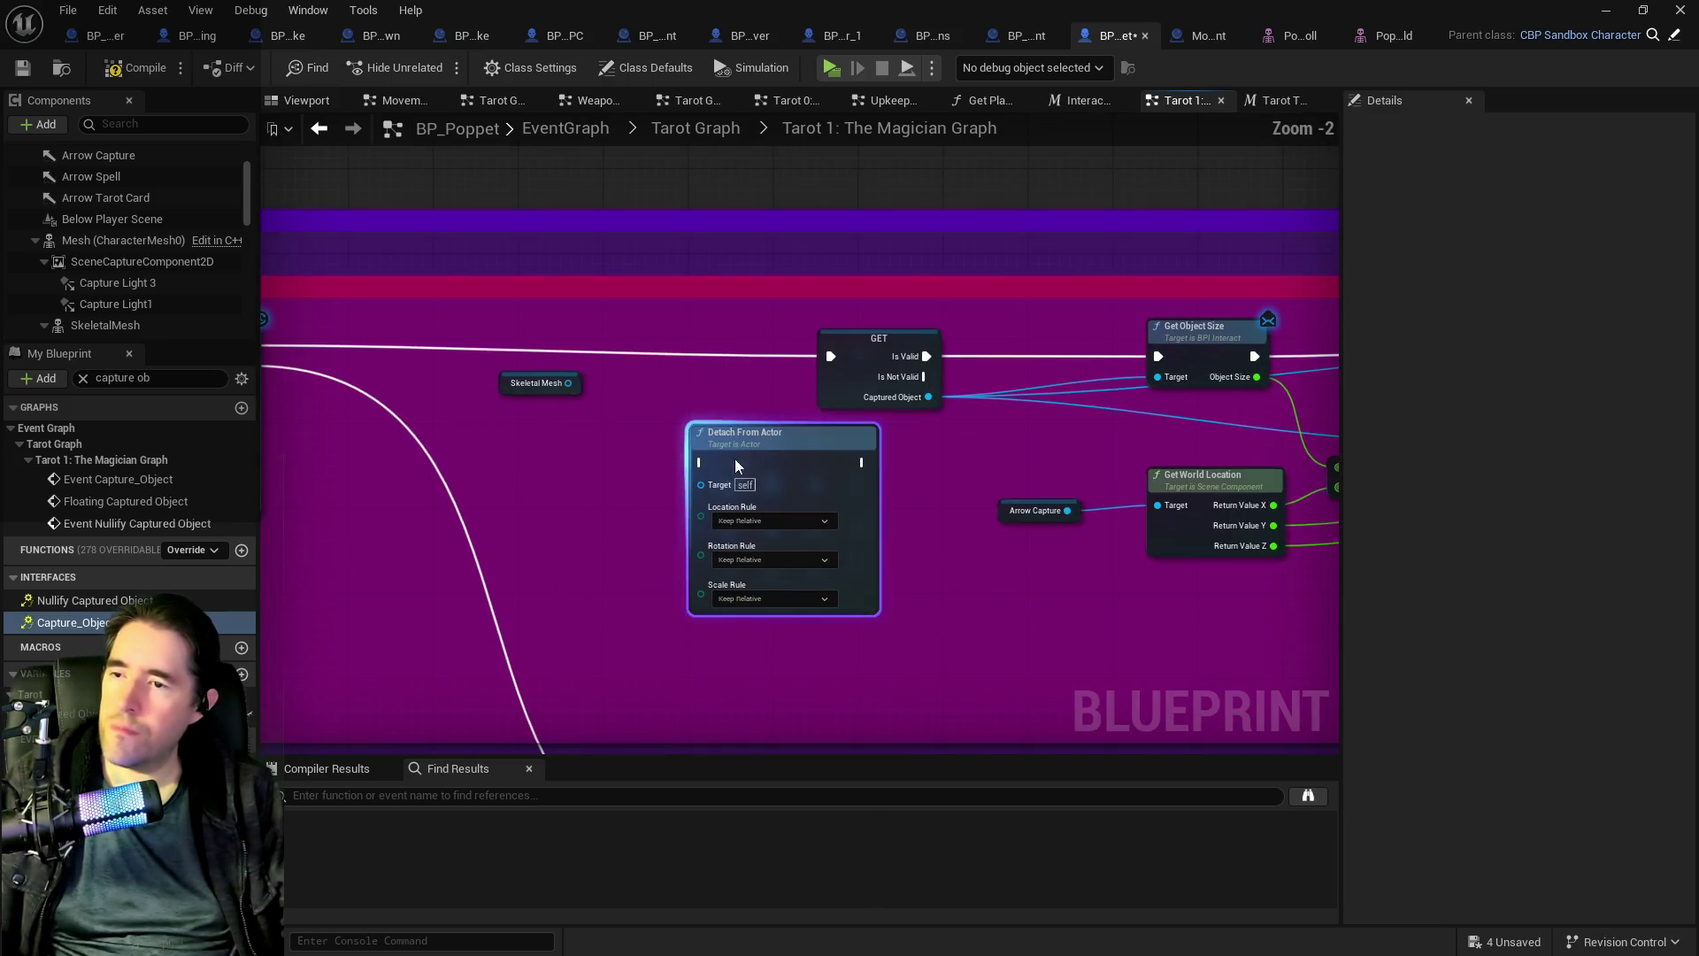
mouse_move(784, 433)
mouse_down()
mouse_move(683, 490)
mouse_move(619, 309)
mouse_move(531, 407)
mouse_up()
drag(502, 242, 640, 273)
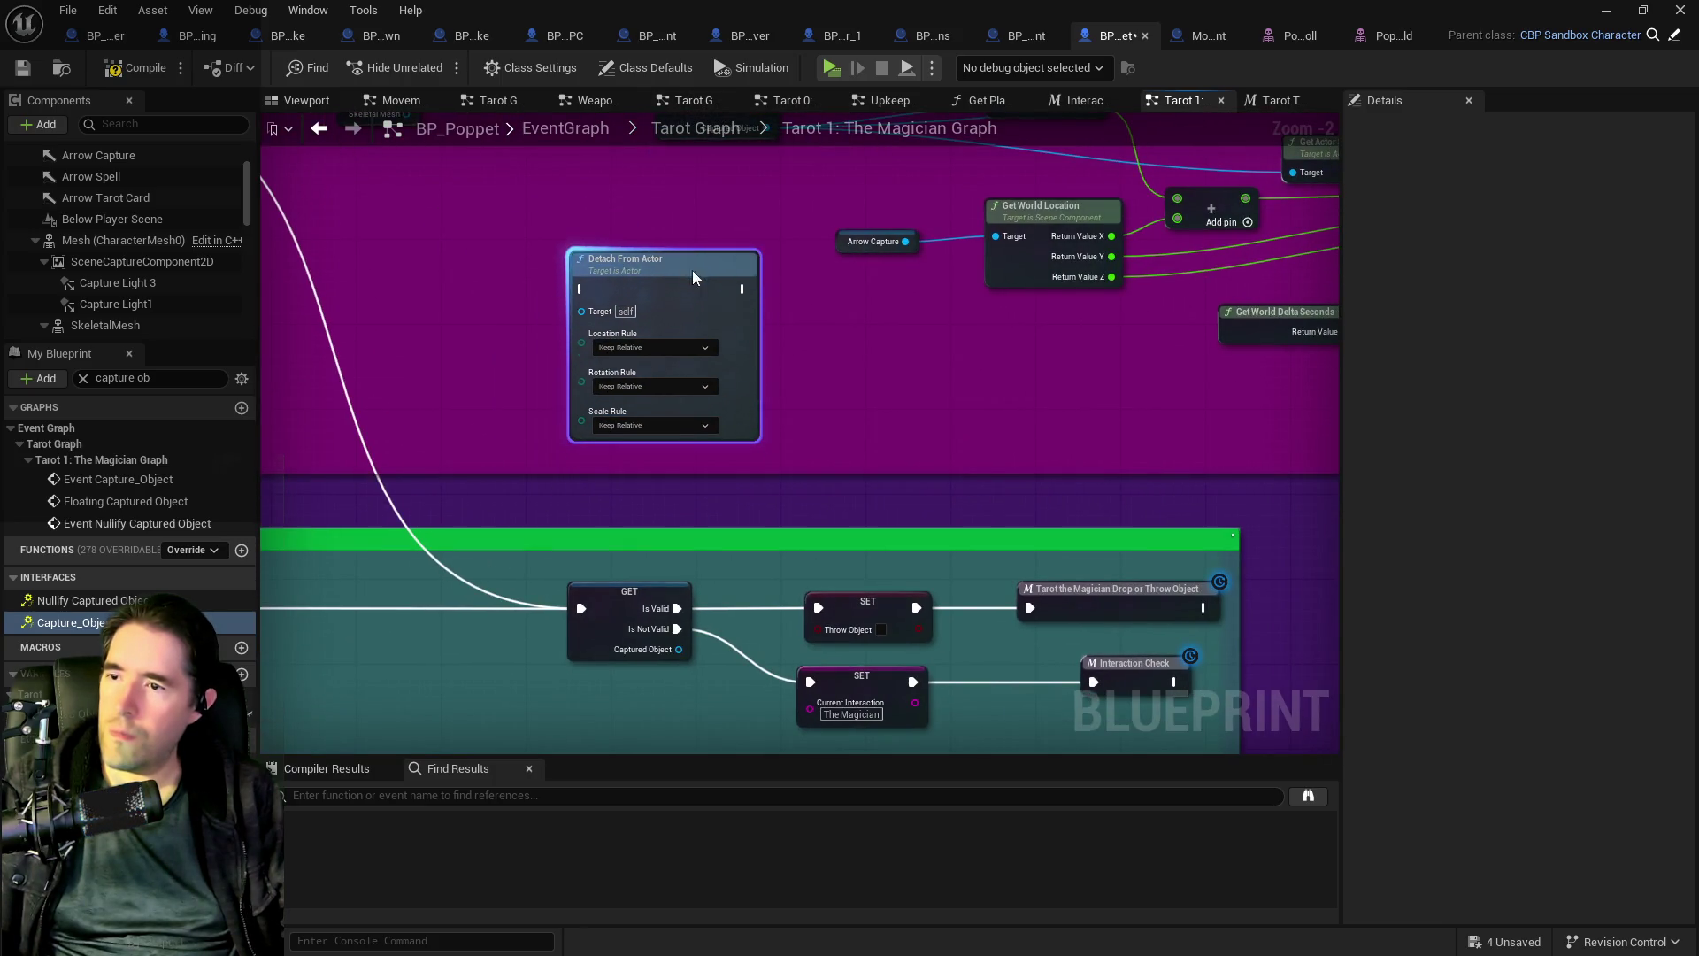
key(Delete)
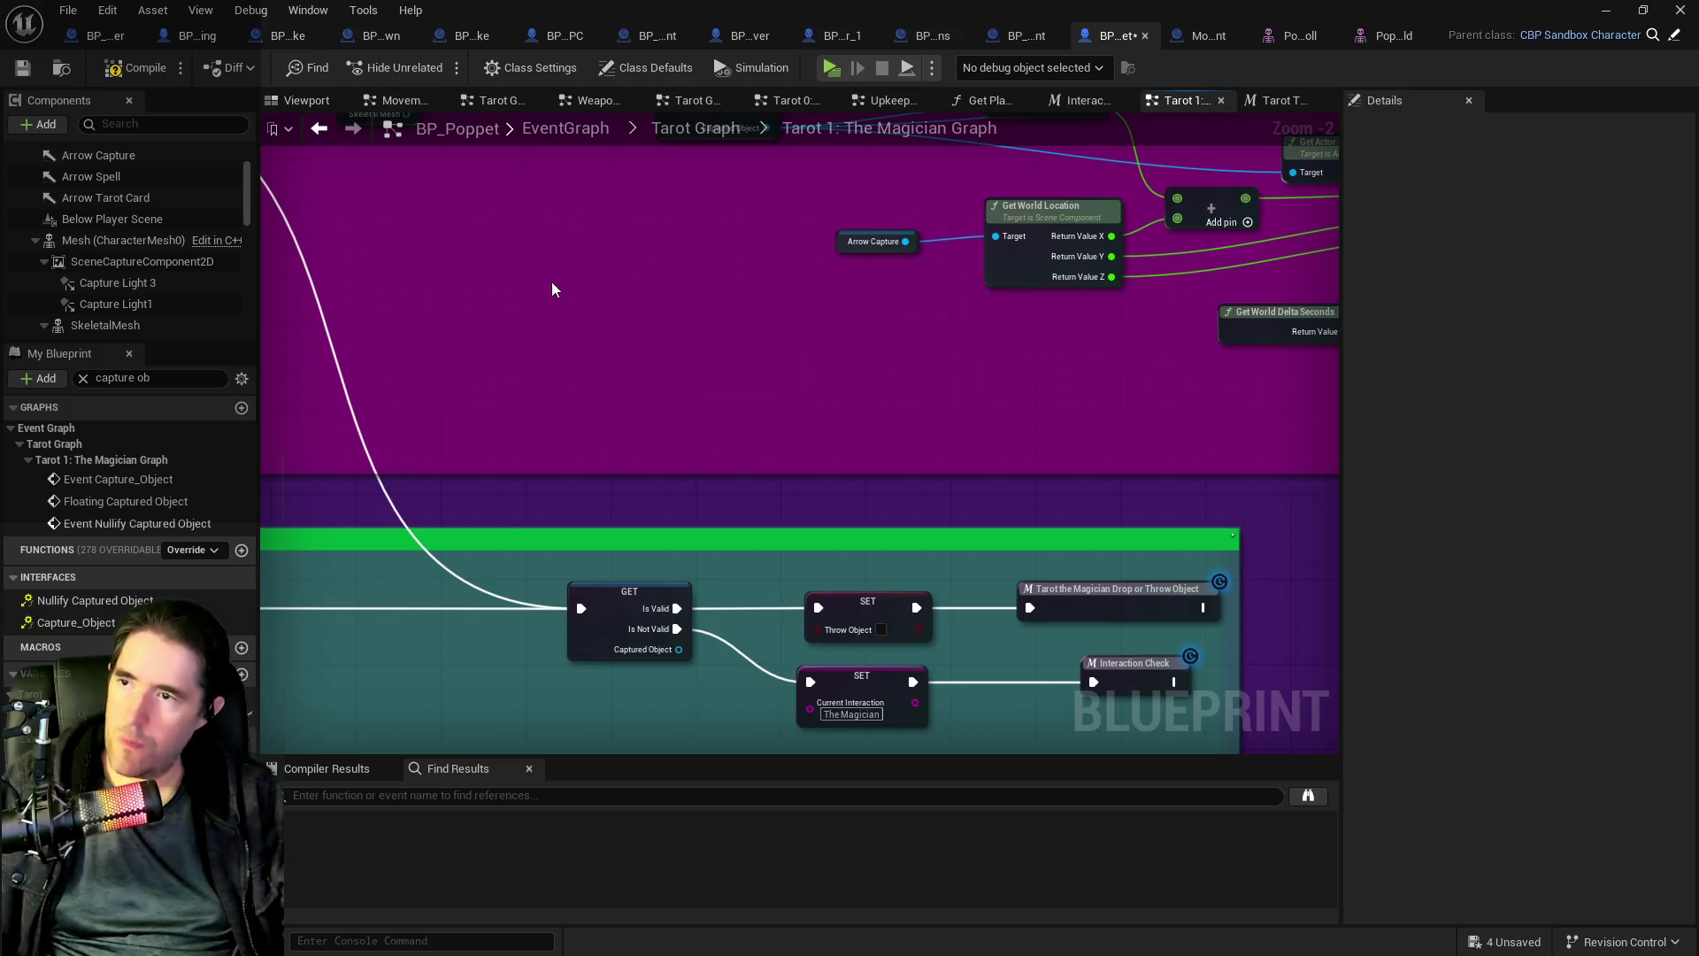
- Delete the unused Skeletal Mesh reference node
scroll(816, 449, down, 2)
drag(753, 384, 425, 428)
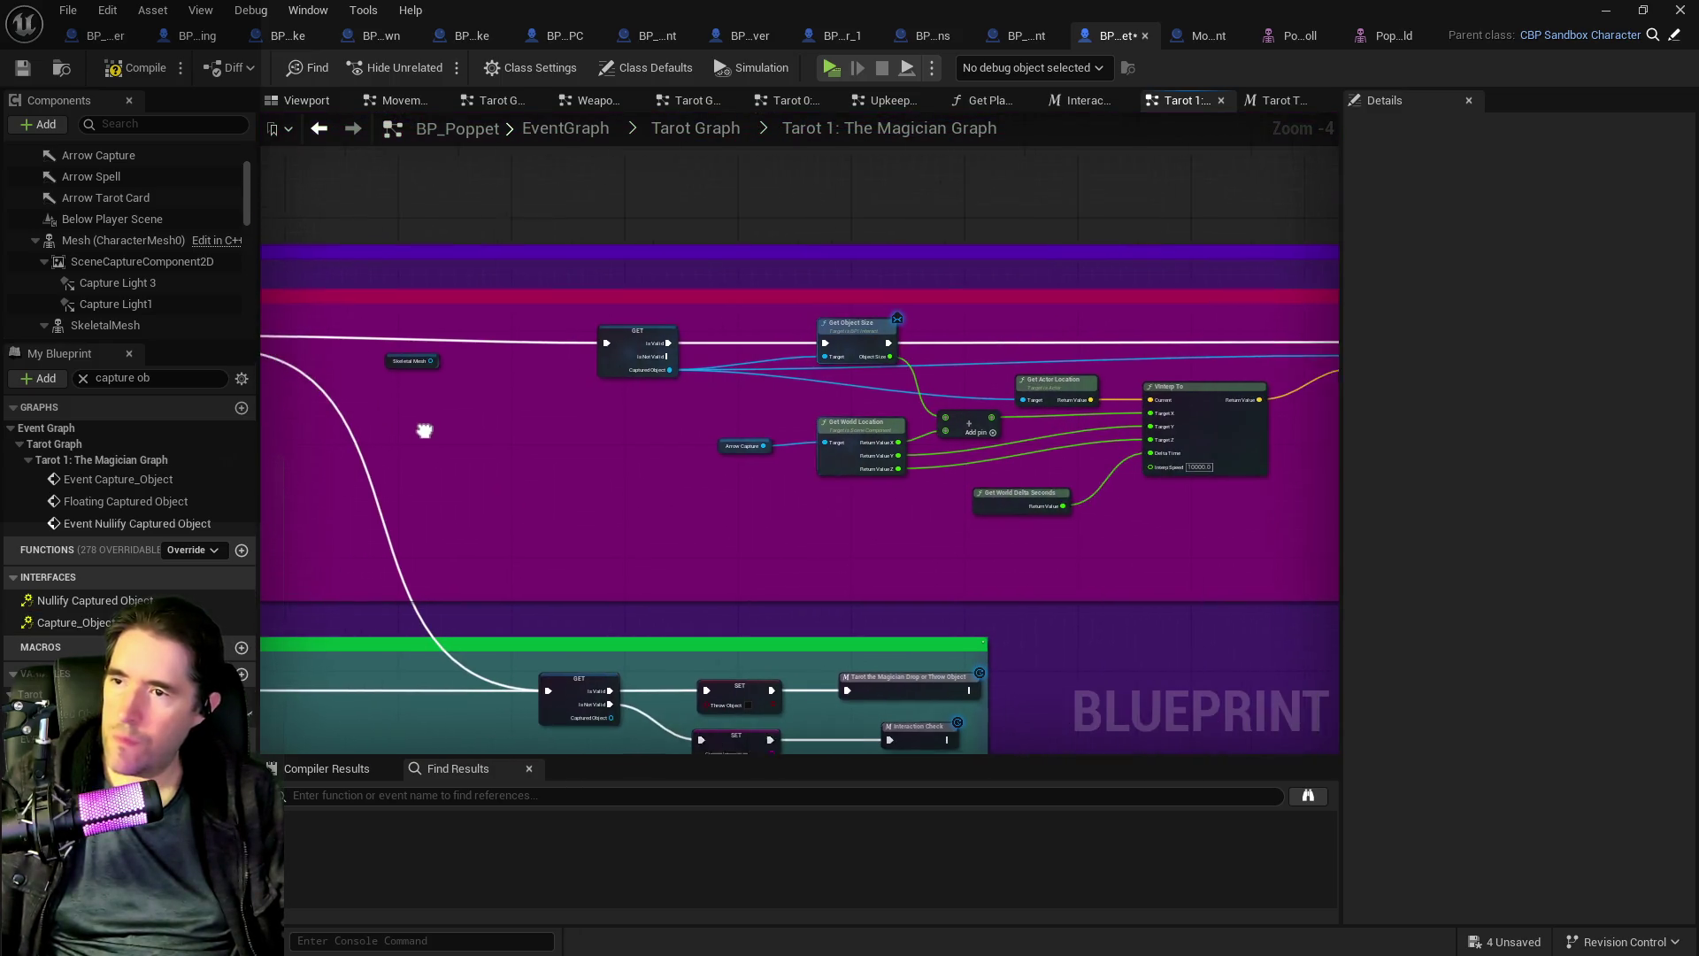
click(696, 341)
click(469, 354)
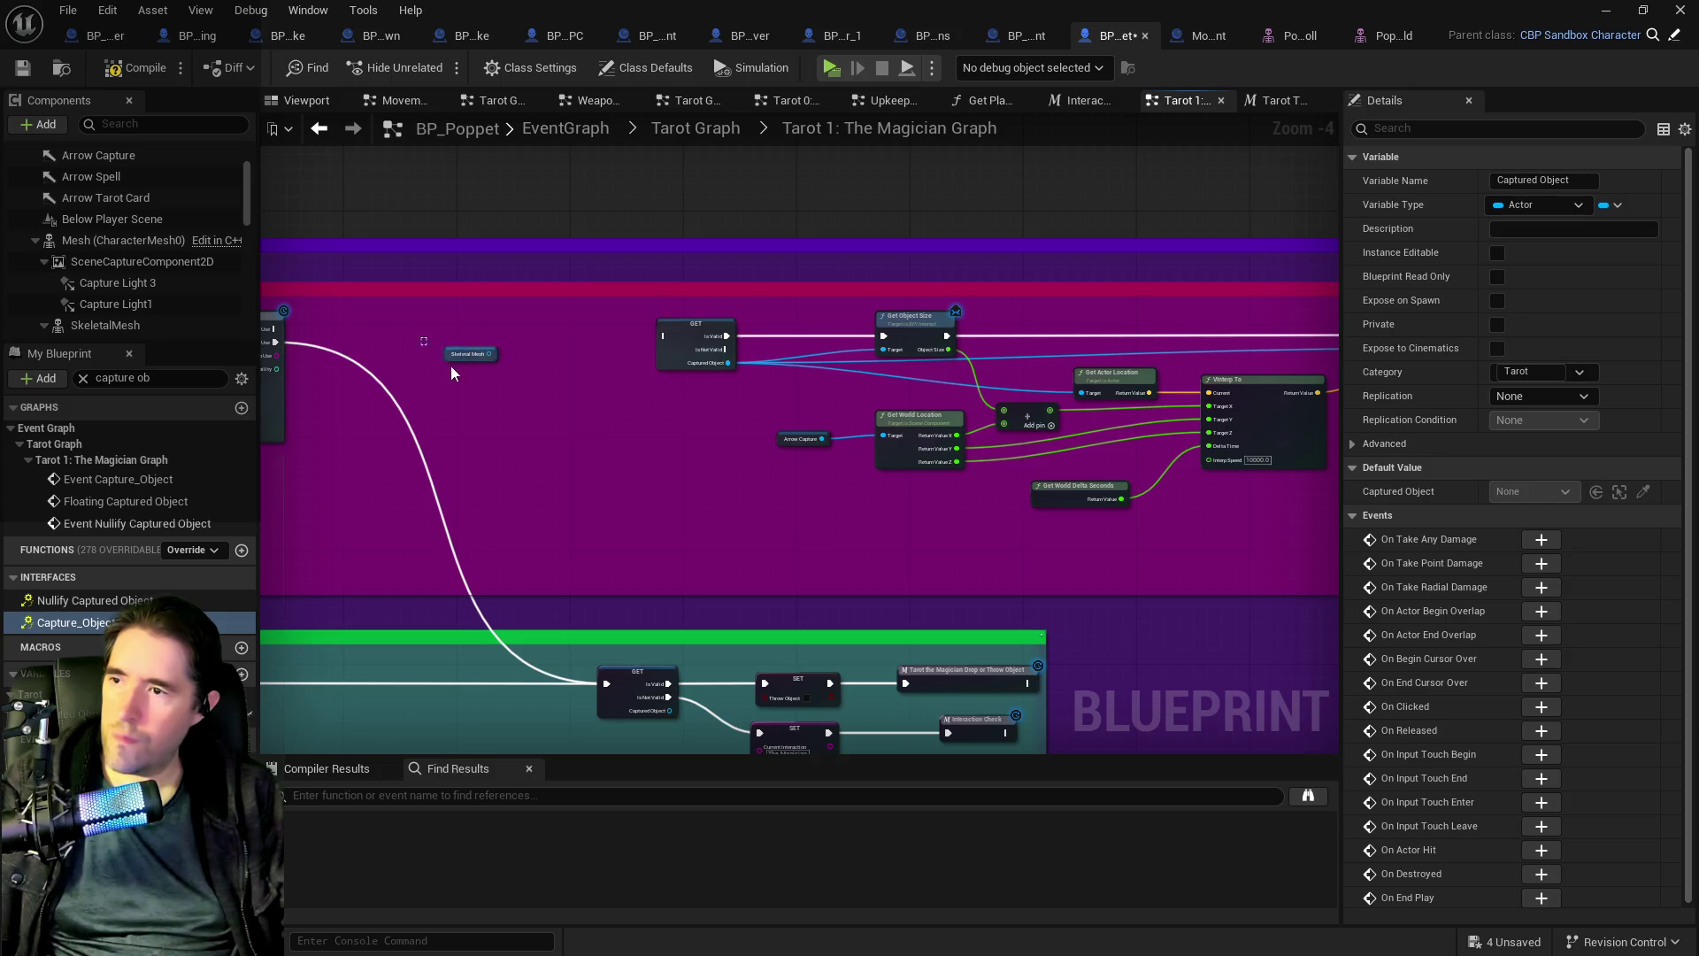
key(Delete)
drag(778, 592, 668, 487)
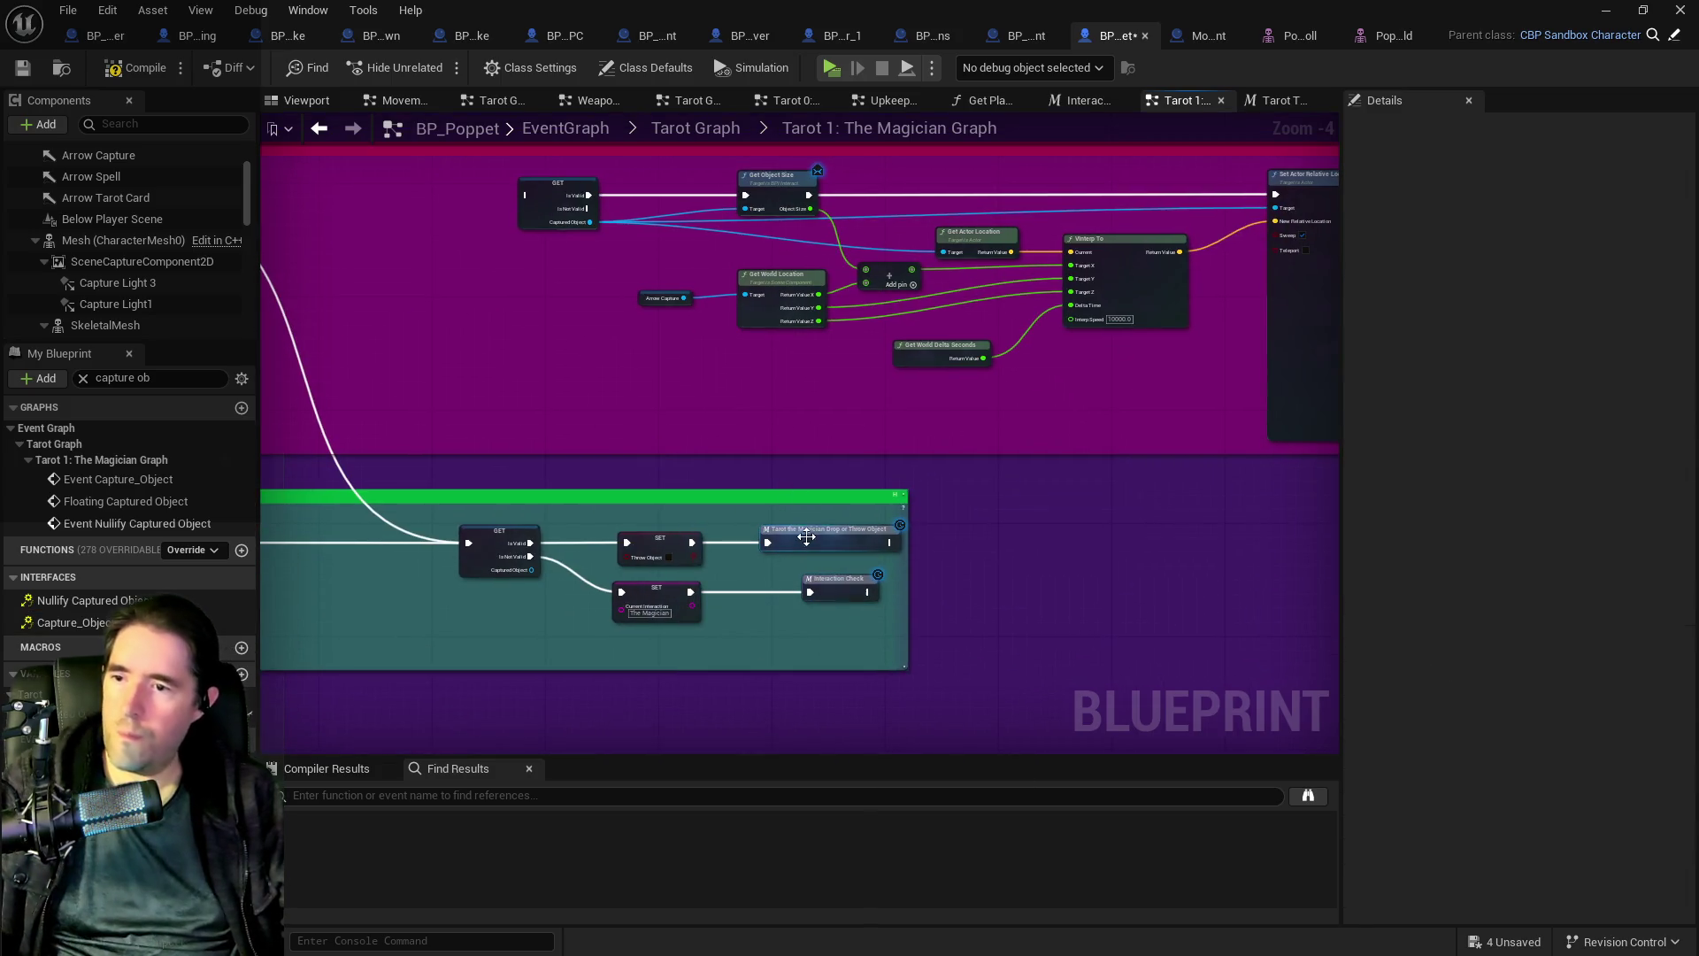
double_click(809, 544)
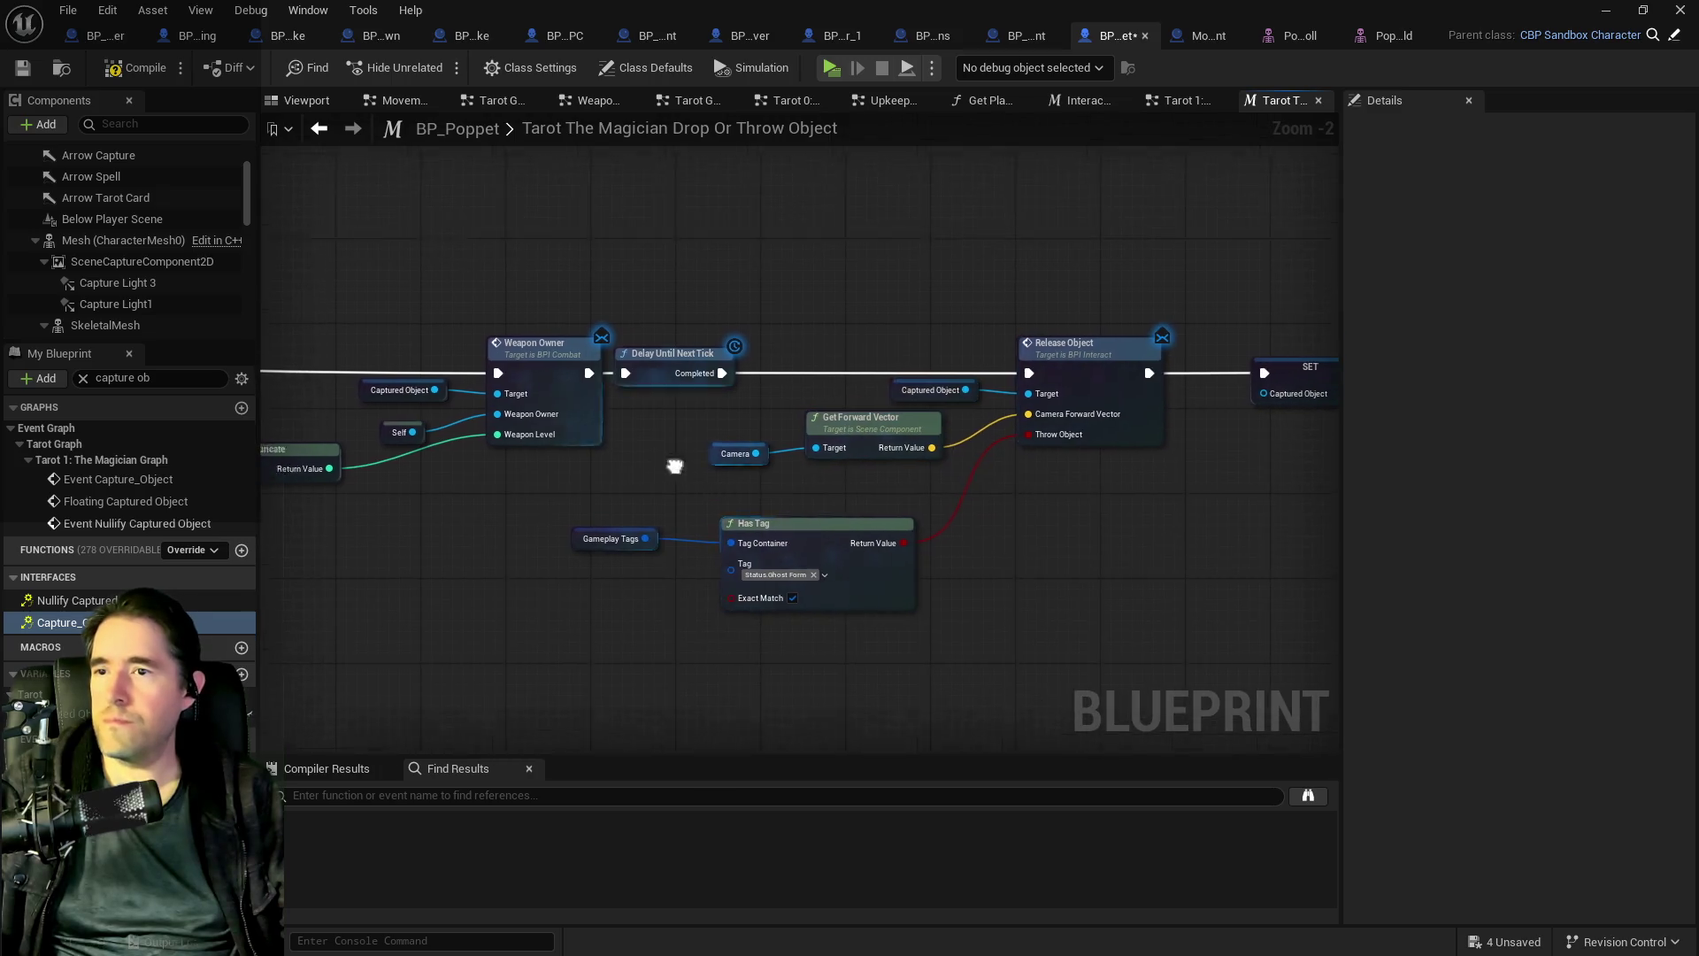
- Review the macro's Delay Until Next Tick → Release Object → SET Captured Object chain
key(alt+Left)
key(alt+Right)
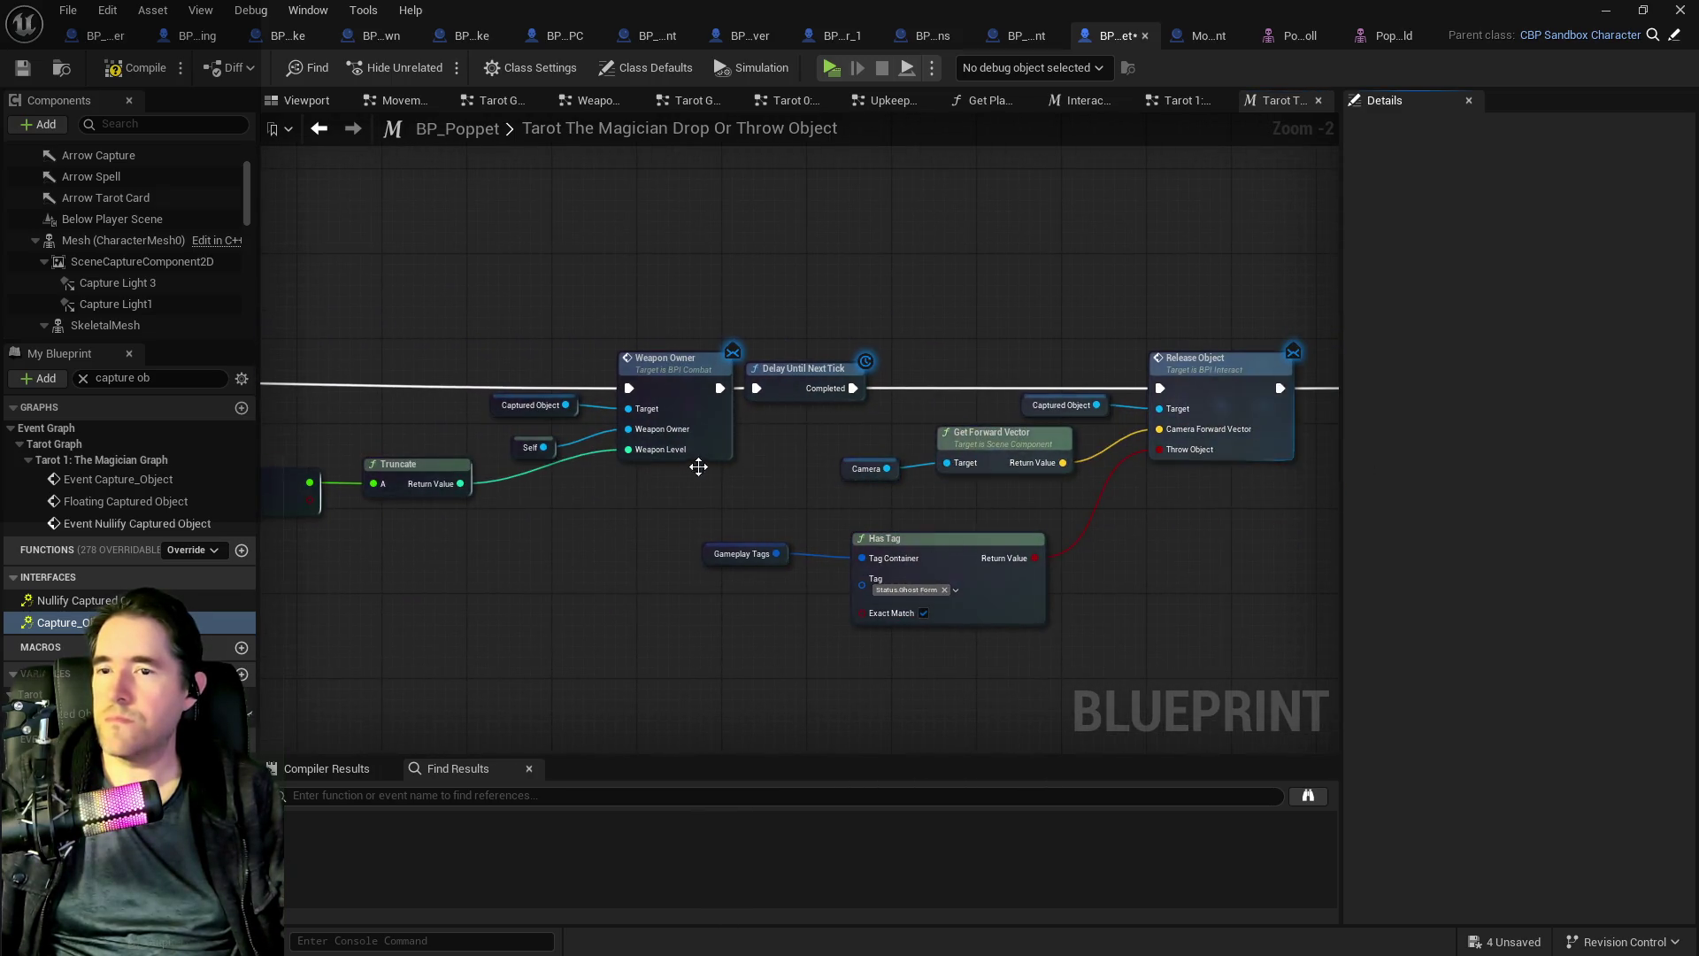
scroll(1038, 450, down, 1)
scroll(1040, 450, down, 1)
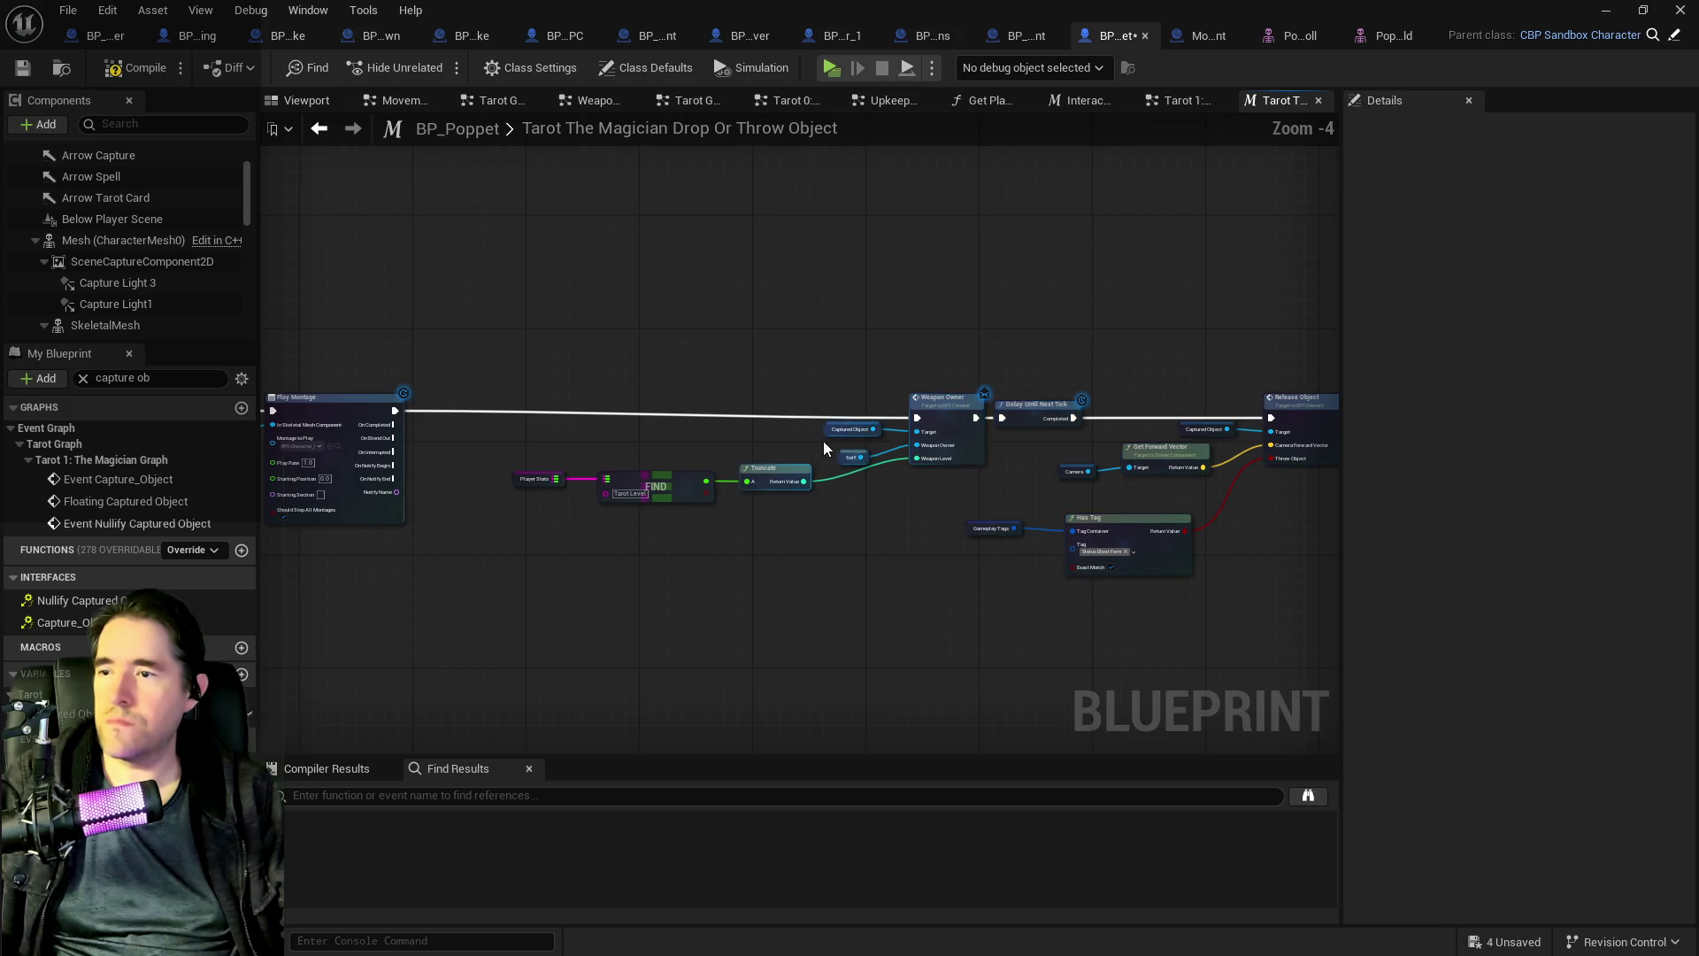
mouse_move(1063, 506)
mouse_down()
mouse_move(454, 363)
mouse_move(175, 343)
mouse_move(405, 352)
mouse_up()
mouse_move(653, 389)
mouse_down()
mouse_move(955, 385)
mouse_move(517, 423)
mouse_up()
mouse_move(731, 447)
mouse_down()
mouse_move(928, 448)
mouse_move(836, 448)
mouse_up()
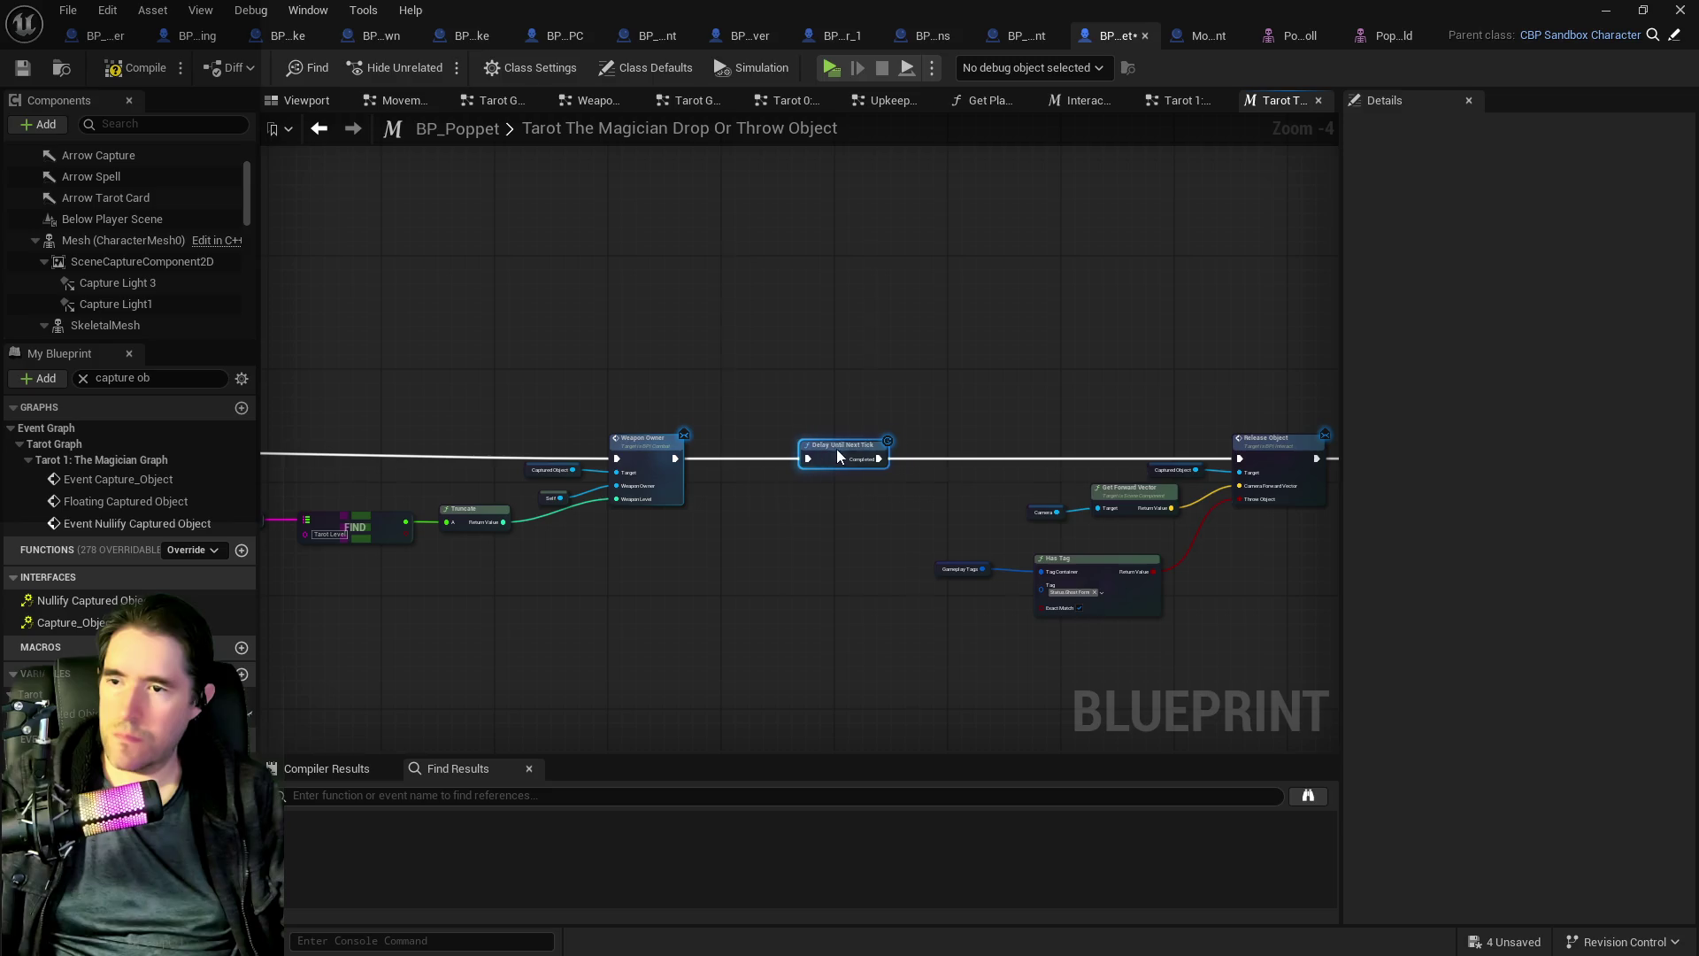
drag(997, 447, 463, 390)
scroll(619, 401, up, 1)
drag(608, 424, 1156, 369)
drag(728, 501, 746, 513)
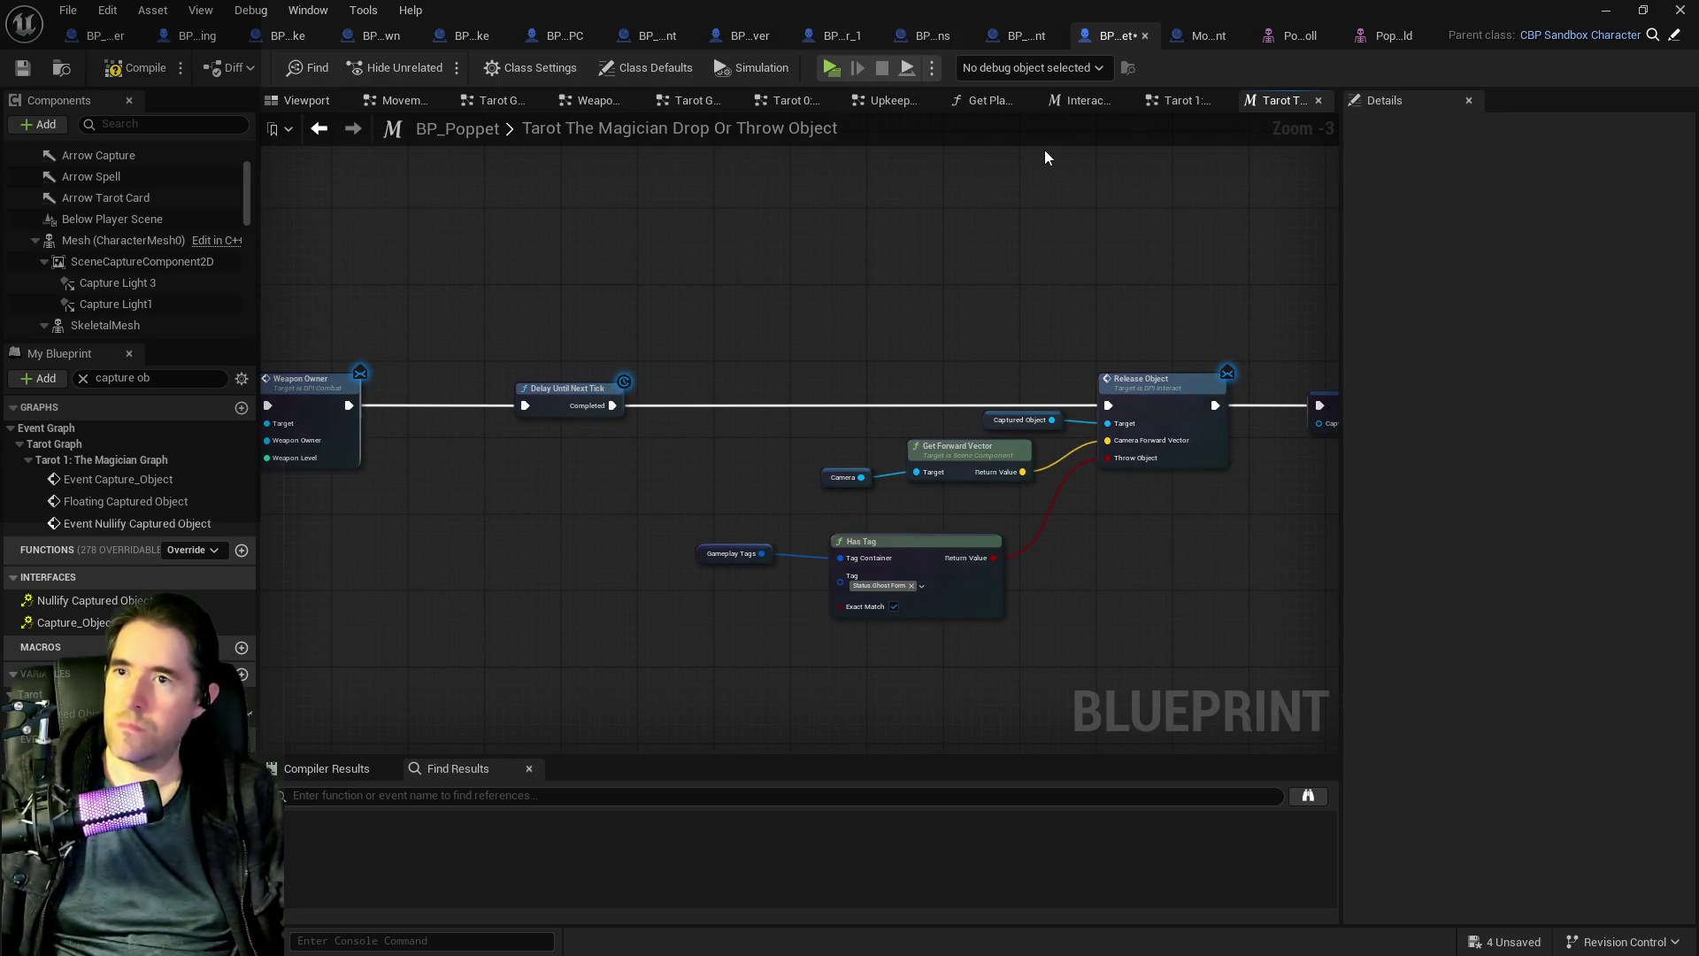
right_click(615, 474)
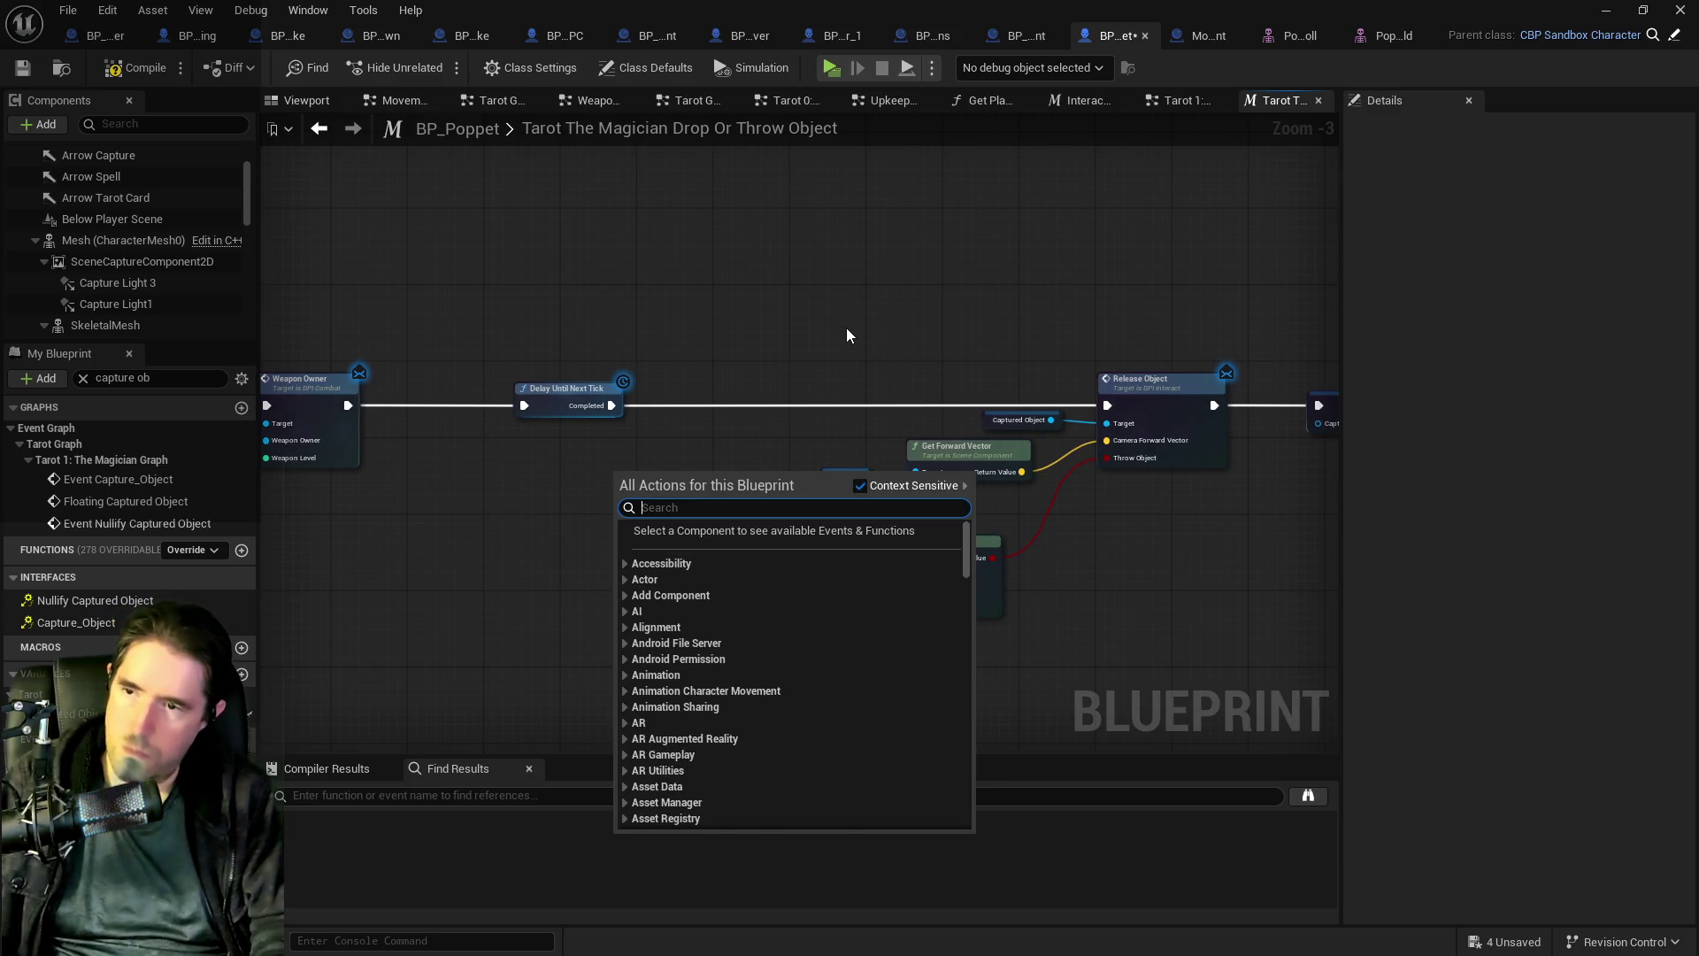
- Add a Detach From Actor node targeting a Captured Object getter
text(get cap)
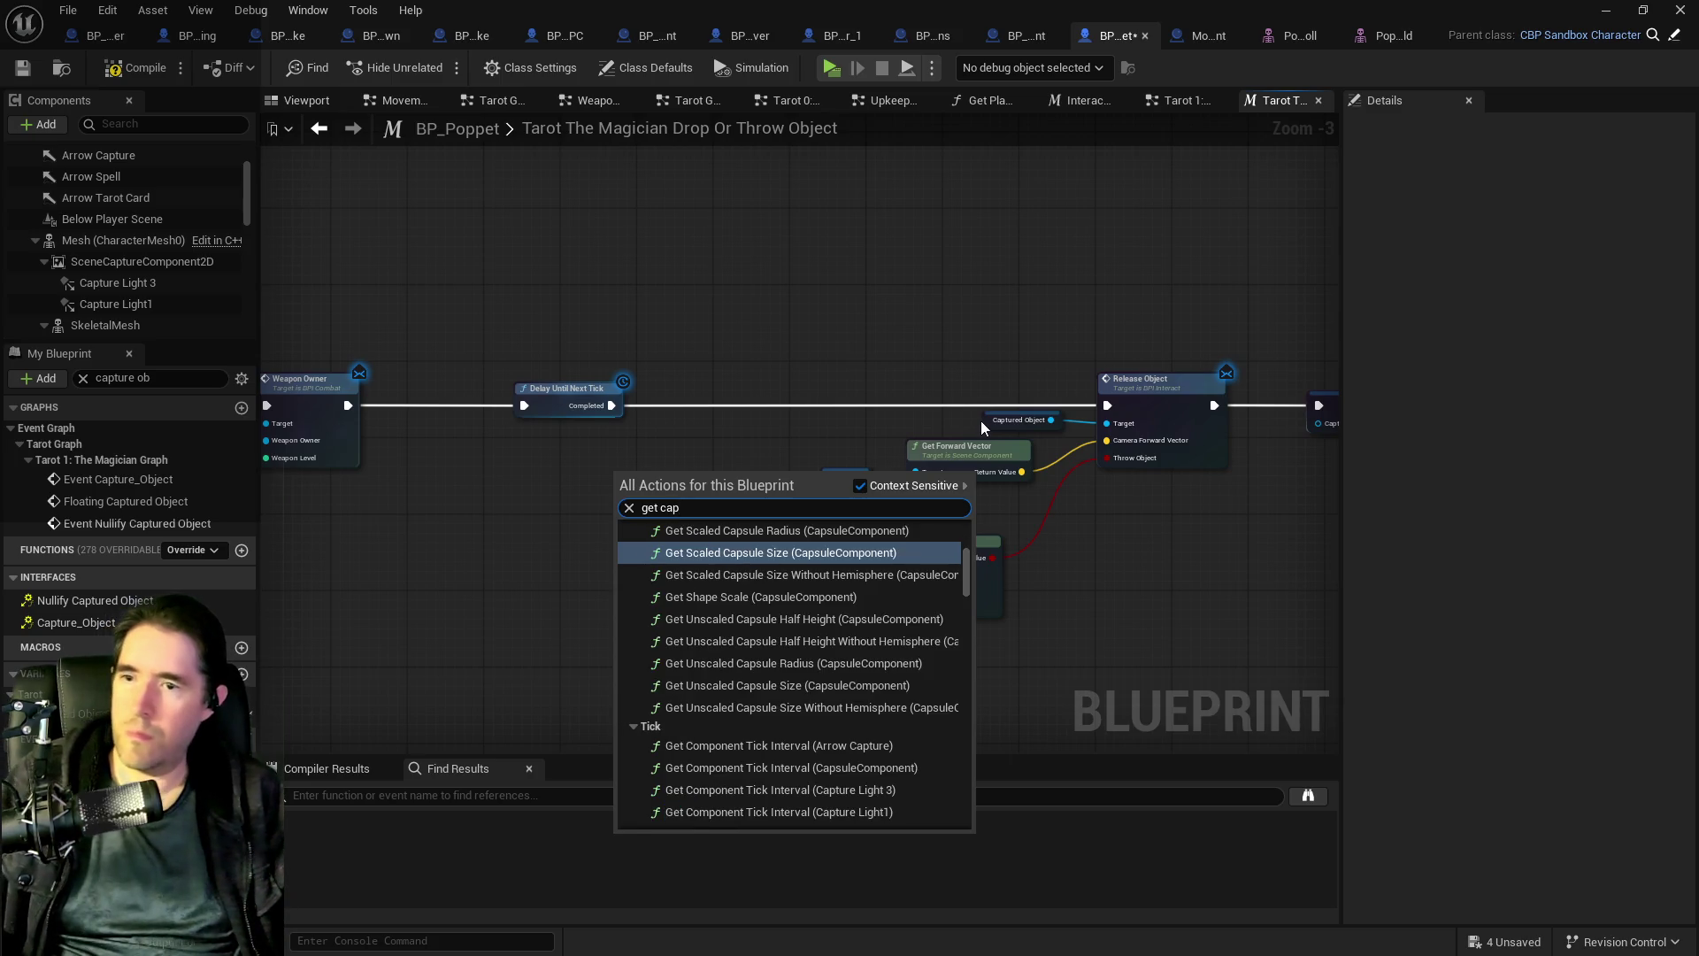
key(Escape)
click(1018, 419)
key(ctrl+v)
mouse_move(698, 458)
mouse_down()
mouse_move(741, 447)
mouse_move(755, 377)
mouse_move(814, 283)
mouse_up()
text(detac)
key(Return)
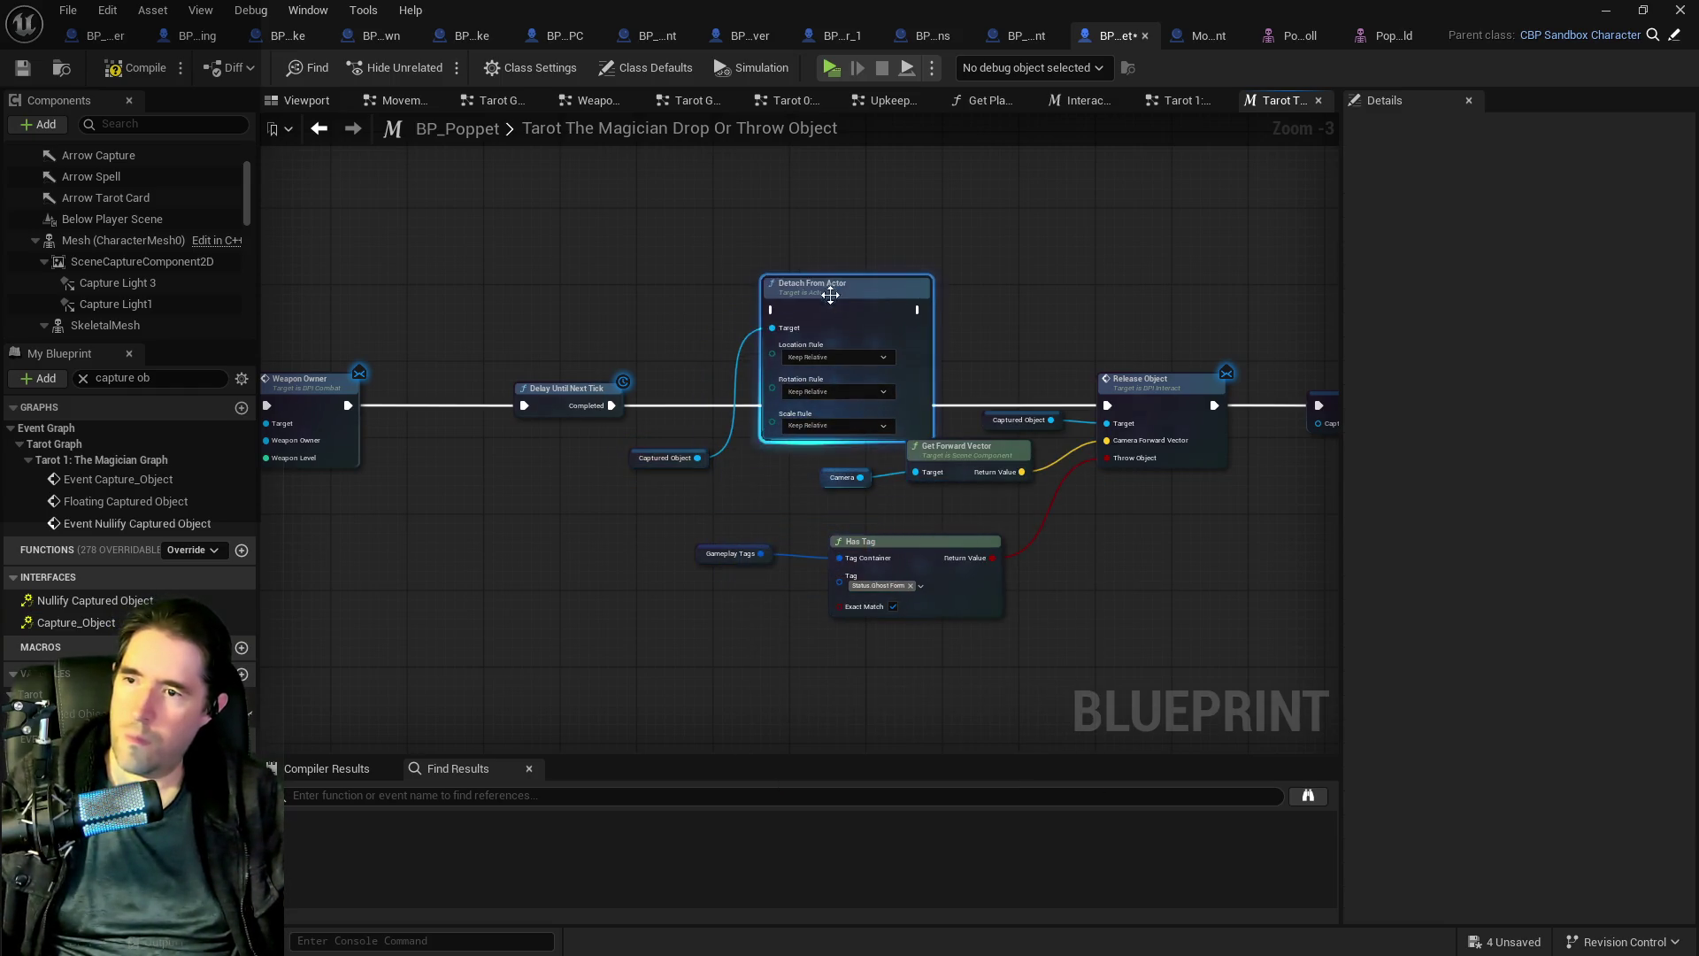
- Wire Detach From Actor between Delay Until Next Tick and Release Object, then save
mouse_move(611, 406)
mouse_down()
mouse_move(664, 341)
mouse_move(796, 322)
mouse_move(778, 320)
mouse_up()
key(Escape)
mouse_move(611, 406)
mouse_down()
mouse_move(761, 320)
mouse_move(832, 310)
mouse_move(998, 339)
mouse_move(781, 261)
mouse_move(1097, 405)
mouse_up()
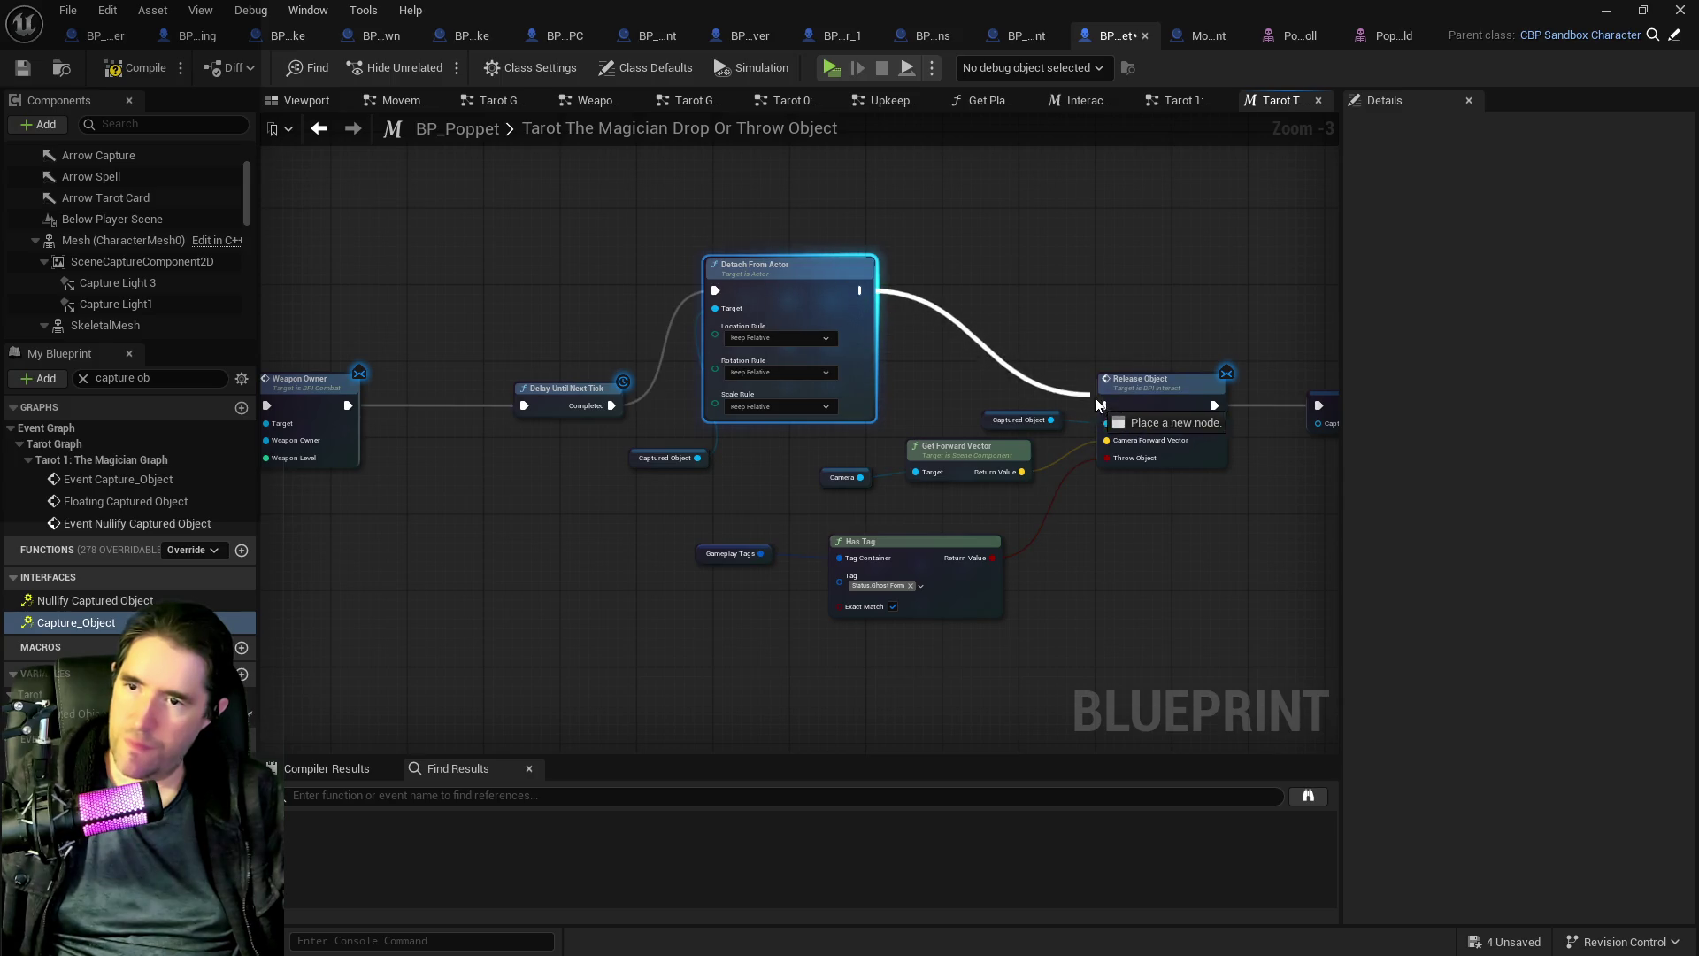
drag(964, 391, 1106, 405)
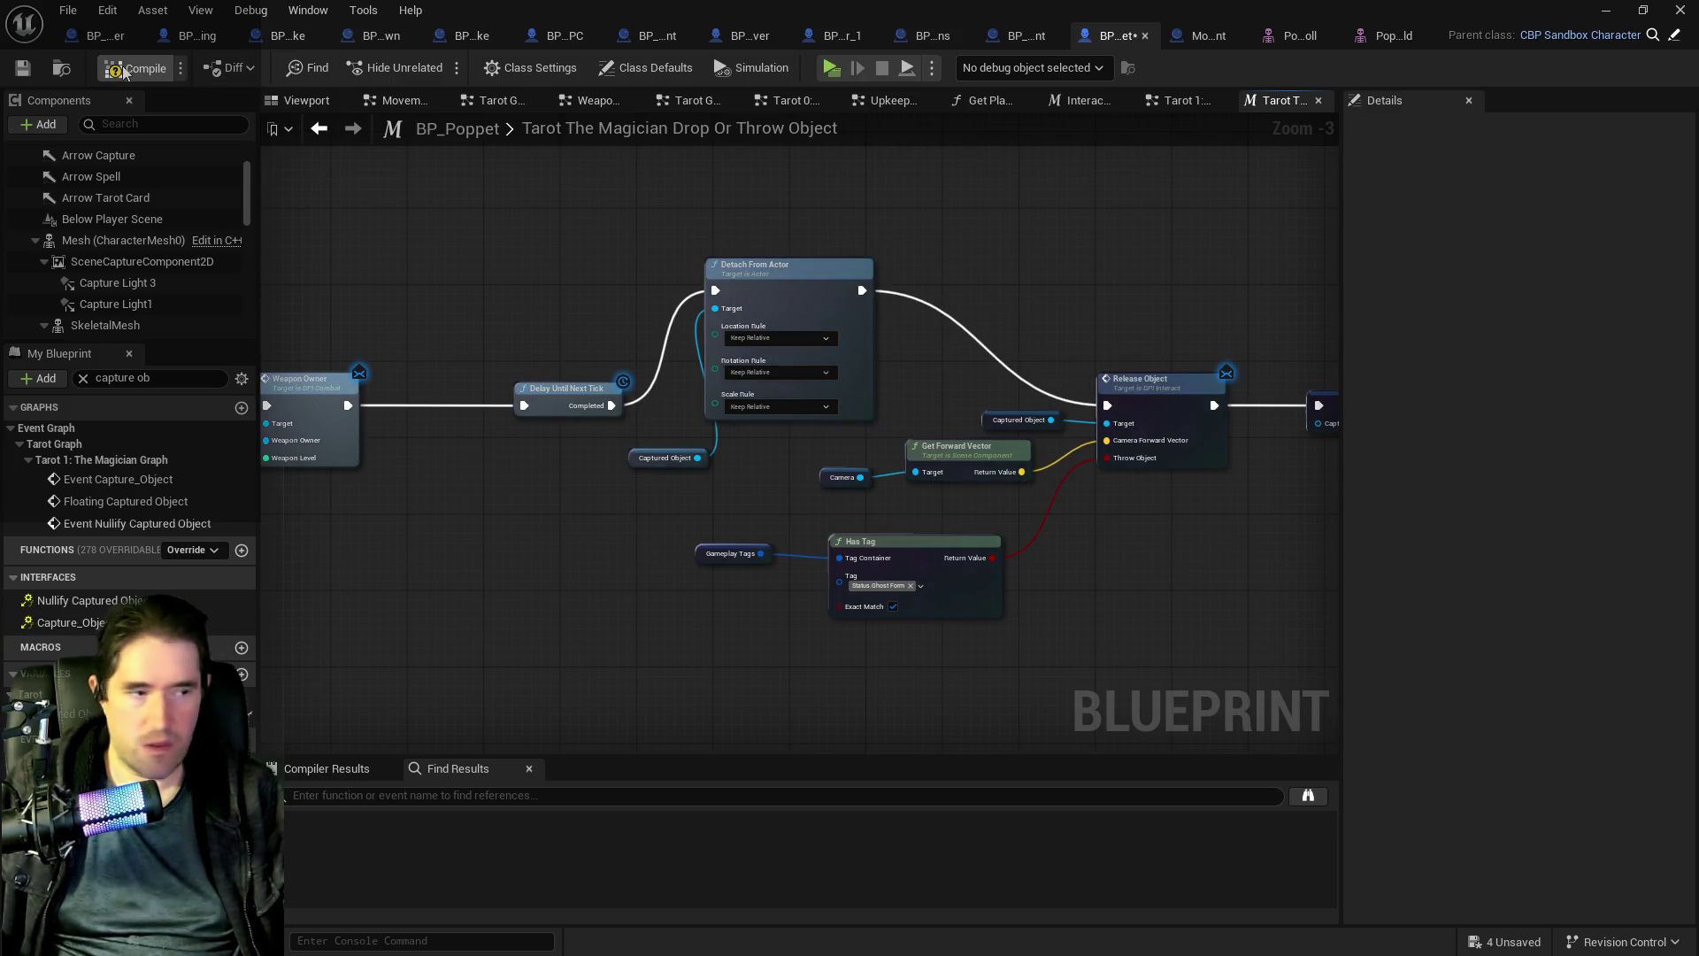
click(26, 72)
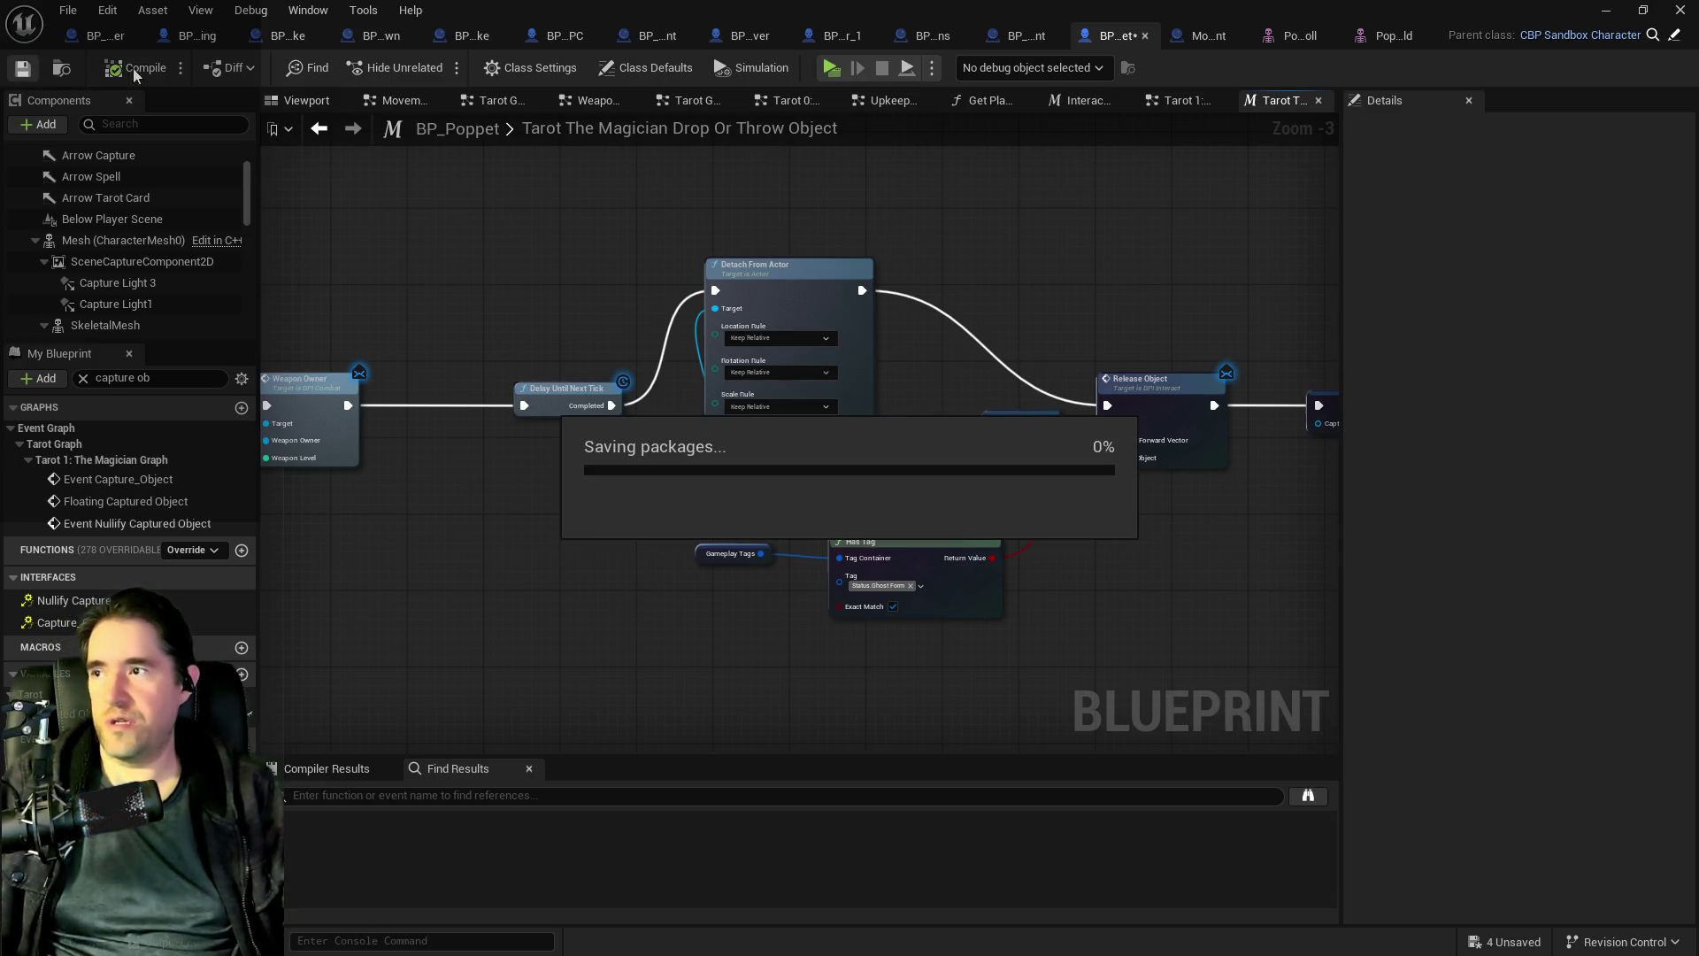
- Start a play-test and walk the character through the portal into the machinery room
double_click(584, 13)
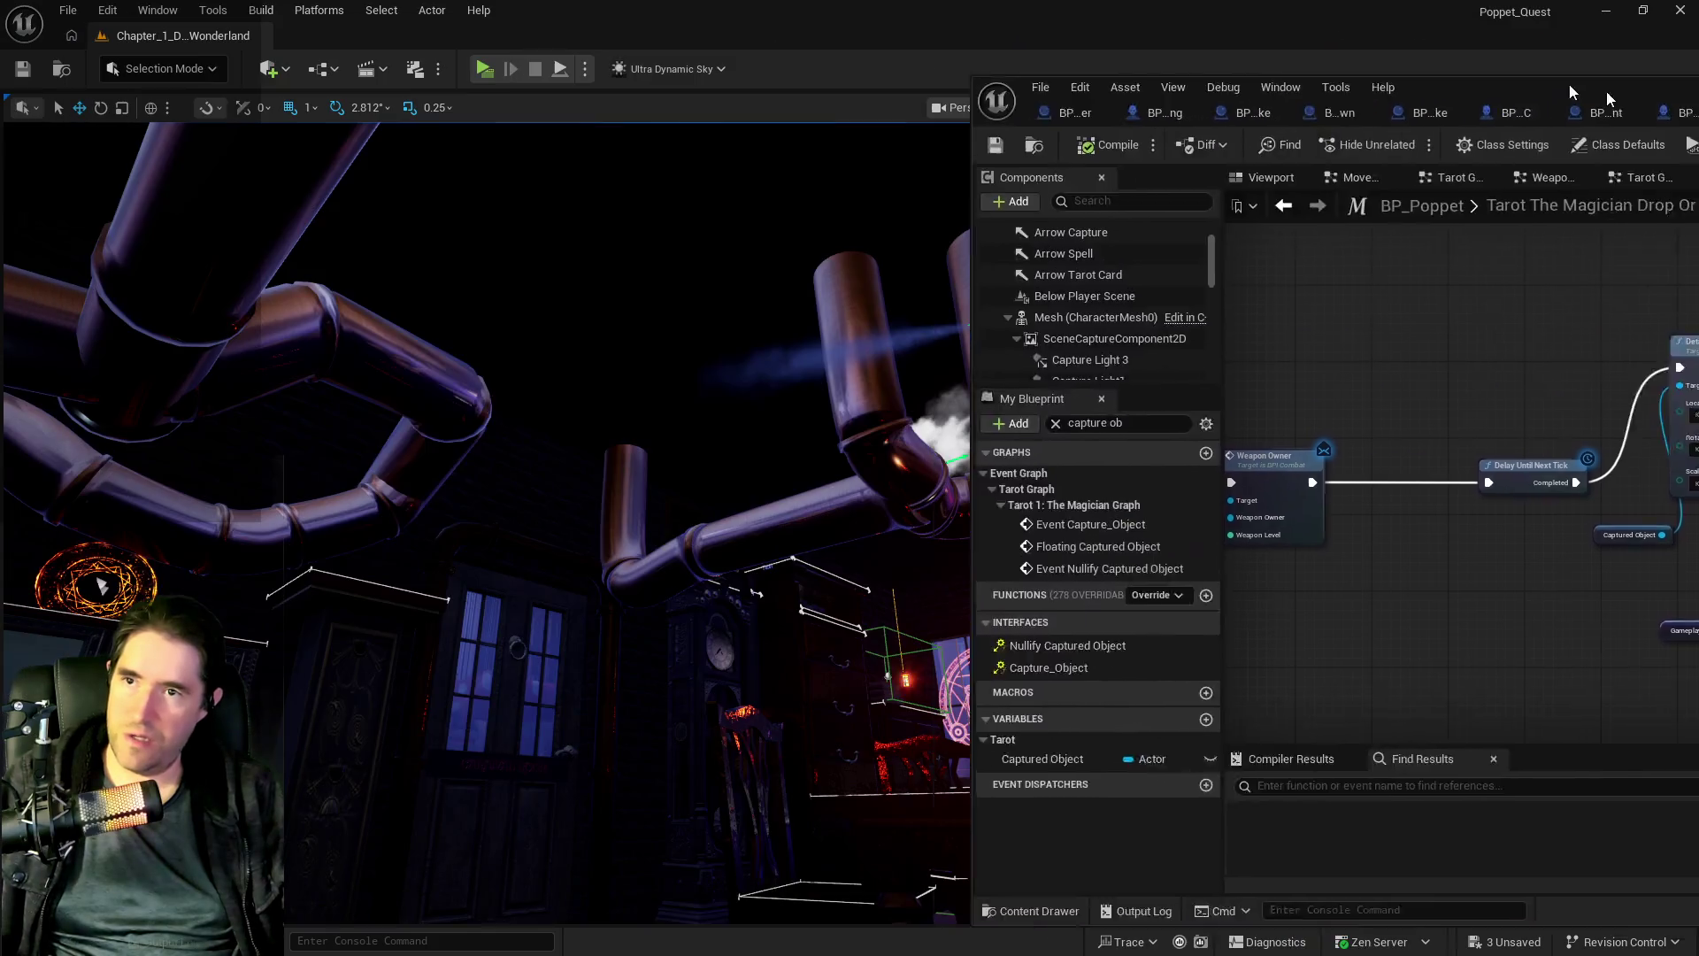
click(100, 584)
key(f)
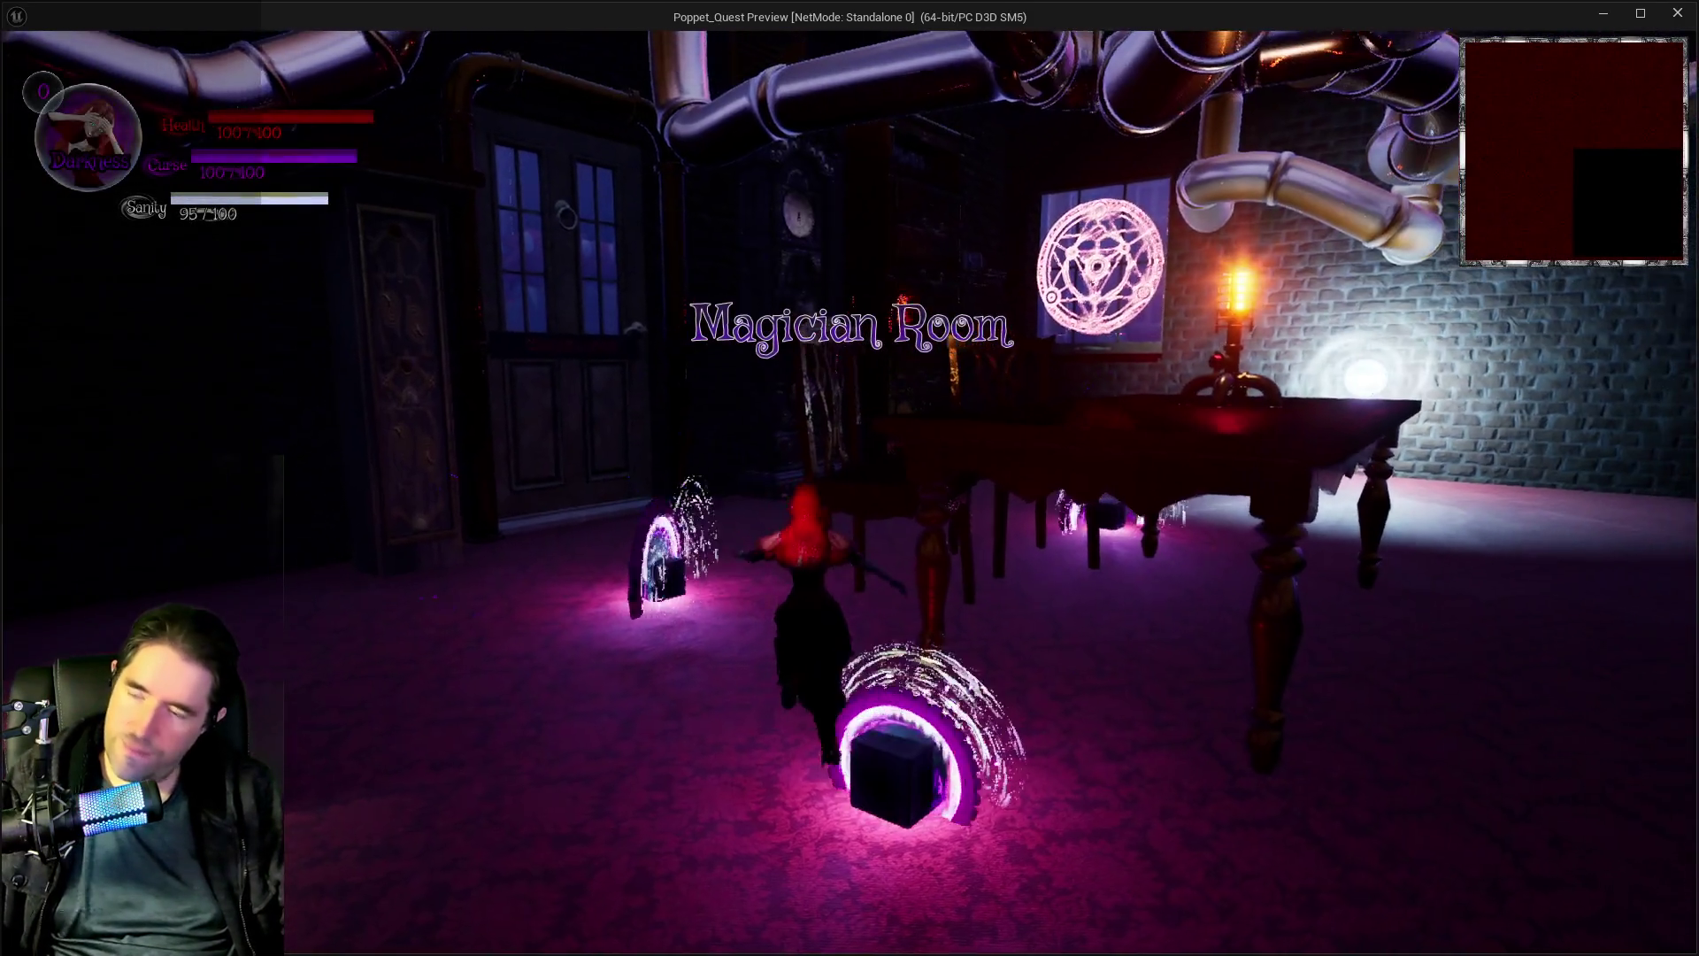
key(Tab)
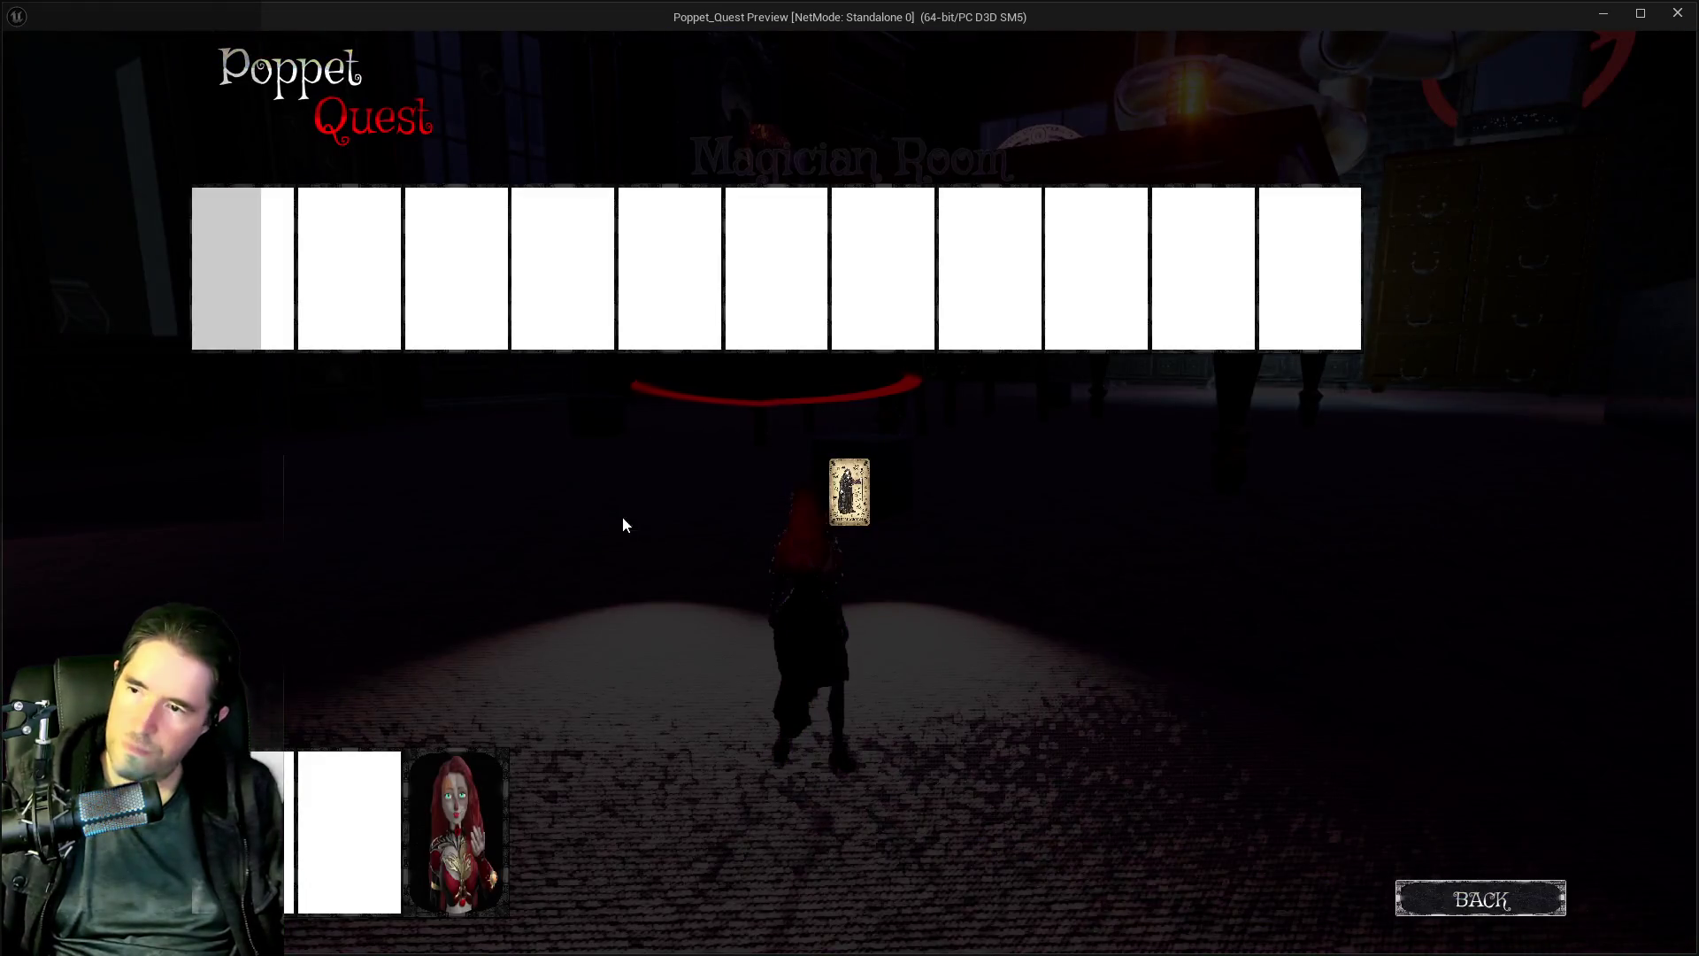
key(Tab)
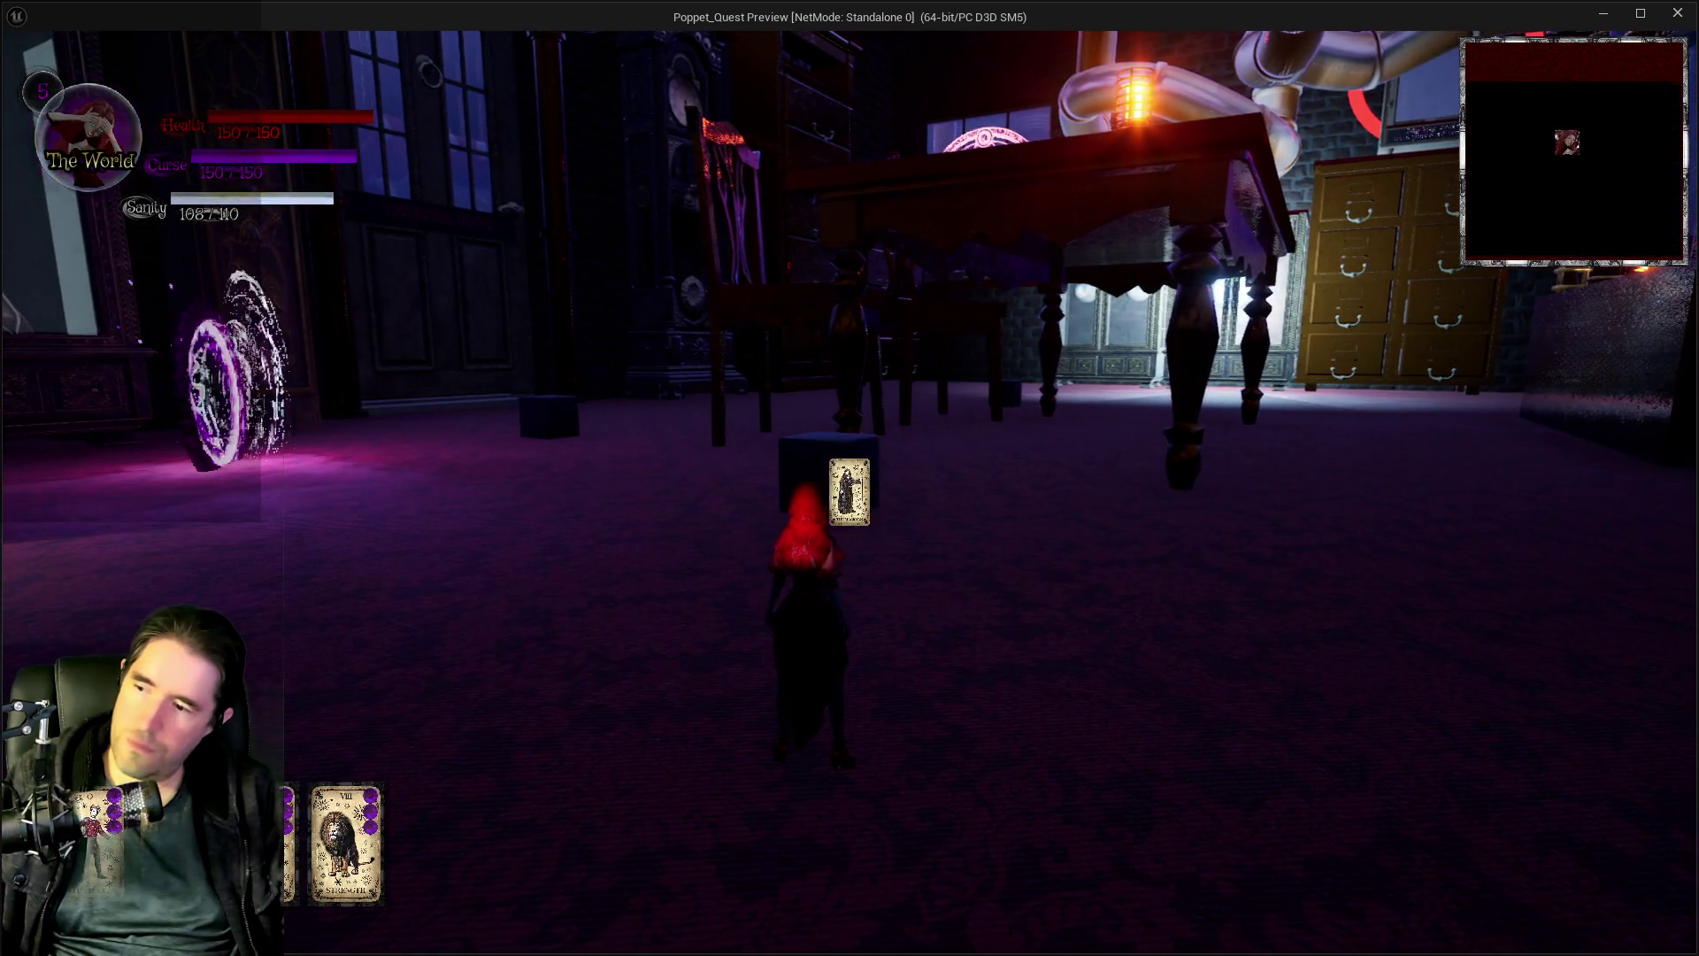
key(w)
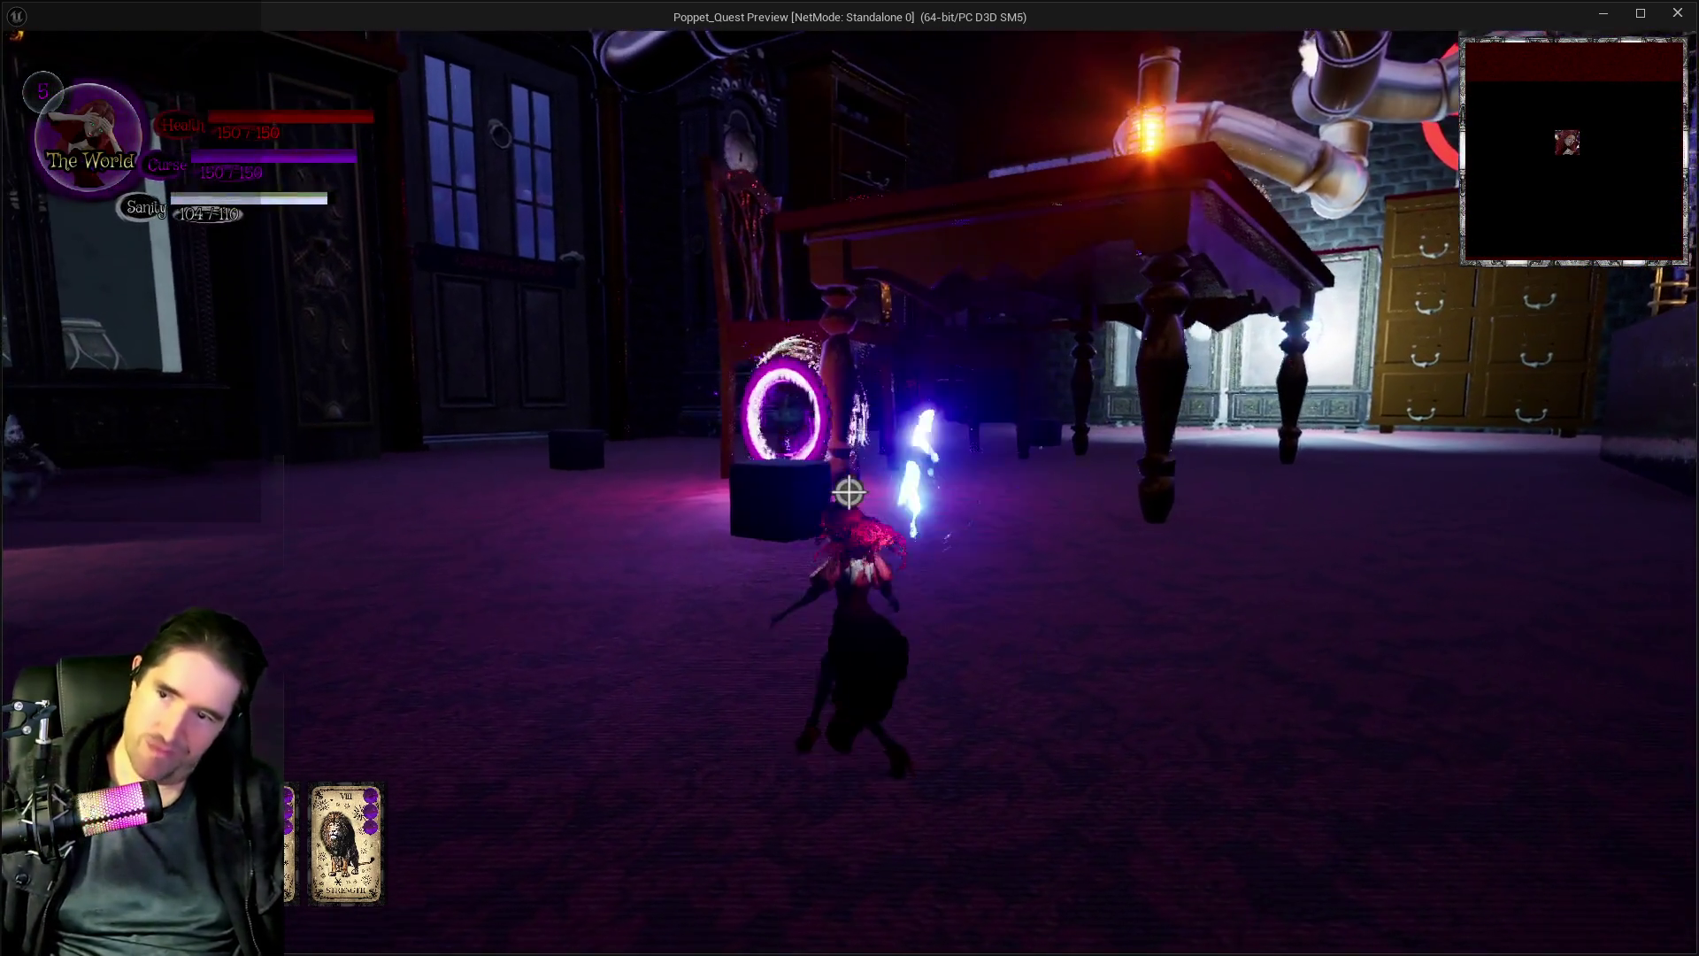
key(w)
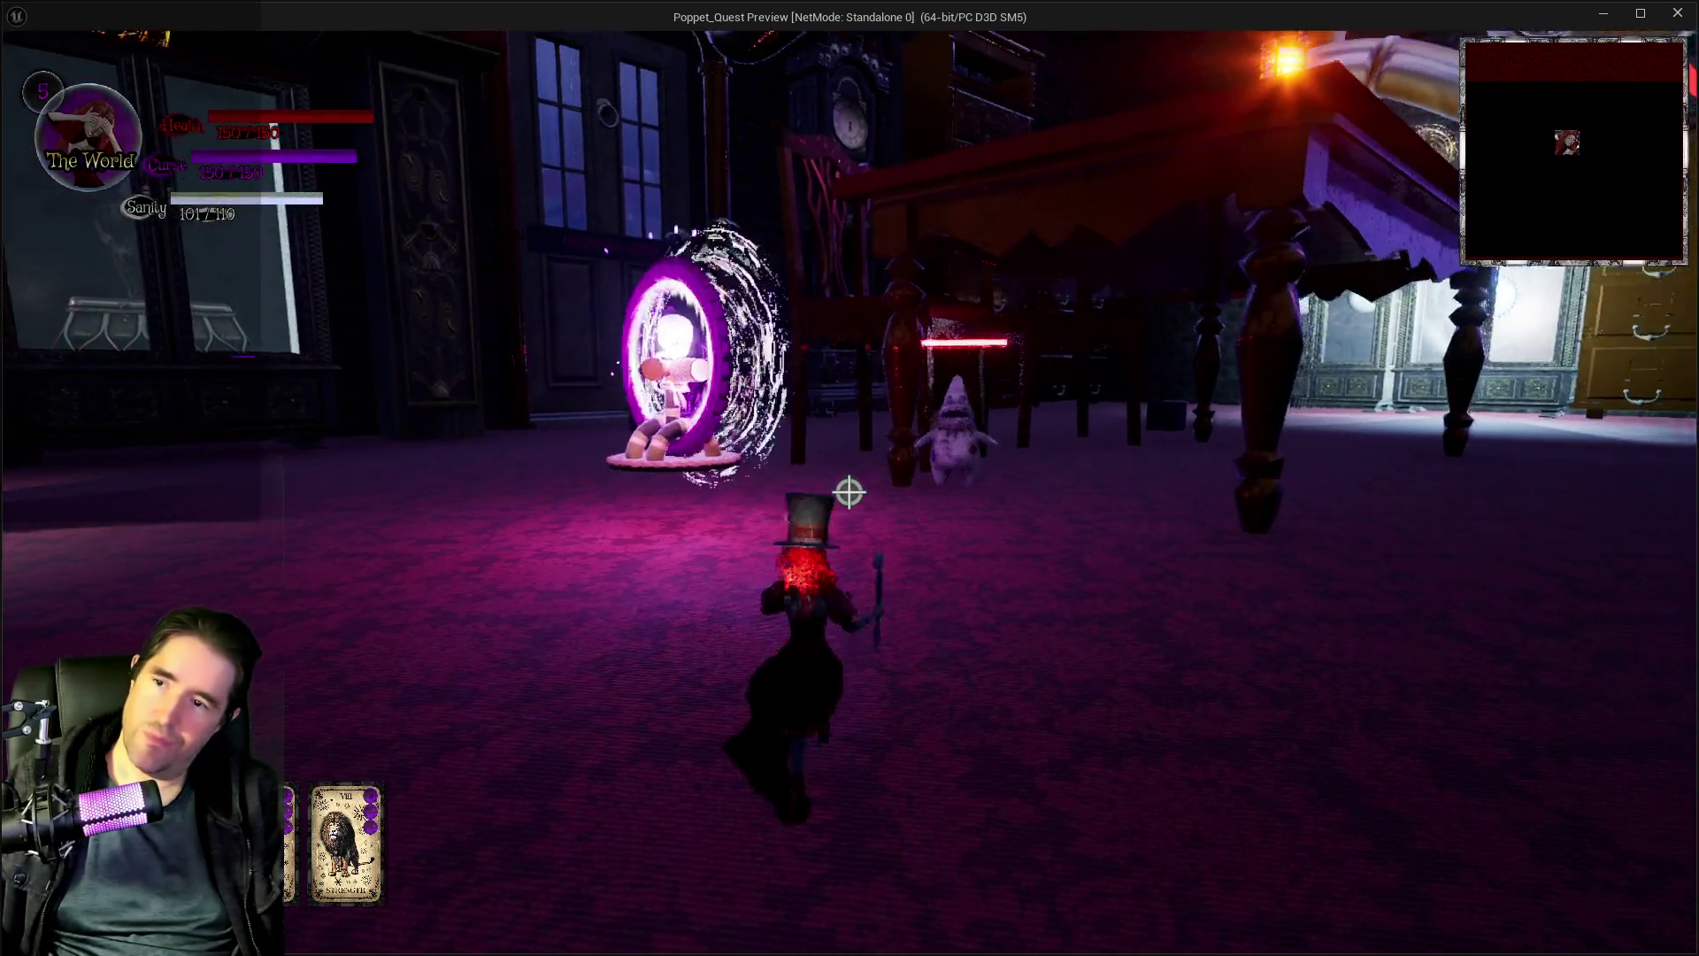
key(w)
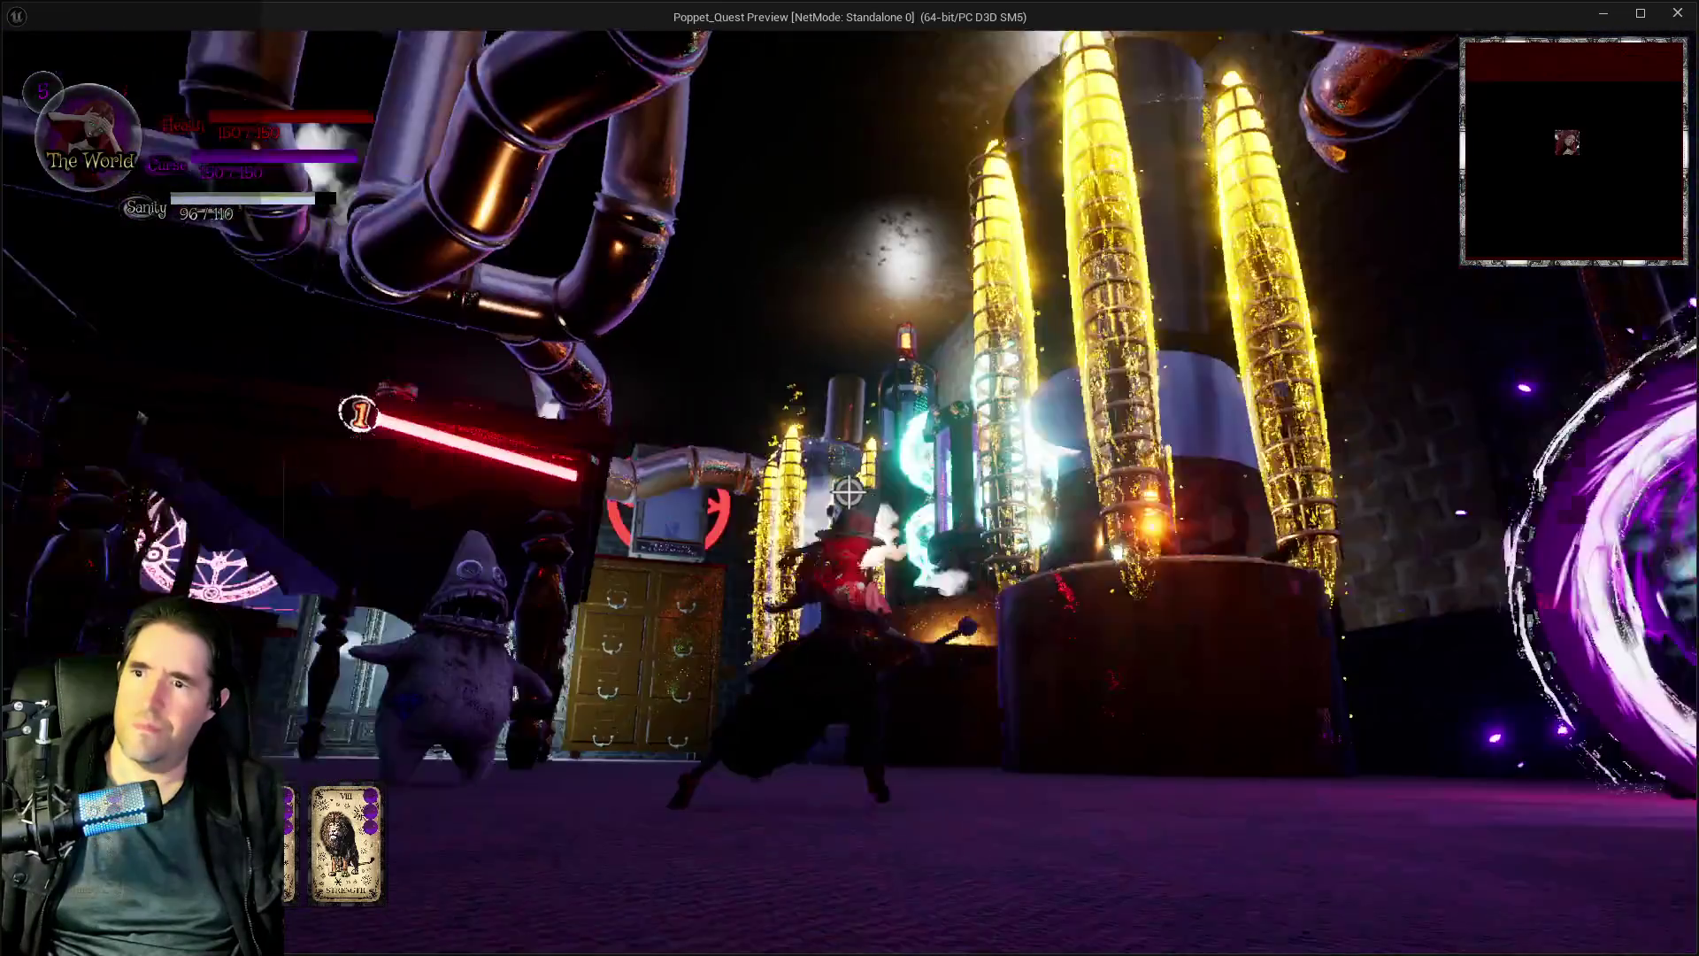
- Cast Magician spell bursts near the character, then stop the play-test
key(w)
click(848, 492)
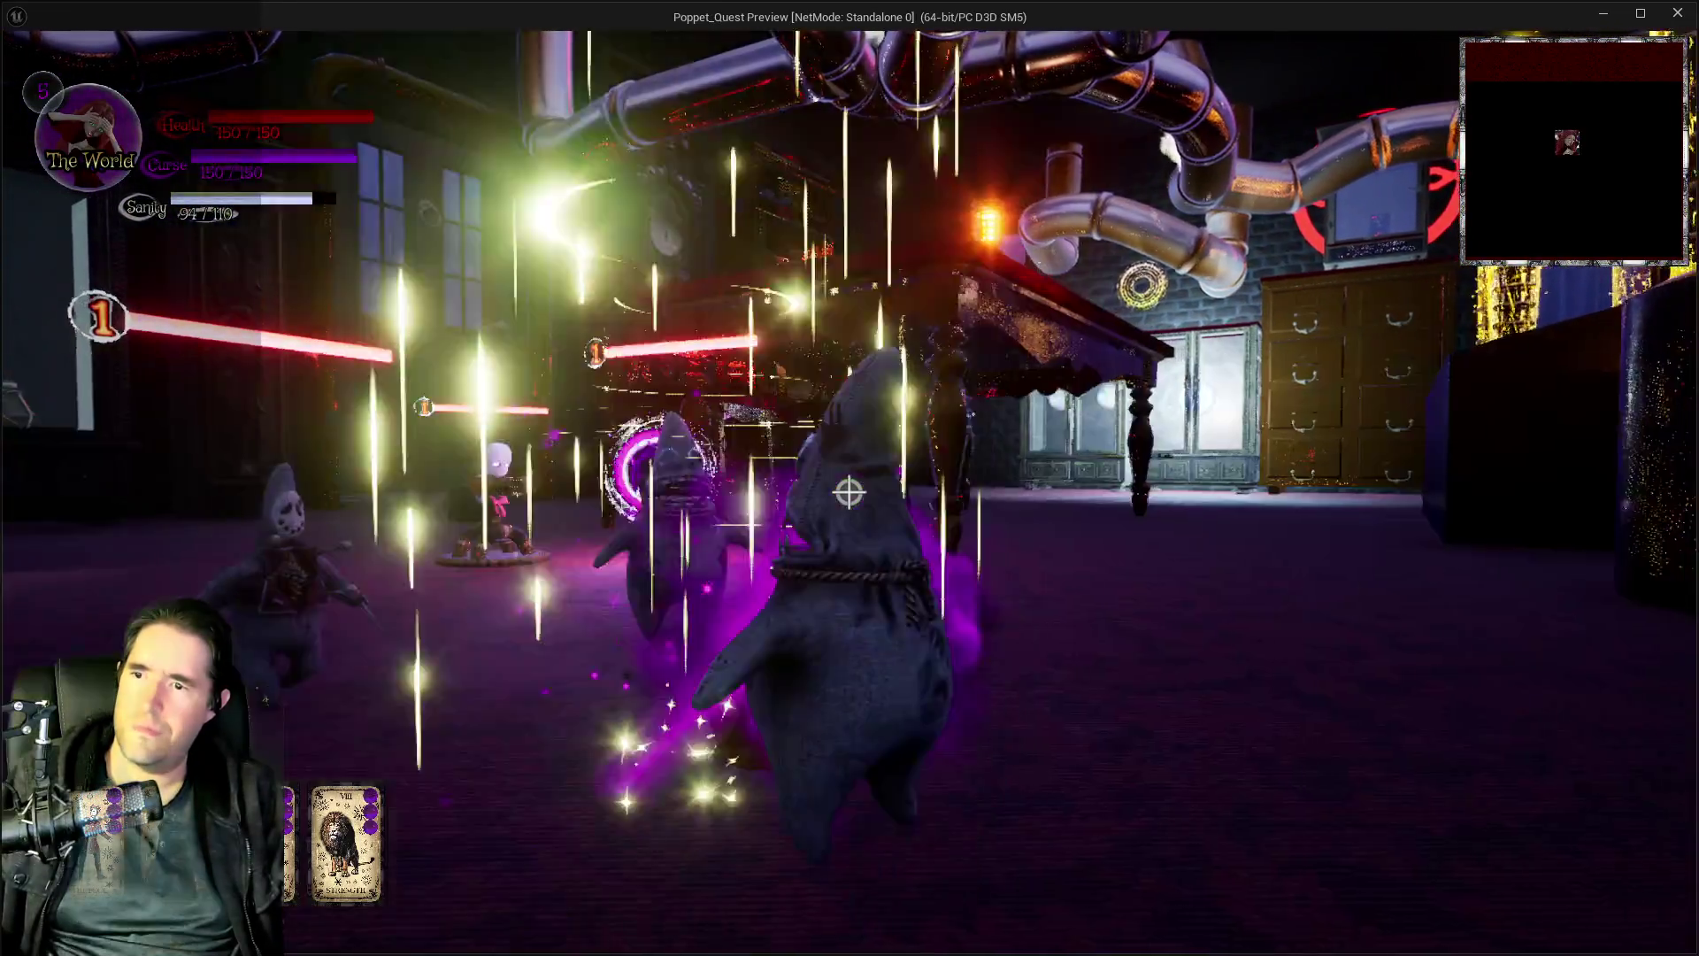
key(w)
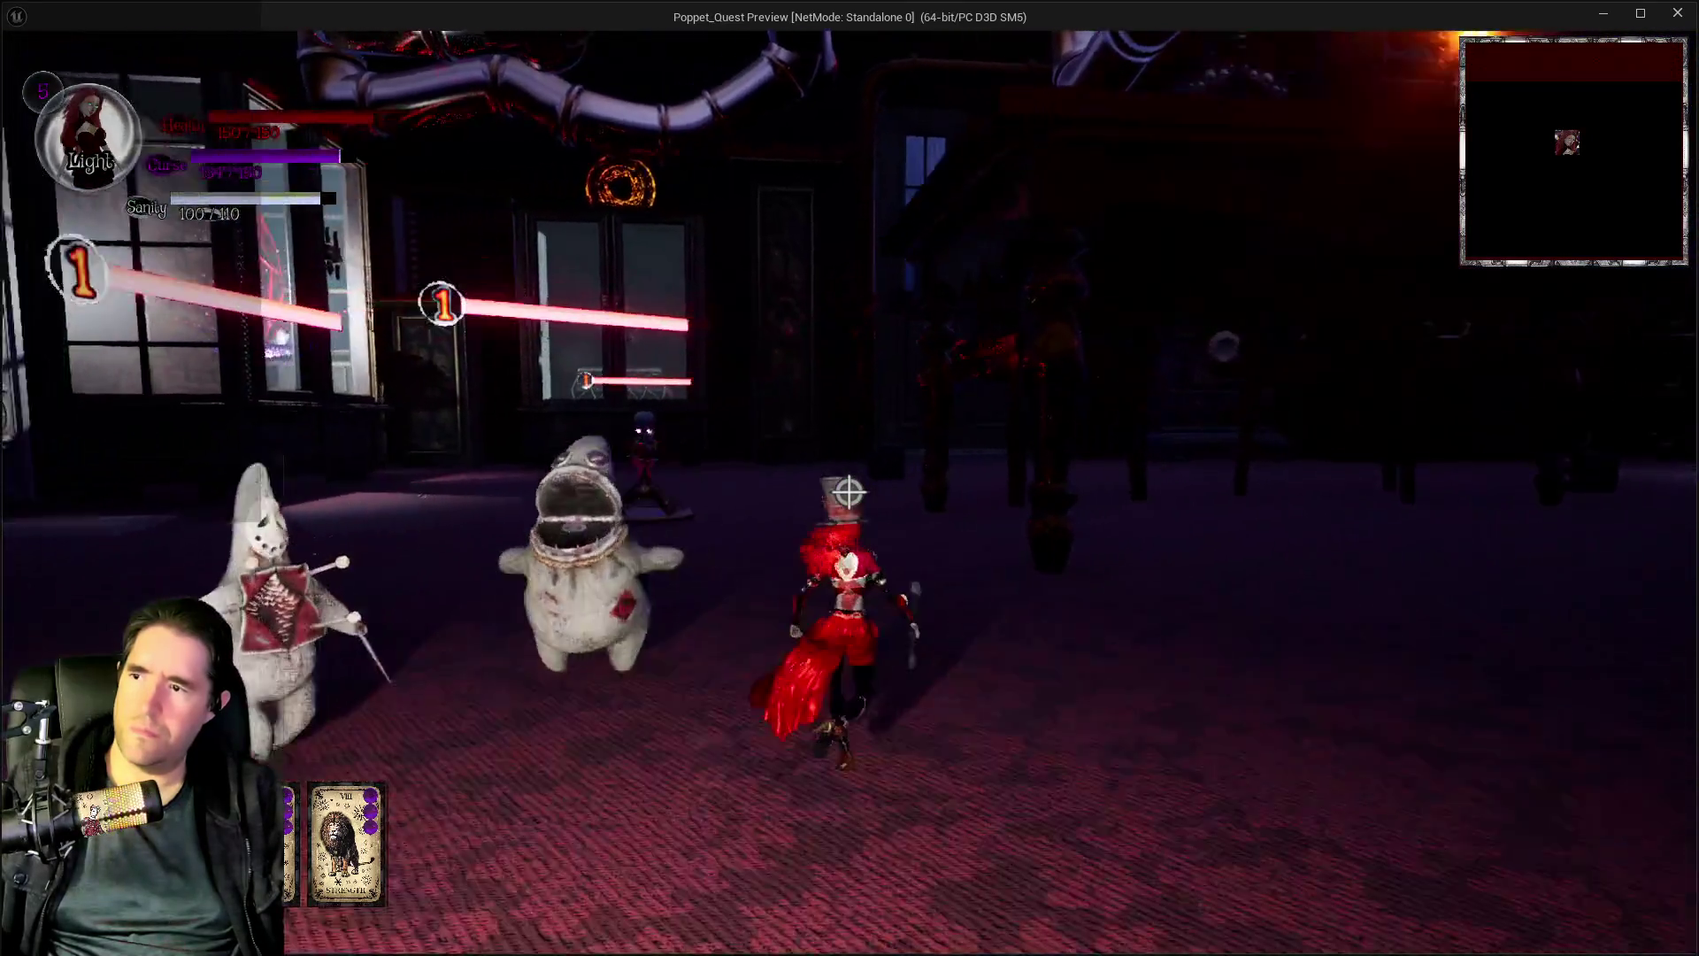
click(848, 493)
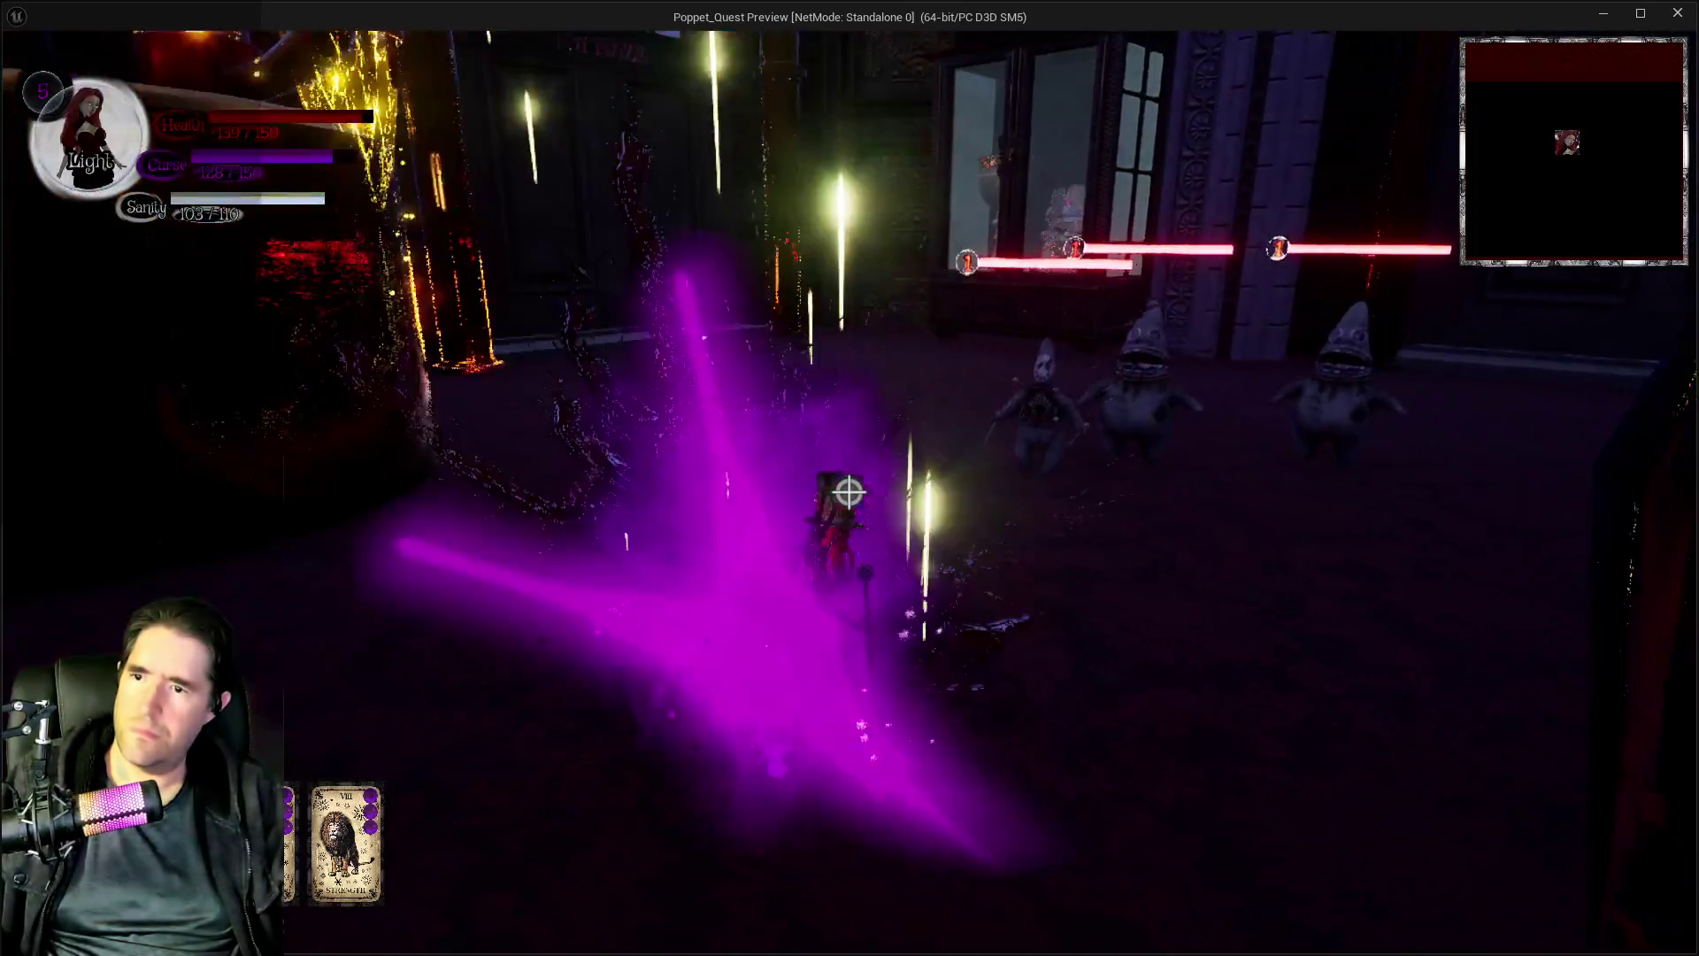
key(shift+F1)
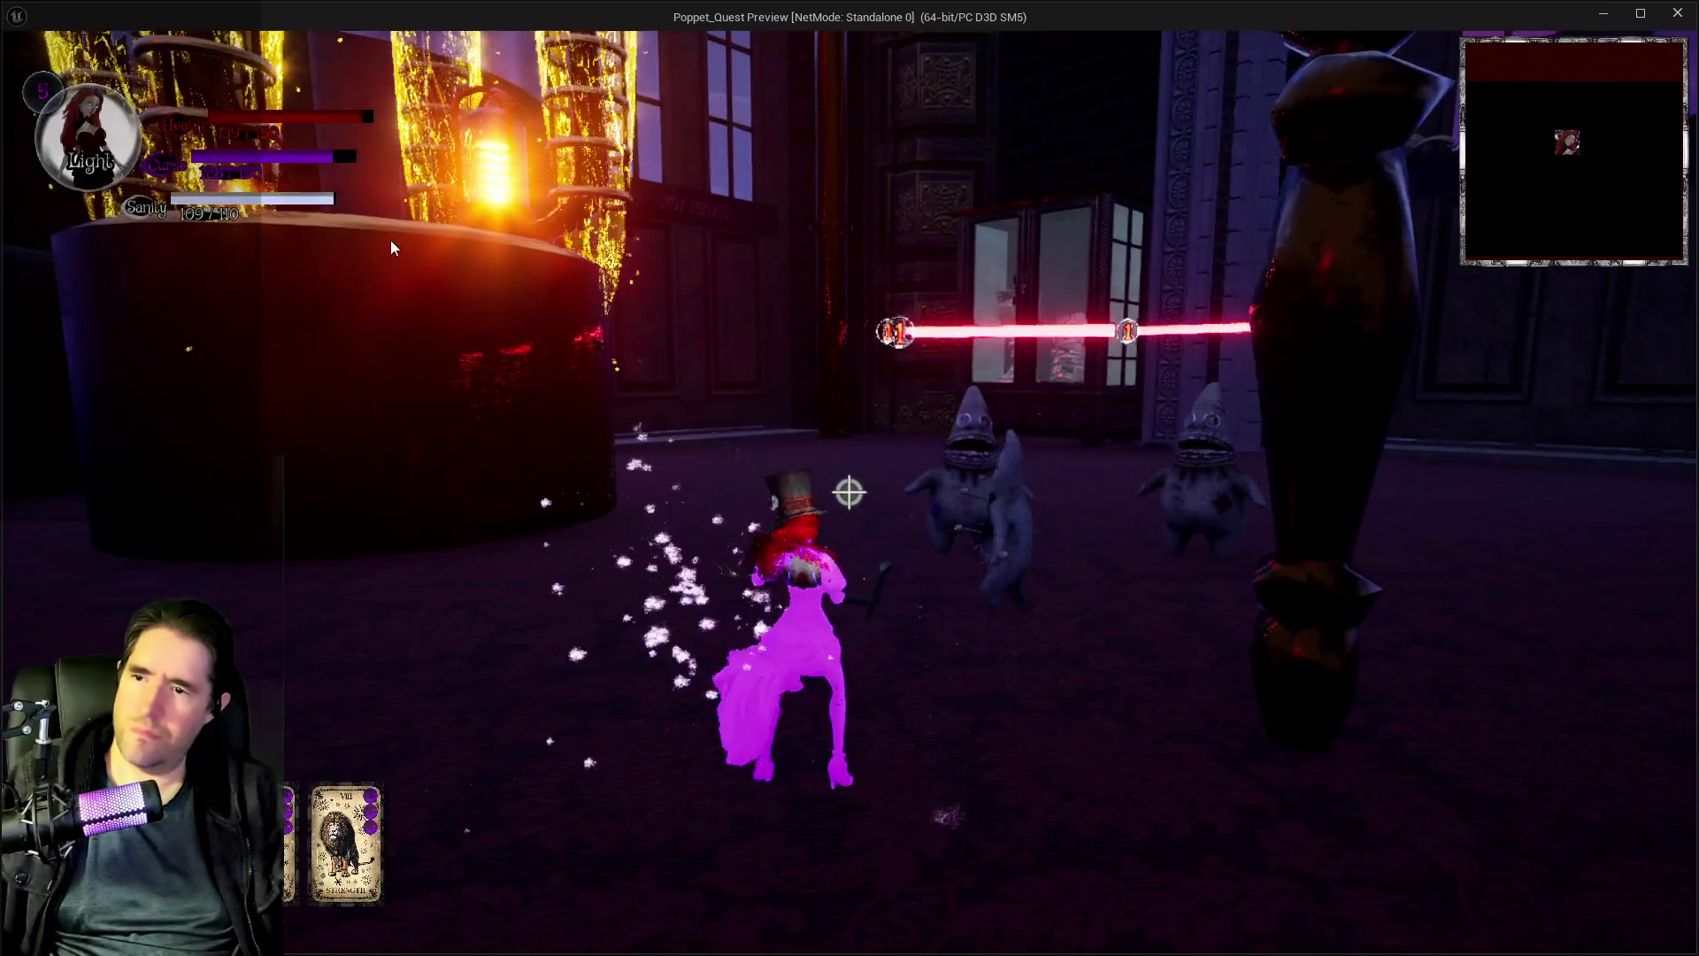
key(alt+Tab)
key(Escape)
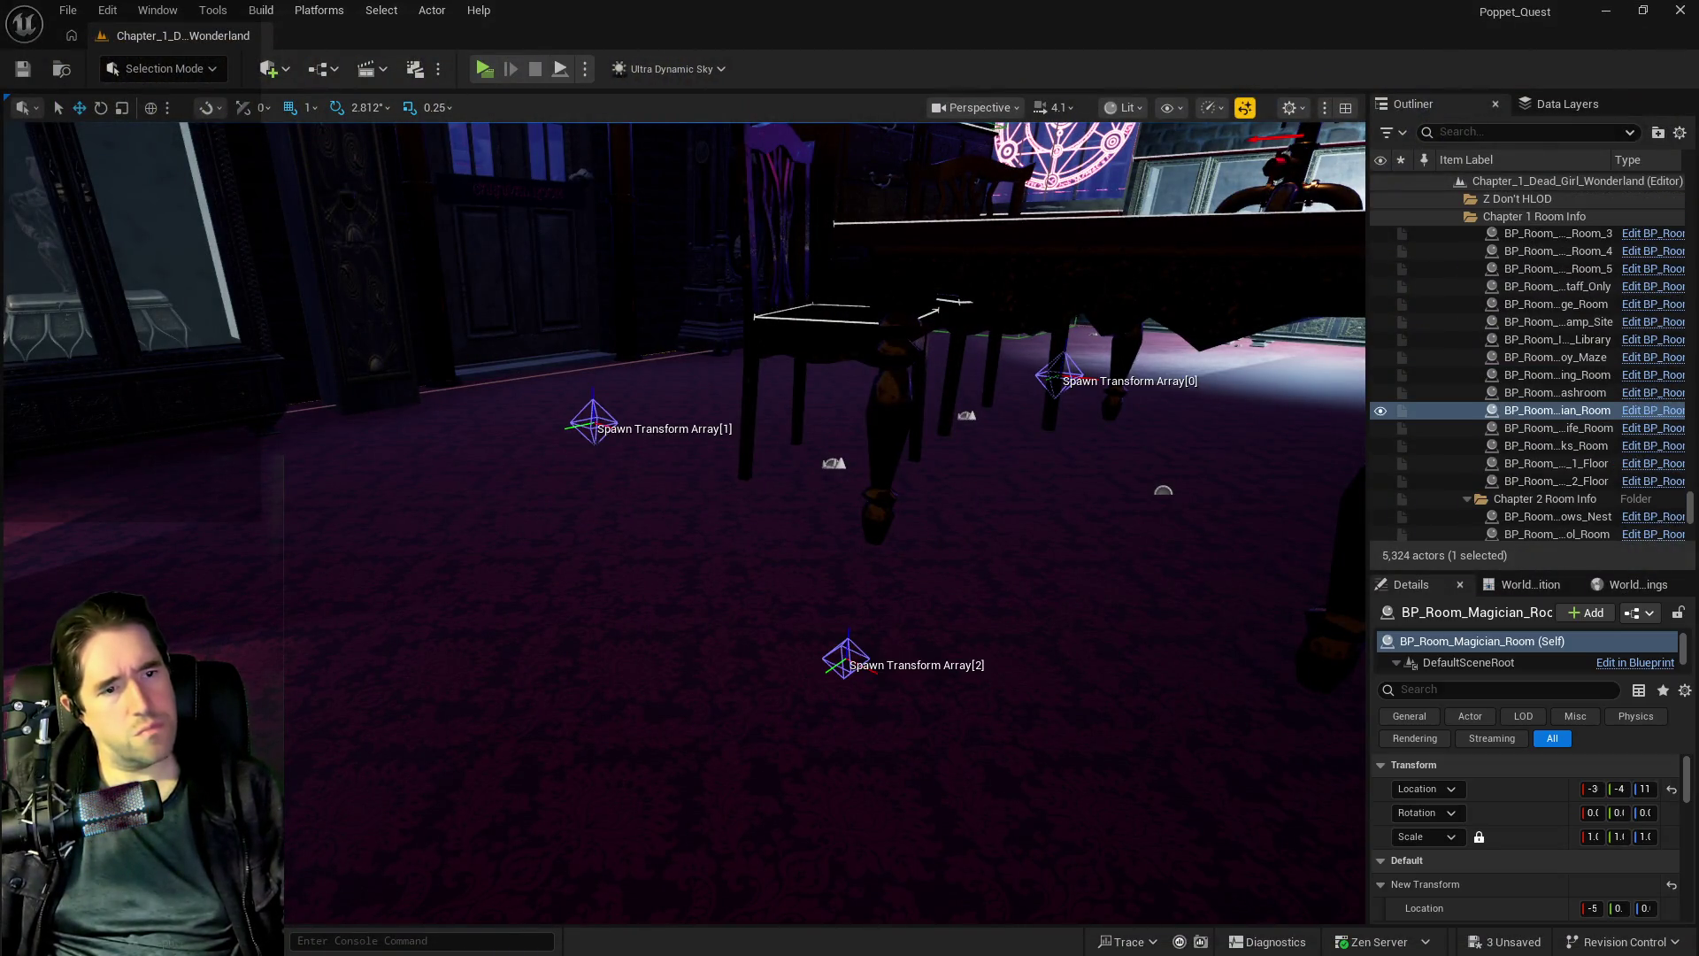
- Set Detach From Actor's Location and Rotation Rules to Keep World and save
key(alt+Tab)
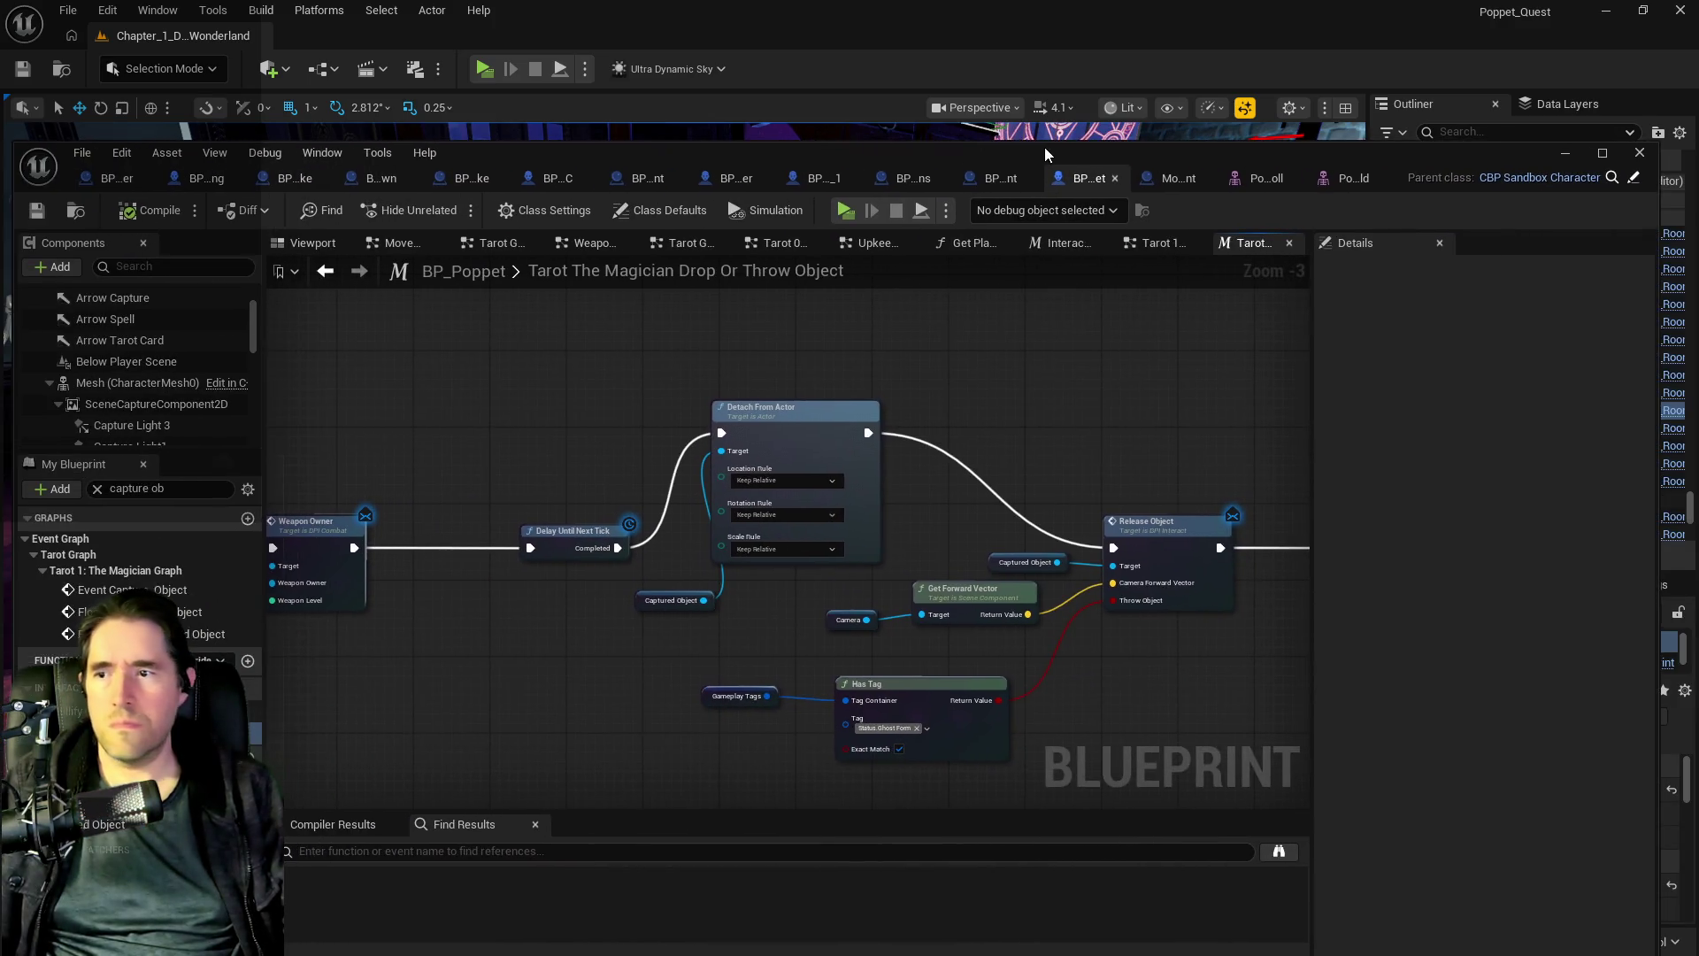
click(777, 478)
click(761, 520)
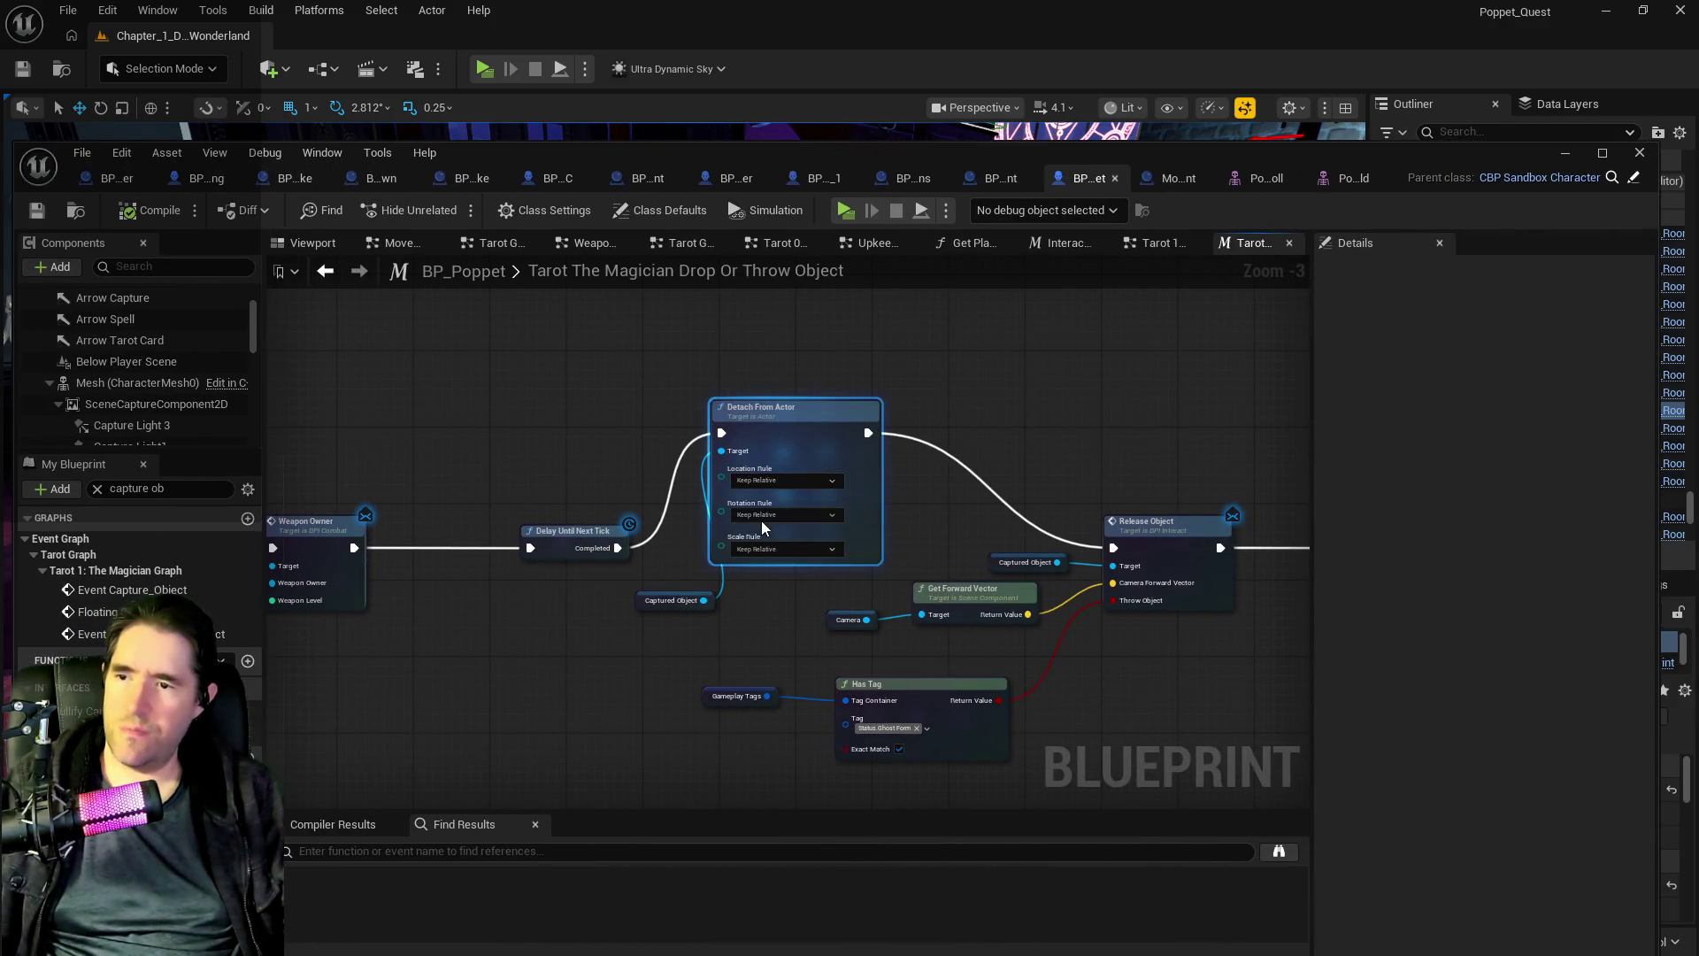
click(759, 520)
click(762, 553)
scroll(710, 560, up, 3)
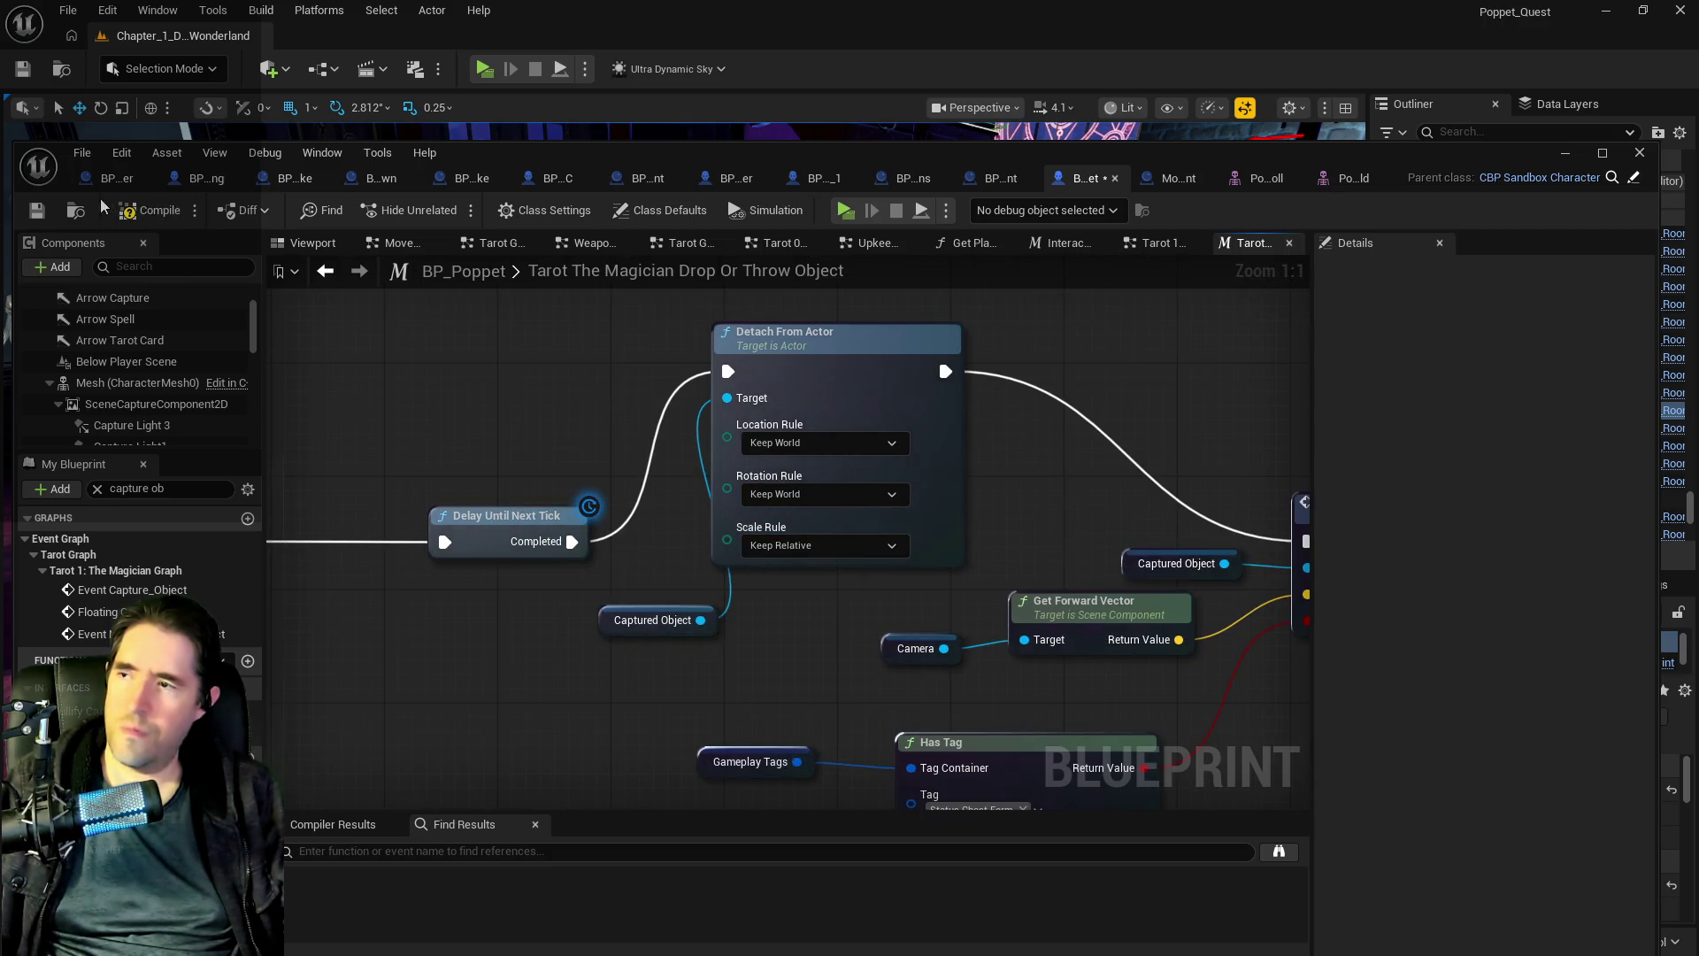
click(36, 219)
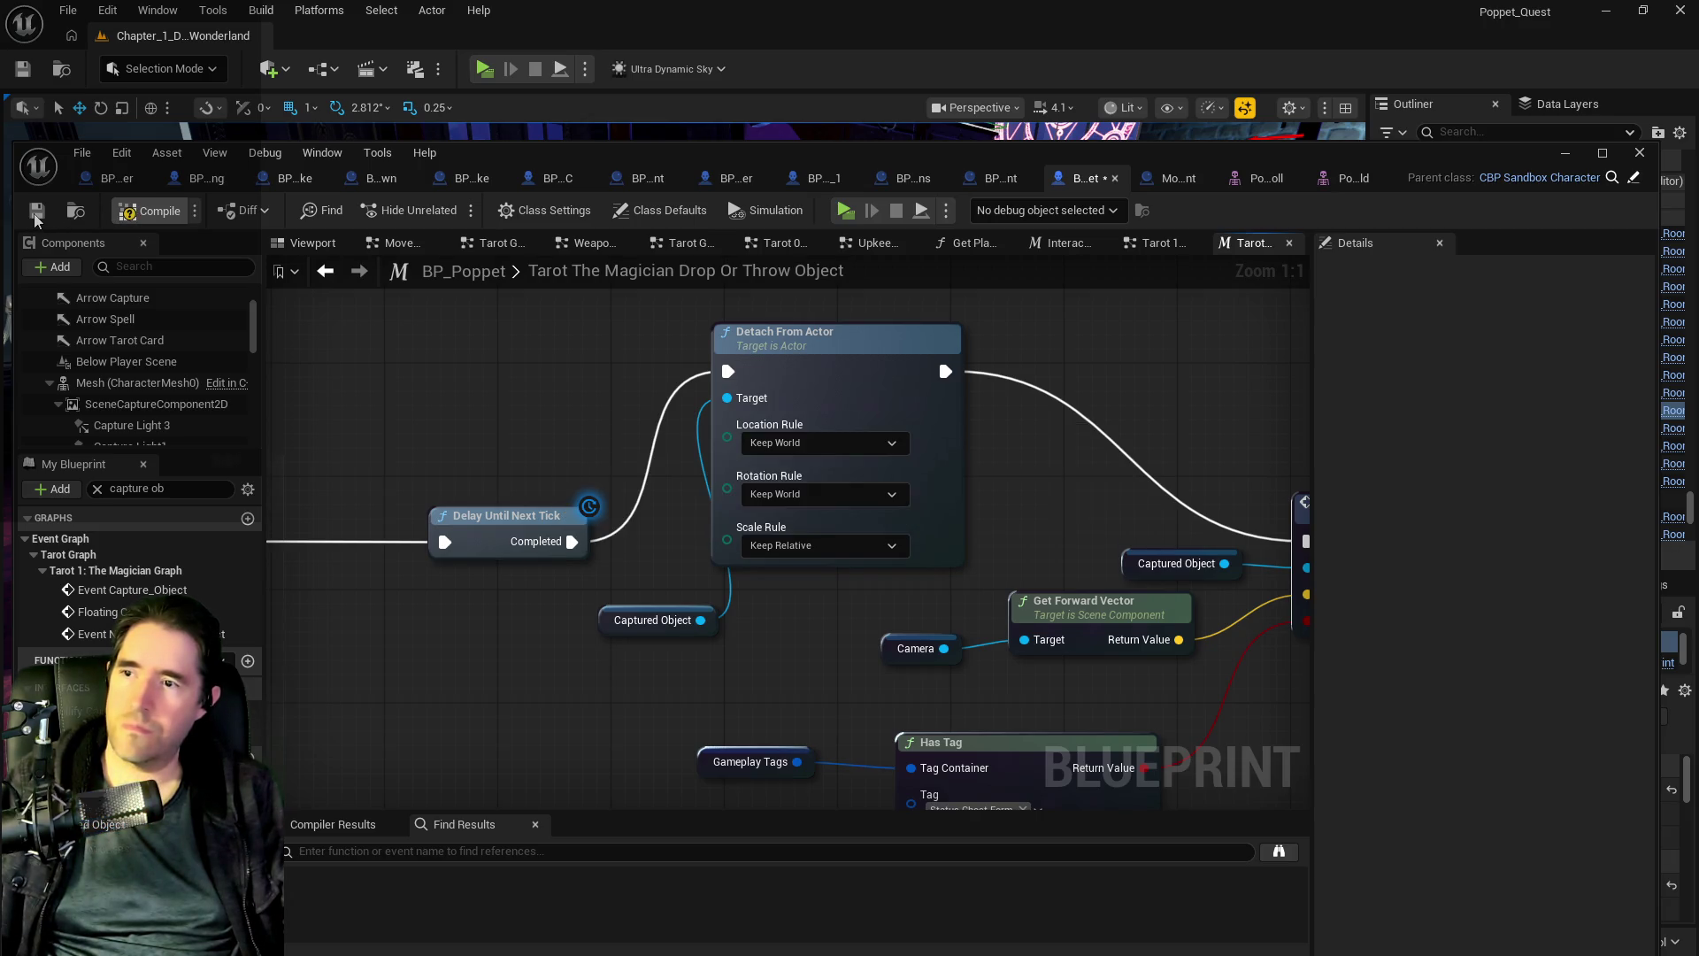
- In the Tarot 1: The Magician Graph, set the Magician Socket attach's Location and Rotation Rules to Keep World, then save
click(1155, 248)
scroll(981, 616, up, 3)
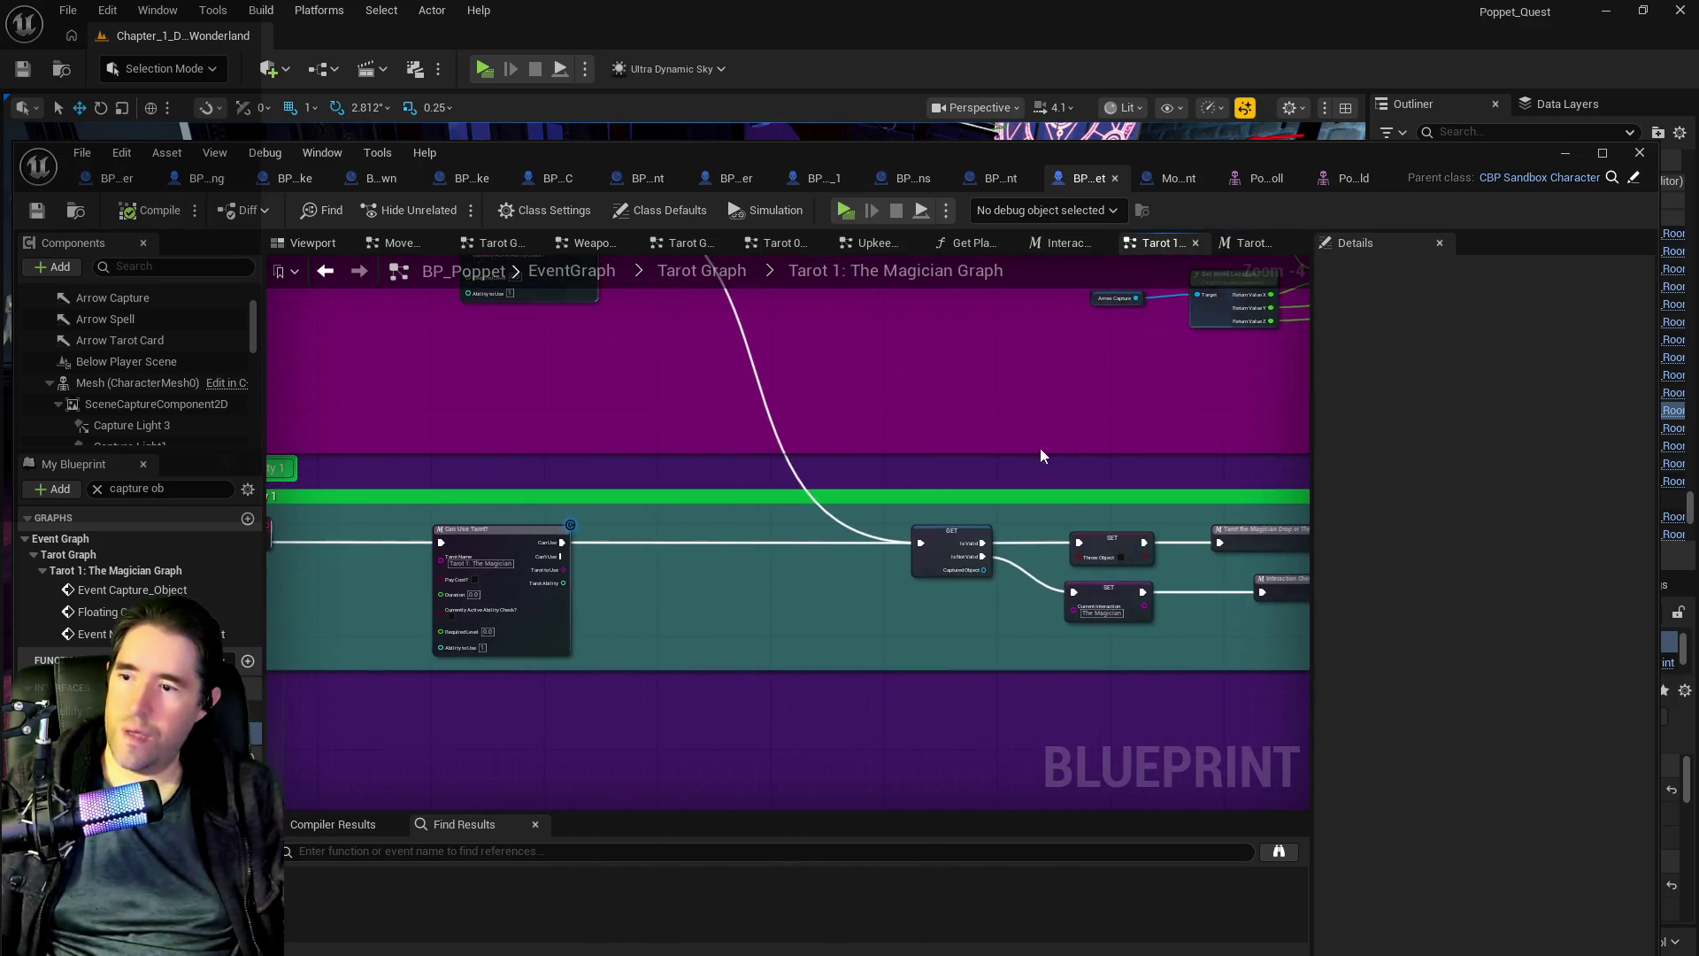
scroll(973, 469, down, 3)
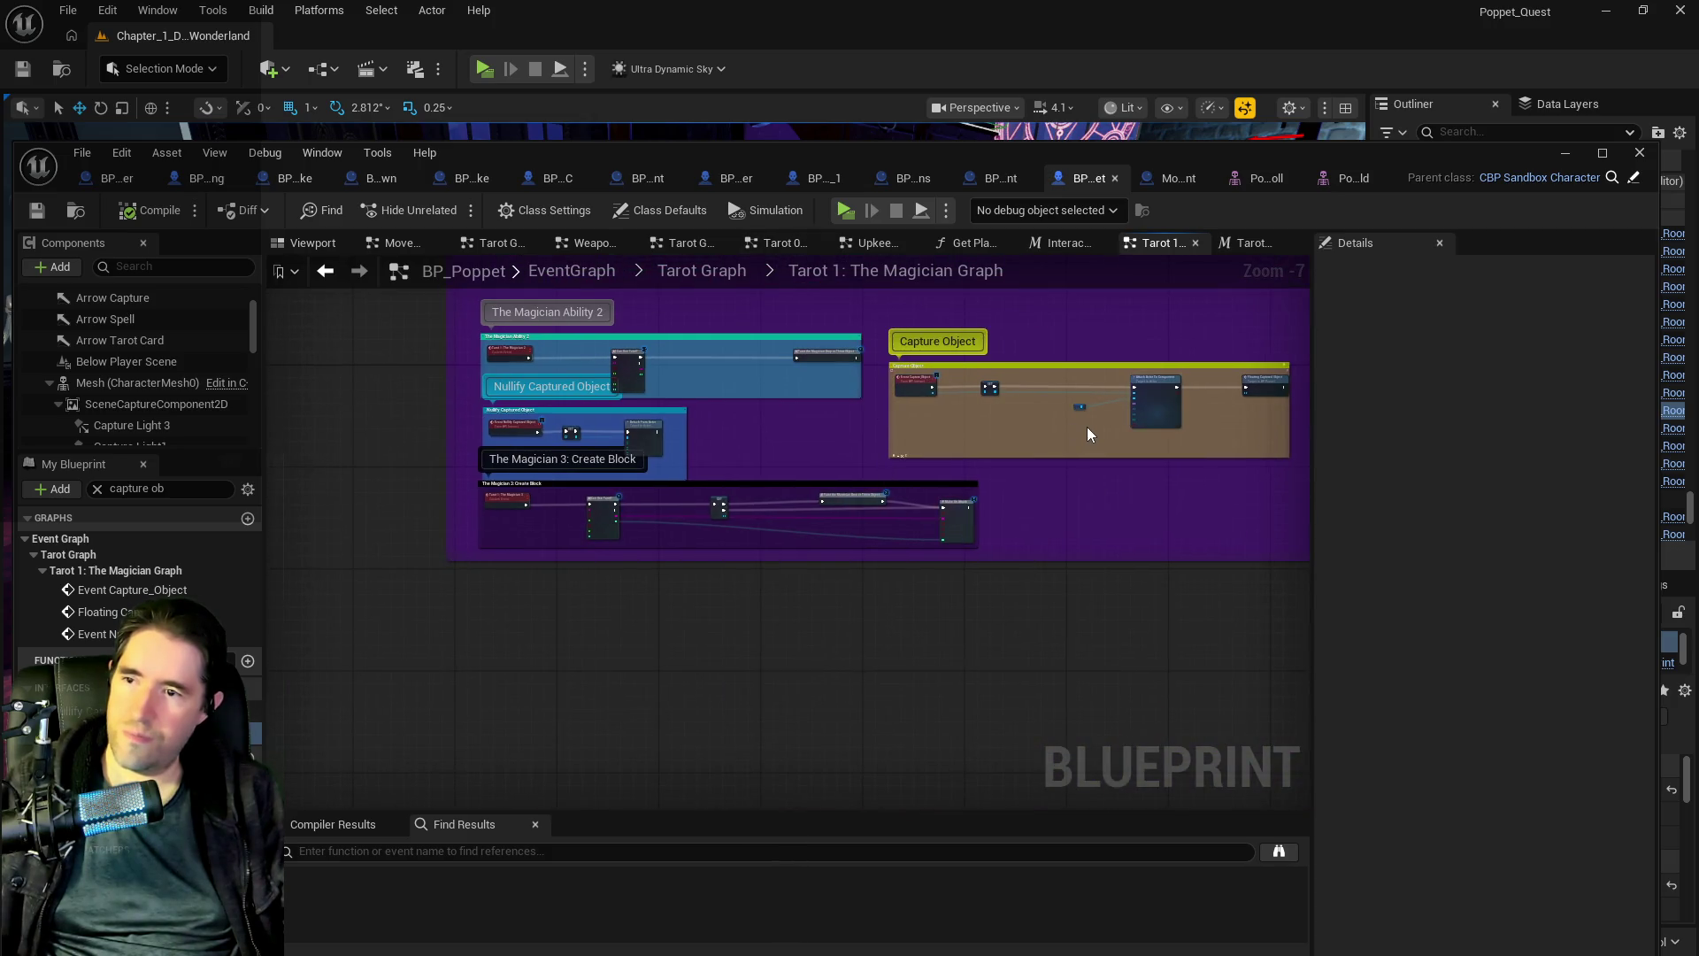
scroll(1087, 427, up, 4)
click(849, 478)
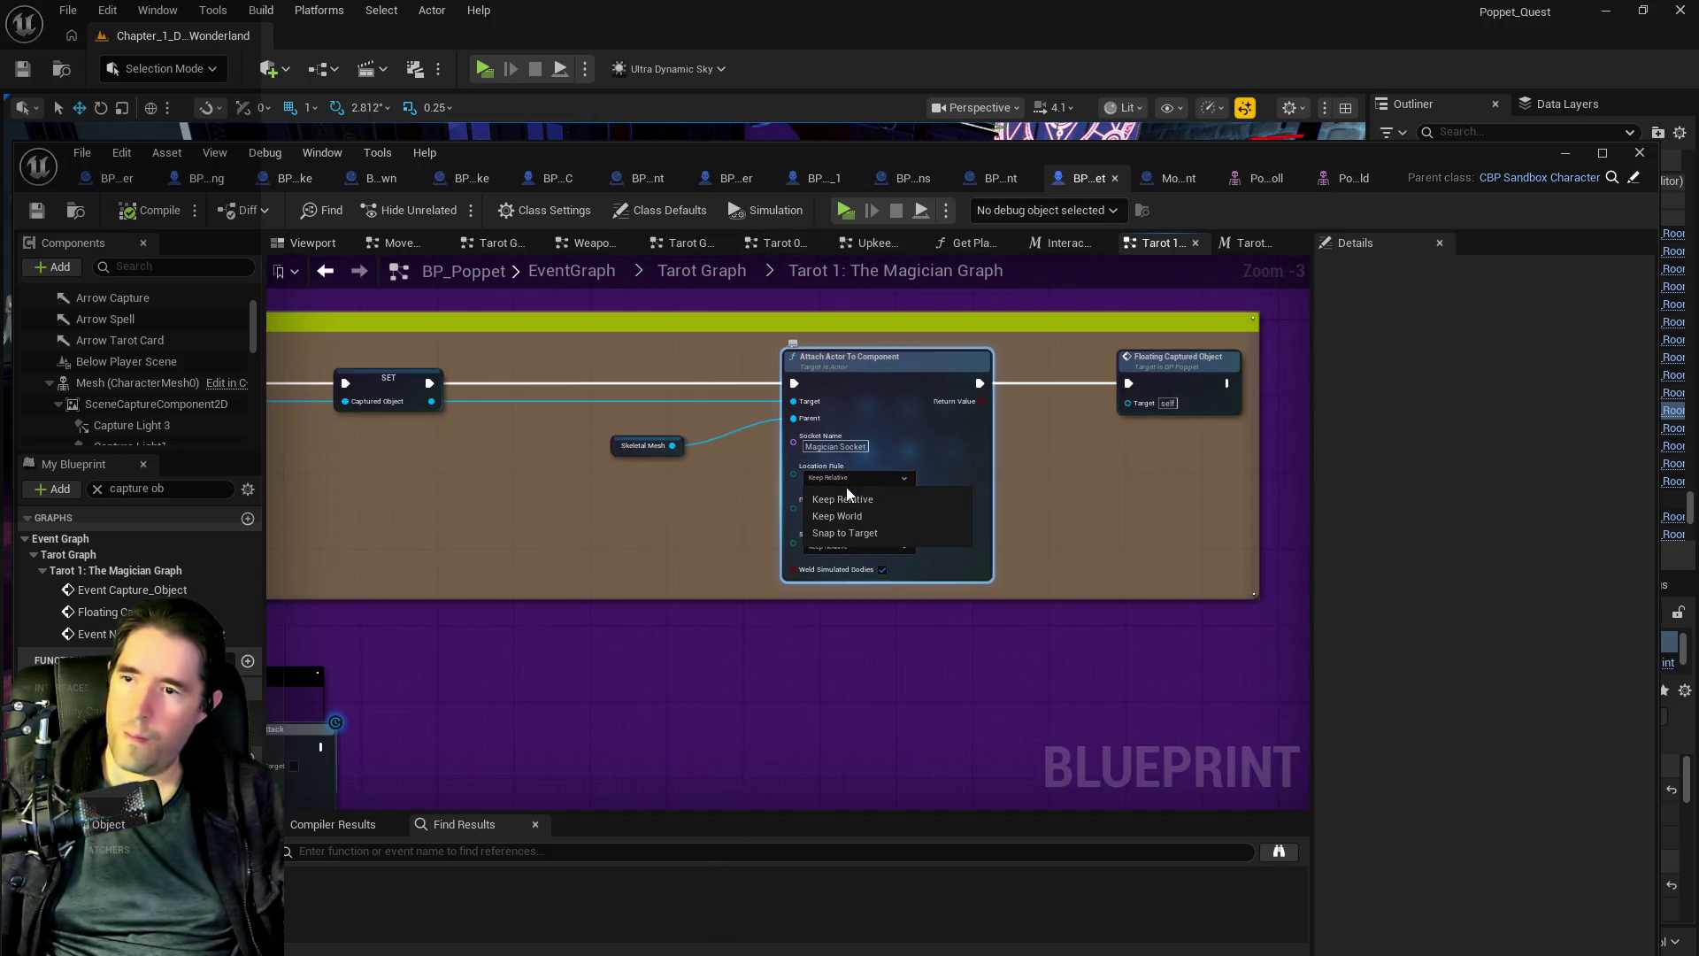
click(845, 516)
click(851, 512)
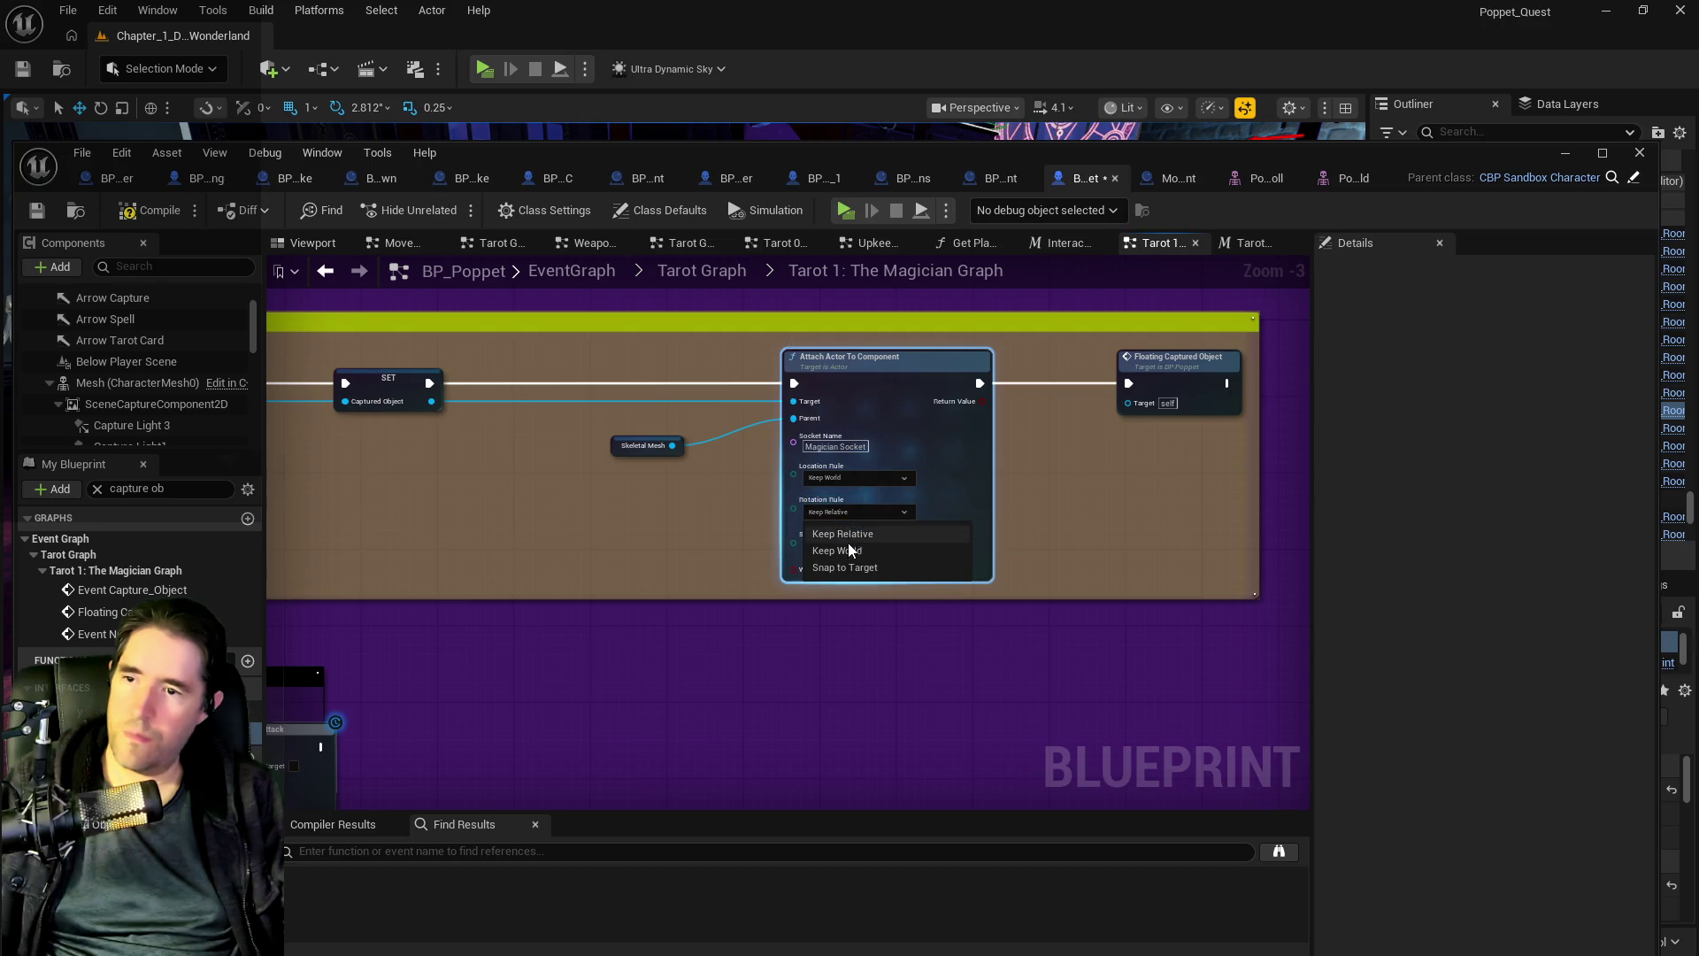
click(849, 550)
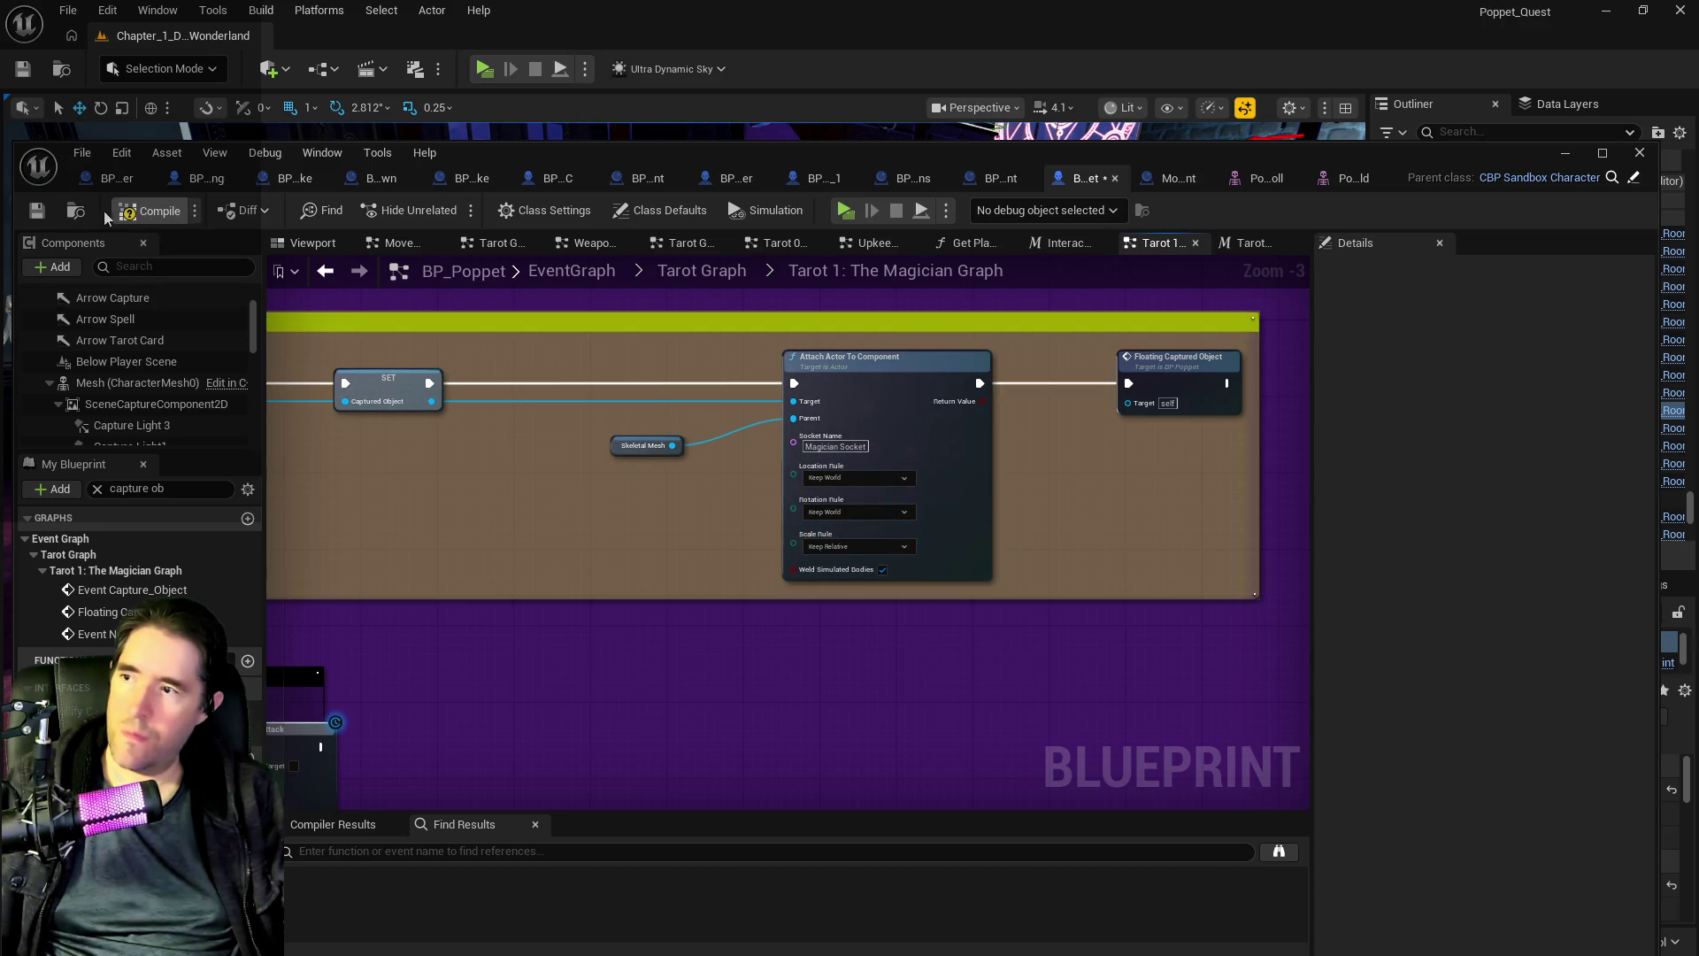
click(40, 219)
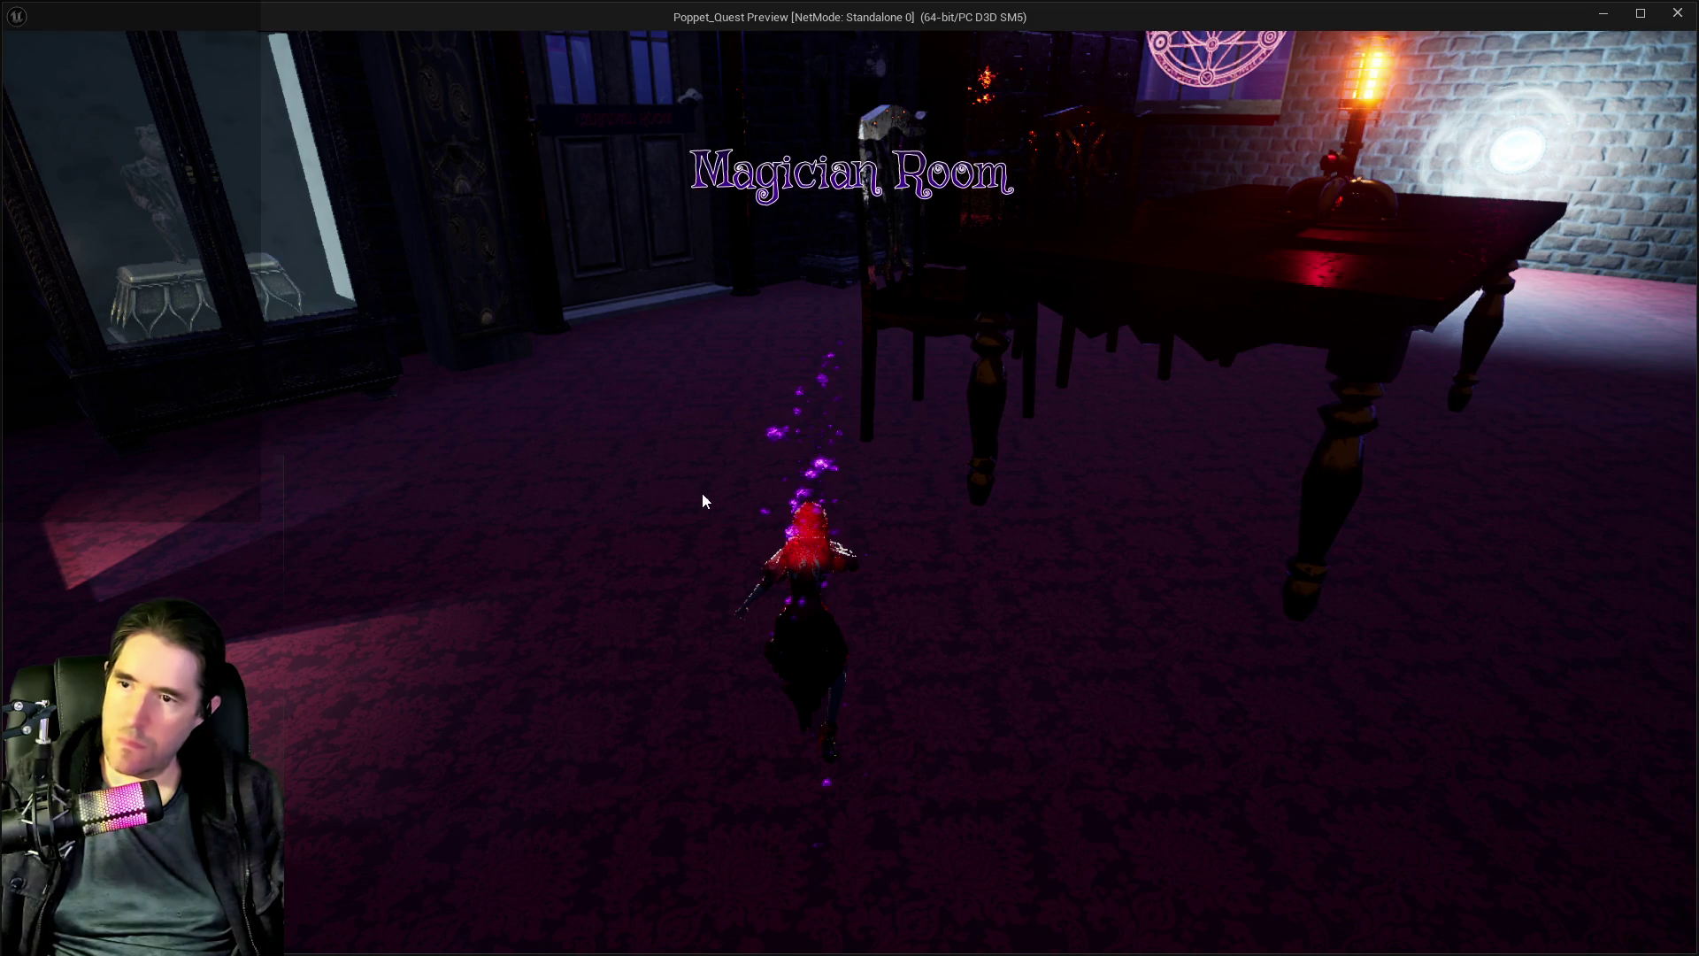
- Go through the portal, pick a level card, and approach the Magician Room's cube
key(Escape)
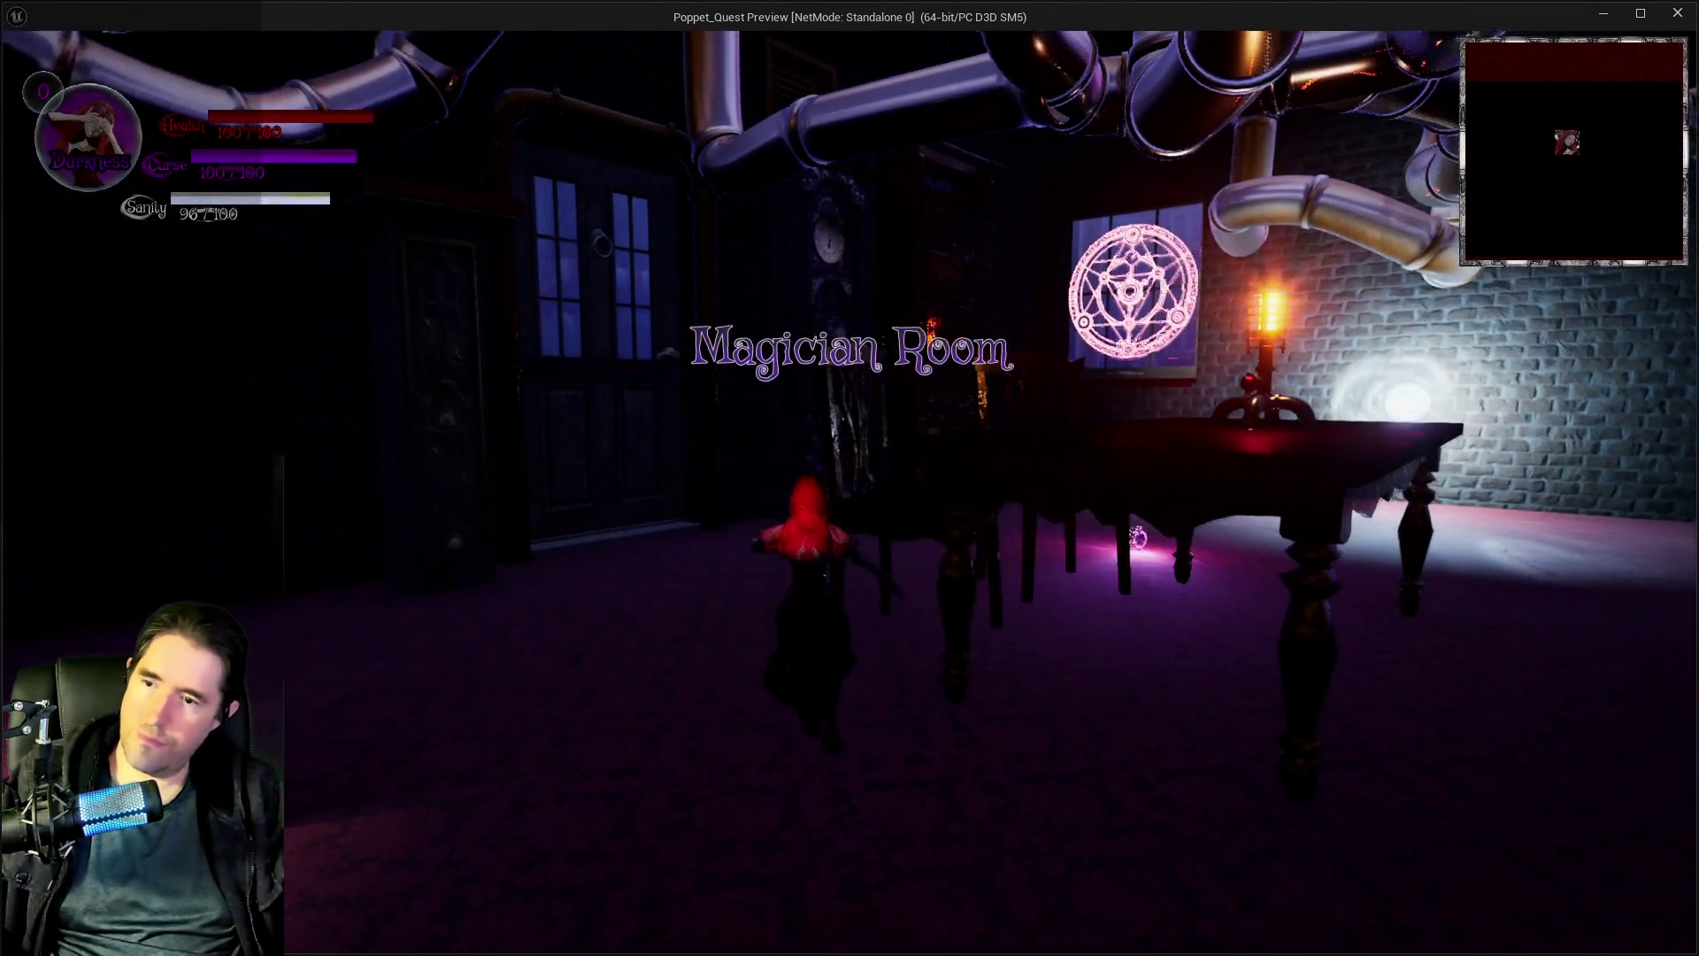
key(w)
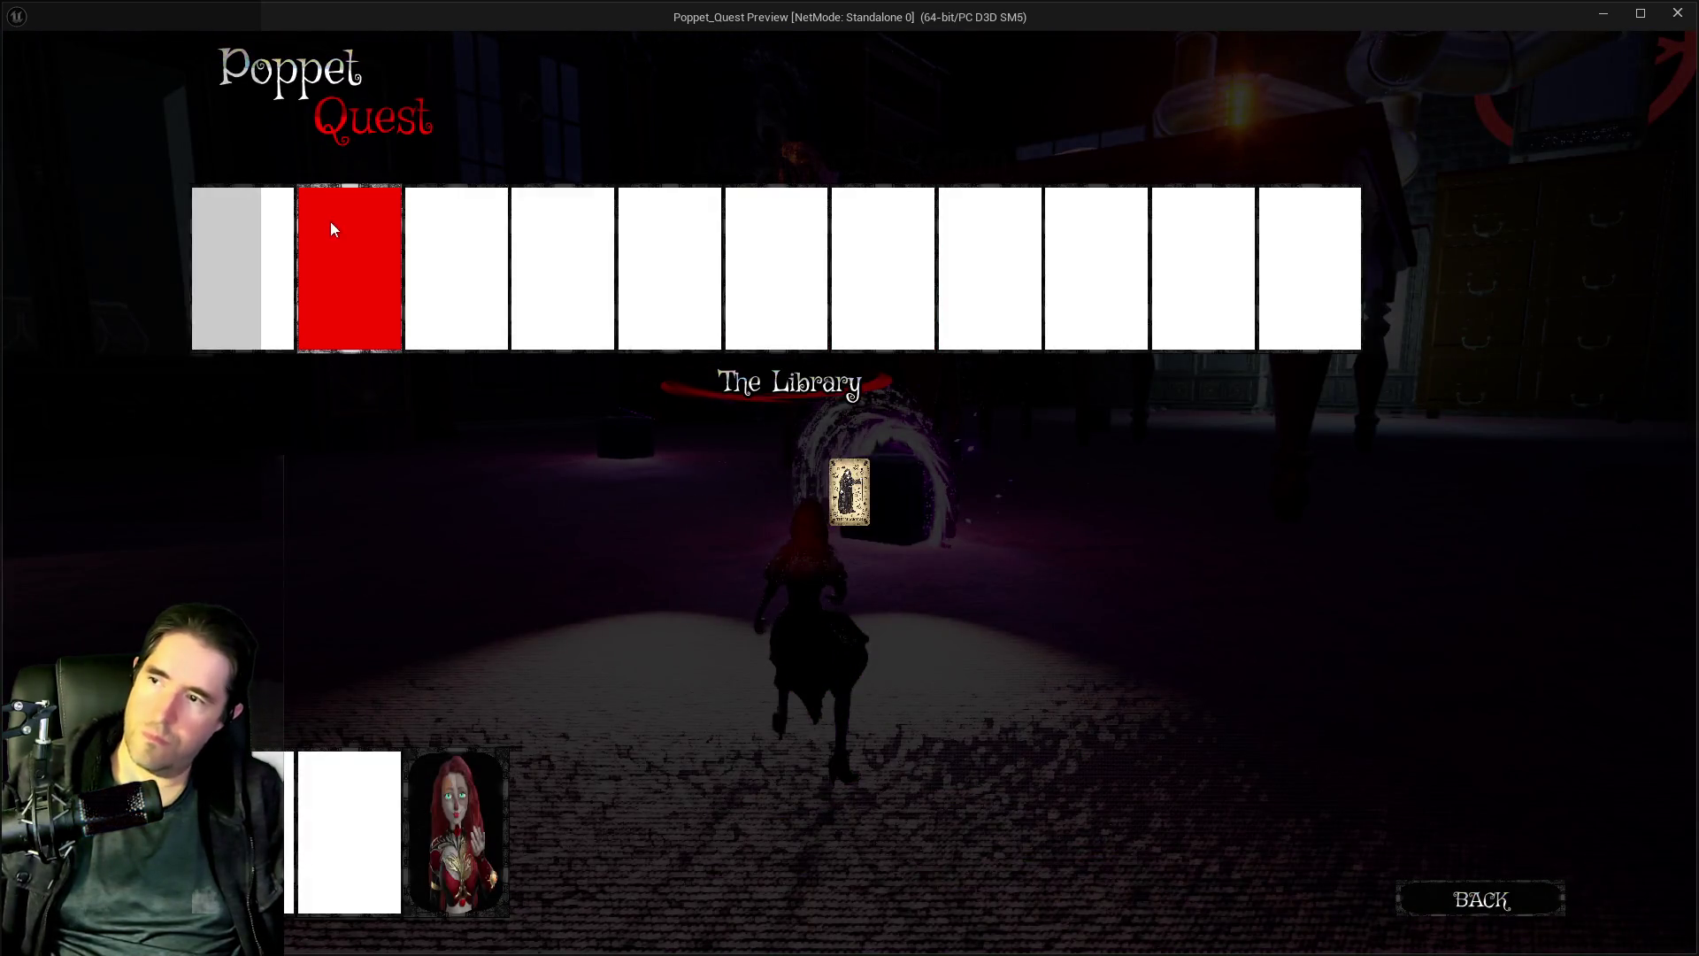
click(331, 221)
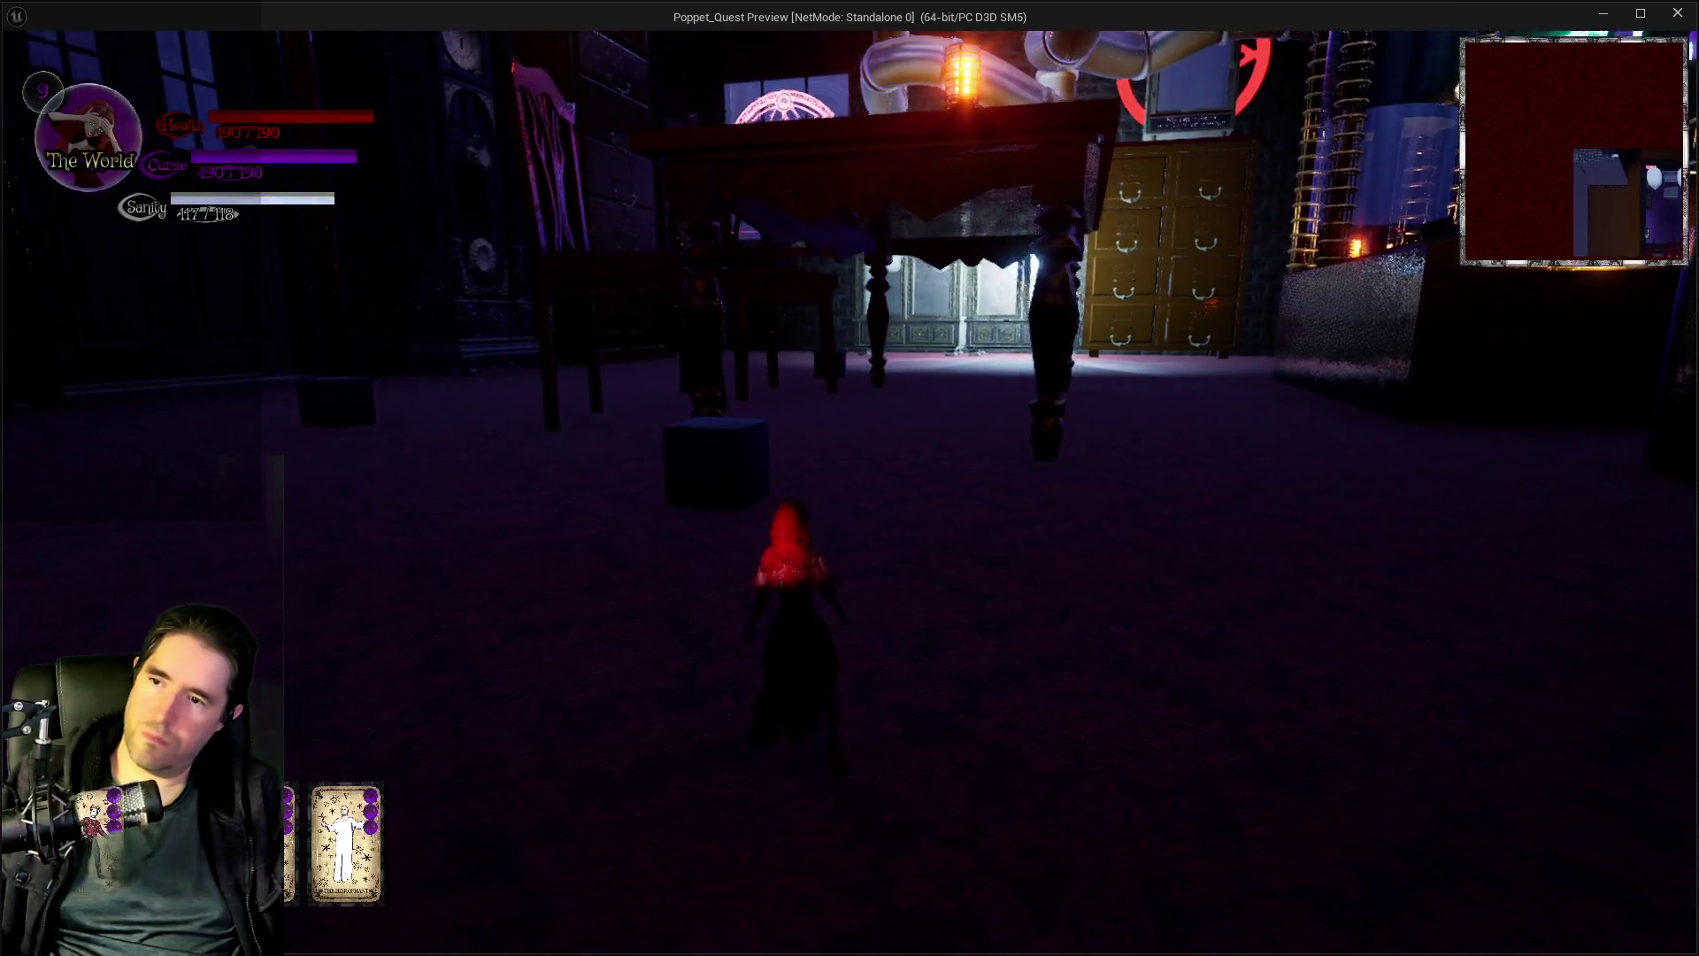
key(w)
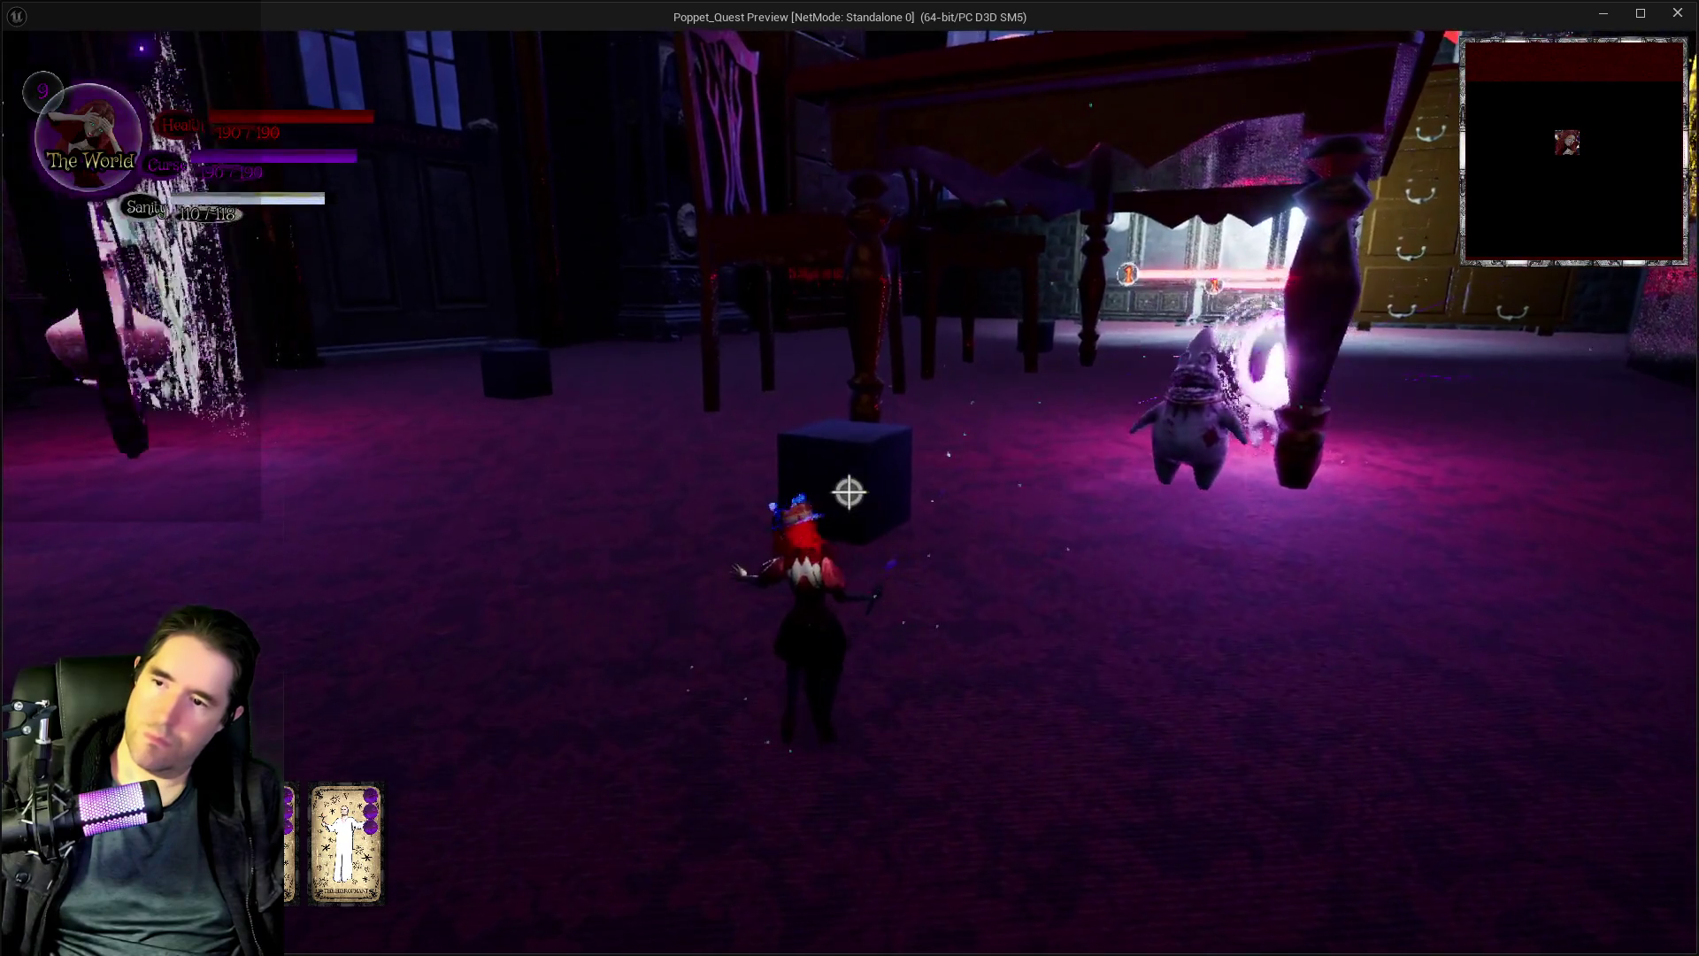
key(w)
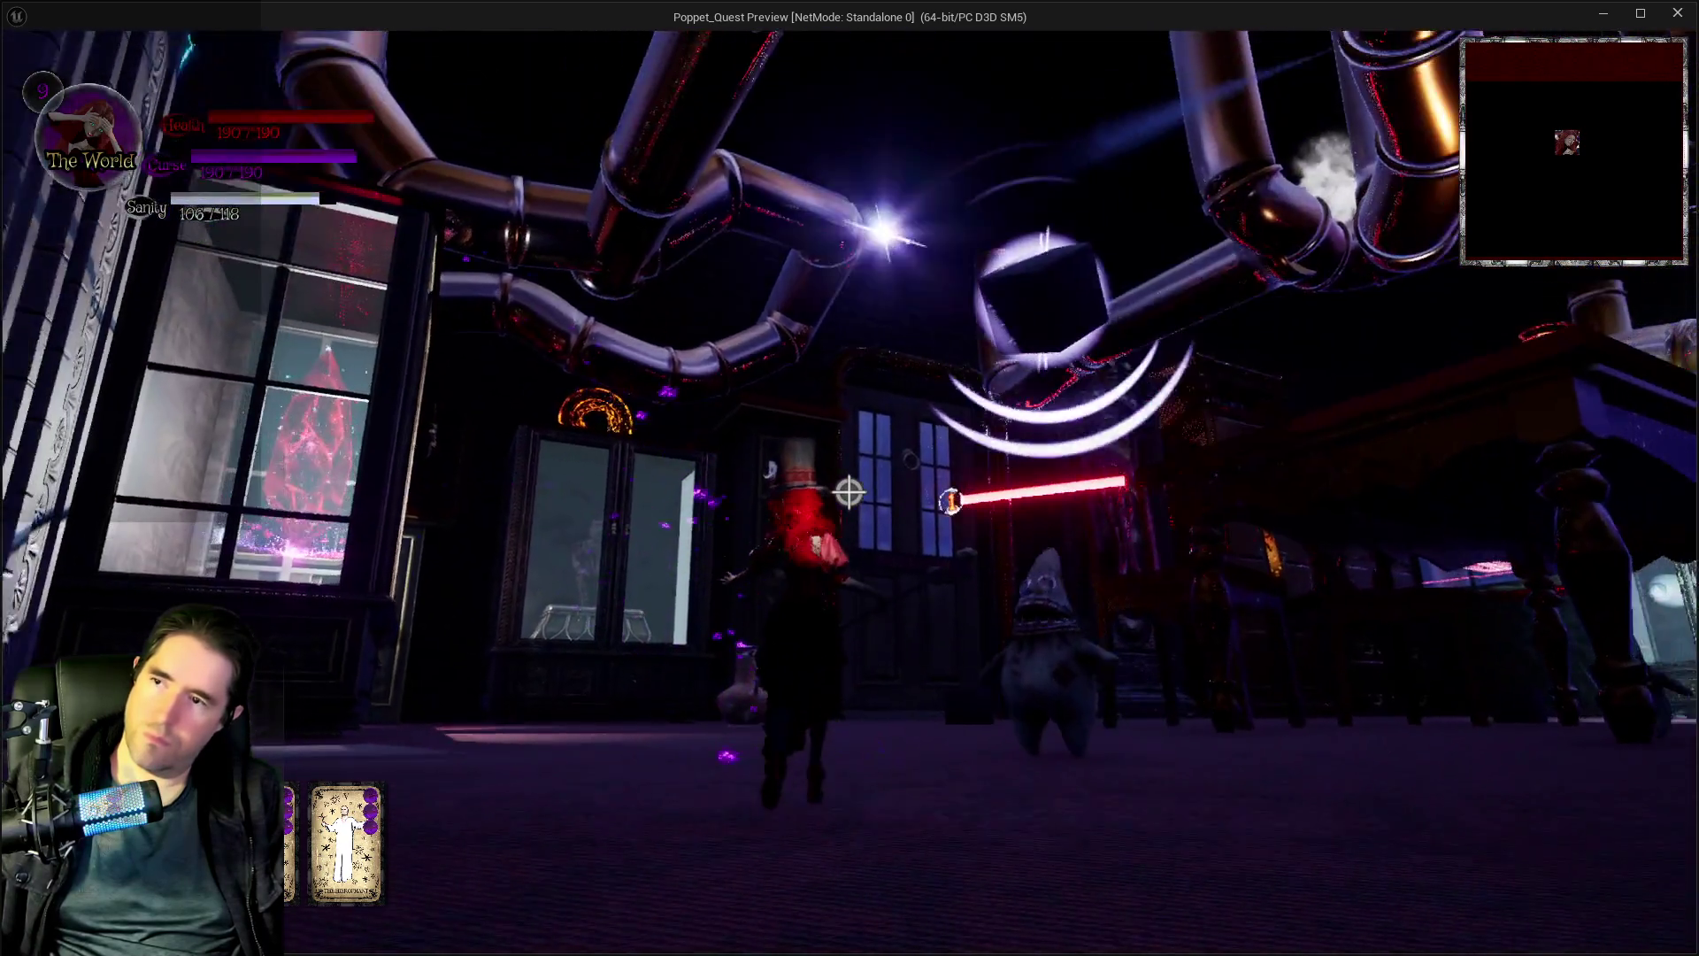